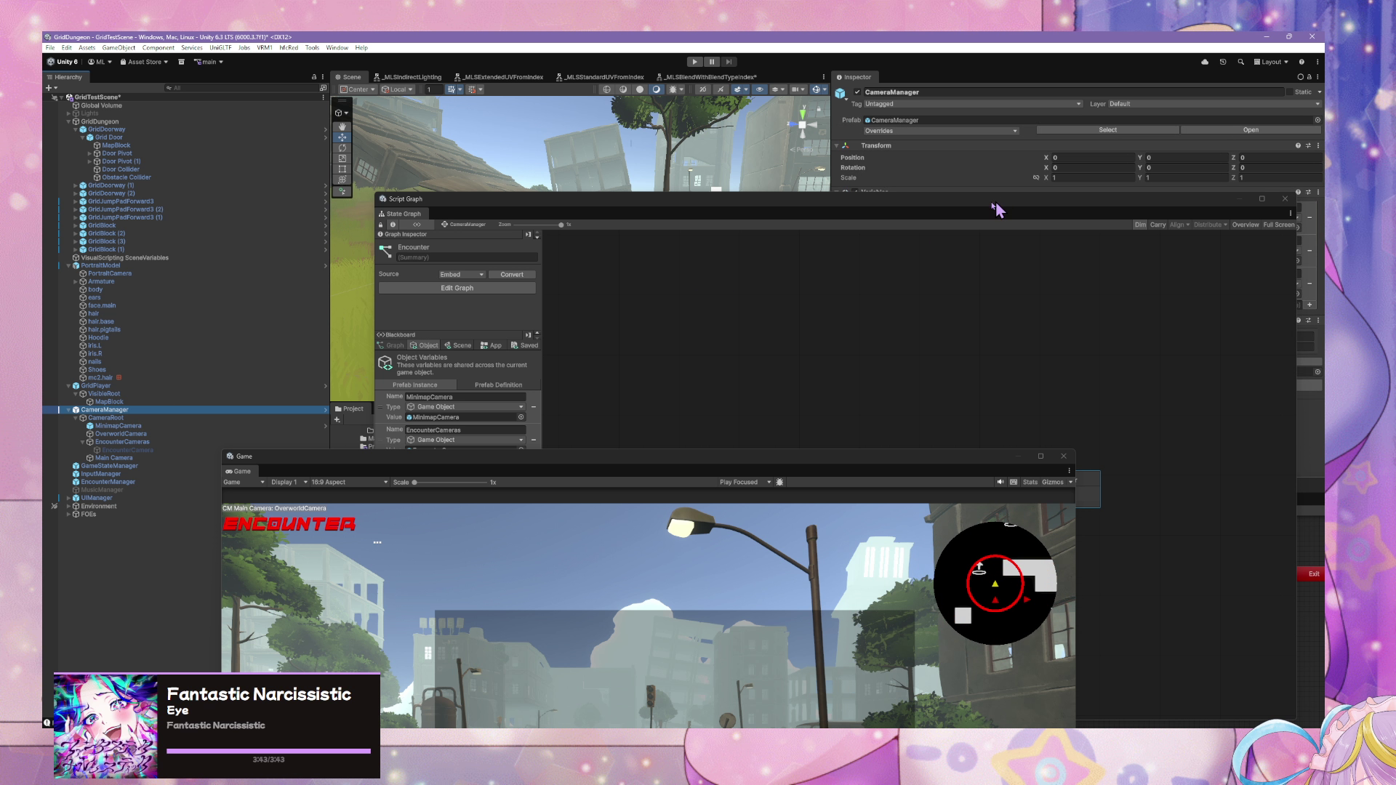
- Open the Encounter state's script graph and look over the Get Variable name choices
mouse_move(957, 203)
left_mouse_down()
mouse_move(957, 352)
mouse_move(992, 312)
mouse_move(714, 400)
left_mouse_up()
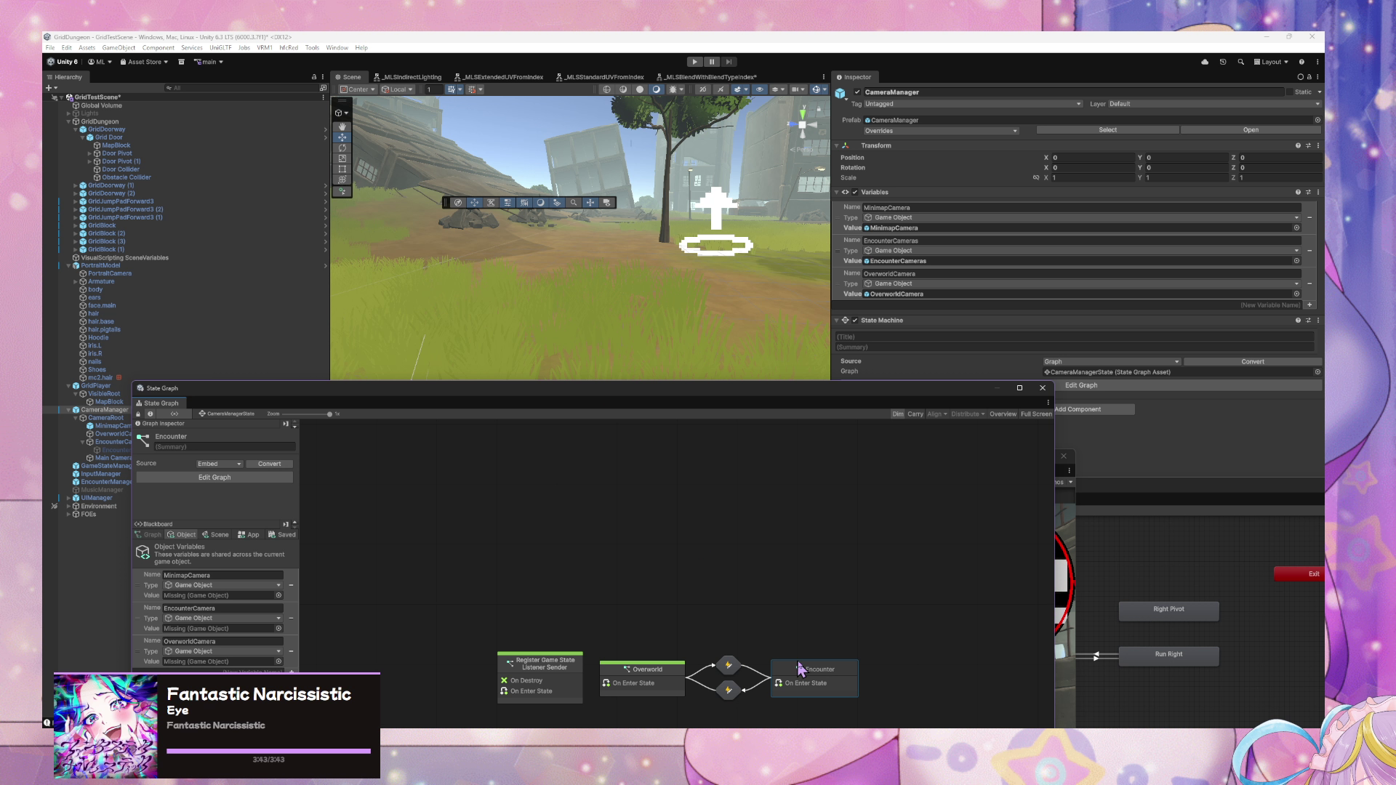
left_click(807, 583)
mouse_move(662, 388)
left_mouse_down()
mouse_move(801, 225)
mouse_move(890, 156)
left_mouse_up()
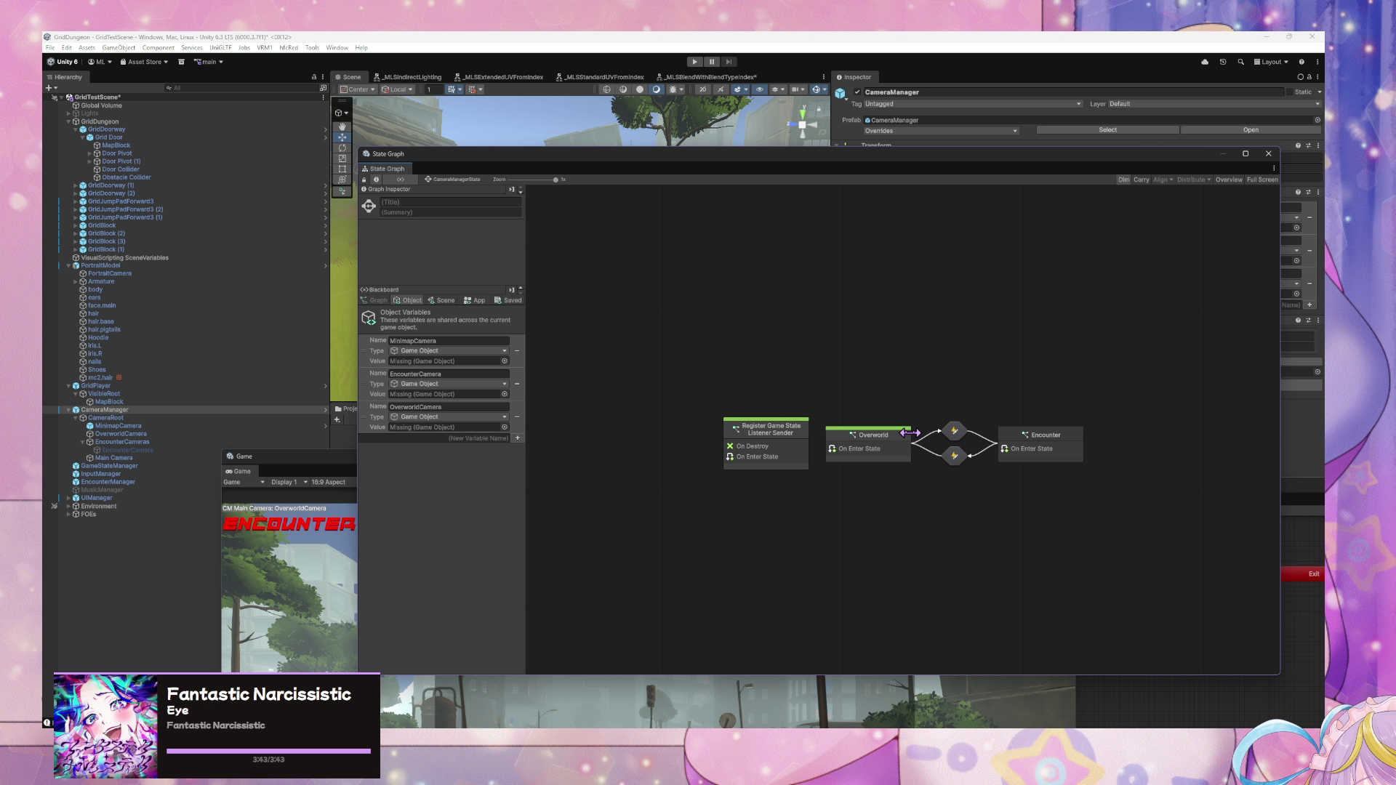
double_click(1026, 445)
left_click(837, 456)
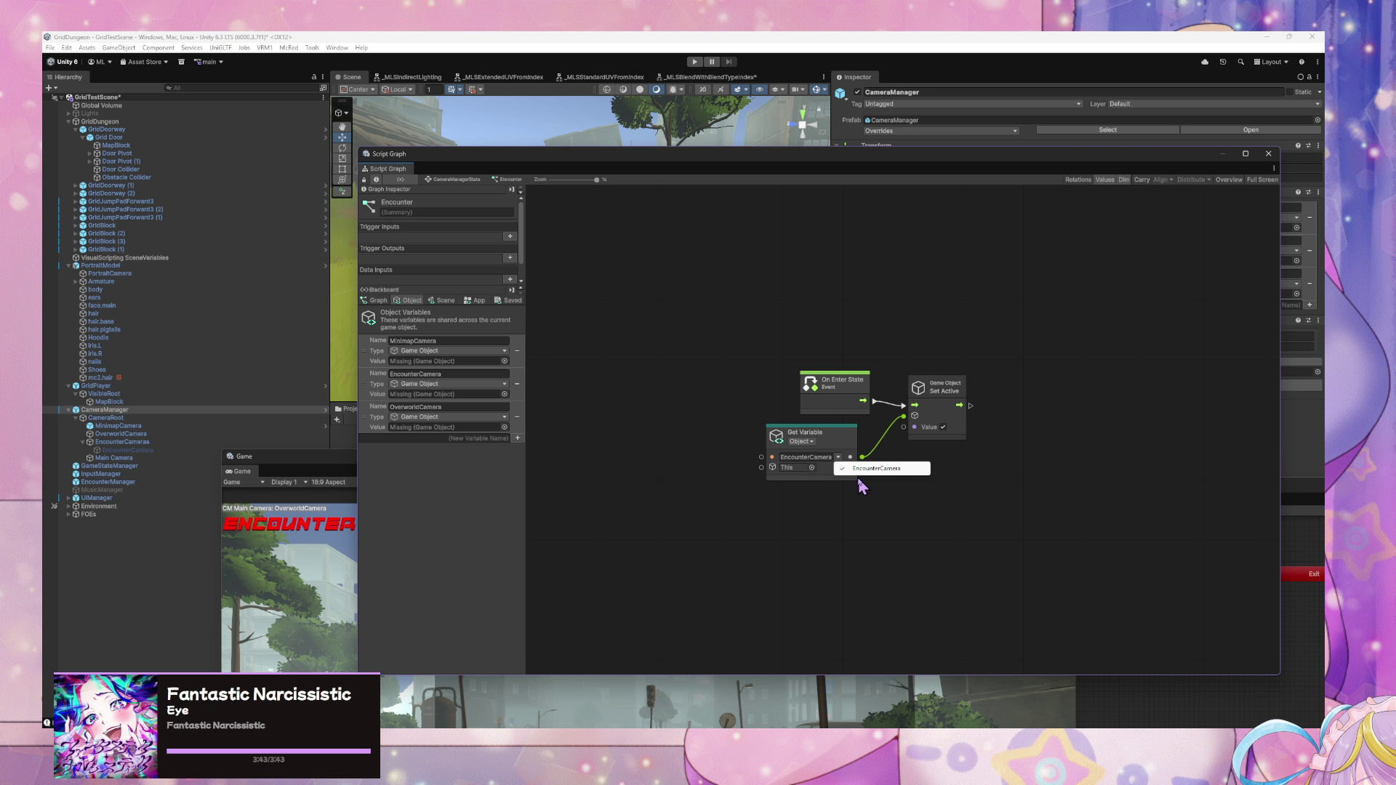
left_click(859, 481)
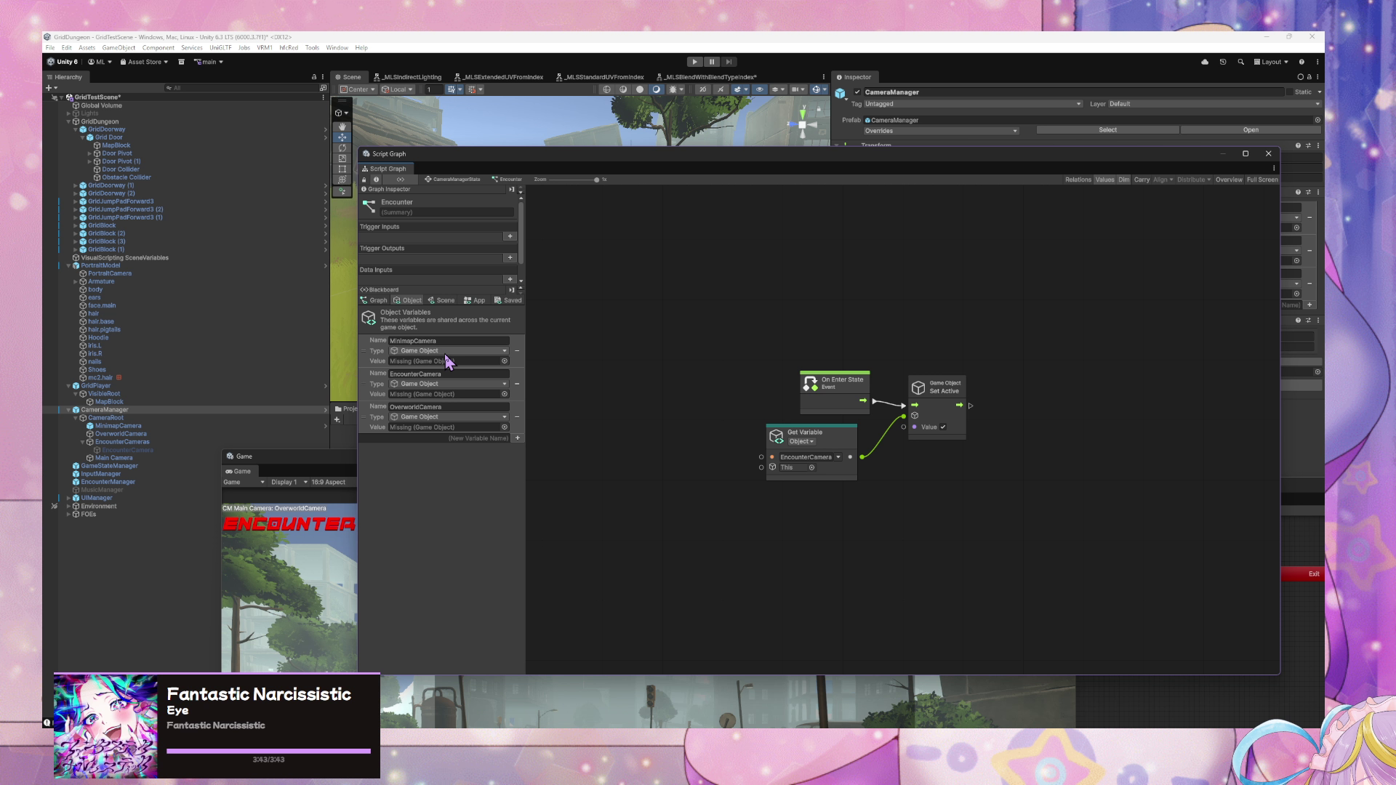
left_click(476, 374)
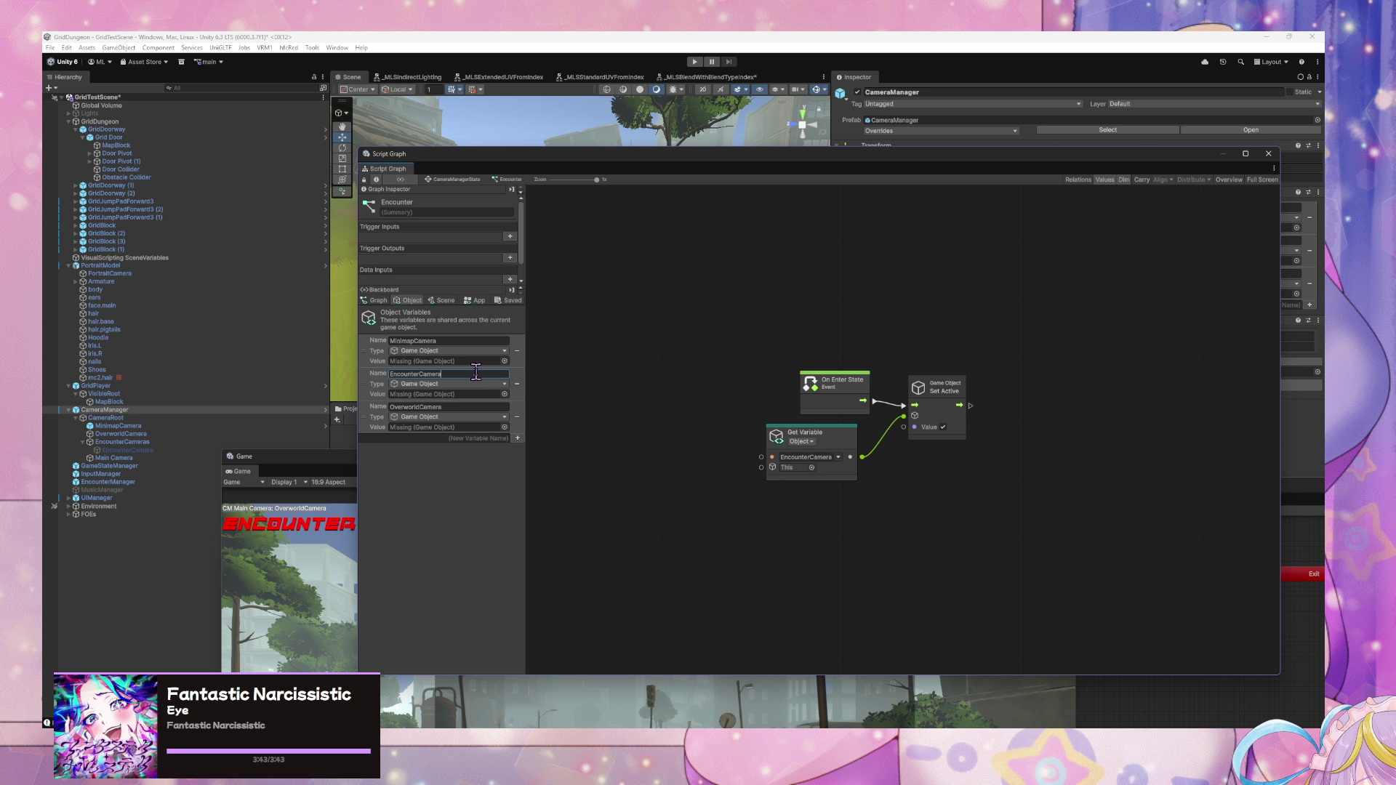
- Review CameraManager's prefab overrides and open the prefab, then return to the scene with CameraManager selected
left_click(975, 132)
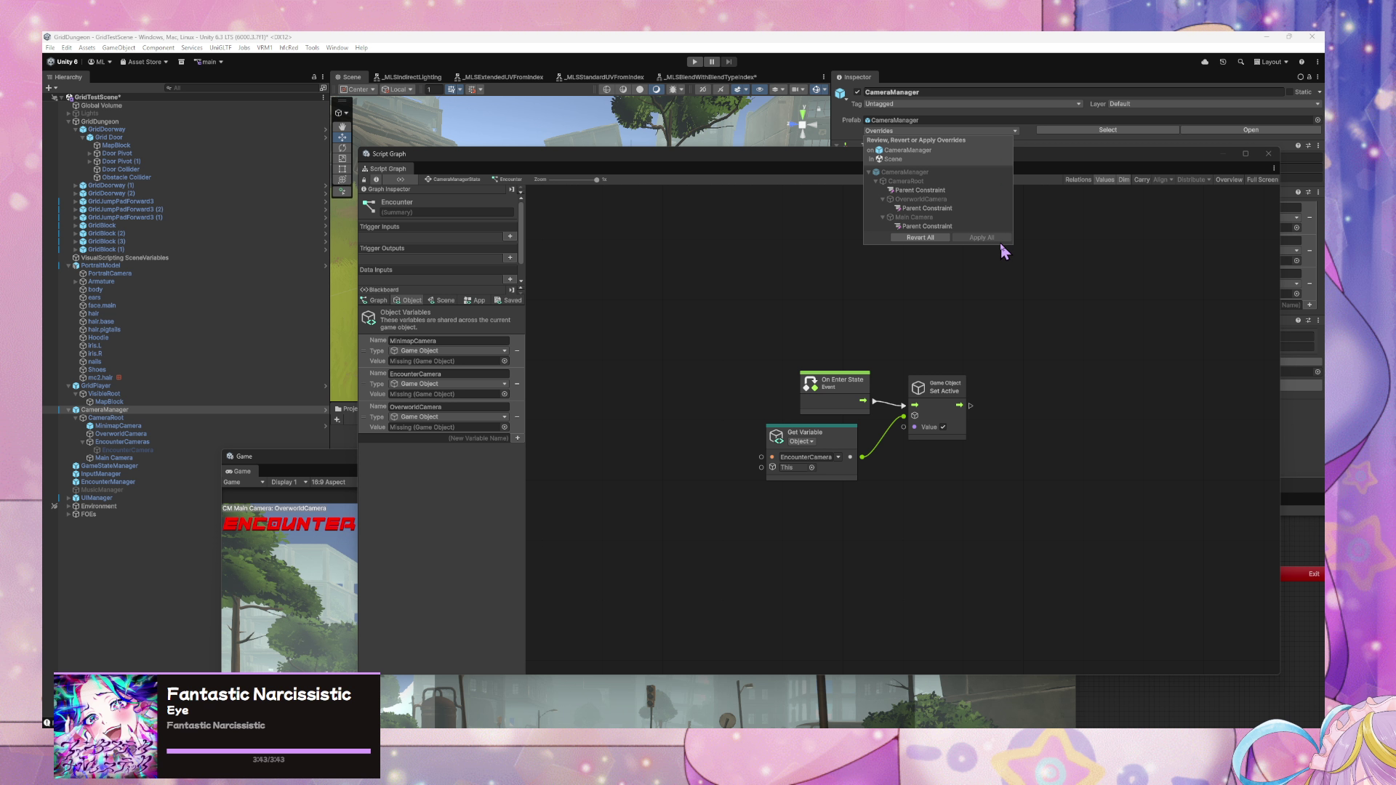
left_click(1006, 308)
left_click(1240, 131)
left_click(476, 374)
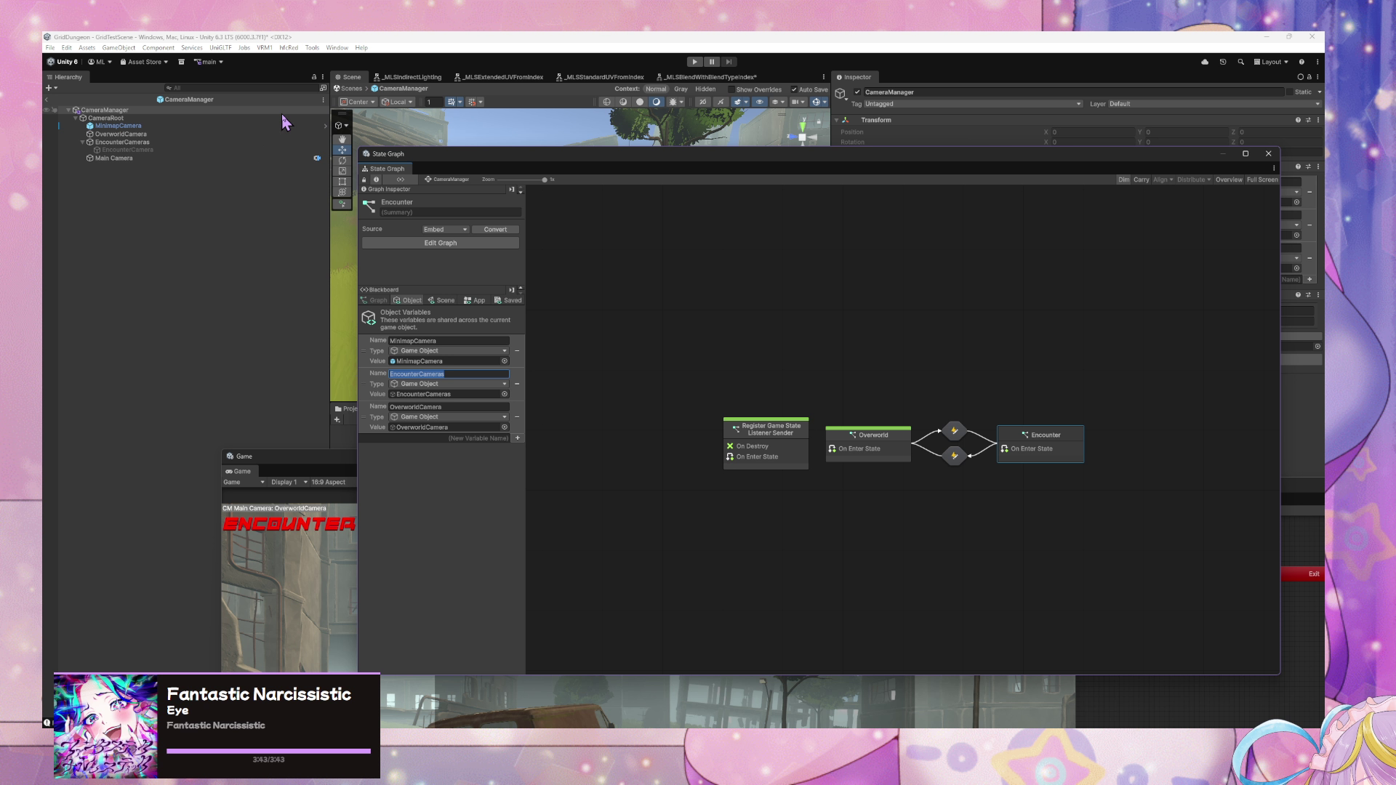
left_click(353, 89)
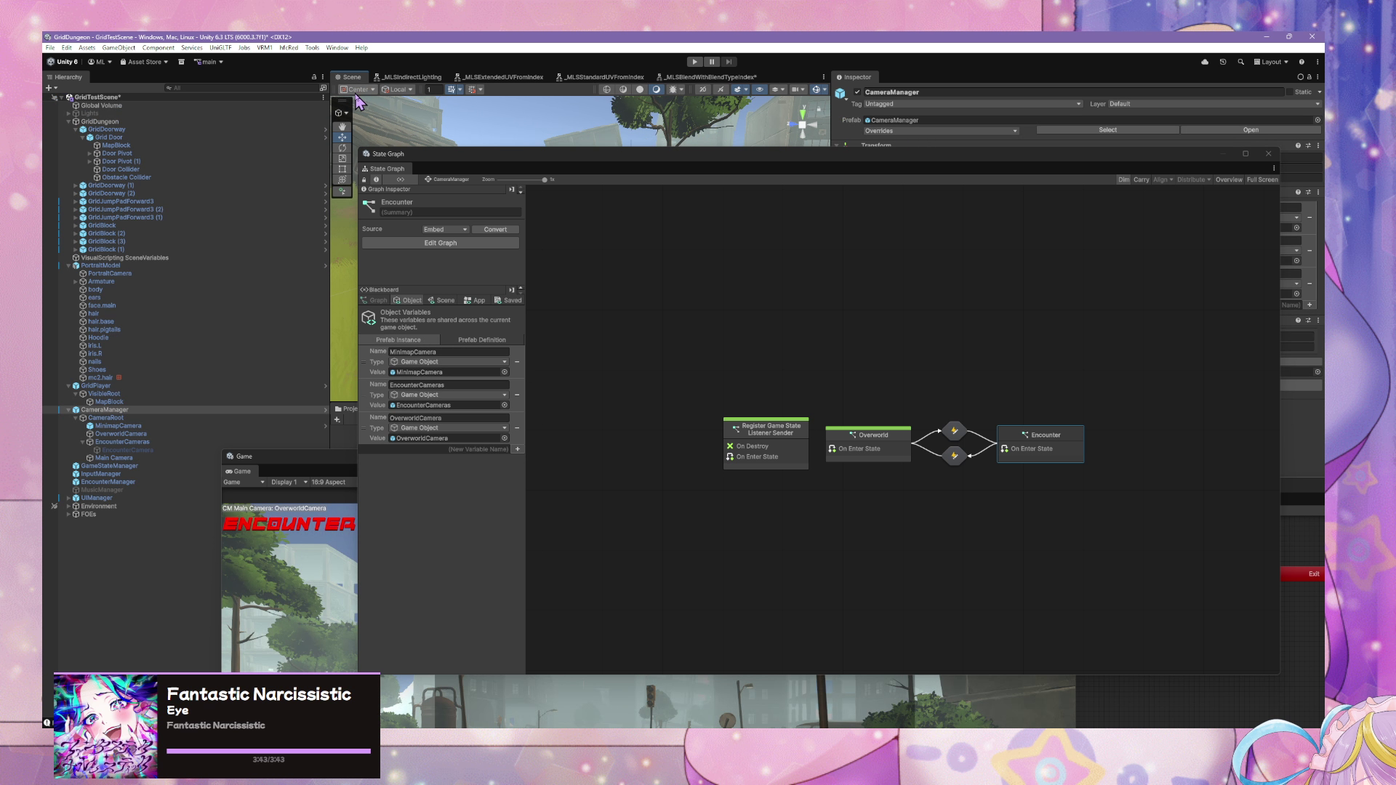
left_click(115, 419)
left_click(105, 409)
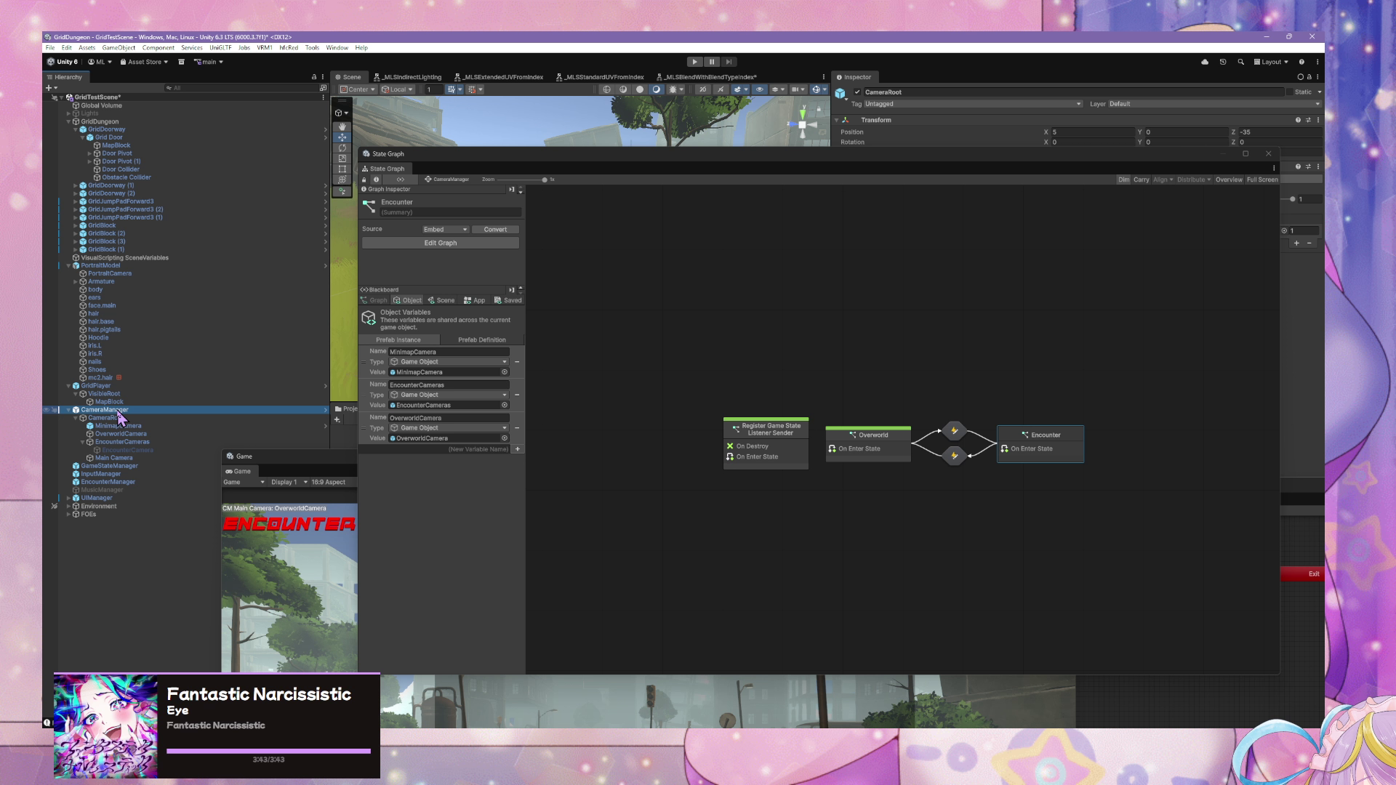
left_click(409, 345)
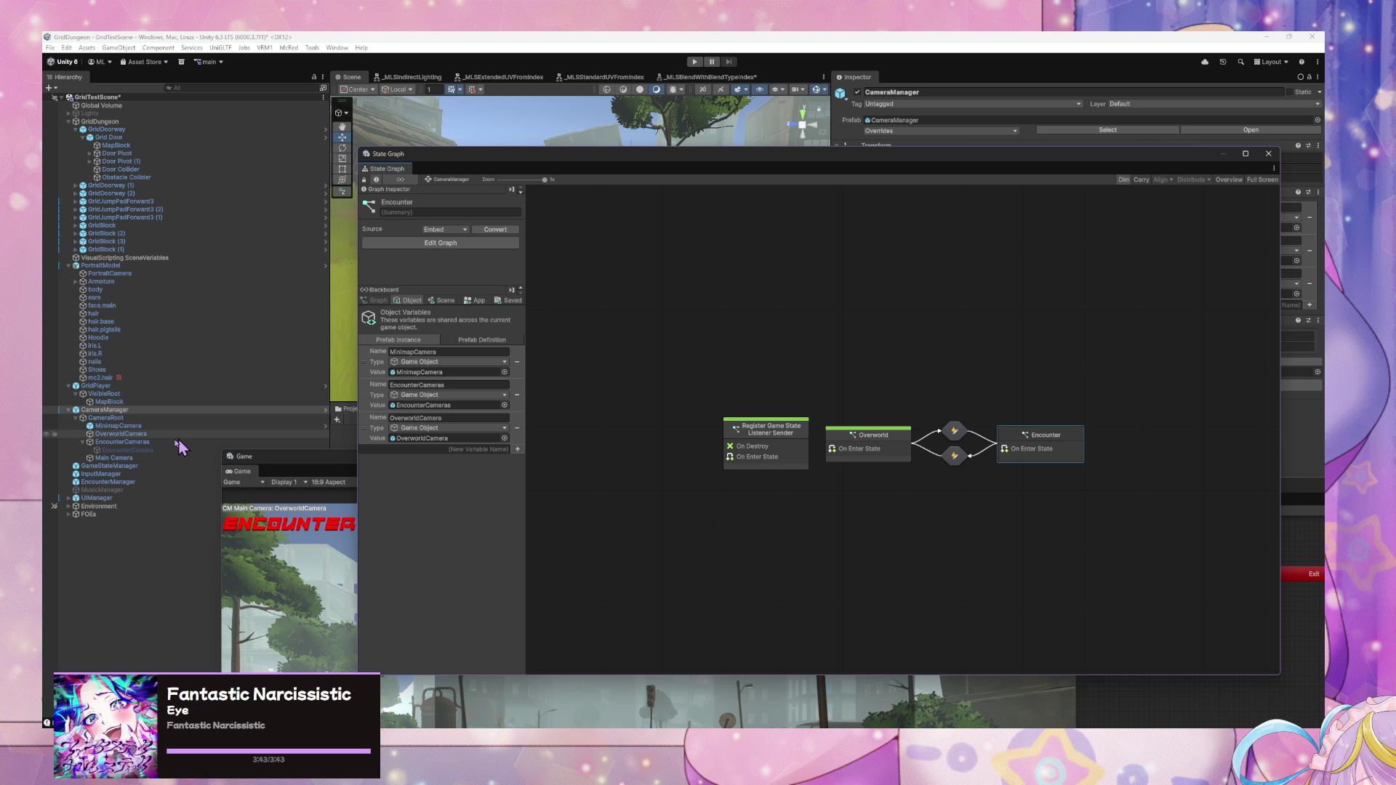
- Choose EncounterCameras as the Get Variable name in the Encounter script graph, then go back to CameraManager
mouse_move(937, 160)
left_mouse_down()
mouse_move(614, 324)
mouse_move(640, 344)
left_mouse_up()
double_click(691, 621)
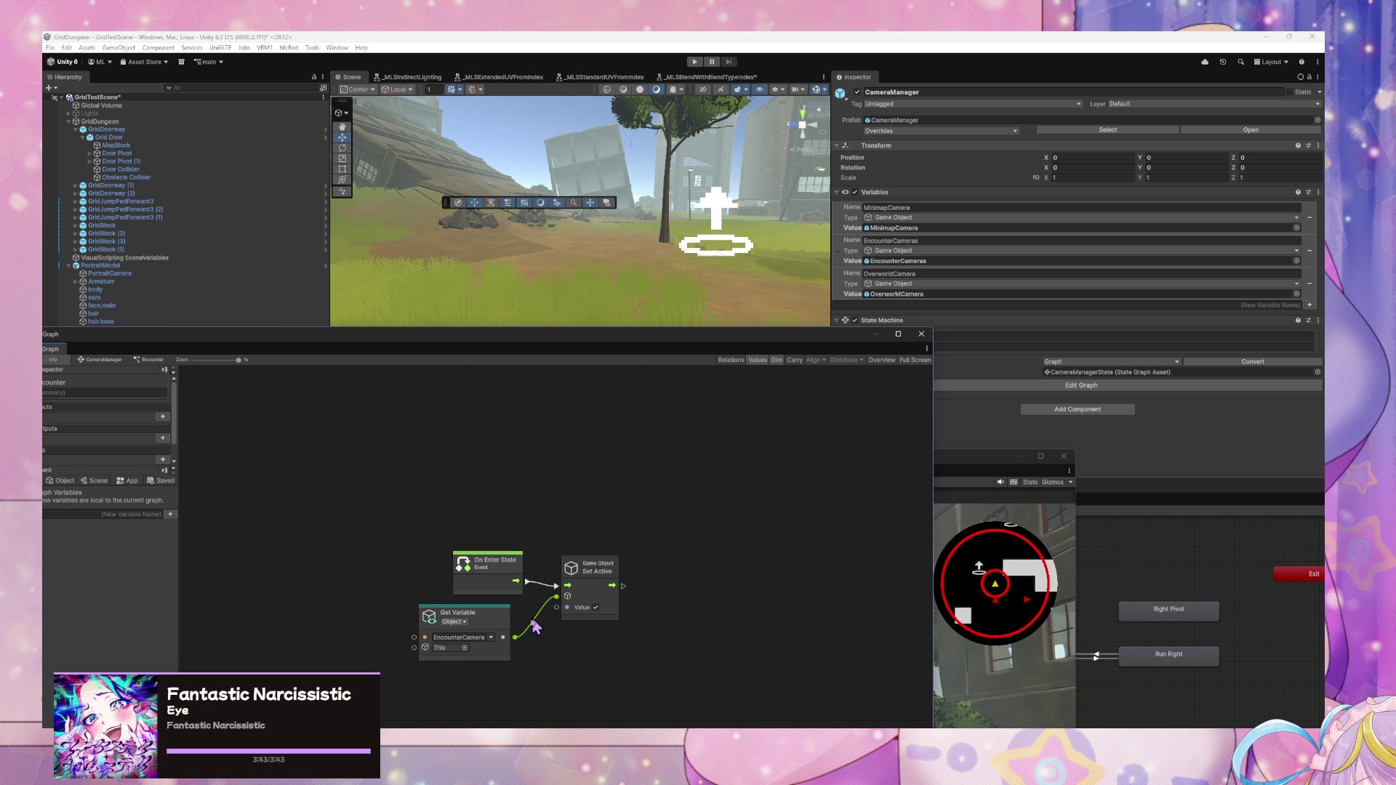
left_click(491, 637)
left_click(529, 658)
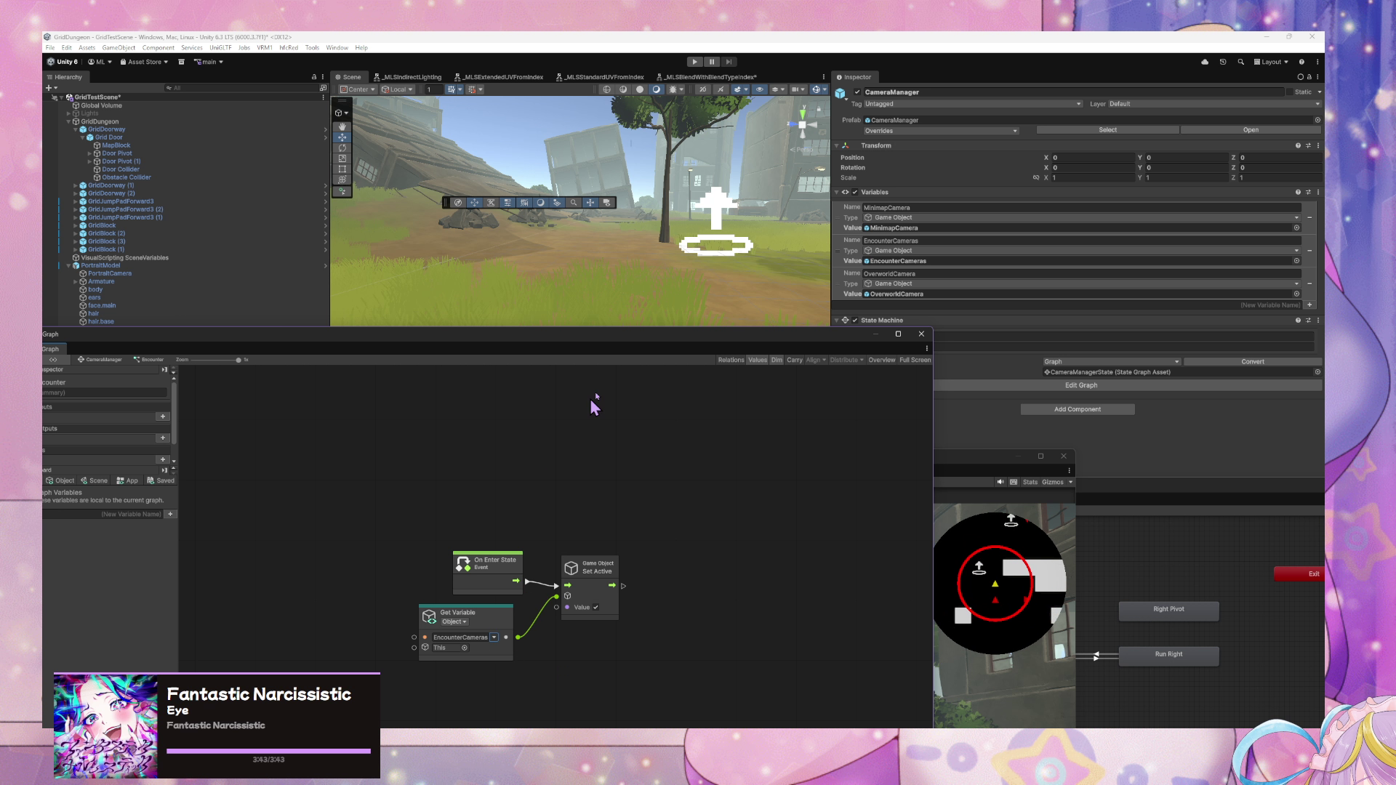
mouse_move(560, 334)
left_mouse_down()
mouse_move(967, 238)
mouse_move(851, 259)
left_mouse_up()
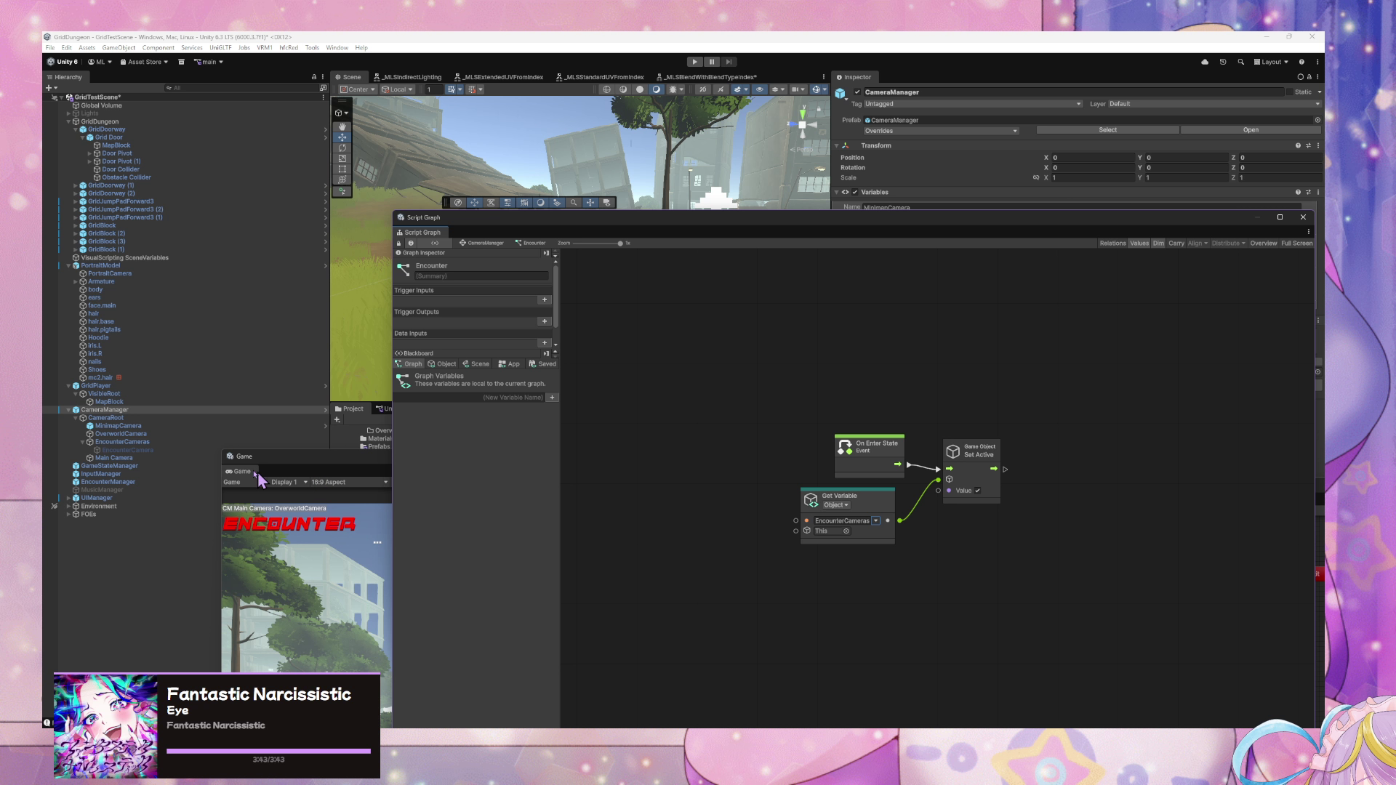
left_click(128, 450)
key("Up")
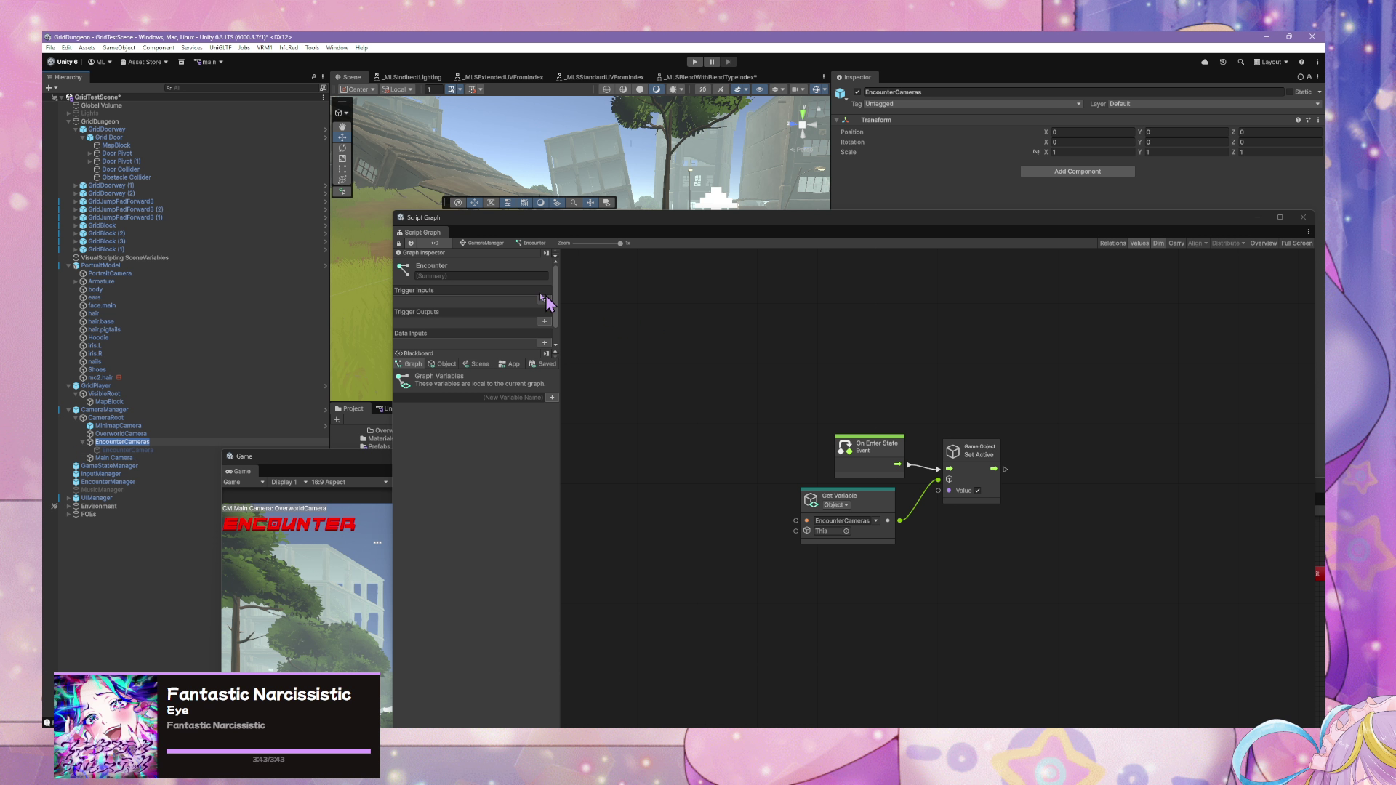
left_click(498, 254)
left_click(489, 244)
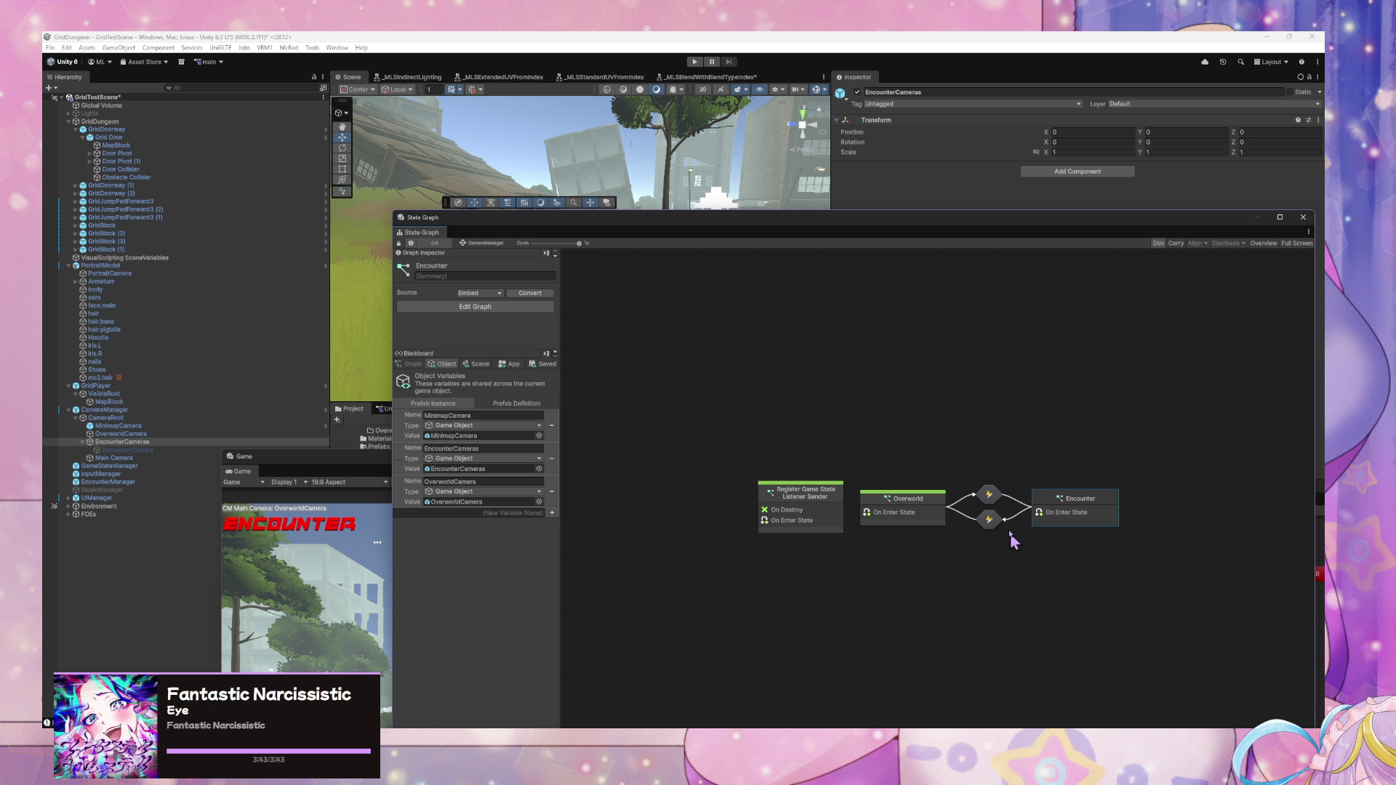
- Add an Encounter super state to the CameraManager state graph
right_click(1077, 435)
left_click(1124, 465)
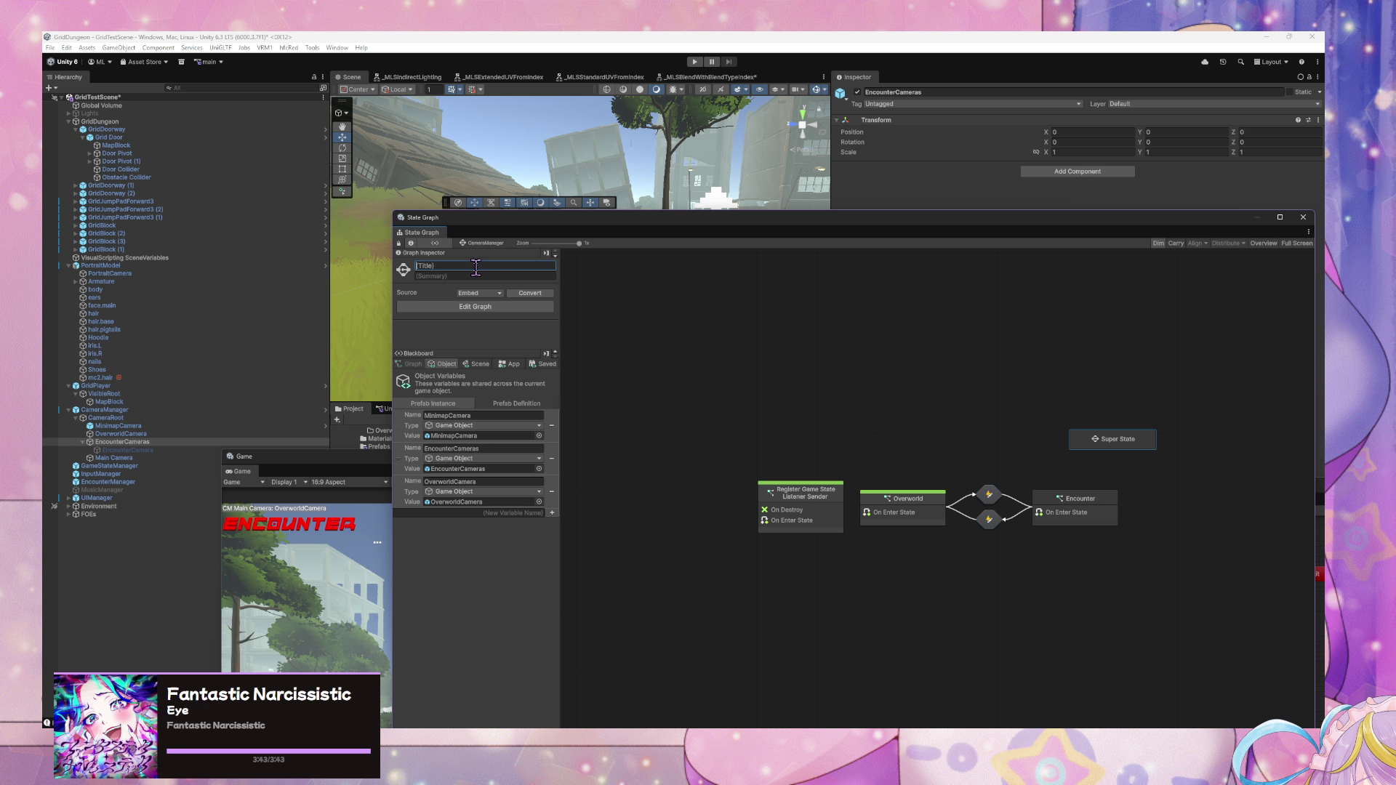
type("Encounter")
double_click(982, 495)
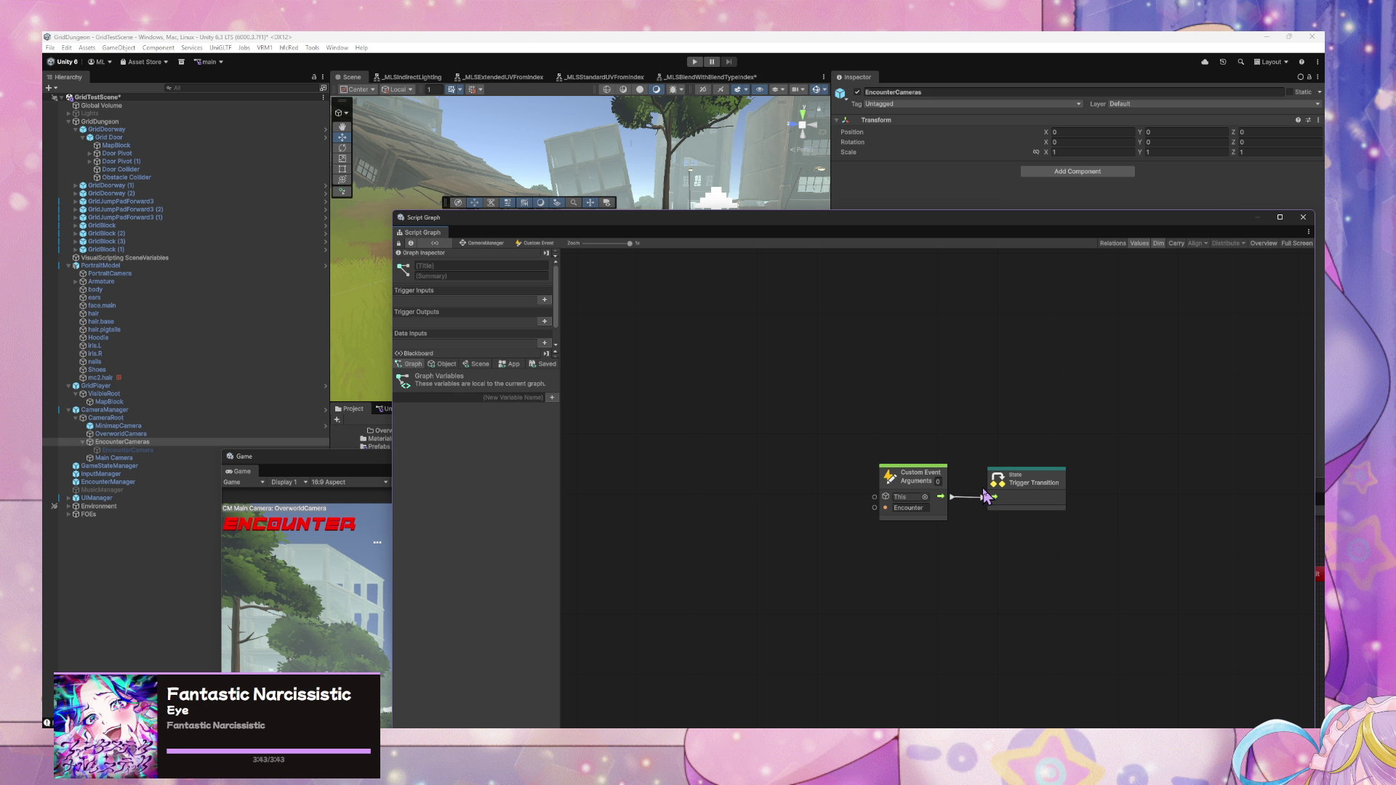
left_click(471, 245)
- Connect two transitions from Overworld to the Encounter super state, placed above Overworld
right_click(906, 504)
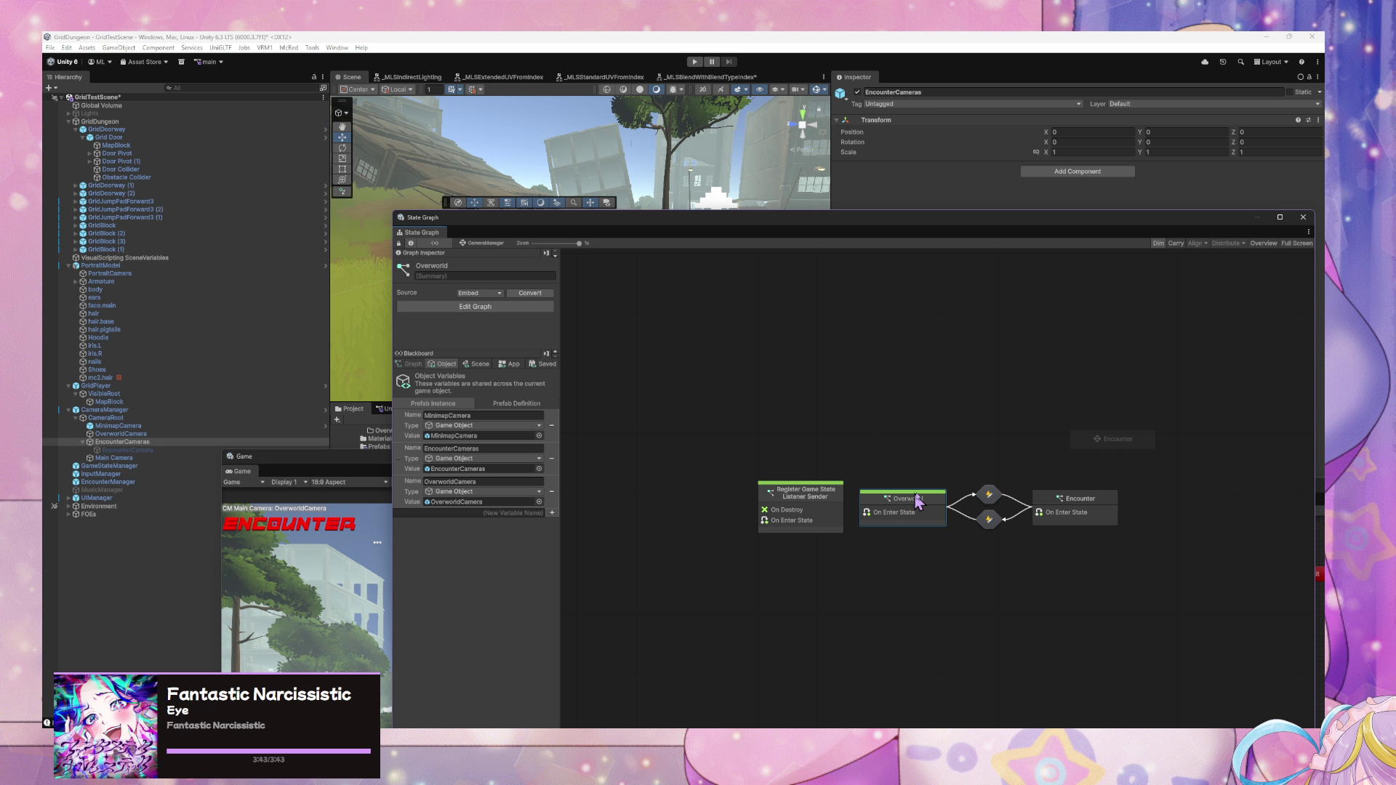
left_click(945, 540)
left_click(1113, 439)
mouse_move(1113, 440)
left_mouse_down()
mouse_move(1038, 430)
mouse_move(953, 393)
left_mouse_up()
right_click(936, 511)
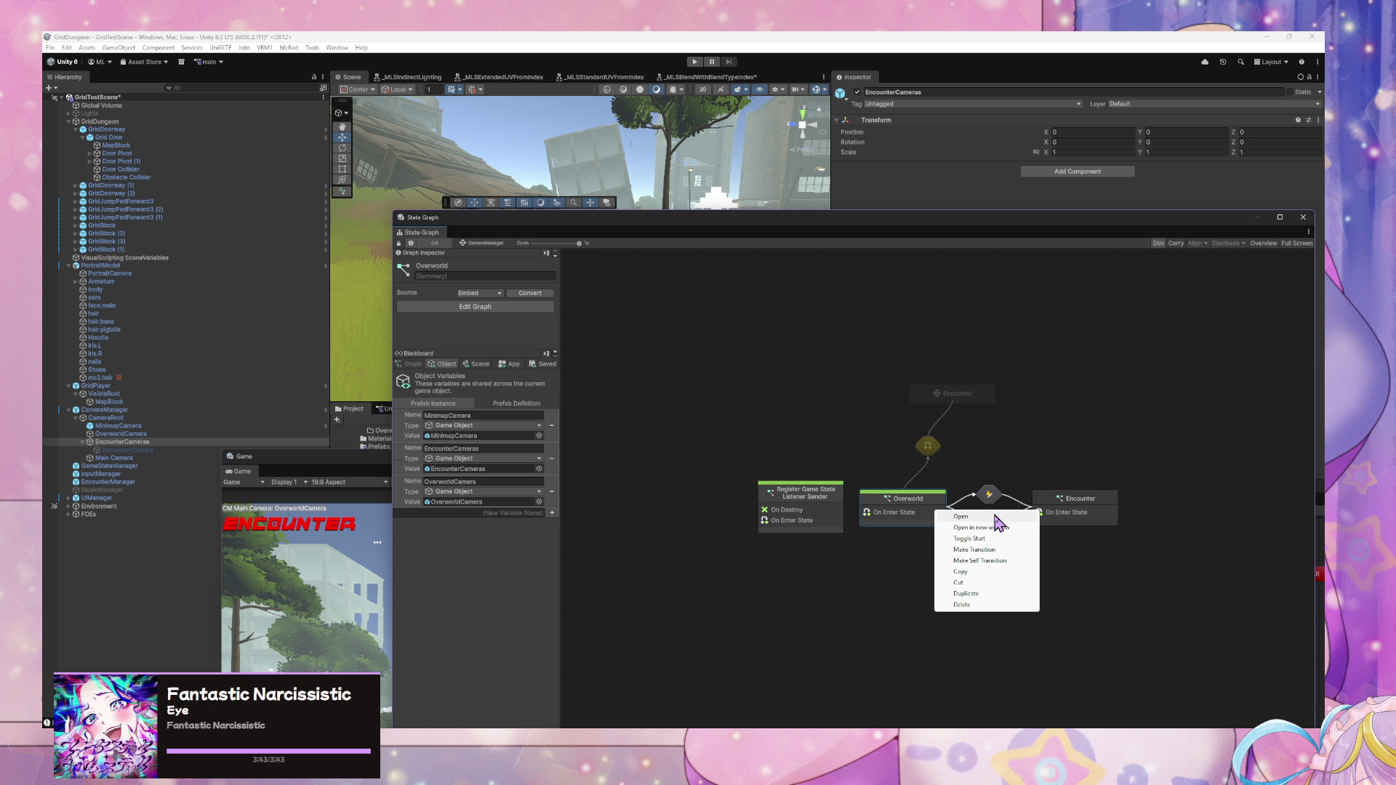
left_click(1002, 561)
left_click(970, 399)
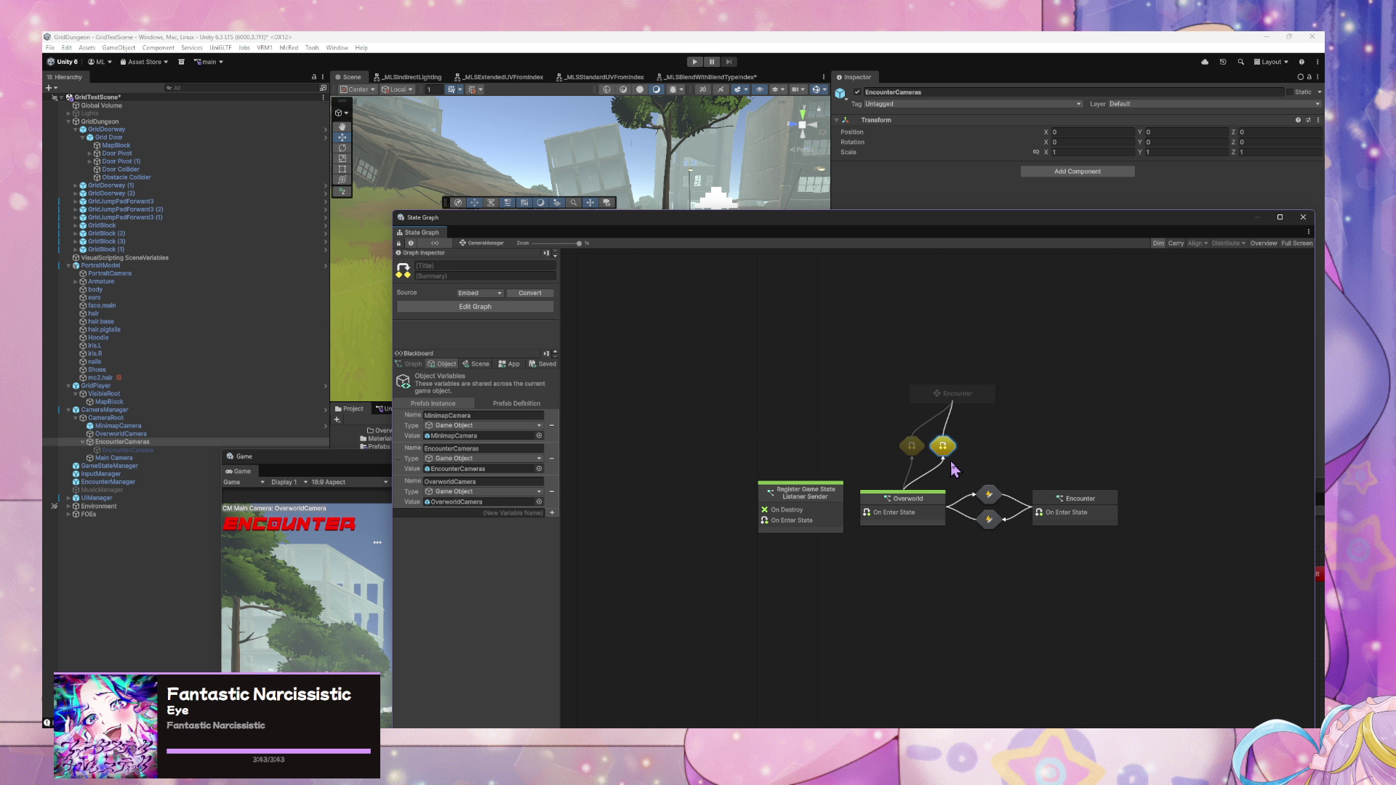
- Inspect the new transitions' script graphs and their Custom Event and Trigger Transition nodes
double_click(989, 491)
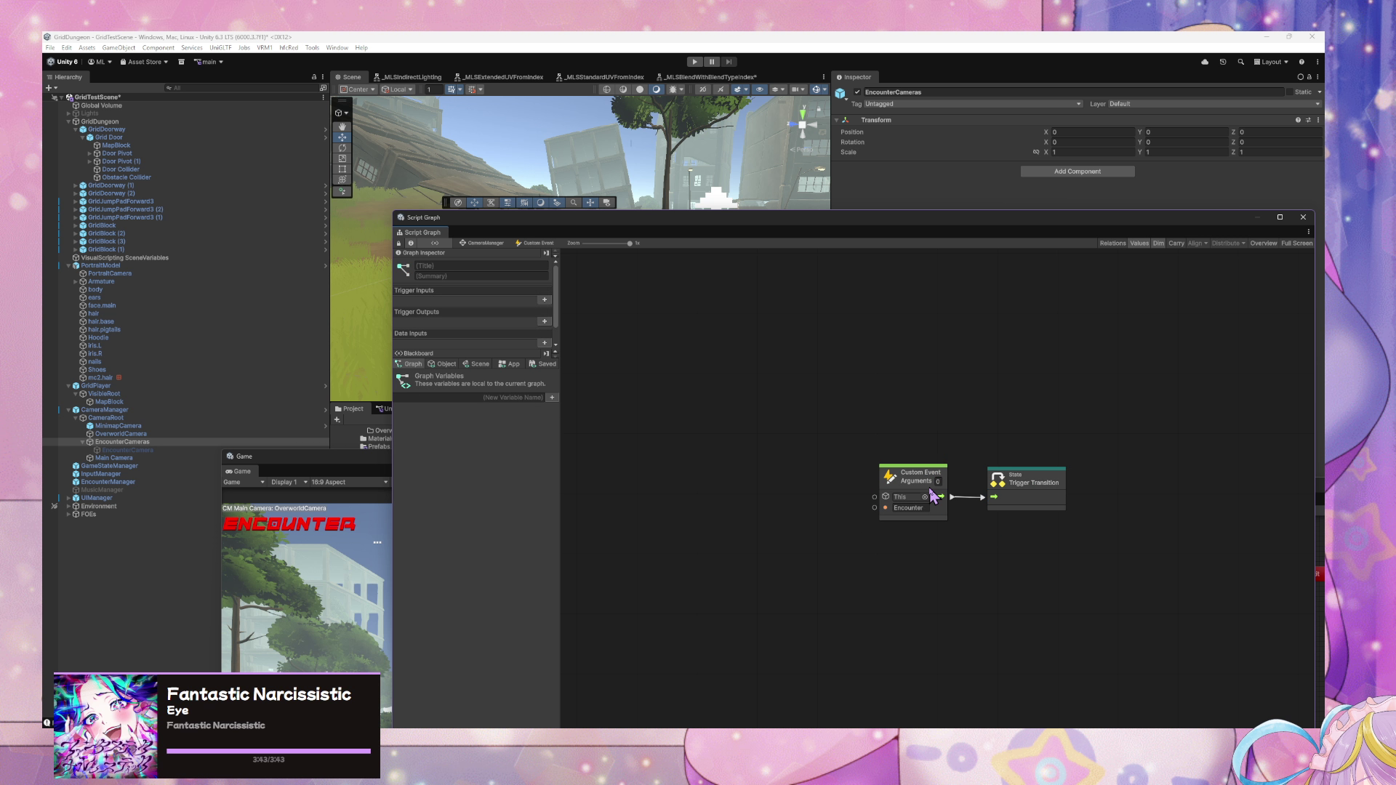
left_click(494, 245)
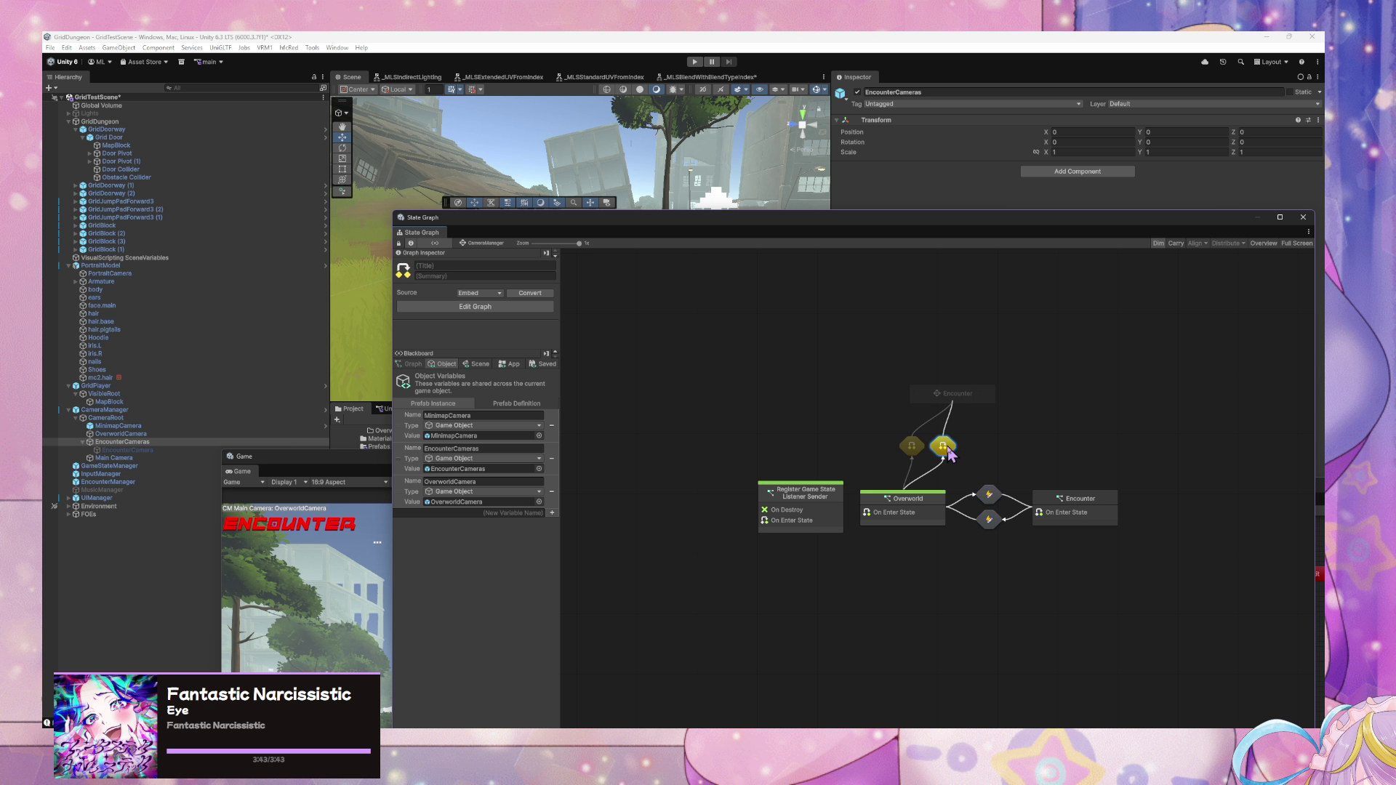
left_click(911, 450)
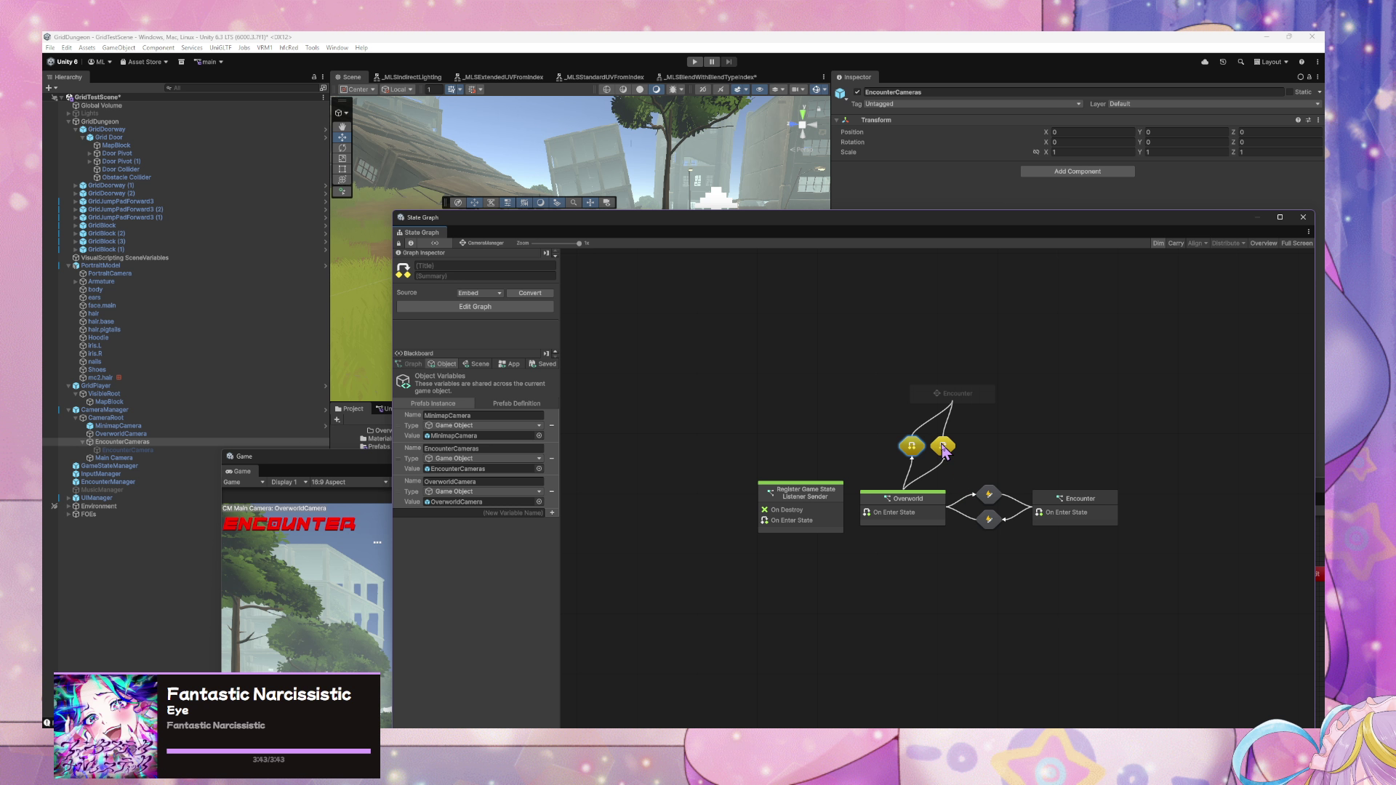
double_click(938, 449)
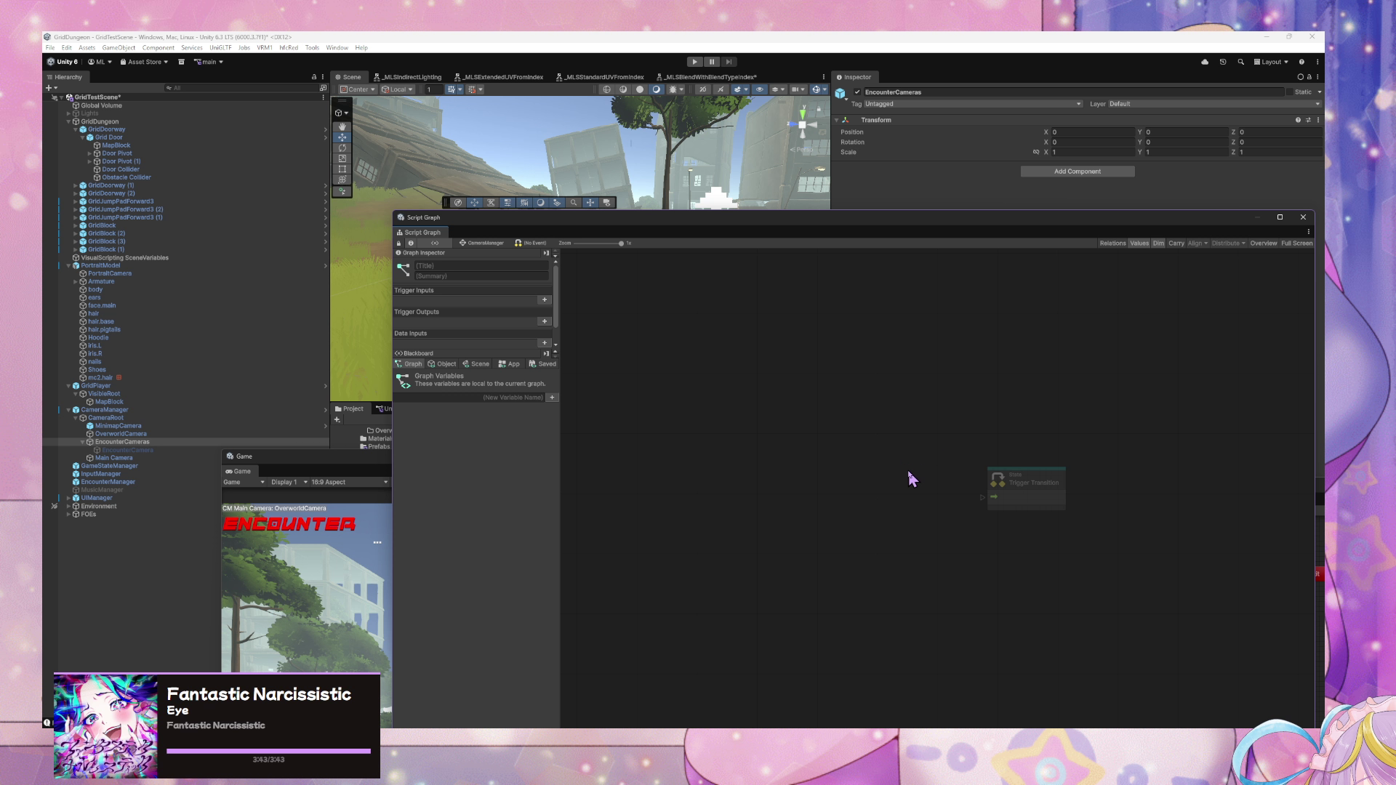
left_click(1011, 509, "ctrl")
left_click(484, 243)
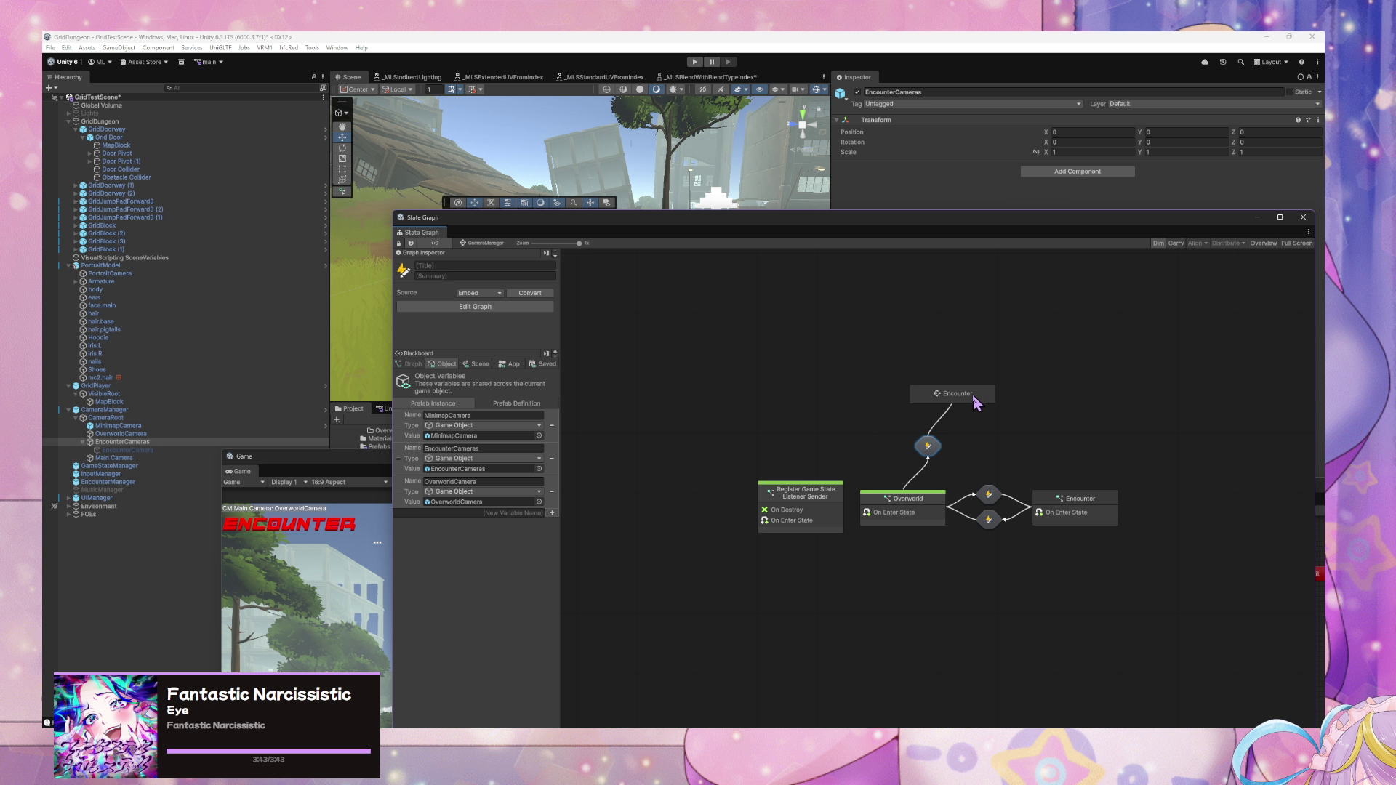
- Add a return transition from Encounter to Overworld and edit its Custom Event name
right_click(976, 404)
left_click(992, 434)
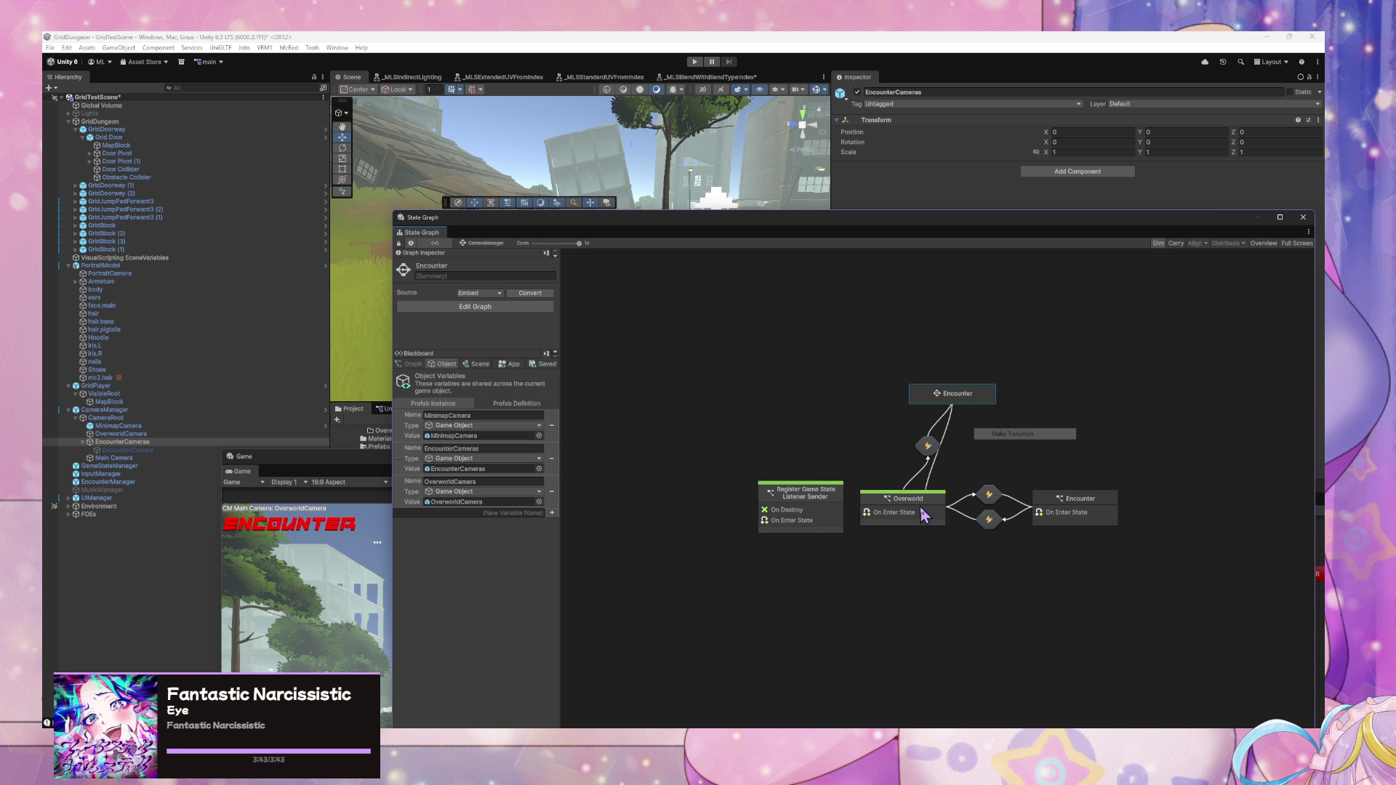
left_click(924, 515)
double_click(931, 455)
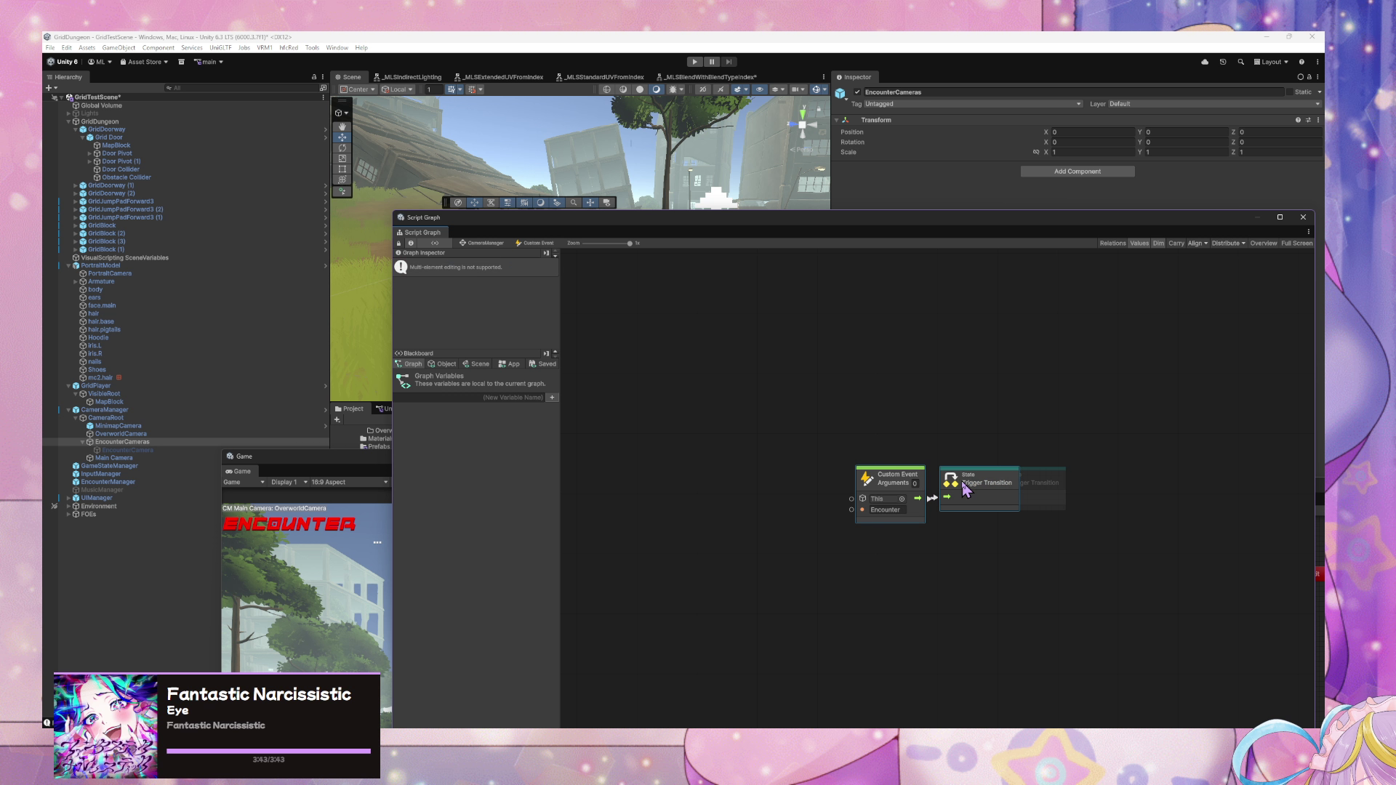
left_click(822, 520)
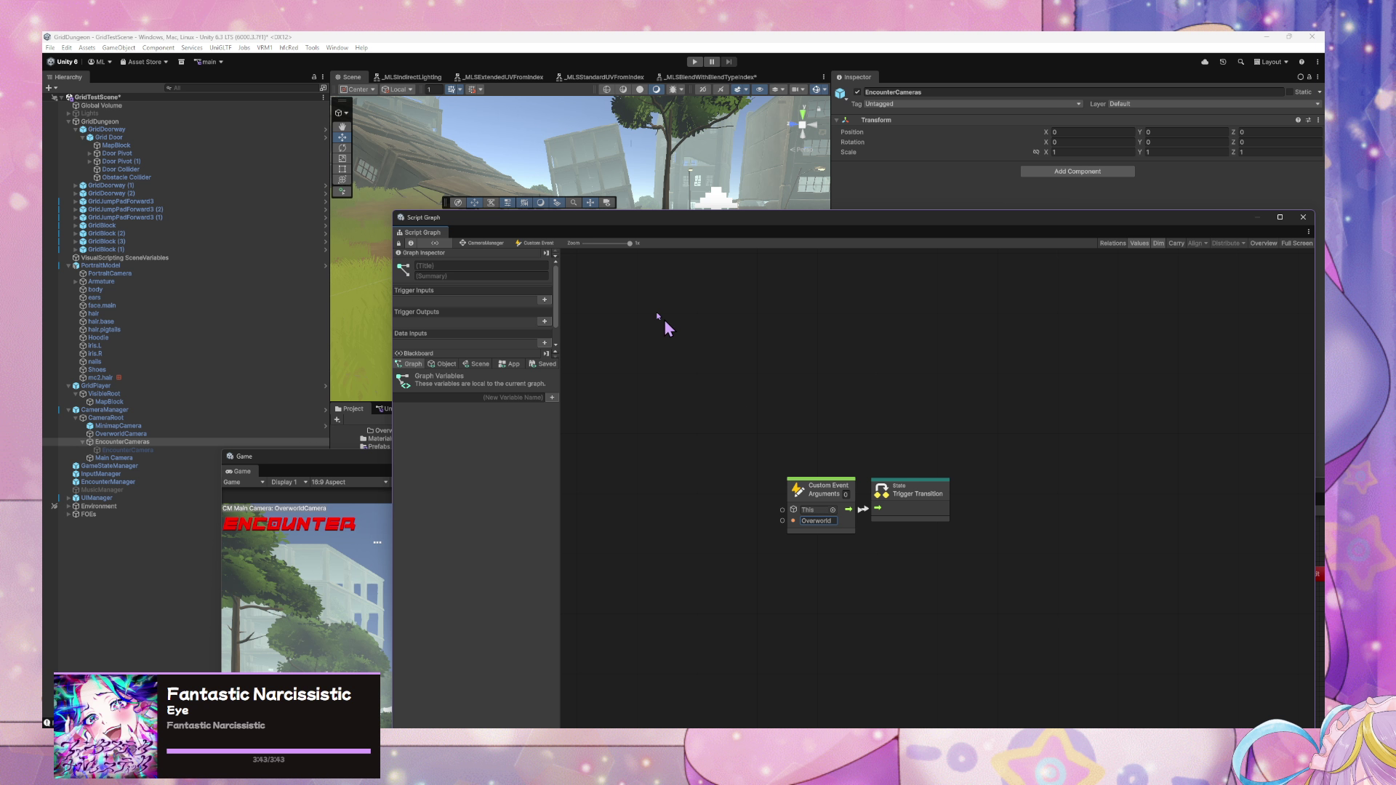
left_click(486, 243)
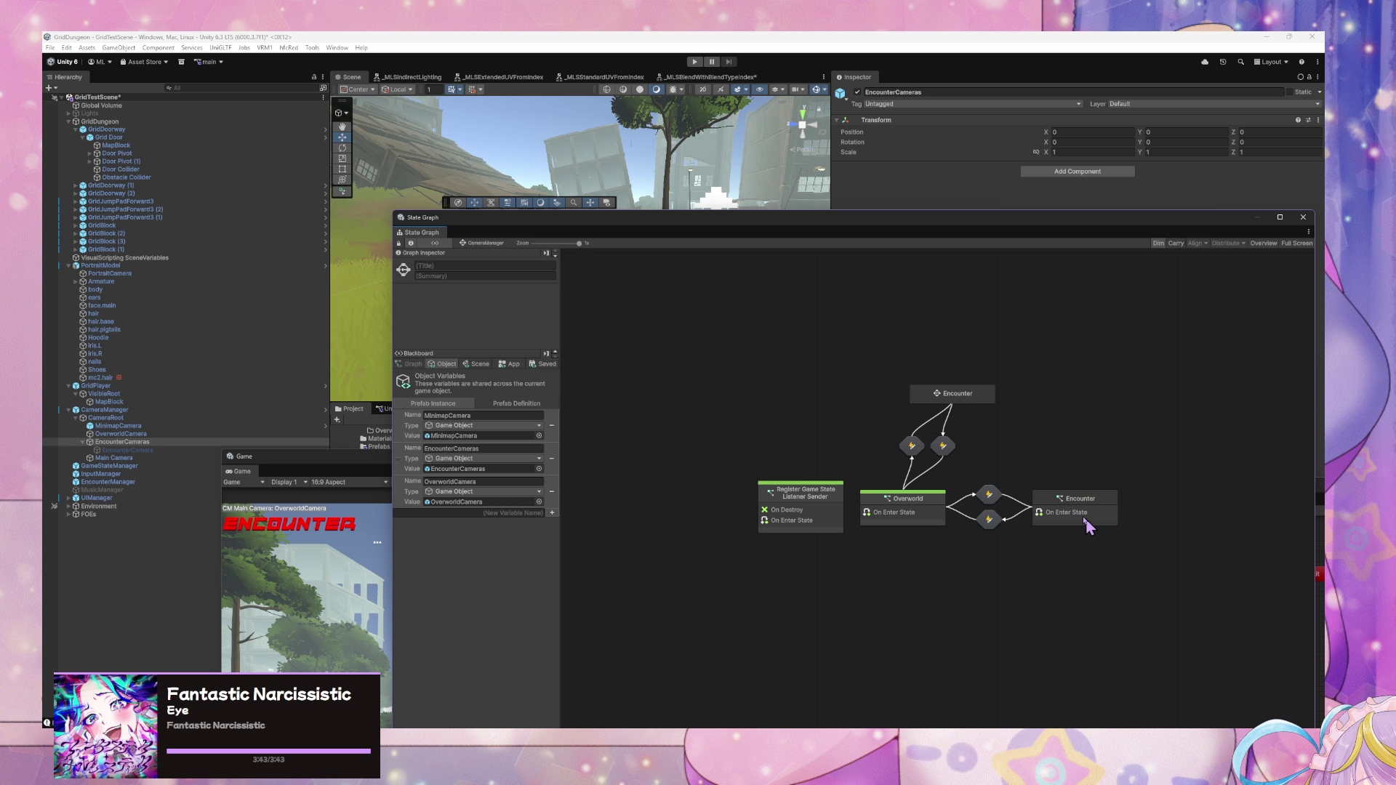
- Select the Encounter script graph's three nodes, then delete the extra Encounter state and its transitions
double_click(1089, 525)
left_click_drag(1055, 575, 796, 417)
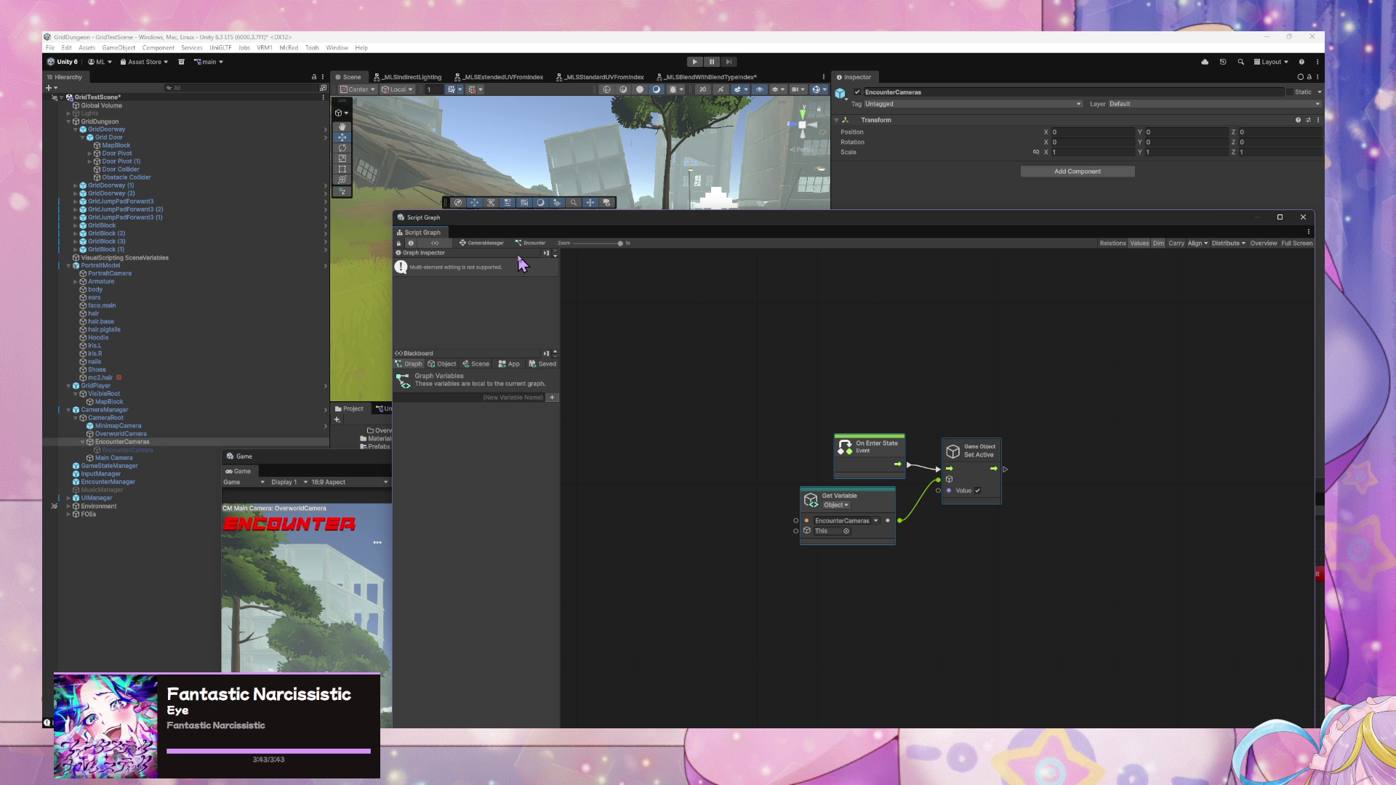
left_click(489, 243)
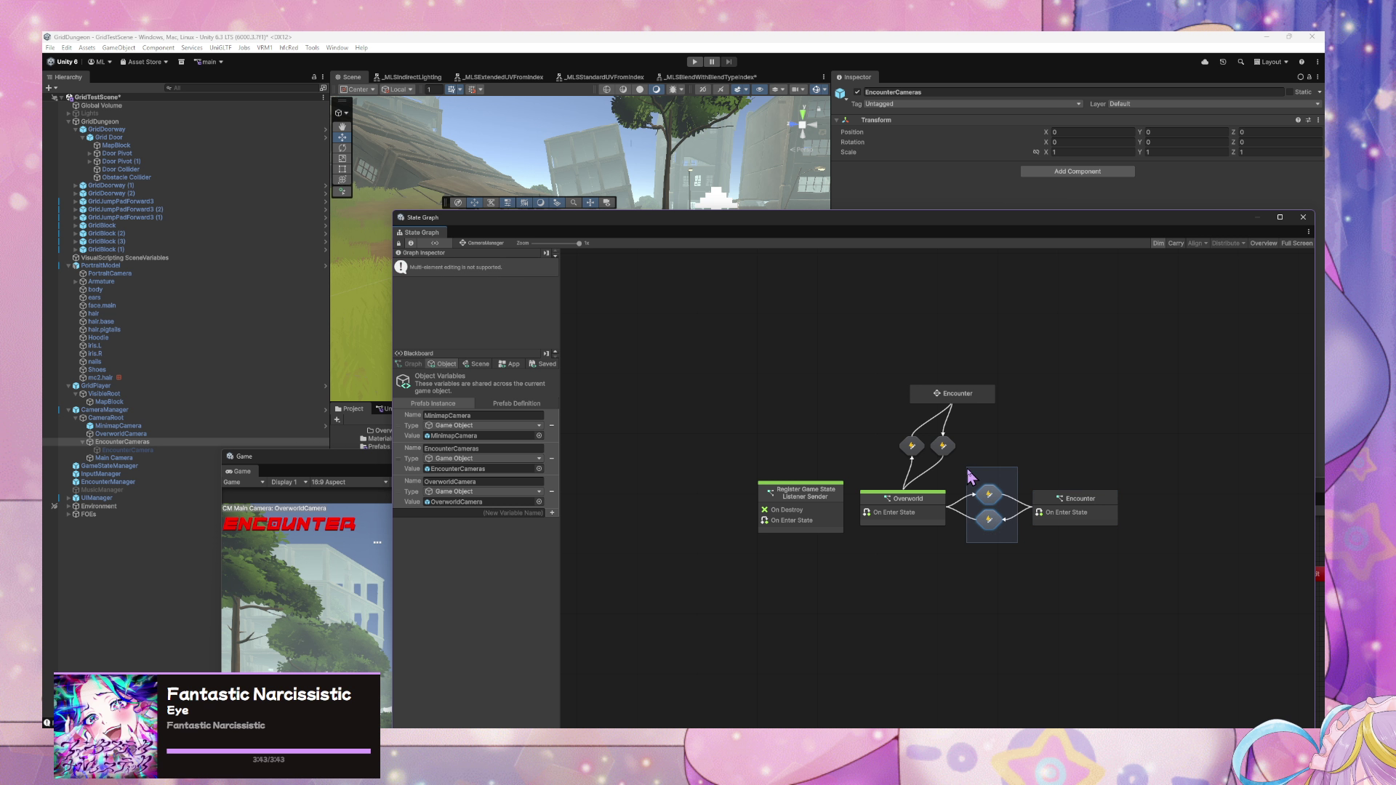
left_click_drag(975, 482, 1187, 561)
key("Delete")
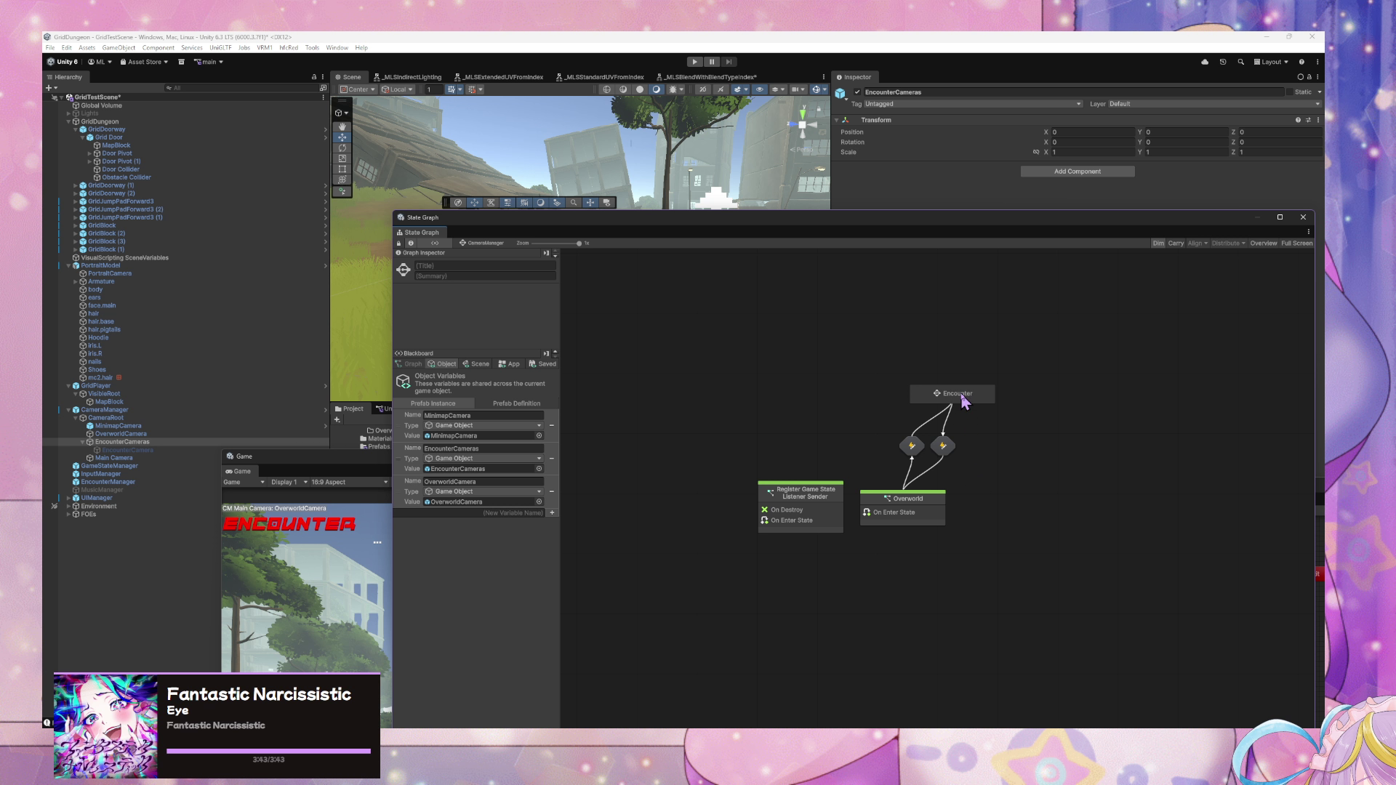
- Remove an accidentally created group inside the Encounter super state
double_click(953, 393)
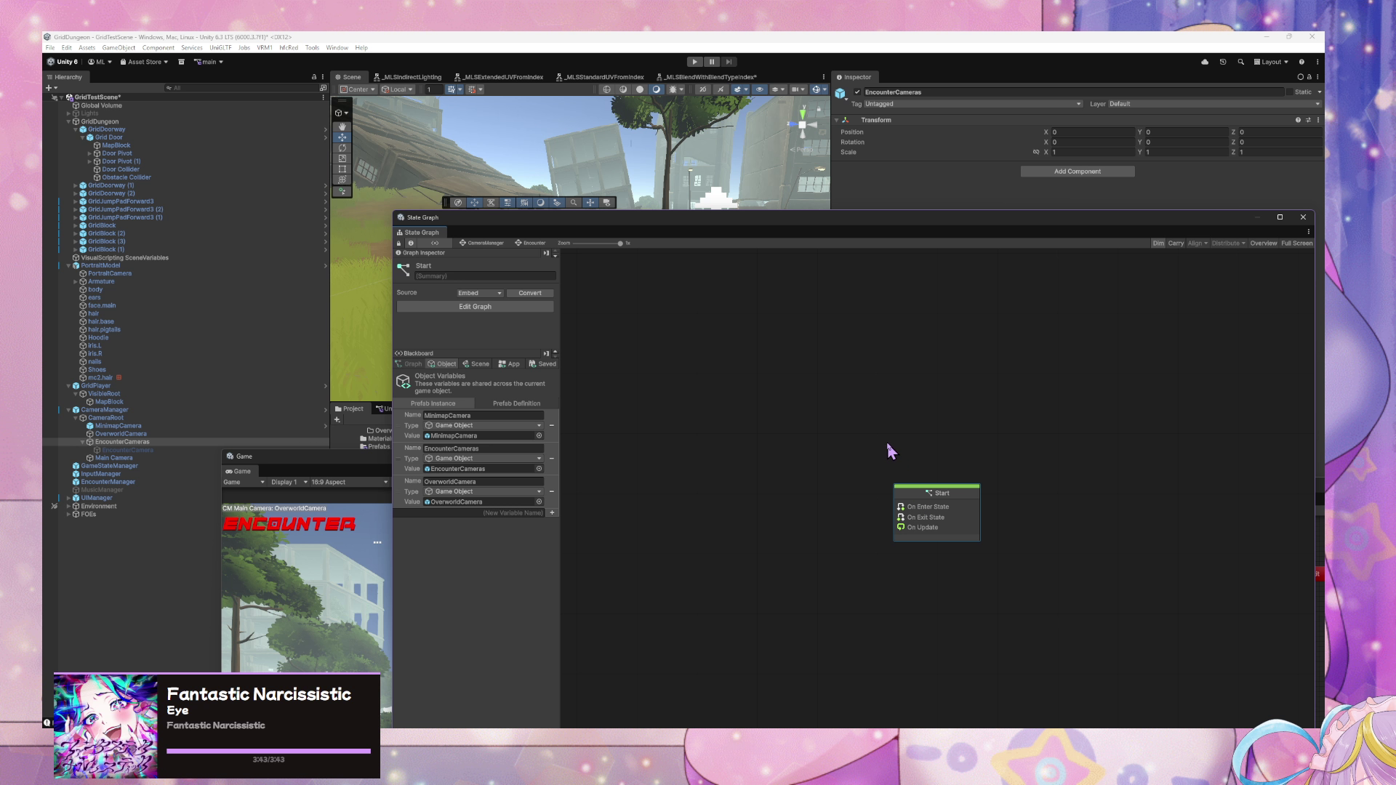
left_click_drag(880, 442, 848, 426, "ctrl")
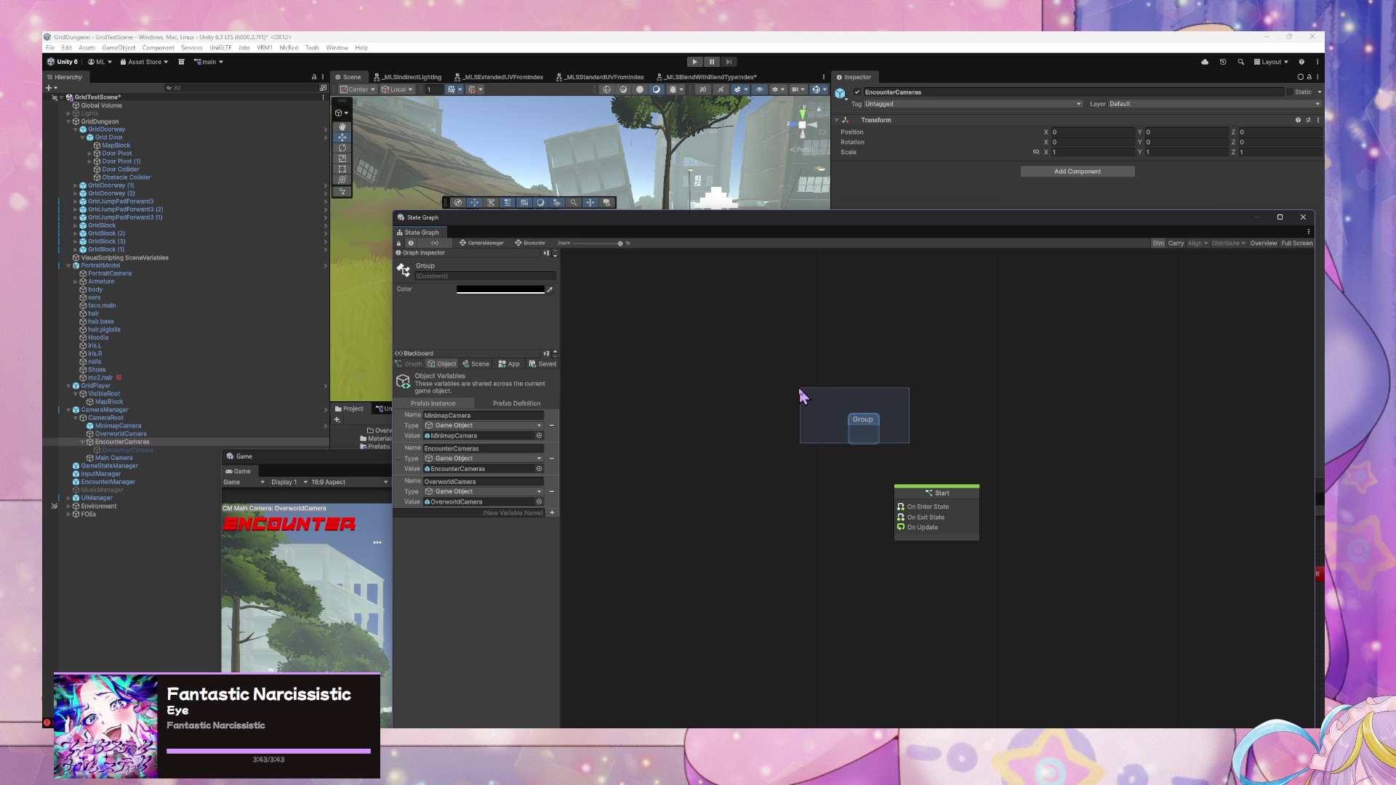
key("Delete")
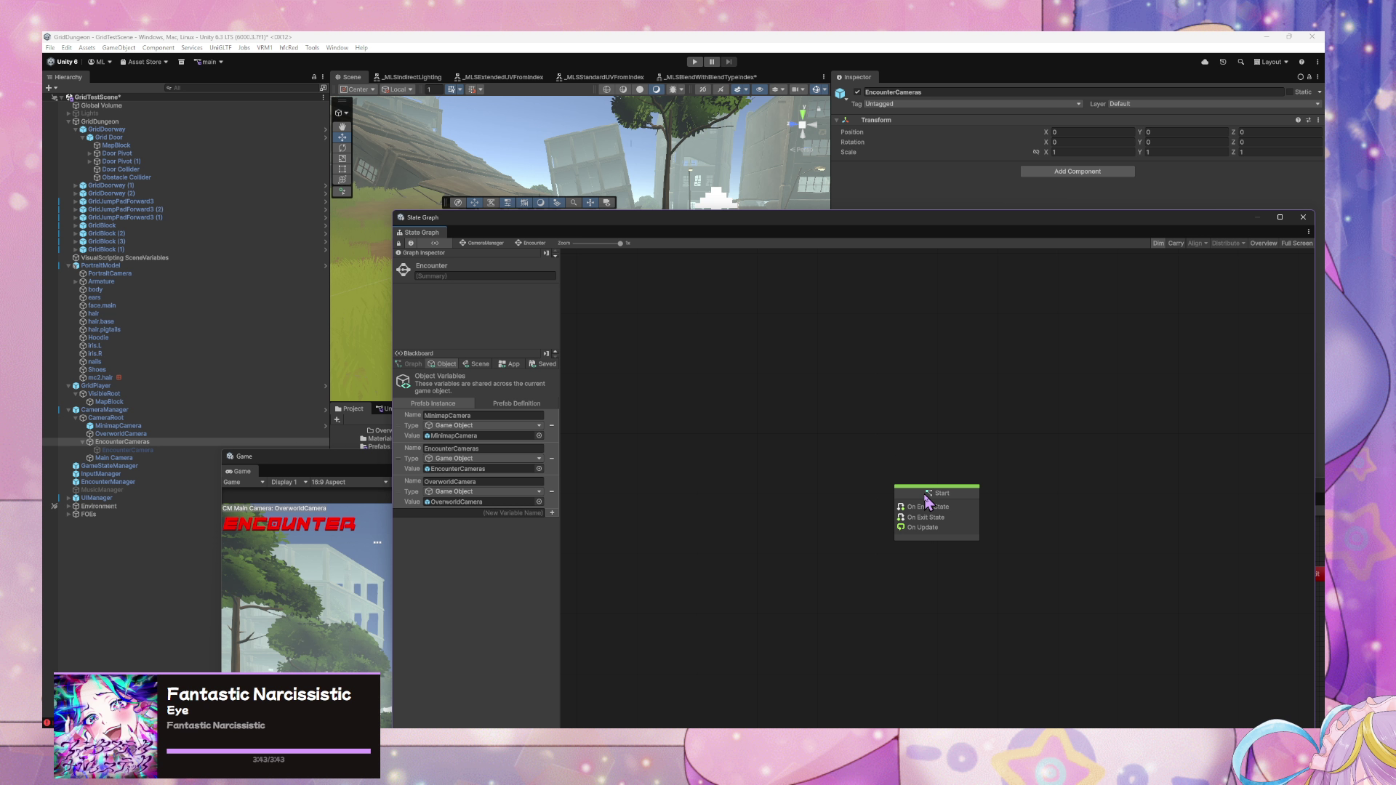
left_click(480, 244)
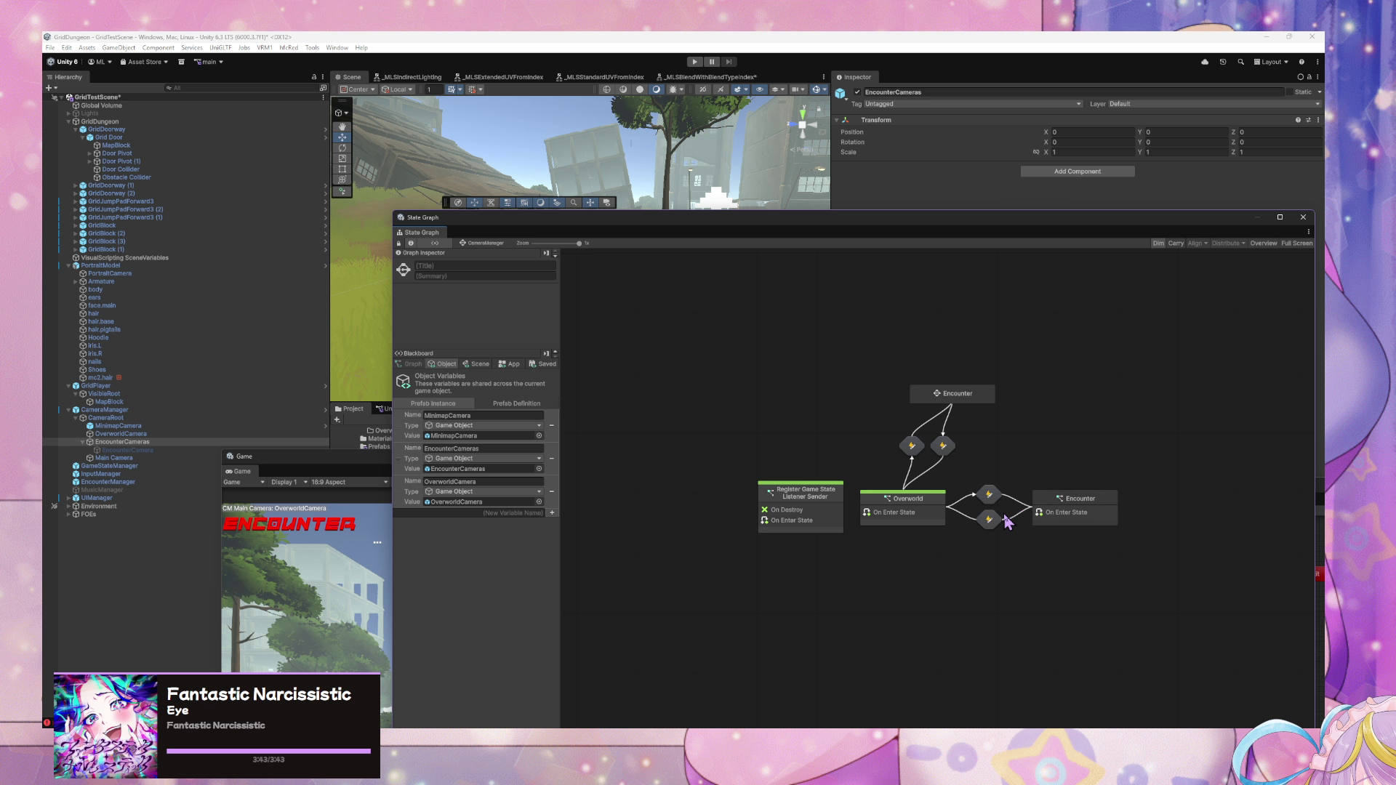
- Select all nodes of the Encounter script state, then remove that state from the top-level graph
double_click(1073, 496)
mouse_move(1172, 585)
left_mouse_down()
mouse_move(713, 381)
mouse_move(747, 399)
mouse_move(743, 331)
left_mouse_up()
left_click_drag(748, 398, 1009, 564)
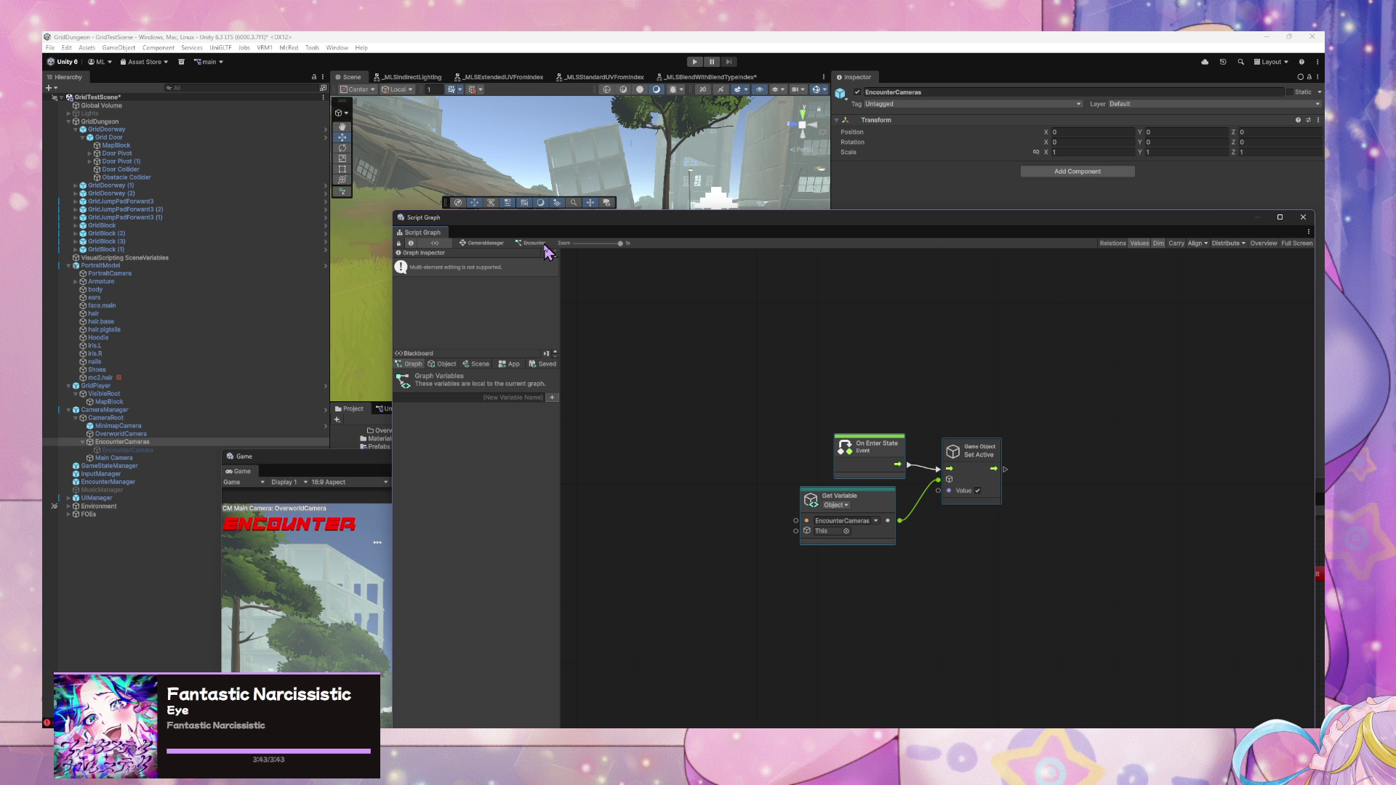
left_click(499, 245)
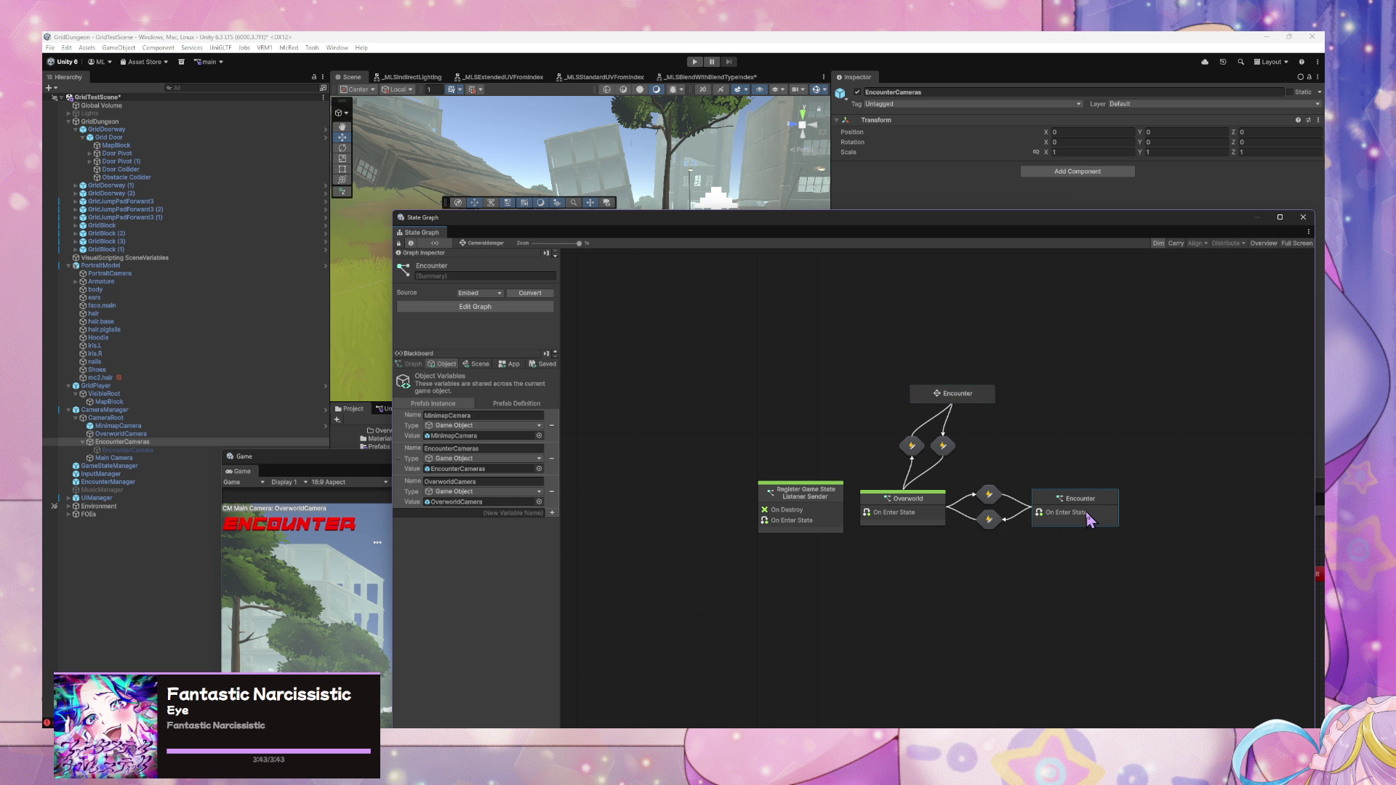
mouse_move(1040, 554)
left_mouse_down()
mouse_move(938, 455)
mouse_move(973, 471)
left_mouse_up()
key("Delete")
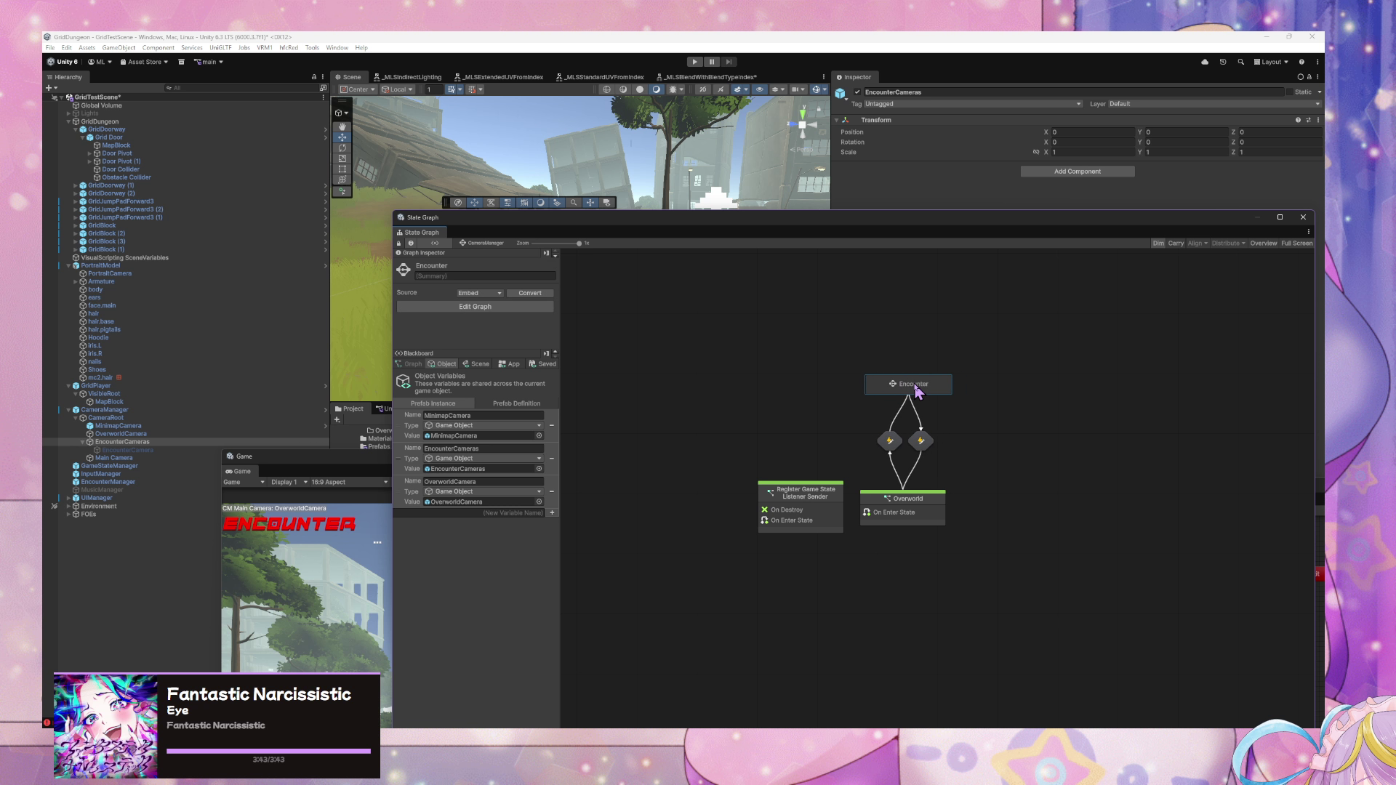
- Inside Encounter, make the Encounter script state the start state and delete the default Start state
double_click(949, 394)
left_click_drag(950, 487, 815, 441)
right_click(814, 441)
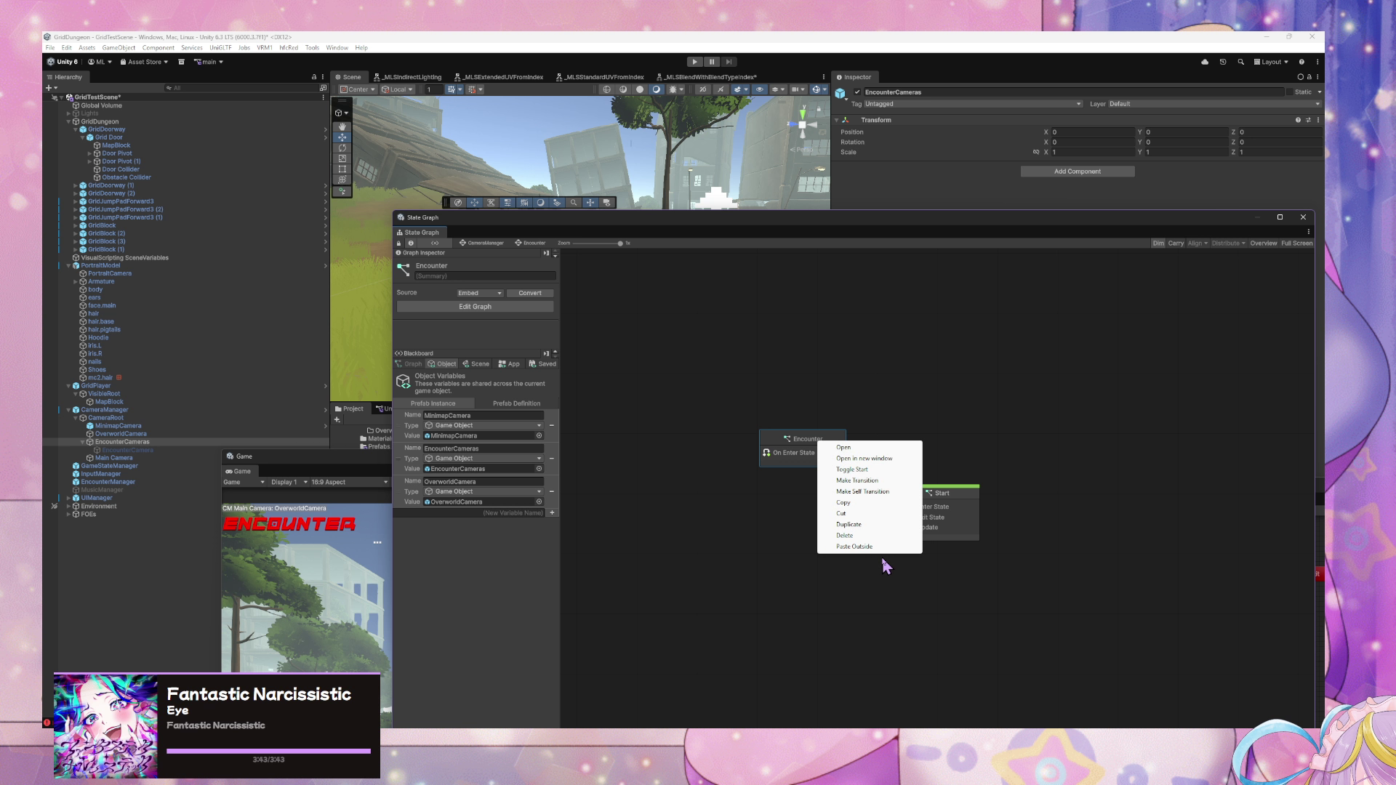
left_click(885, 476)
left_click(966, 506)
key("Delete")
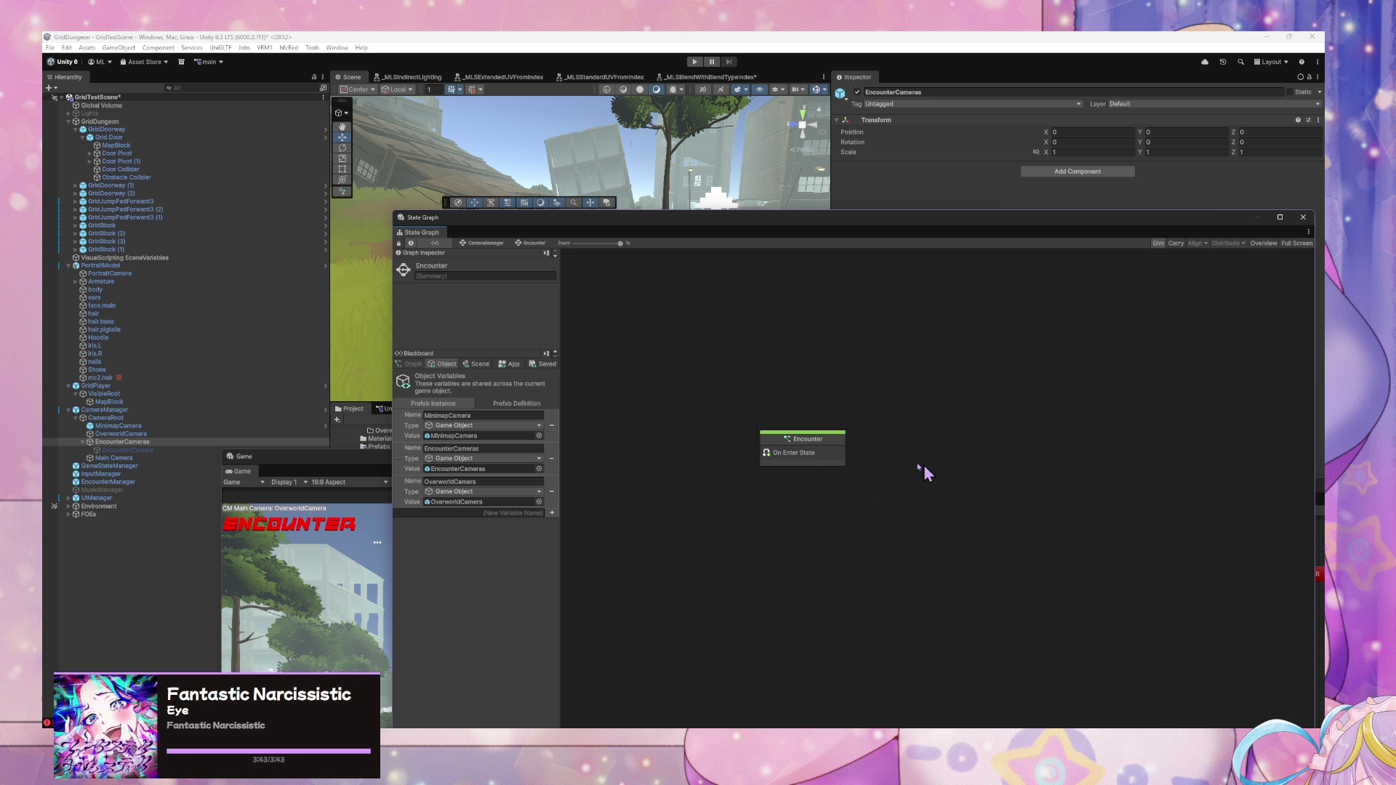
- Rename the start state BackView and reopen its script graph
left_click(481, 268)
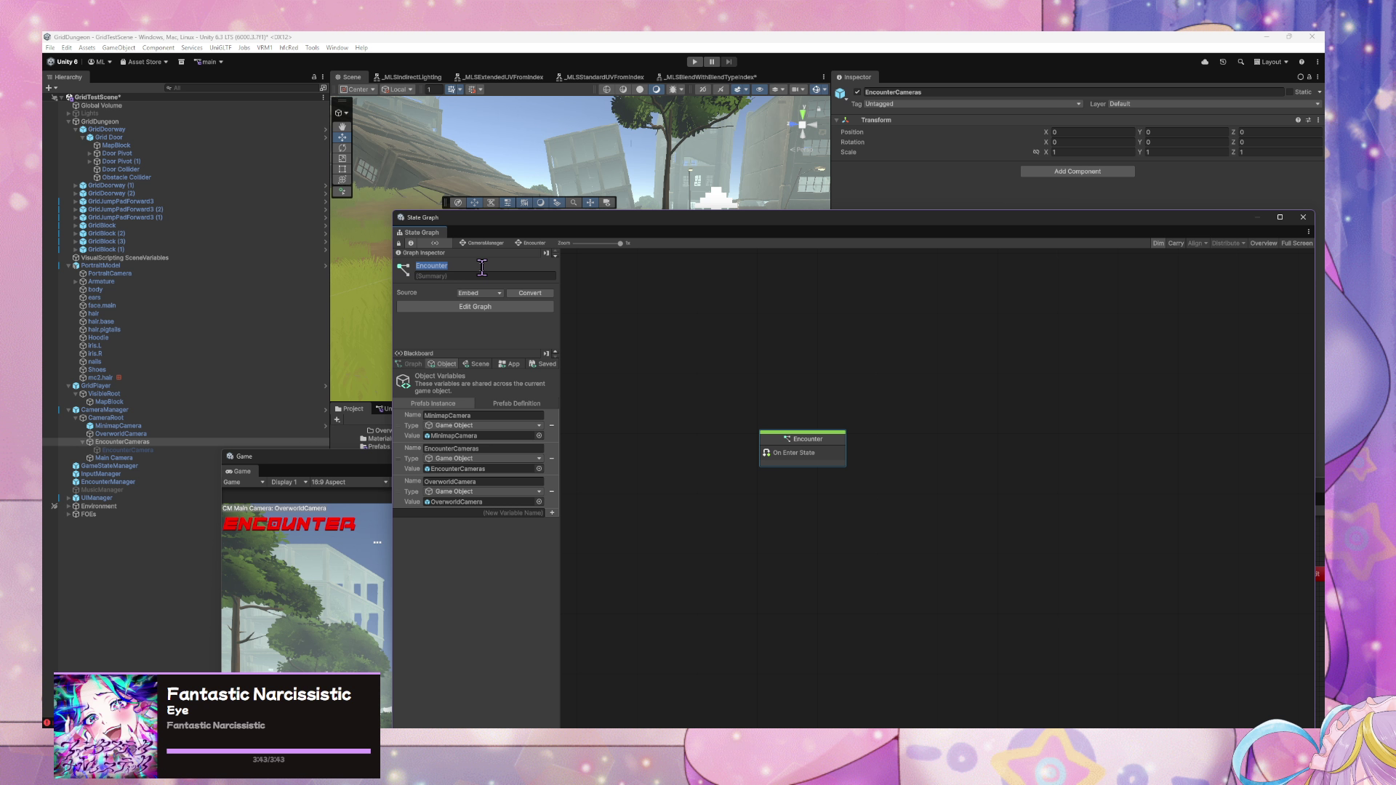
type("BackView")
left_click_drag(820, 450, 781, 453)
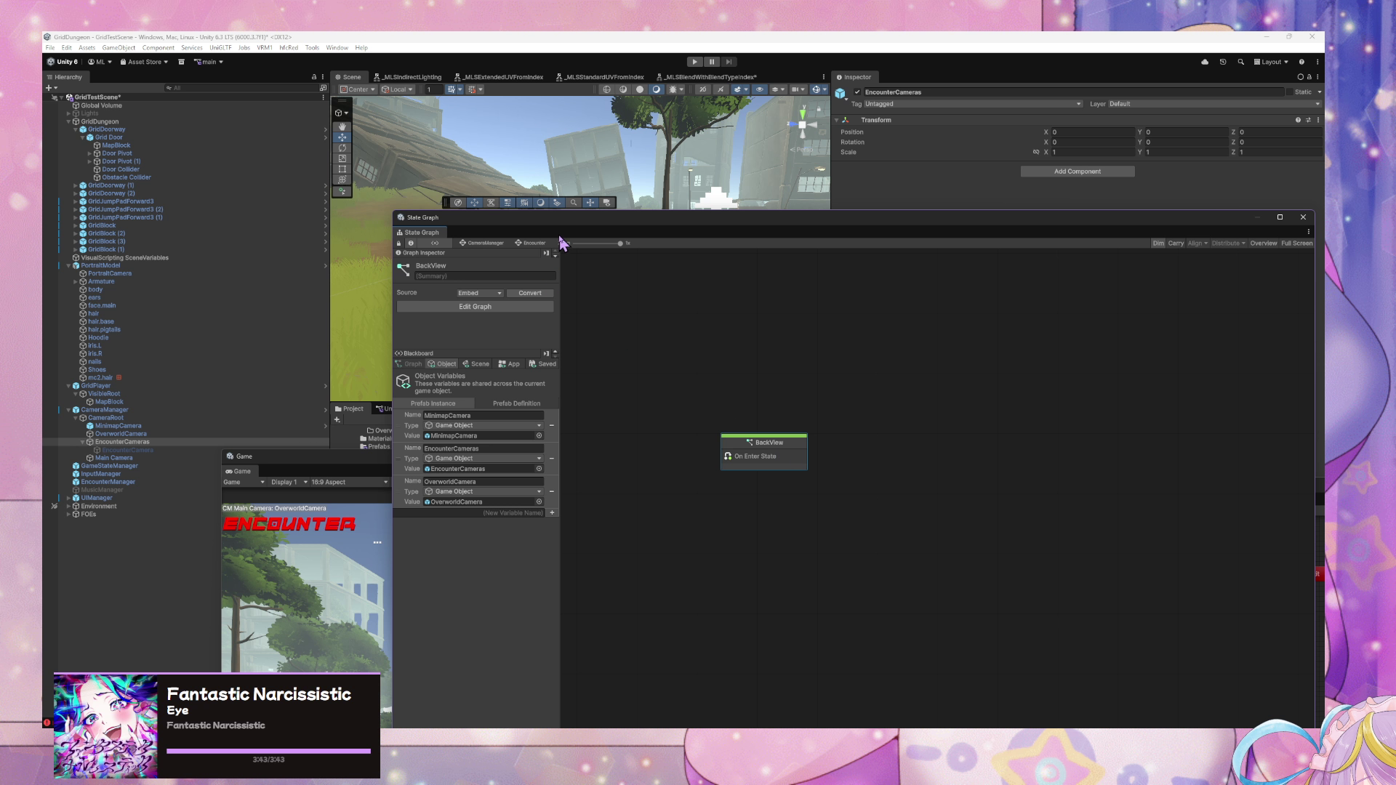
left_click_drag(580, 225, 841, 212)
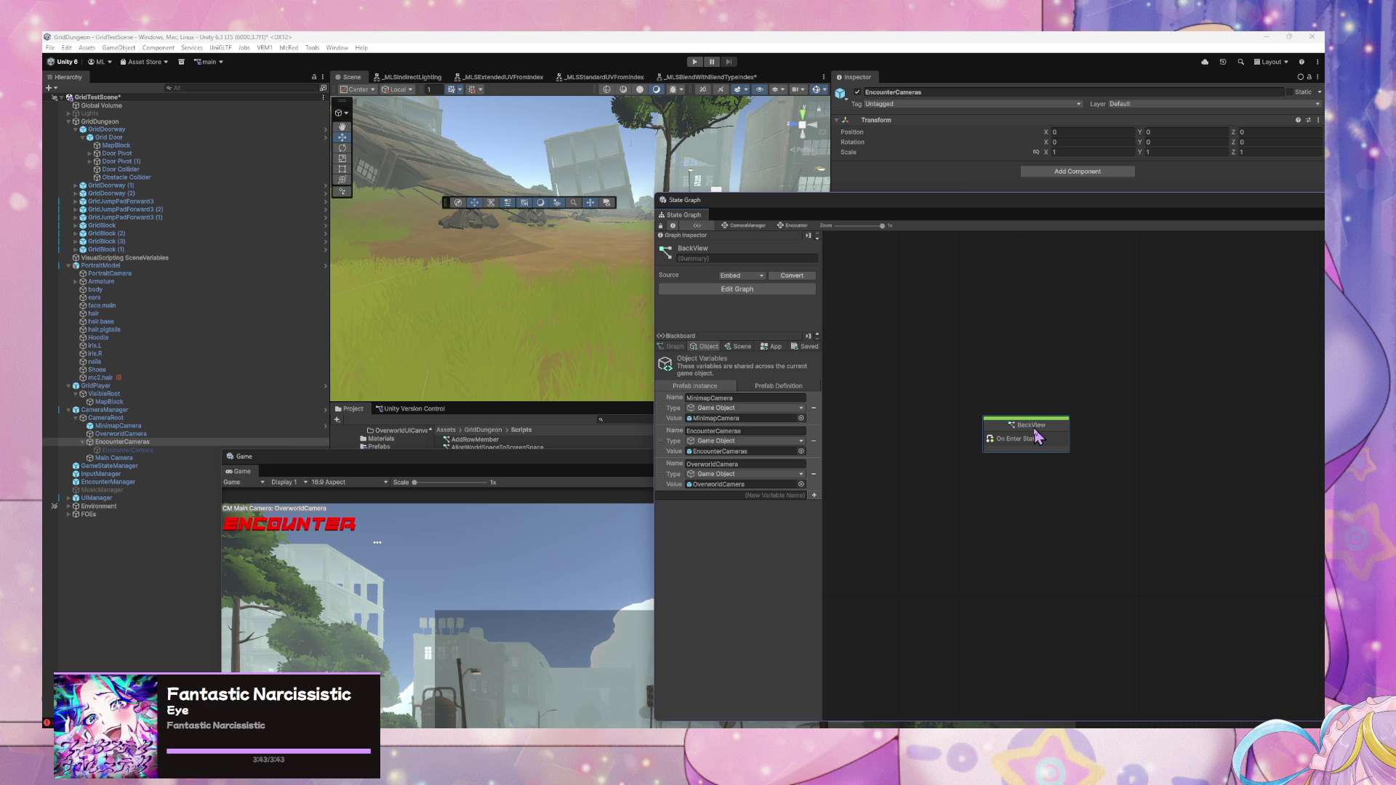
left_click_drag(800, 198, 575, 177)
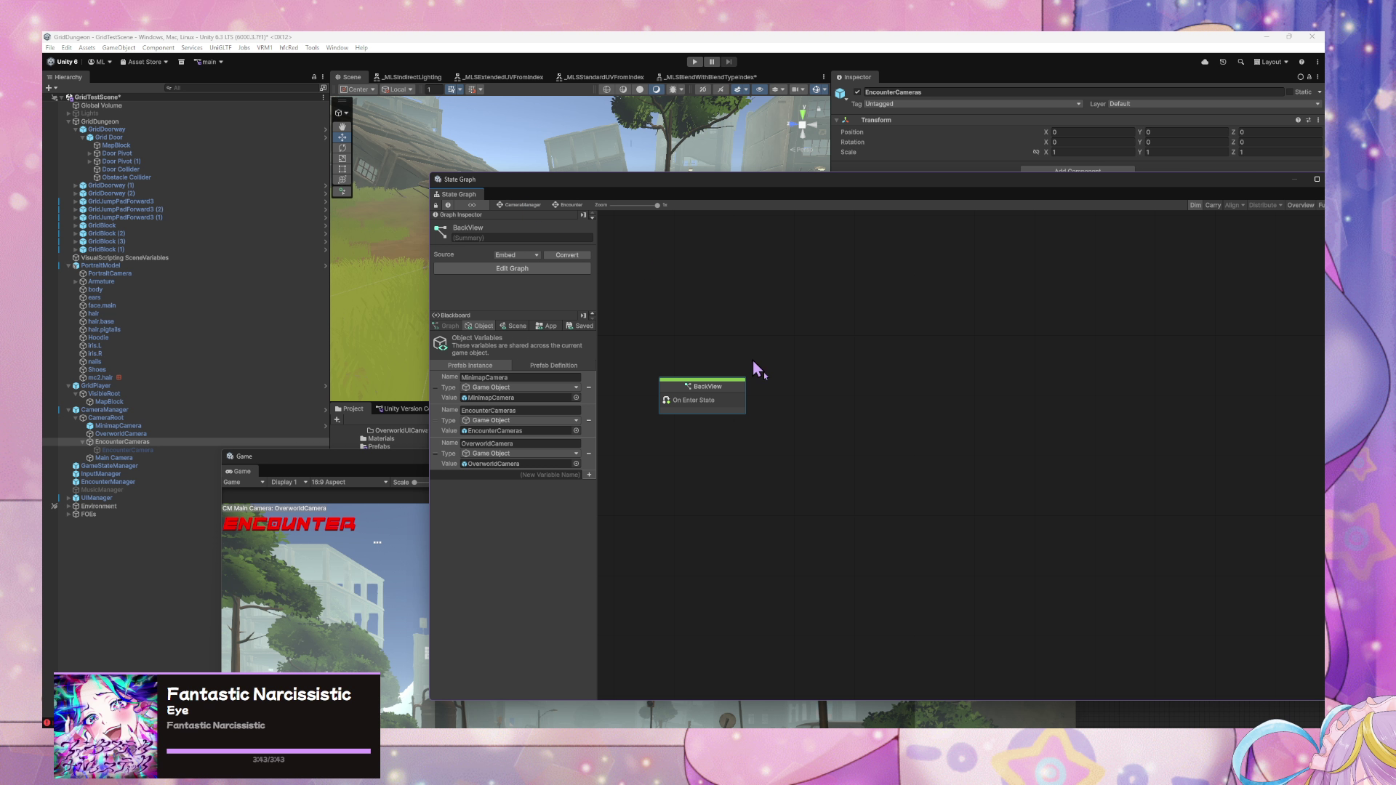
left_click(519, 207)
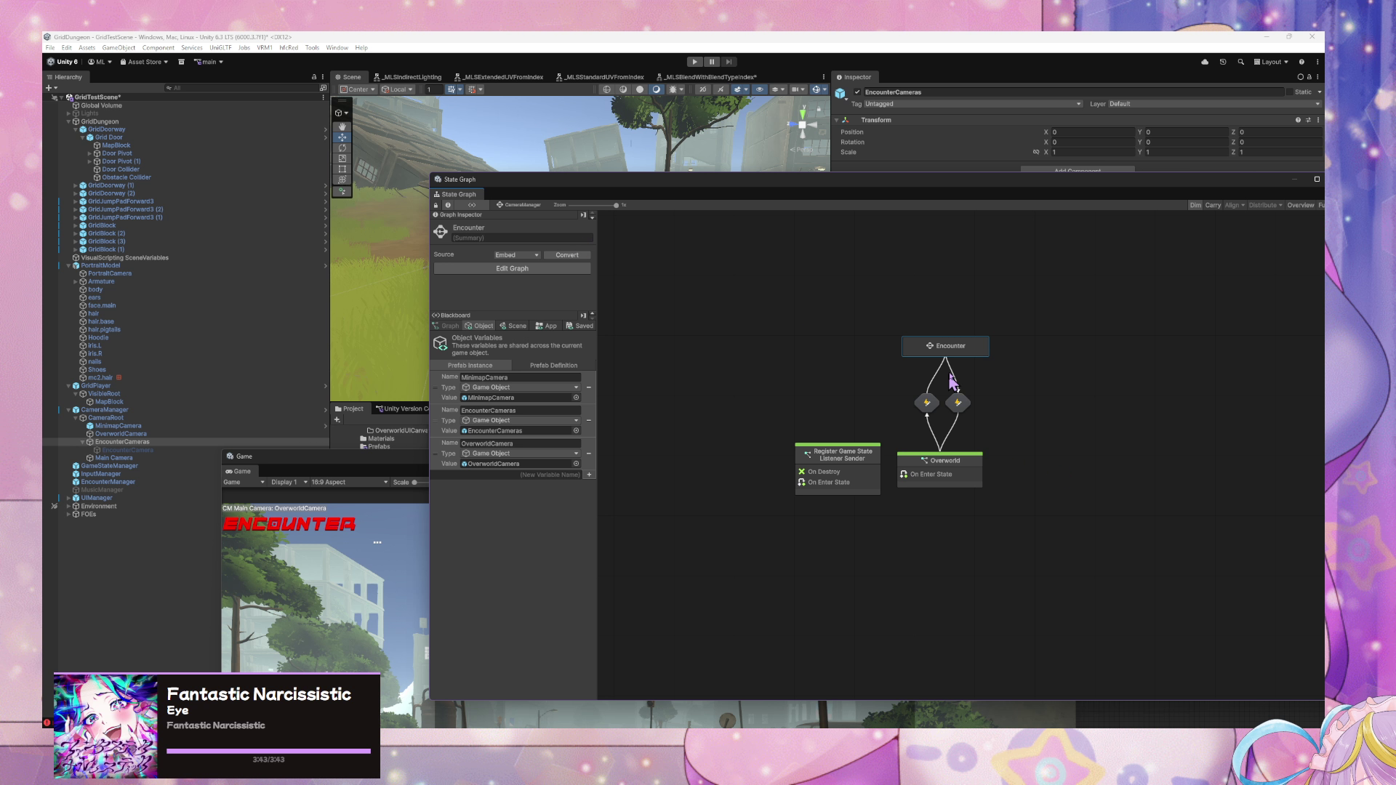
double_click(934, 352)
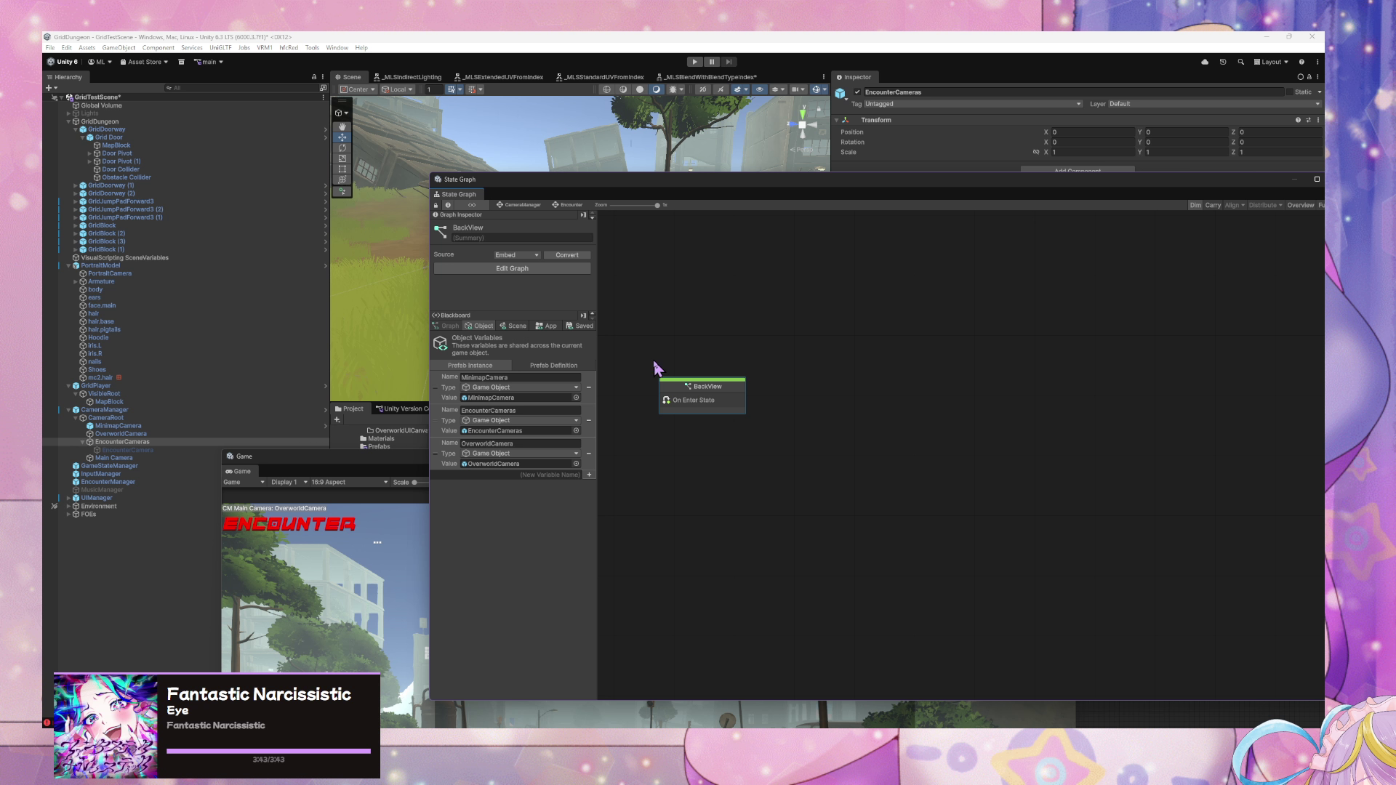
double_click(700, 396)
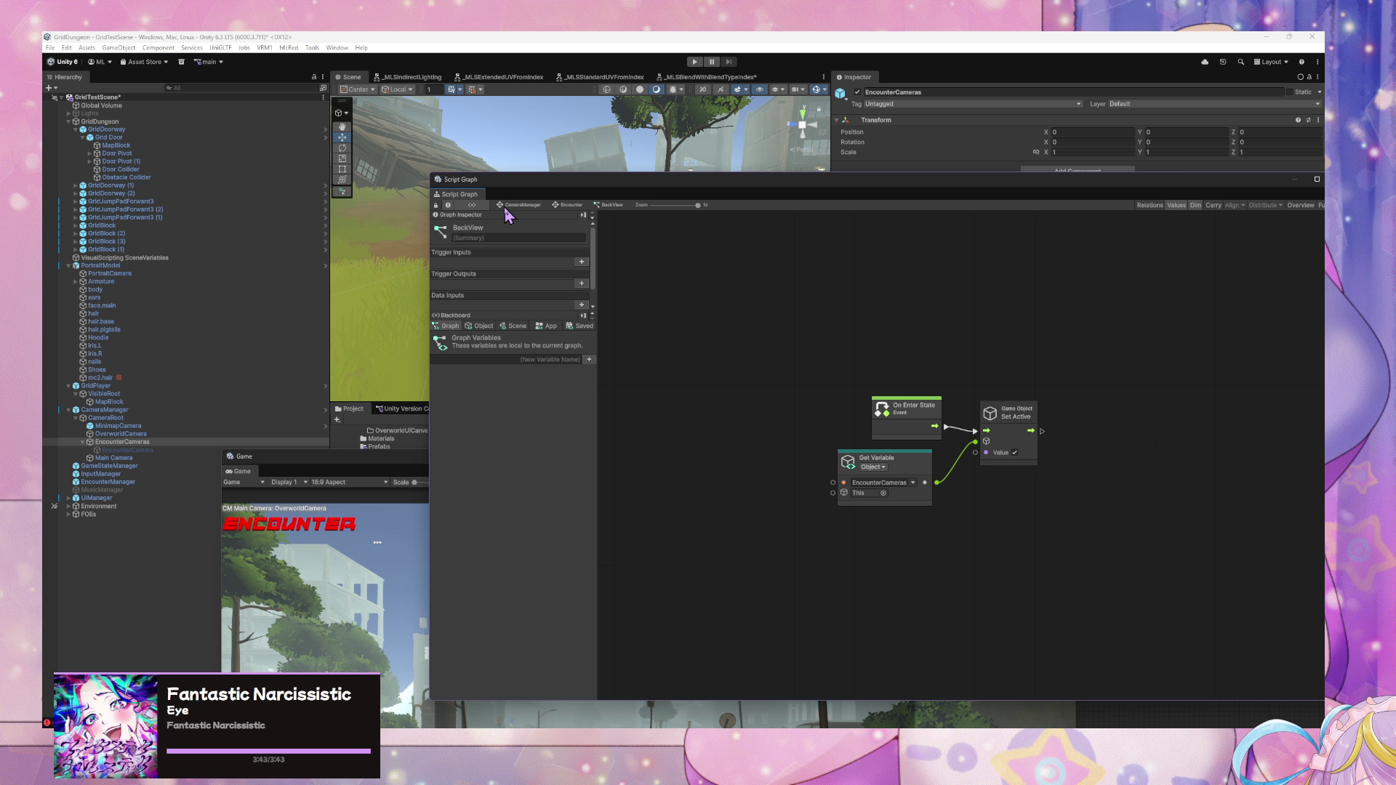
- Retitle the BackView state inside Encounter as 'Activate Camera Group'
left_click(508, 207)
double_click(924, 354)
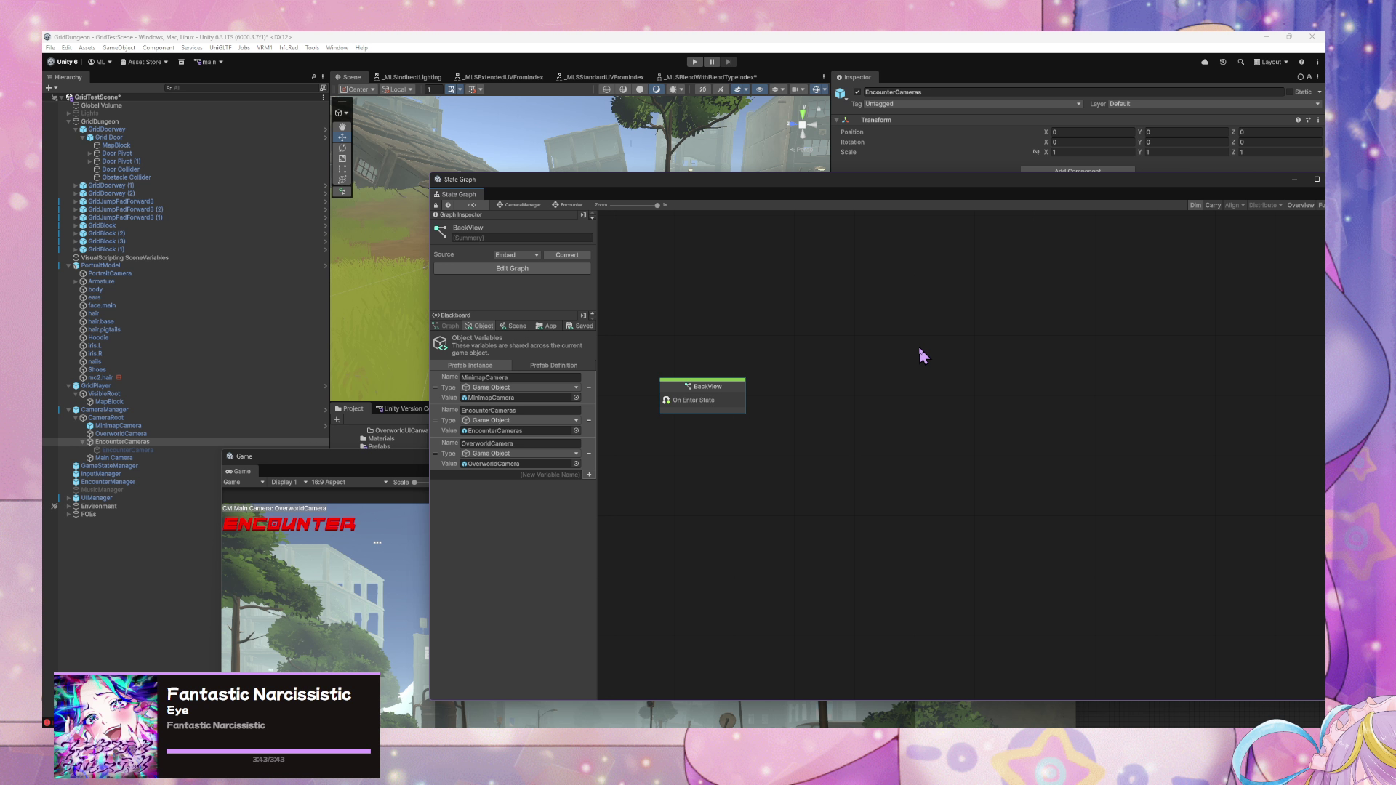
left_click(702, 397)
left_click(492, 235)
type("Act")
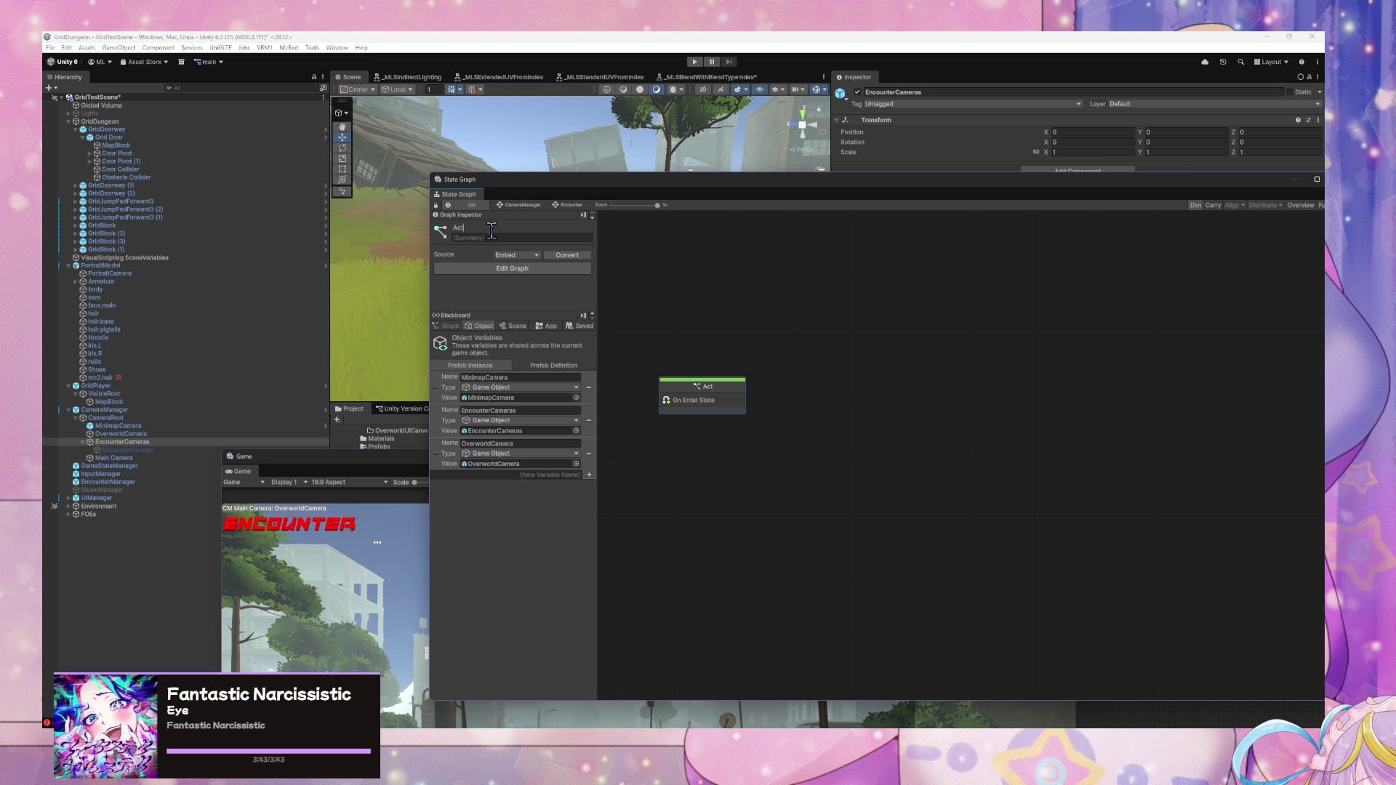
type("ivate Camera")
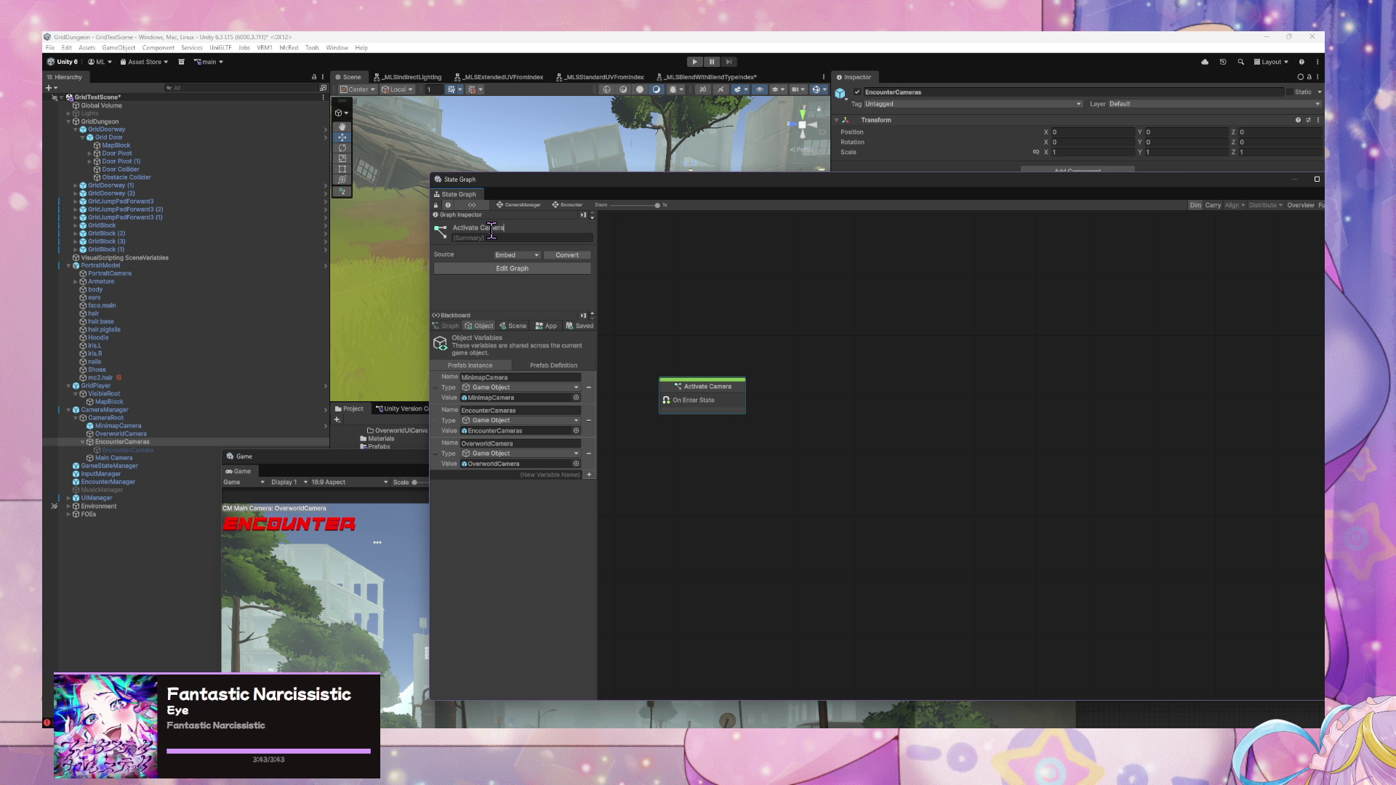
type(" Group")
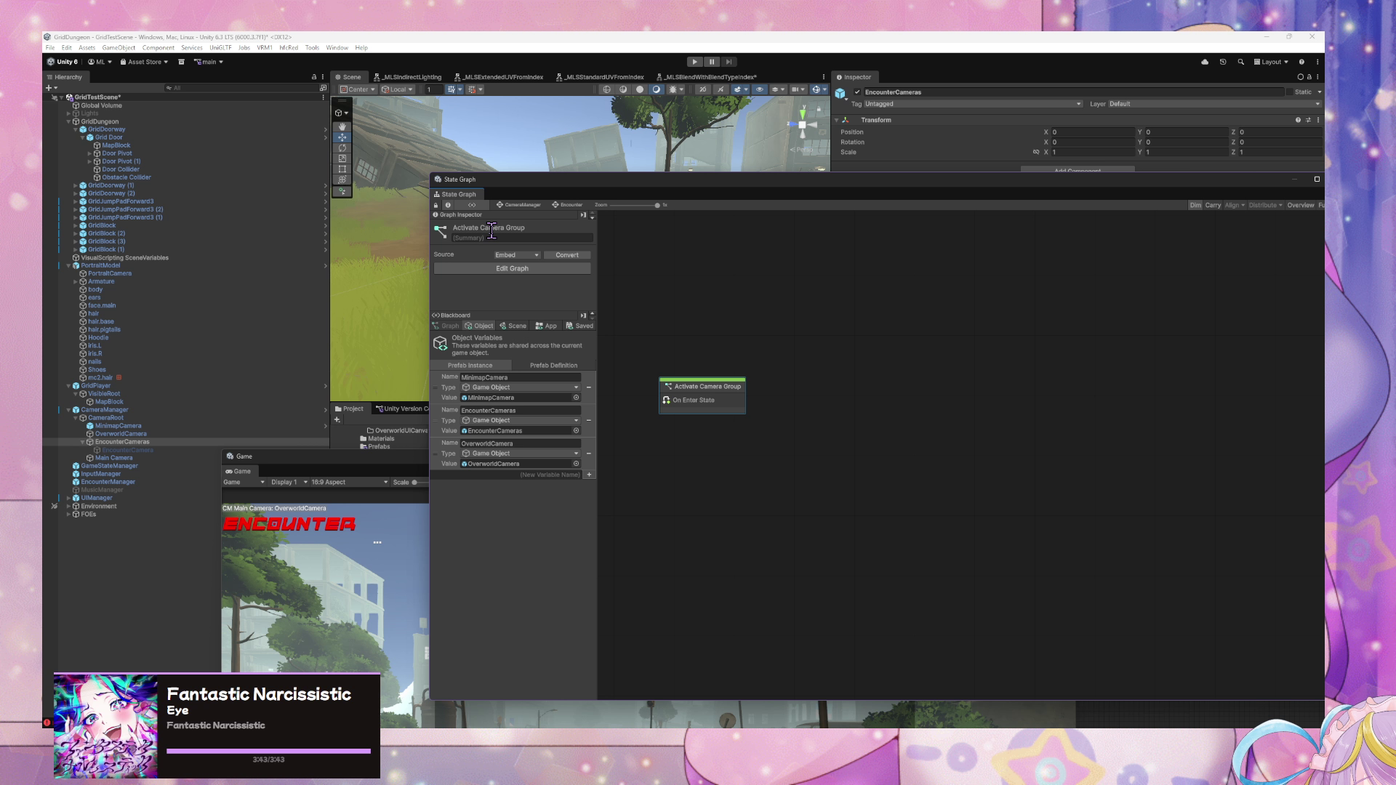
- Reposition the graph window to see the camera settings, then reselect EncounterCameras
left_click(127, 450)
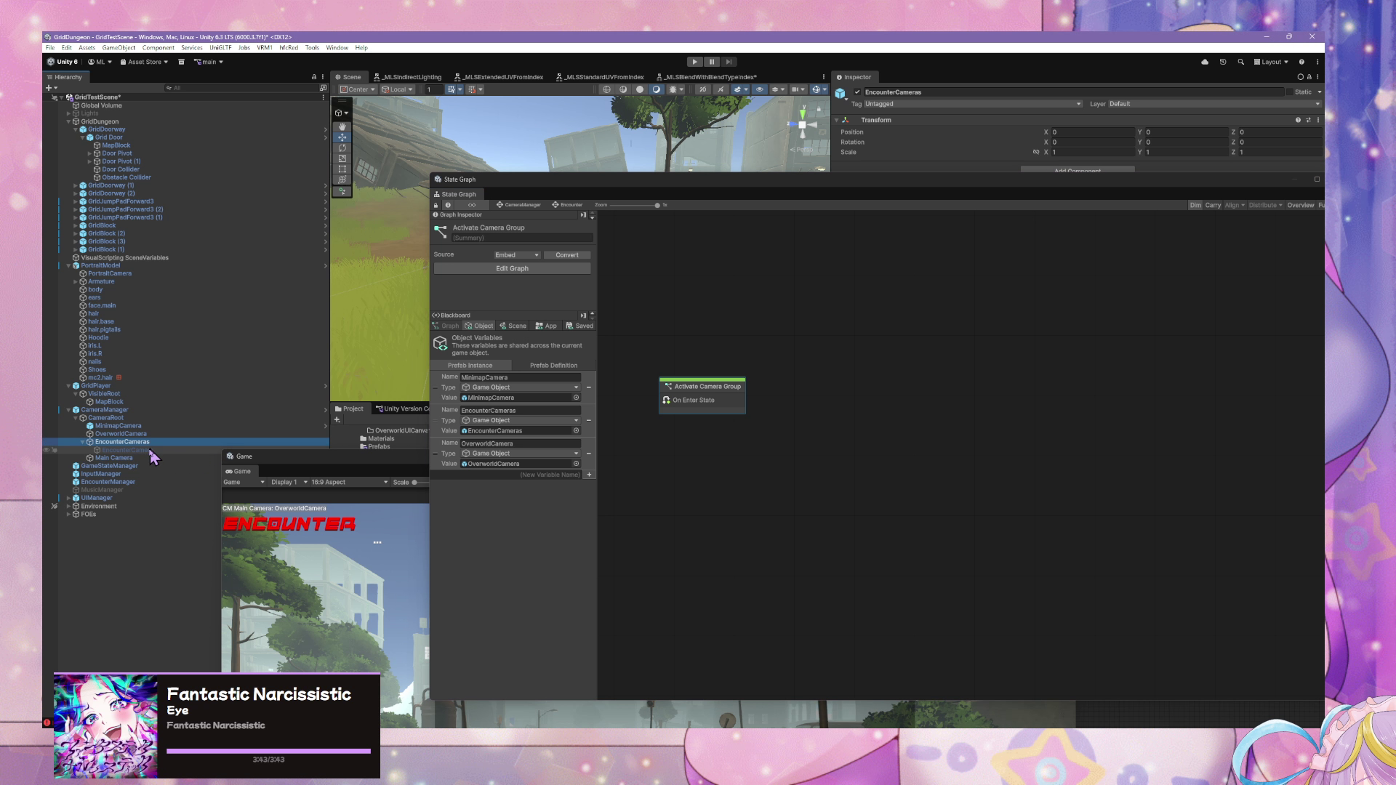
mouse_move(808, 198)
left_mouse_down()
mouse_move(960, 417)
mouse_move(873, 499)
mouse_move(561, 320)
mouse_move(638, 408)
left_mouse_up()
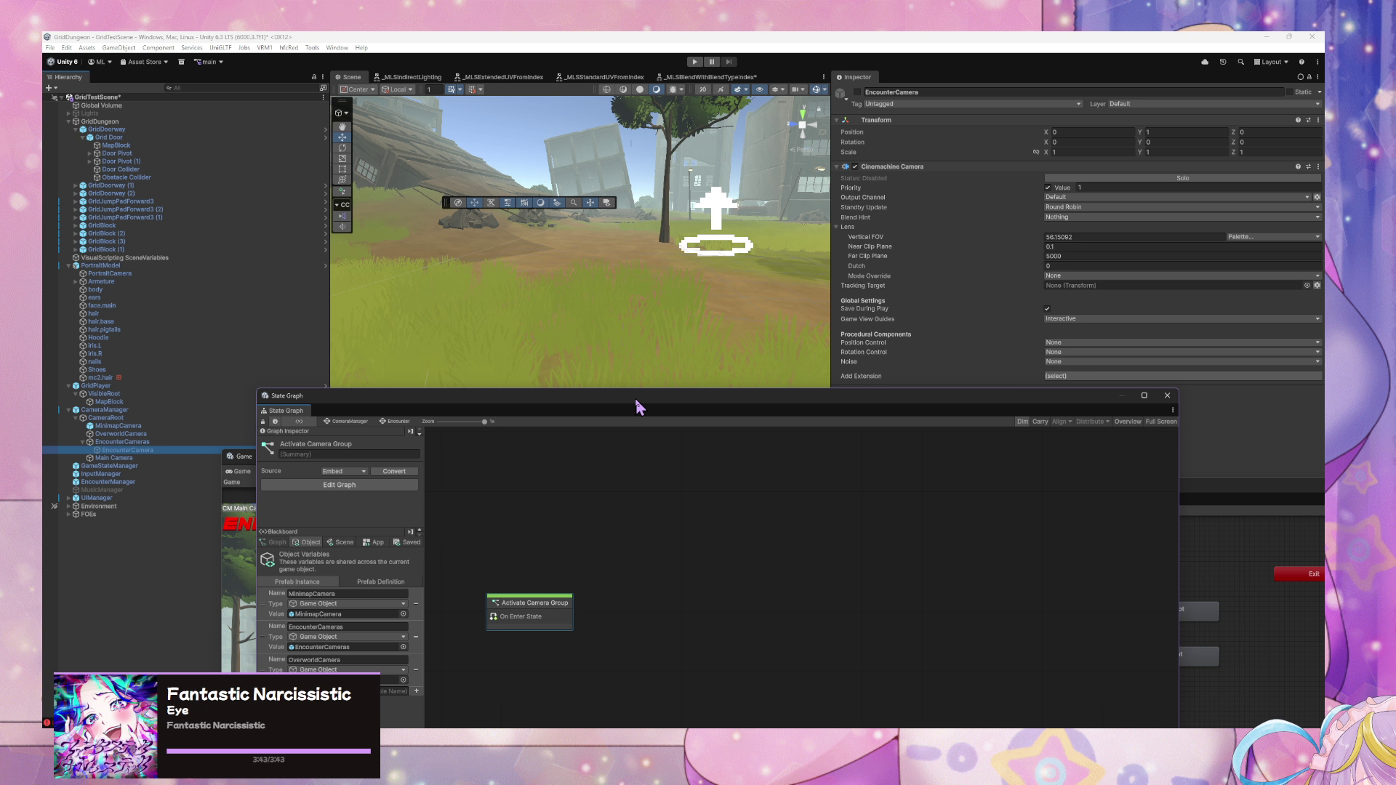
left_click_drag(636, 401, 632, 400)
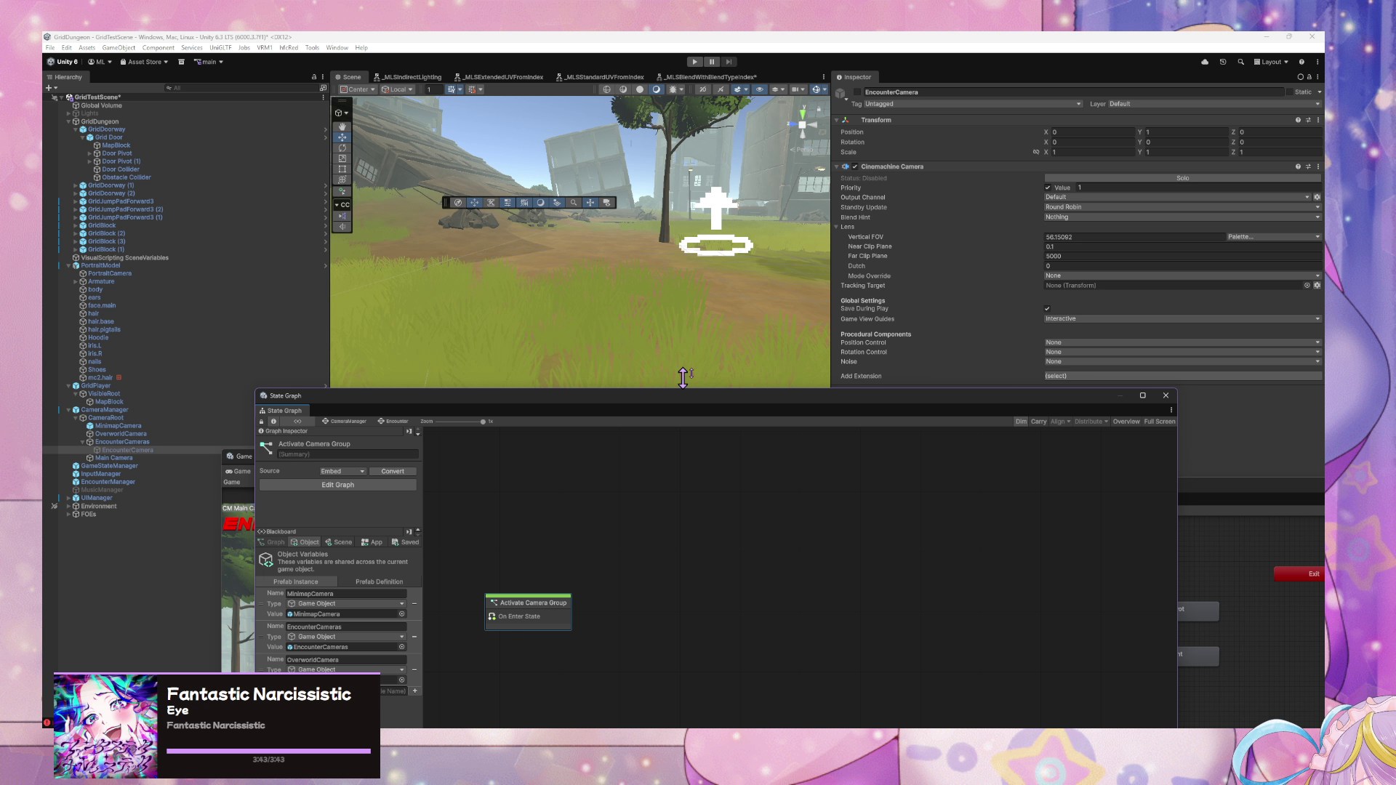
mouse_move(905, 405)
left_mouse_down()
mouse_move(830, 400)
mouse_move(451, 250)
mouse_move(935, 246)
left_mouse_up()
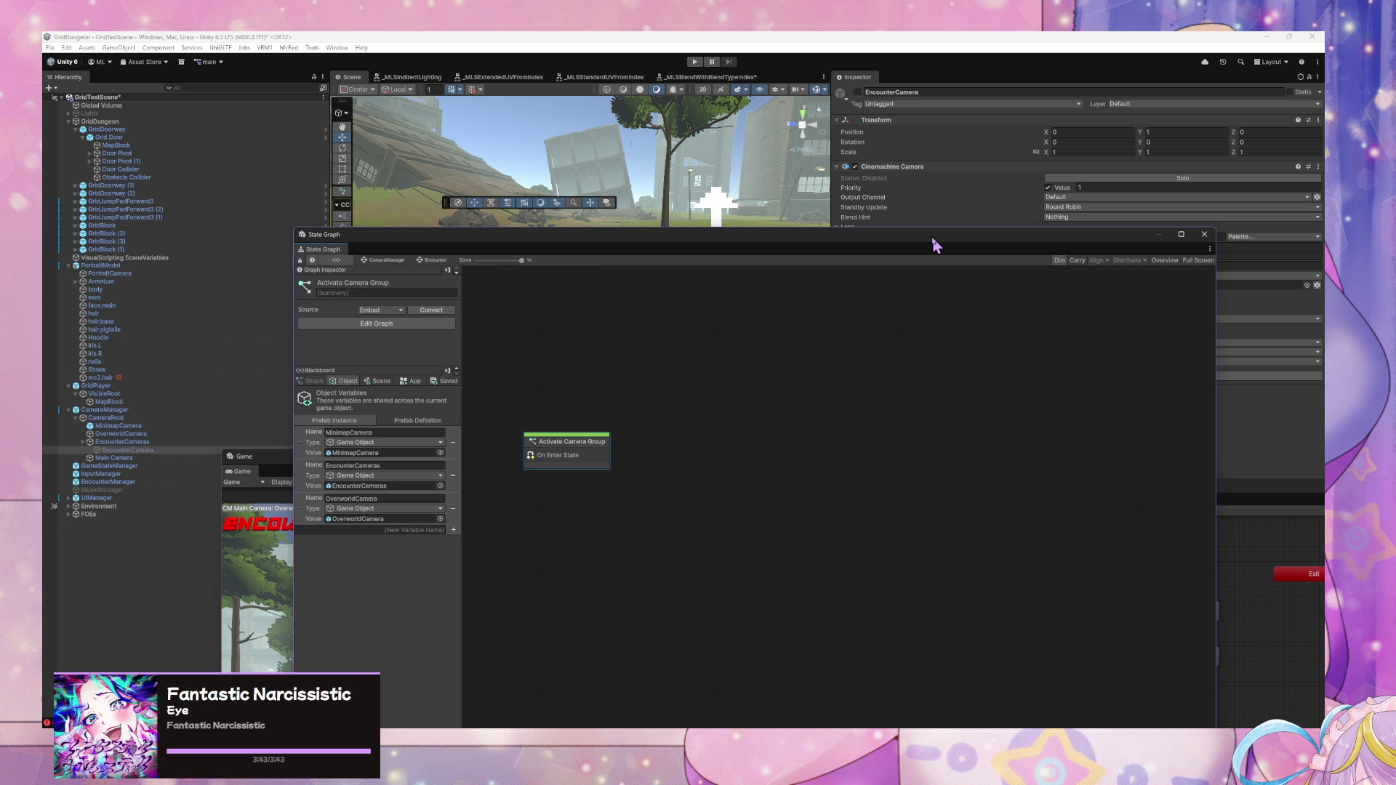
left_click_drag(690, 249, 902, 208)
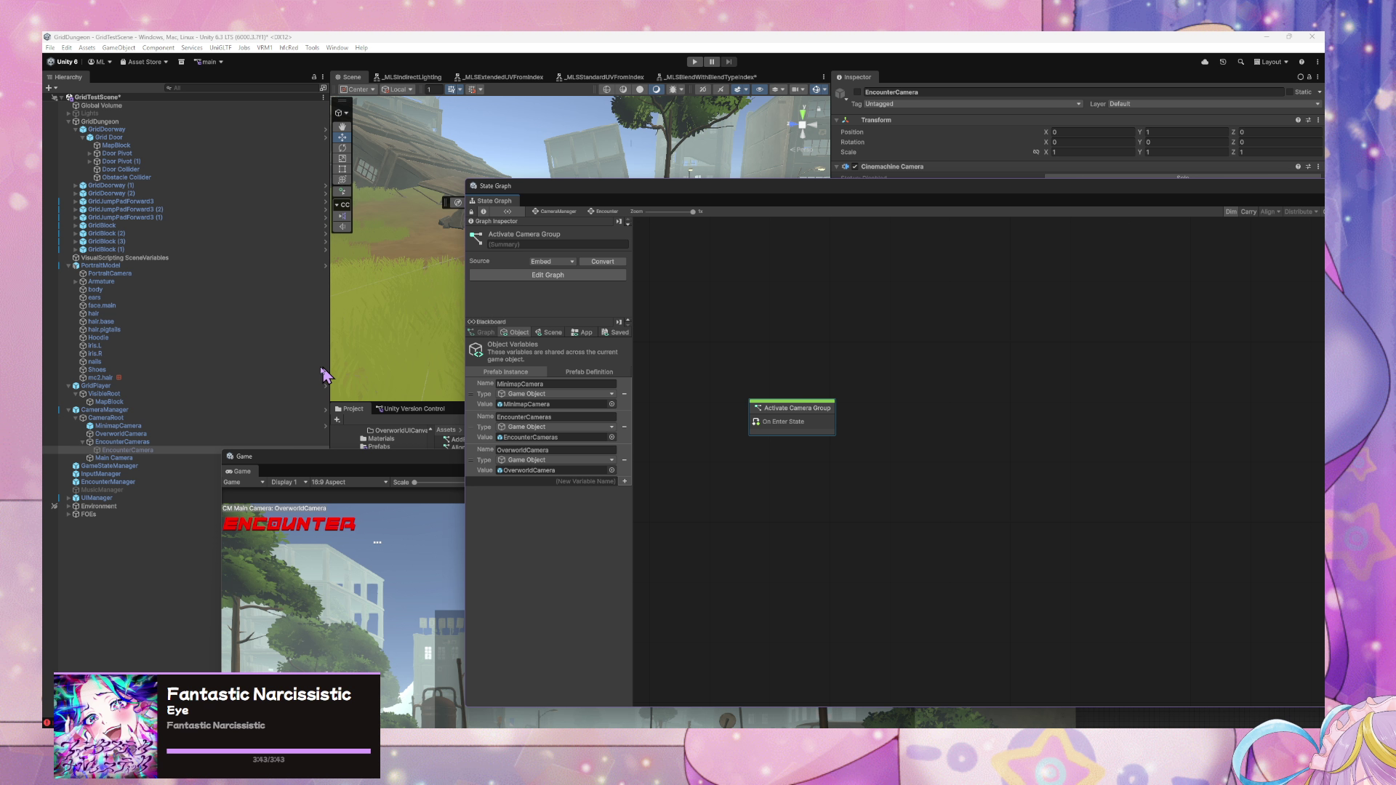
left_click(124, 441)
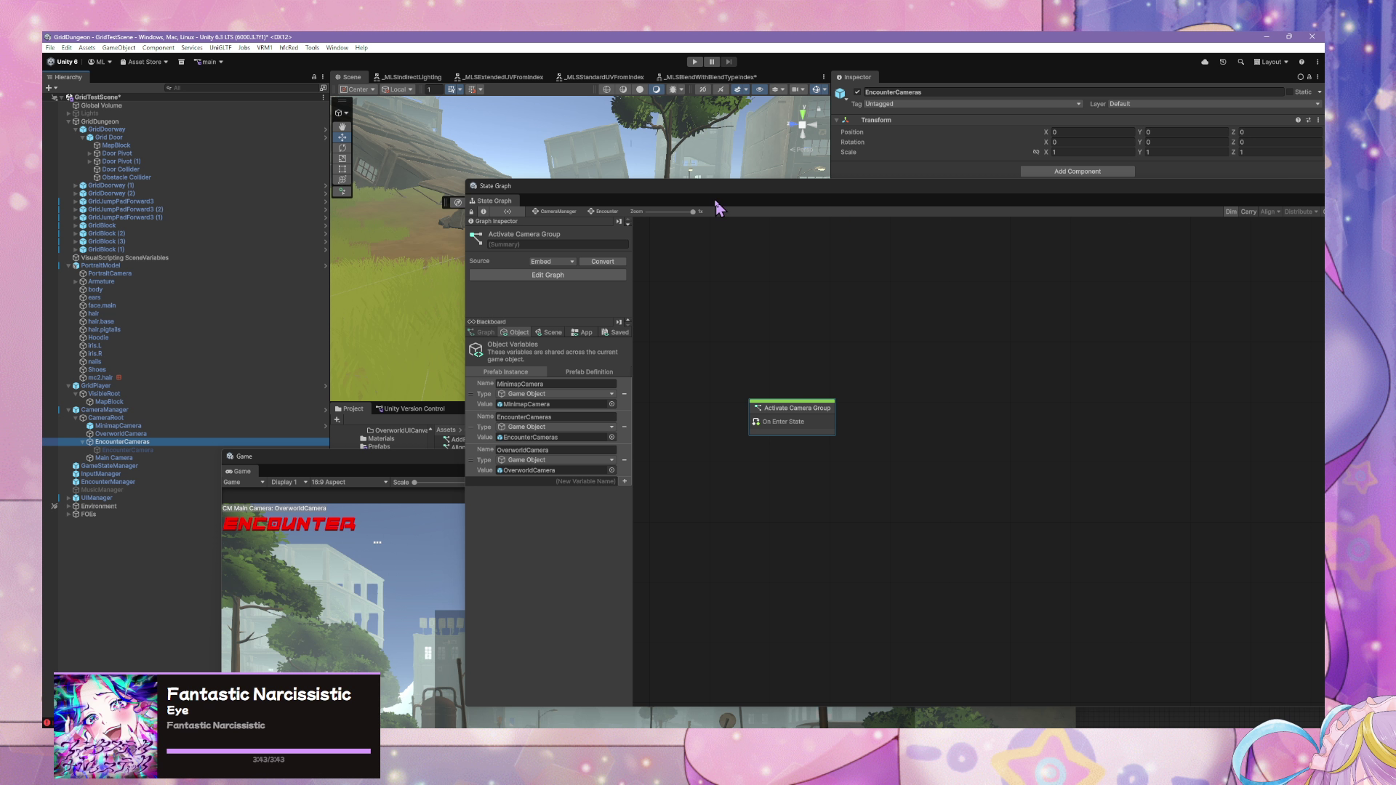
- Search Add Component for 'state' and add a State Machine component to EncounterCameras with a new graph
left_click_drag(757, 194, 473, 482)
left_click(1084, 172)
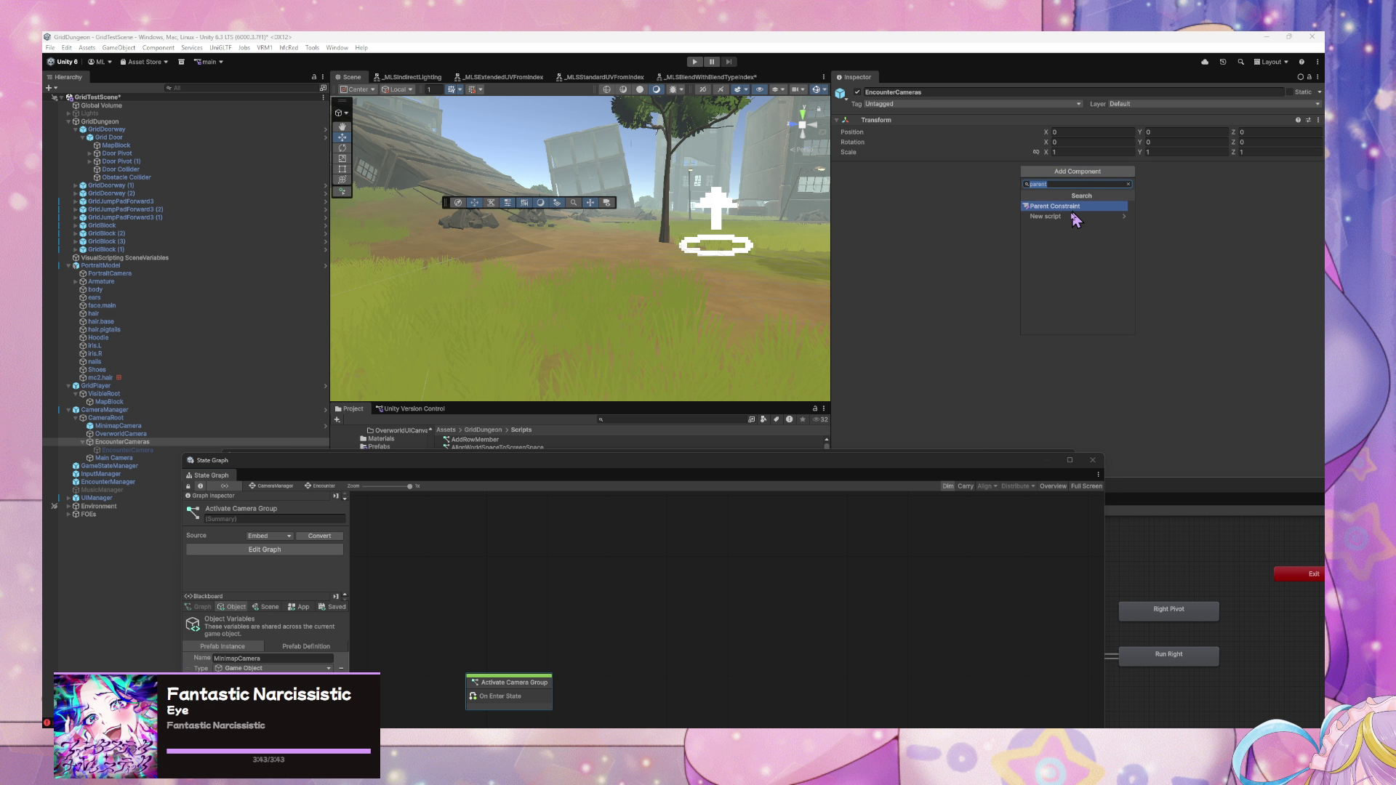
left_click(1105, 226)
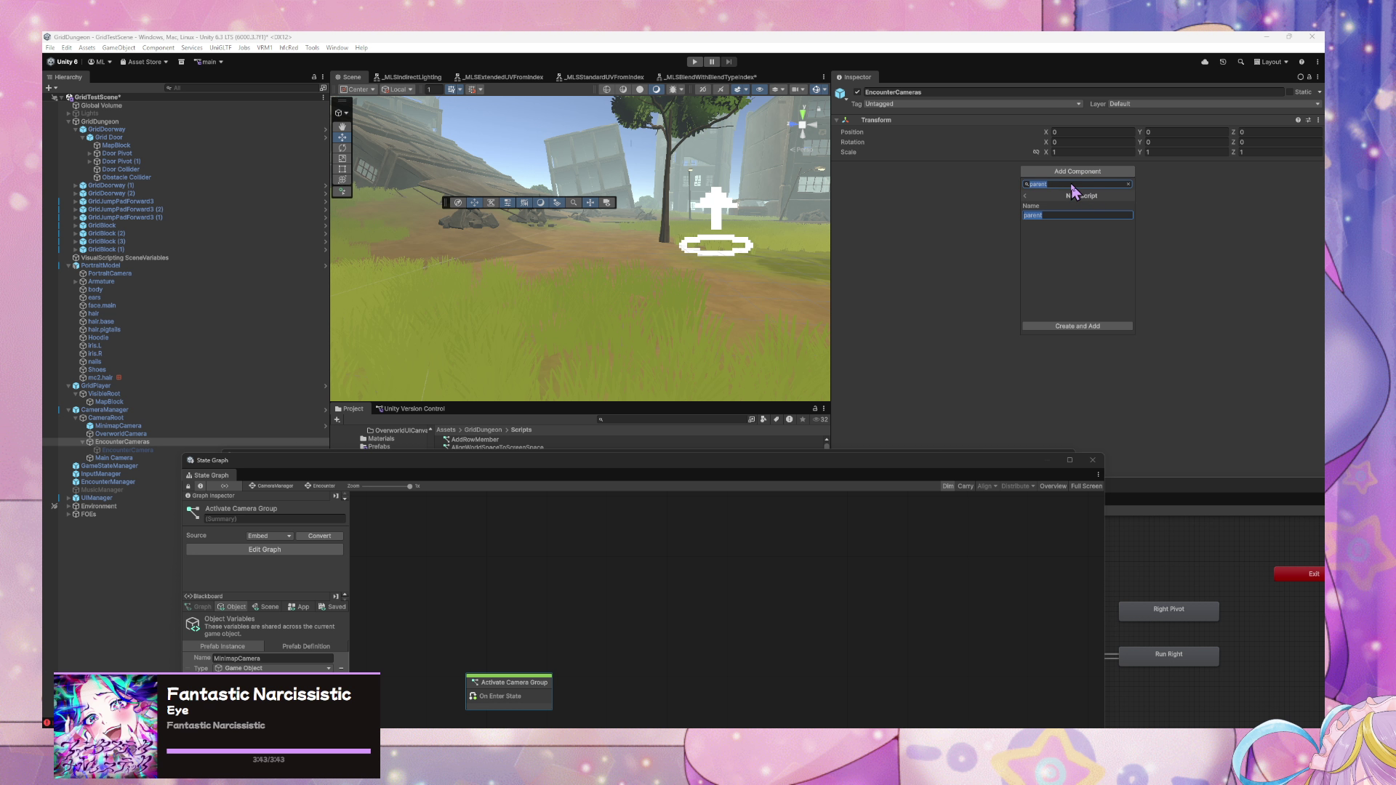
type("state")
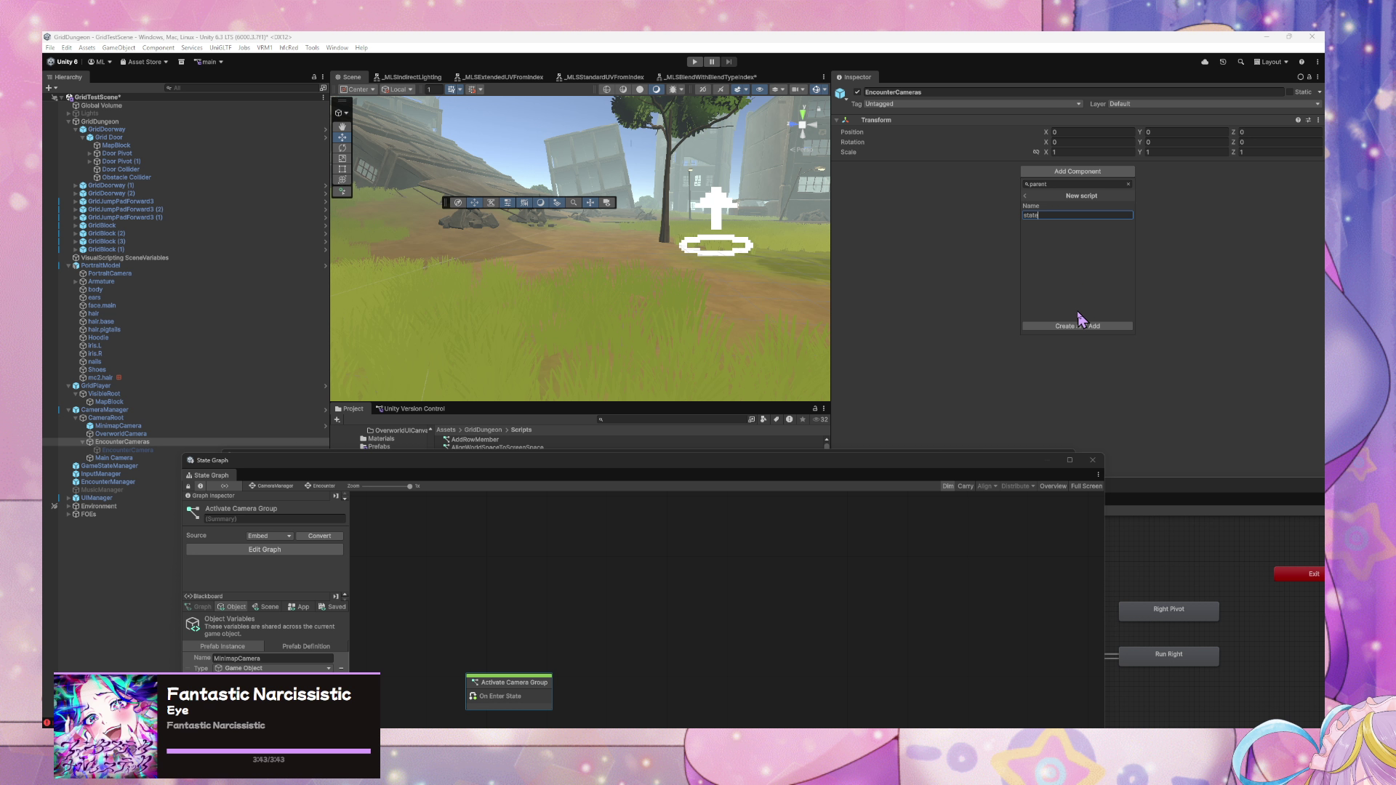
left_click(1065, 187)
key("BackSpace")
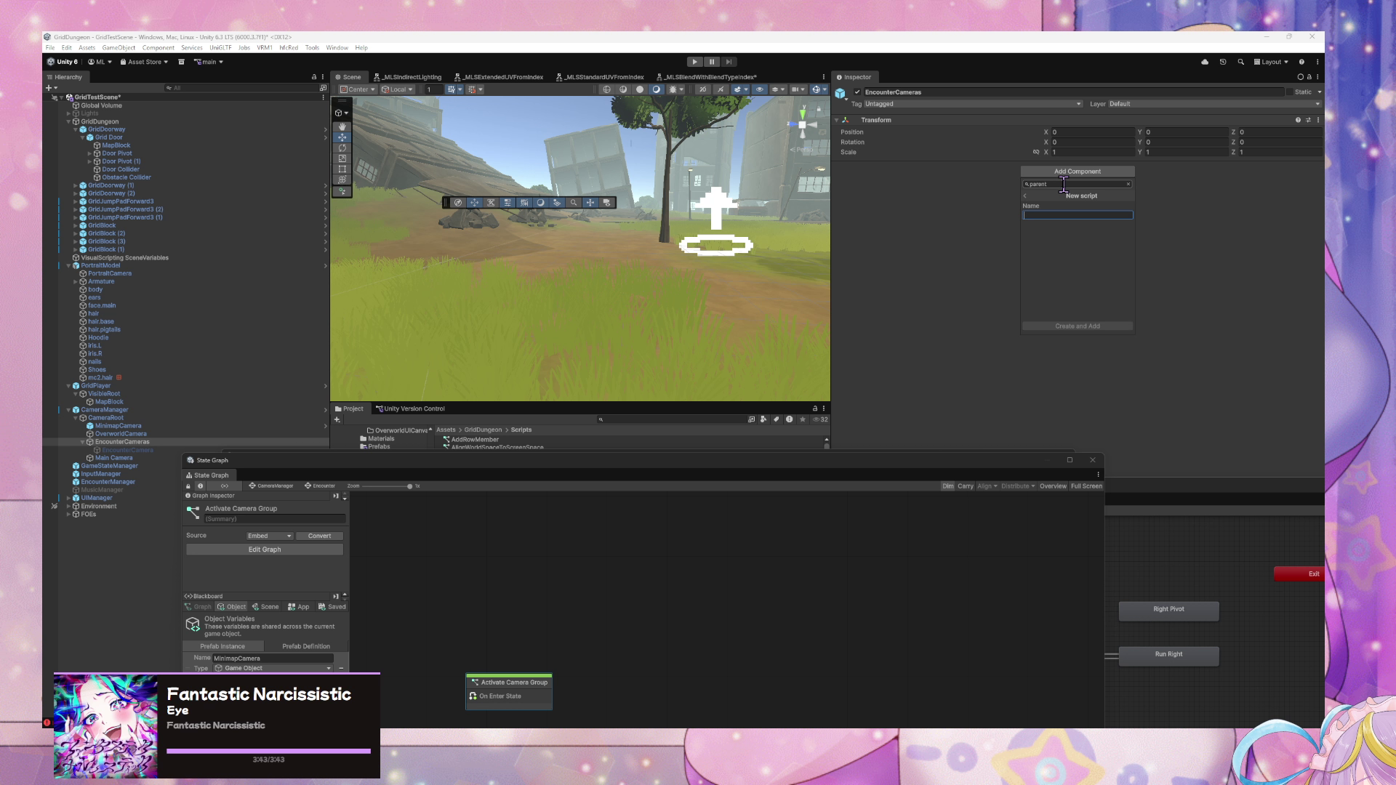
type("state")
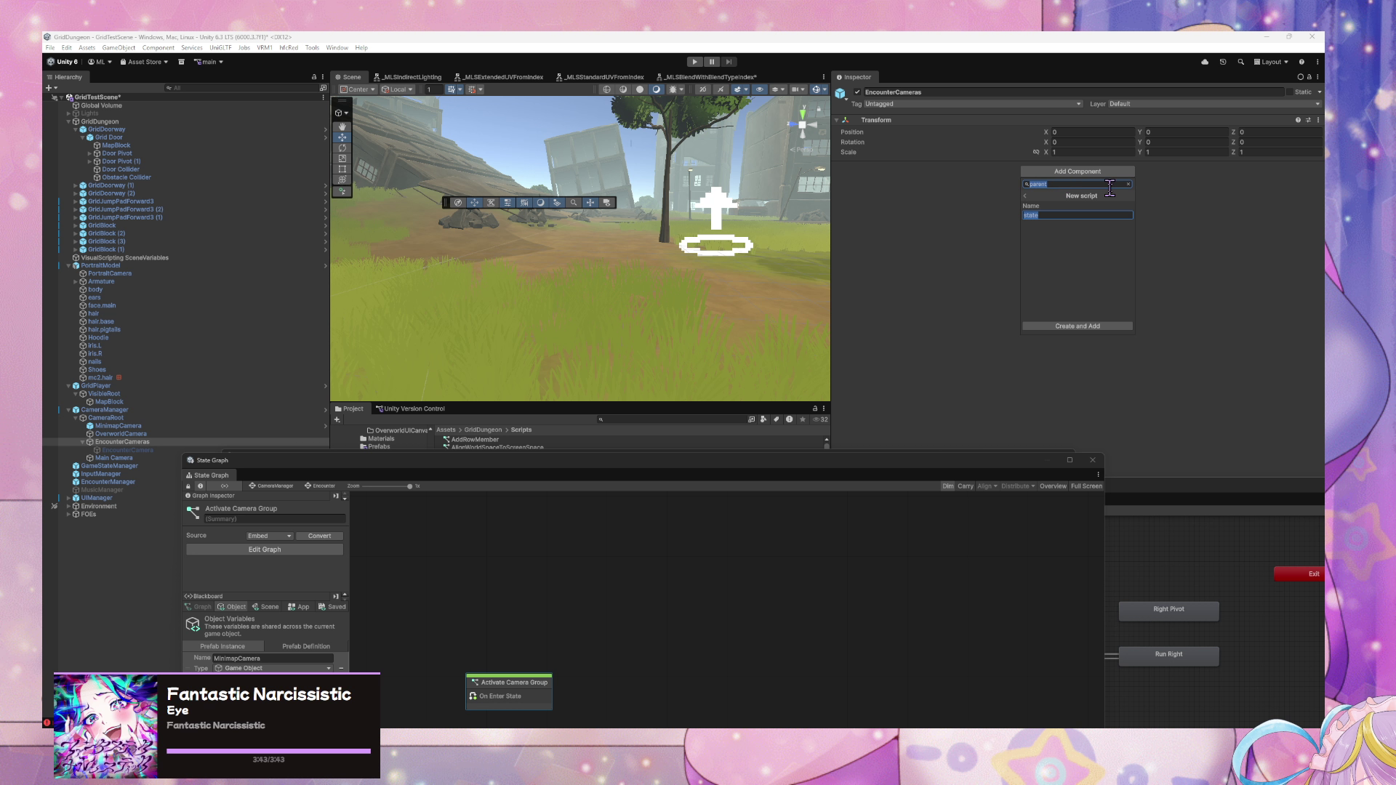
left_click(1184, 219)
left_click(1116, 172)
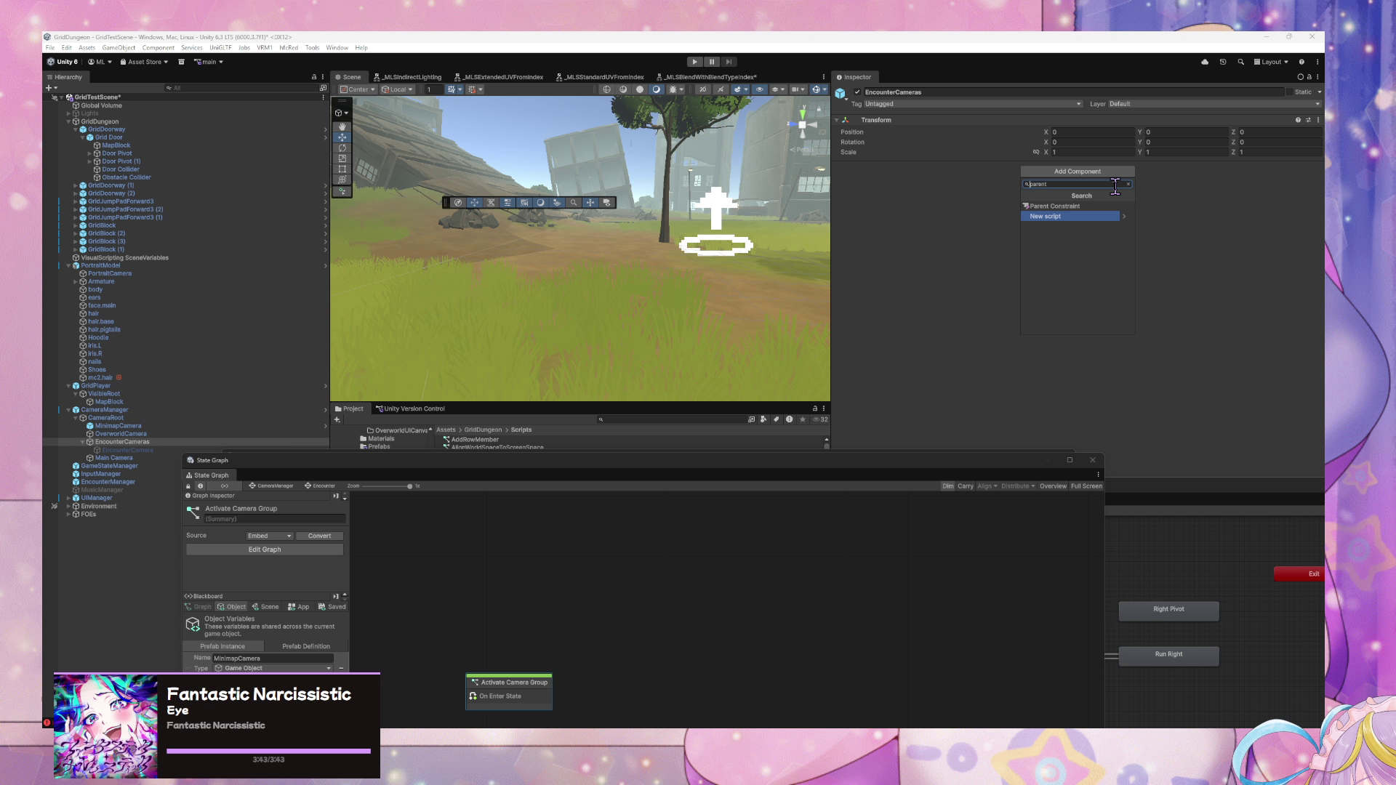
left_click(1128, 184)
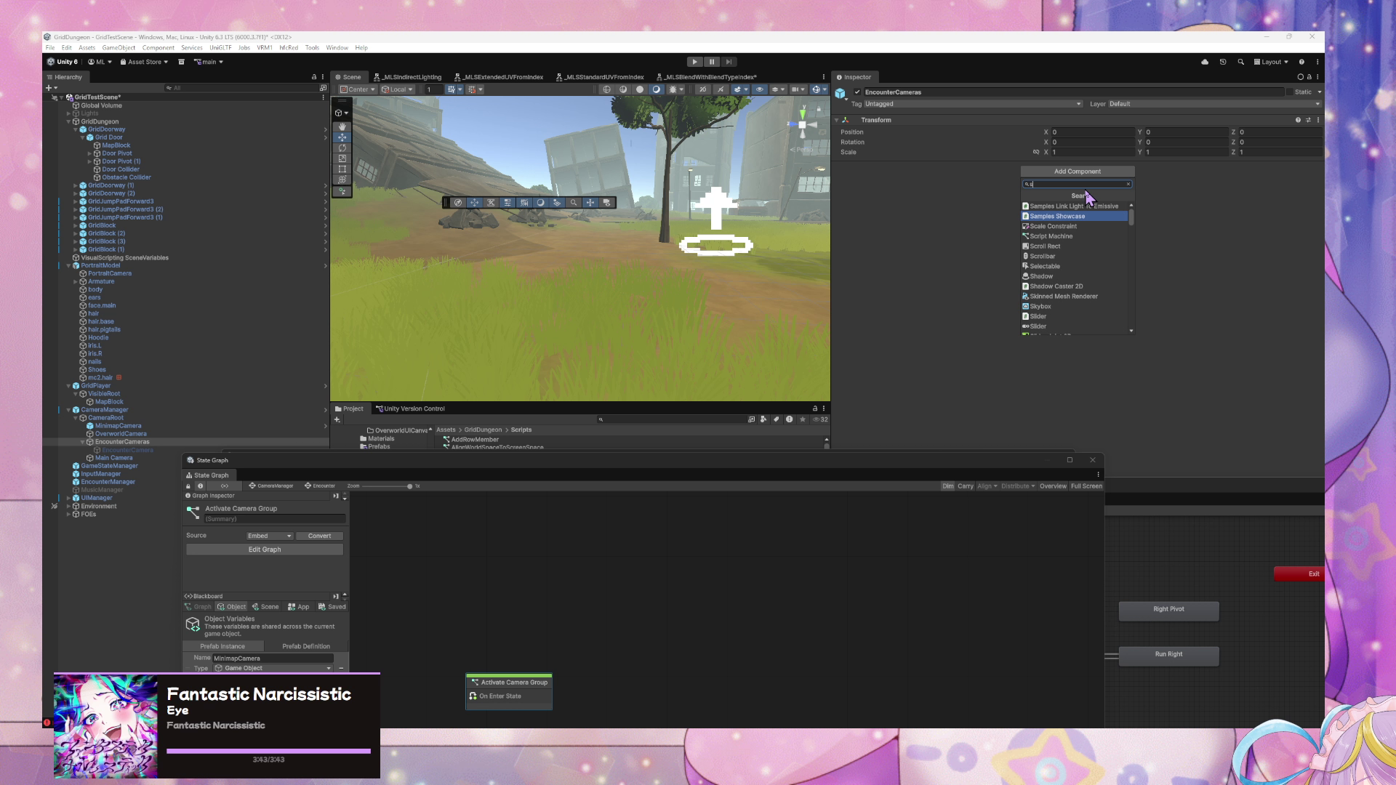
type("state")
left_click(1082, 211)
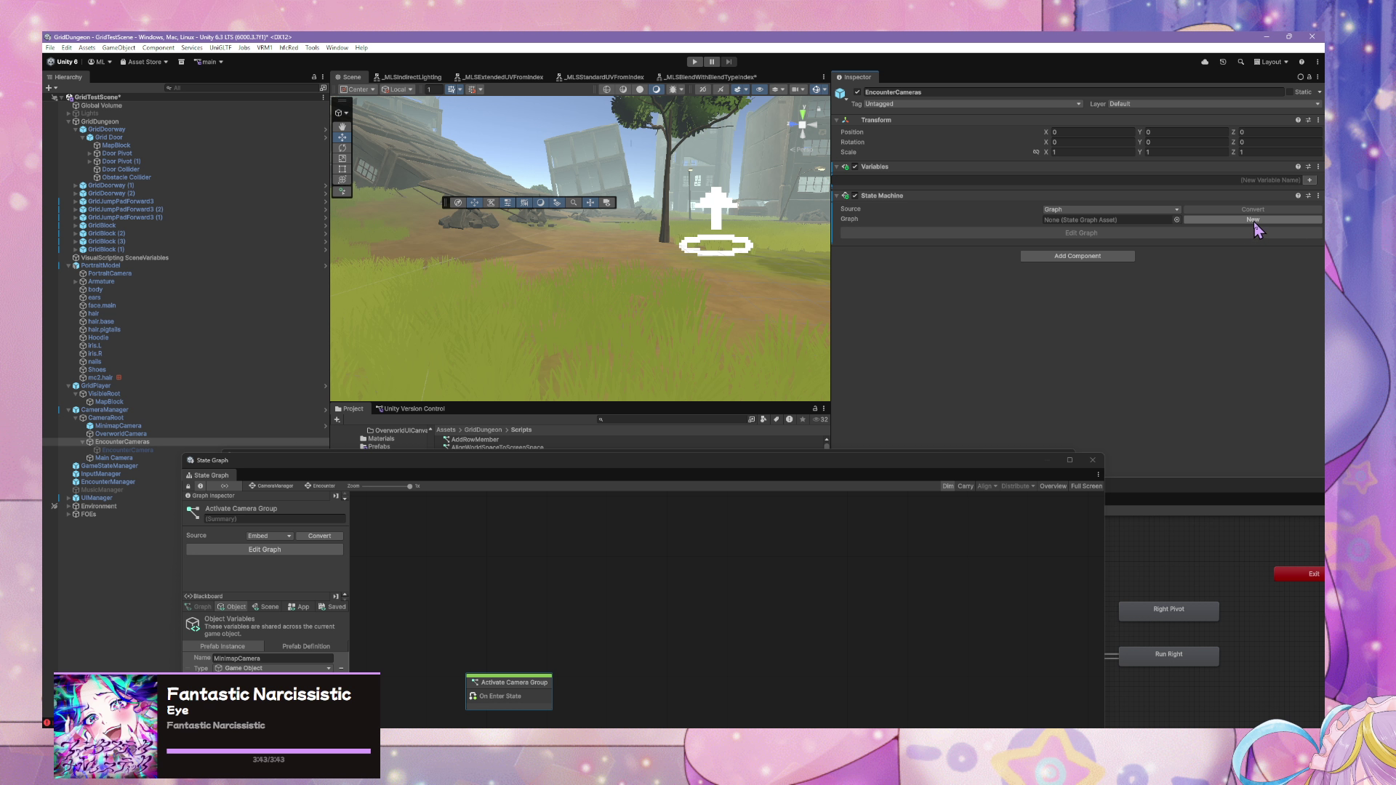
left_click(1254, 219)
- Browse the Save Graph dialog to the Assets/GridDungeon/Scripts folder
scroll(757, 320, "down", 2)
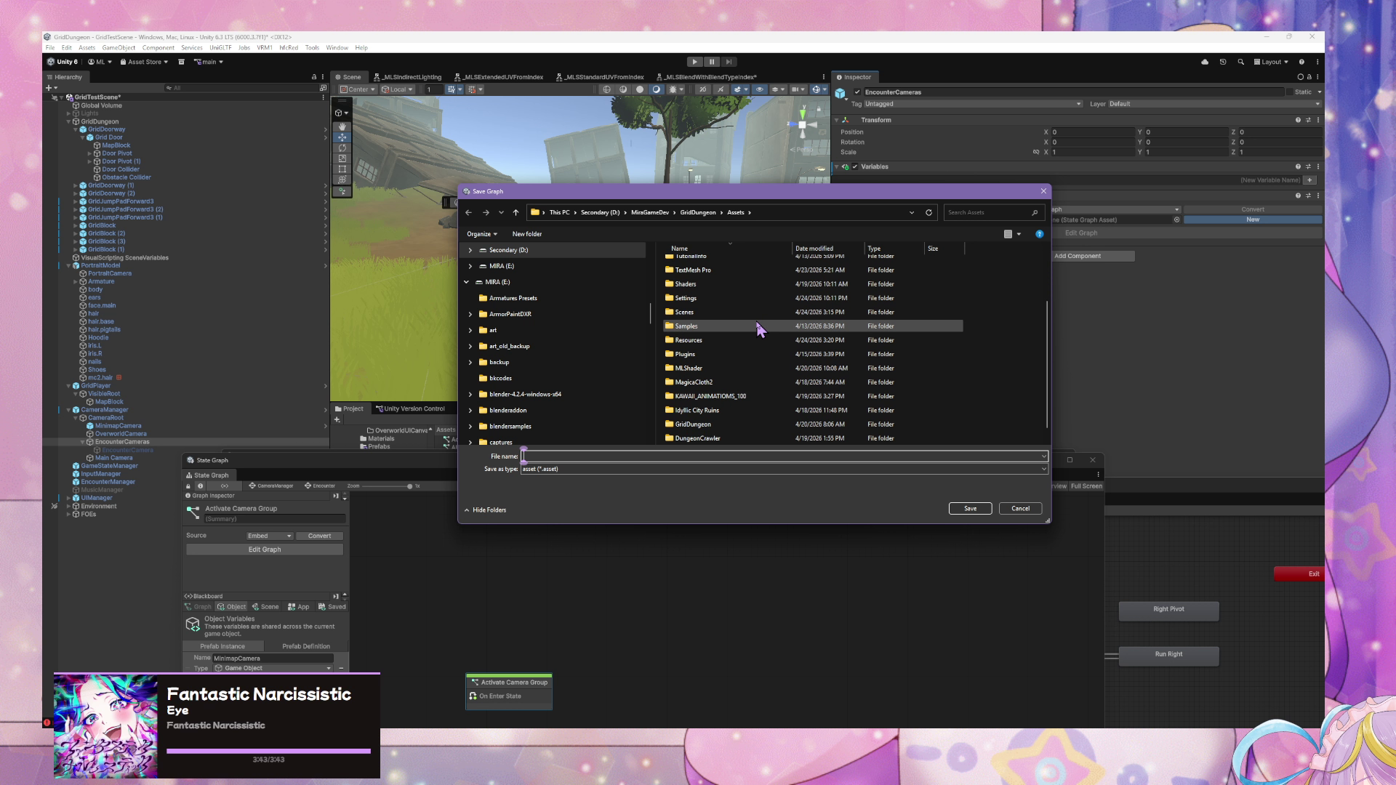
scroll(728, 343, "up", 4)
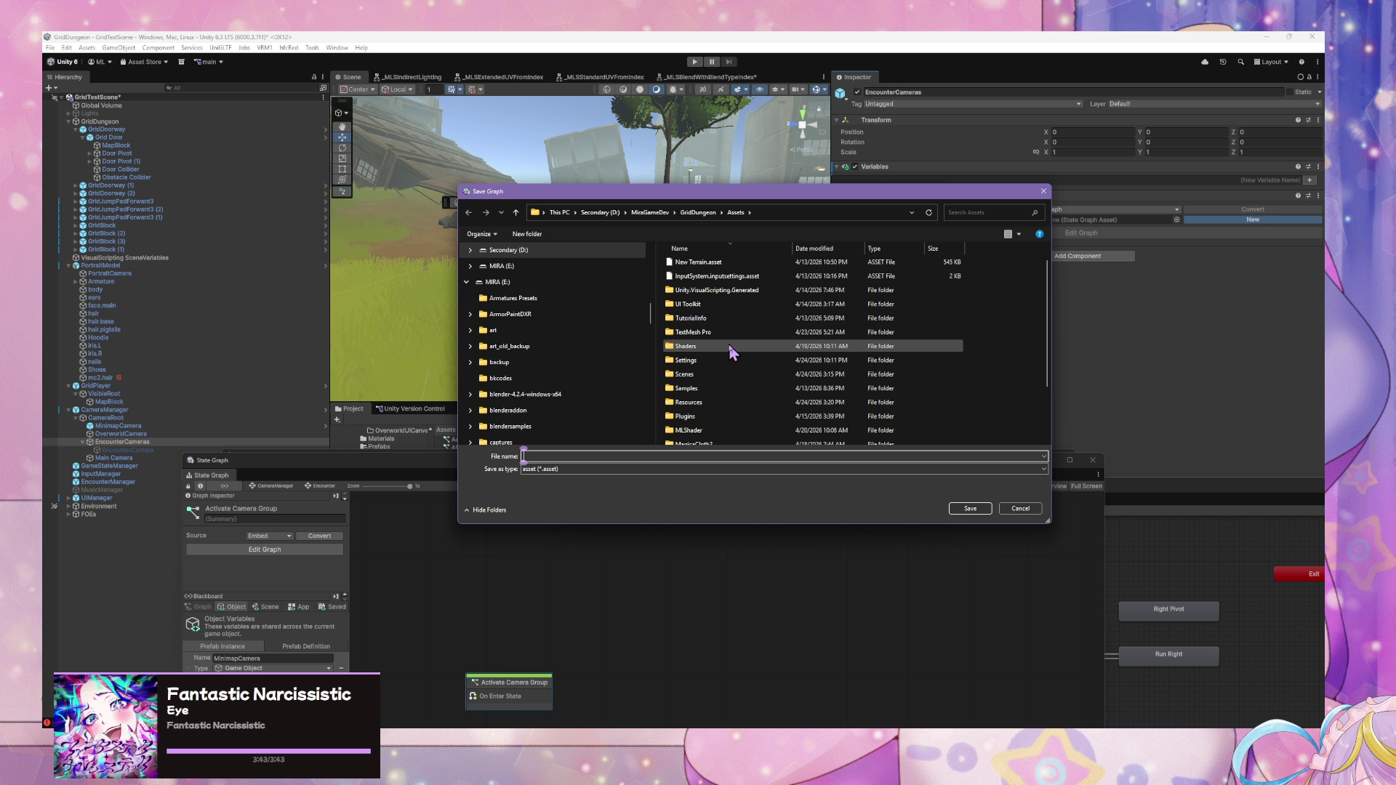
scroll(539, 371, "down", 10)
scroll(538, 373, "down", 2)
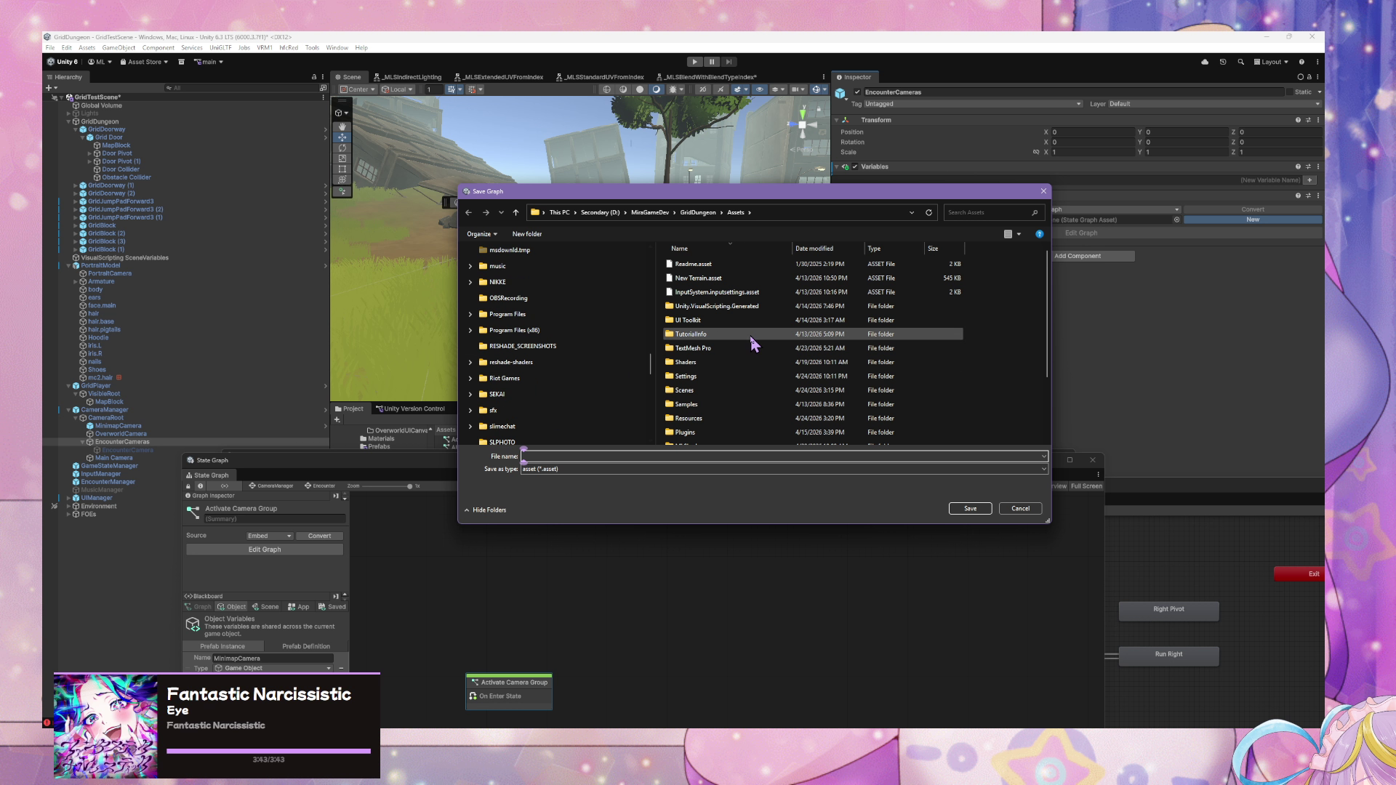
scroll(751, 352, "down", 2)
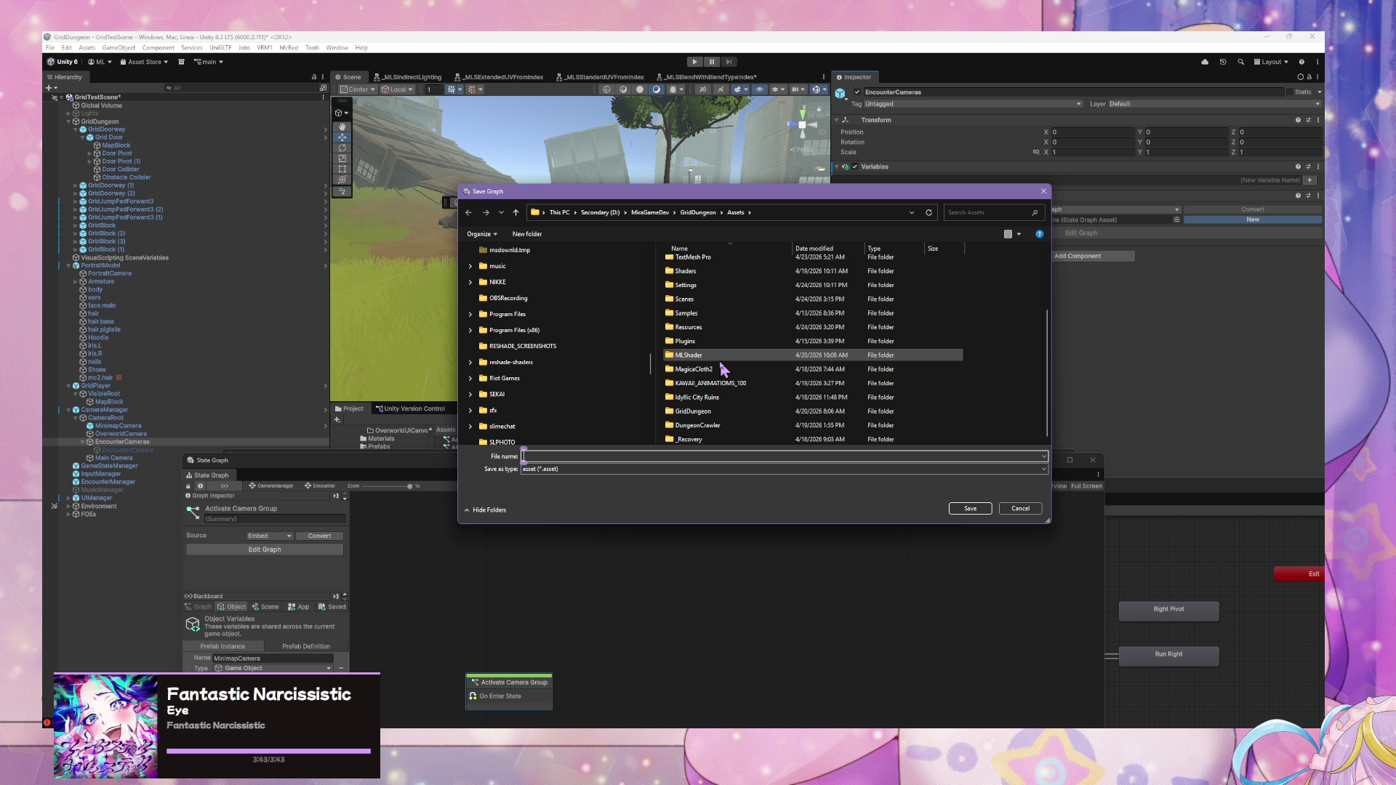
scroll(721, 371, "up", 2)
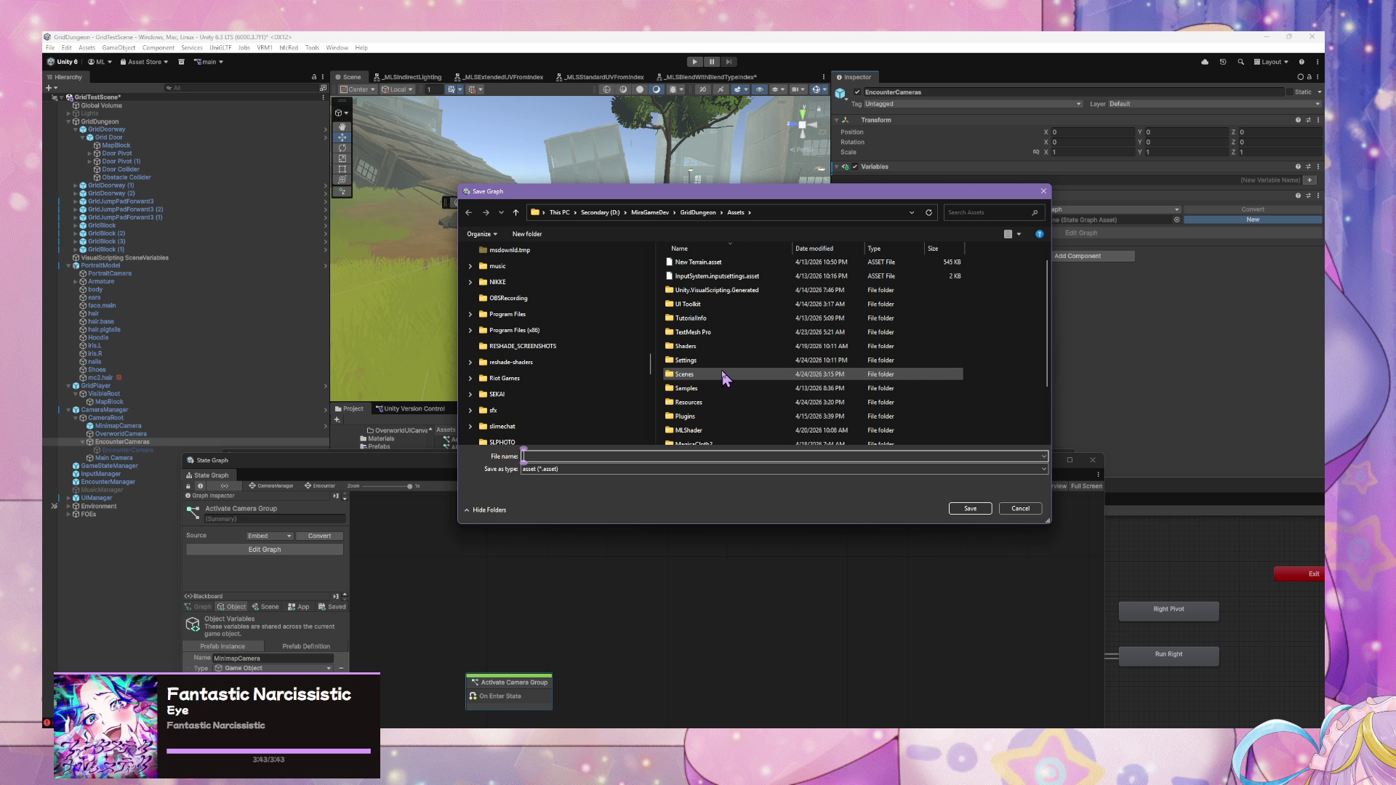
scroll(716, 358, "down", 1)
scroll(730, 367, "up", 1)
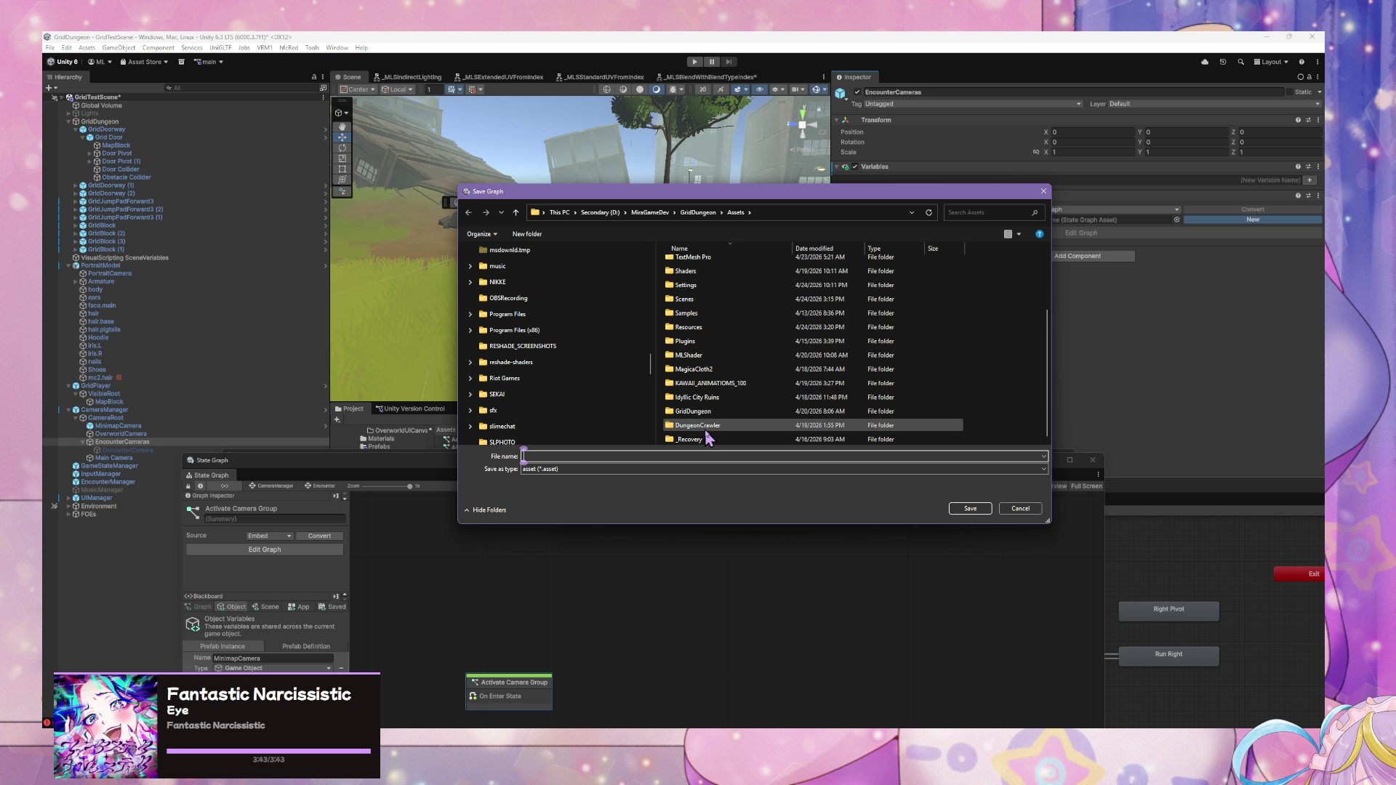
double_click(720, 411)
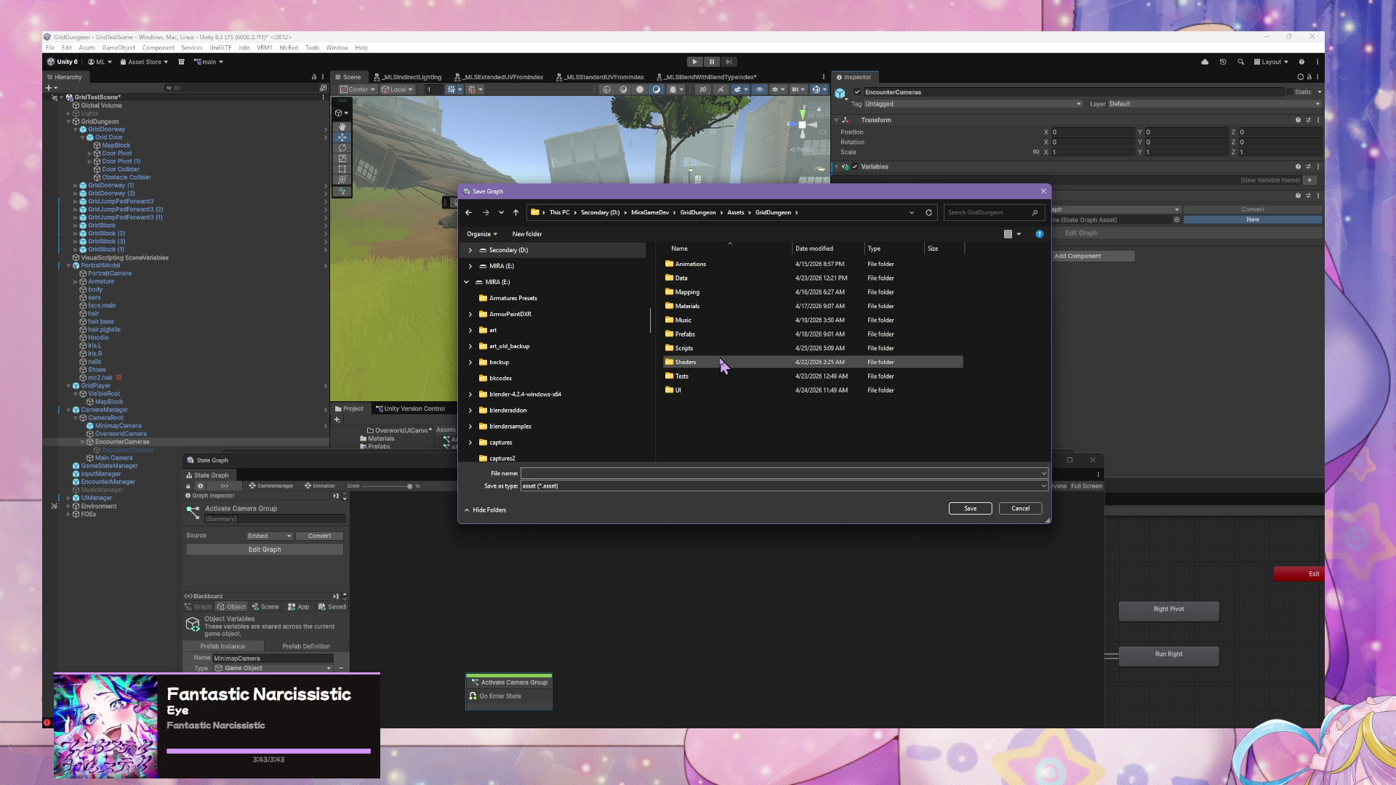
double_click(716, 349)
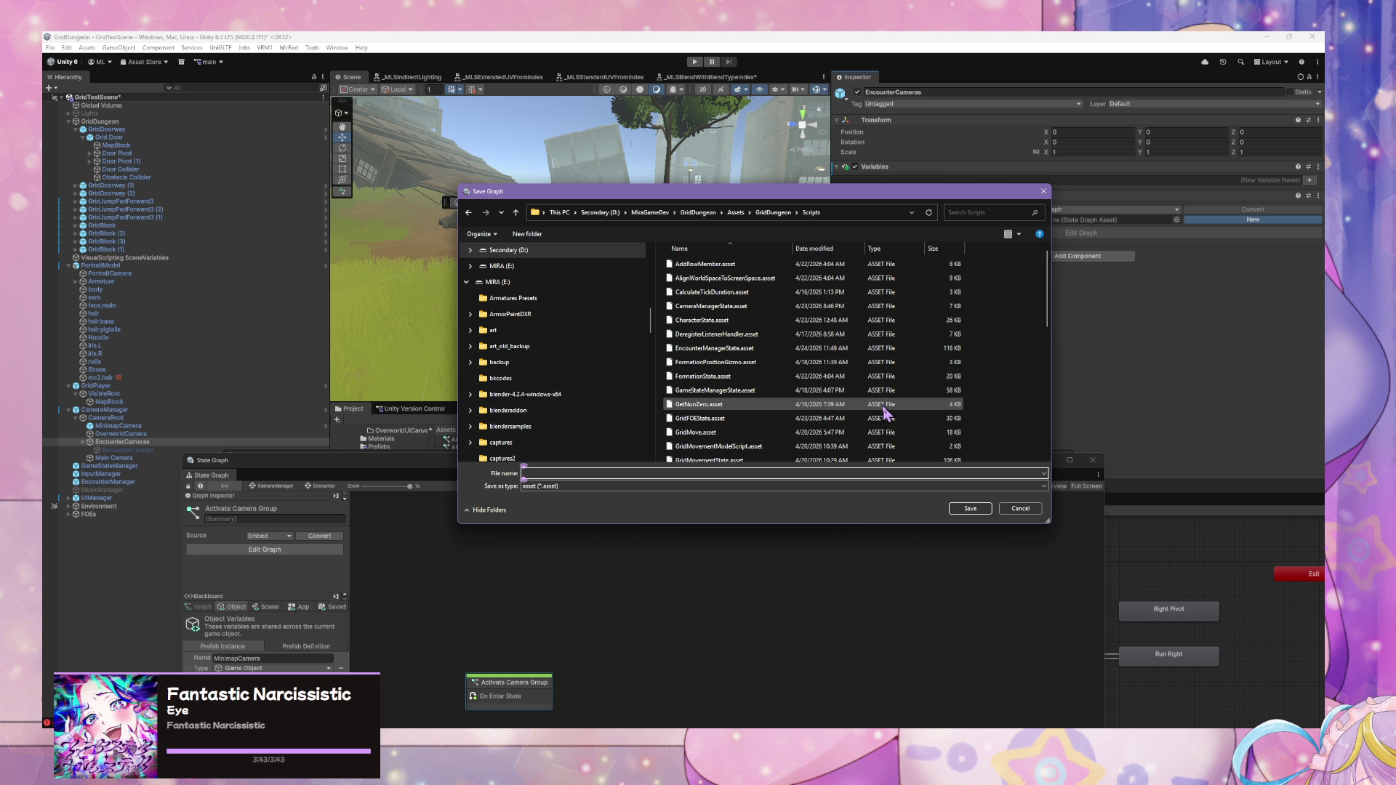
- Name the graph asset EncounterCameraGroupState and save it
type("Enc")
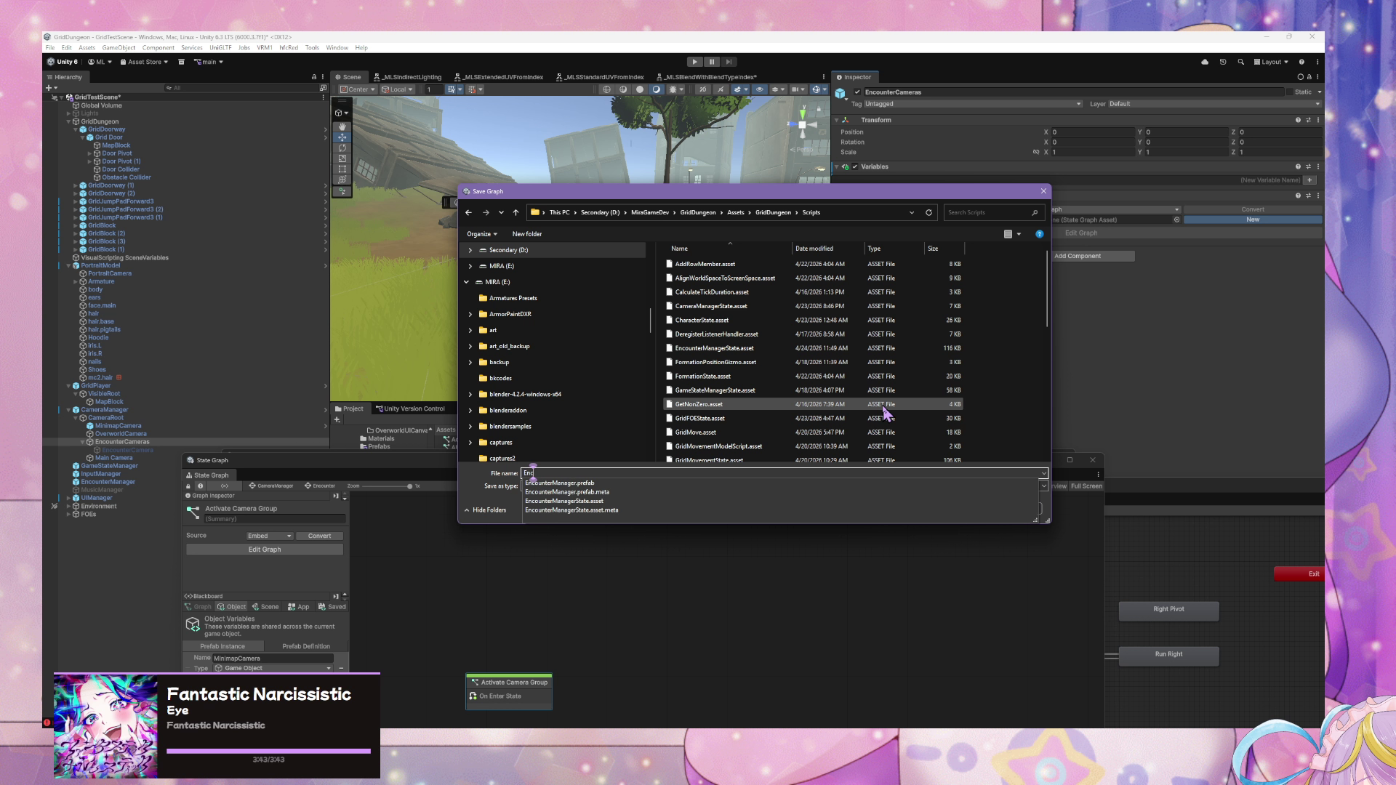
type("ounter")
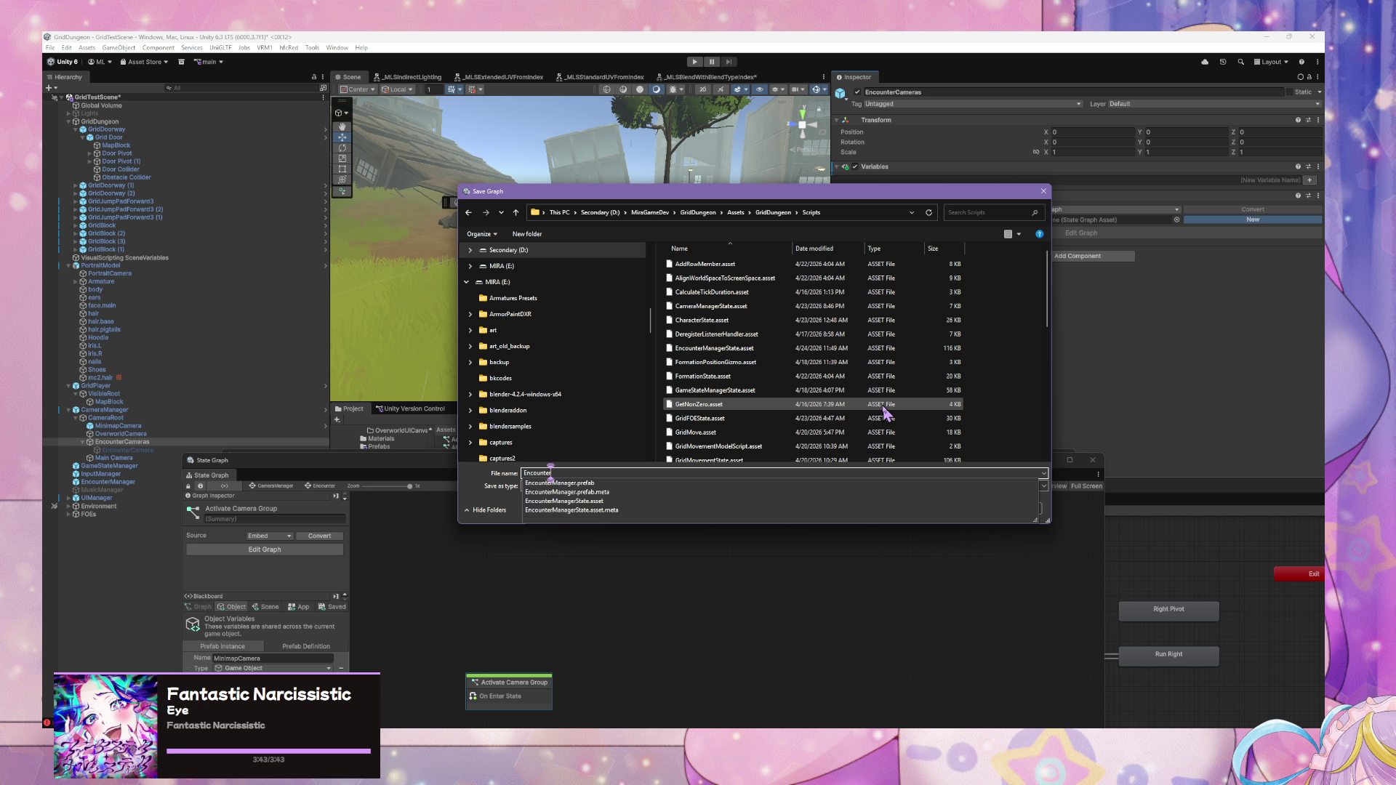
type("CameraGroup")
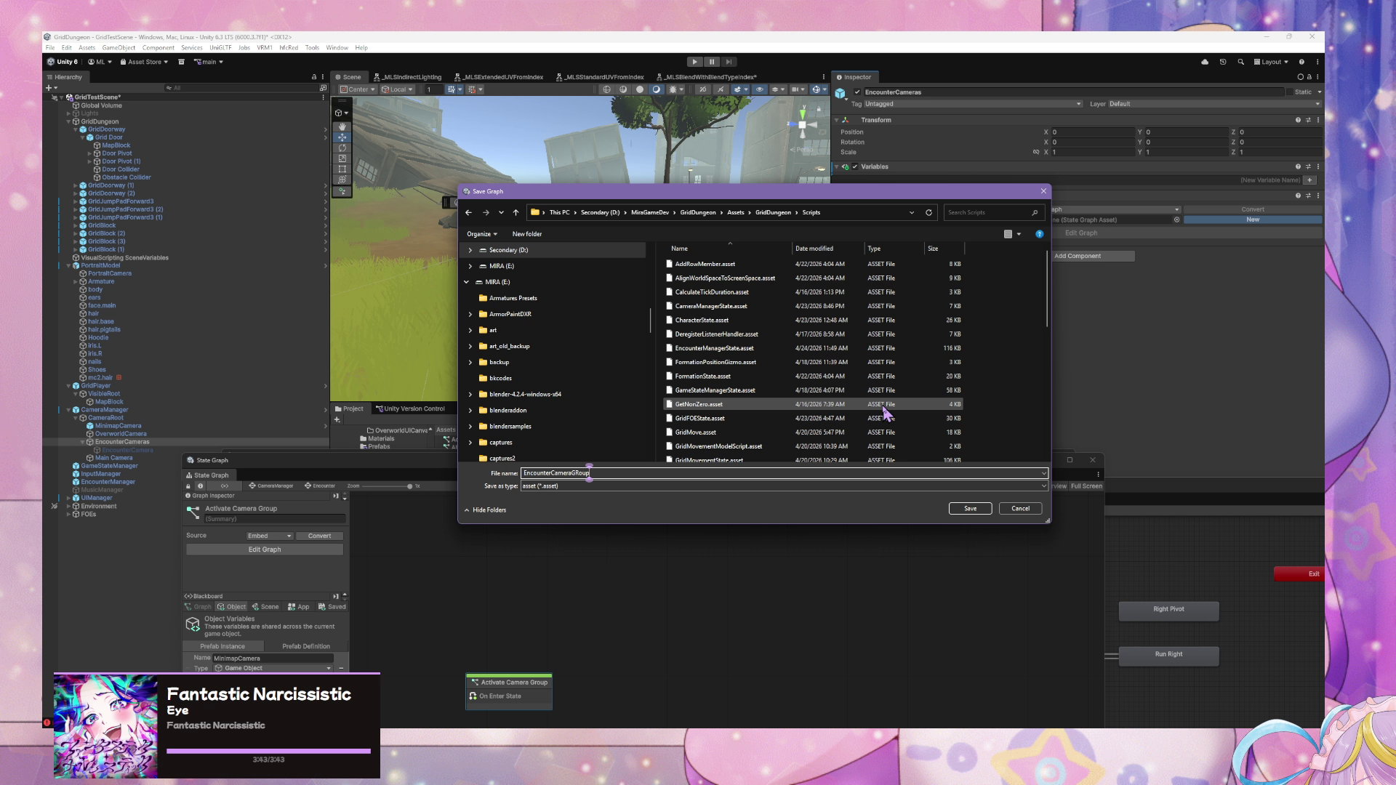
key("BackSpace")
key("BackSpace")
key("BackSpace")
type("rou")
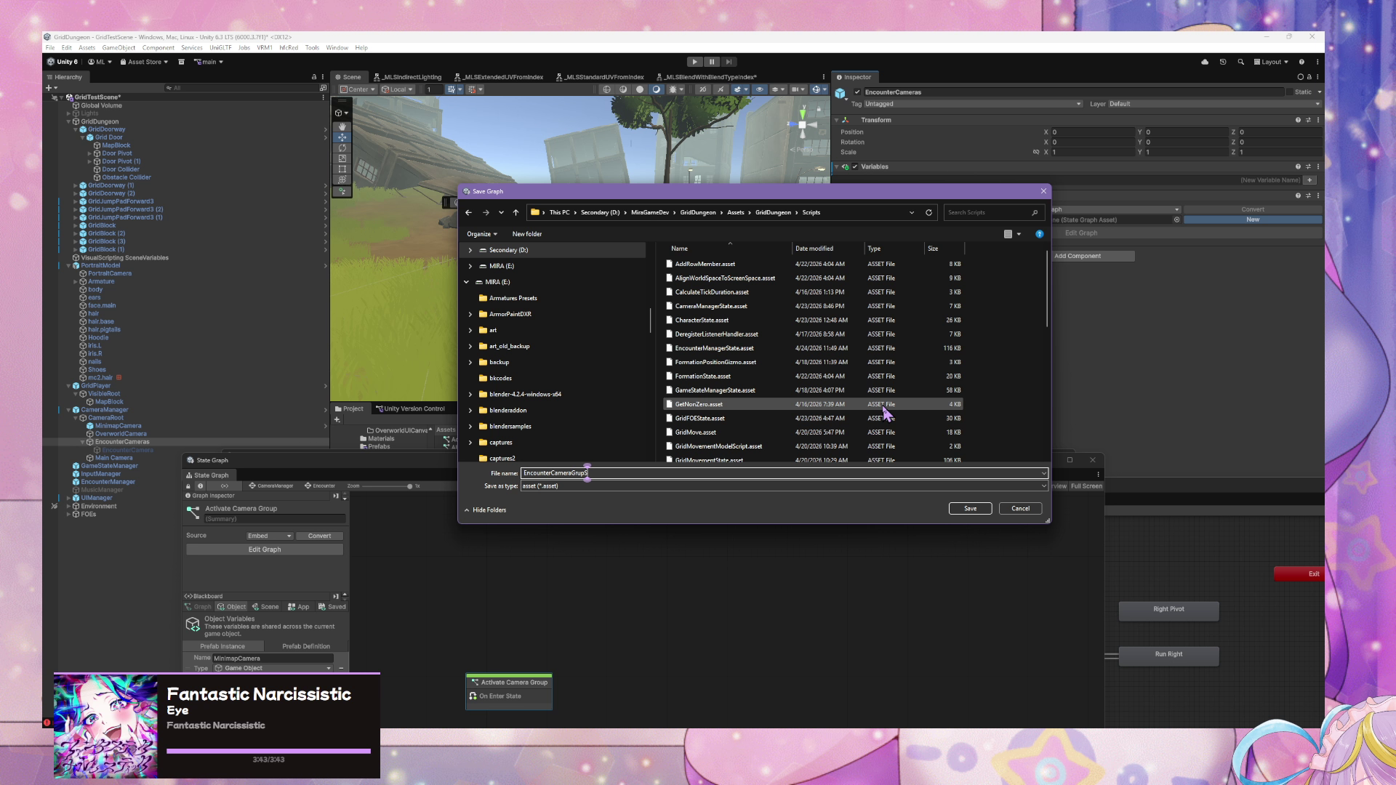
key("BackSpace")
key("BackSpace")
key("BackSpace")
type("State")
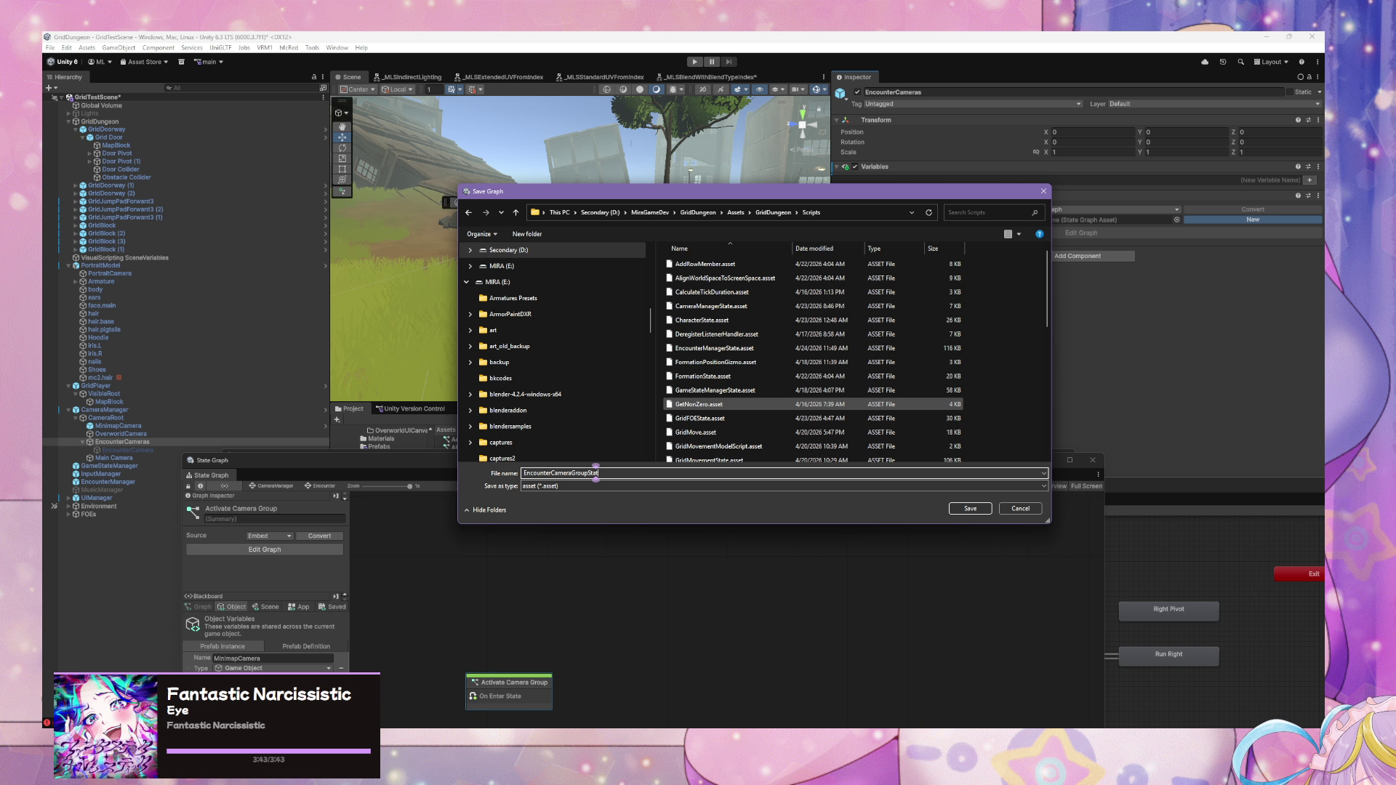
key("Return")
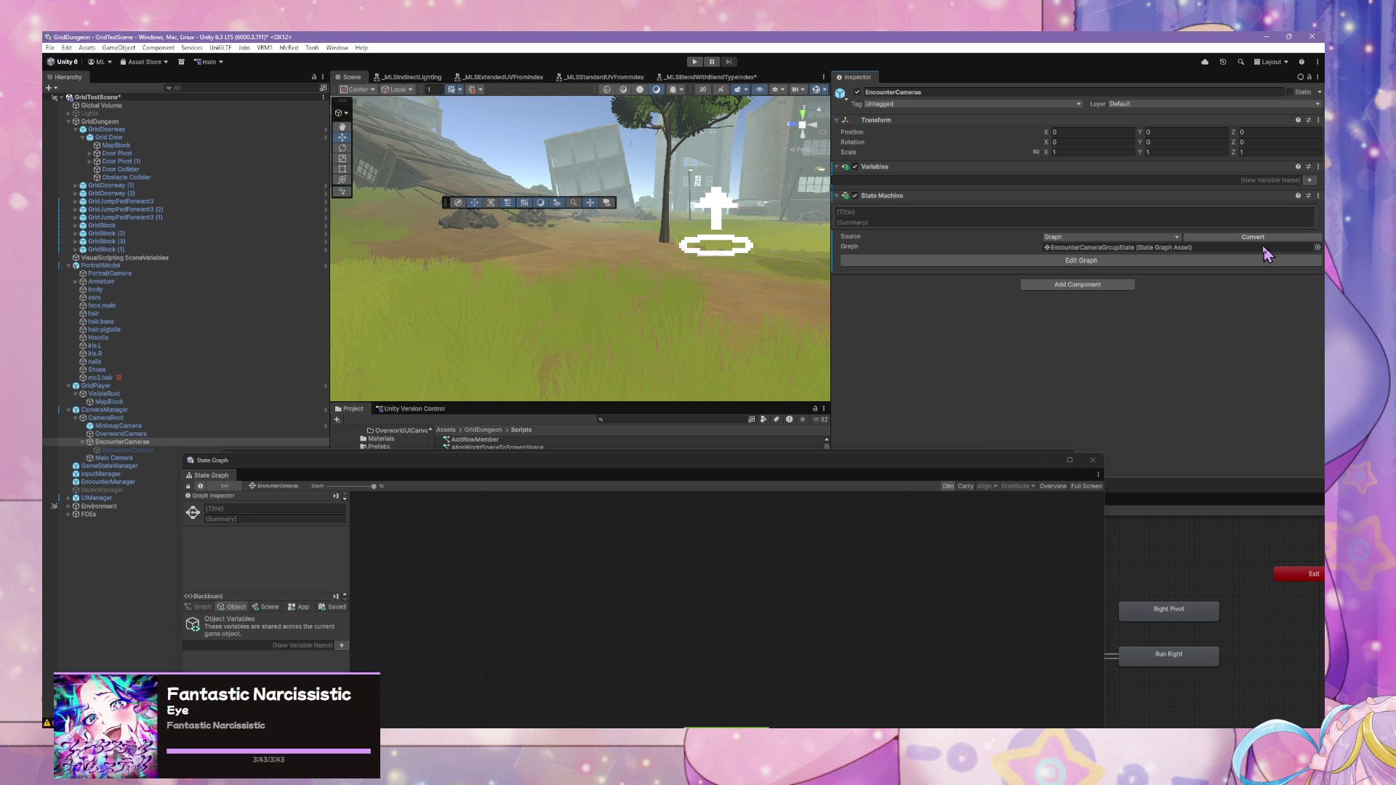
- Add a Game Object variable EntryCamera with value EncounterCamera in the Blackboard
left_click(692, 471)
left_click_drag(692, 471, 902, 206)
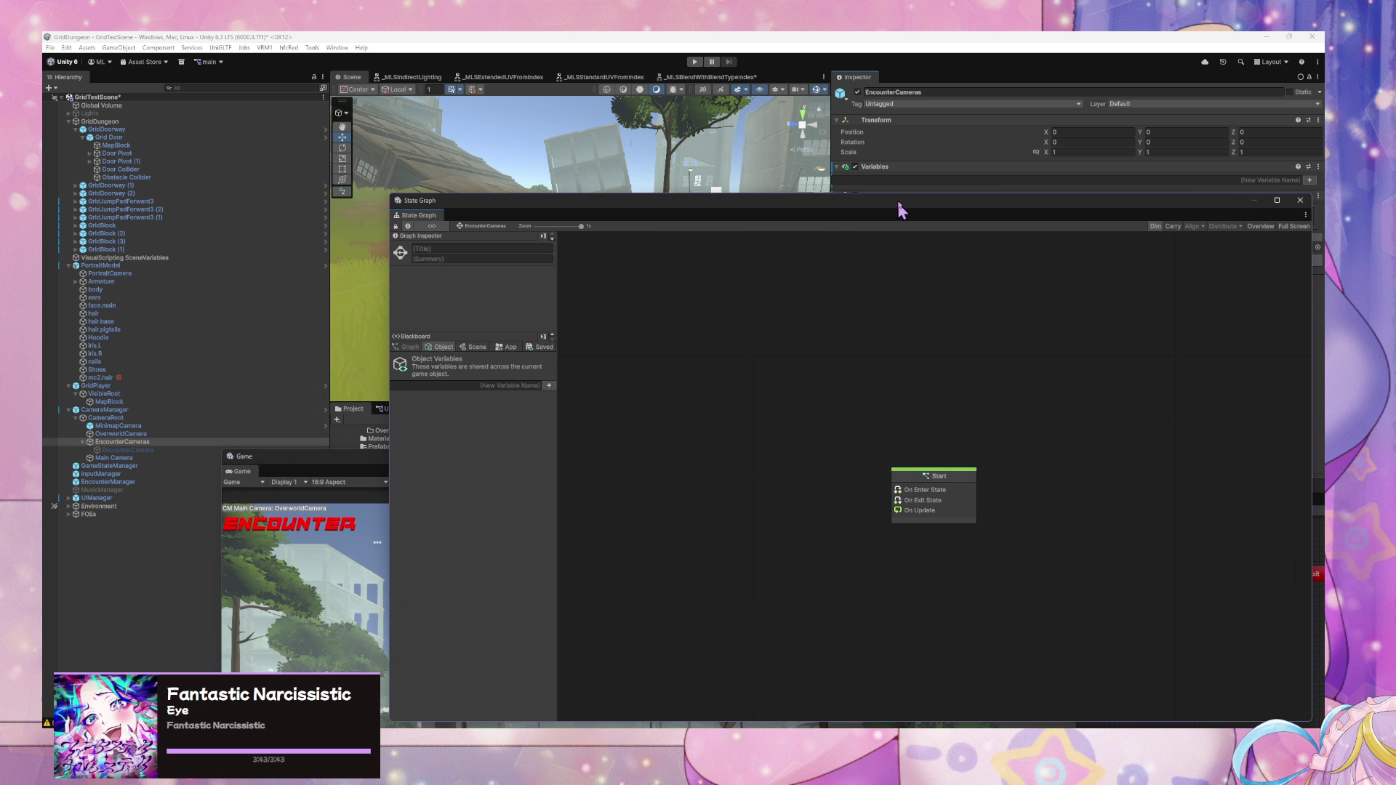
left_click_drag(953, 473, 795, 449)
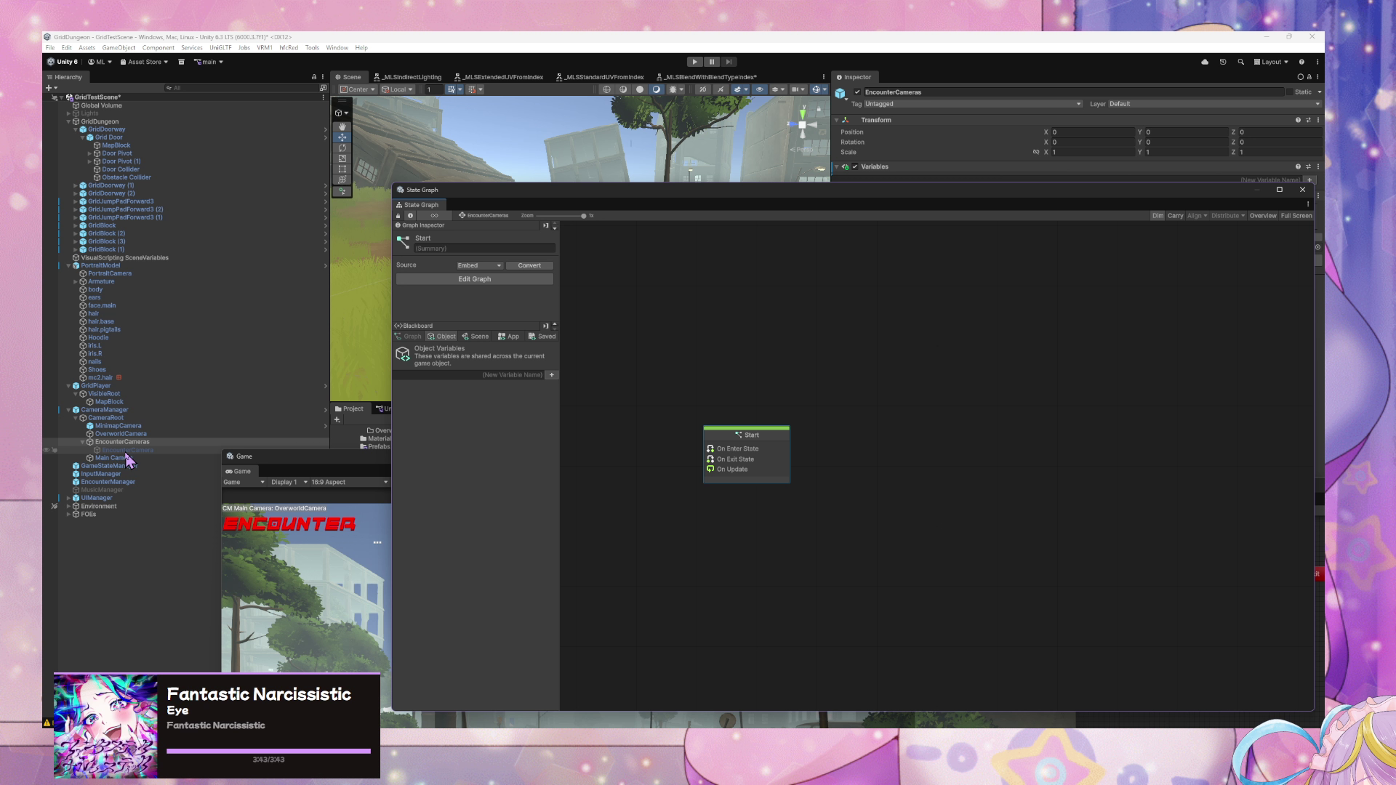
left_click(552, 375)
type("EntryCamera")
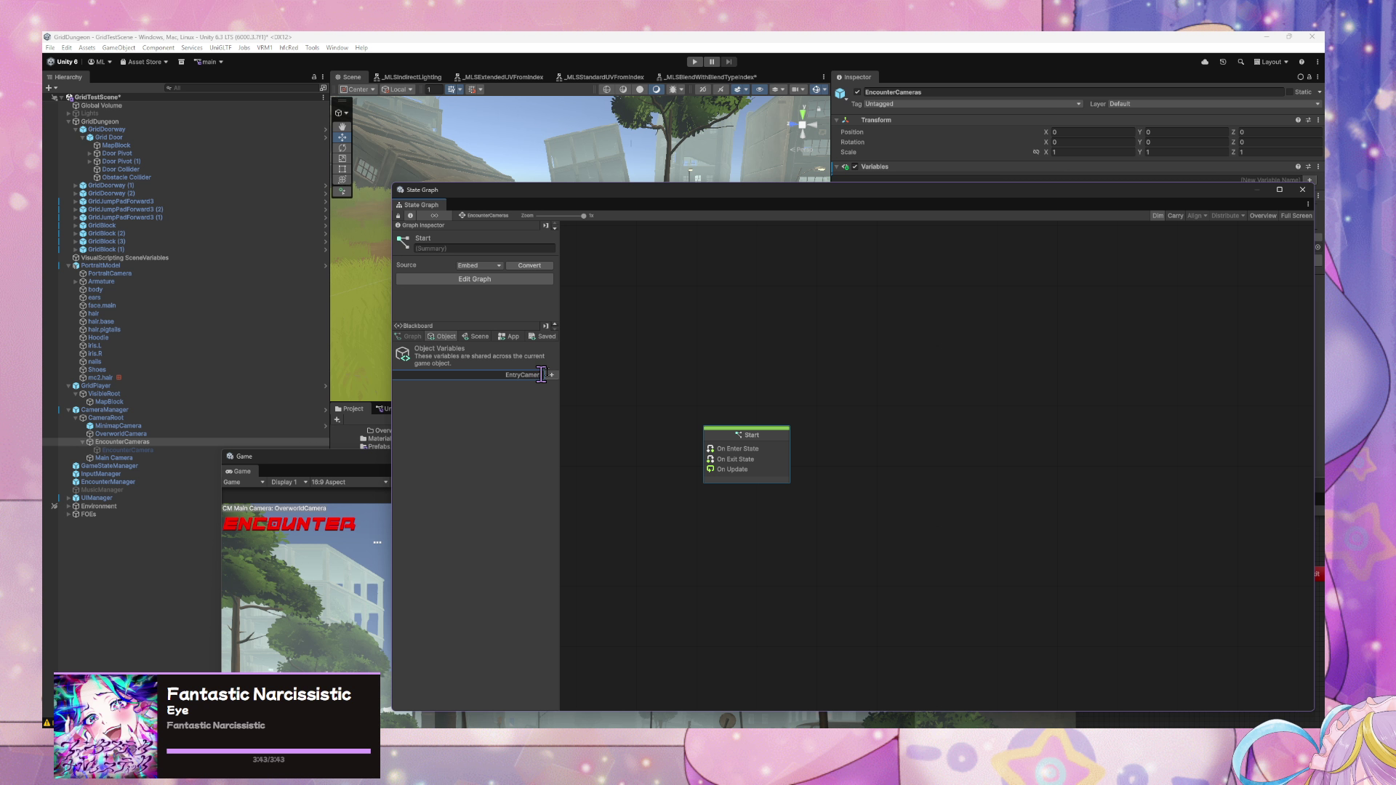
key("Return")
left_click(496, 388)
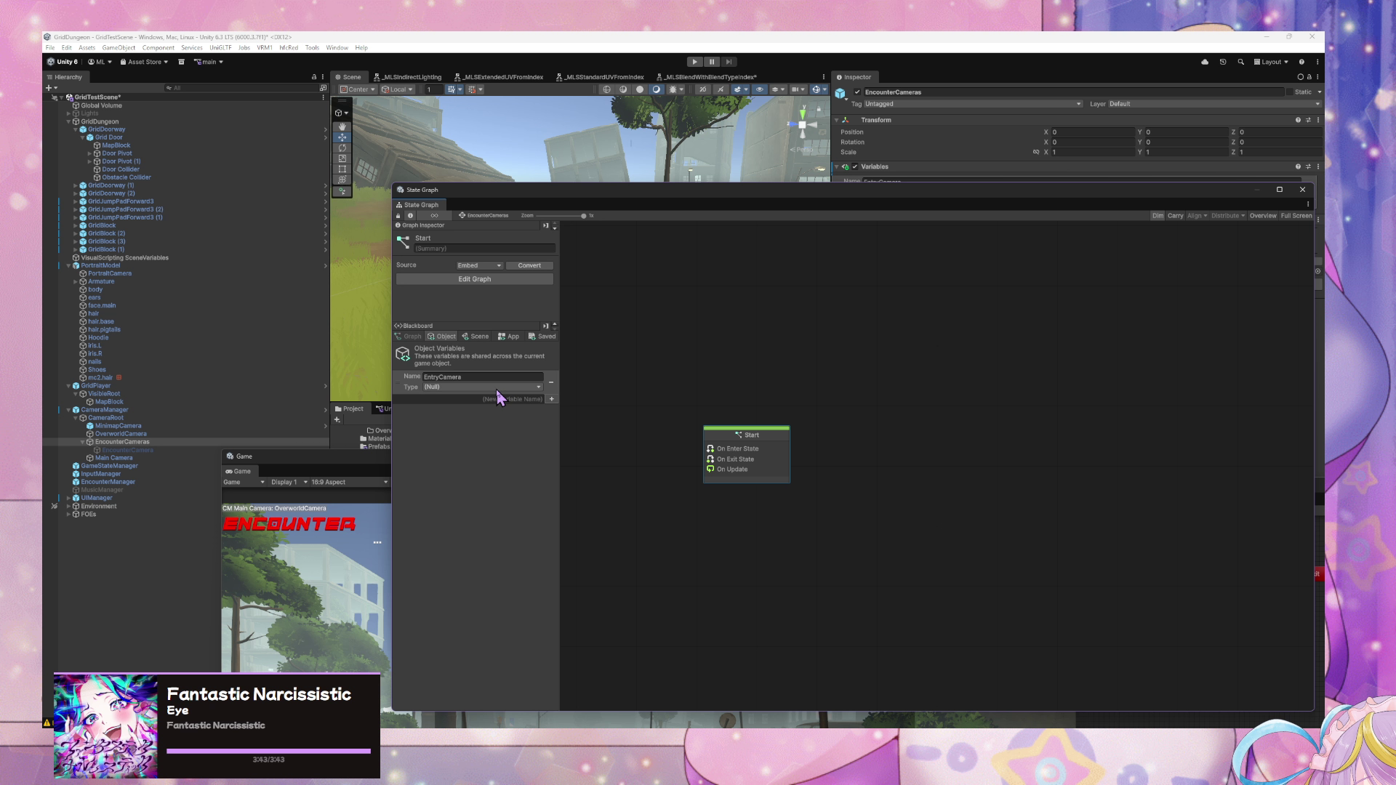
type("ga")
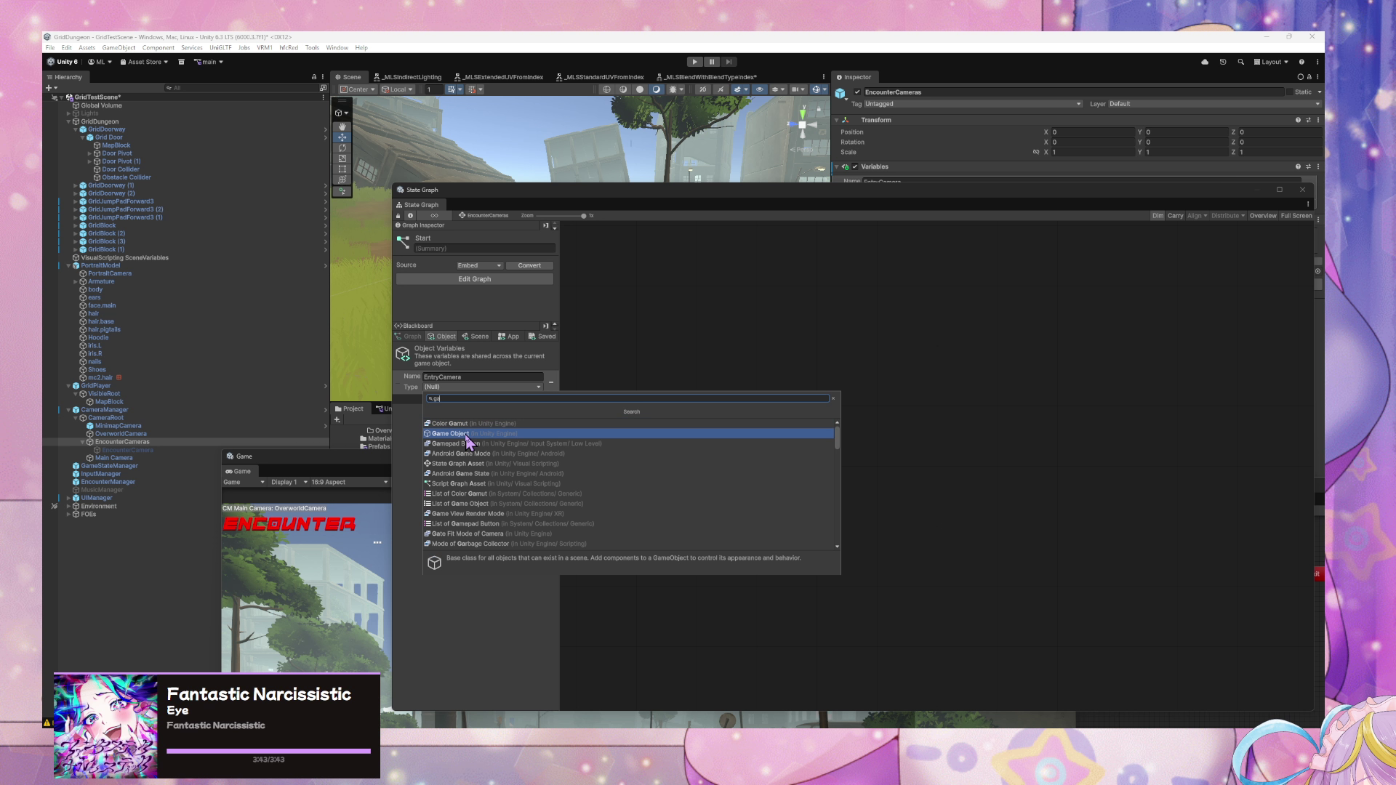
left_click(469, 437)
left_click_drag(172, 450, 477, 397)
- Rename the EncounterCameras object to EncounterCameraGroup in the hierarchy
left_click(172, 442)
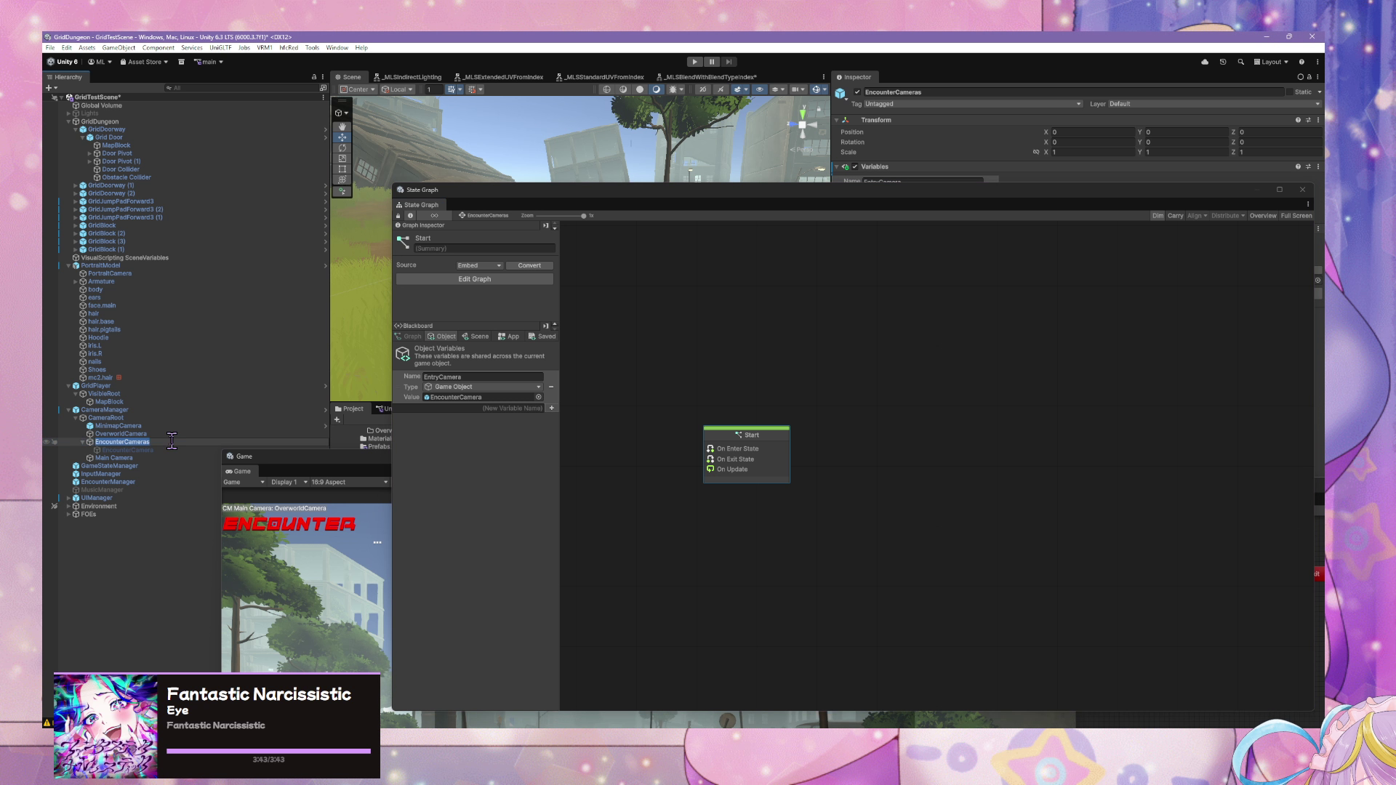
key("End")
key("BackSpace")
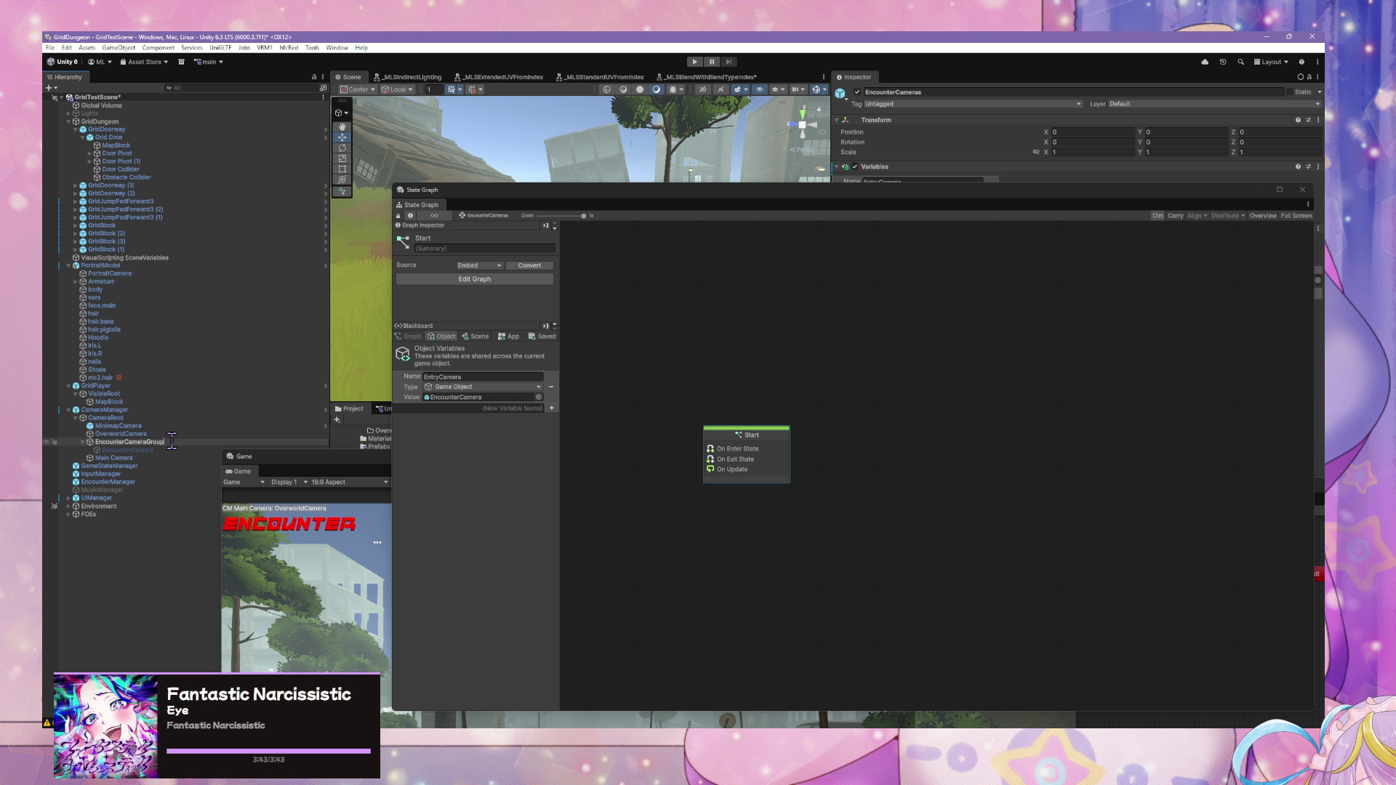
key("Return")
- In the Encounter state's Activate Camera Group graph, point Get Variable at EncounterCameraGroup
left_click(109, 411)
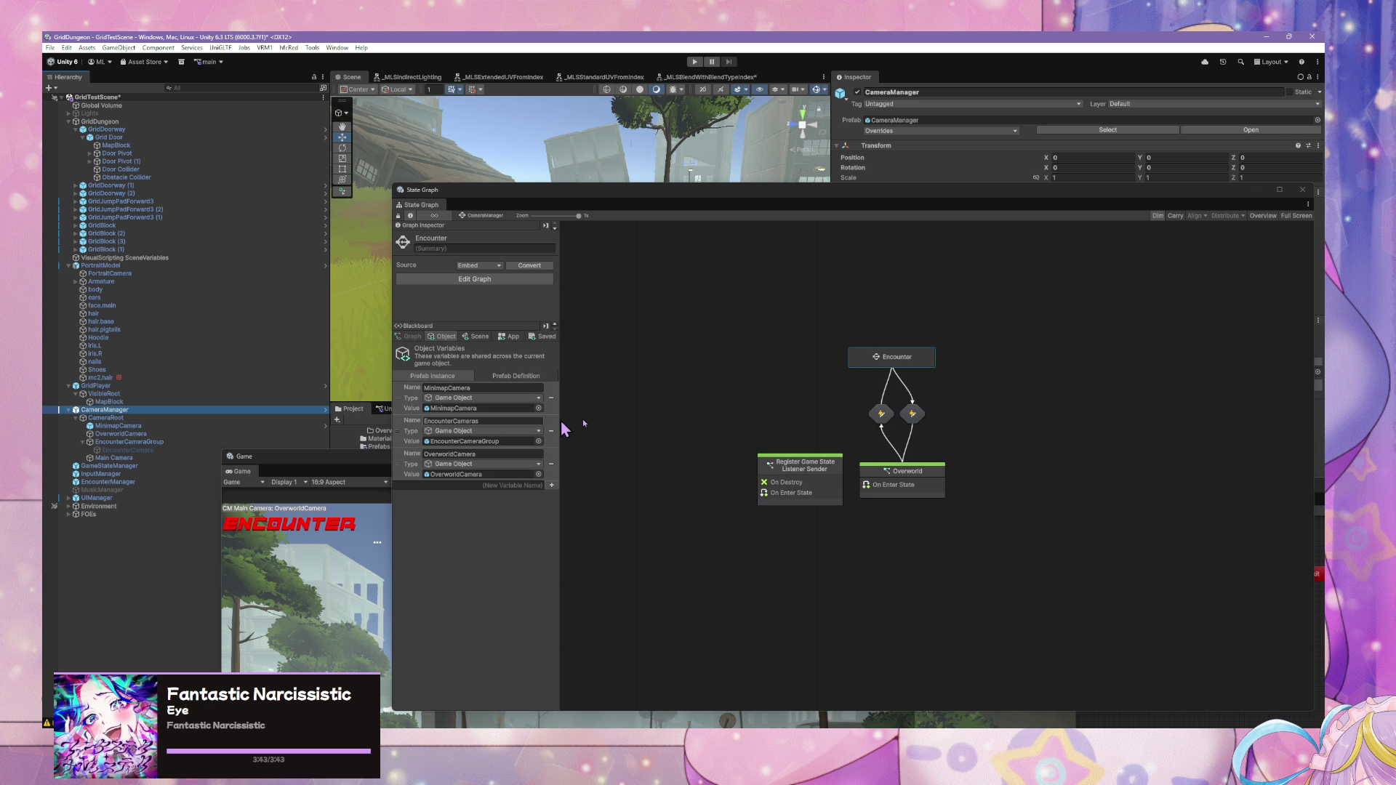
left_click(889, 474)
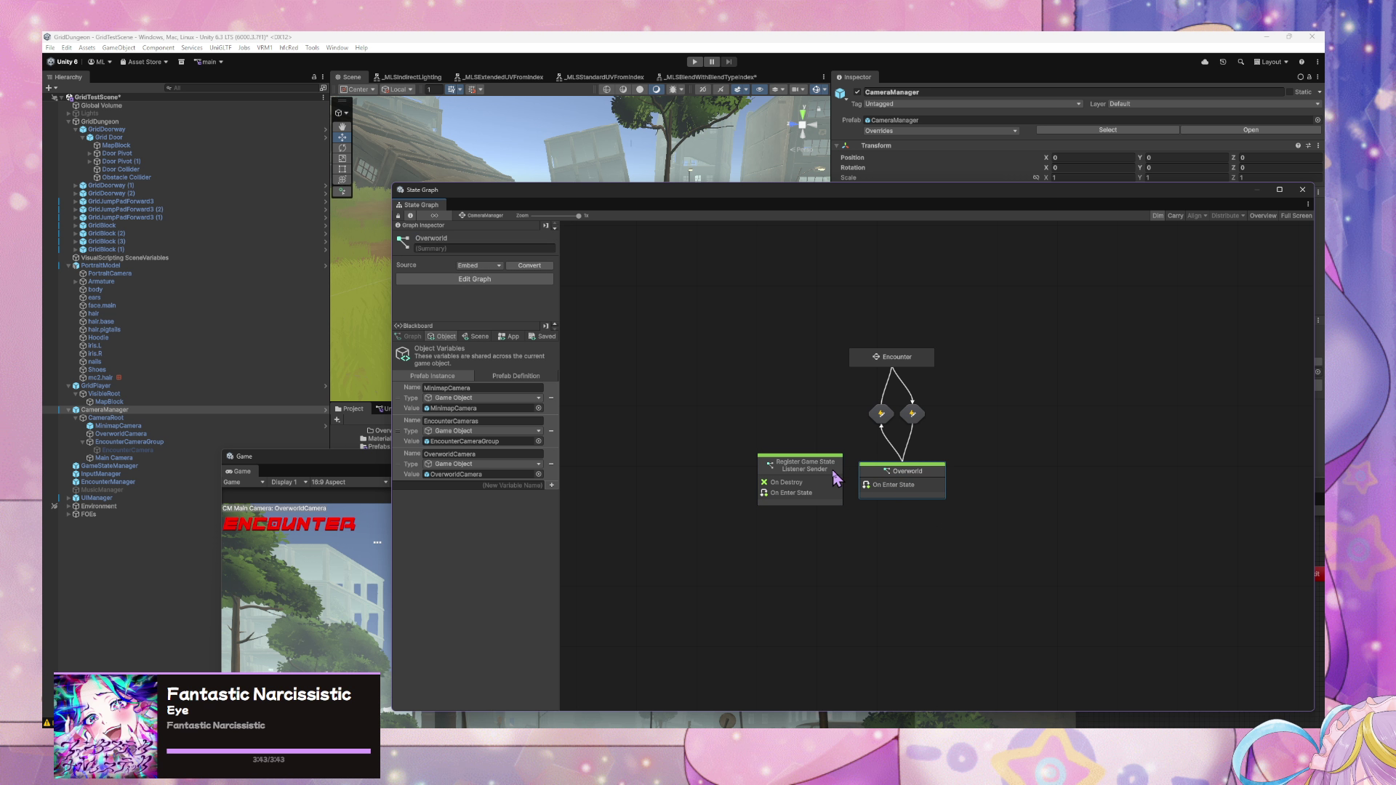
double_click(921, 357)
double_click(702, 428)
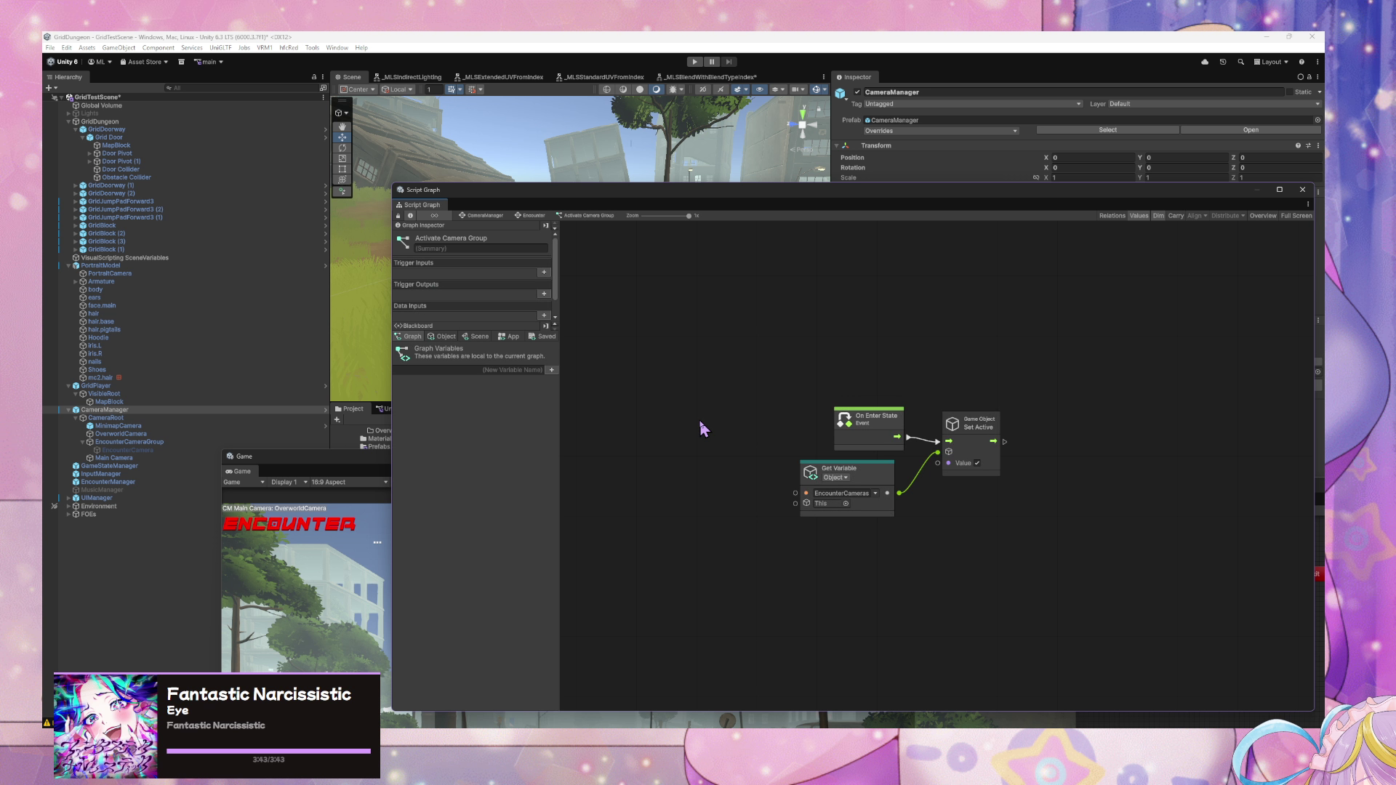
left_click(864, 494)
type("EncounterCameraGroup")
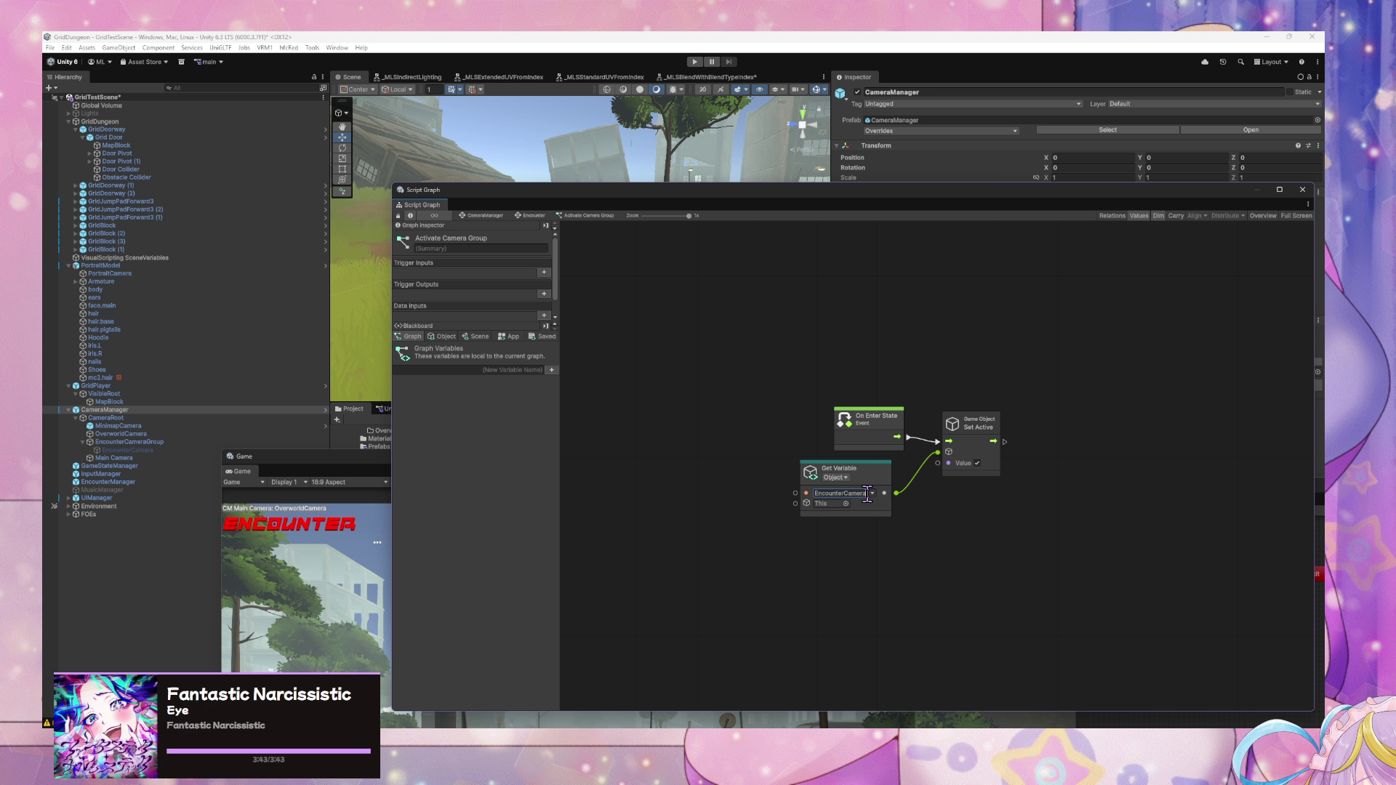
left_click(441, 336)
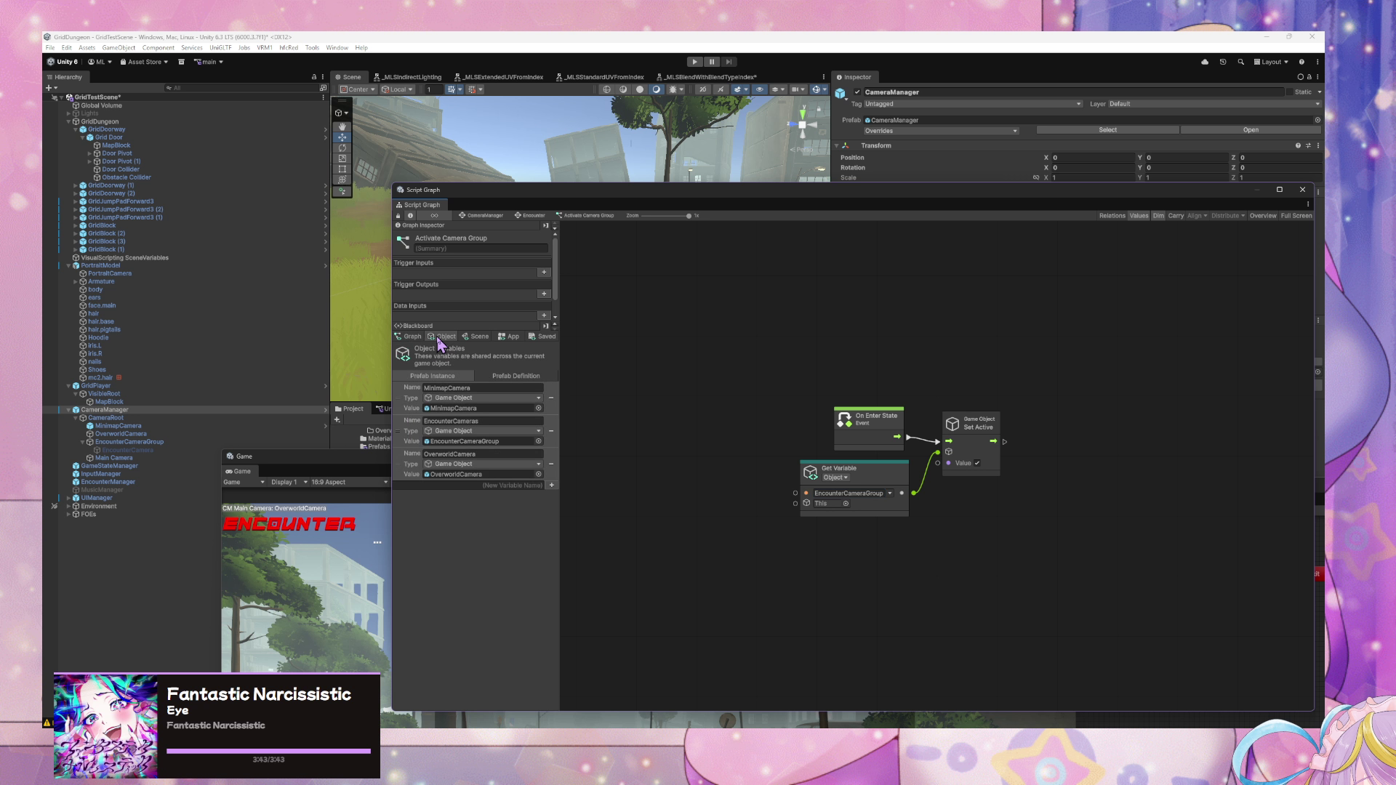
left_click(499, 421)
left_click(501, 422)
- Delete every node from EncounterCameraGroup's Start state script graph
left_click(138, 443)
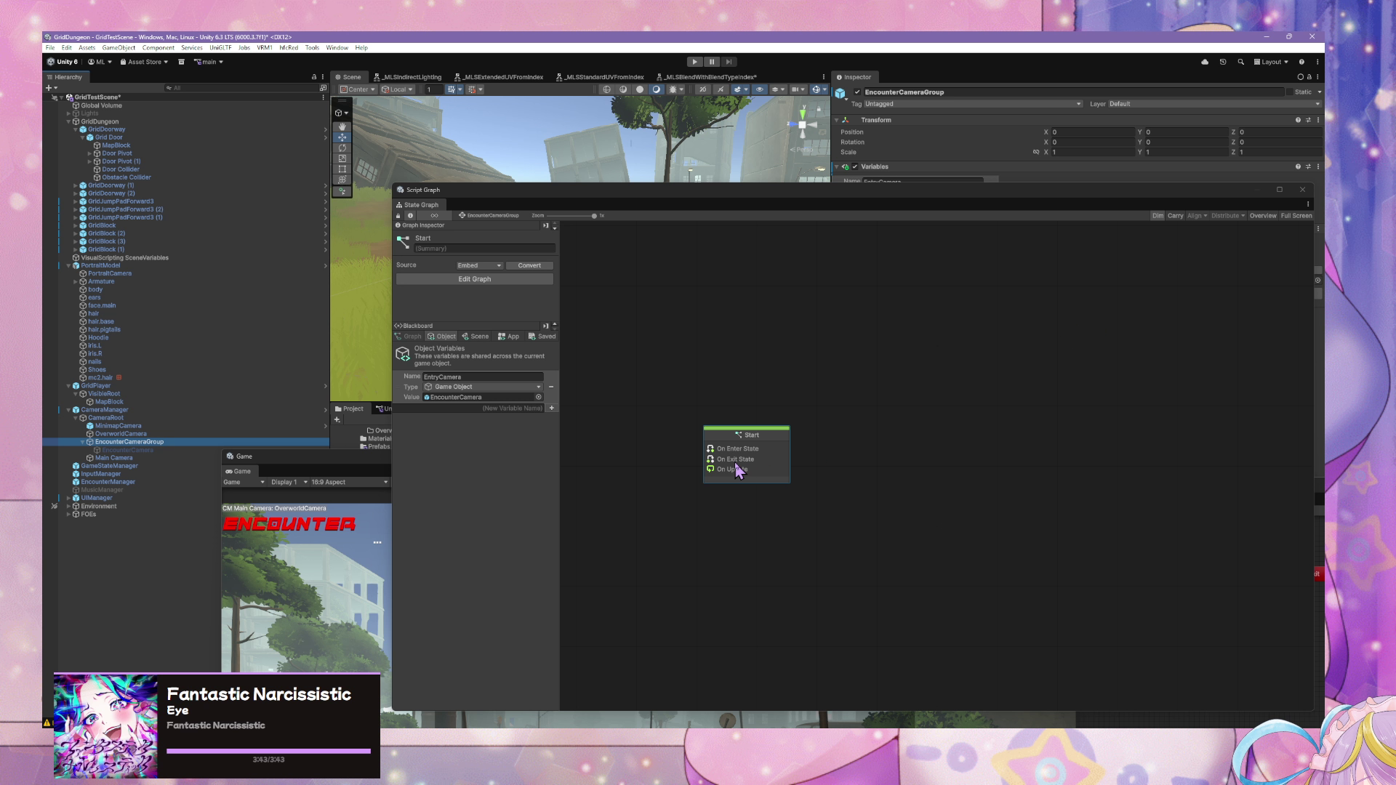
left_click(753, 436)
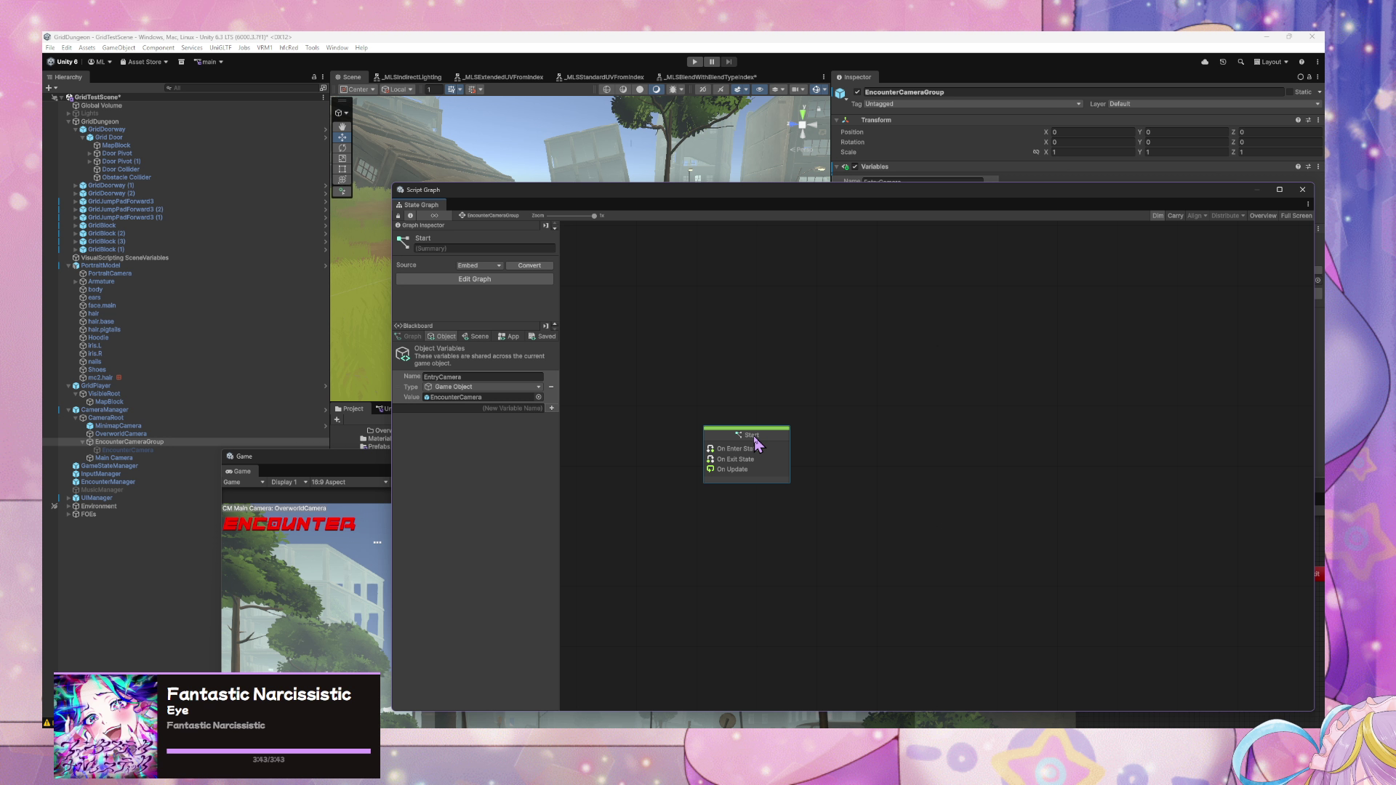
double_click(757, 442)
left_click_drag(1007, 614, 784, 371)
key("Delete")
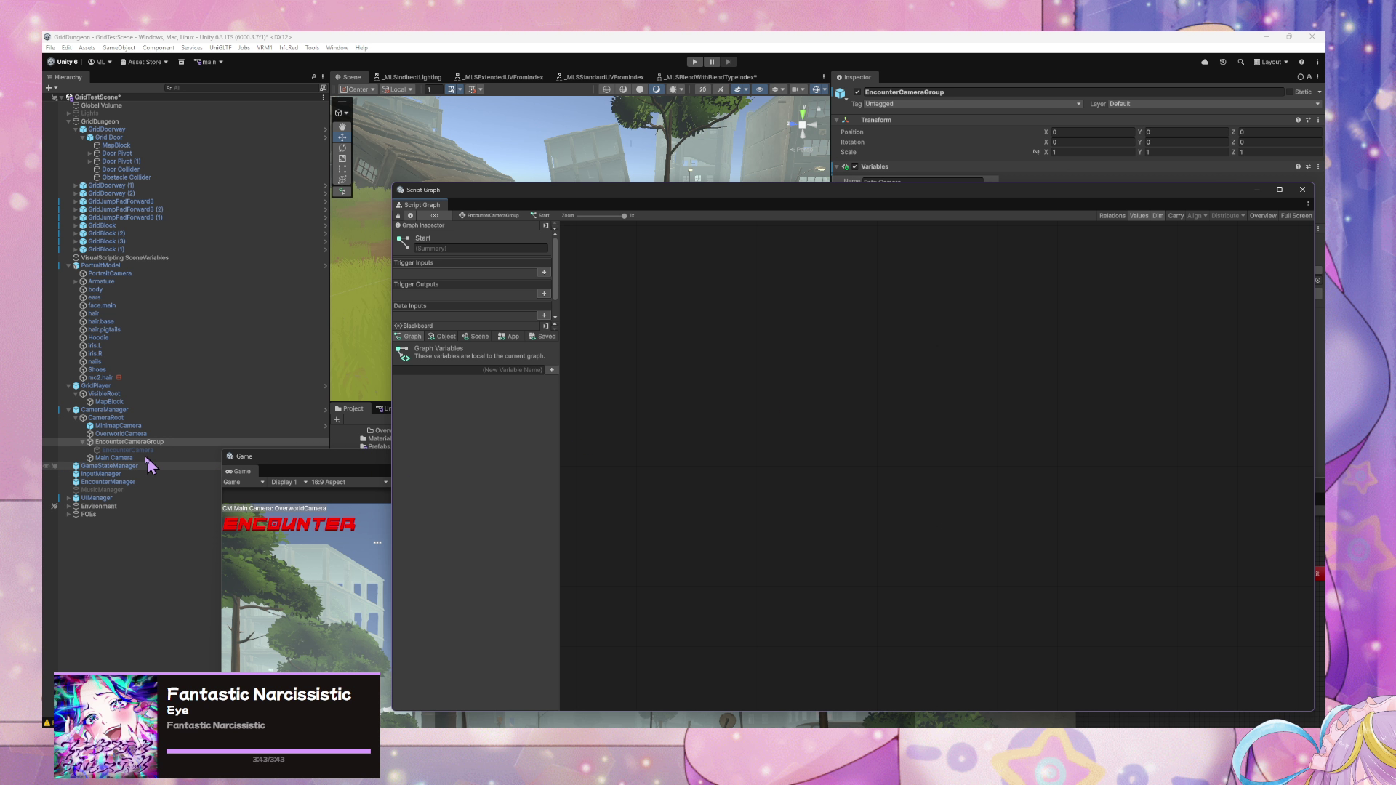
left_click(127, 451)
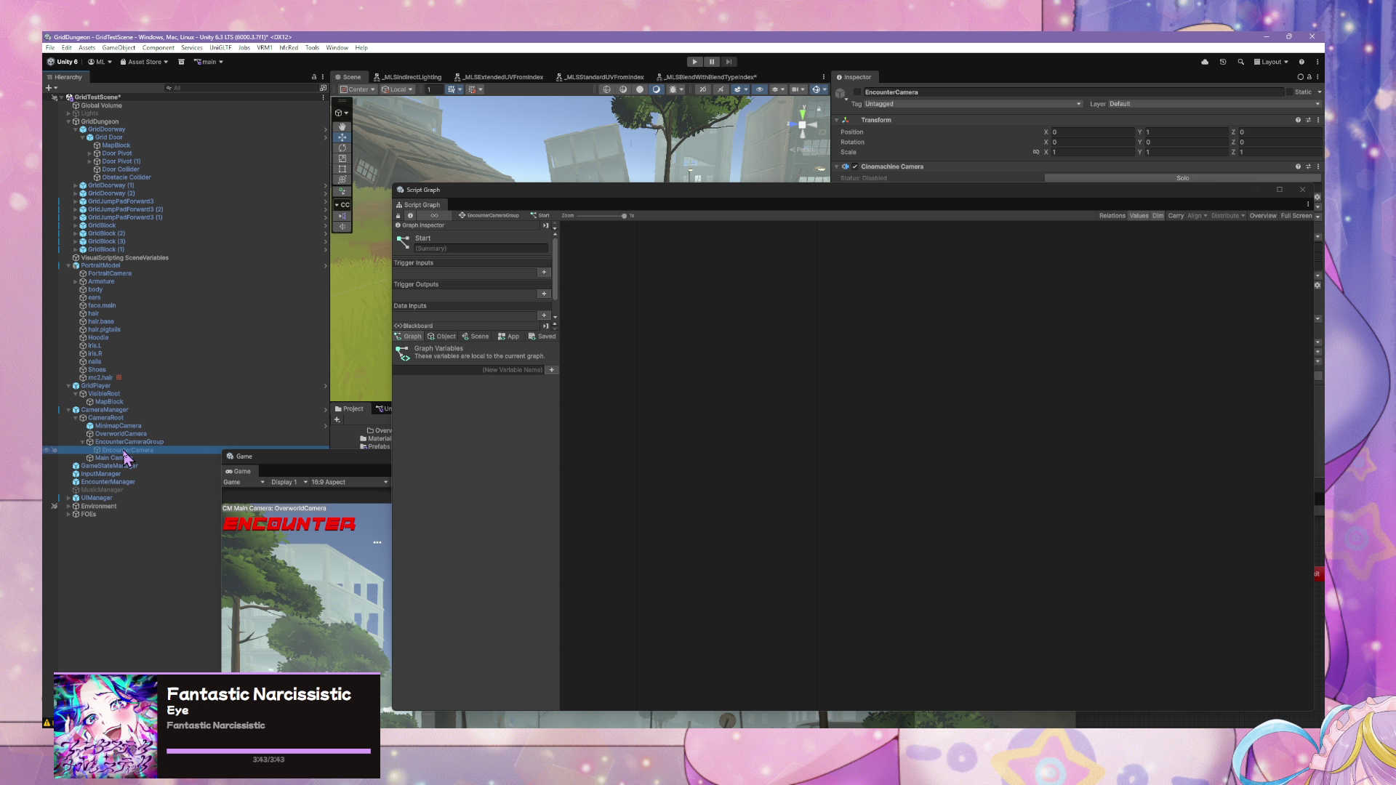
- Remove the EntryCamera object variable from EncounterCamera
left_click(445, 337)
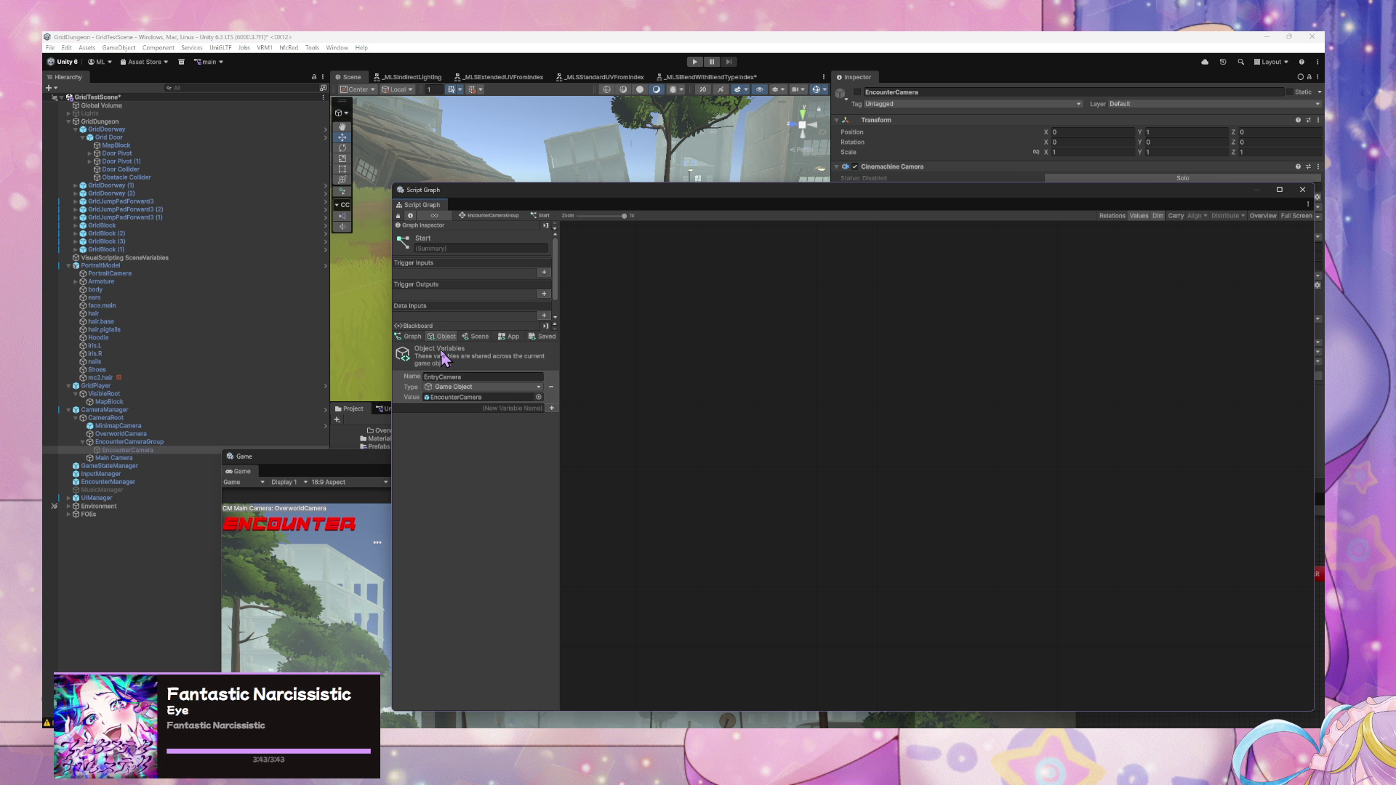
left_click(551, 387)
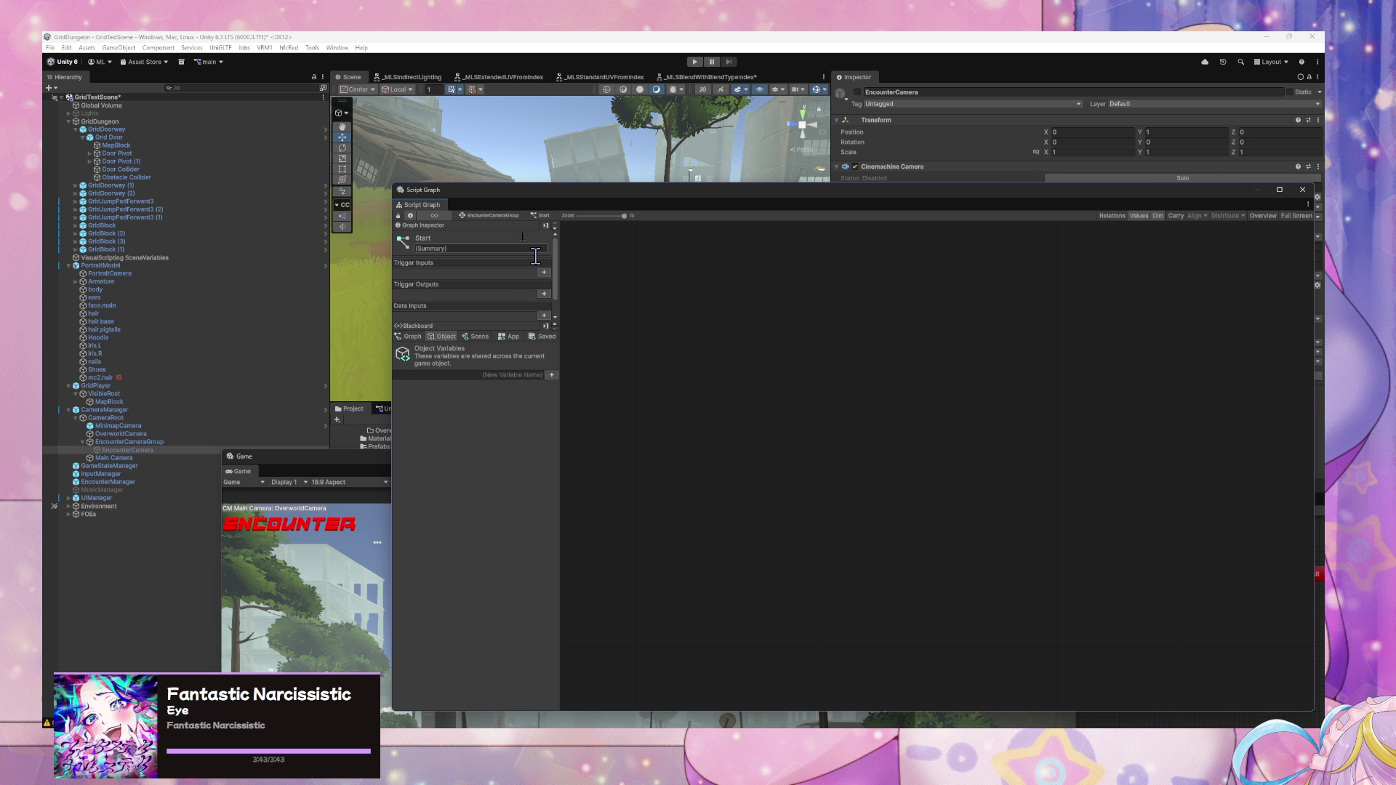
left_click(509, 216)
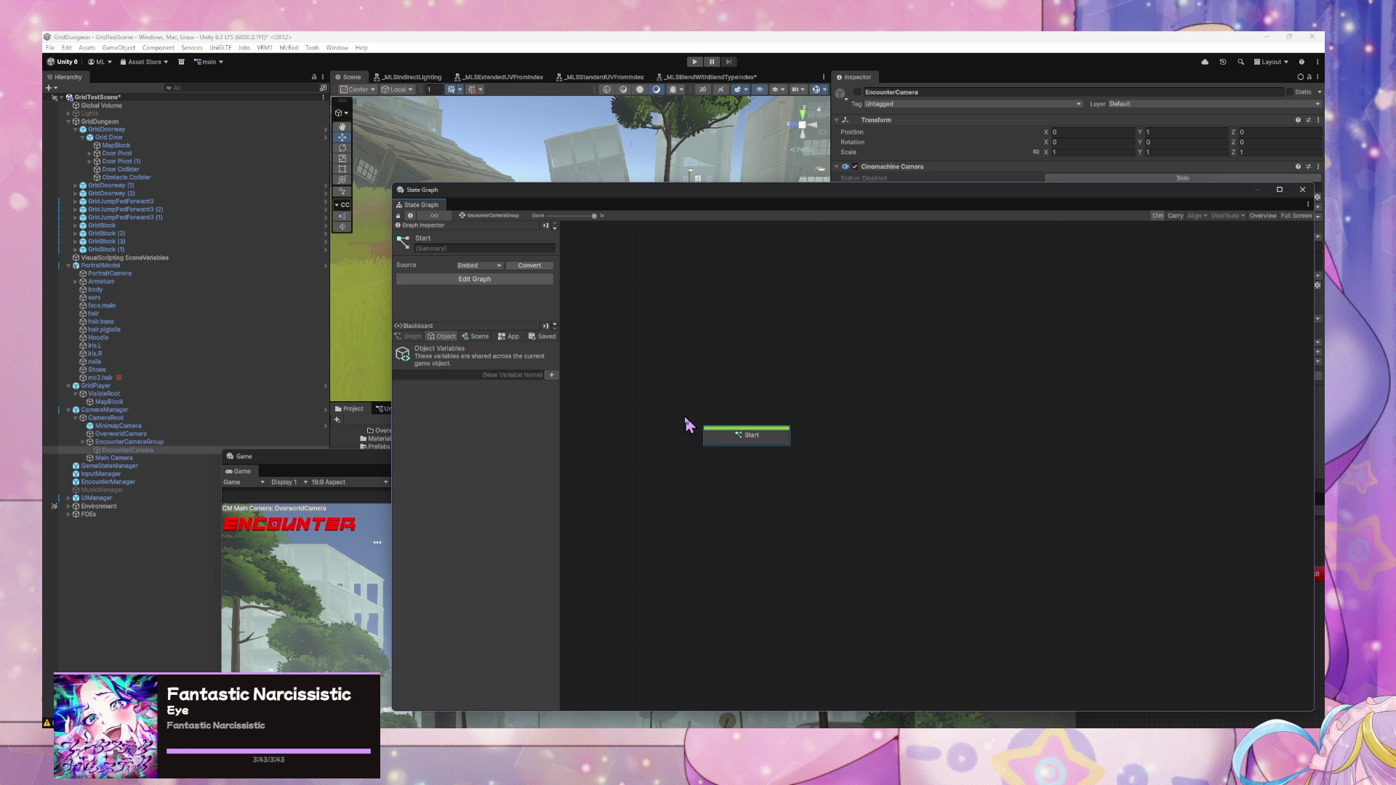
- Add an On Enable event node to the Start state's script graph
double_click(760, 440)
right_click(670, 350)
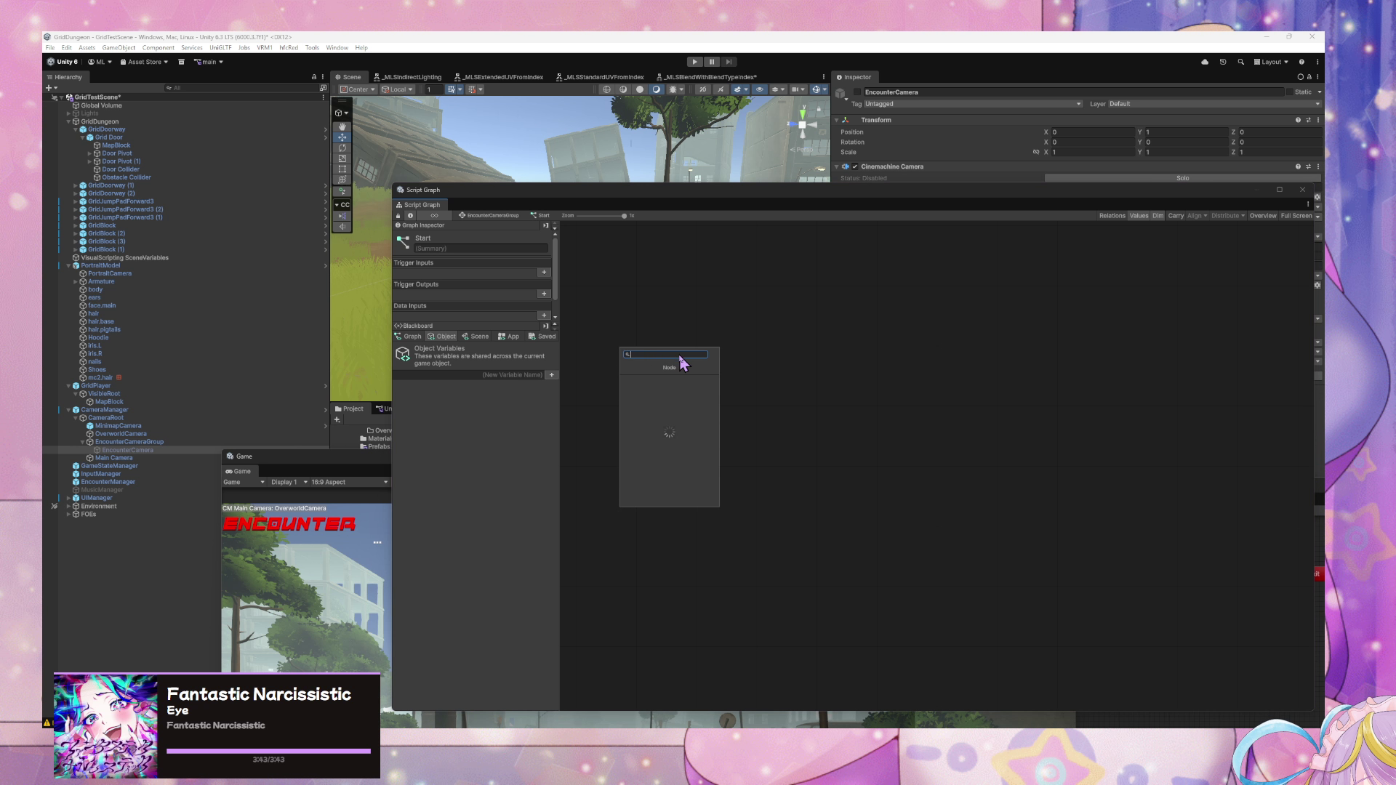
type("on enable")
left_click(667, 381)
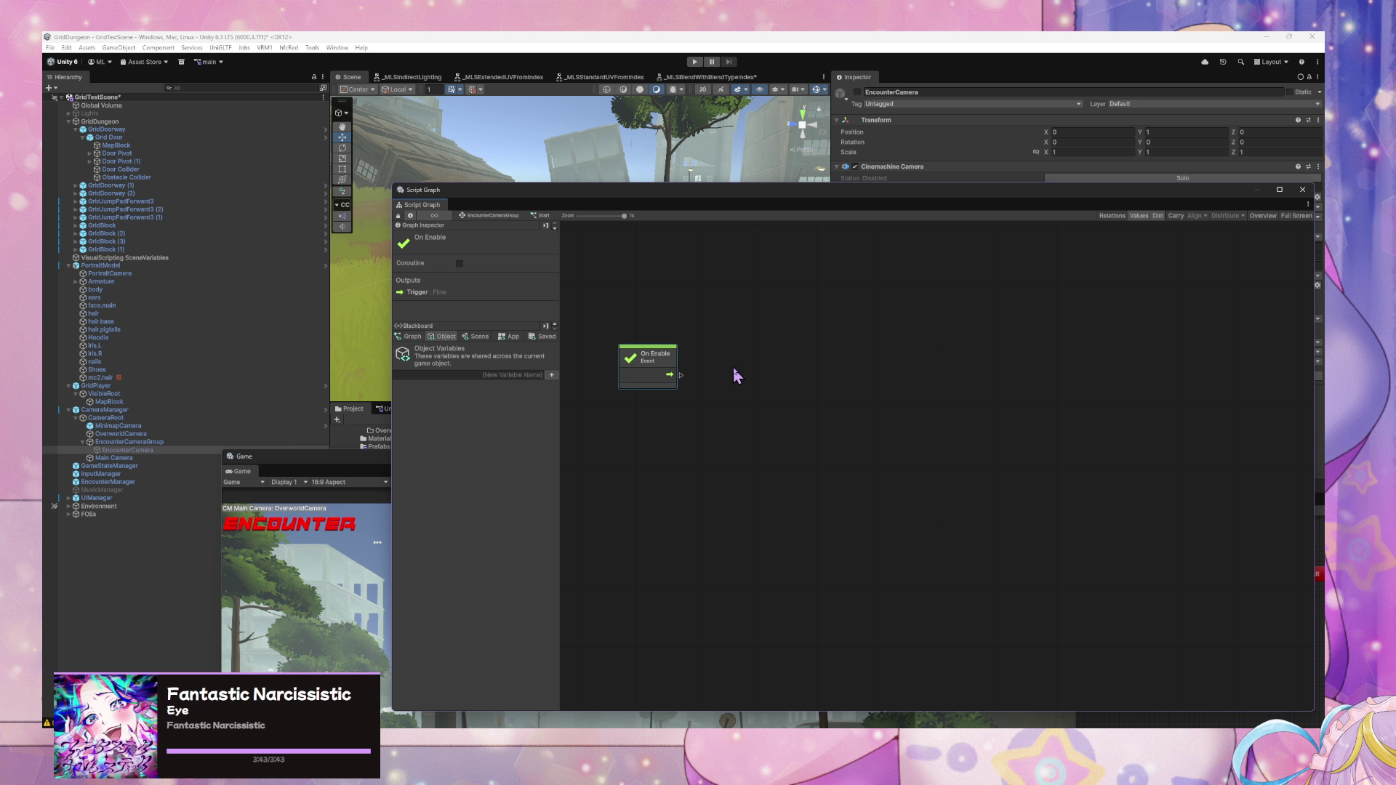
- Begin naming a new variable, discarding the partial 'Cam' entry
left_click(494, 375)
type("Cam")
key("ctrl+a")
type("c")
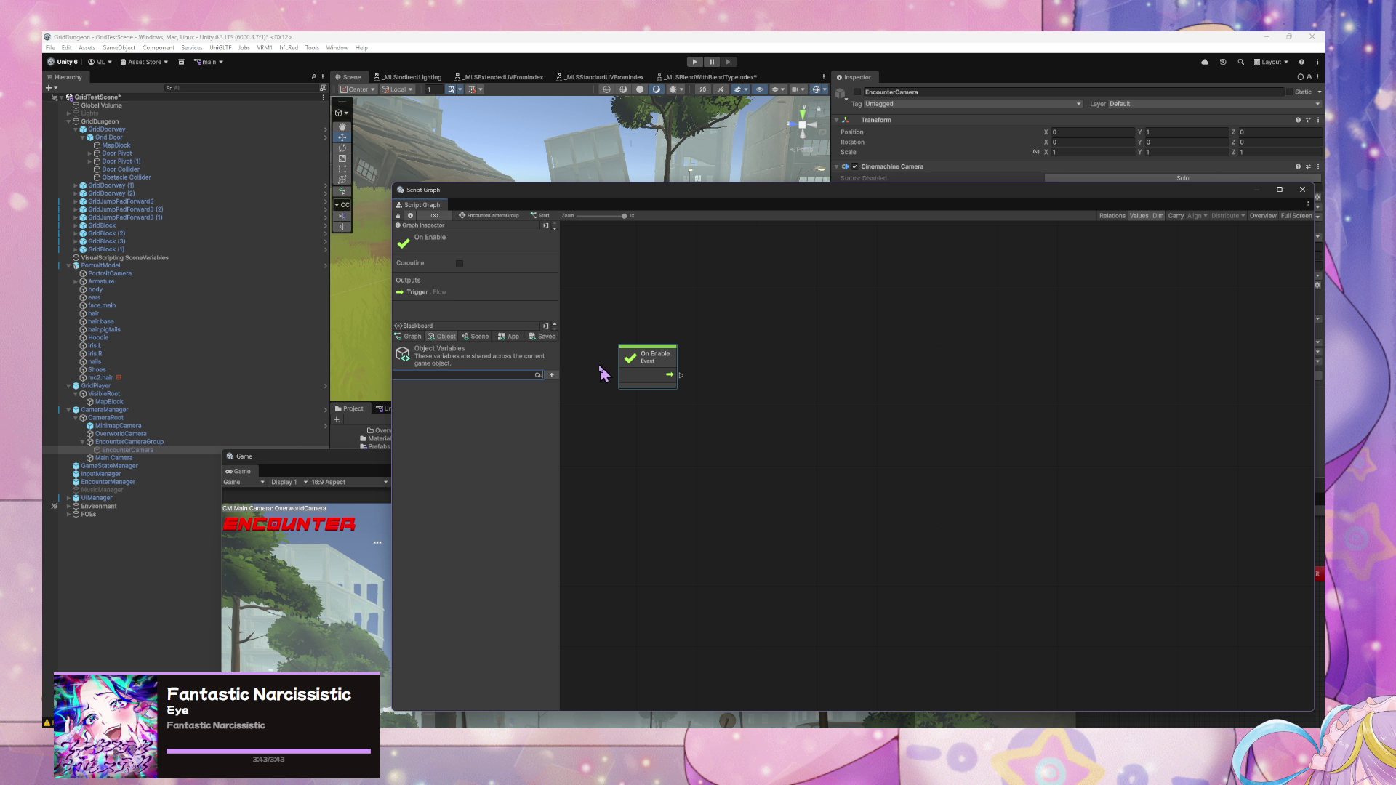
- Create an Integer graph variable CurrentCameraIndex and drop it onto the graph
left_click(410, 336)
left_click(497, 370)
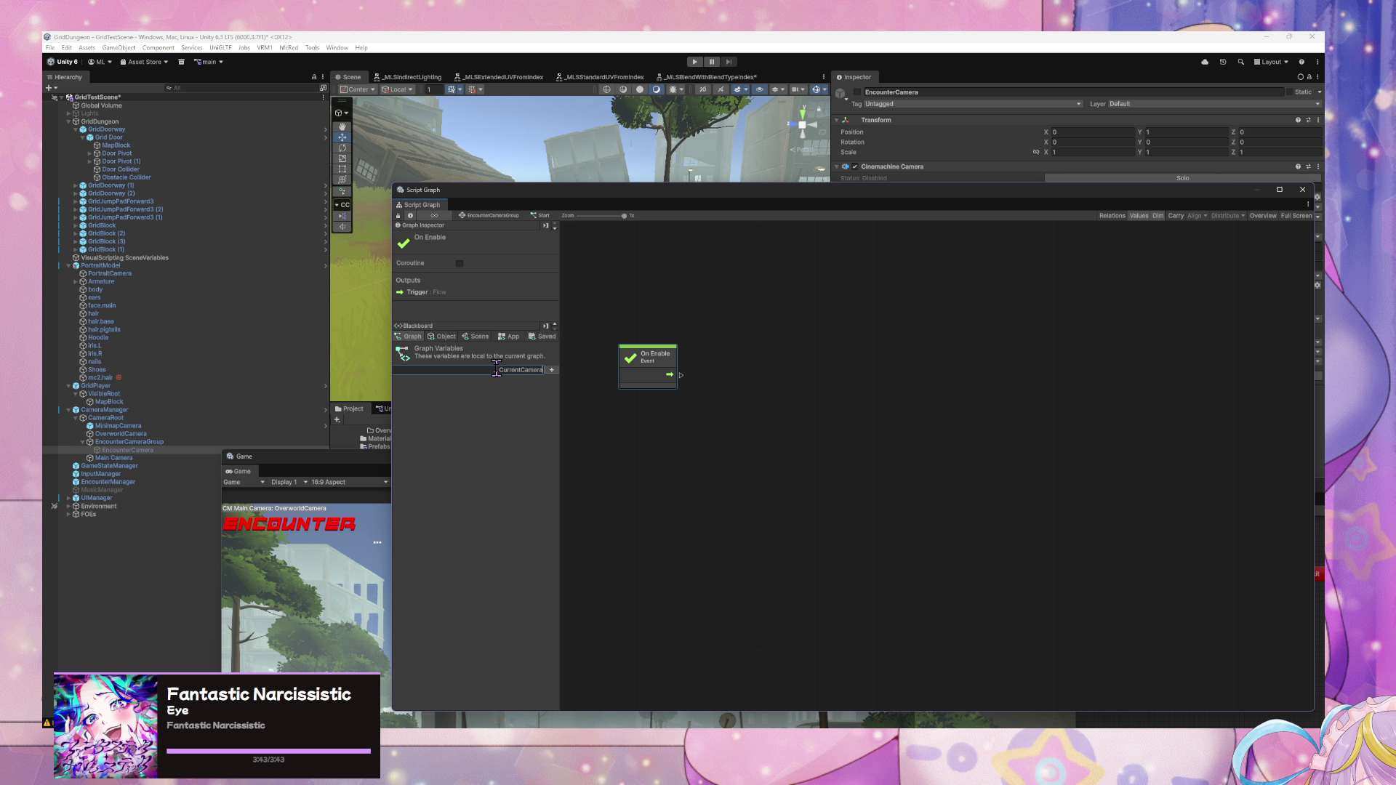
key("Return")
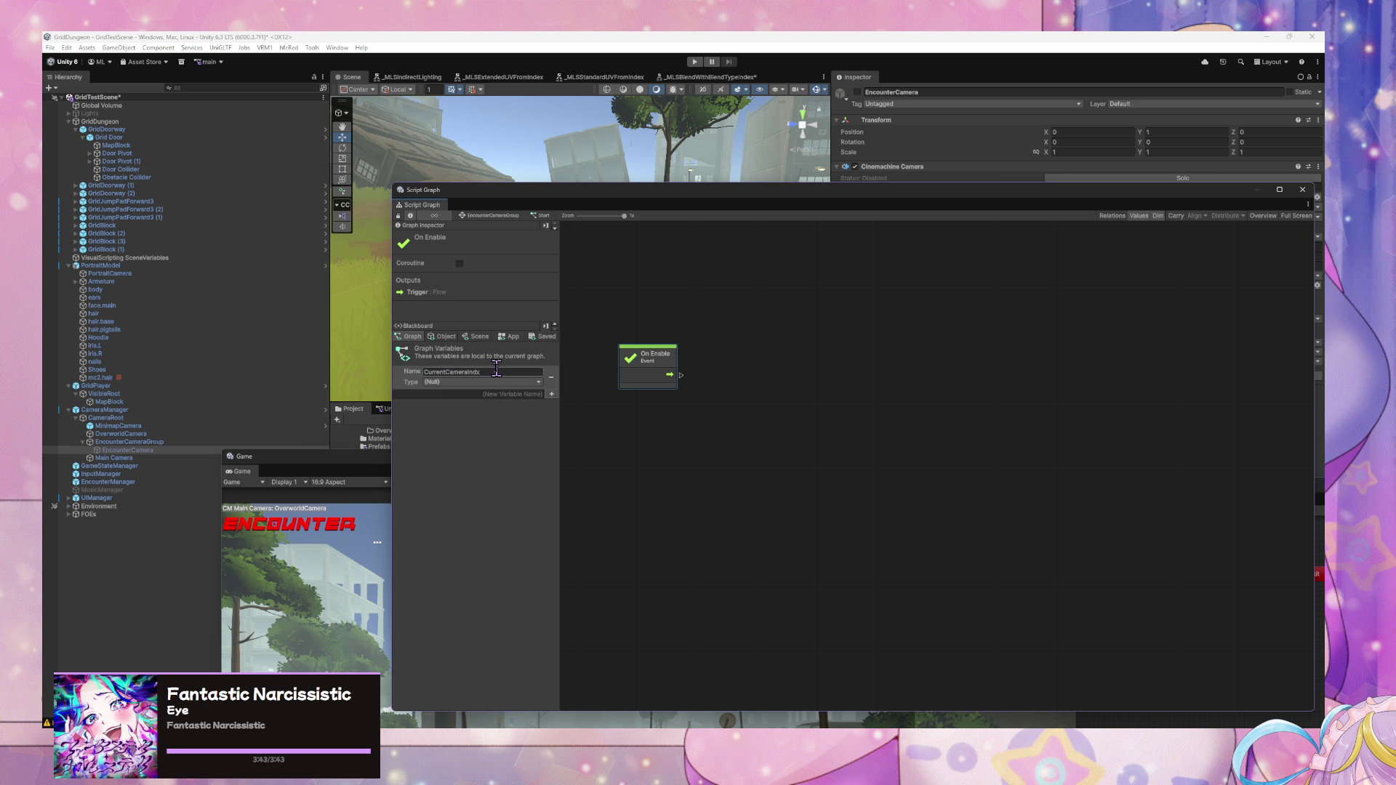
left_click(495, 373)
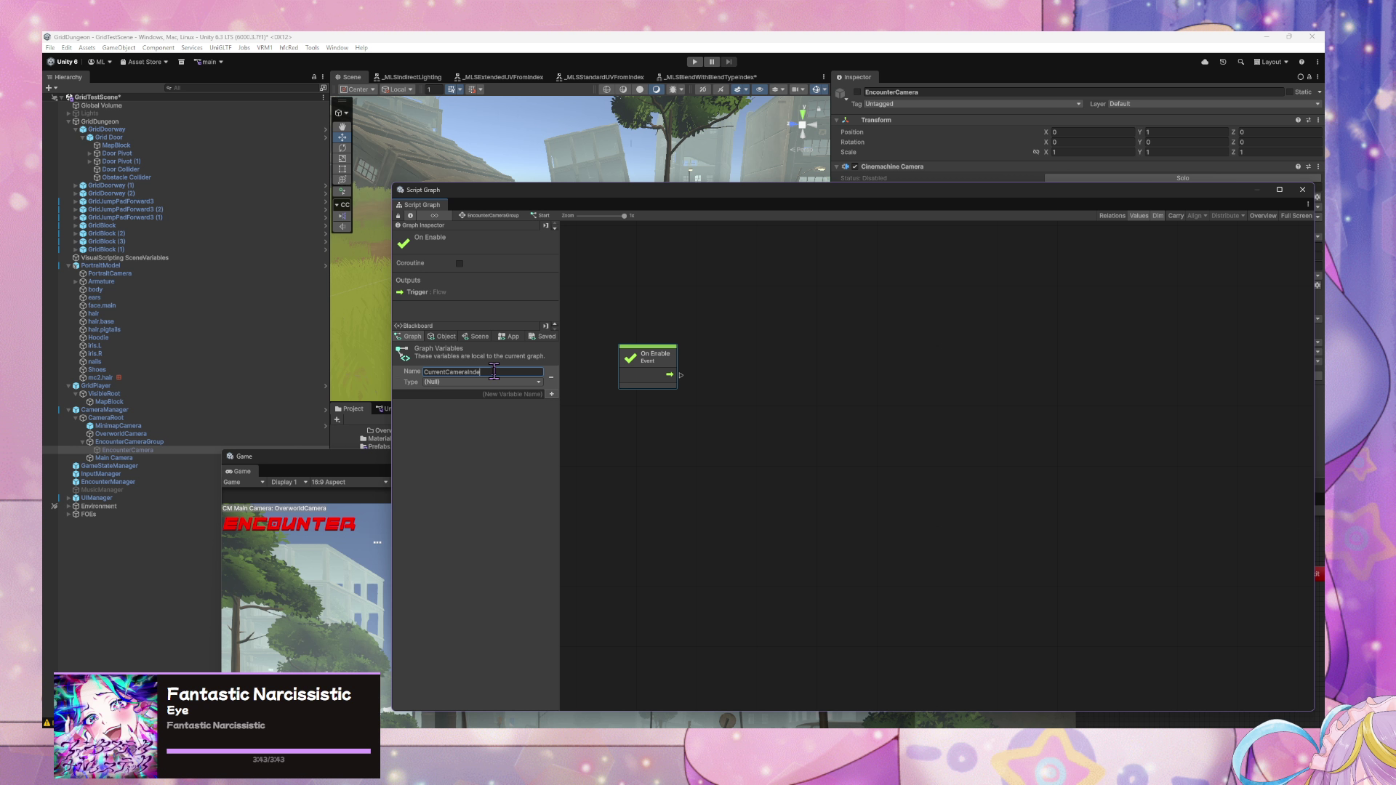
left_click(499, 384)
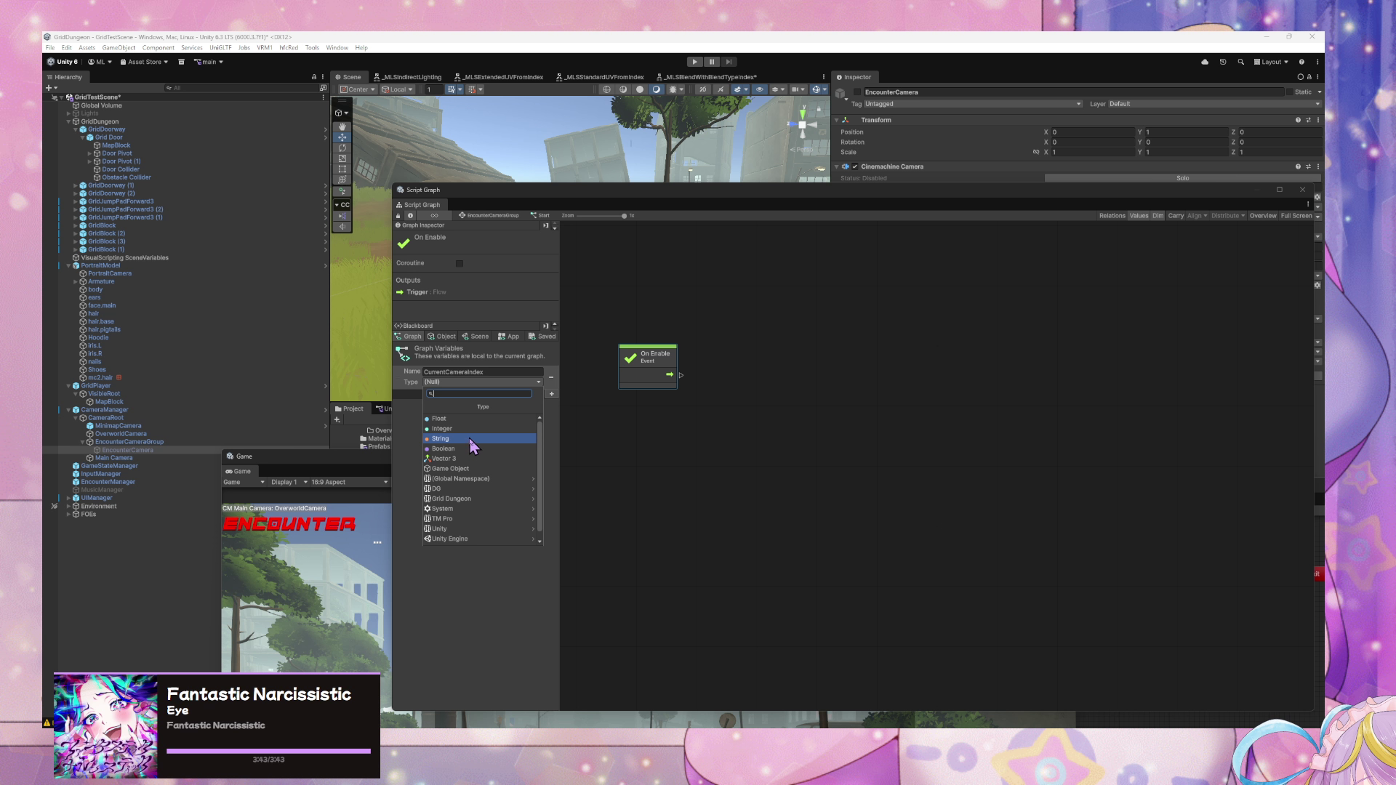
left_click(456, 429)
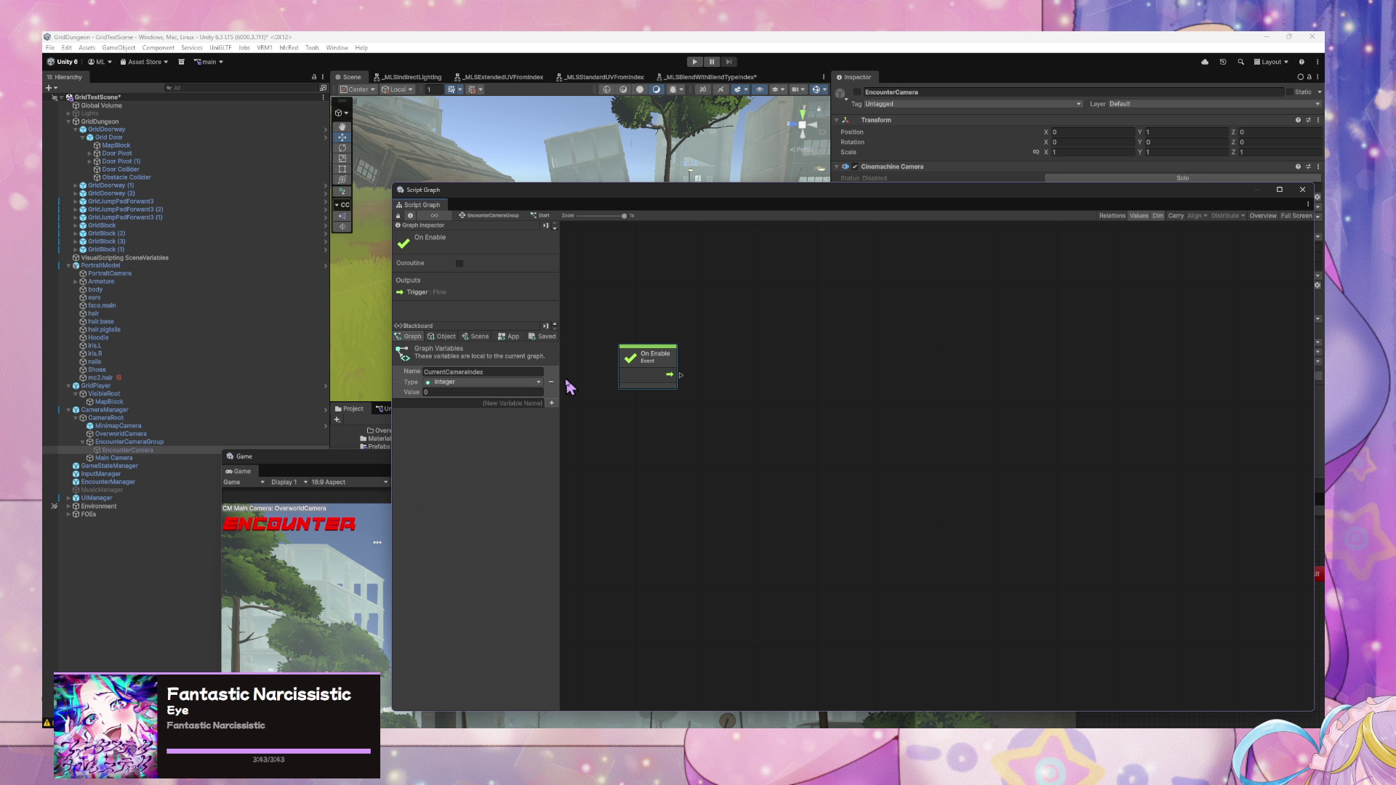
mouse_move(411, 387)
left_mouse_down()
mouse_move(658, 413)
mouse_move(646, 410)
left_mouse_up()
- Add a Set Variable node for CurrentCameraIndex, triggered by On Enable
right_click(736, 411)
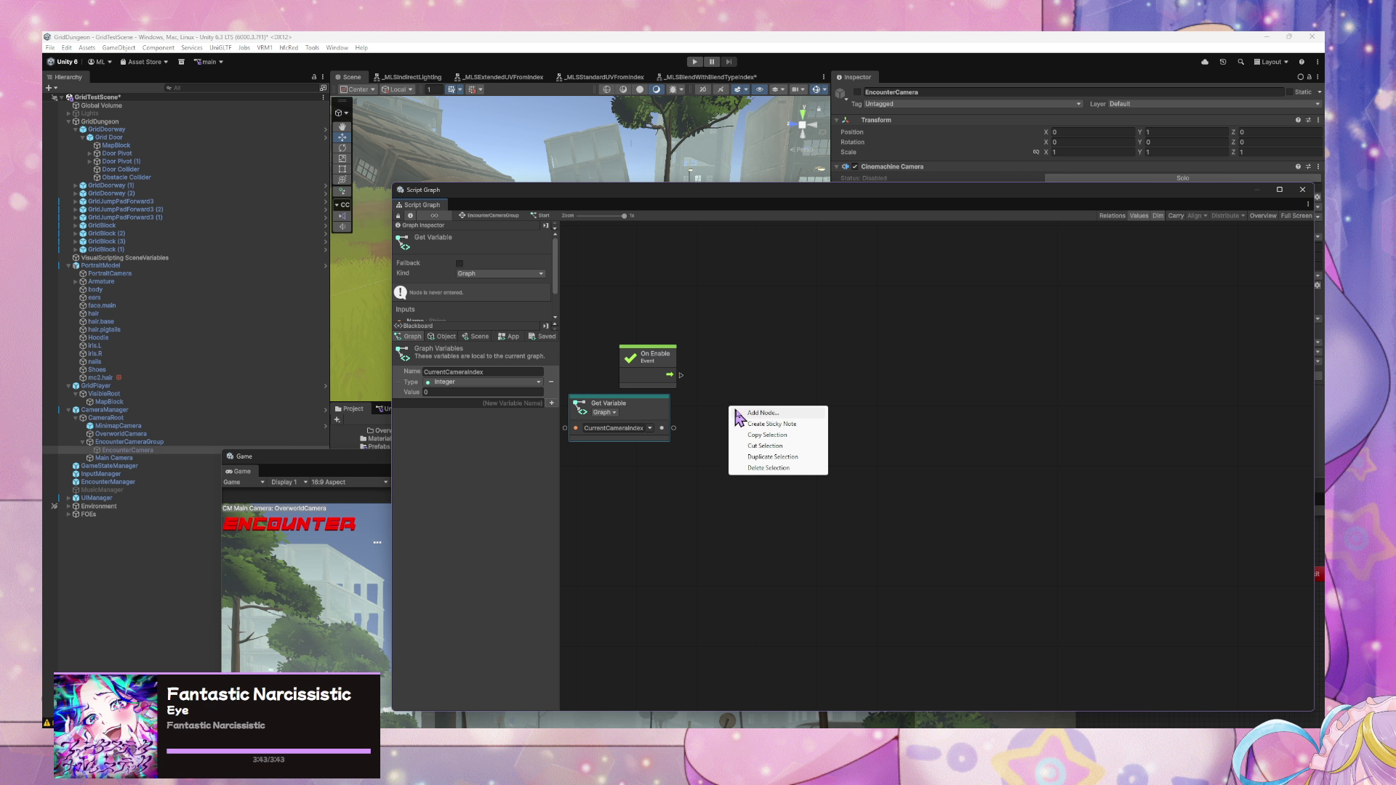
left_click(738, 414)
type("set currentcameraindex")
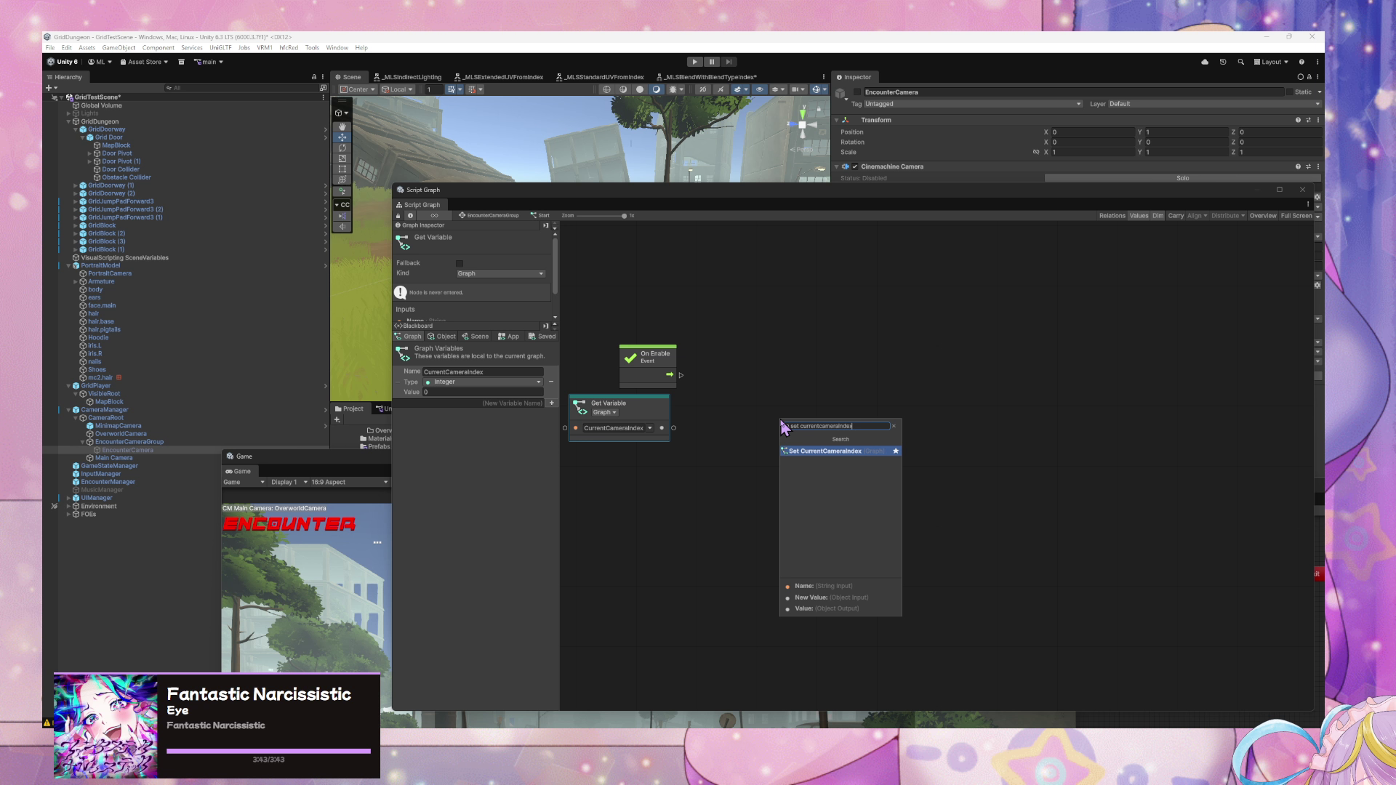
key("Return")
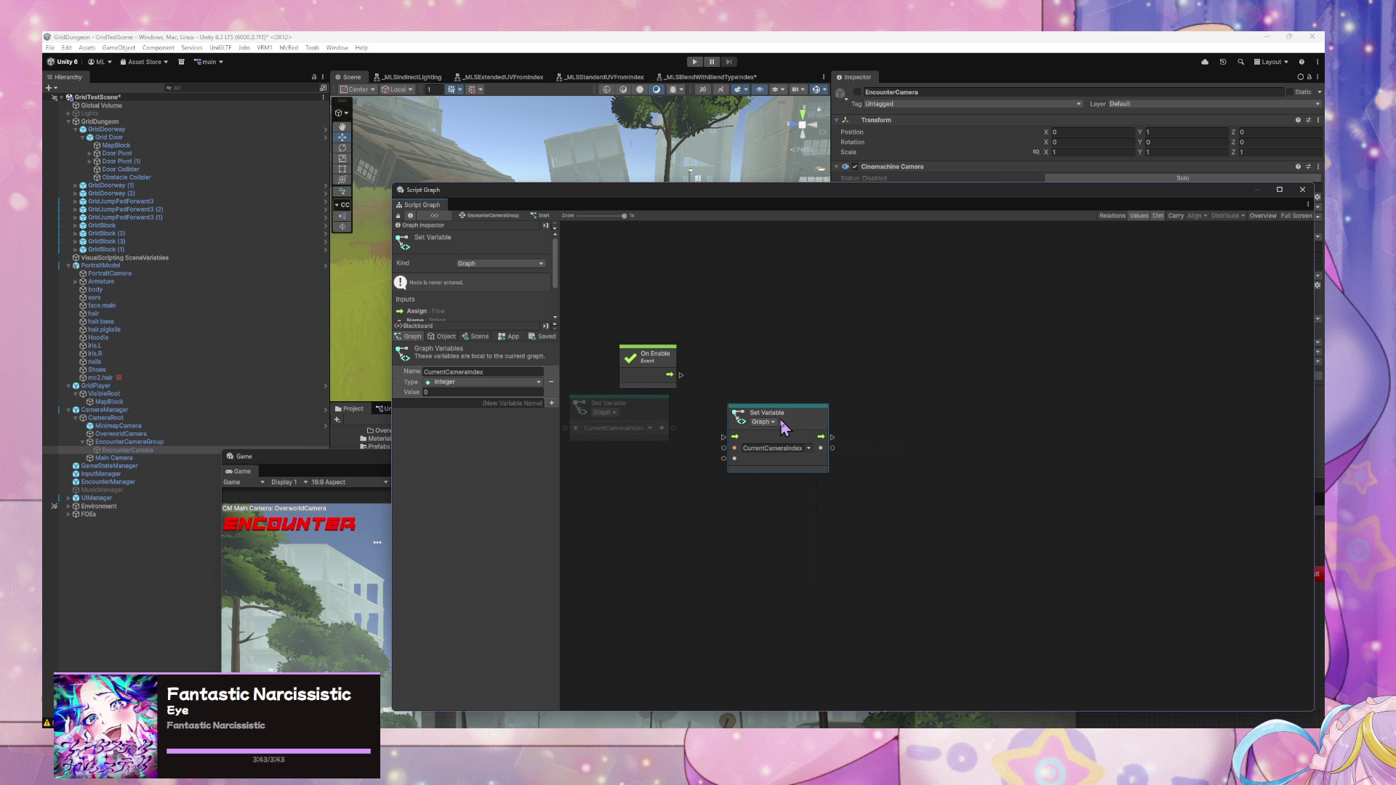
left_click_drag(784, 426, 782, 367)
mouse_move(682, 375)
left_mouse_down()
mouse_move(733, 378)
mouse_move(660, 418)
left_mouse_up()
- Feed an Integer literal 0 into Set Variable, then return to EncounterCameraGroup's state graph
key("BackSpace")
key("BackSpace")
key("BackSpace")
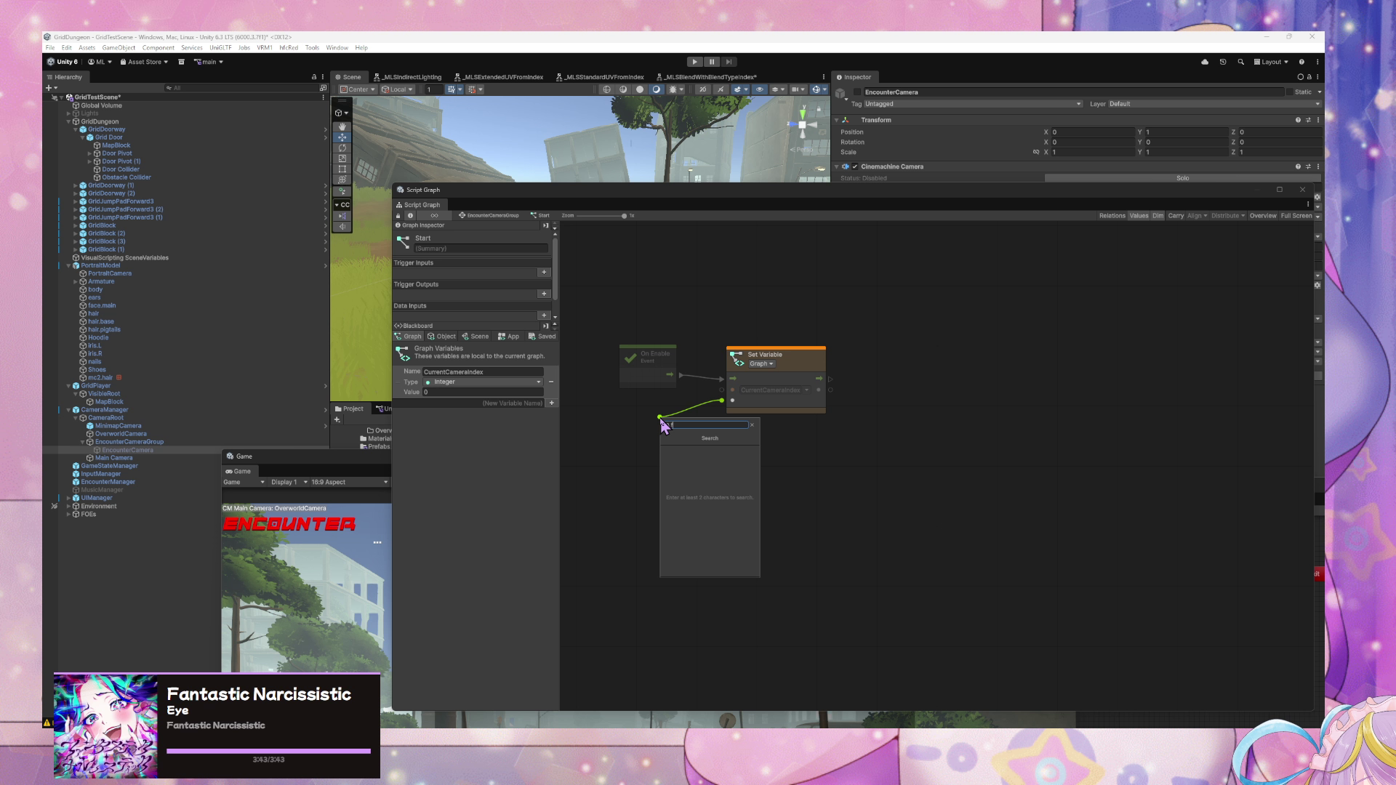
type("integer")
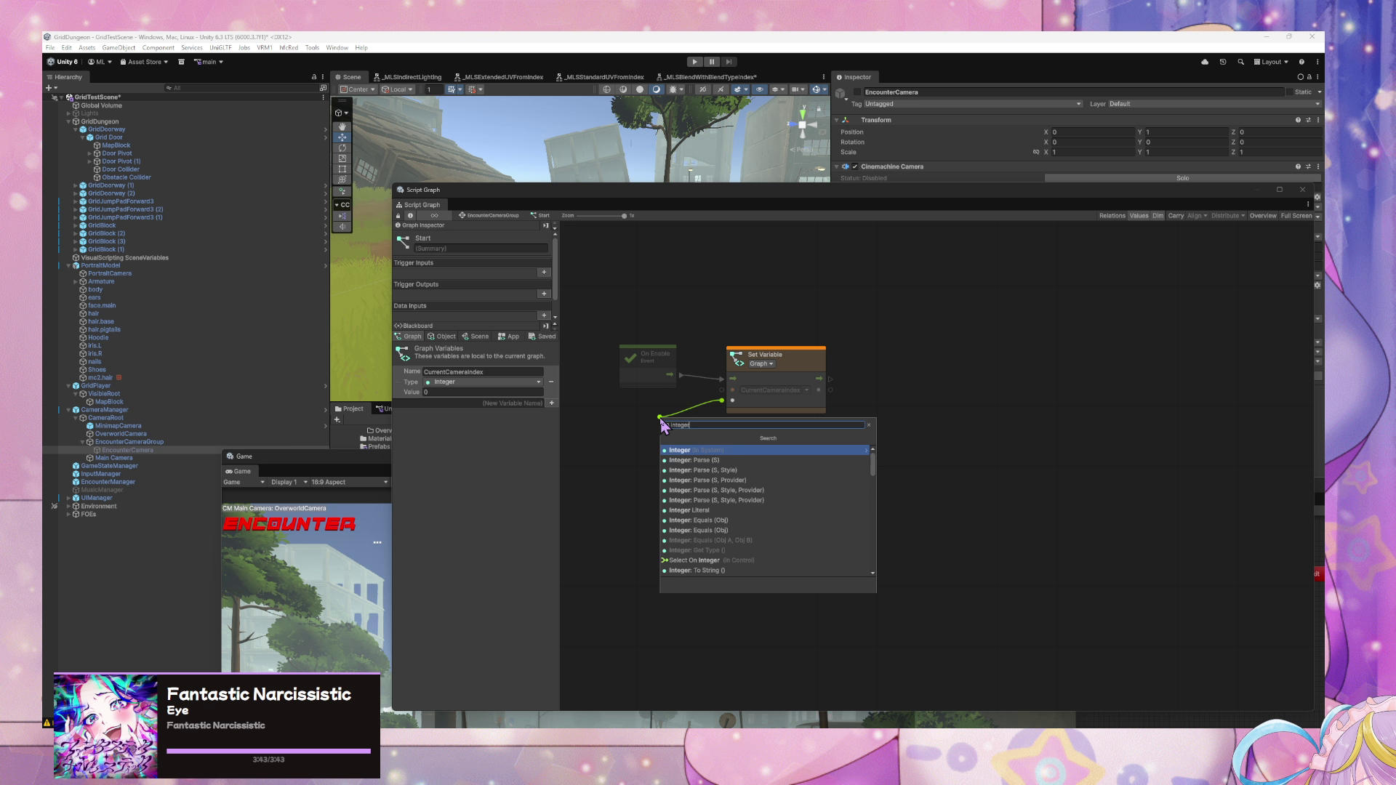
type("0")
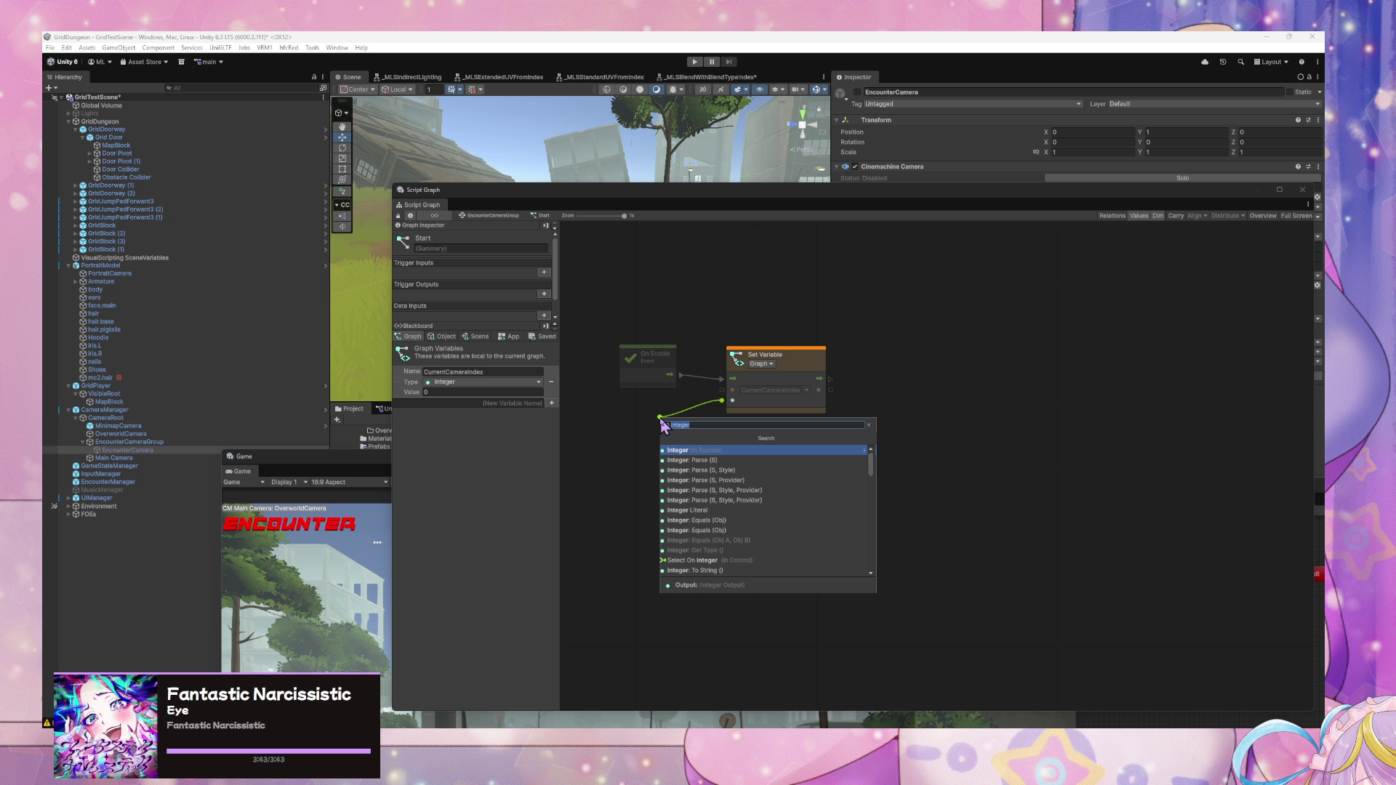
left_click(678, 451)
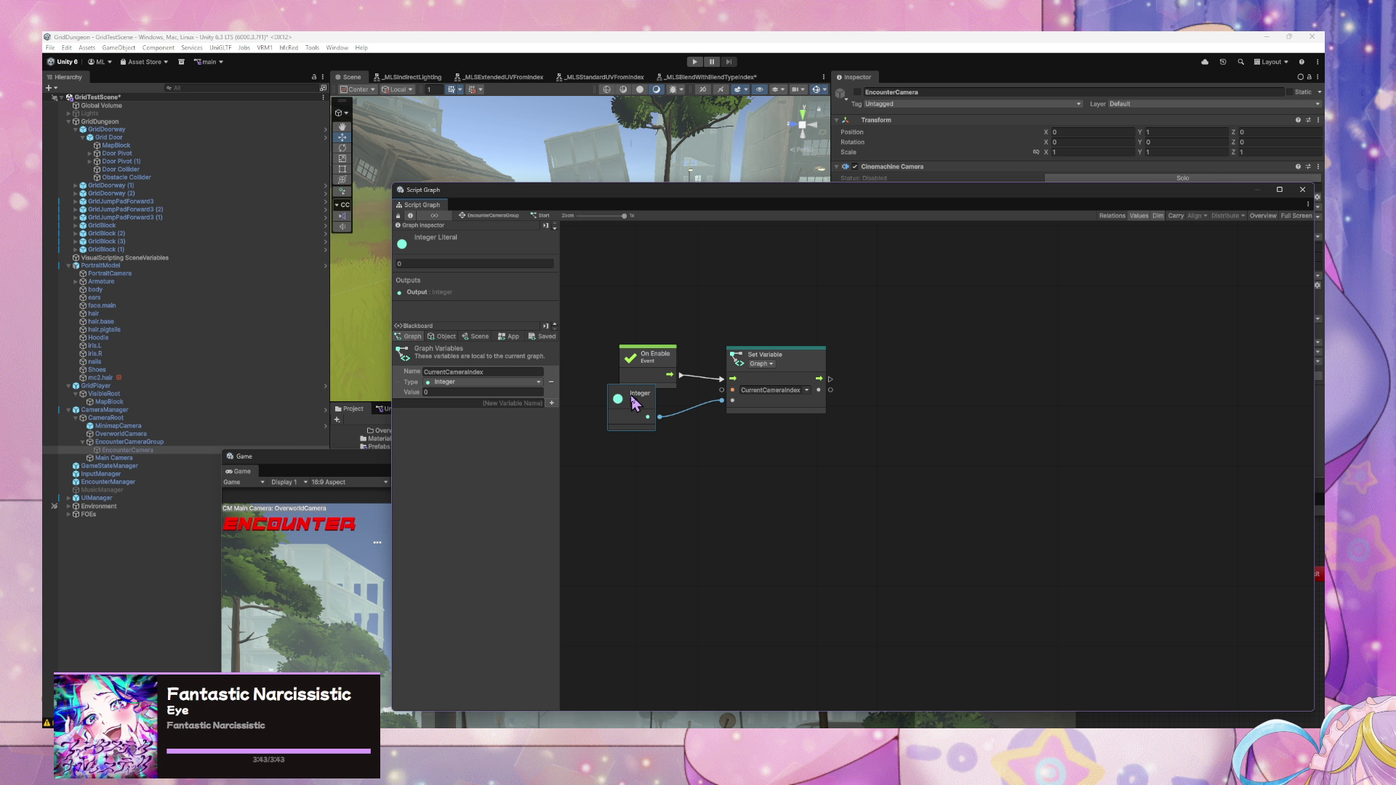
left_click_drag(622, 398, 645, 408)
left_click(445, 336)
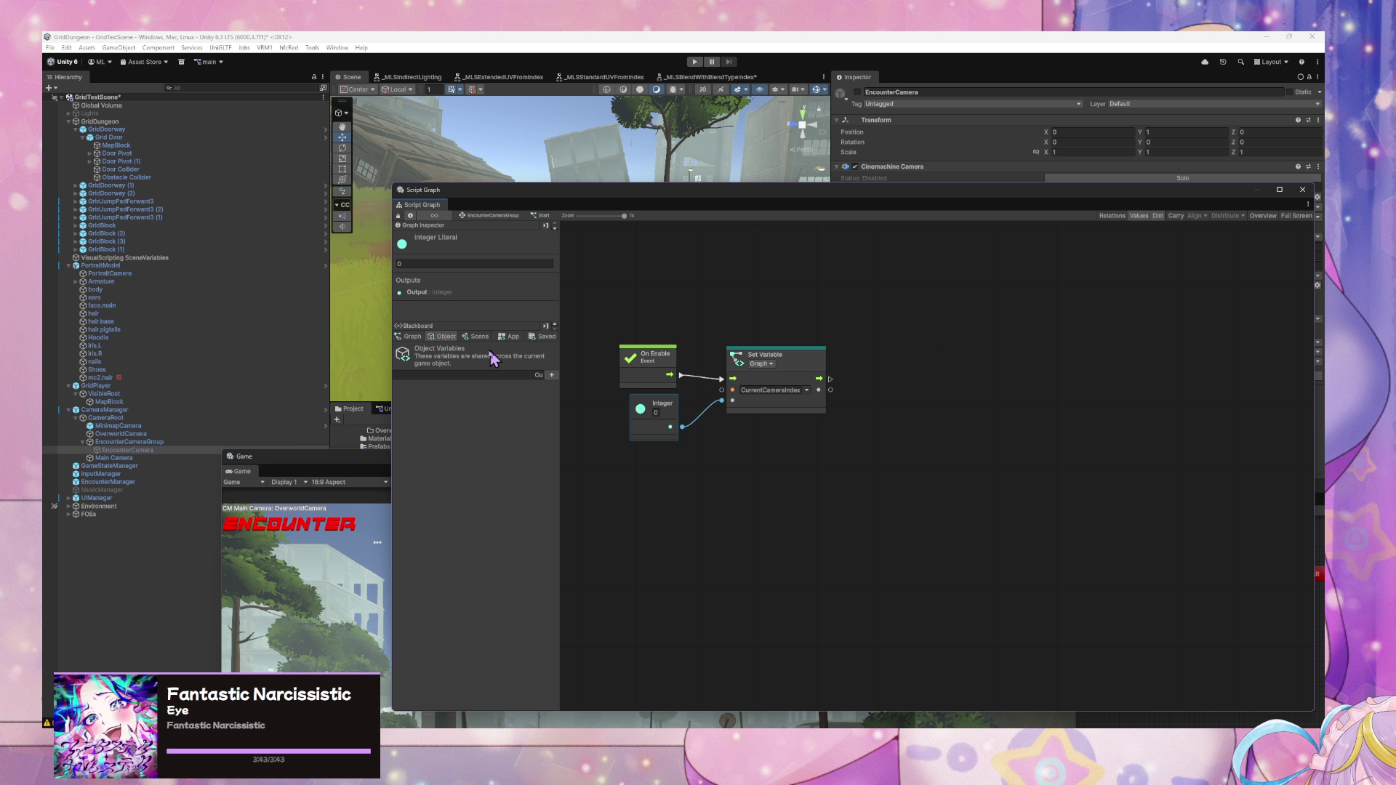
left_click(513, 217)
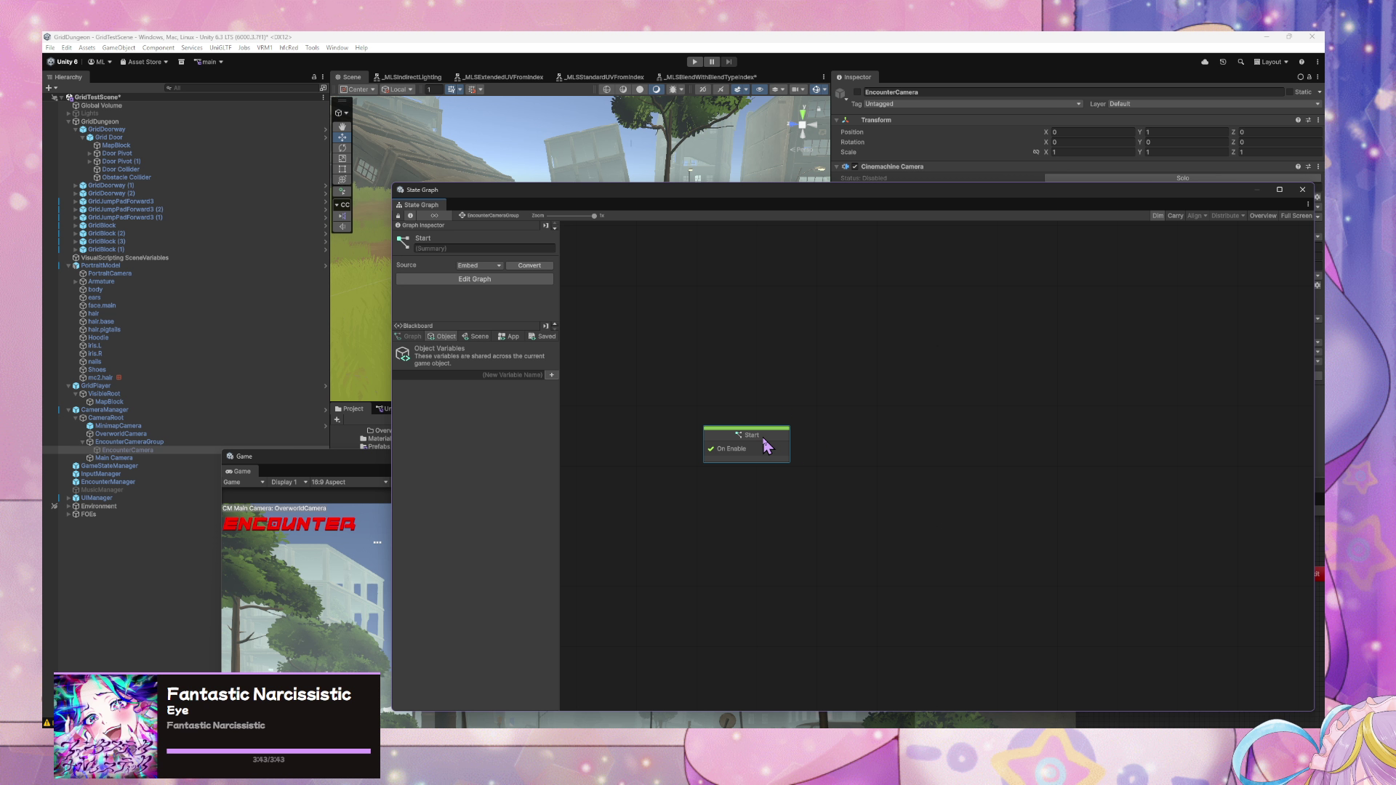
- Title the Start state 'Camera Loop' in the Graph Inspector and reopen its script graph
type("Camera L")
type("oop")
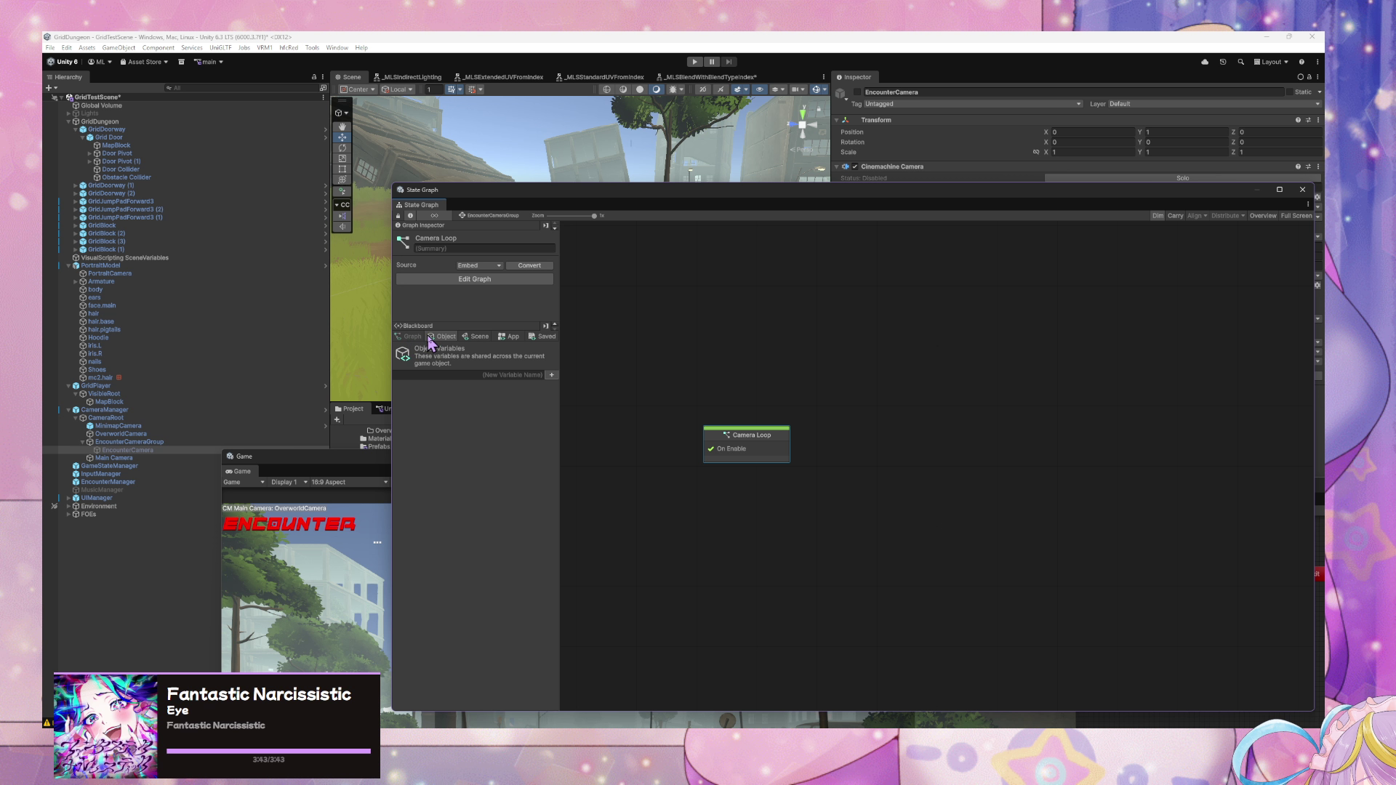
double_click(773, 451)
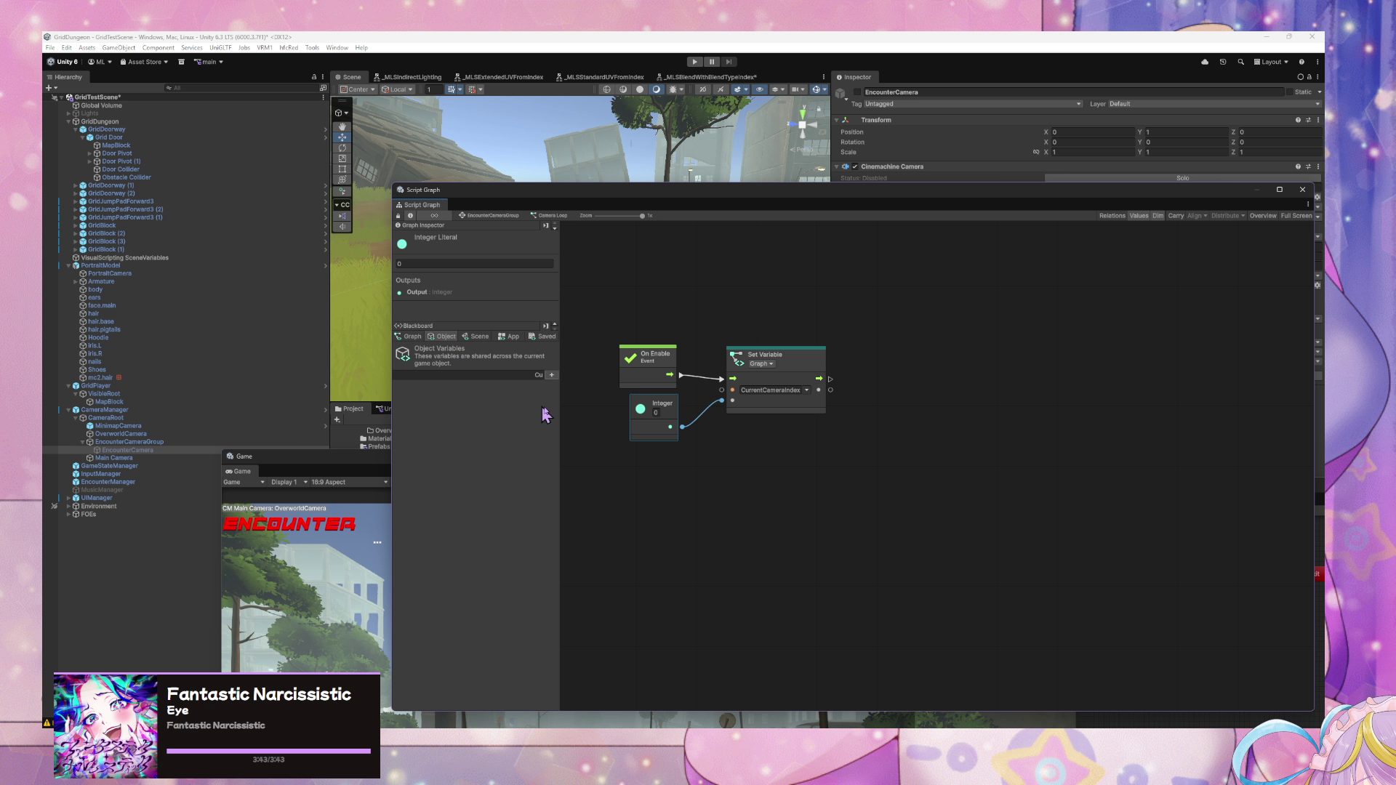
- Add object variable EncounterCameras as a List of Game Object holding EncounterCamera, and place its Get Variable node
left_click(542, 376)
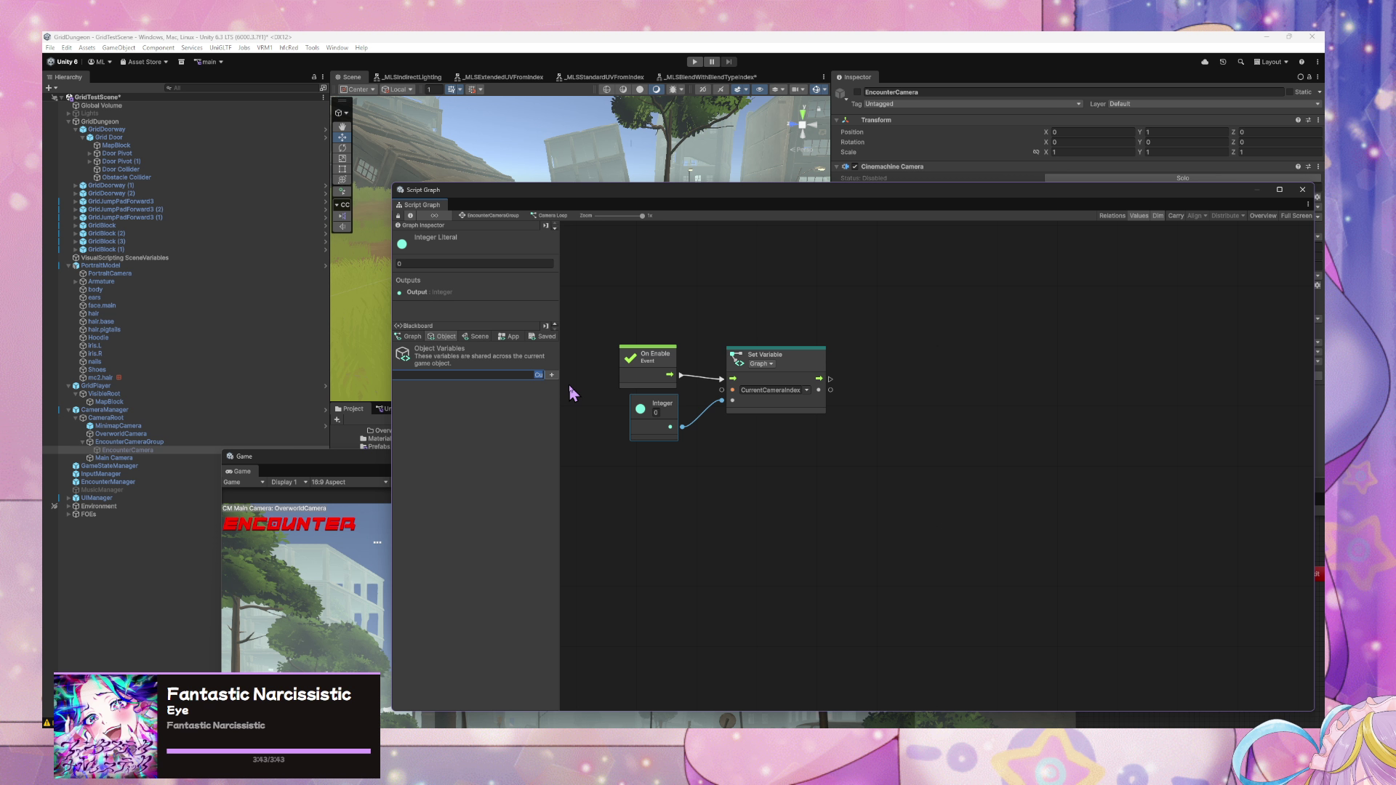
key("BackSpace")
key("BackSpace")
key("BackSpace")
type("EncounterCameraI")
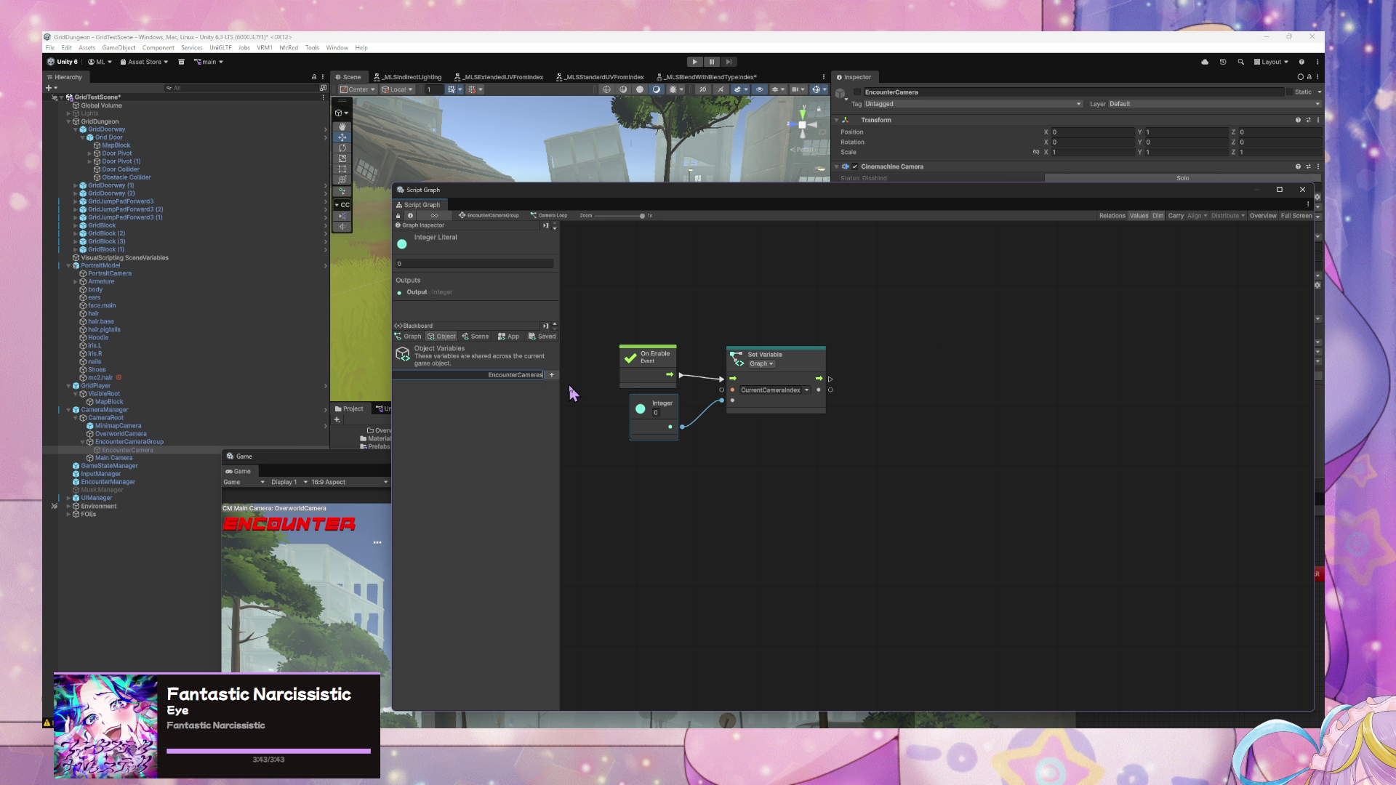
key("Return")
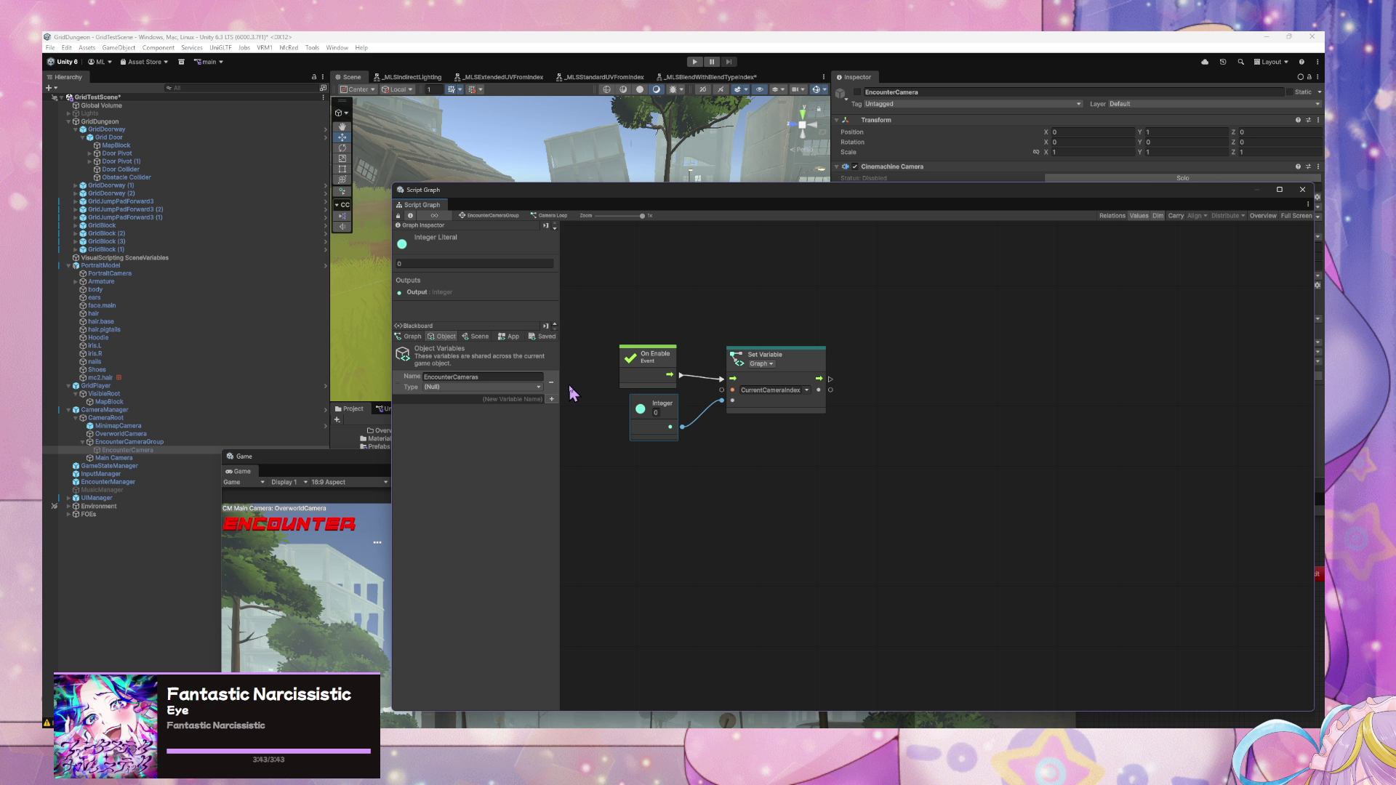
left_click(513, 388)
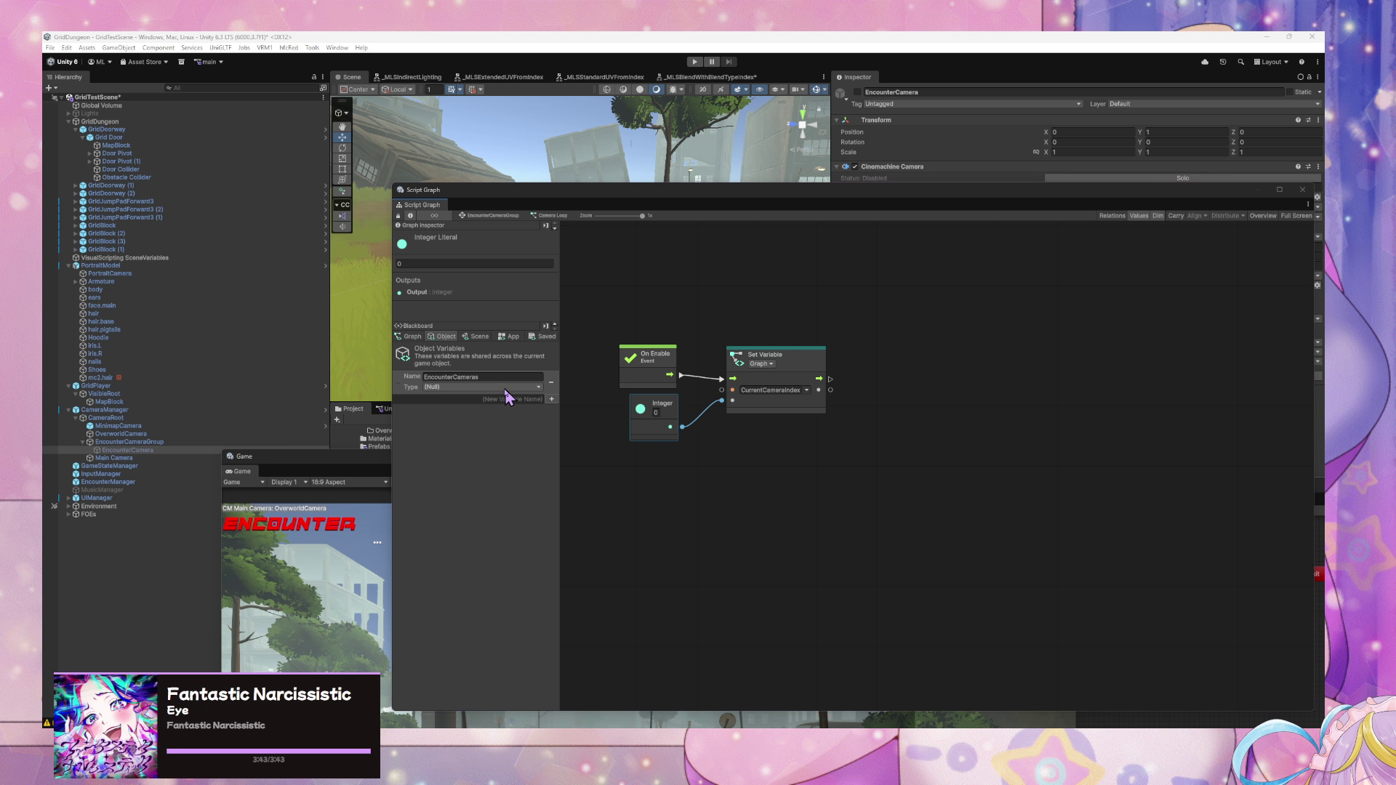
type("gameobjec")
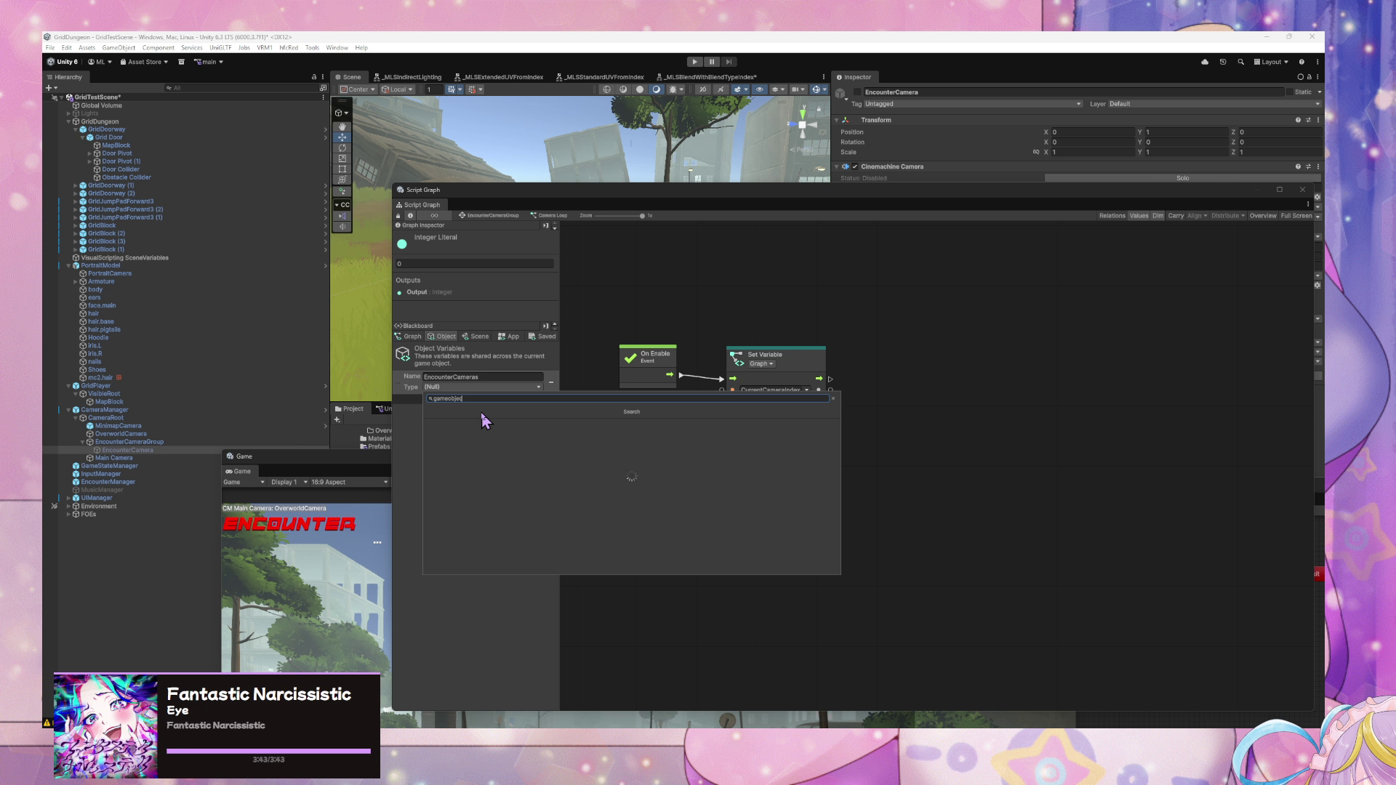
left_click(484, 422)
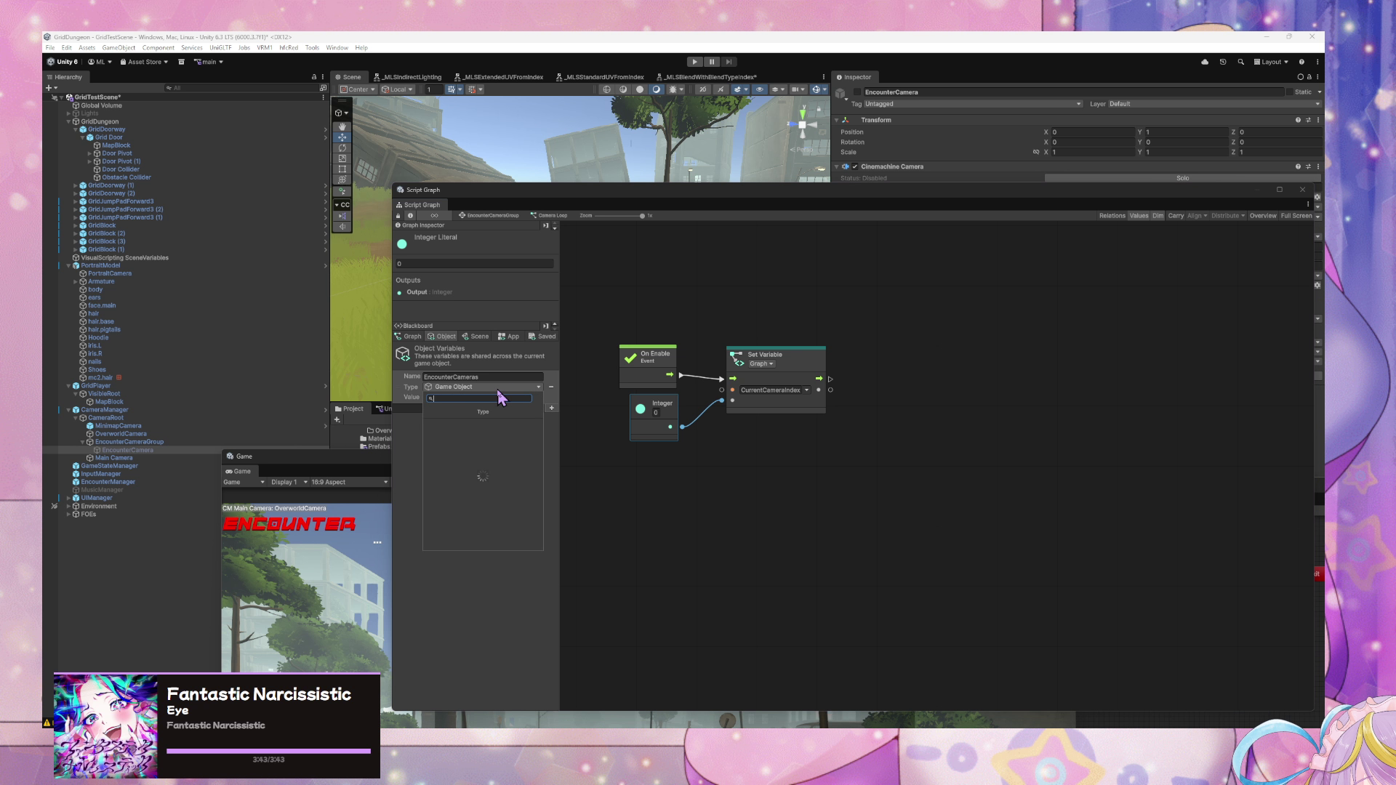
left_click(502, 397)
type("list of gameobje")
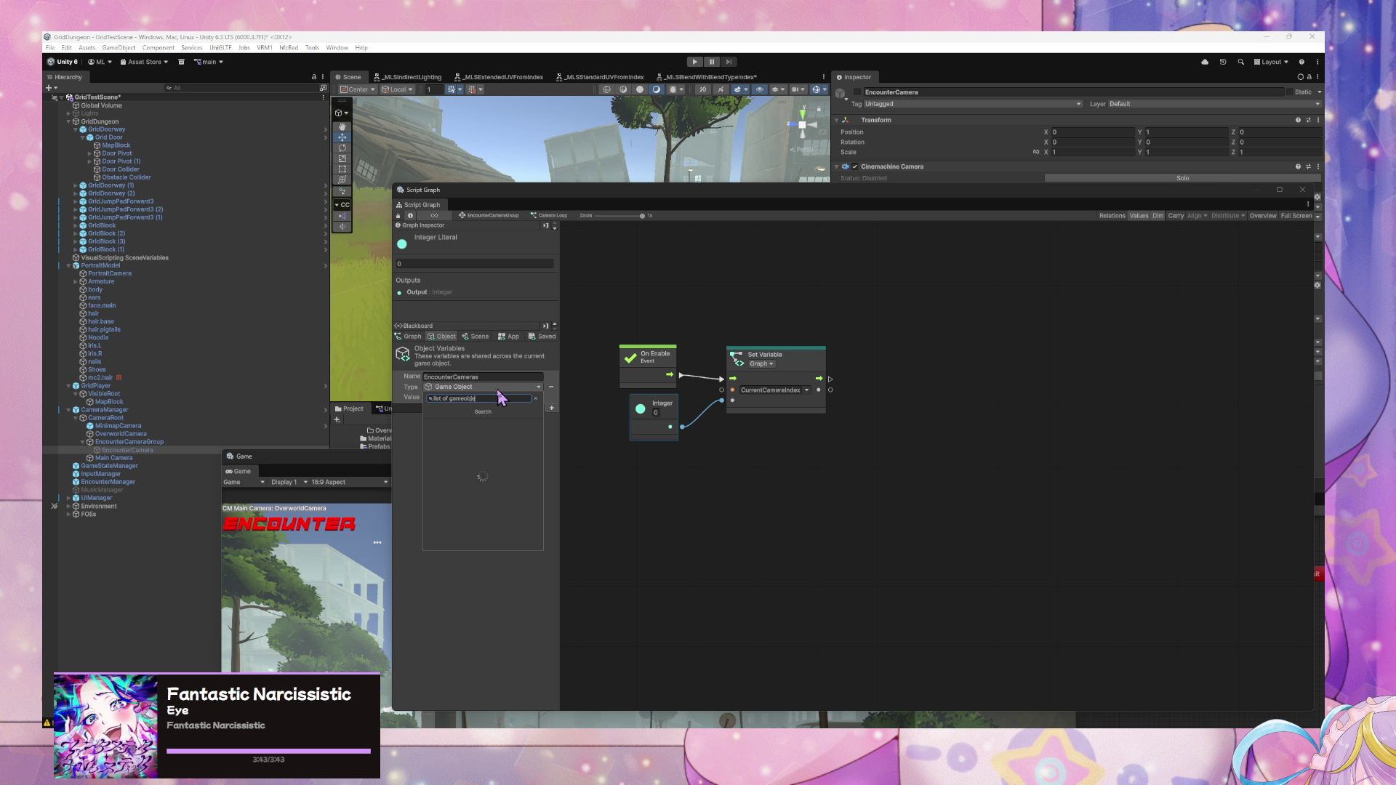
type("ct")
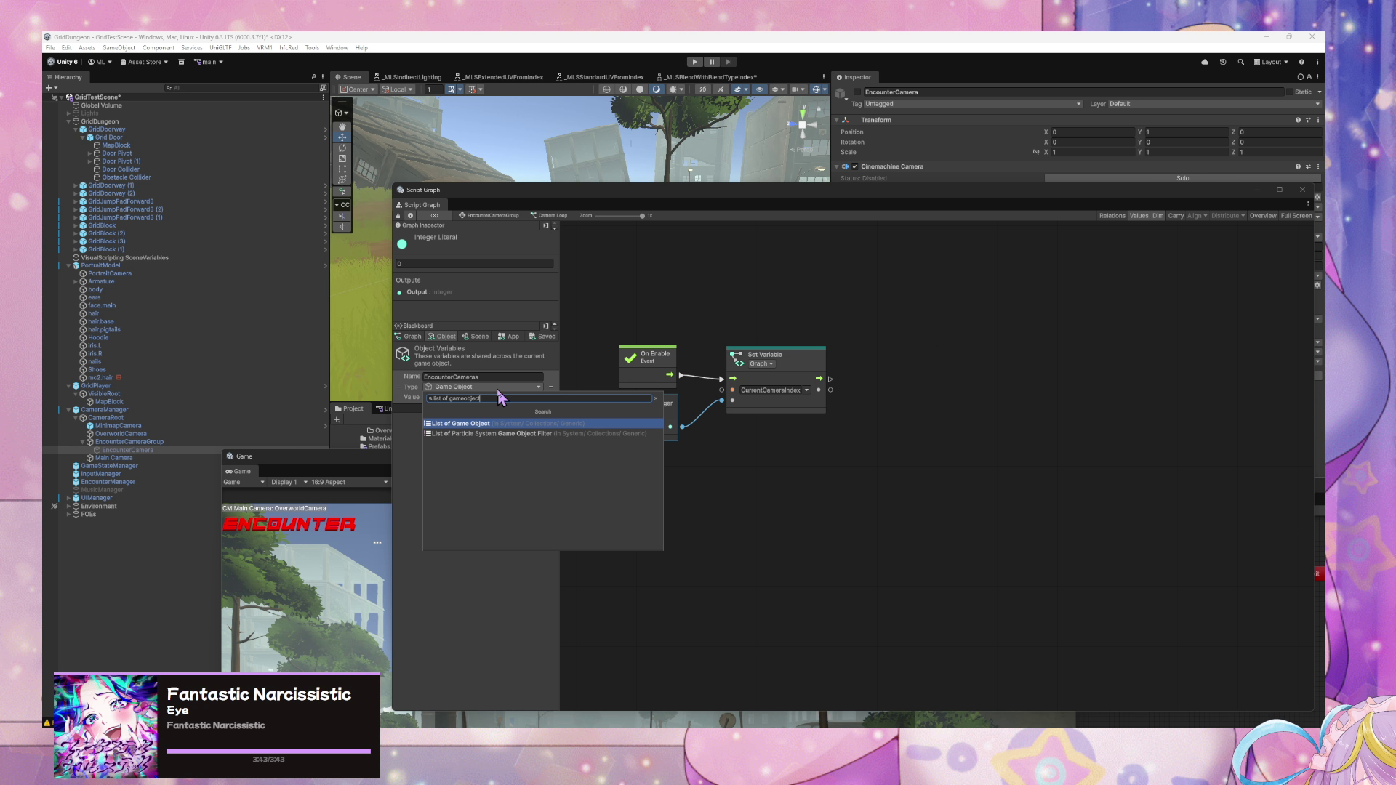
key("Return")
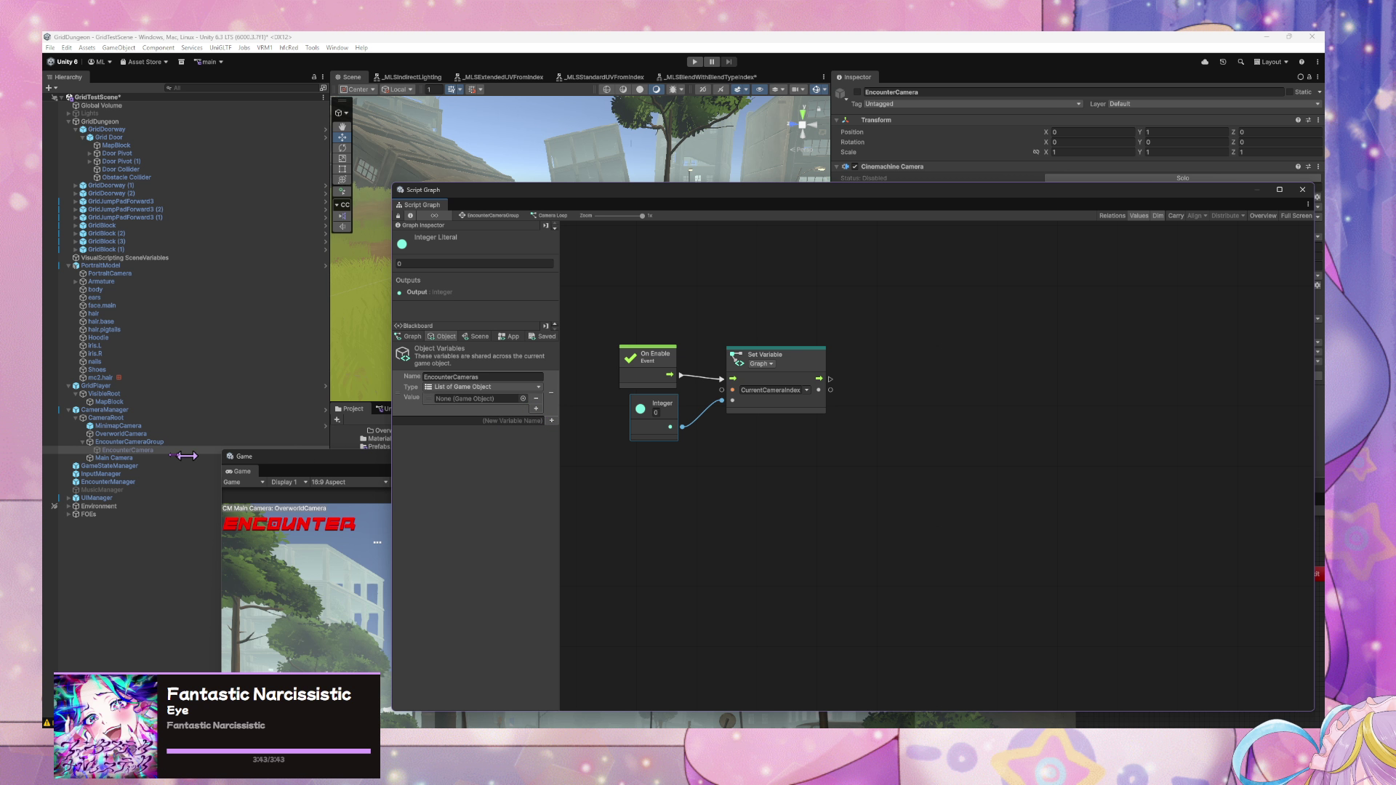
mouse_move(120, 450)
left_mouse_down()
mouse_move(109, 457)
mouse_move(480, 399)
left_mouse_up()
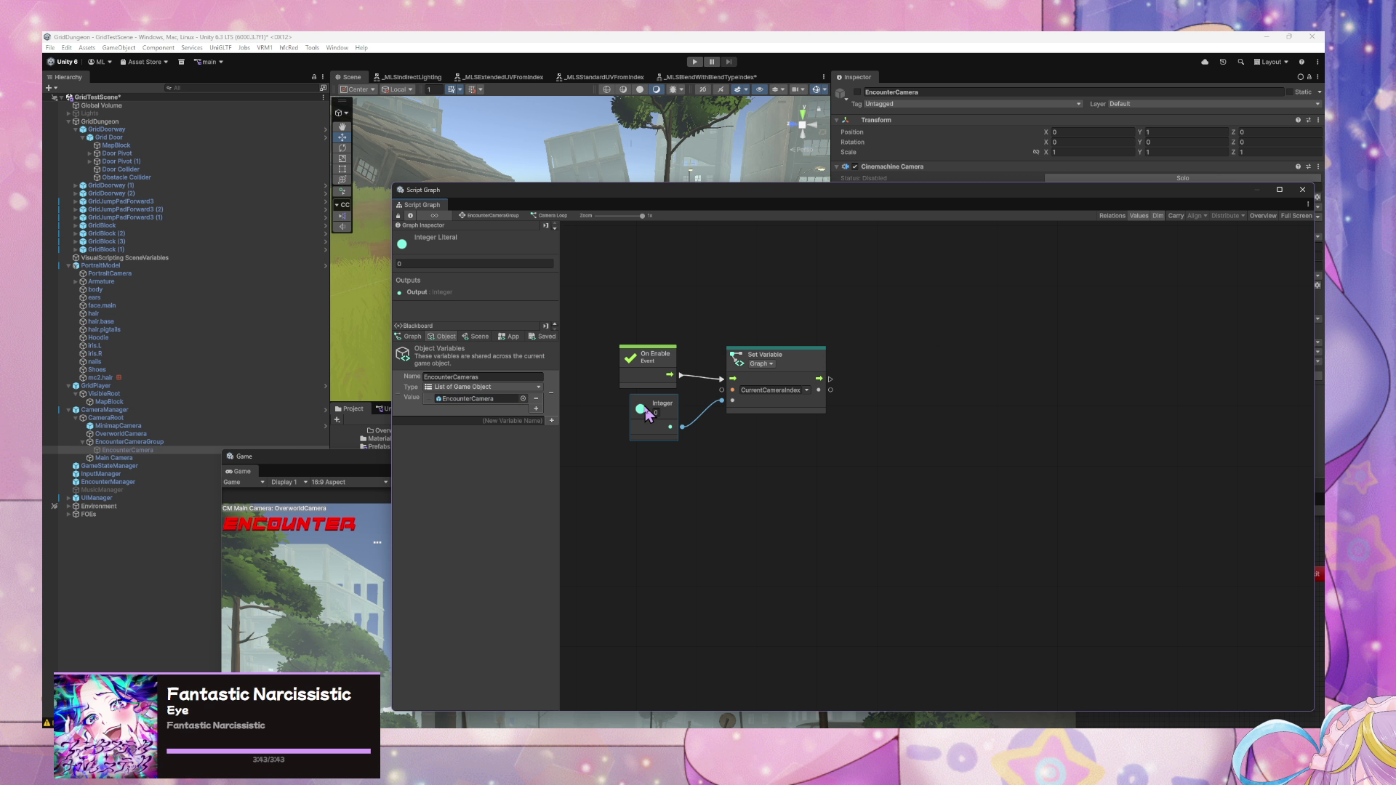
left_click_drag(398, 387, 942, 391)
- Rename the EncounterCamera object to EntryCamera in the Hierarchy
left_click(973, 398)
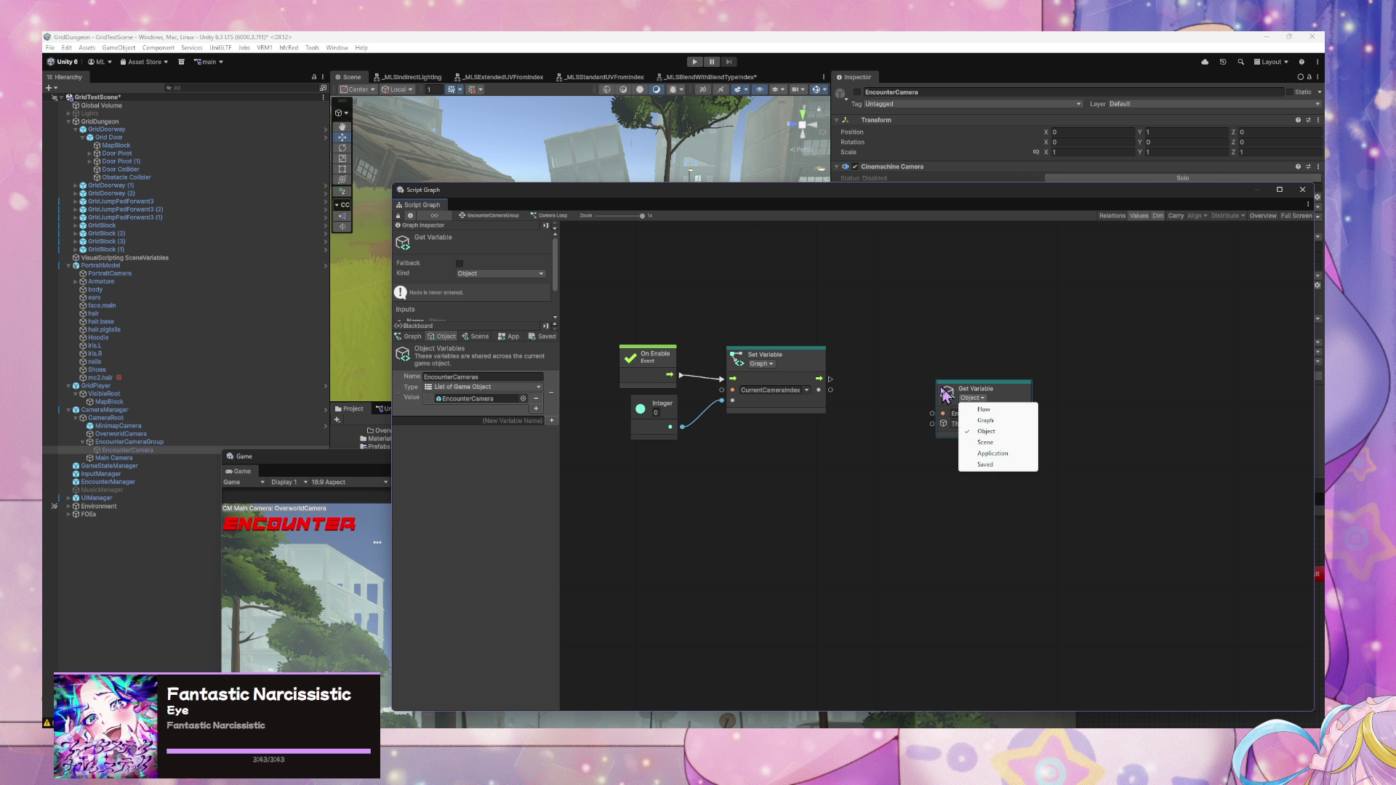
left_click(143, 450)
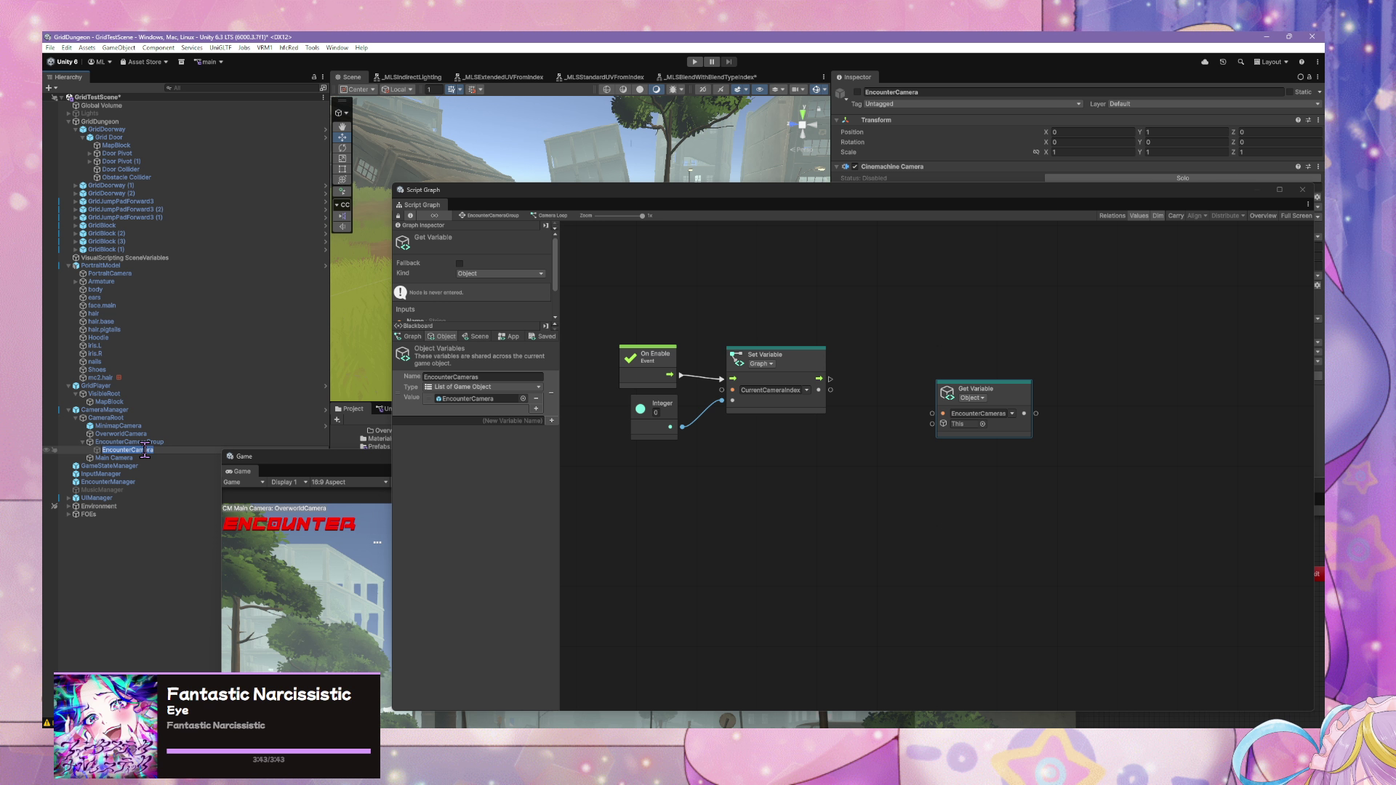
type("En")
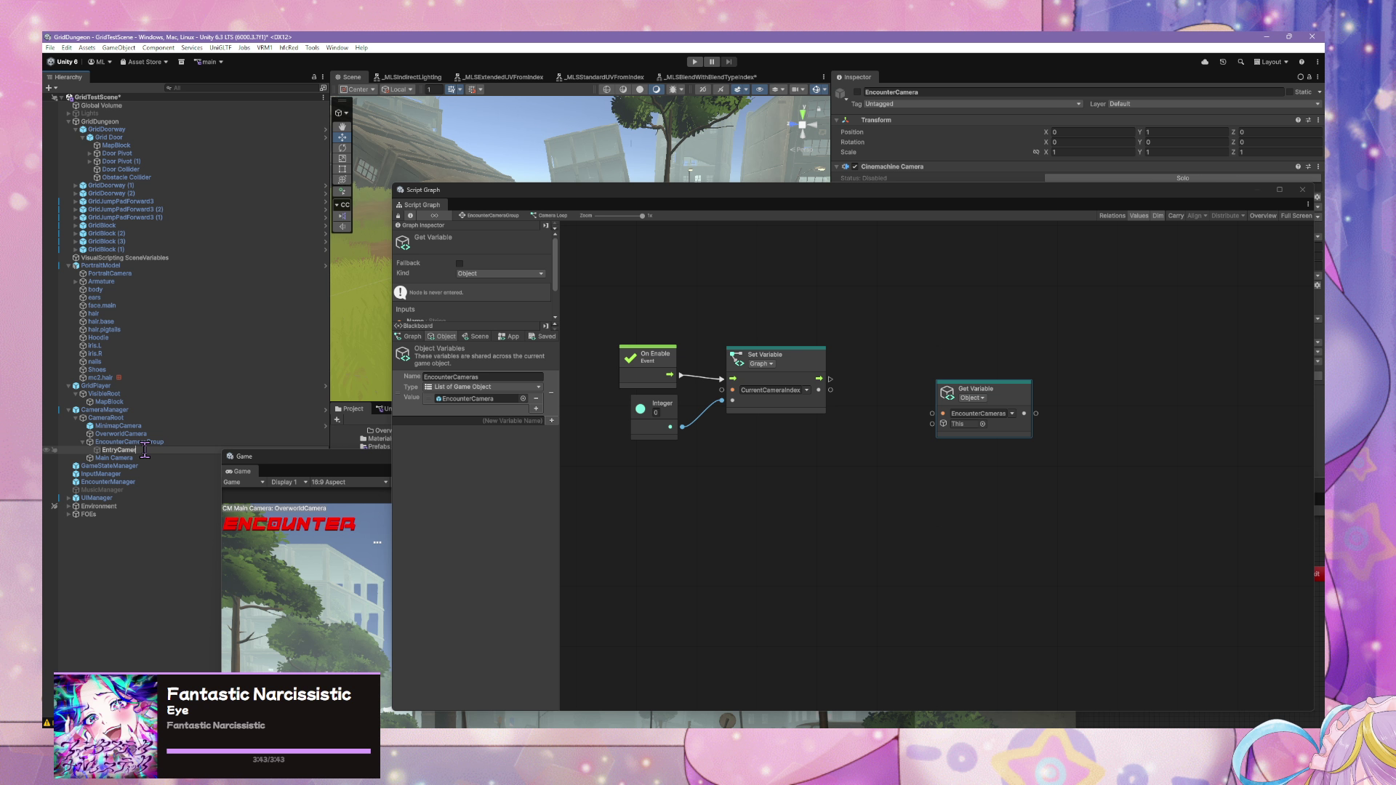
type("a")
key("Return")
- Add a For Each Loop node running after Set Variable
mouse_move(985, 400)
left_mouse_down()
mouse_move(902, 375)
mouse_move(858, 430)
mouse_move(913, 443)
mouse_move(914, 393)
mouse_move(935, 385)
mouse_move(829, 451)
left_mouse_up()
right_click(953, 404)
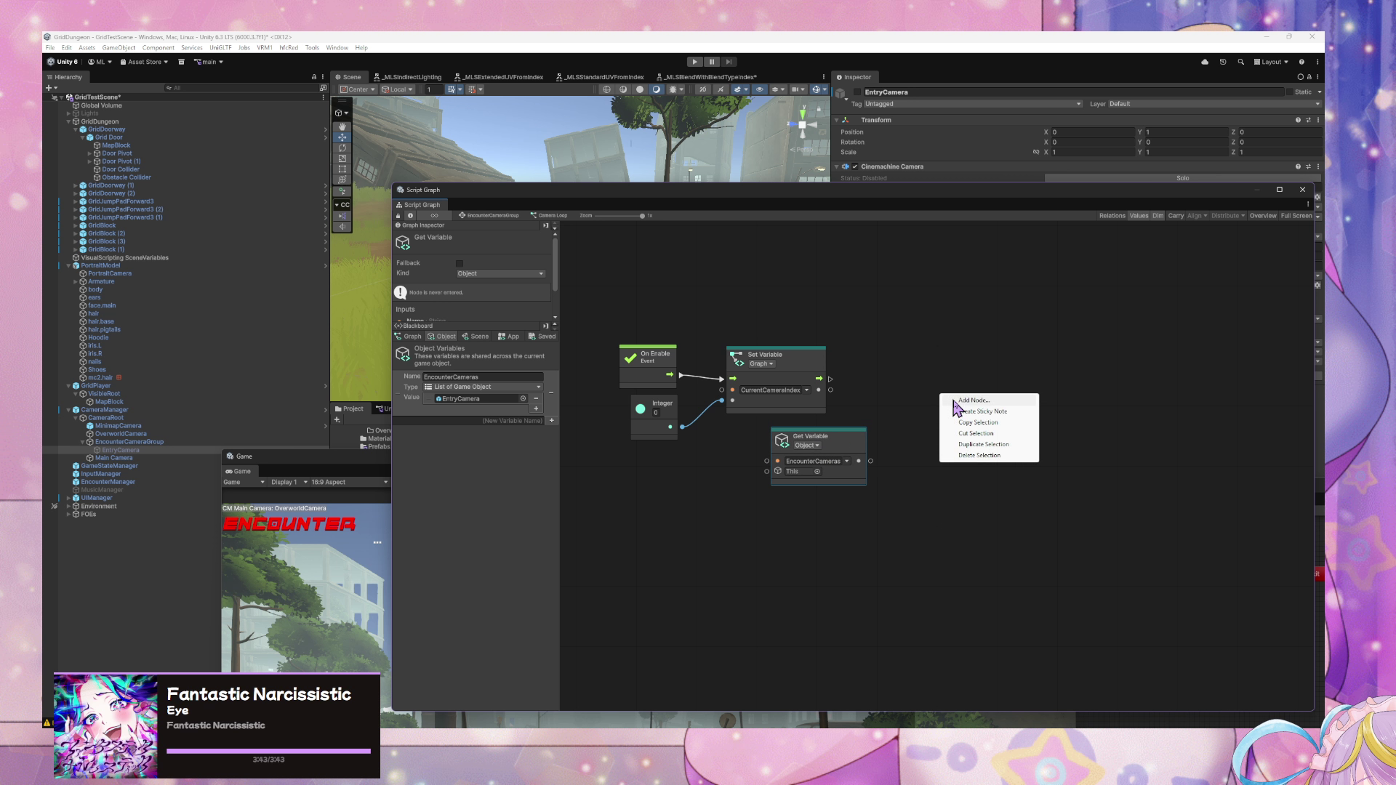
left_click(954, 401)
type("for each")
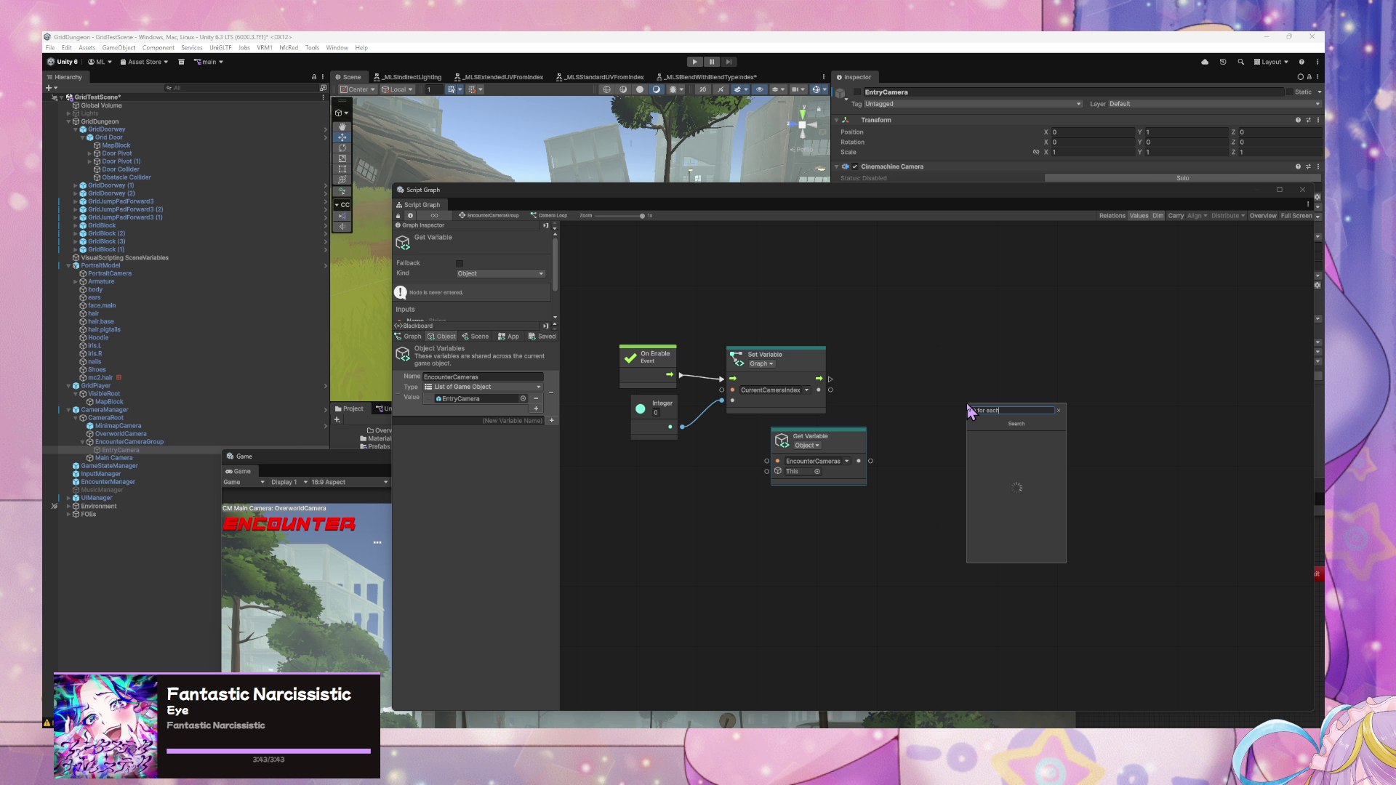
key("Return")
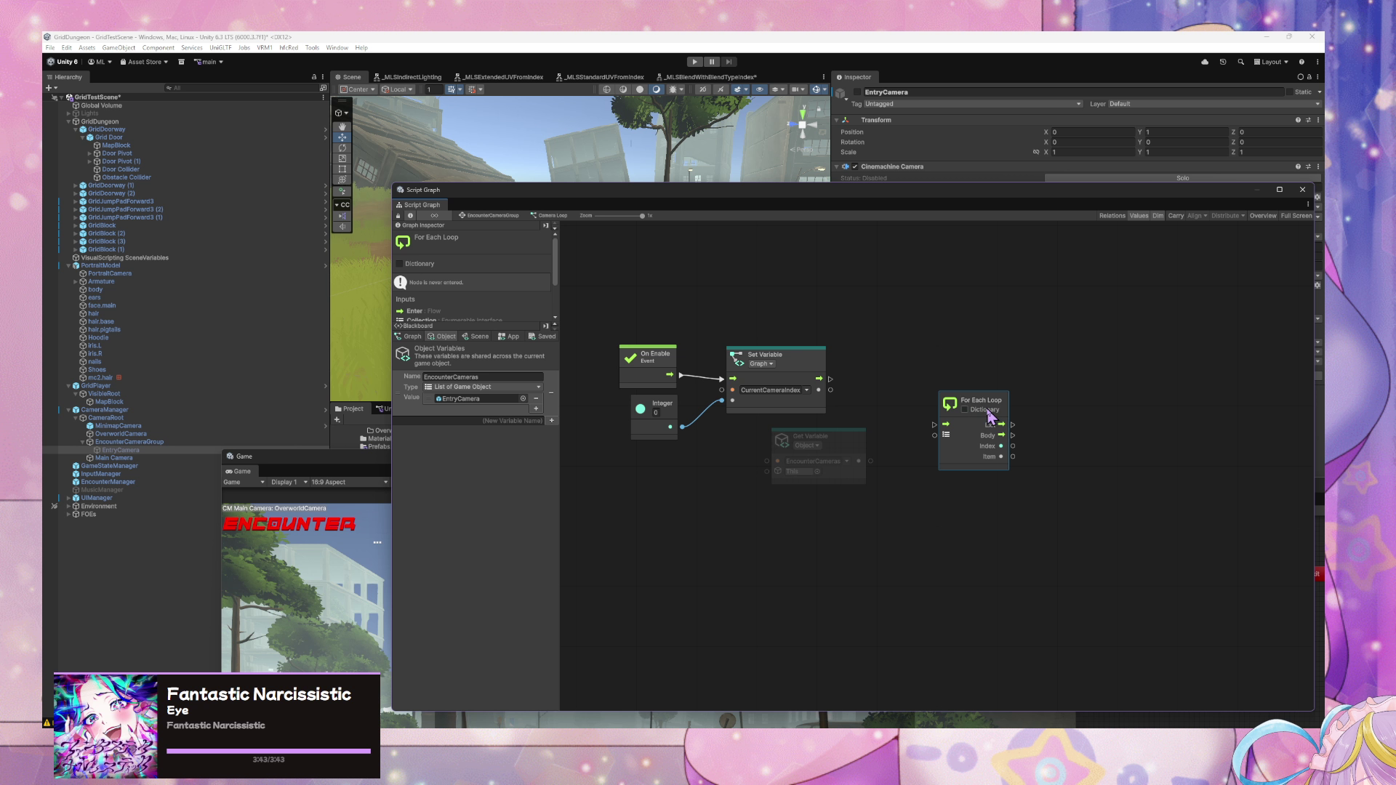
mouse_move(947, 391)
left_mouse_down()
mouse_move(864, 342)
mouse_move(862, 376)
left_mouse_up()
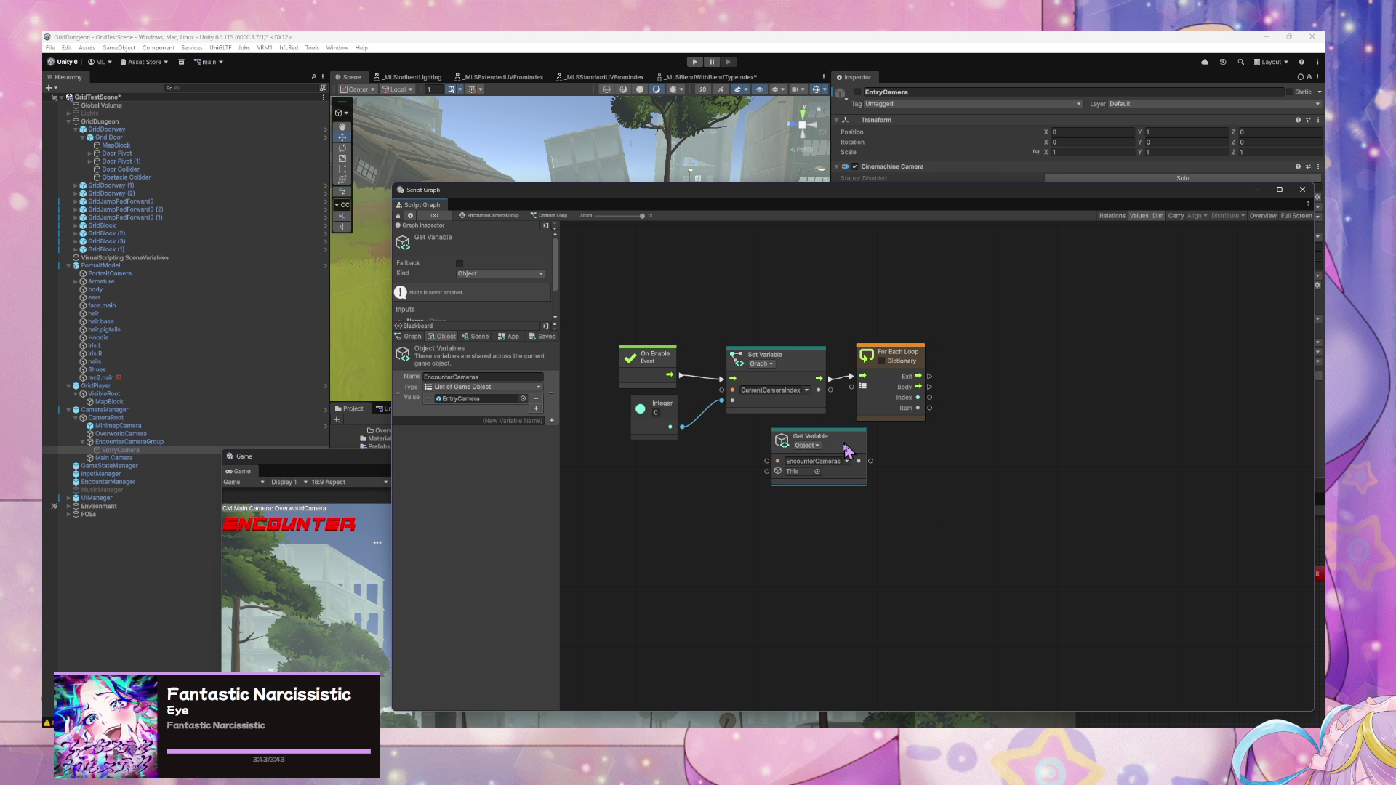
- Plug EncounterCameras into the For Each Loop's Collection input and remove the extra node
left_click_drag(839, 483, 845, 527)
left_click_drag(399, 393, 756, 436)
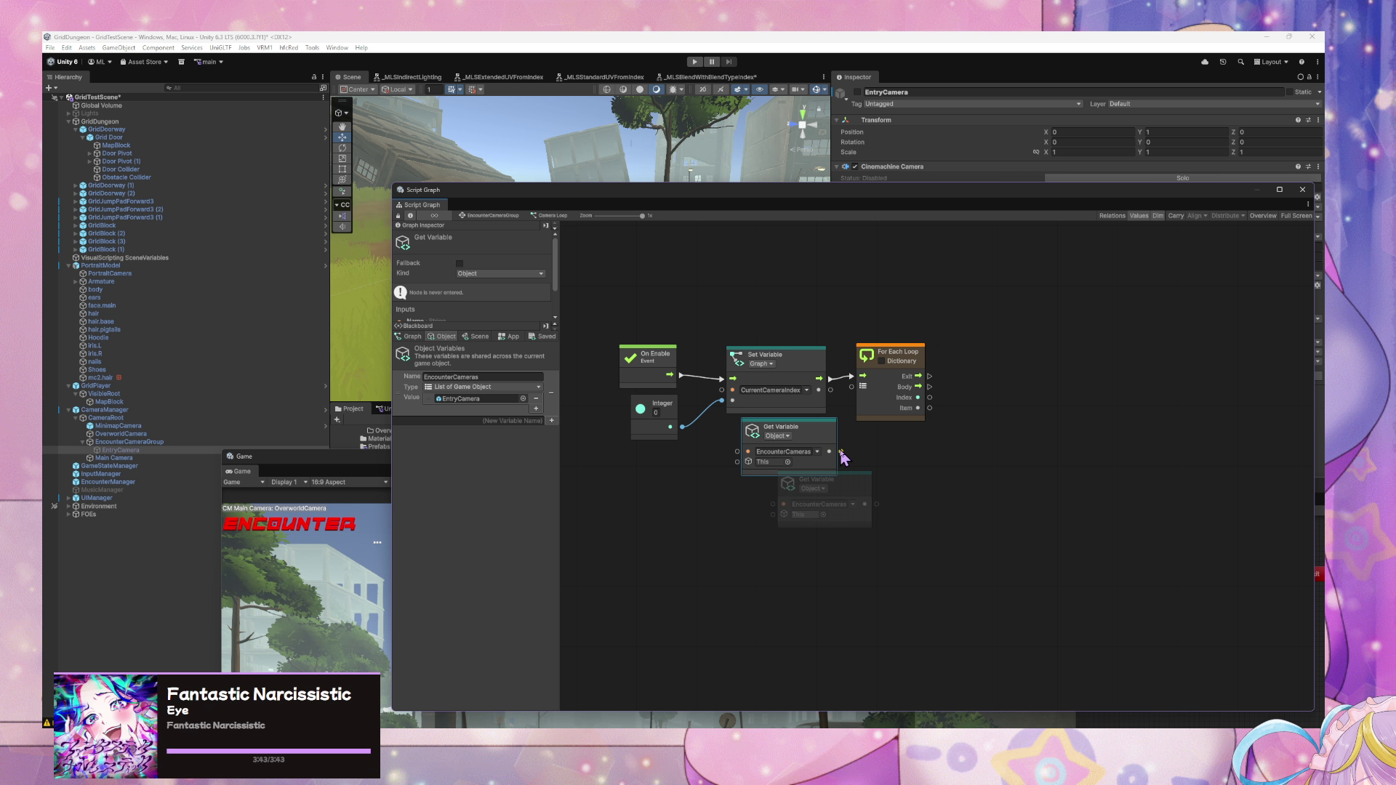
left_click_drag(841, 452, 852, 387)
key("Delete")
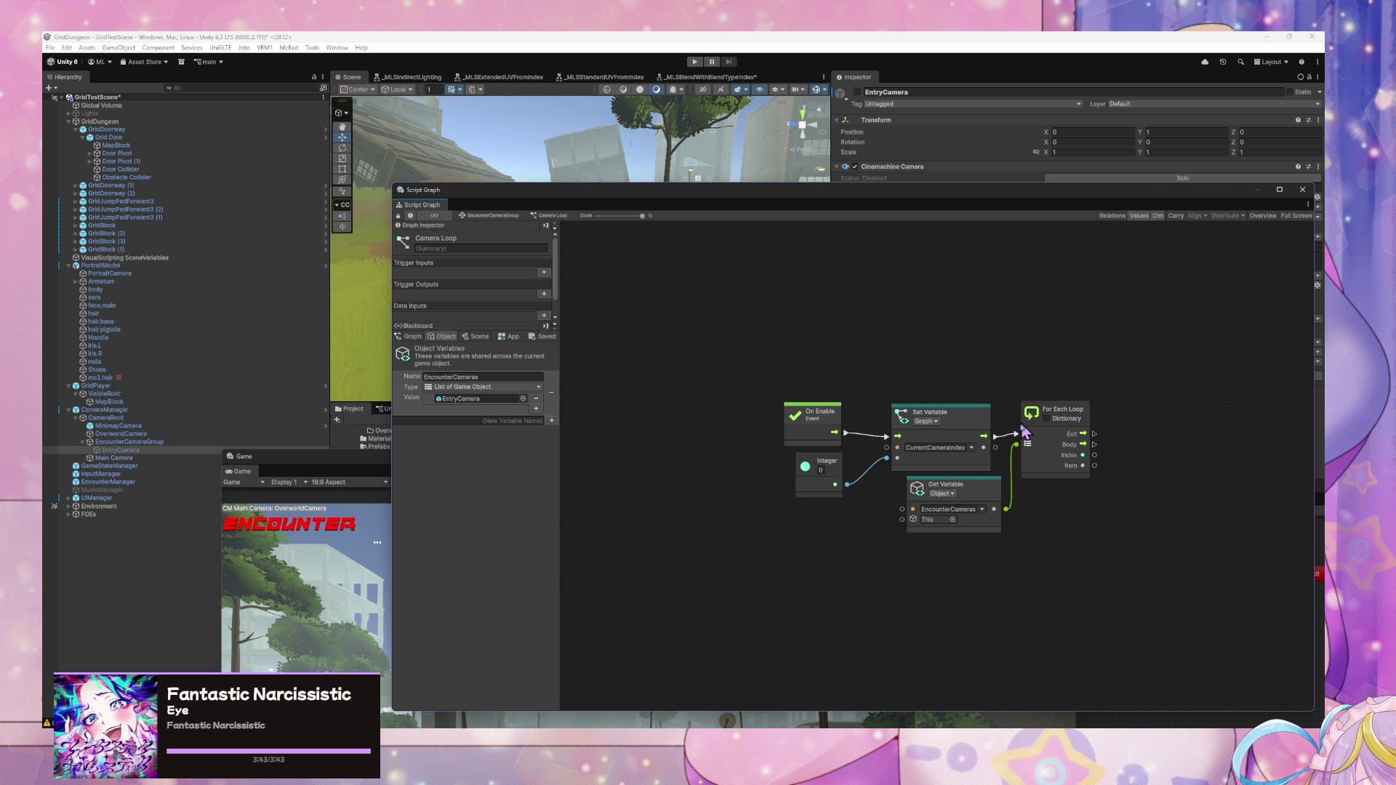
- Add a Game Object Set Active node driven by the For Each Loop's Body output
right_click(1005, 471)
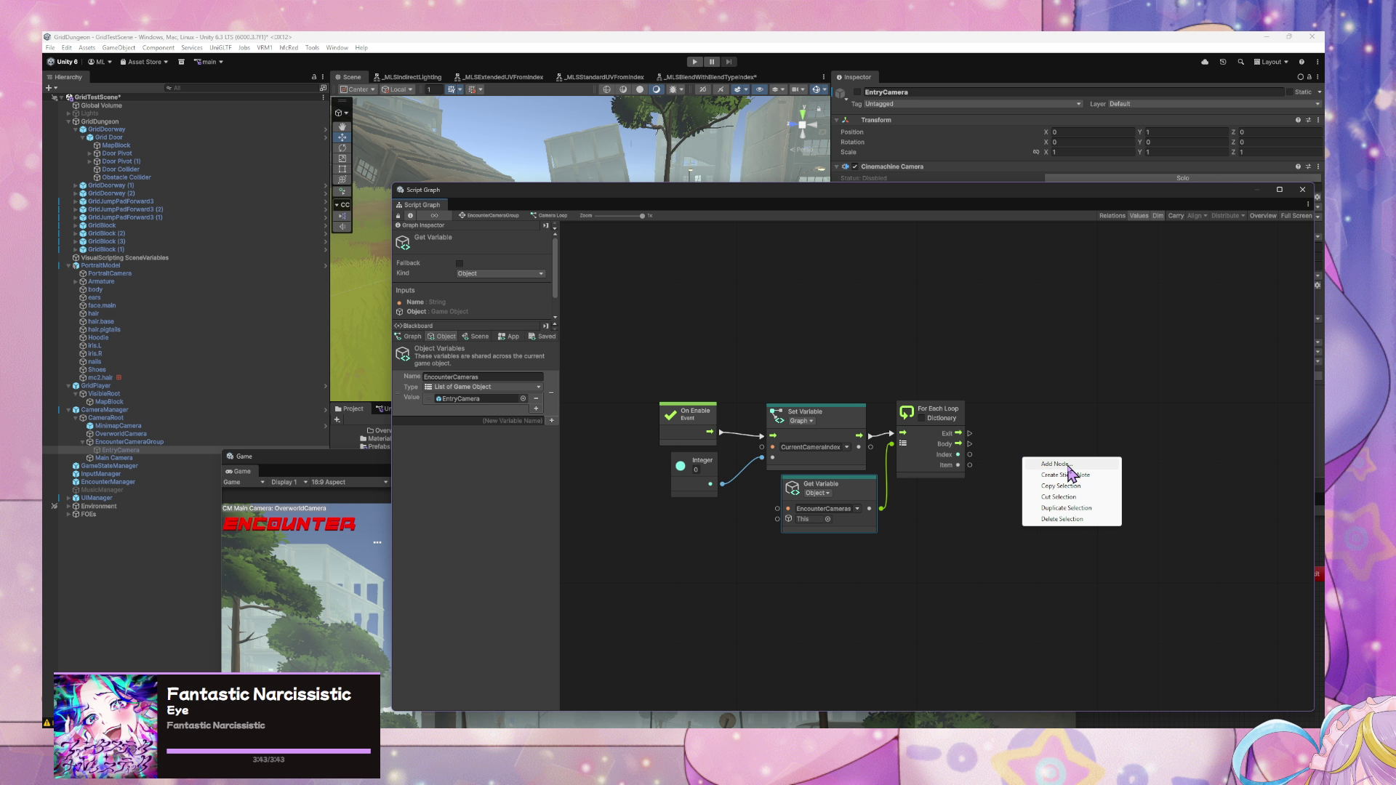
left_click(1067, 469)
type("set active")
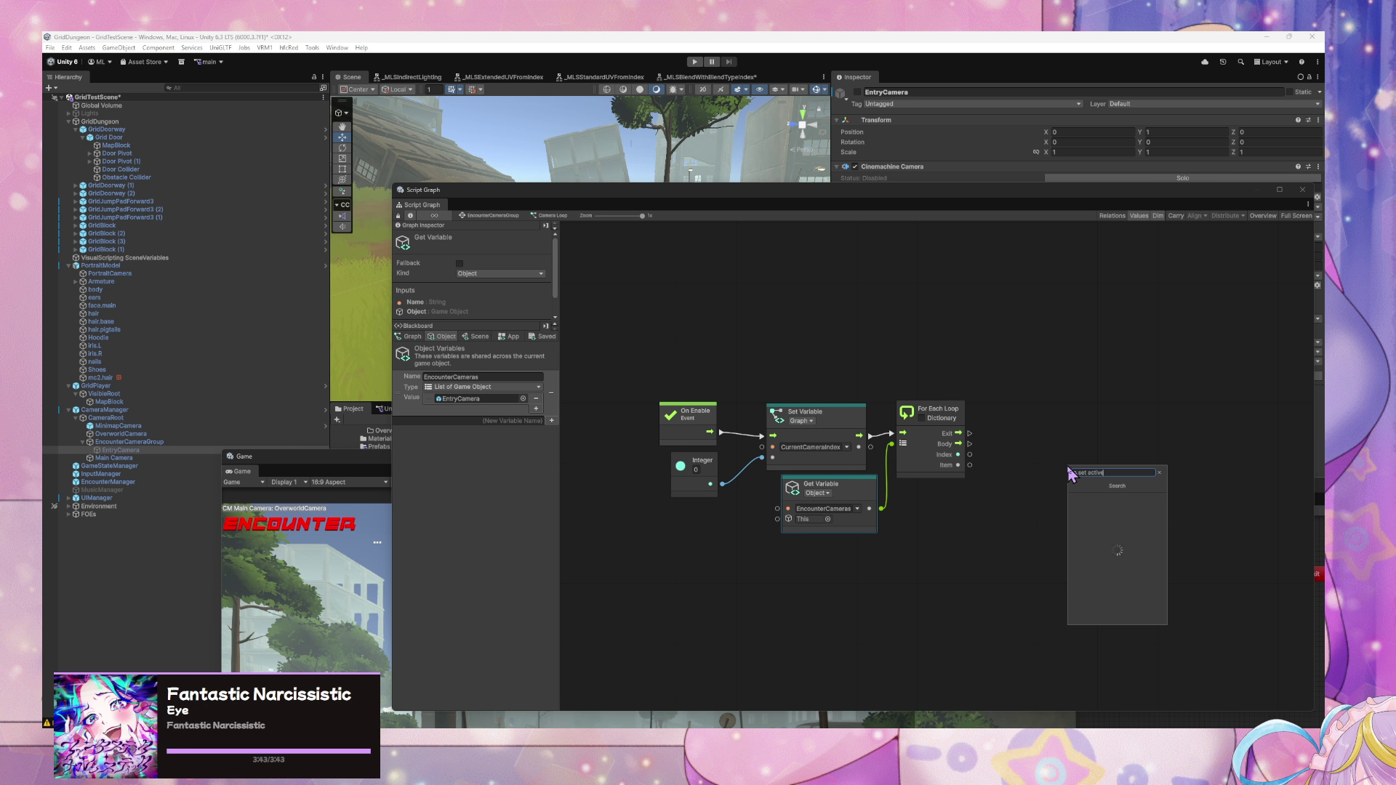
left_click(1106, 498)
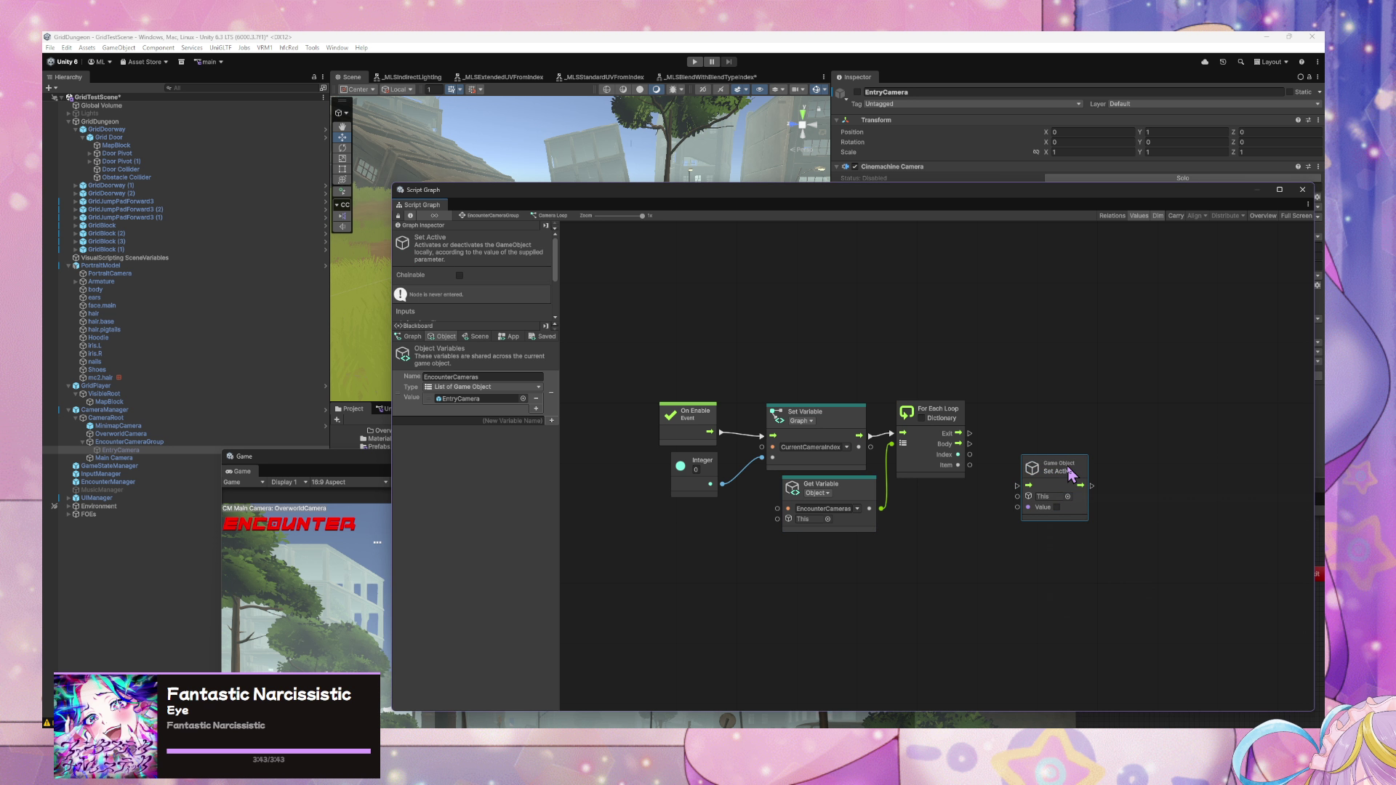
mouse_move(1047, 420)
left_mouse_down()
mouse_move(1052, 408)
mouse_move(1030, 457)
left_mouse_up()
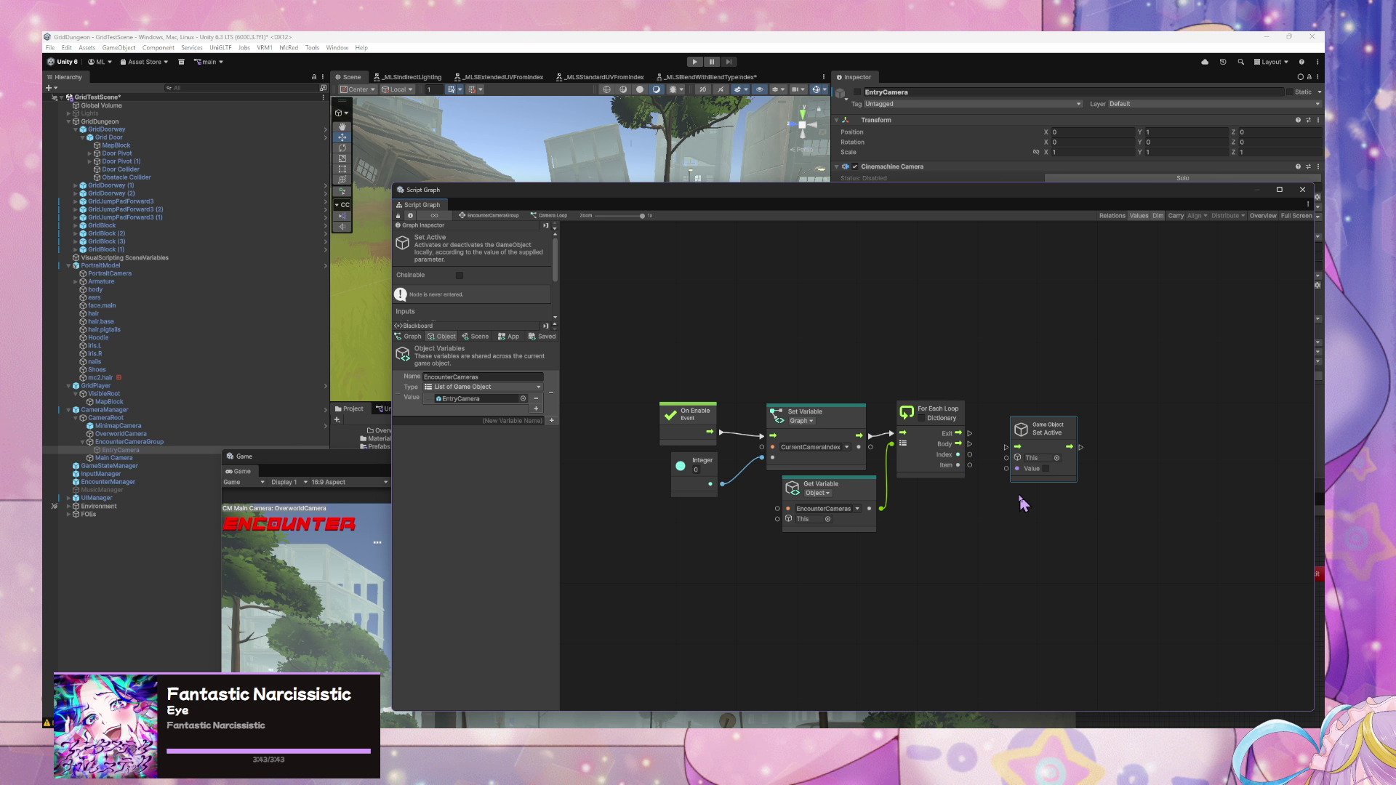
left_click_drag(970, 444, 1074, 446)
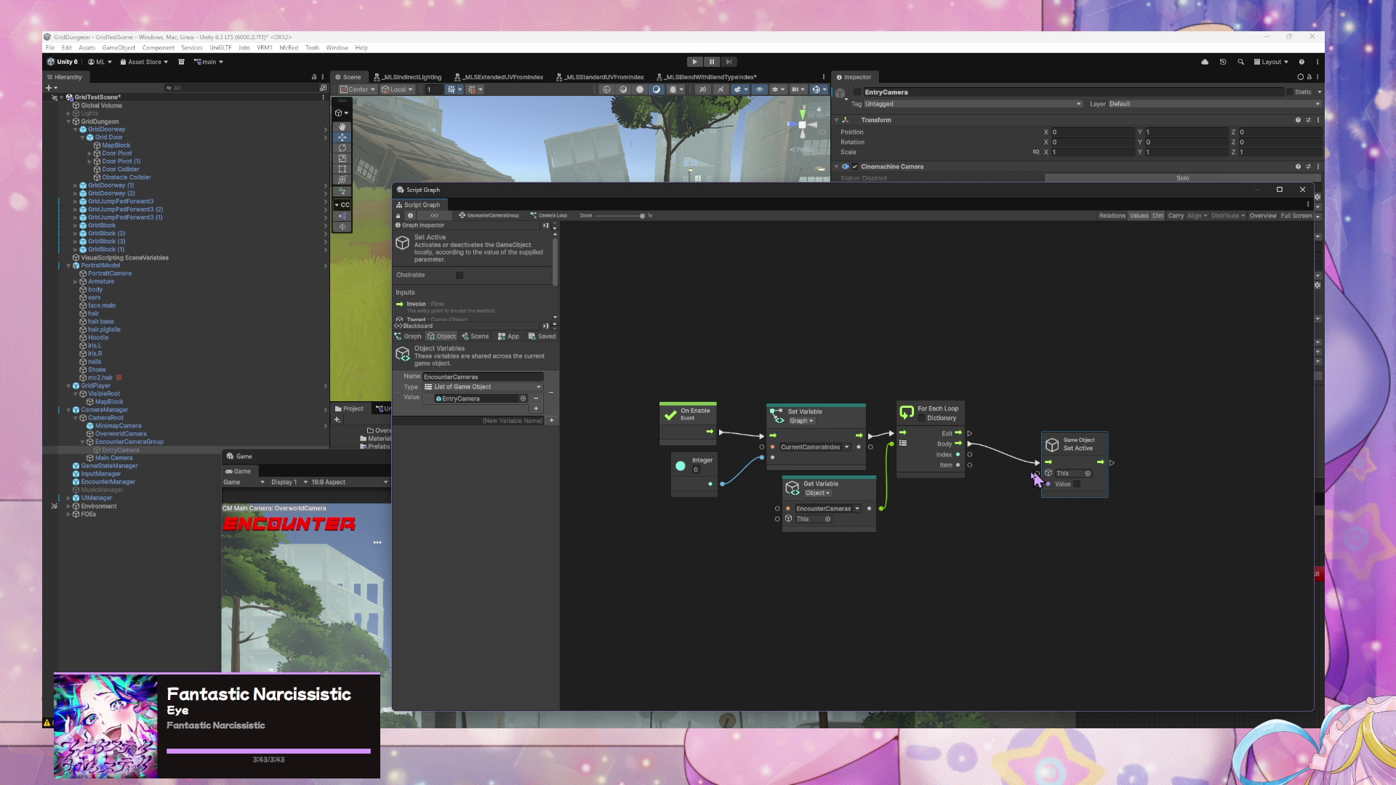
right_click(1058, 481)
left_click(1056, 472)
- Add an If branch node to the loop graph
right_click(1003, 465)
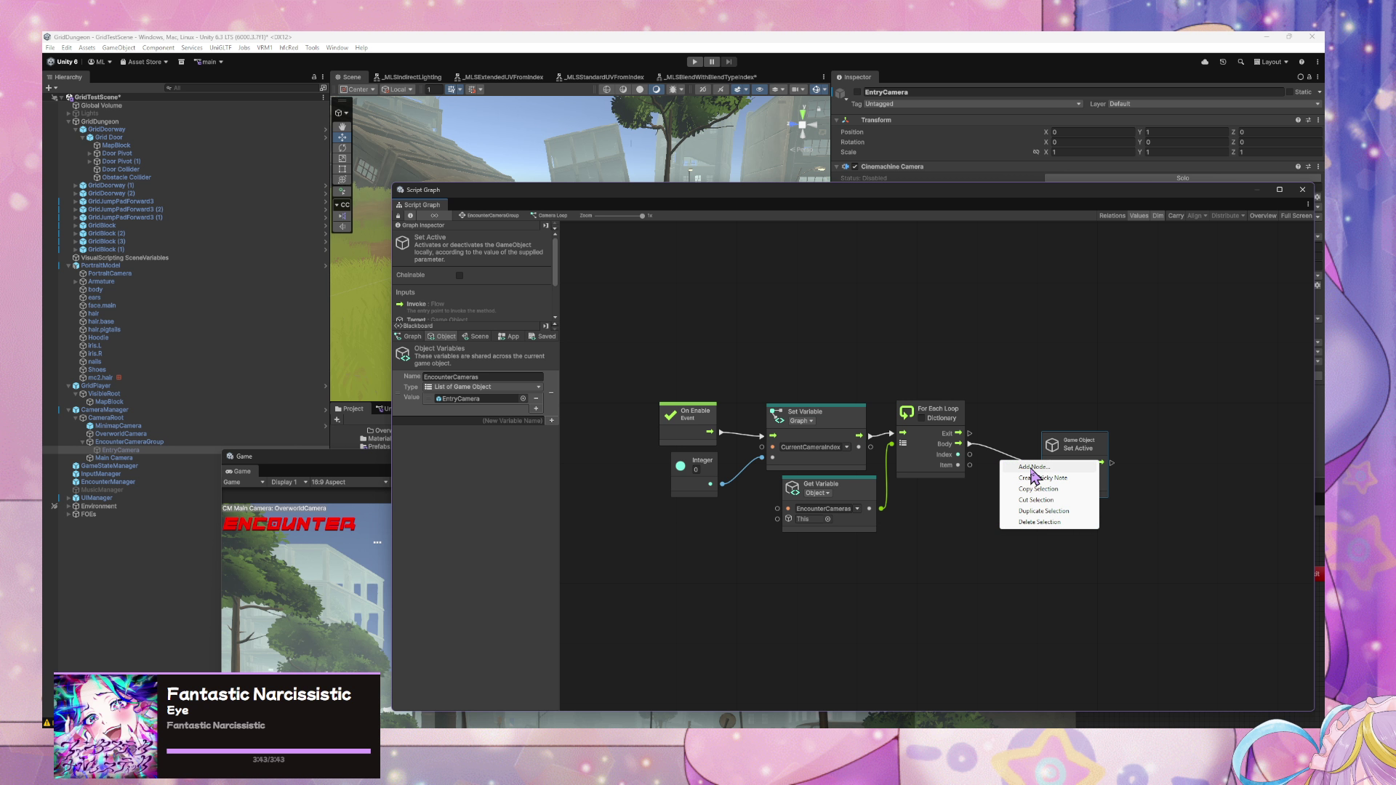
left_click(1034, 475)
type("if")
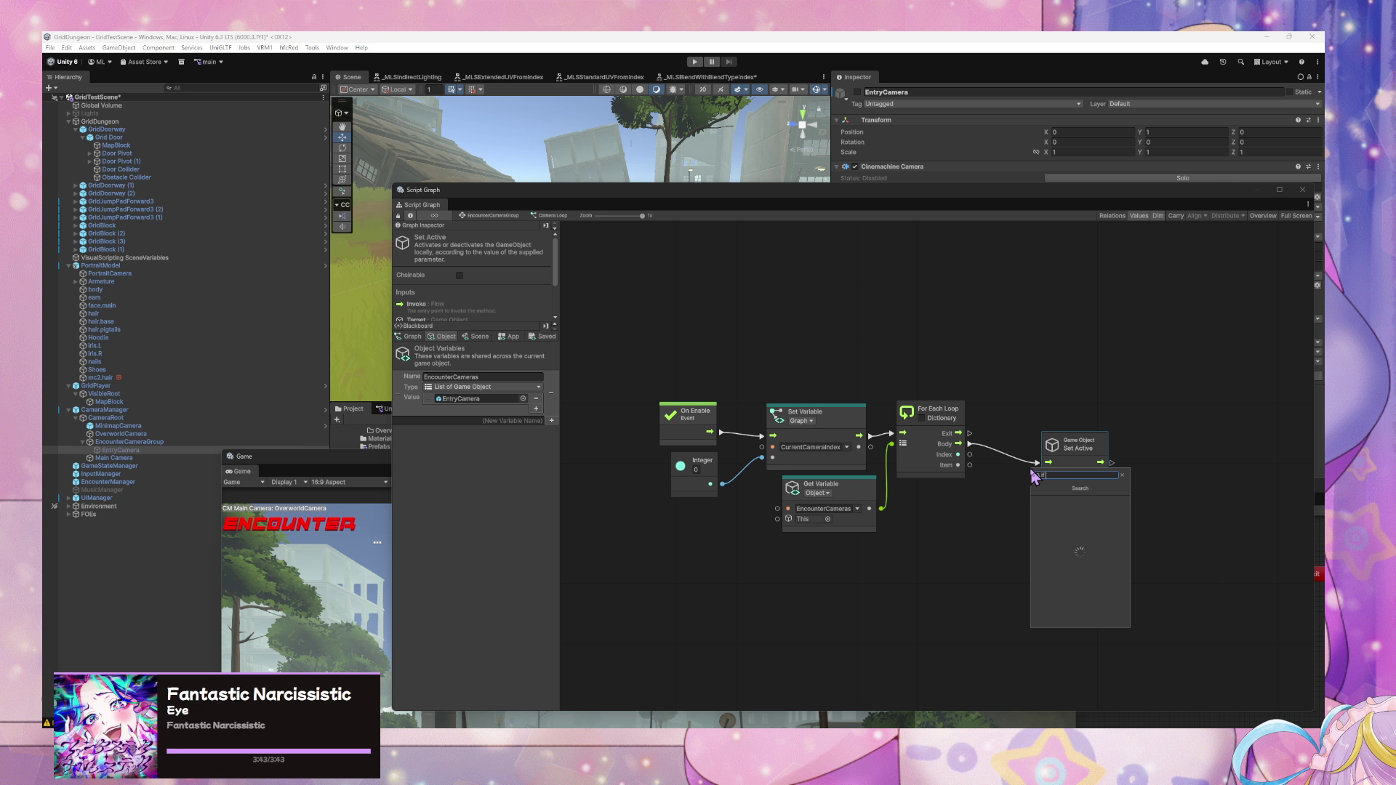
type(" ca")
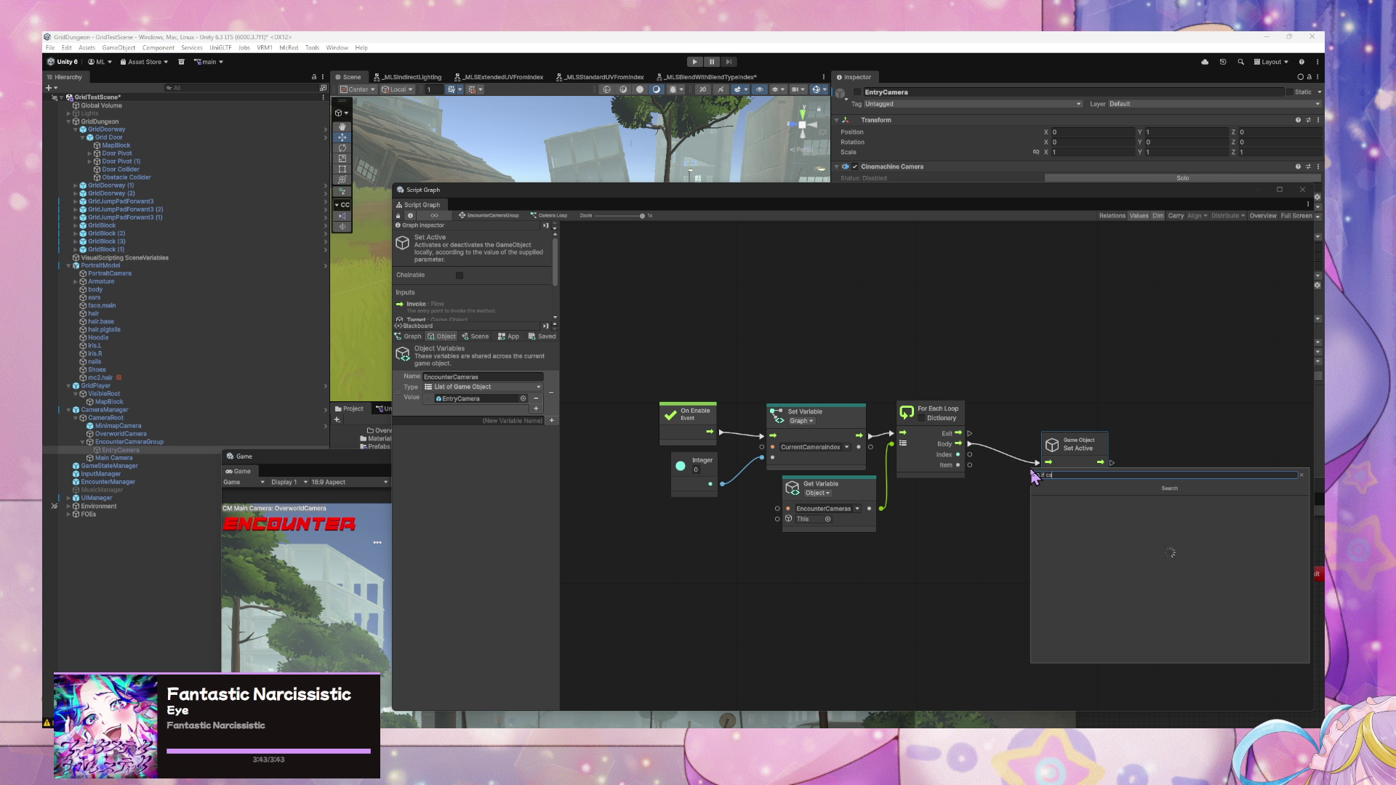
key("BackSpace")
key("BackSpace")
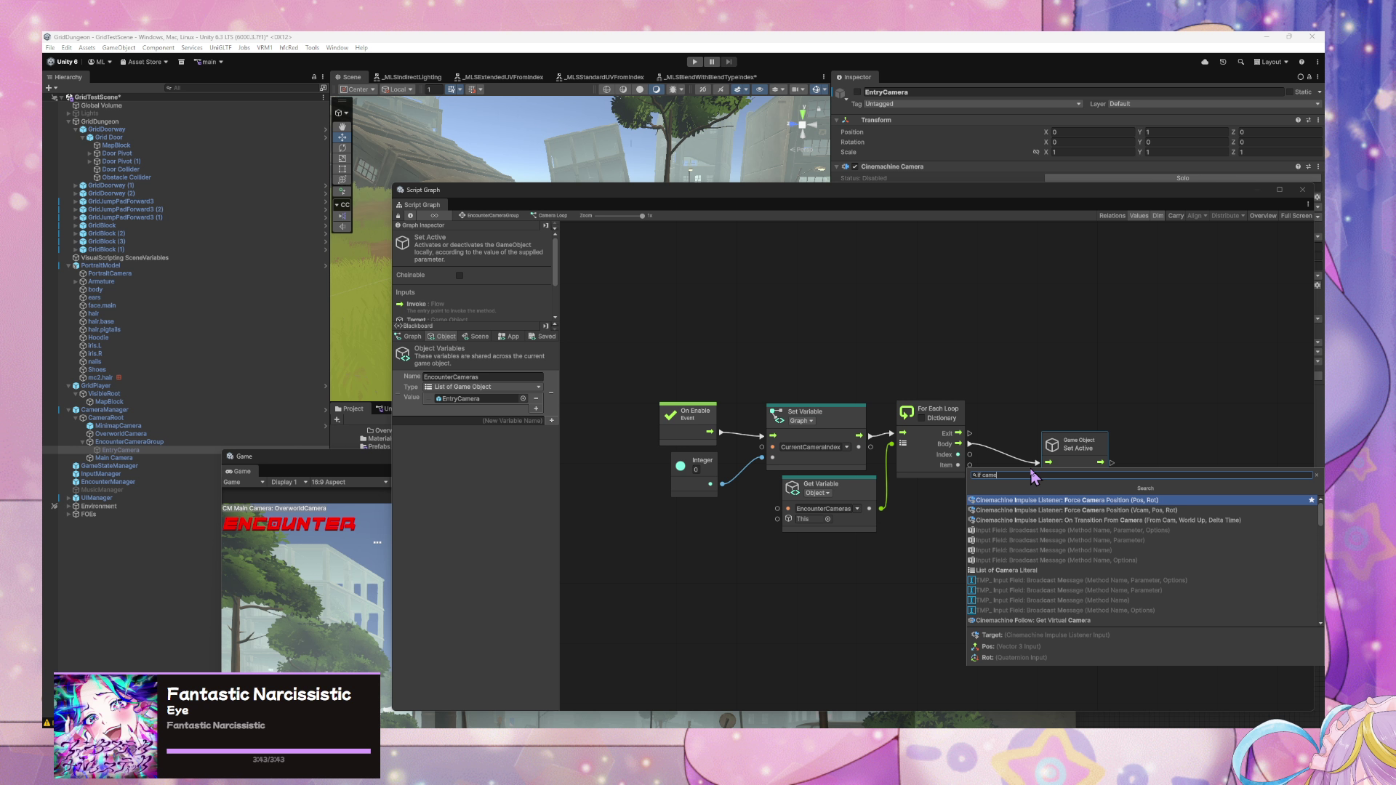
key("BackSpace")
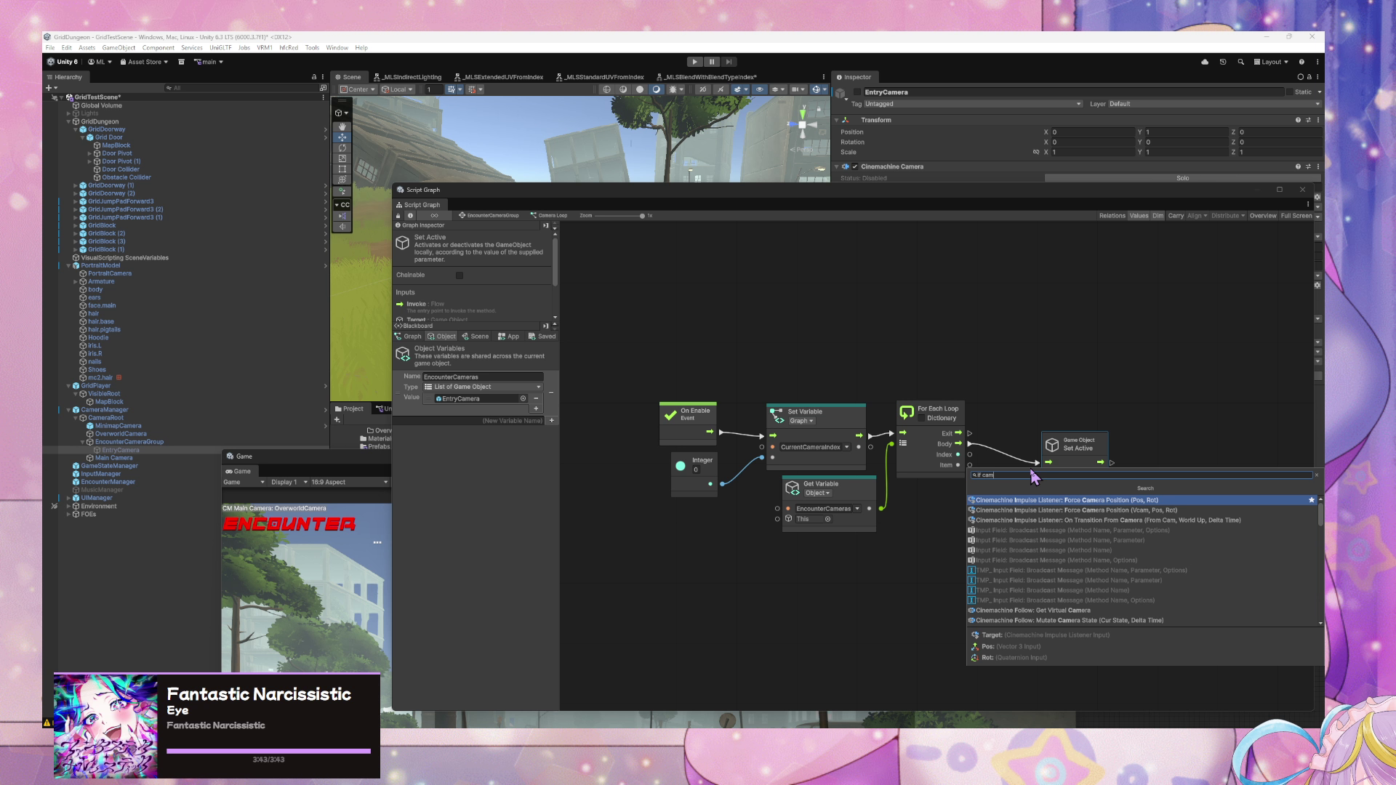
key("BackSpace")
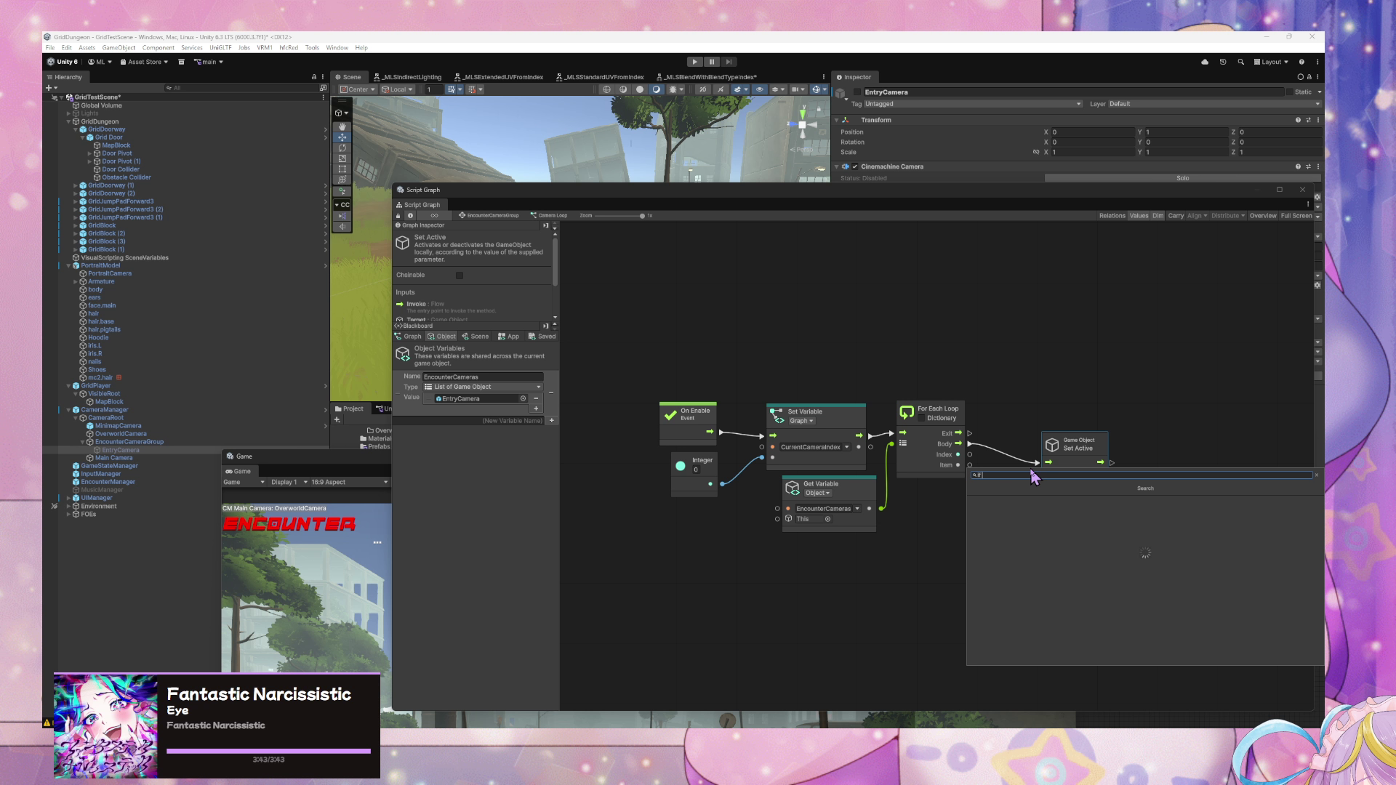
key("Return")
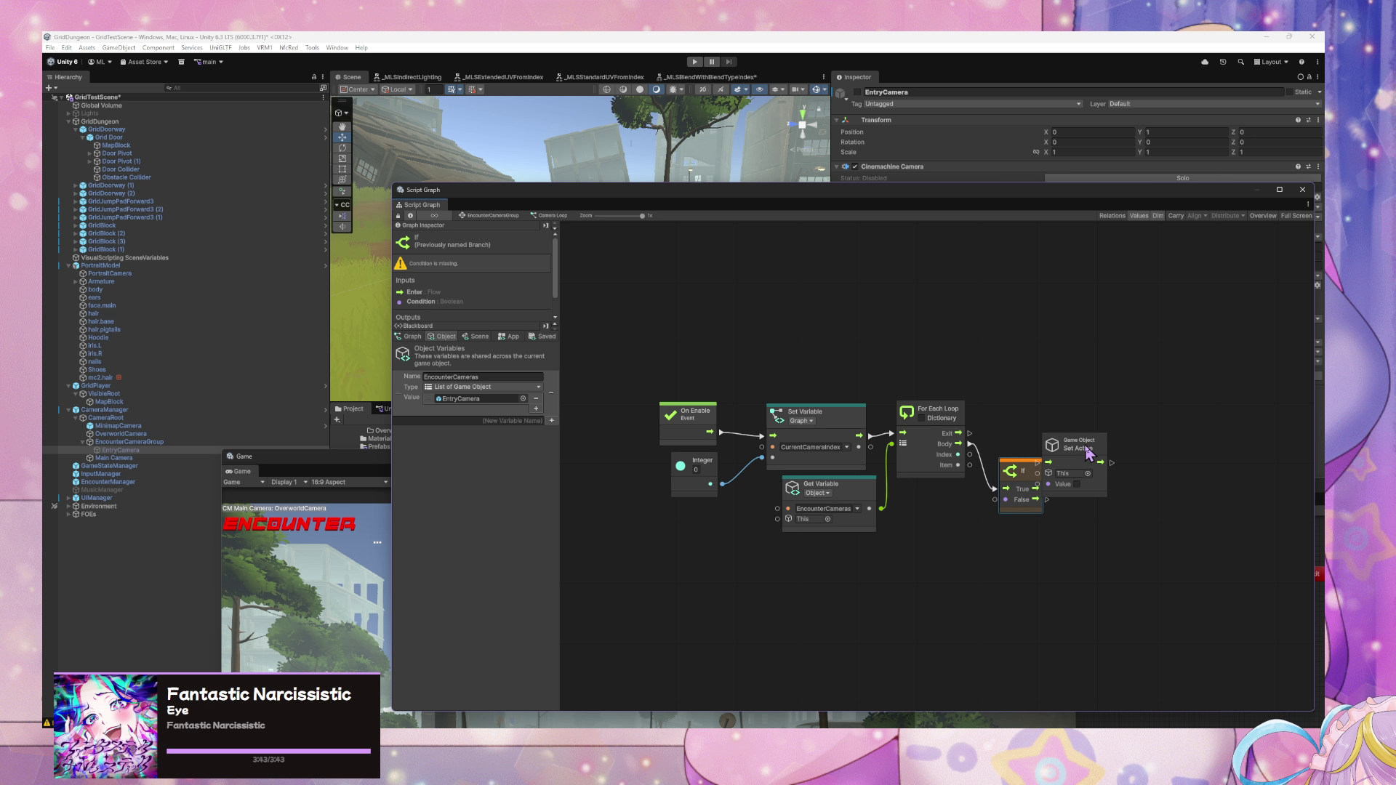
- Place If before Set Active and feed it an Equal node comparing Index with CurrentCameraIndex
left_click_drag(1077, 443, 1128, 446)
left_click_drag(1041, 472, 1045, 433)
right_click(967, 529)
left_click(1008, 531)
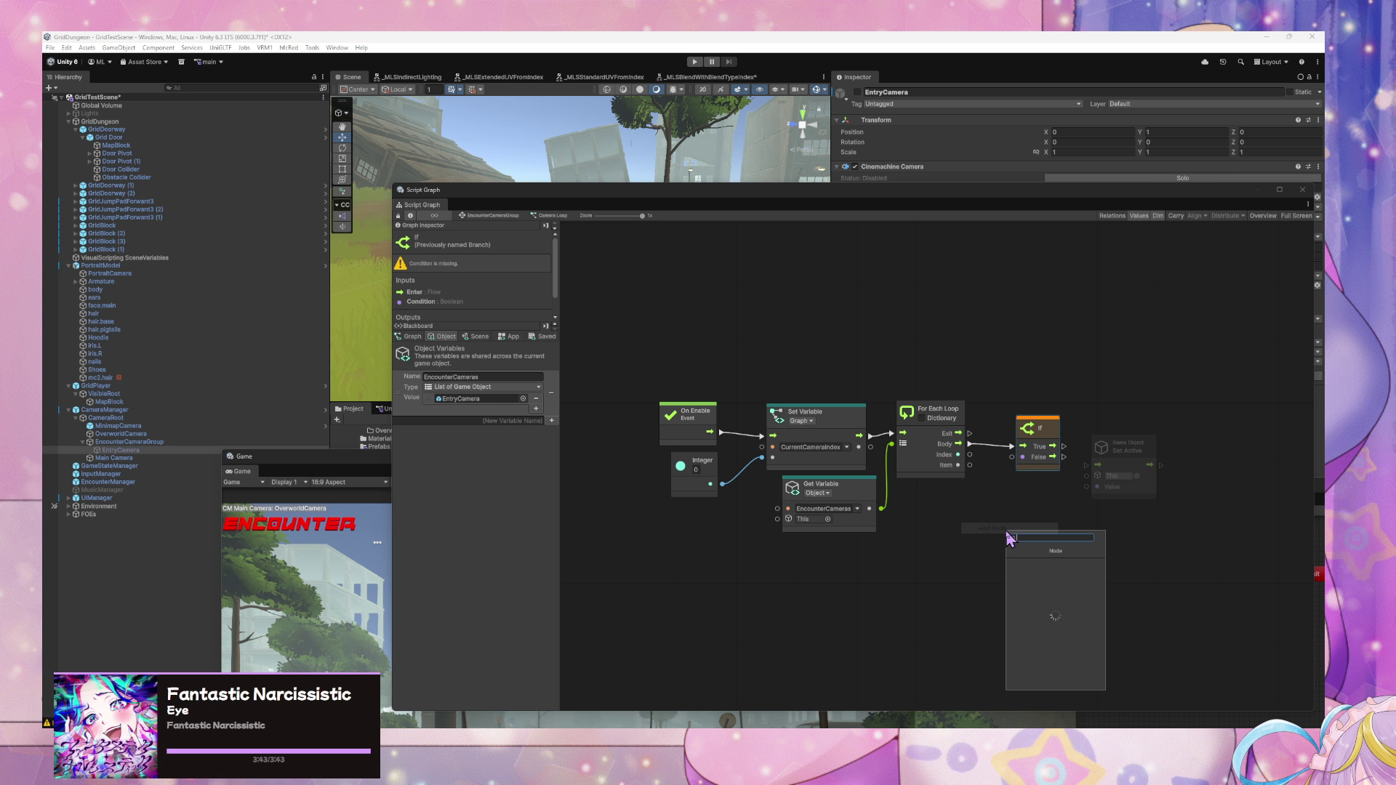
type("dqu")
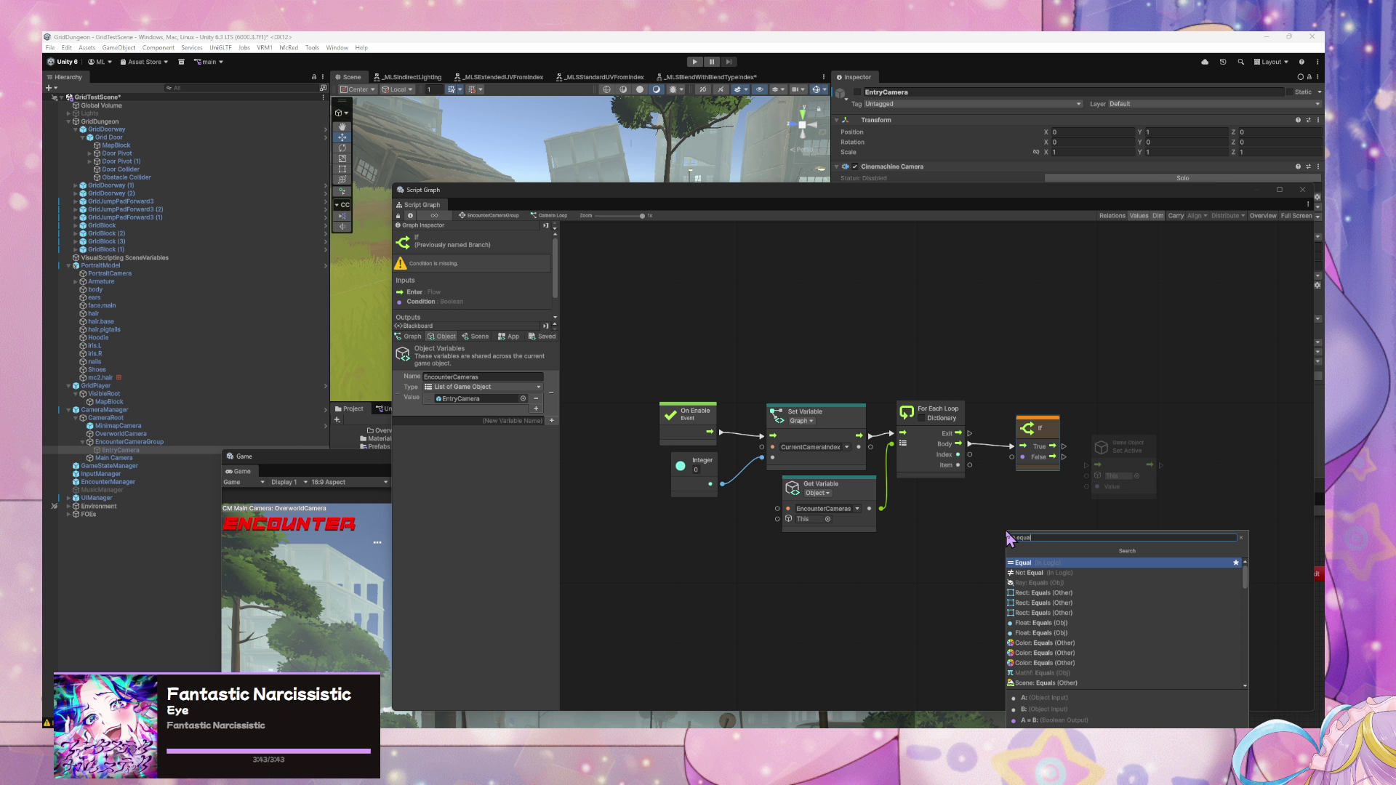
key("Return")
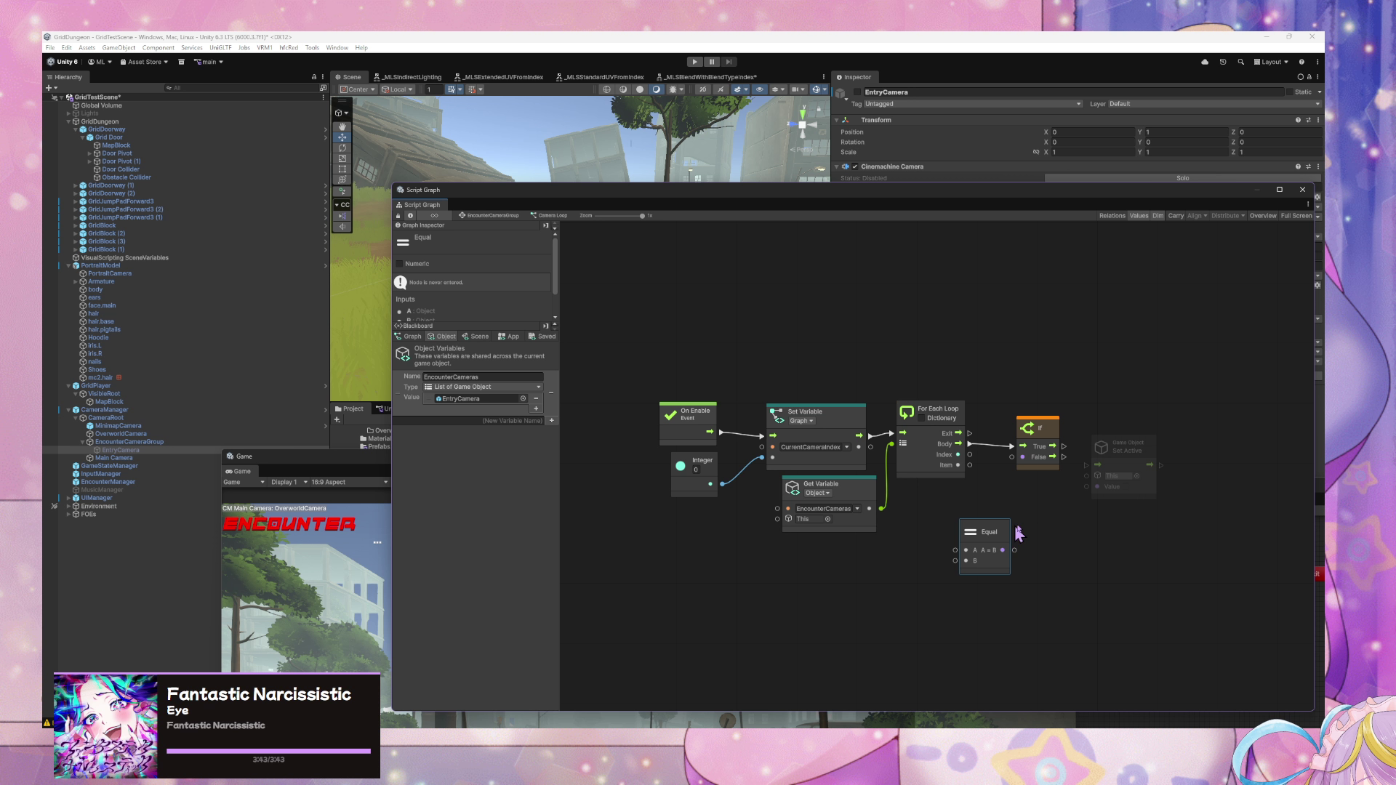
left_click_drag(970, 455, 995, 533)
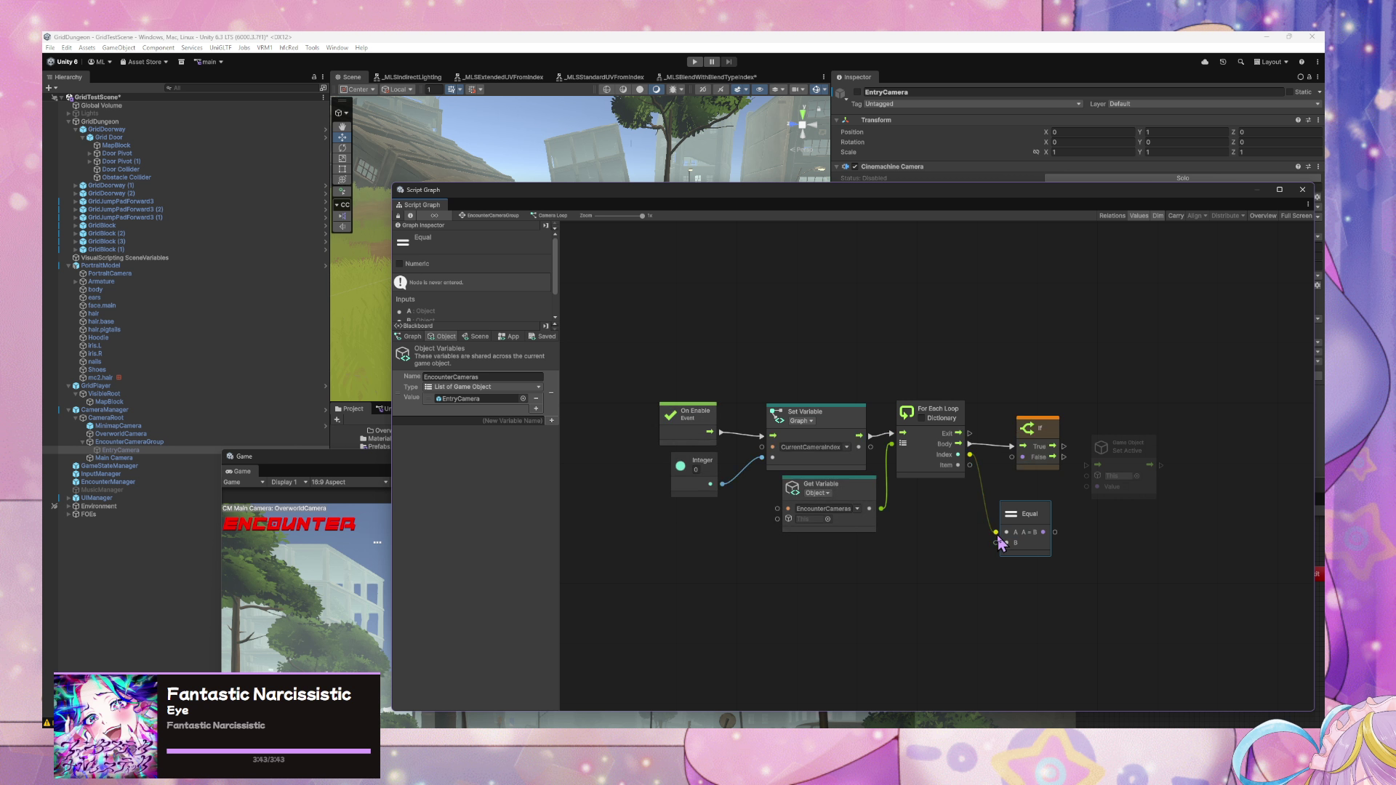
mouse_move(870, 447)
left_mouse_down()
mouse_move(1001, 555)
mouse_move(1002, 517)
mouse_move(1040, 475)
mouse_move(1047, 429)
left_mouse_up()
- Wire If True to a Set Active (Value on) and False to a duplicate, targeting each loop Item
left_click_drag(1124, 454, 1137, 433)
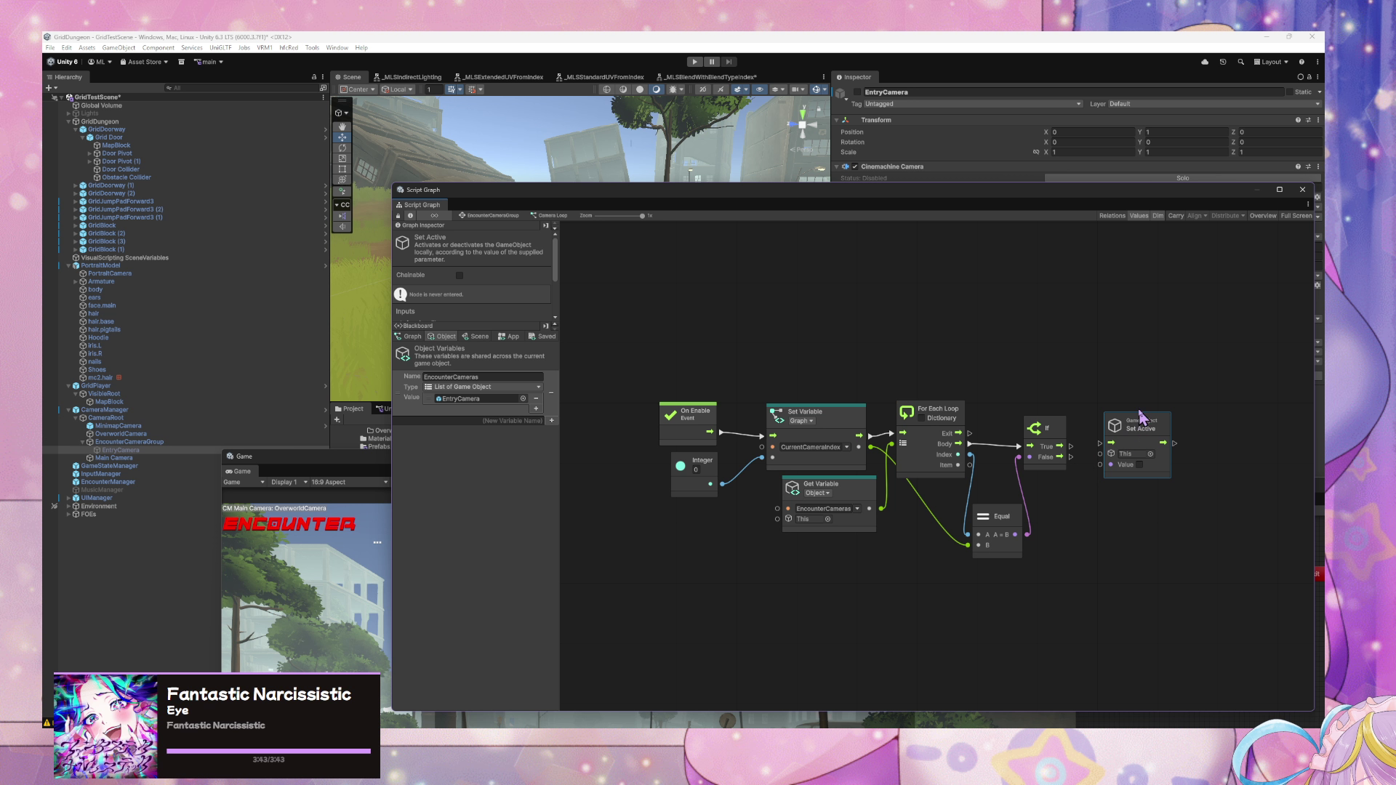
left_click_drag(1139, 426, 1140, 390)
left_click_drag(1070, 447, 1103, 406)
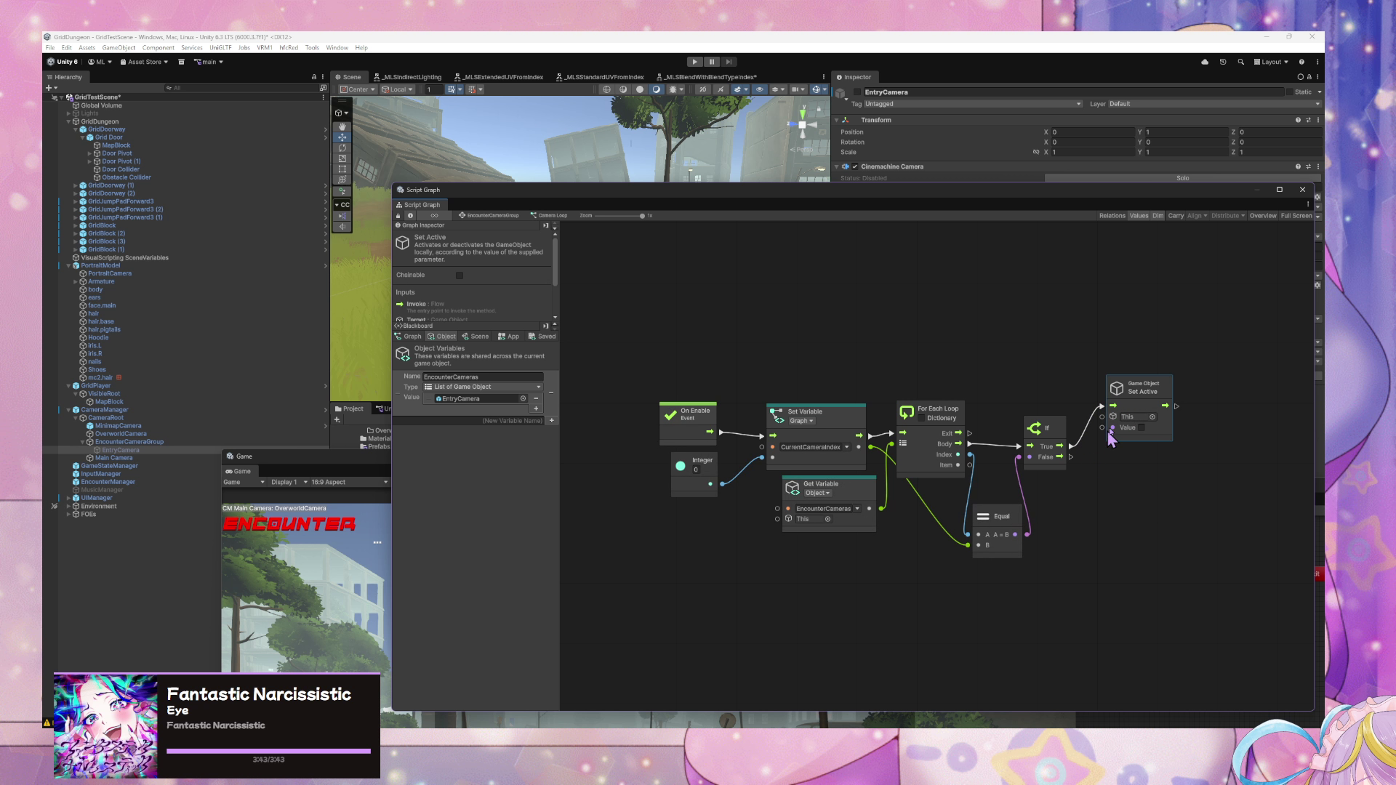
key("ctrl+d")
mouse_move(942, 445)
left_mouse_down()
mouse_move(1153, 466)
mouse_move(1137, 458)
mouse_move(1098, 494)
mouse_move(1106, 478)
mouse_move(1147, 474)
left_mouse_up()
left_click(1142, 428)
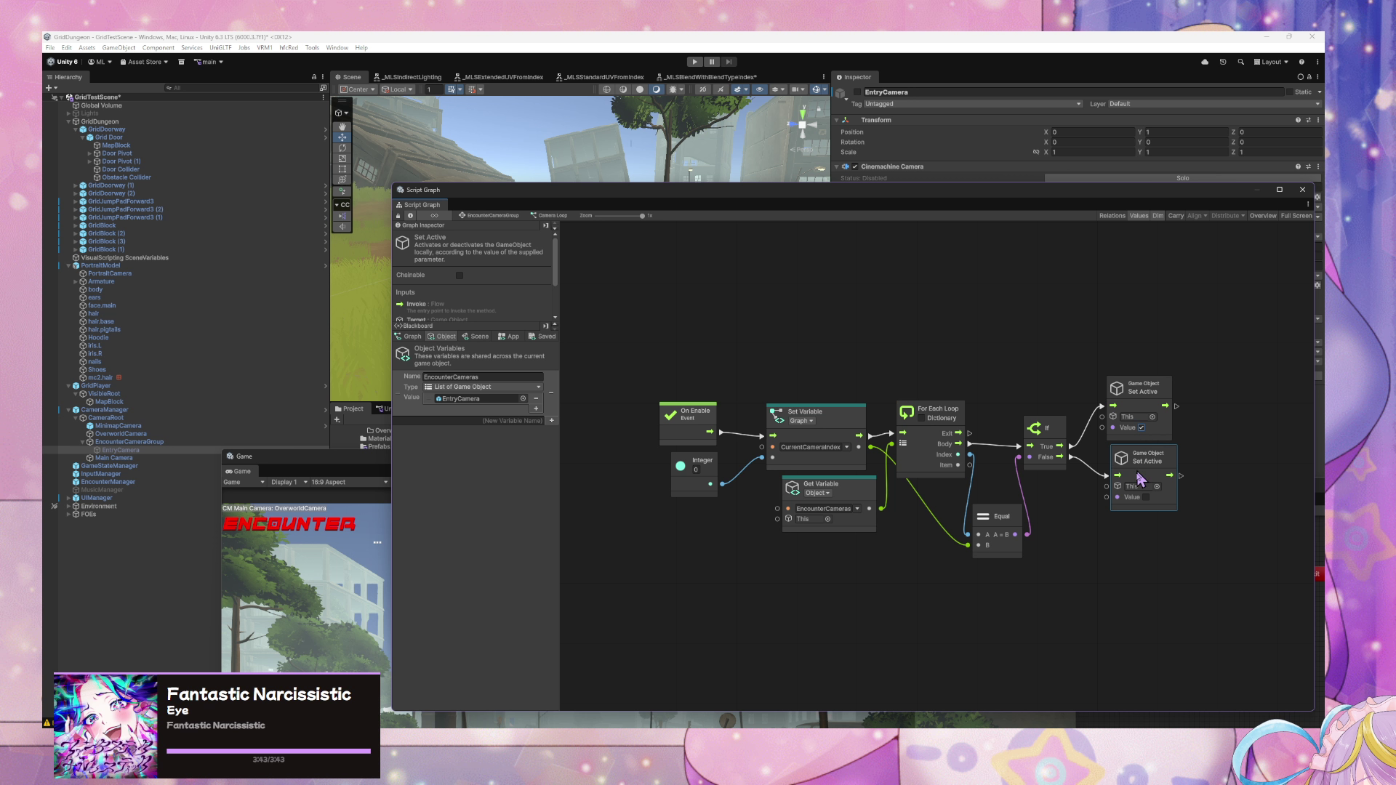
mouse_move(970, 465)
left_mouse_down()
mouse_move(1048, 468)
mouse_move(1104, 417)
mouse_move(1069, 484)
mouse_move(1107, 486)
left_mouse_up()
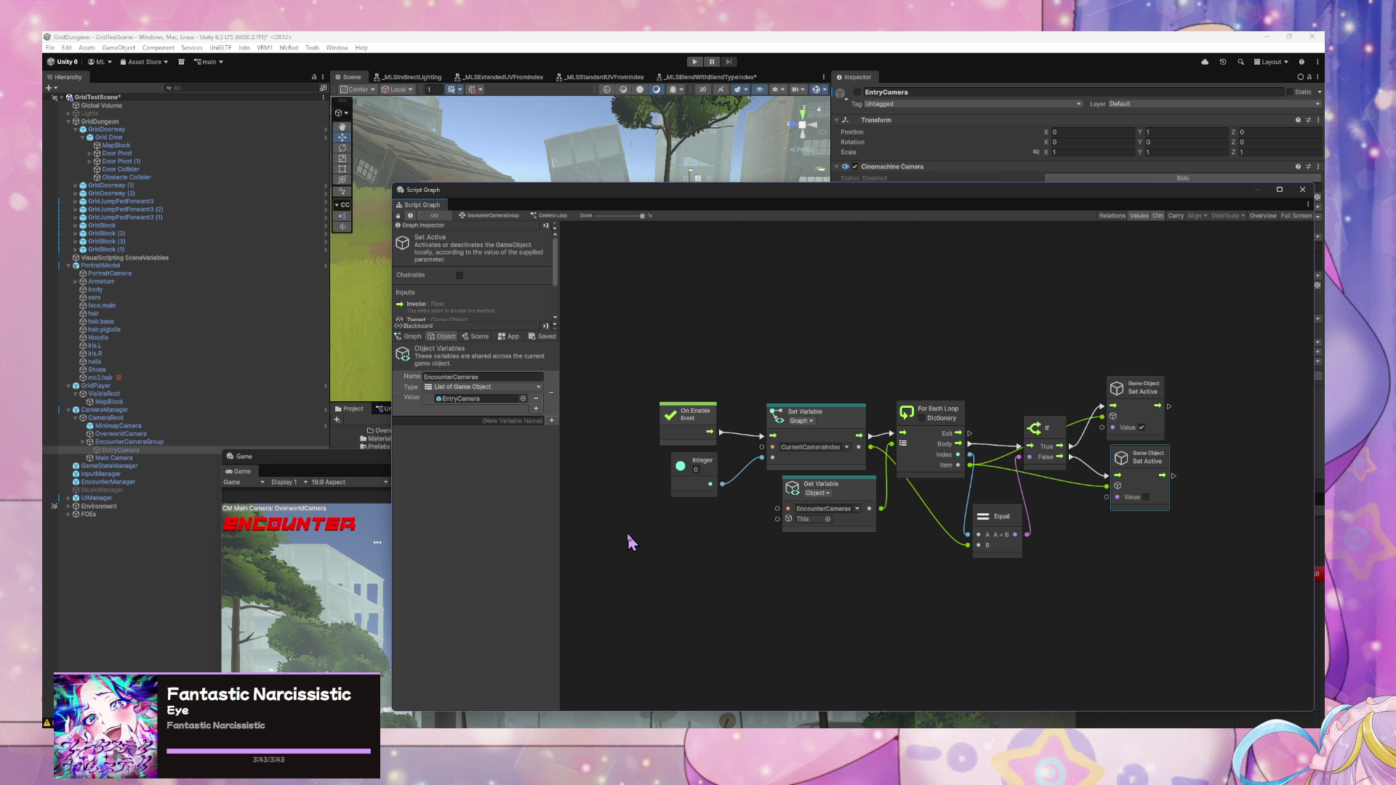
left_click_drag(935, 421, 945, 424)
- Add an On Enter State event node and wire it into the For Each Loop
left_click_drag(742, 387, 762, 415)
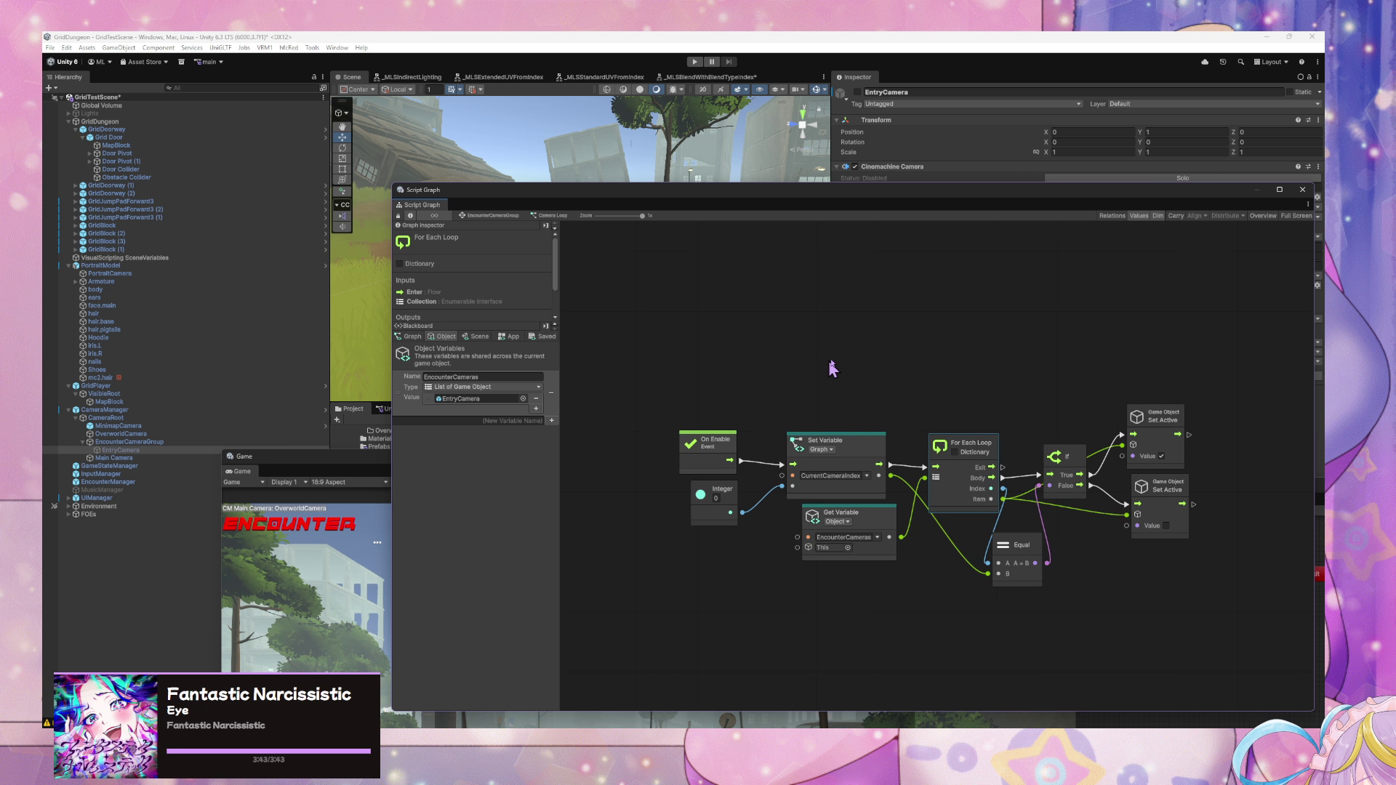
right_click(831, 356)
left_click(851, 361)
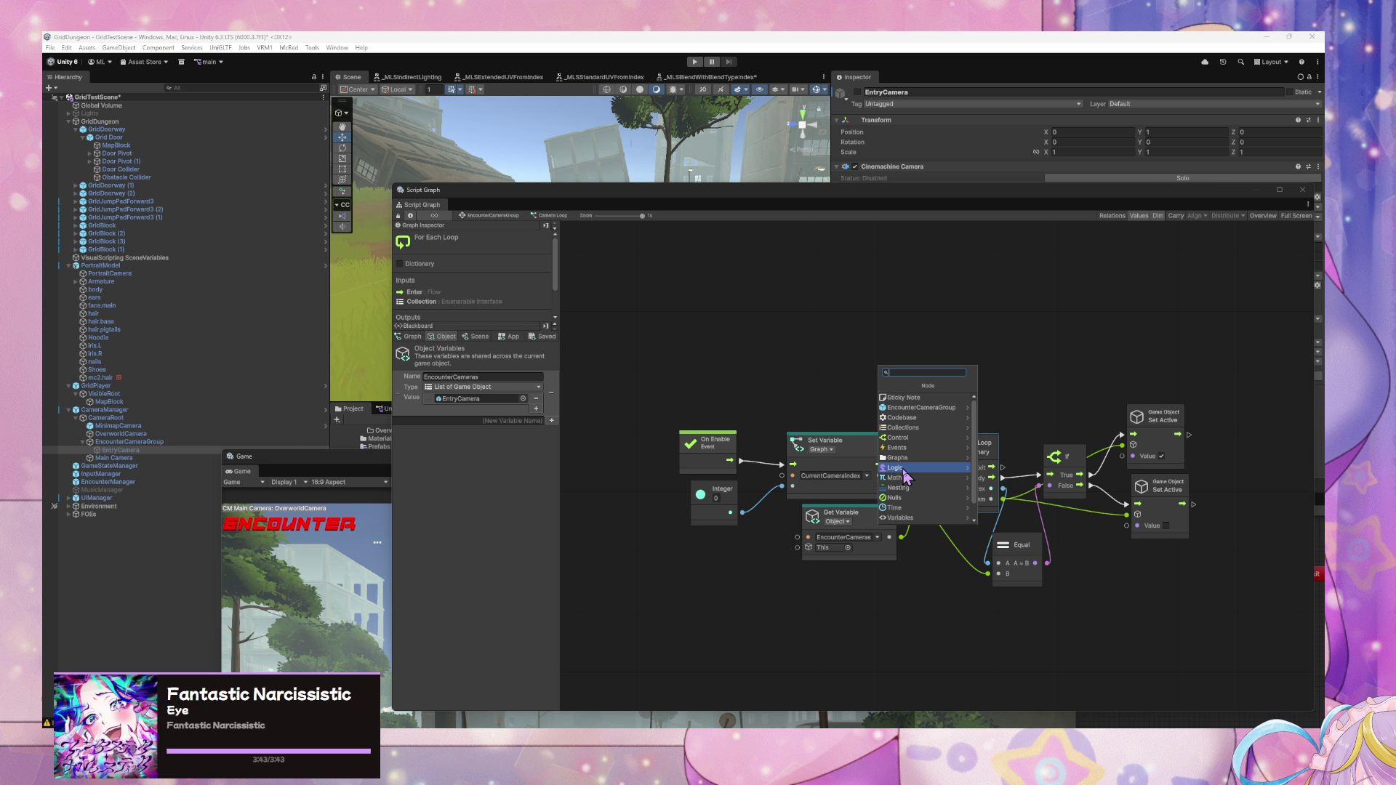
type("enter")
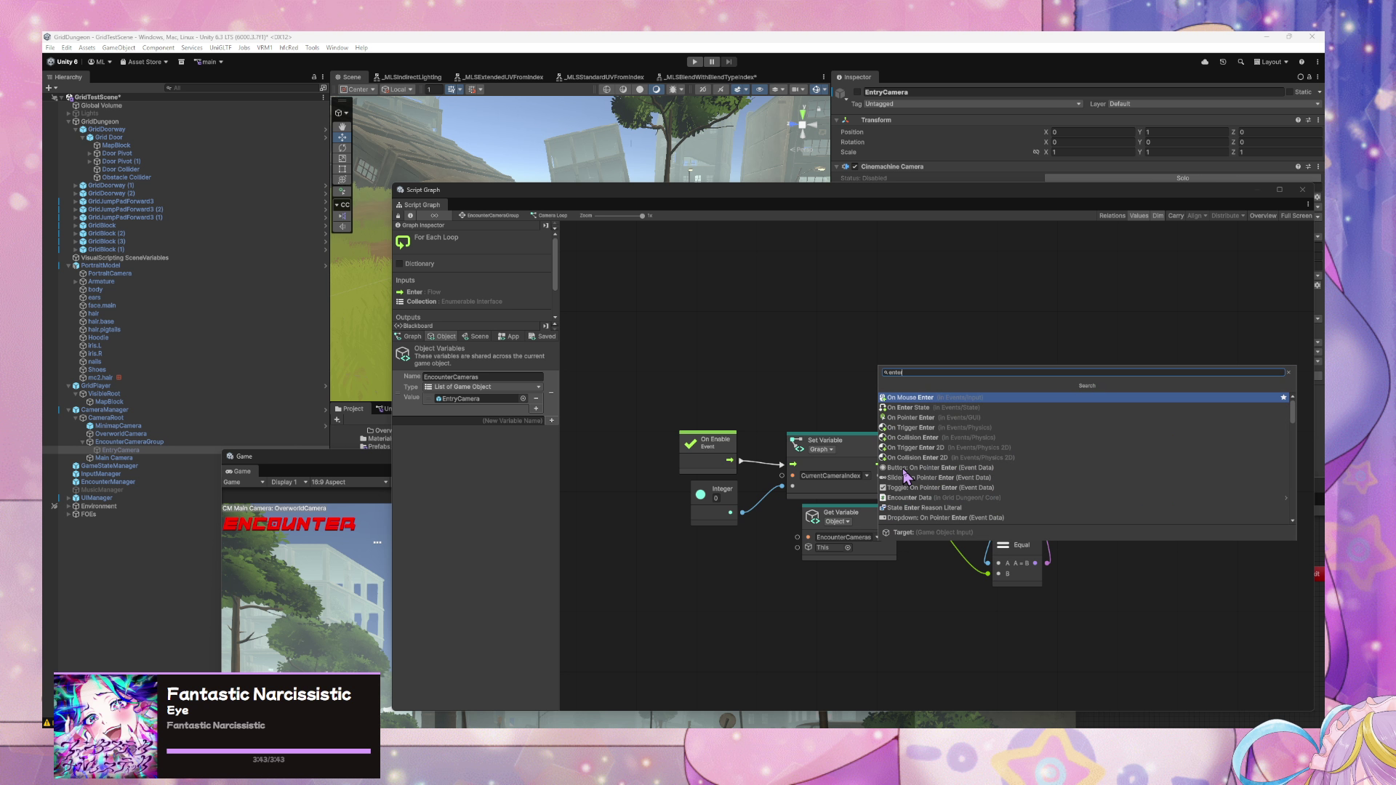
key("Down")
key("Return")
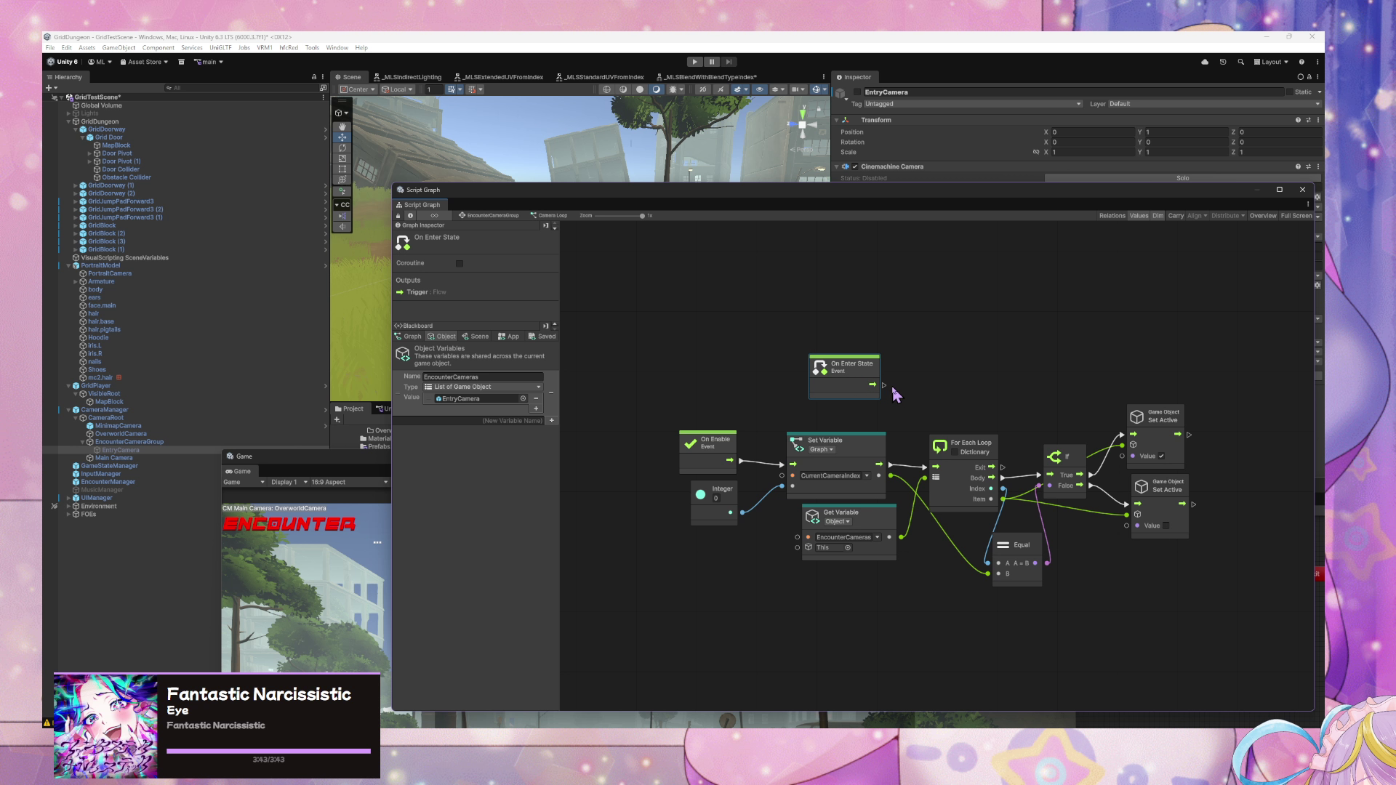
mouse_move(872, 385)
left_mouse_down()
mouse_move(926, 468)
mouse_move(863, 372)
left_mouse_up()
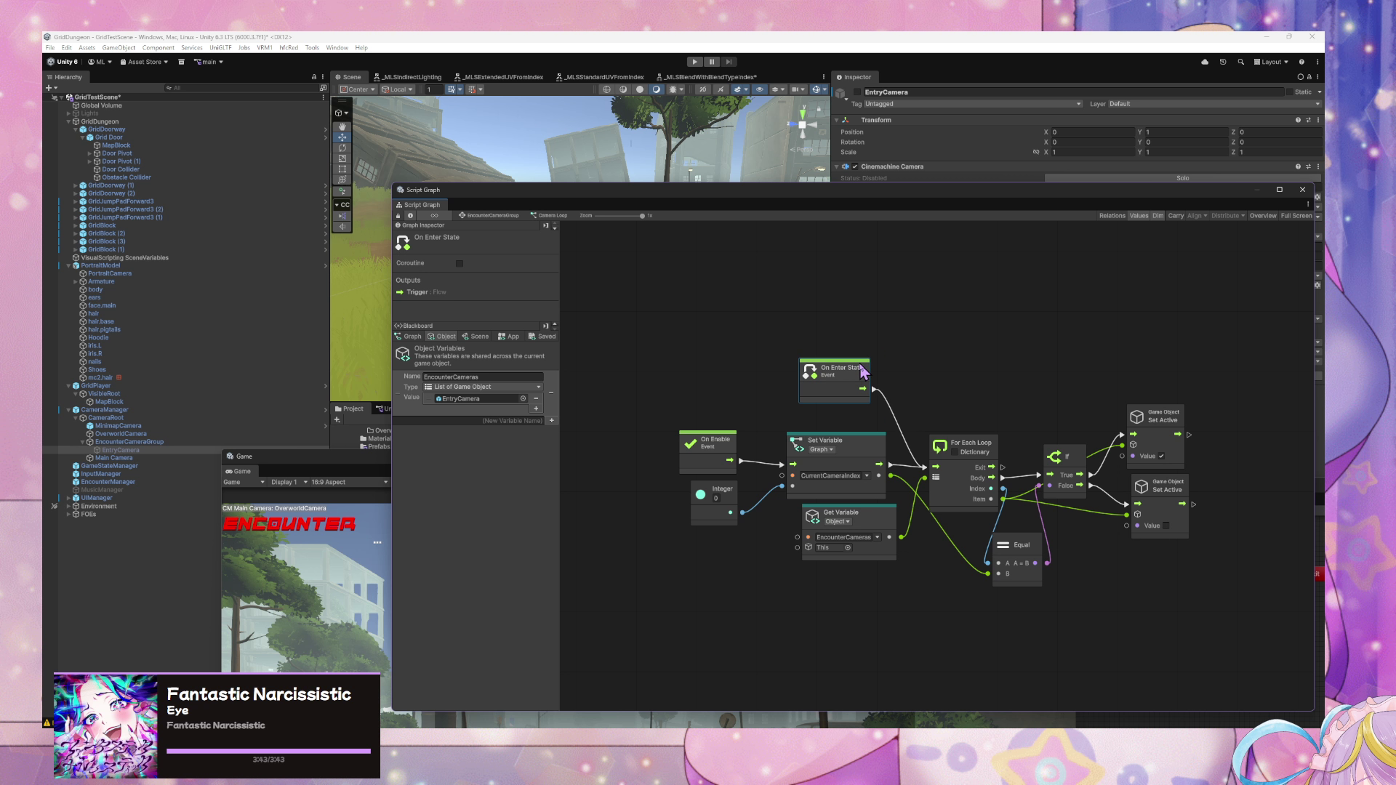
- Adjust the graph view and nudge the On Enter State node into position
mouse_move(1084, 367)
left_mouse_down()
mouse_move(913, 352)
mouse_move(1032, 361)
left_mouse_up()
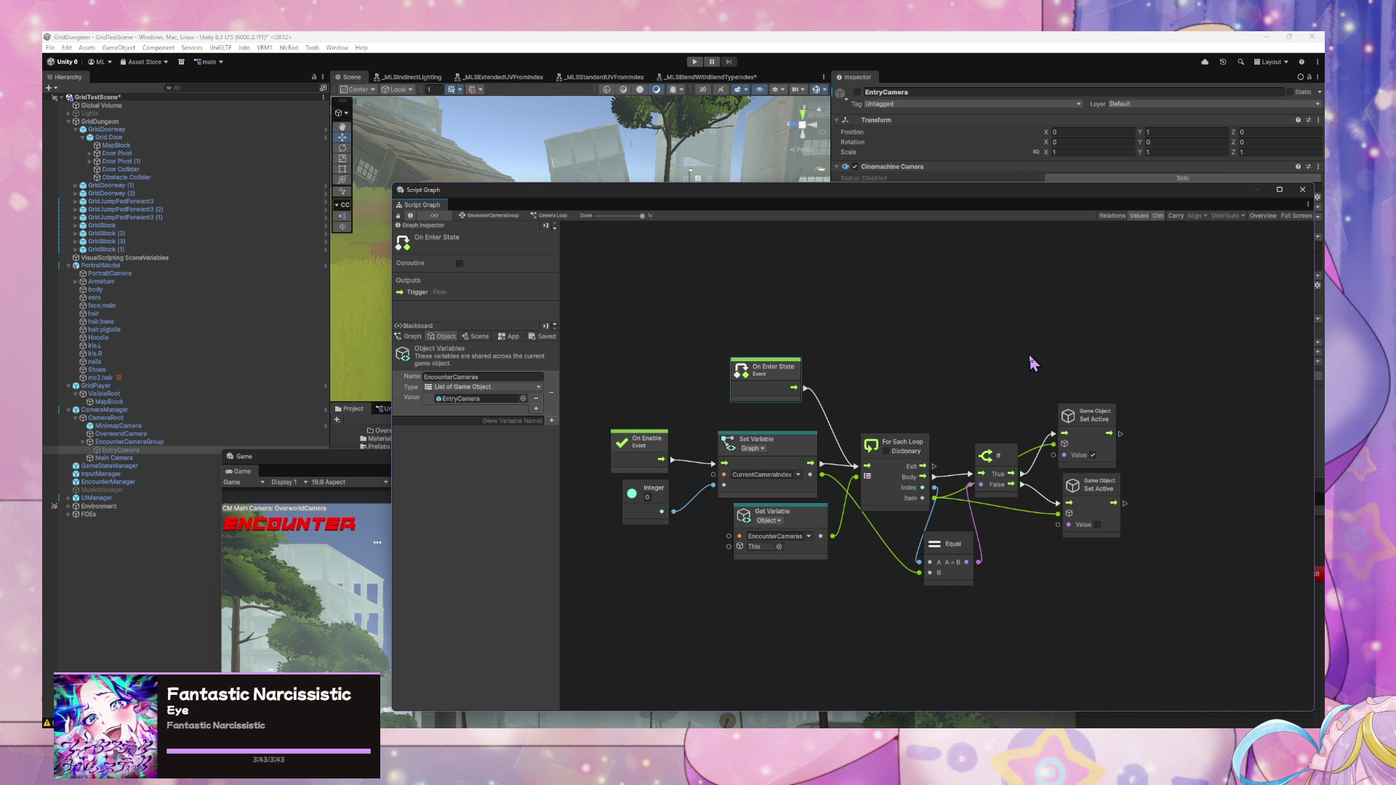
left_click_drag(765, 372, 777, 375)
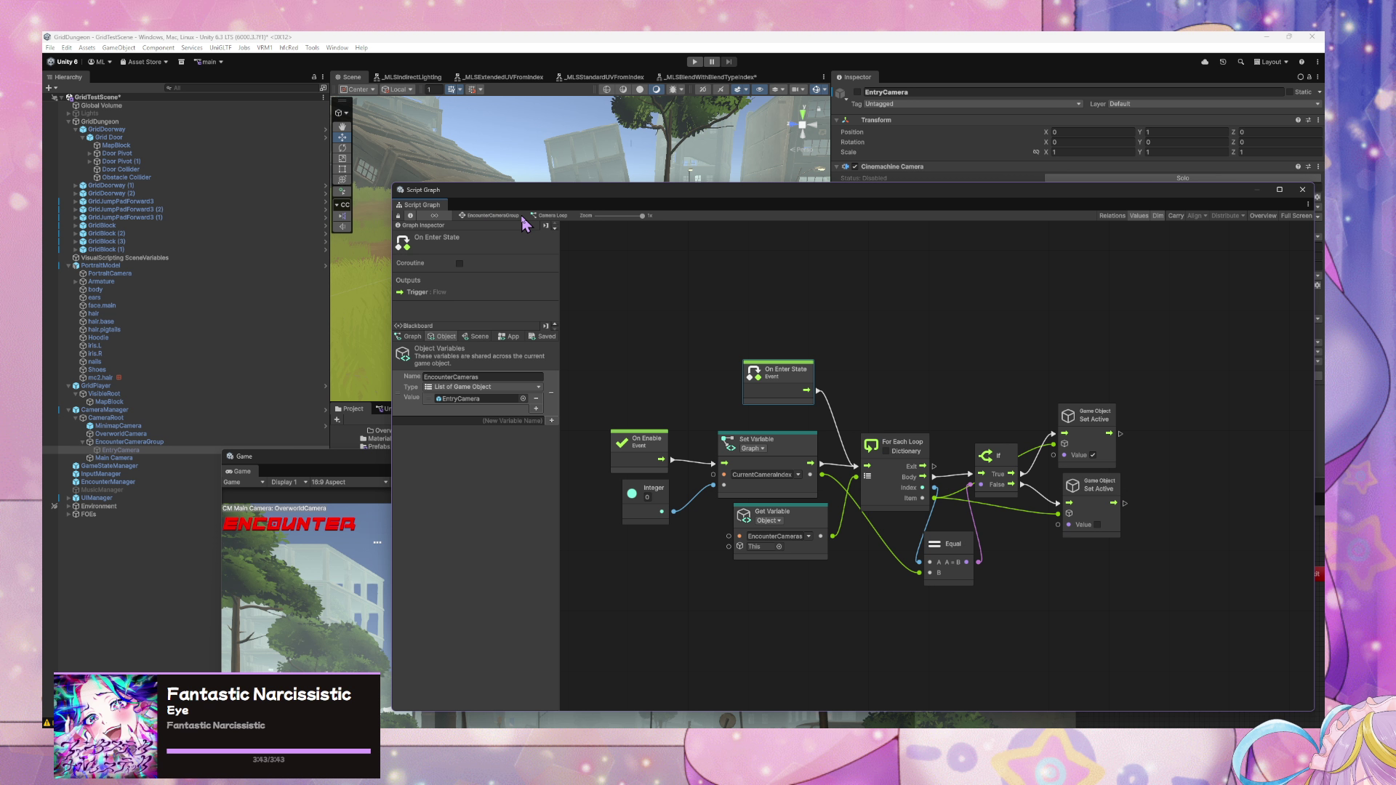
left_click_drag(1212, 408, 980, 380)
right_click(997, 381)
left_click(1018, 384)
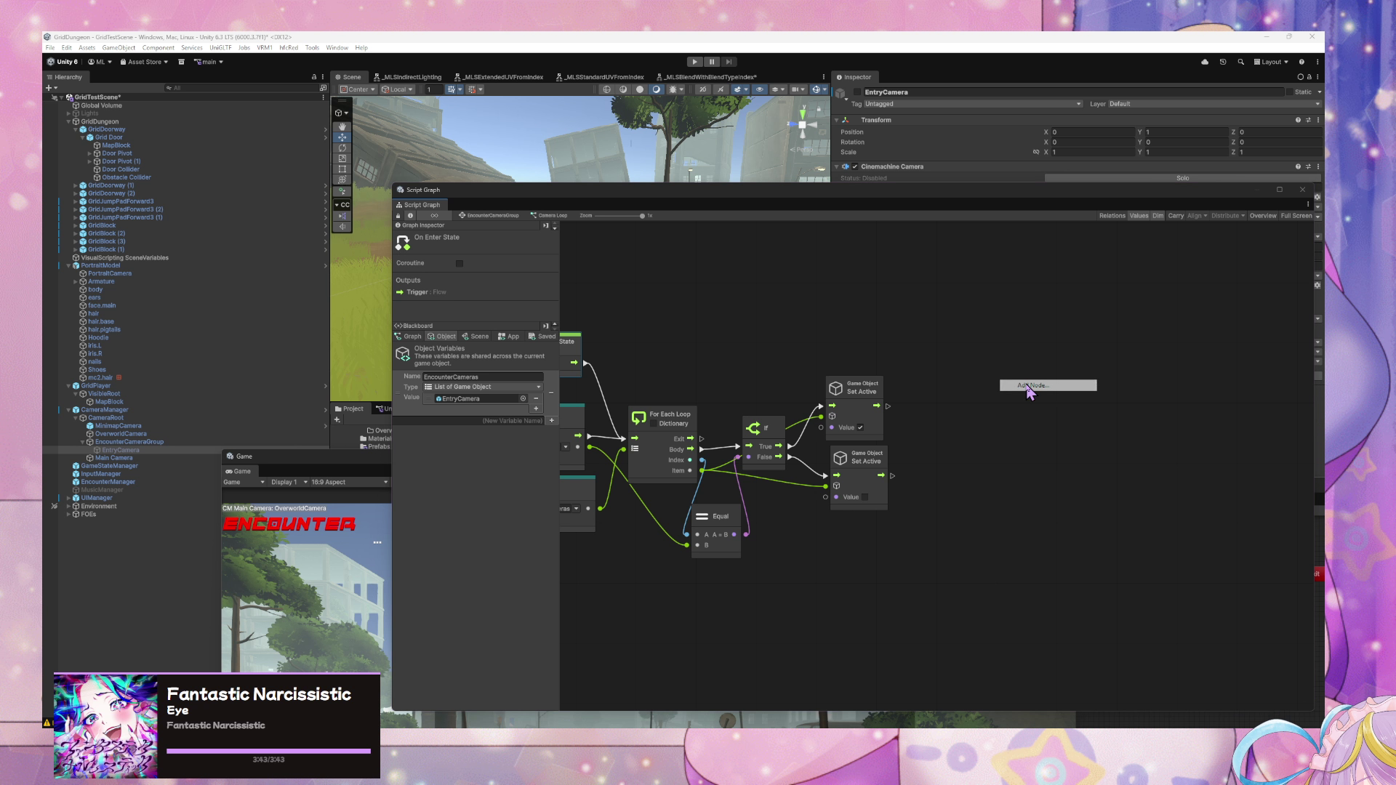
key("Escape")
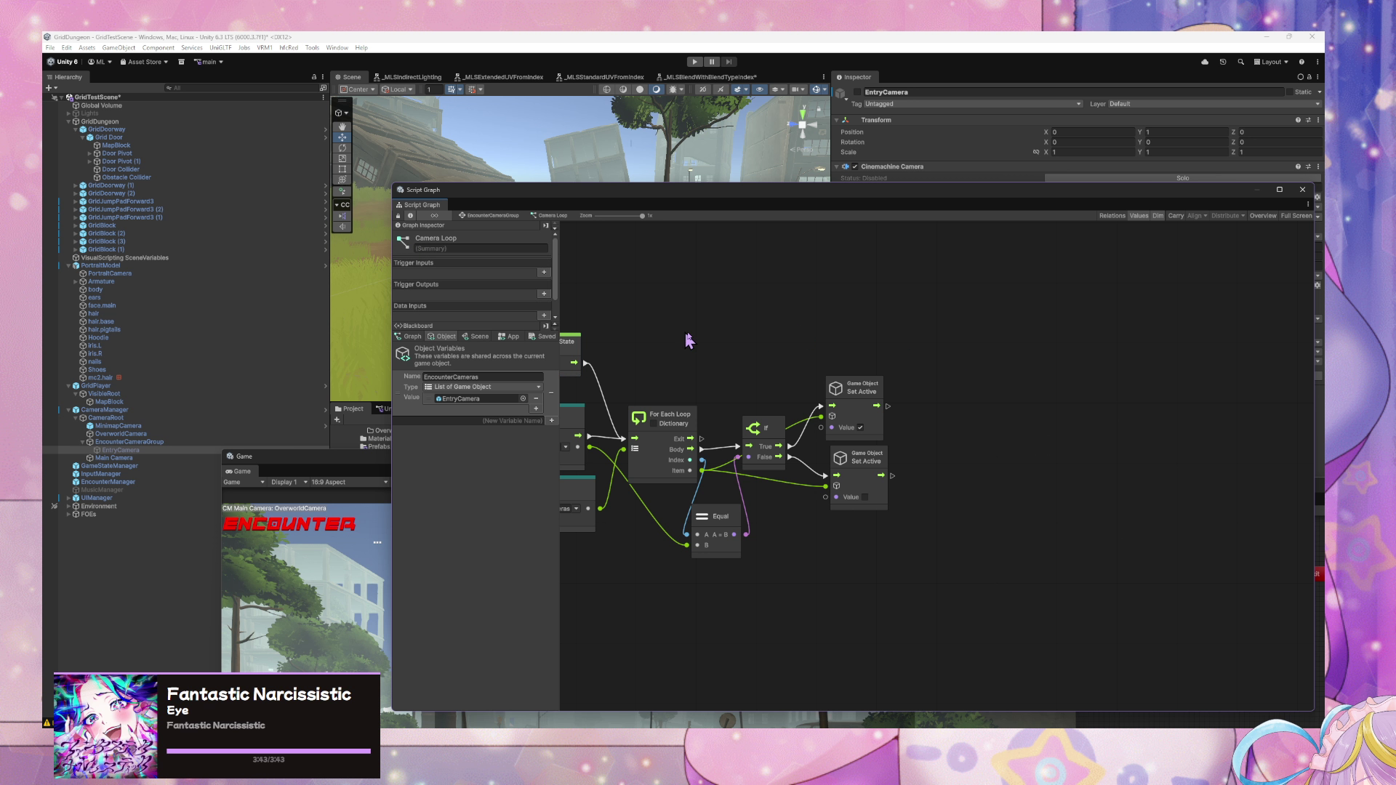
left_click_drag(686, 337, 755, 332)
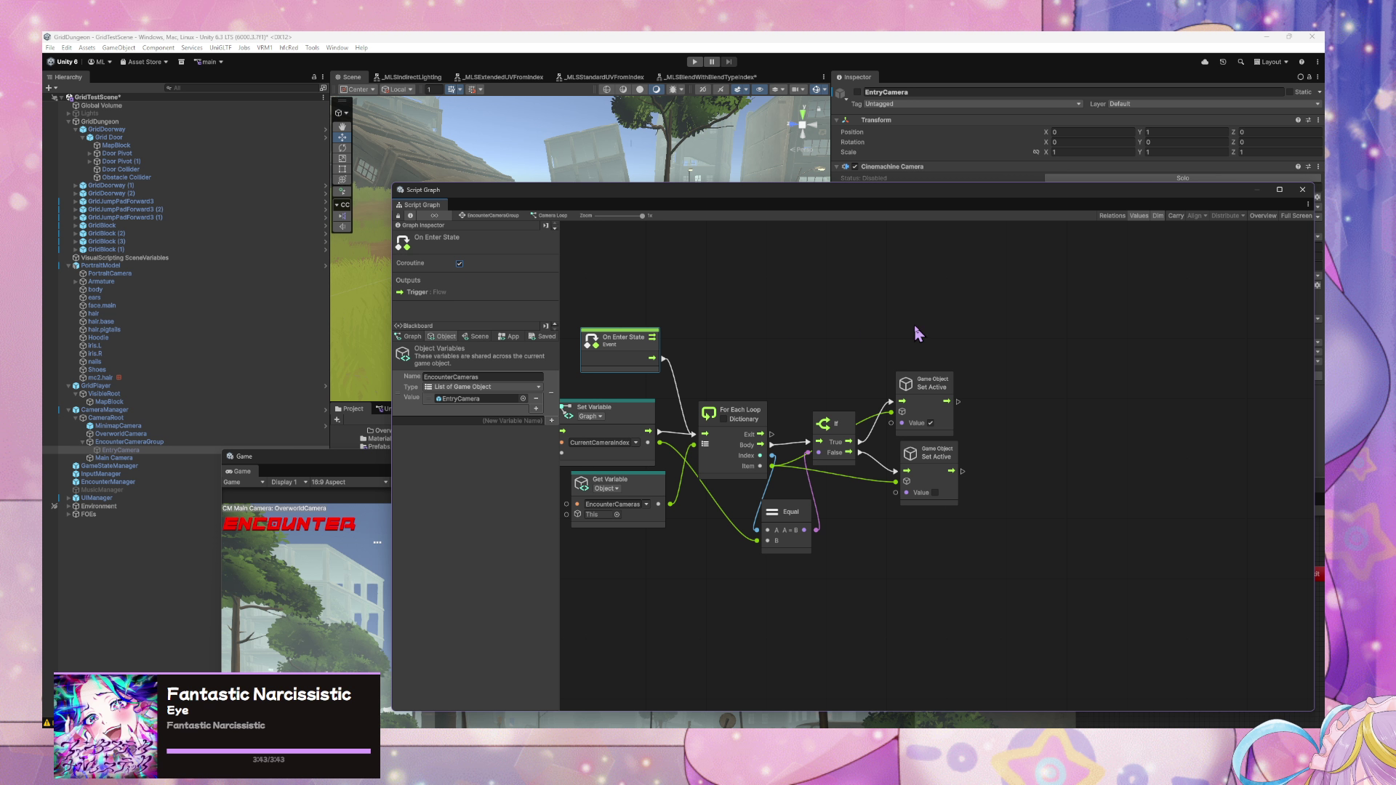
- Add a Wait For Seconds node with a 2-second delay after the Set Active nodes
right_click(1046, 357)
left_click(1074, 362)
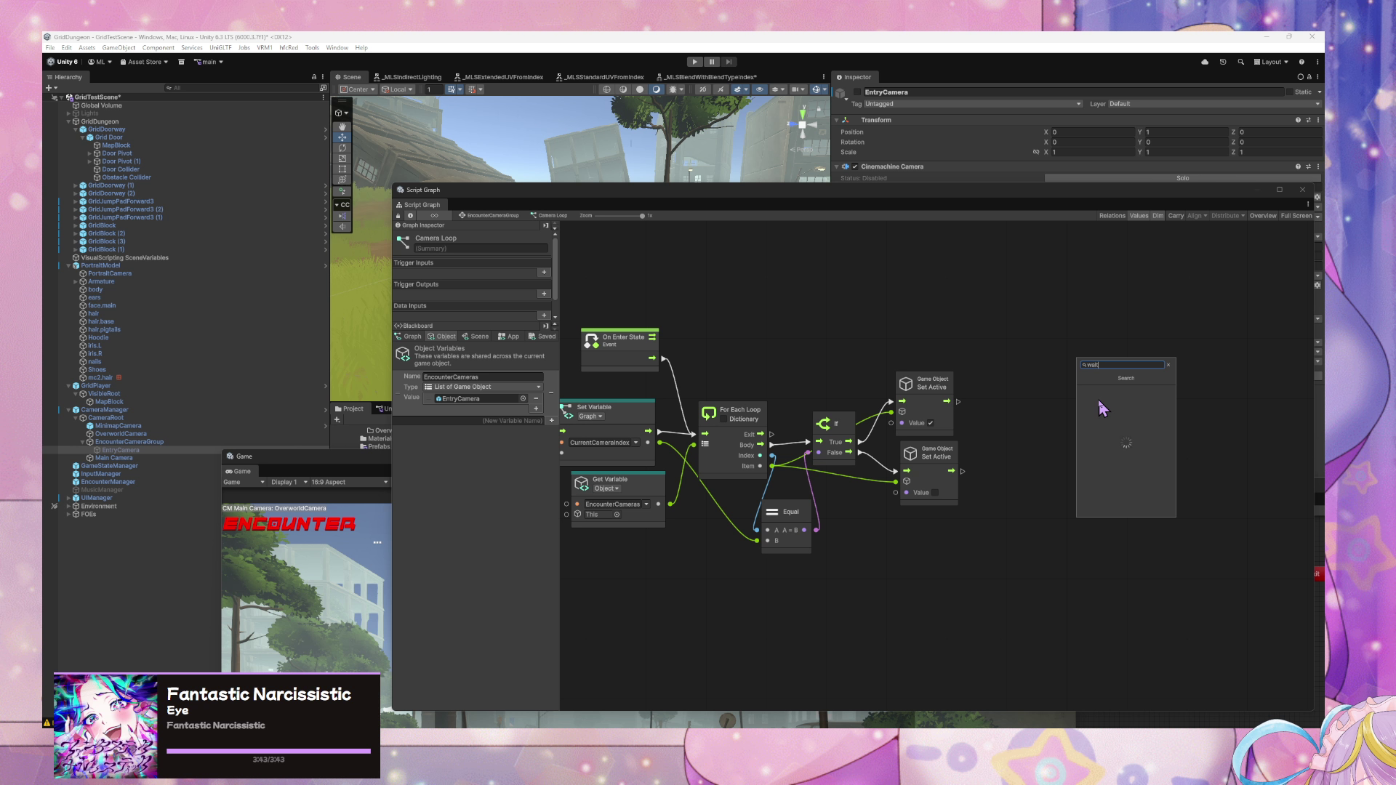
type("wait")
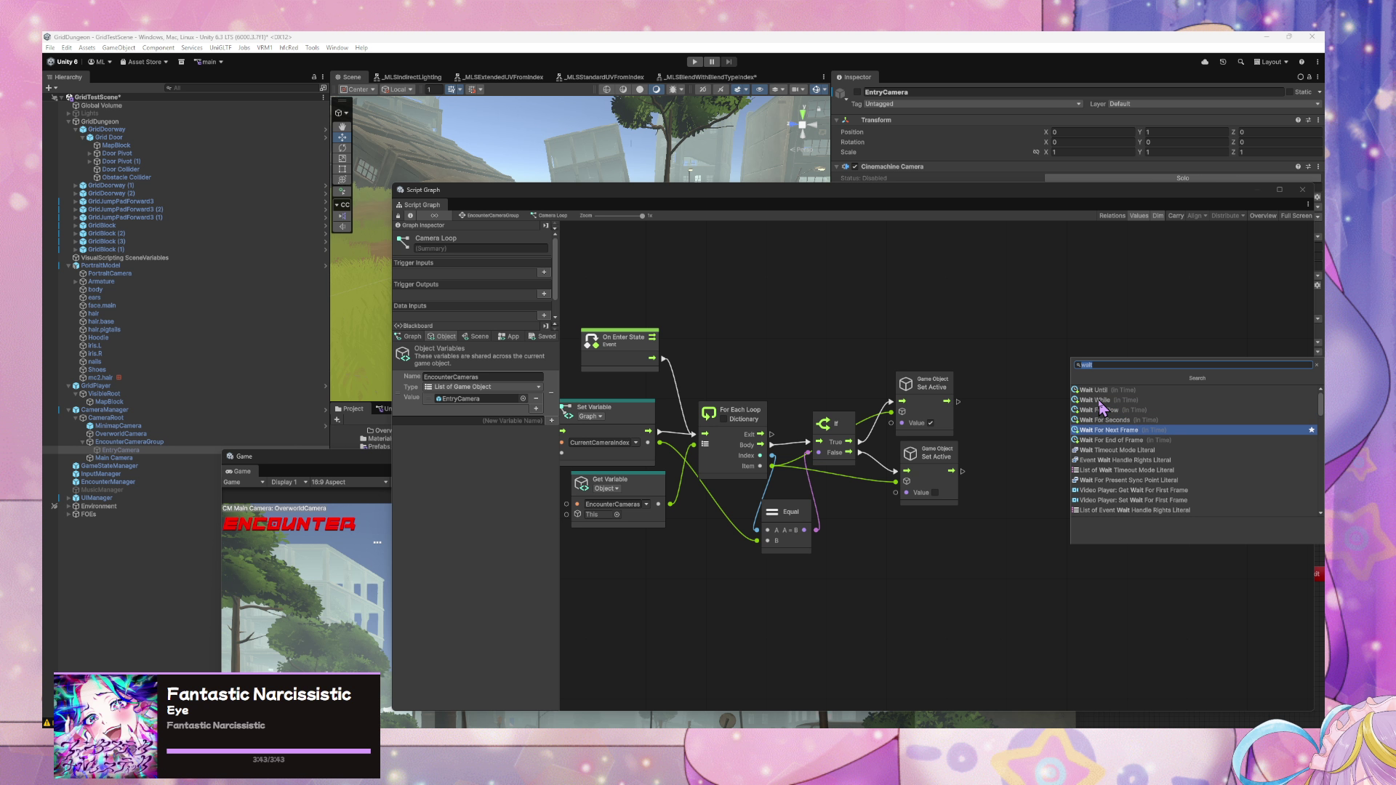
left_click(1106, 420)
left_click(1080, 394)
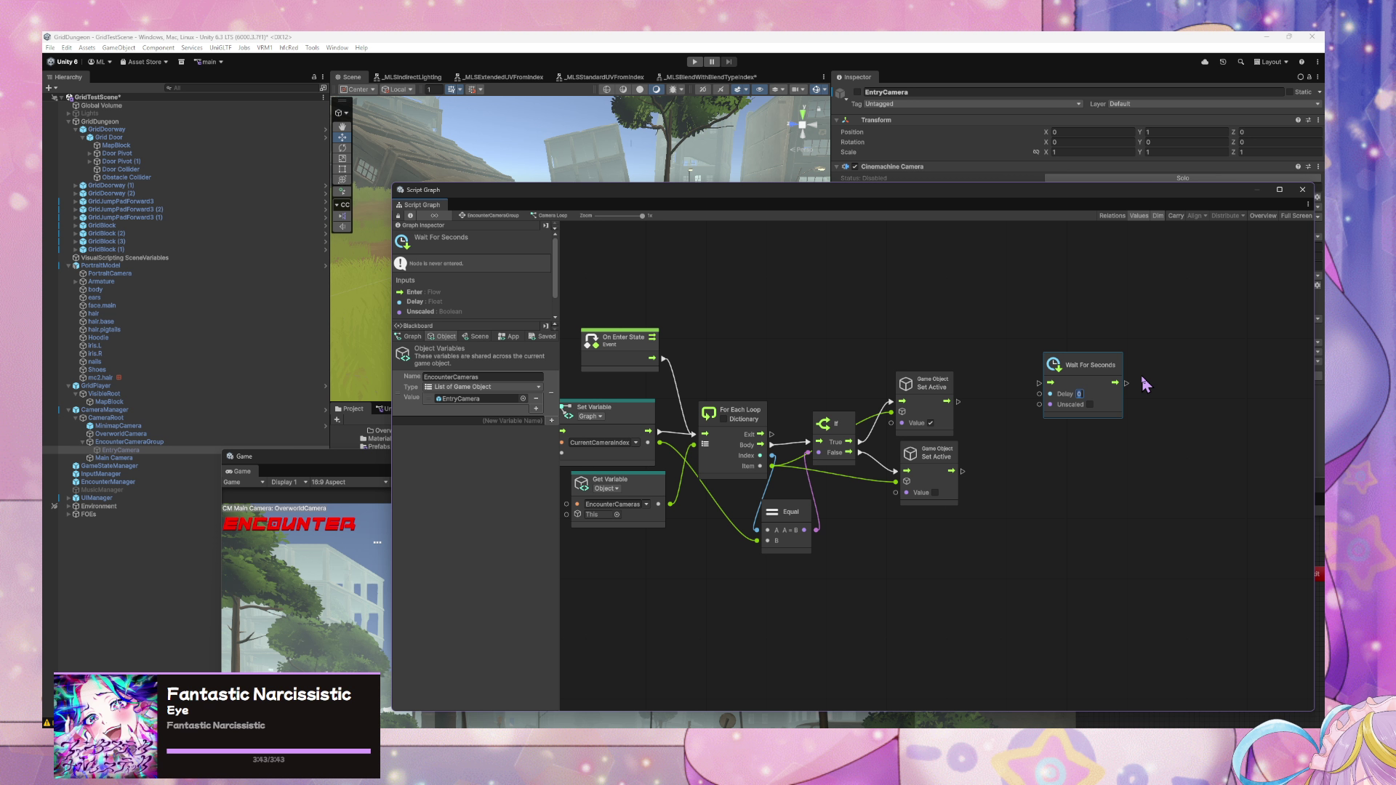
left_click_drag(1100, 378, 1076, 427)
left_click_drag(959, 401, 1039, 449)
type("2")
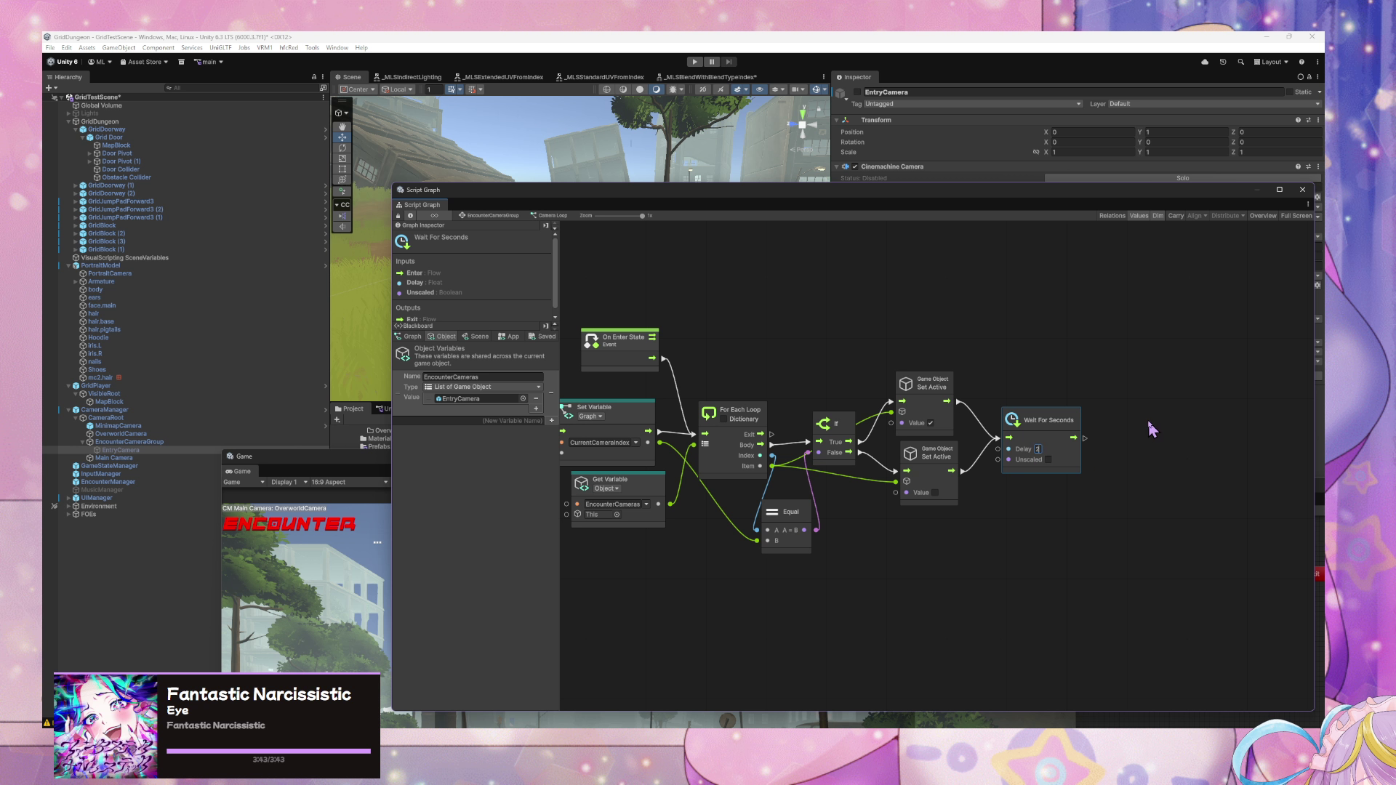
- Add a Trigger Custom Event named SwitchCamera that fires after the wait
right_click(1144, 412)
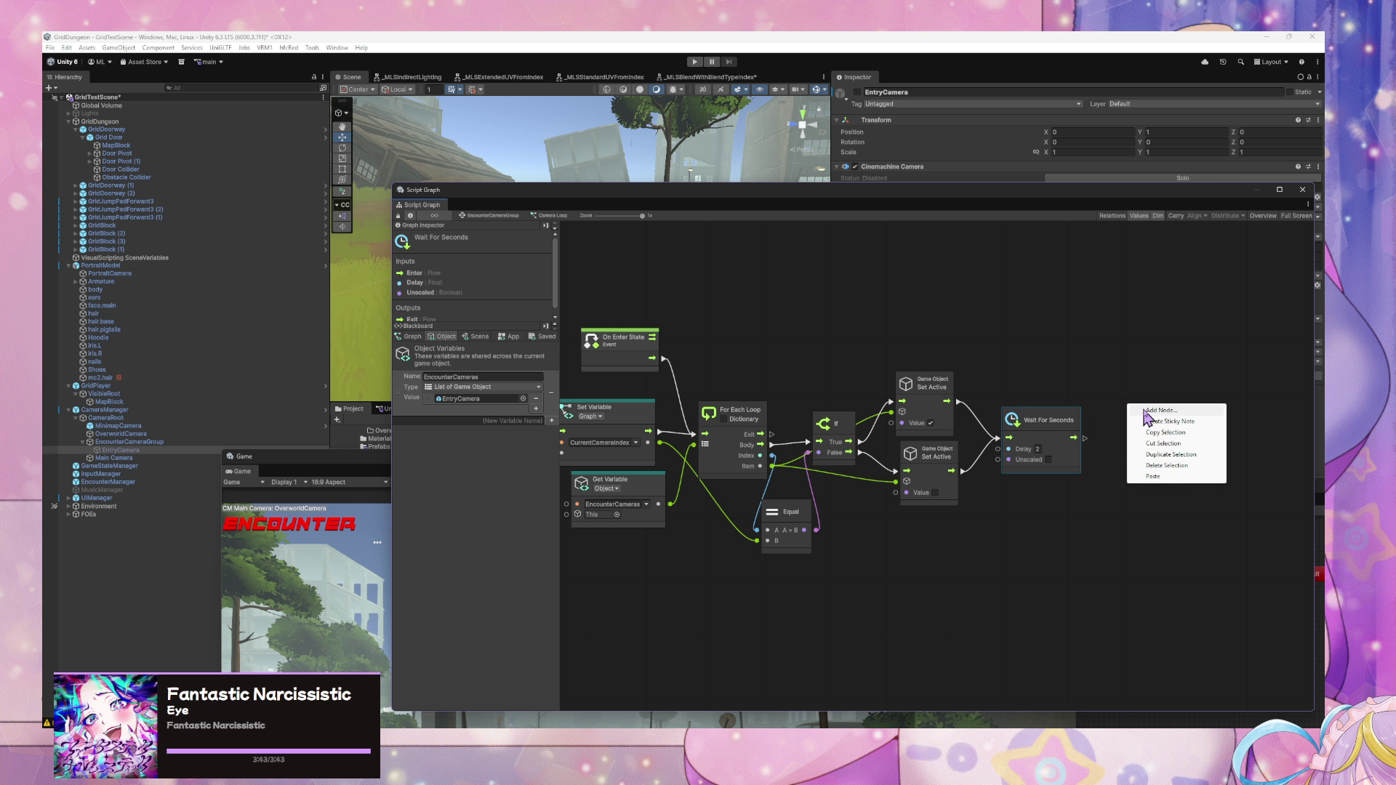
left_click(1161, 410)
type("trigger custom event")
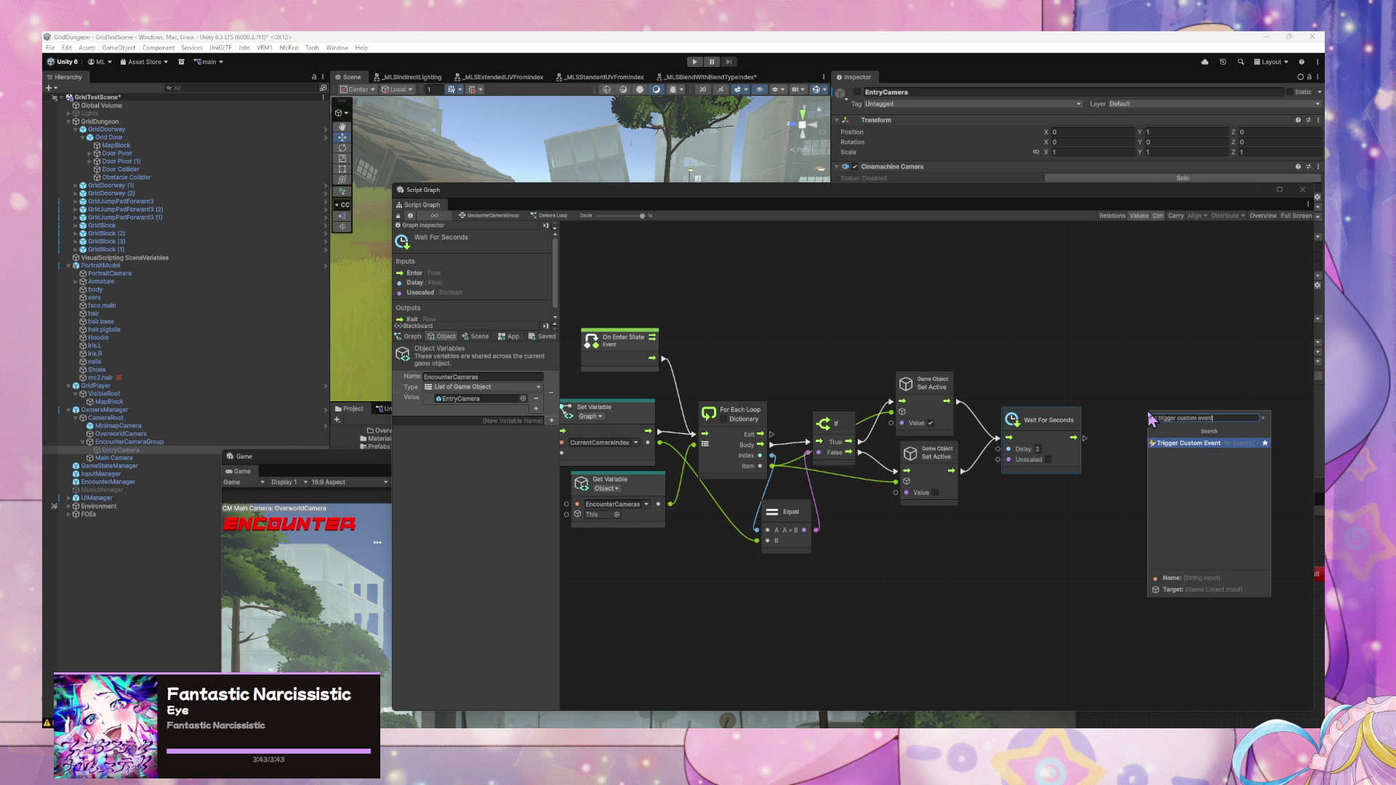
key("Return")
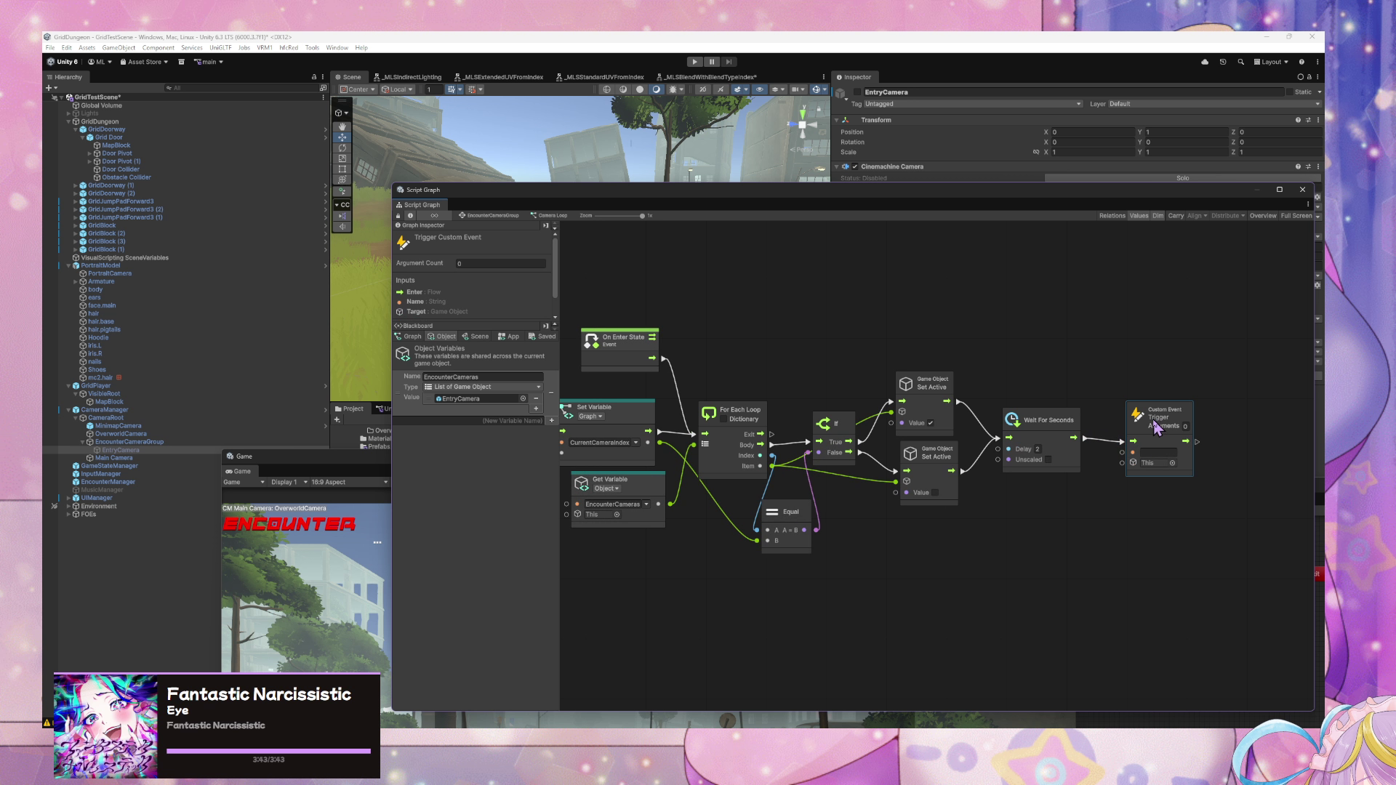
left_click_drag(1089, 445, 1135, 438)
type("SwitchCam")
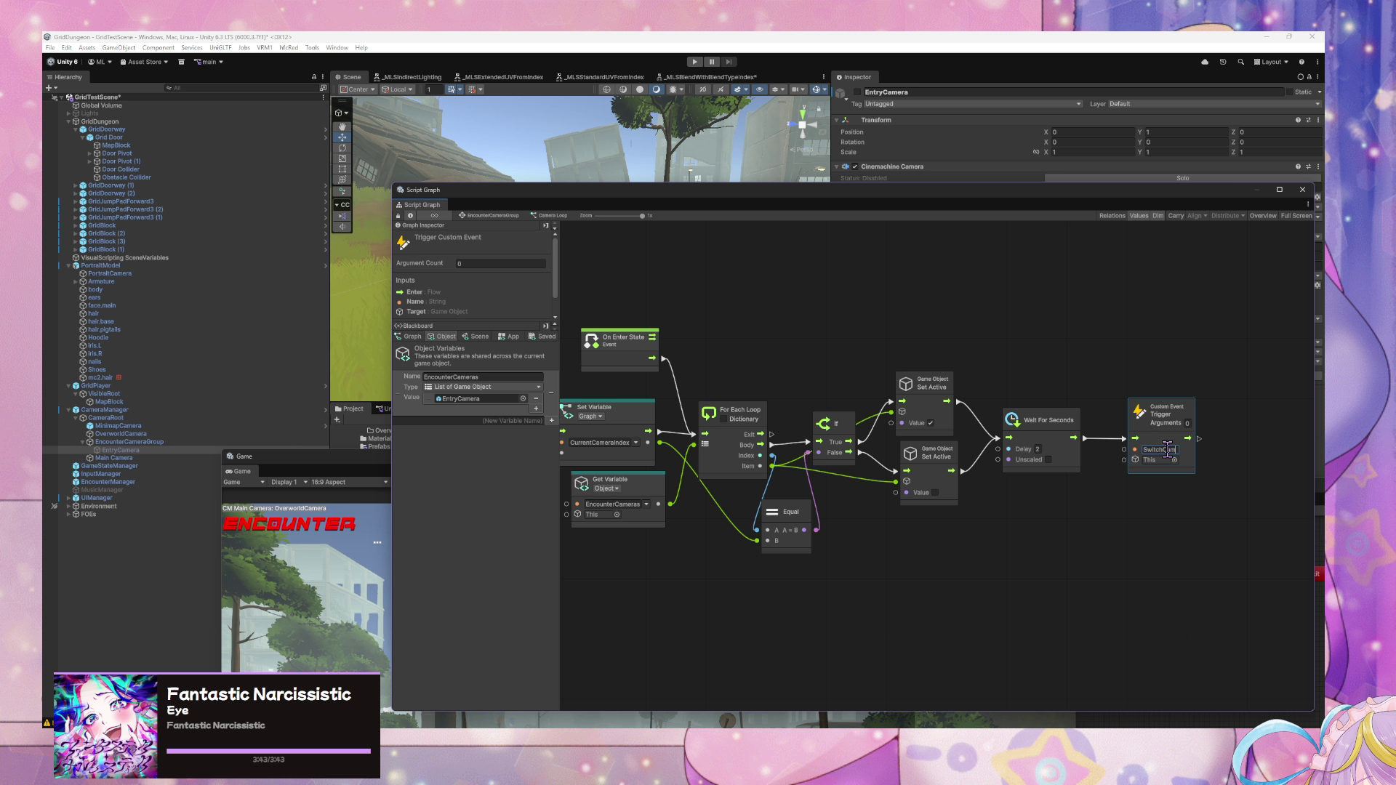
type("era")
left_click(1140, 502)
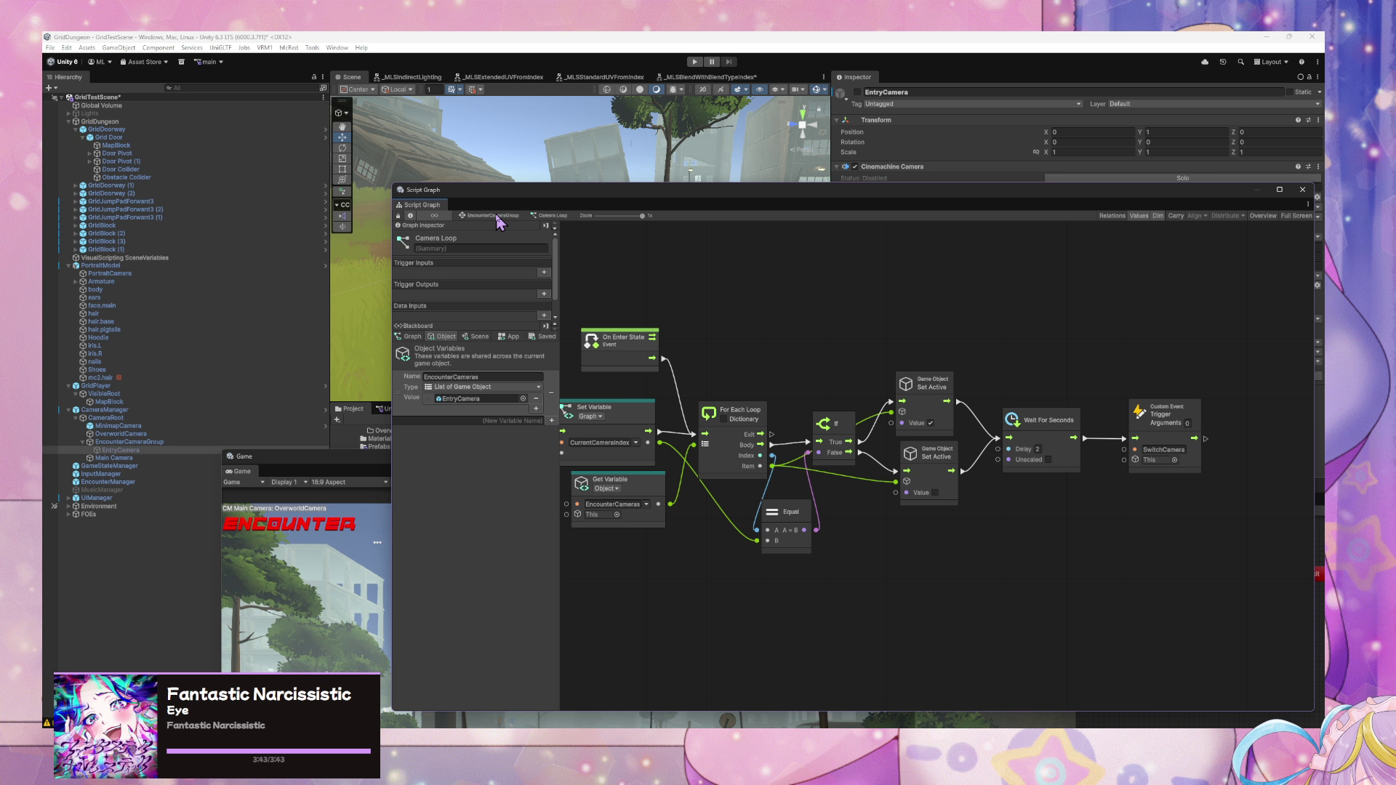
mouse_move(1028, 320)
left_mouse_down()
mouse_move(1115, 330)
mouse_move(883, 305)
left_mouse_up()
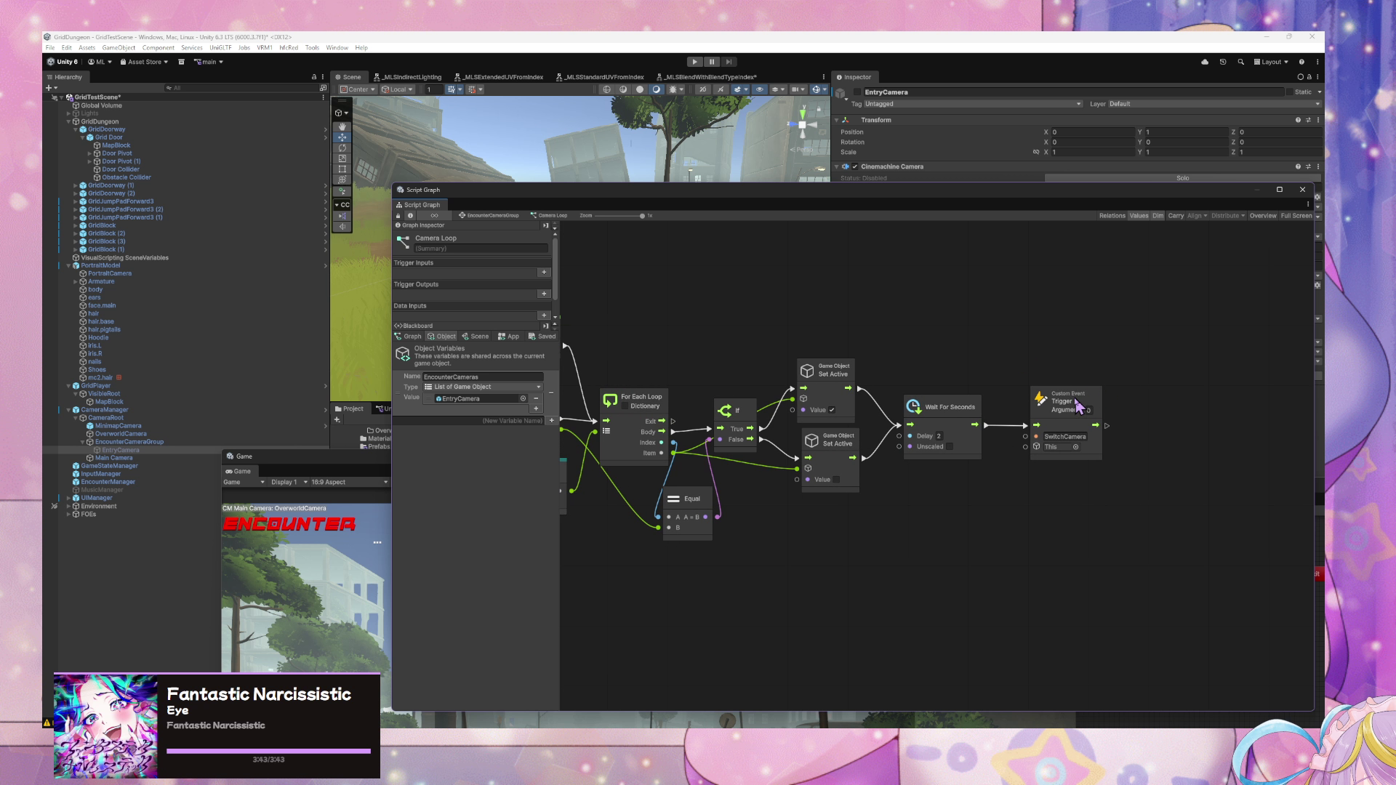
- Duplicate the CurrentCameraIndex Set Variable node and place the copy before the Custom Event
left_click_drag(1084, 407, 1157, 409)
mouse_move(869, 459)
left_mouse_down()
mouse_move(1164, 447)
mouse_move(711, 414)
left_mouse_up()
left_click(814, 406)
key("ctrl+d")
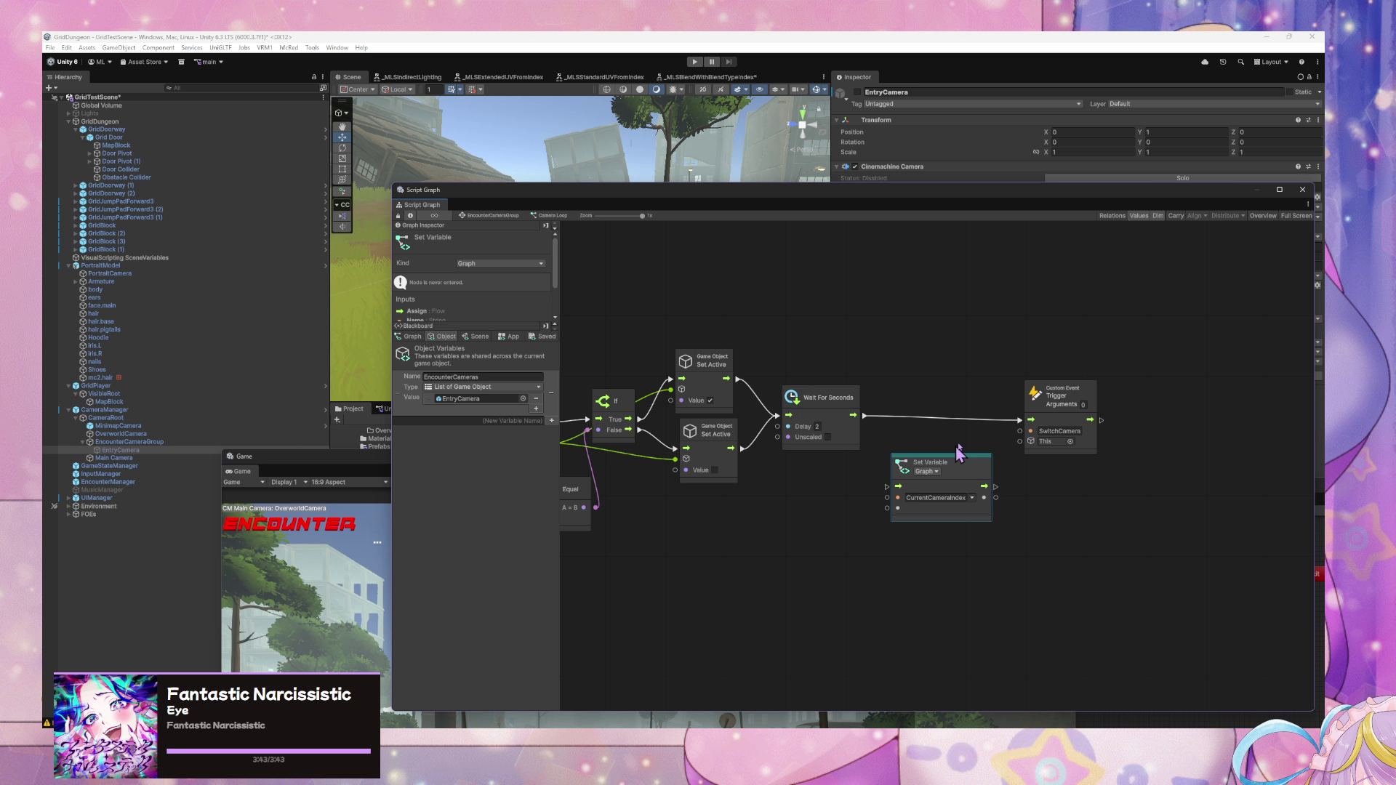
left_click(1115, 408)
left_click_drag(1115, 408, 1184, 404)
left_click_drag(958, 461, 994, 410)
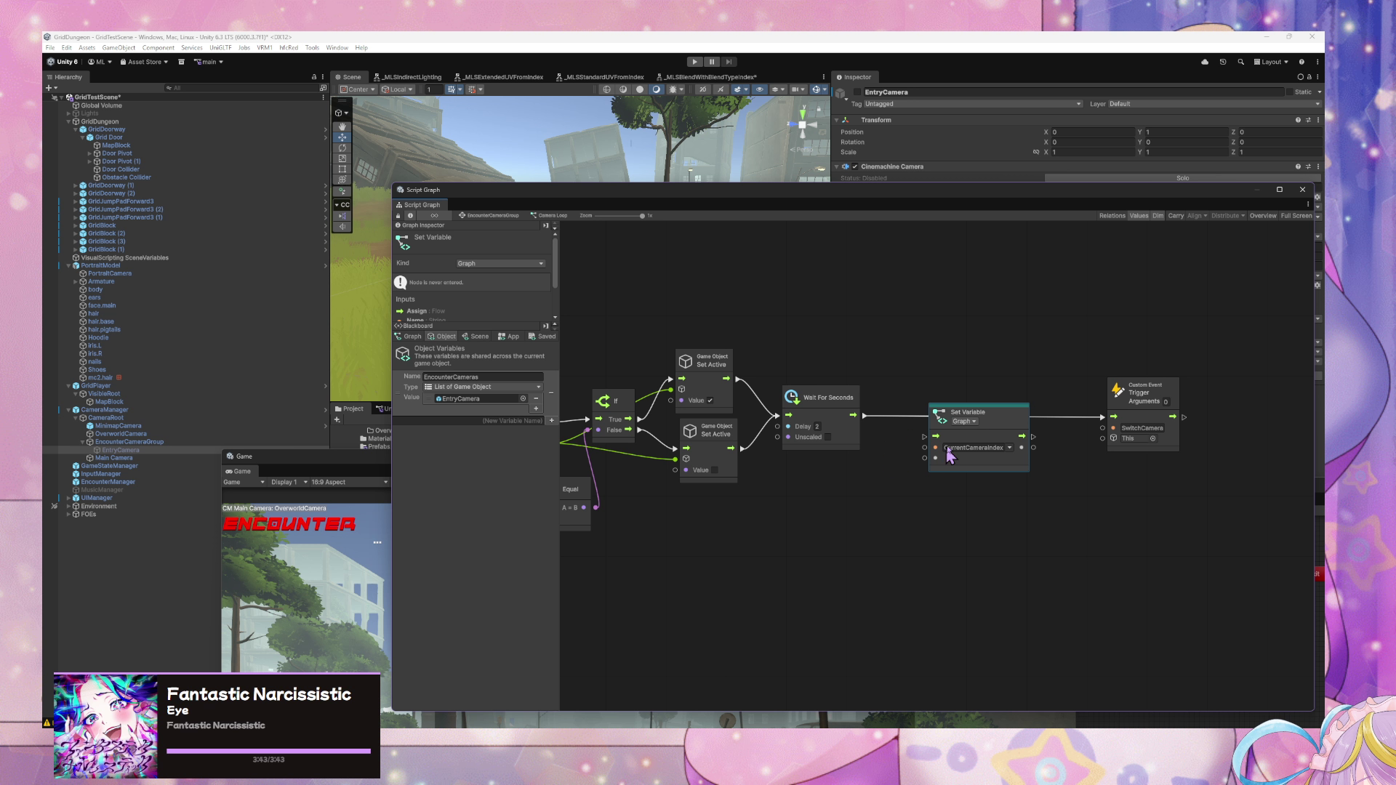
- Add a Get Variable node for CurrentCameraIndex and arrange the nearby nodes
right_click(900, 483)
left_click(959, 489)
type("se")
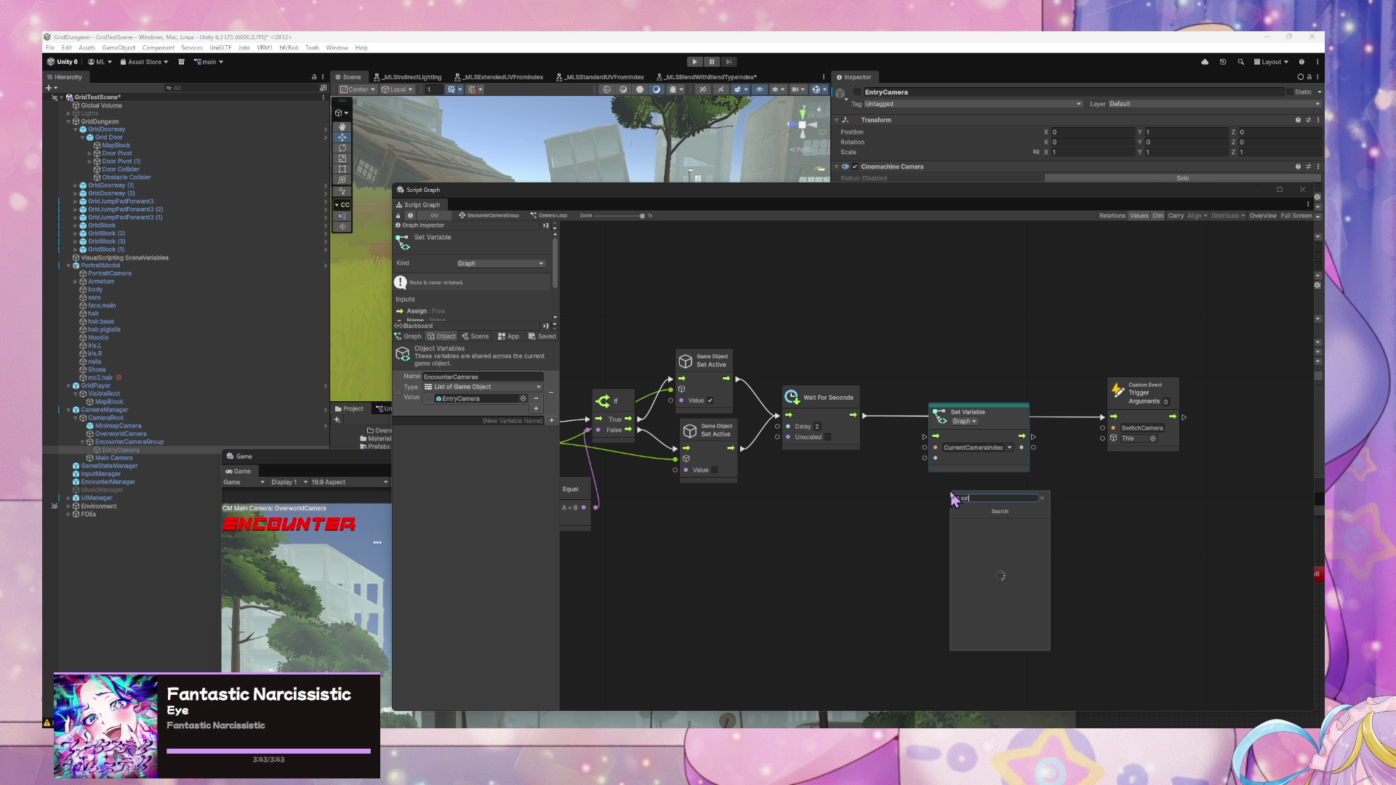
key("BackSpace")
key("BackSpace")
type("get curre")
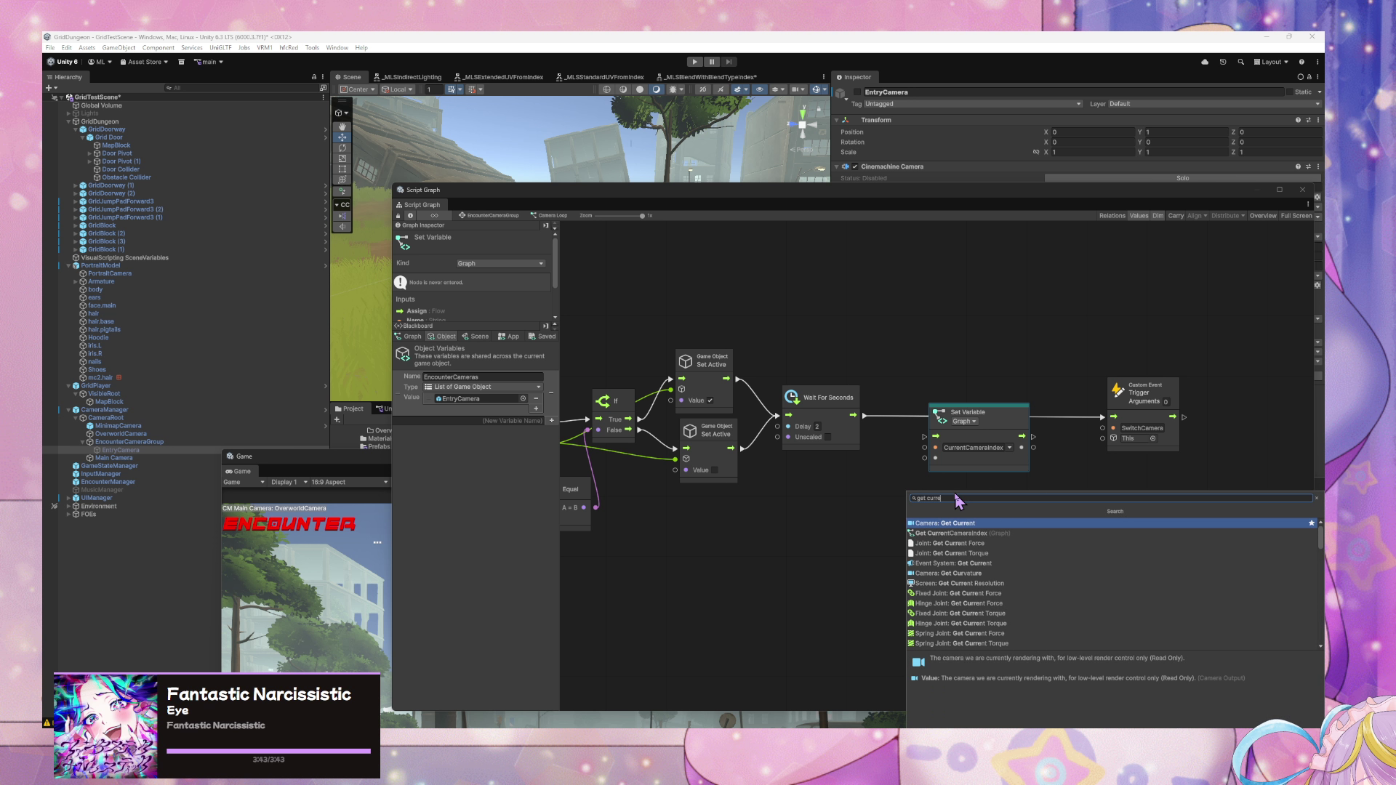
left_click(957, 533)
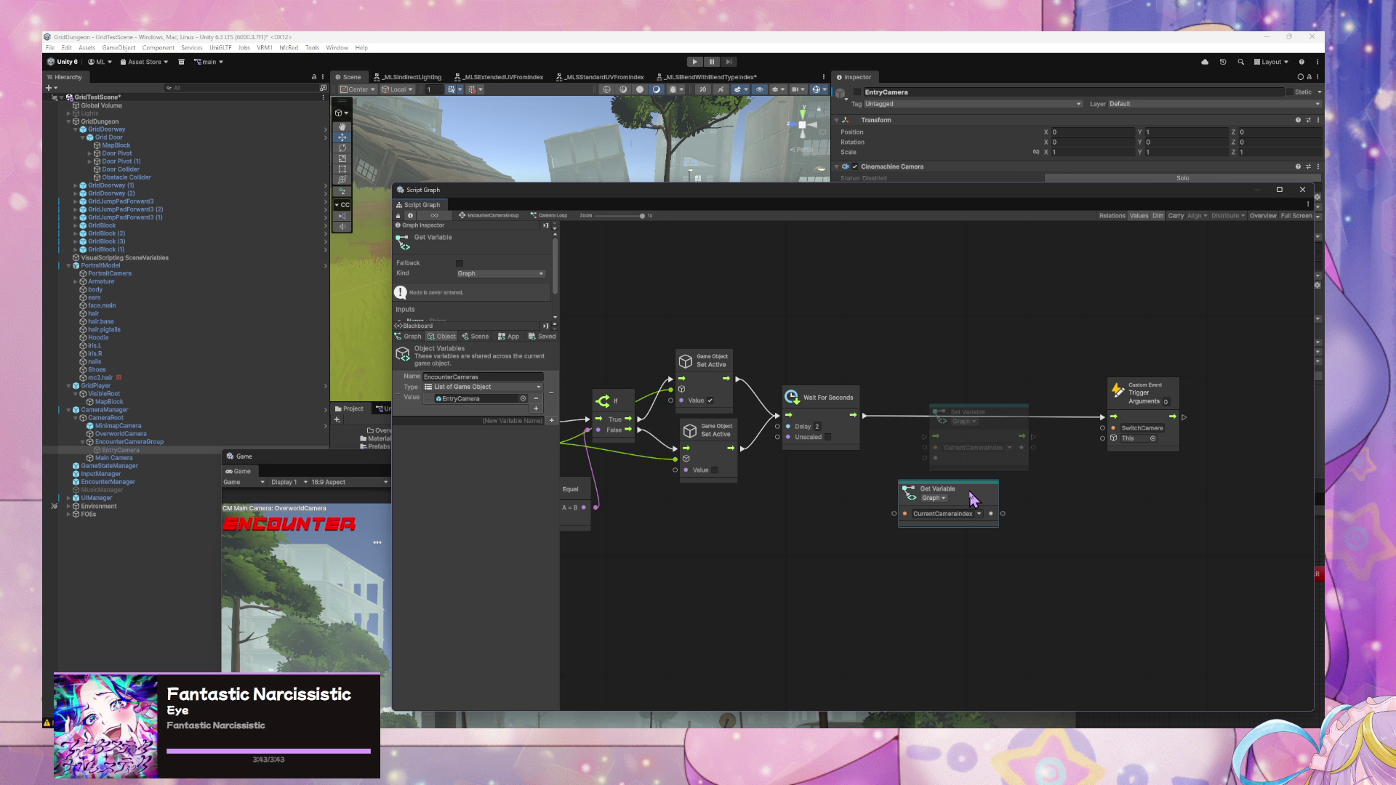
mouse_move(971, 494)
left_mouse_down()
mouse_move(924, 517)
mouse_move(858, 518)
left_mouse_up()
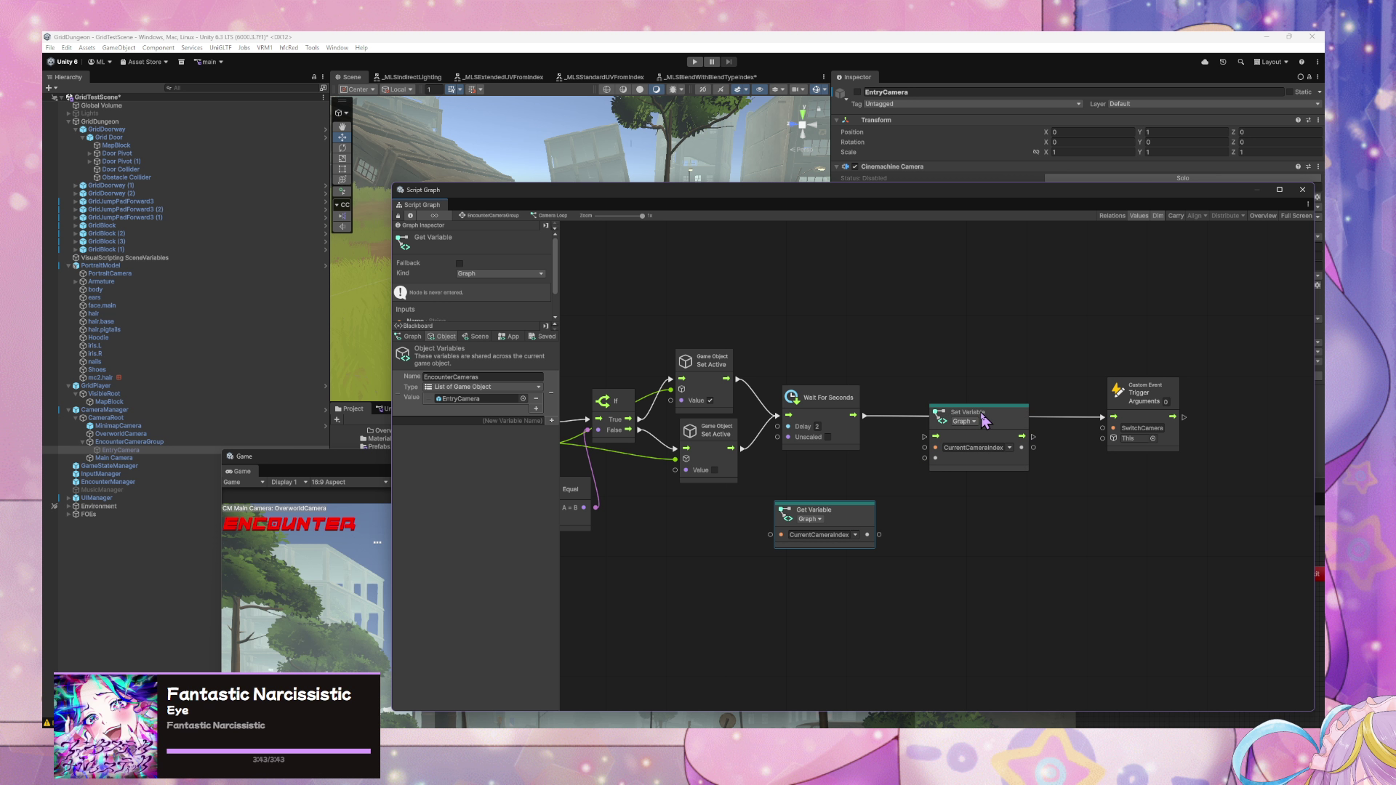
left_click_drag(971, 412, 971, 437)
left_click_drag(858, 535, 858, 563)
left_click_drag(985, 446, 1028, 528)
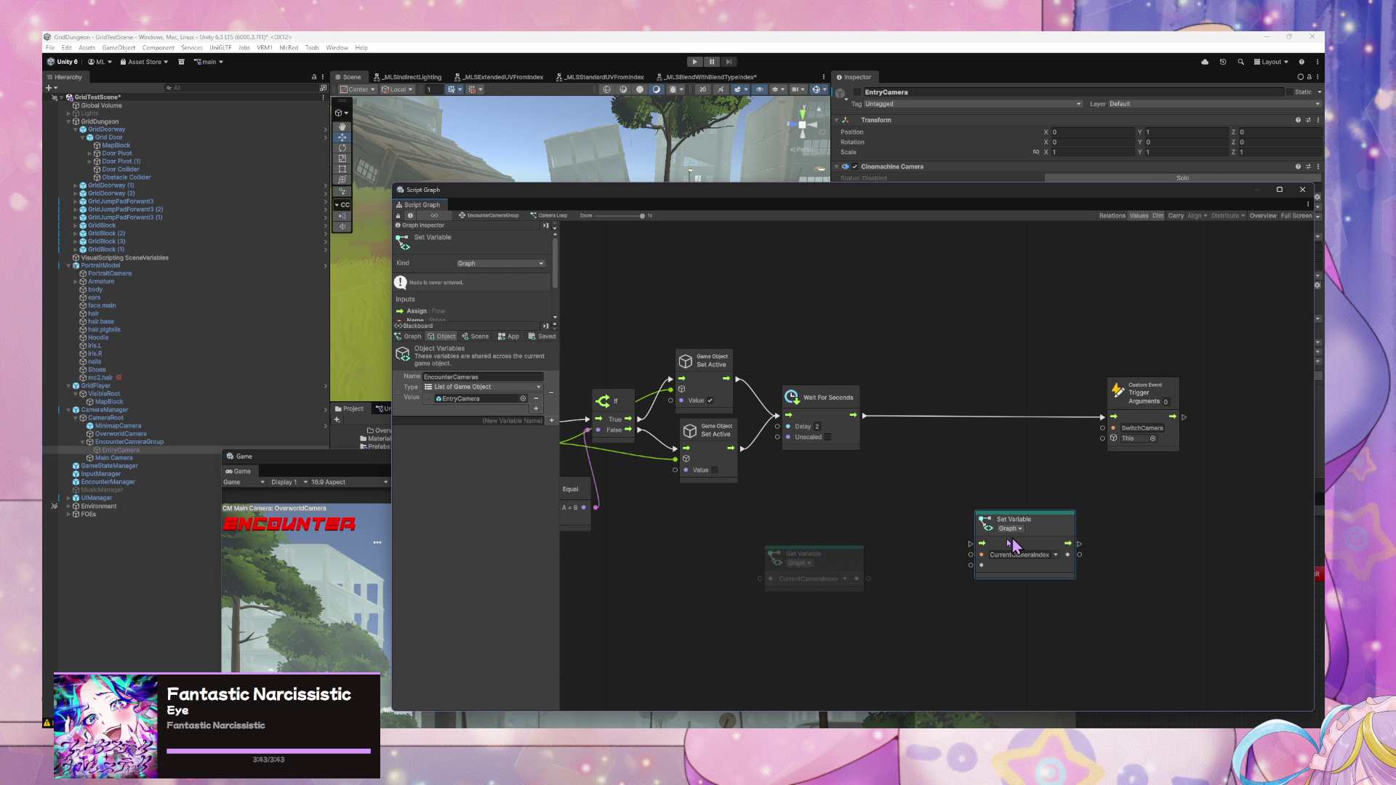
- Add an Add node with CurrentCameraIndex wired into its A input
right_click(982, 540)
left_click(986, 542)
type("add")
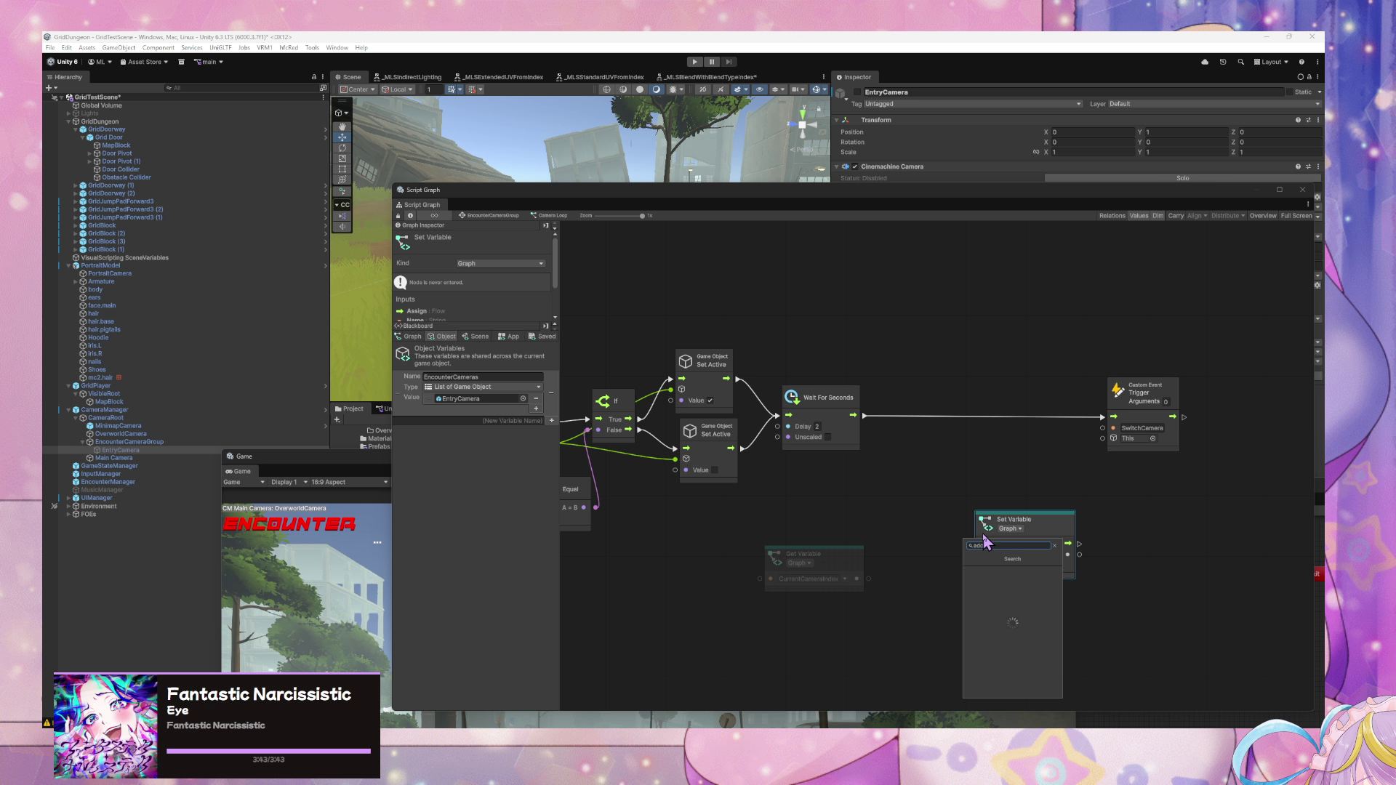
key("Return")
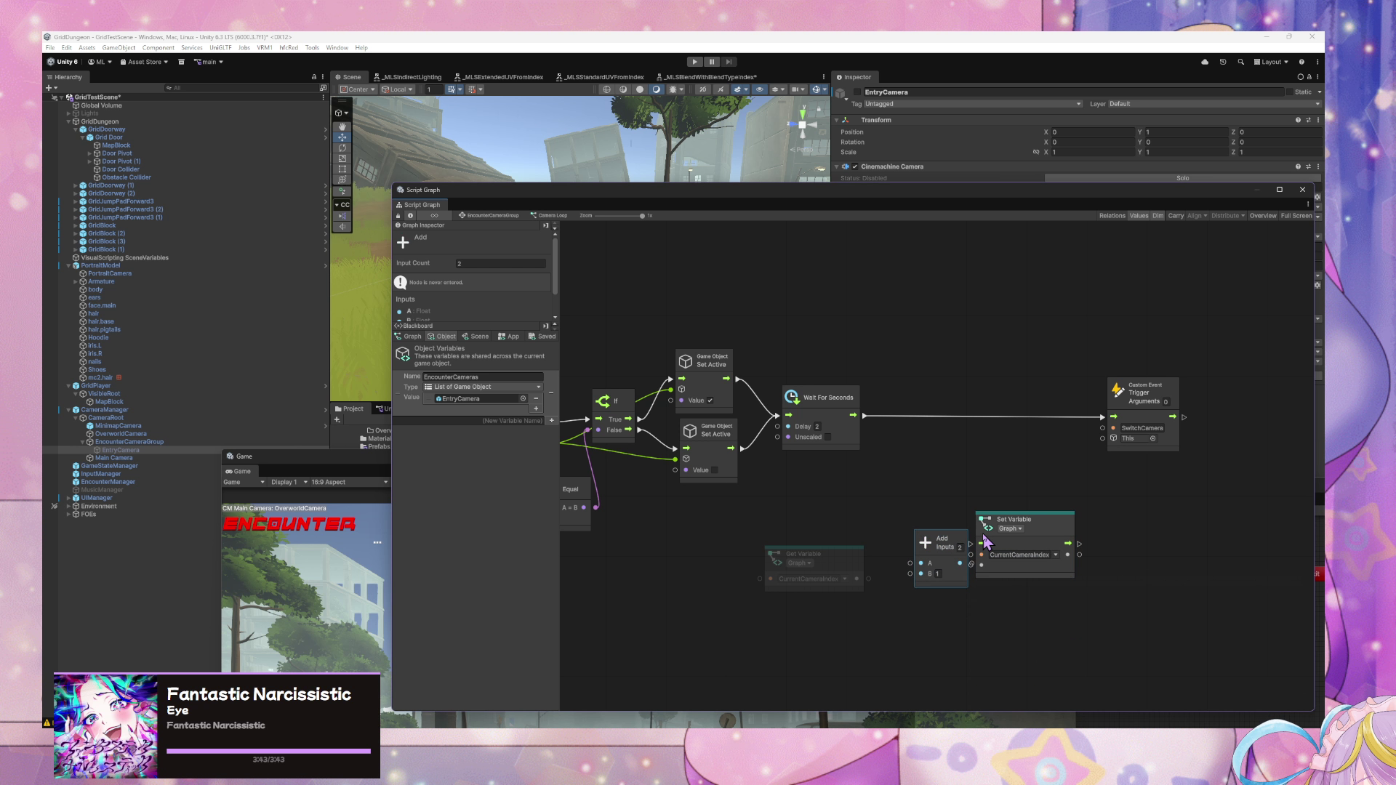
left_click_drag(868, 579, 893, 522)
left_click_drag(815, 557, 813, 496)
left_click_drag(916, 515, 904, 541)
- Add a Select node and connect the Add result to its True input
right_click(949, 478)
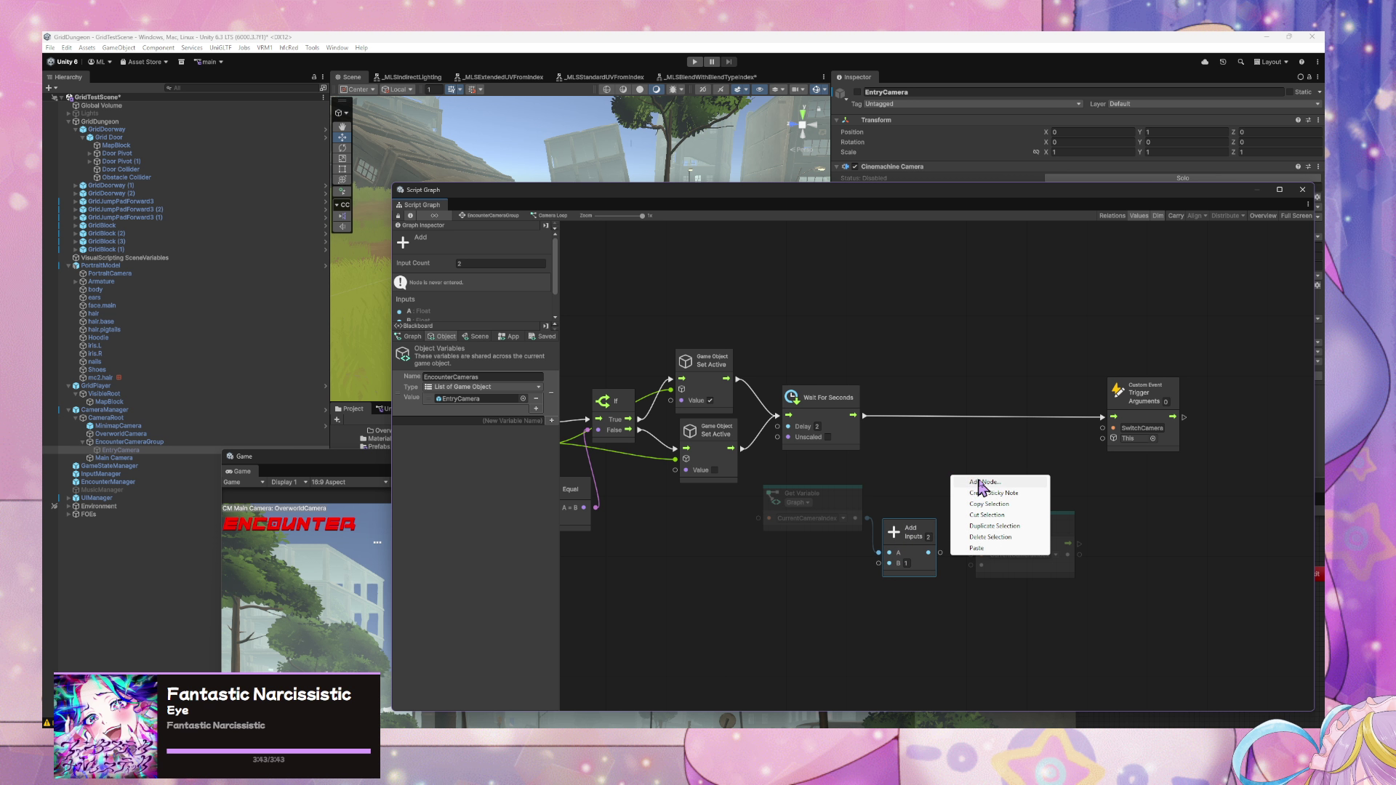
left_click(978, 485)
type("if")
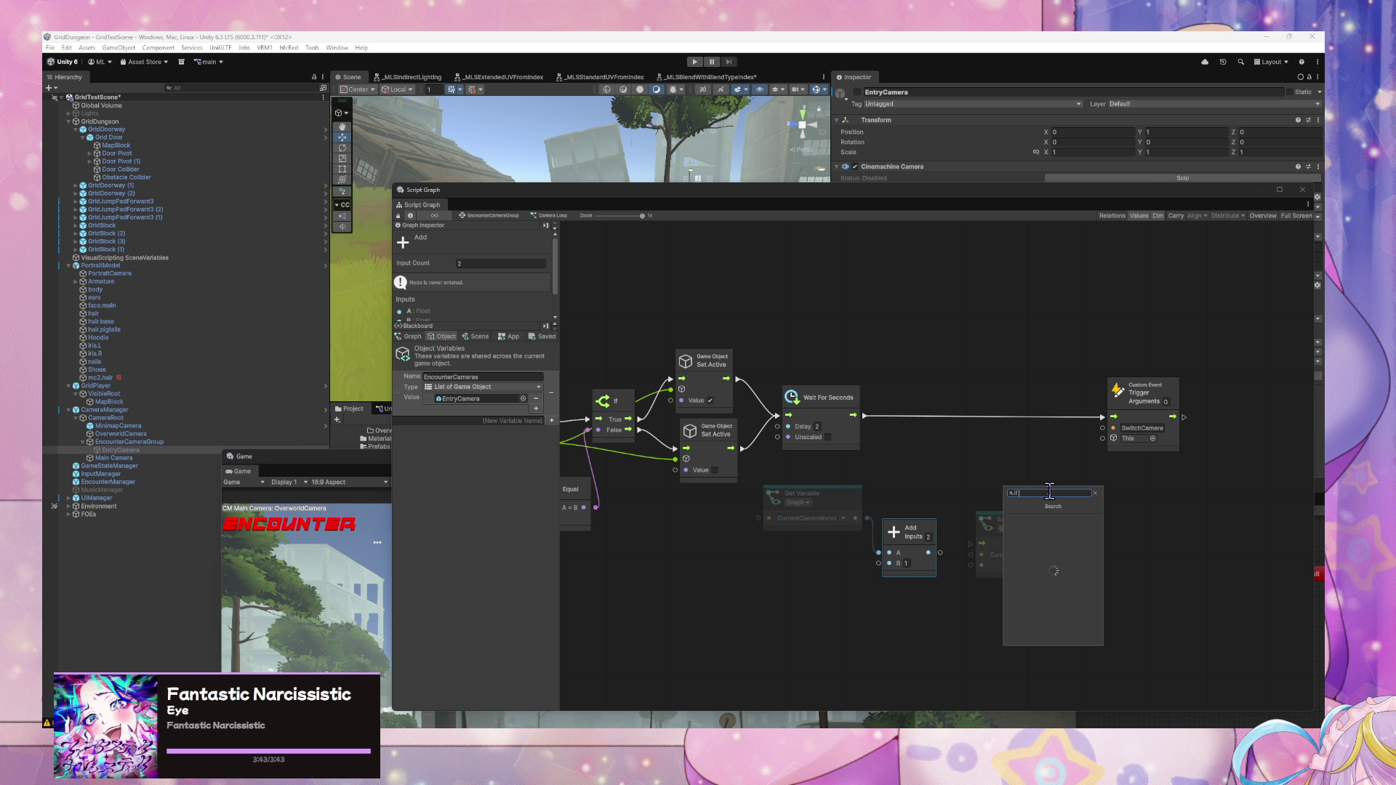
key("BackSpace")
key("BackSpace")
type("select")
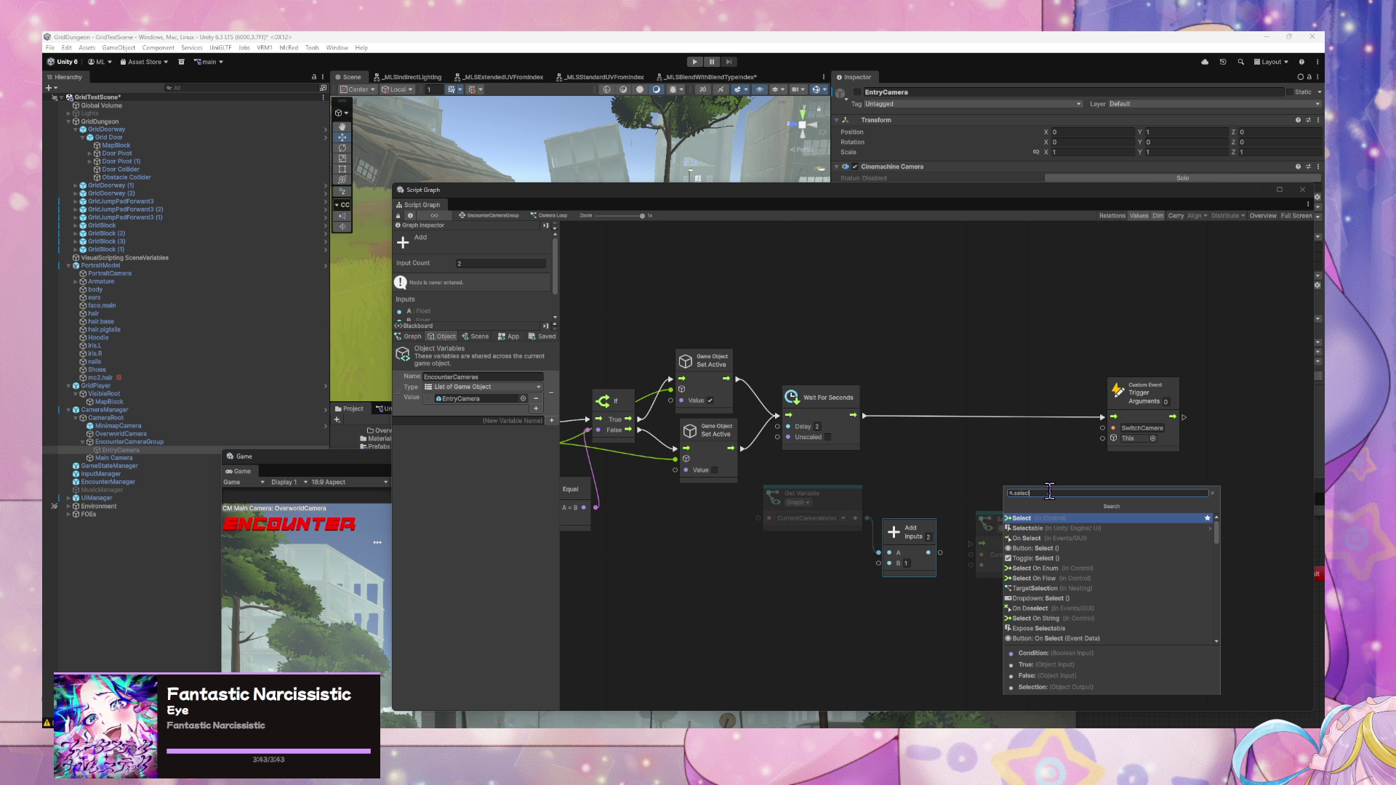
key("Return")
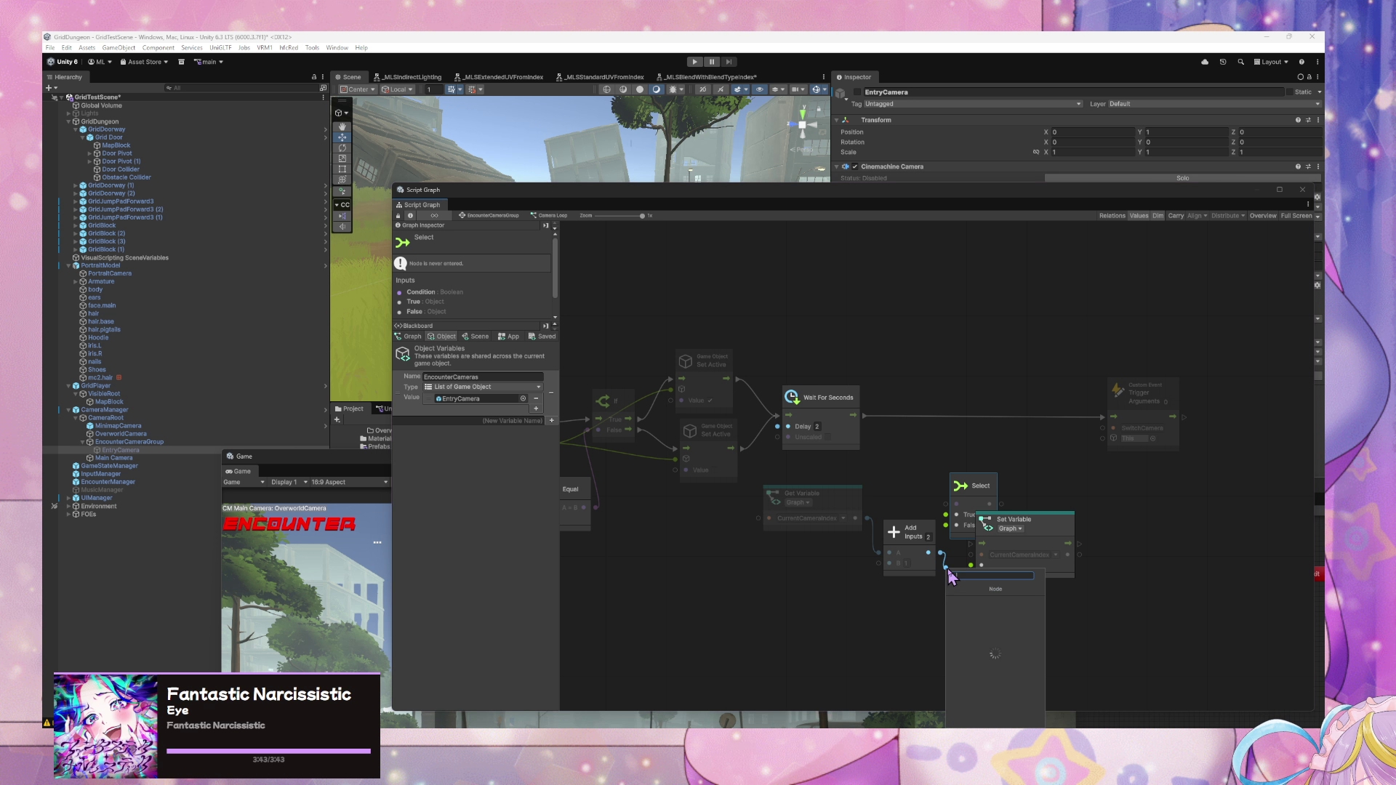
left_click_drag(979, 495, 997, 464)
left_click_drag(930, 553, 966, 492)
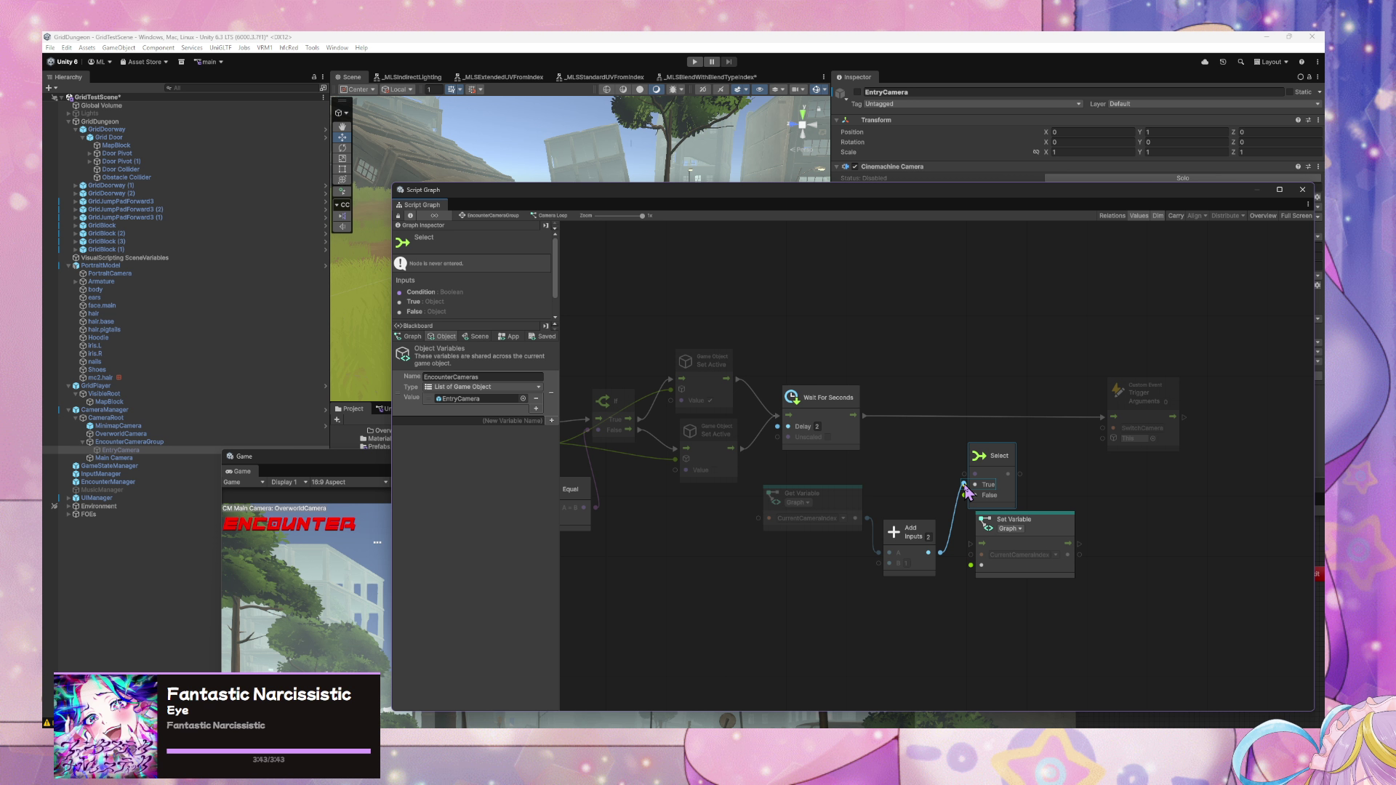
left_click_drag(965, 491, 906, 596)
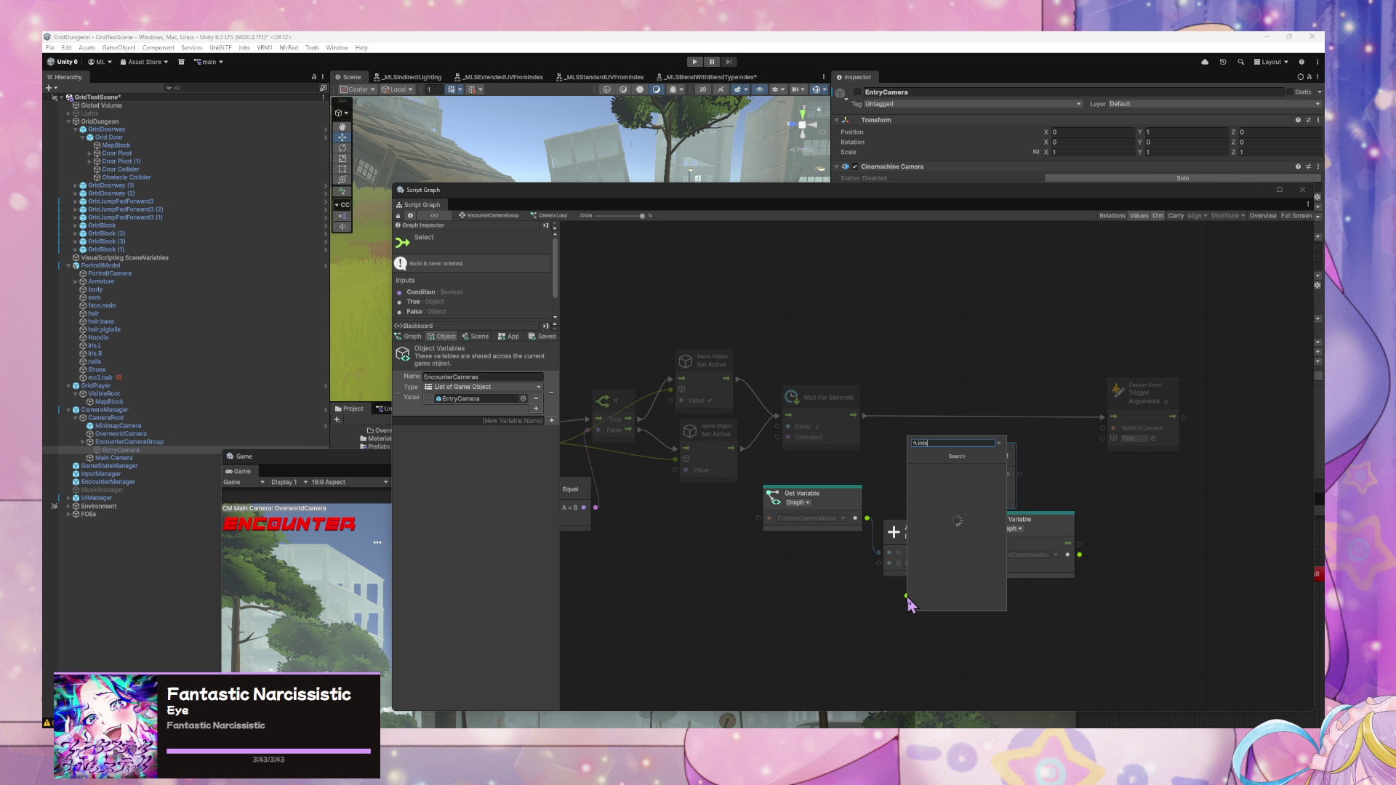
- Feed an Integer literal of 0 into Select's False input
type("int")
key("Down")
key("Down")
key("Down")
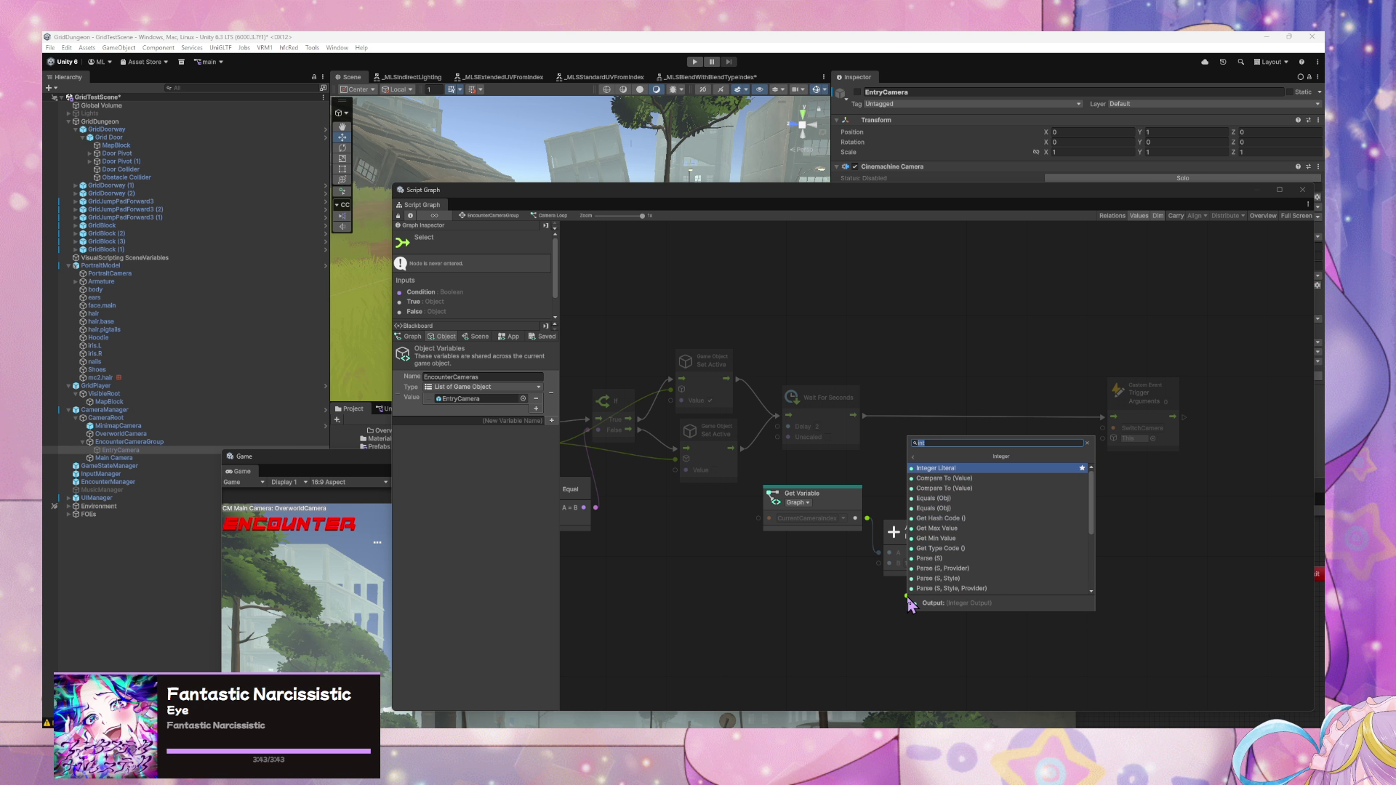
key("Return")
mouse_move(895, 582)
left_mouse_down()
mouse_move(895, 490)
mouse_move(922, 542)
mouse_move(925, 606)
left_mouse_up()
- Place the Set Variable node between Wait For Seconds and Custom Event
left_click_drag(1039, 525, 1067, 558)
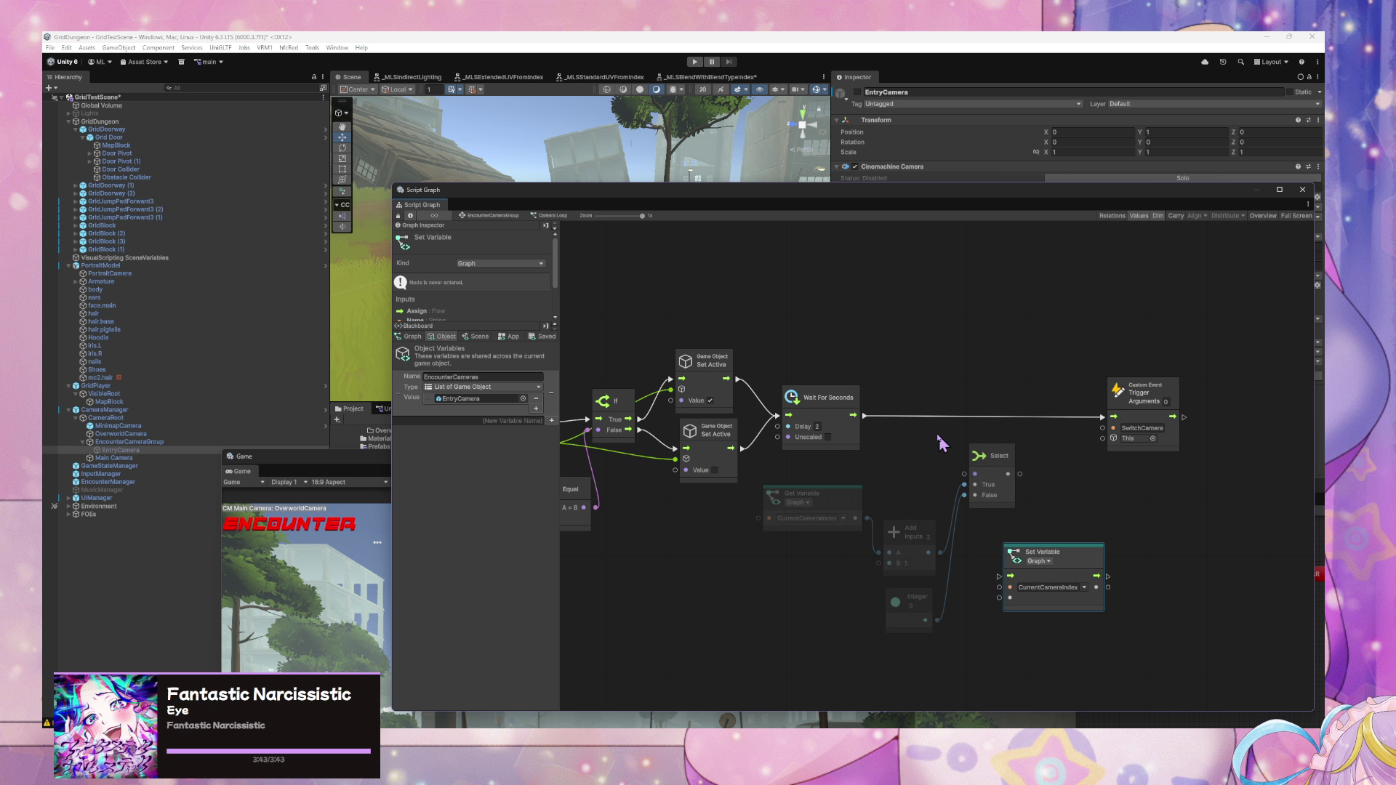
right_click(940, 433)
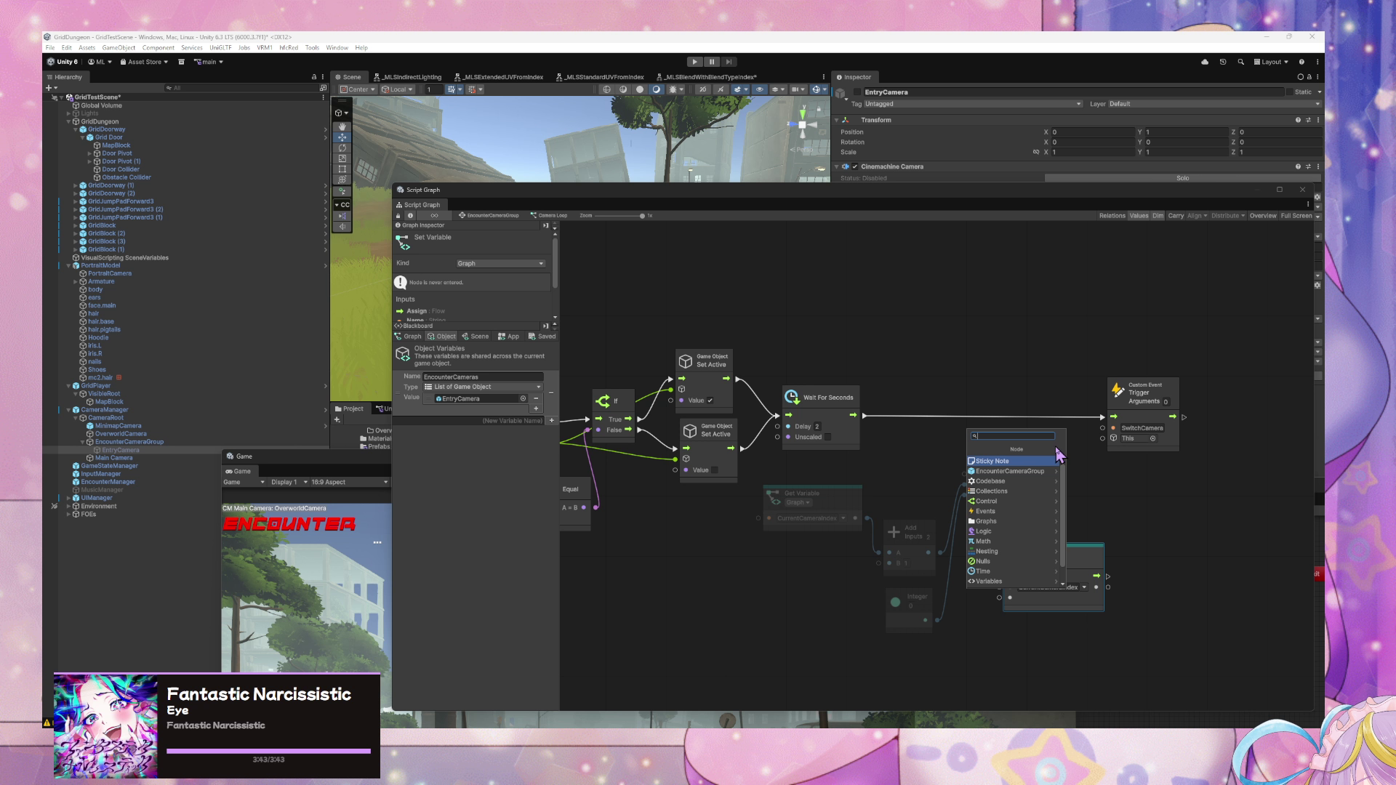
left_click(1120, 547)
mouse_move(1067, 558)
left_mouse_down()
mouse_move(1021, 363)
mouse_move(1027, 383)
left_mouse_up()
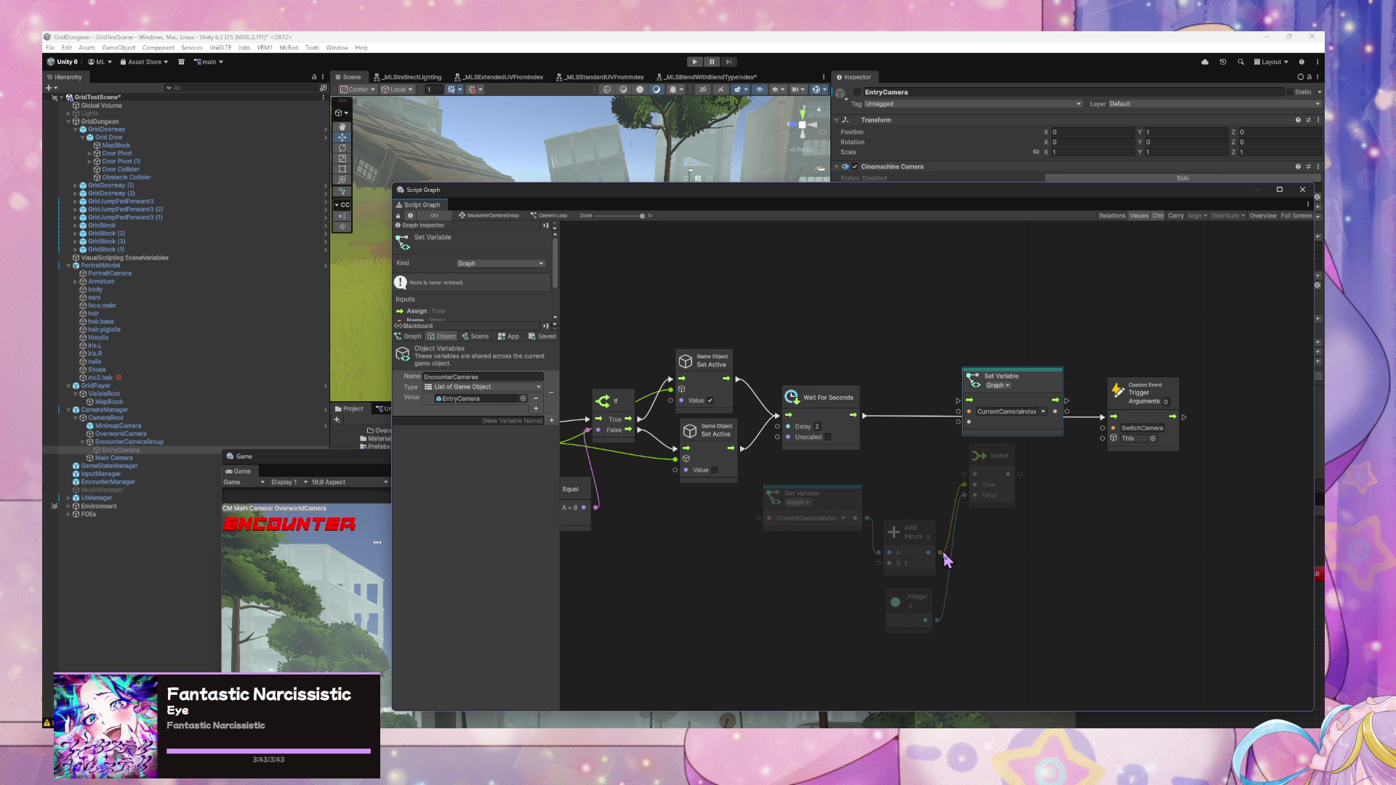
- Add a Greater Or Equal node fed by the Add node's sum
left_click_drag(943, 554, 1011, 558)
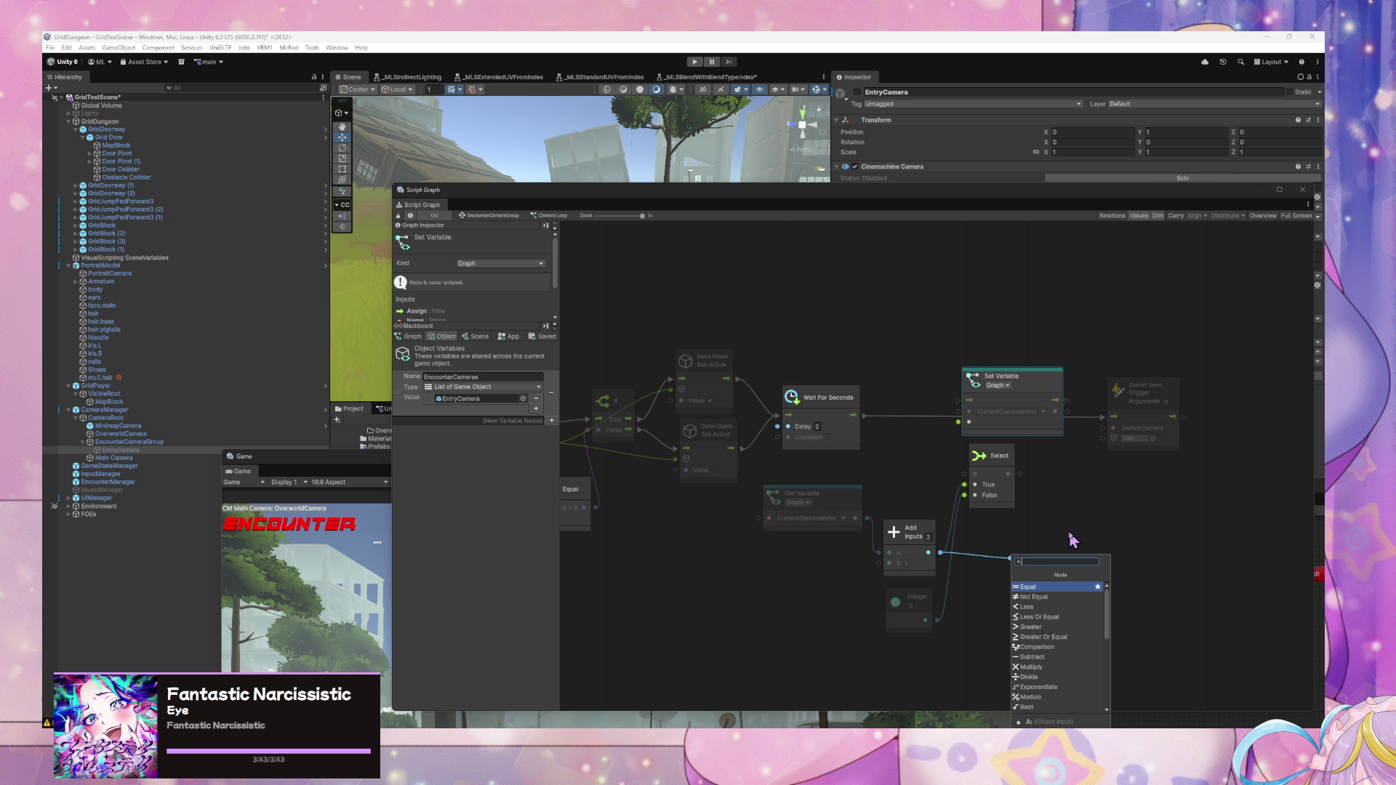
type("great")
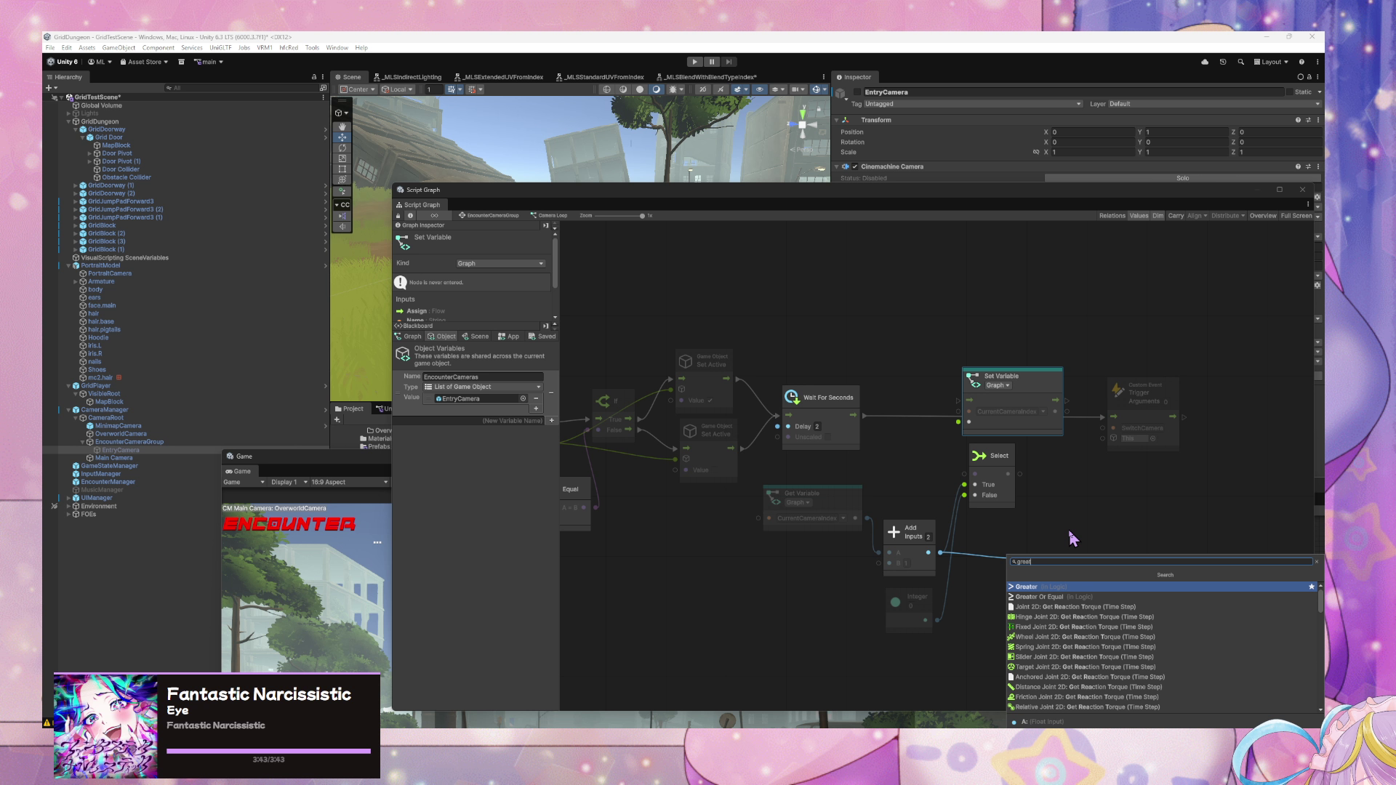
key("Return")
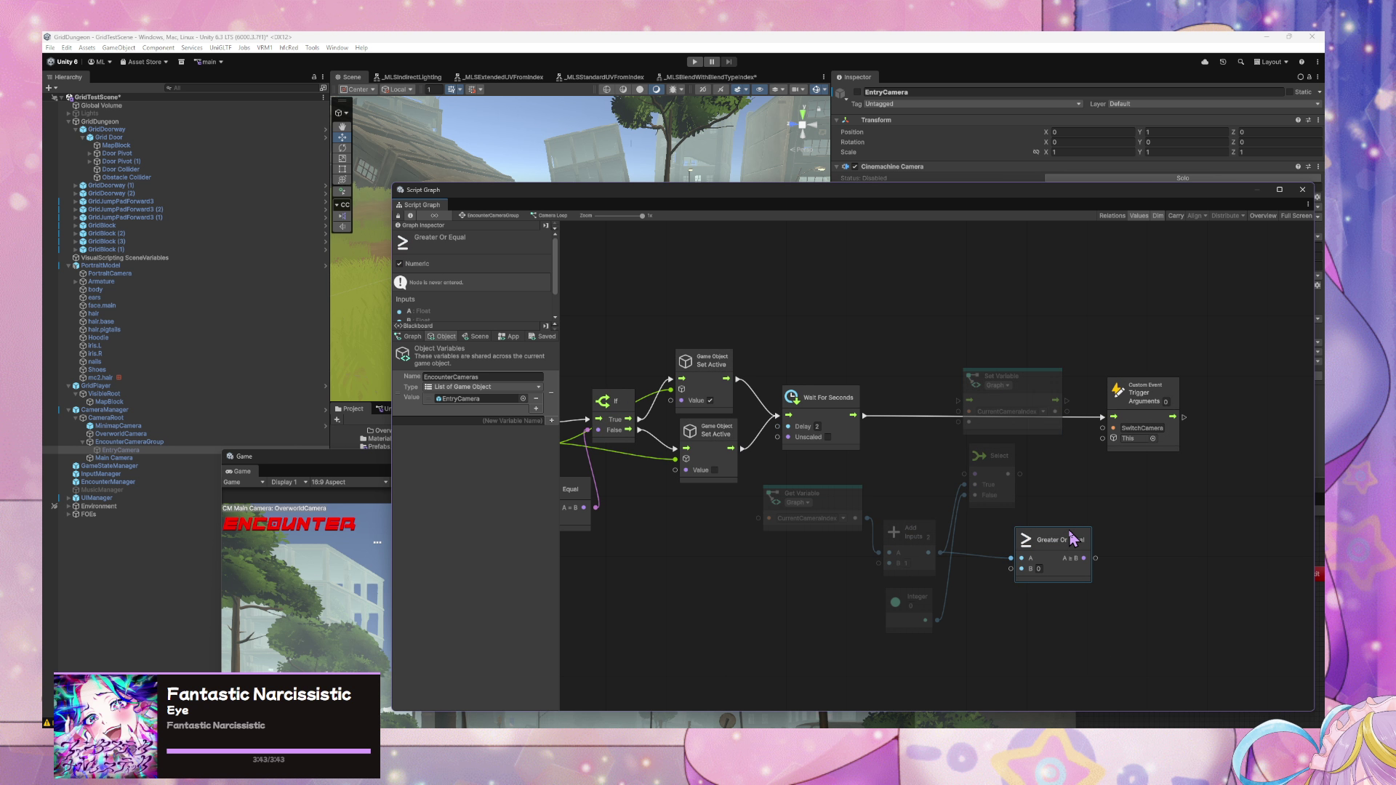
left_click_drag(758, 465, 1013, 477)
- Count the EncounterCameras items and feed the count into Greater Or Equal's B input
right_click(1007, 559)
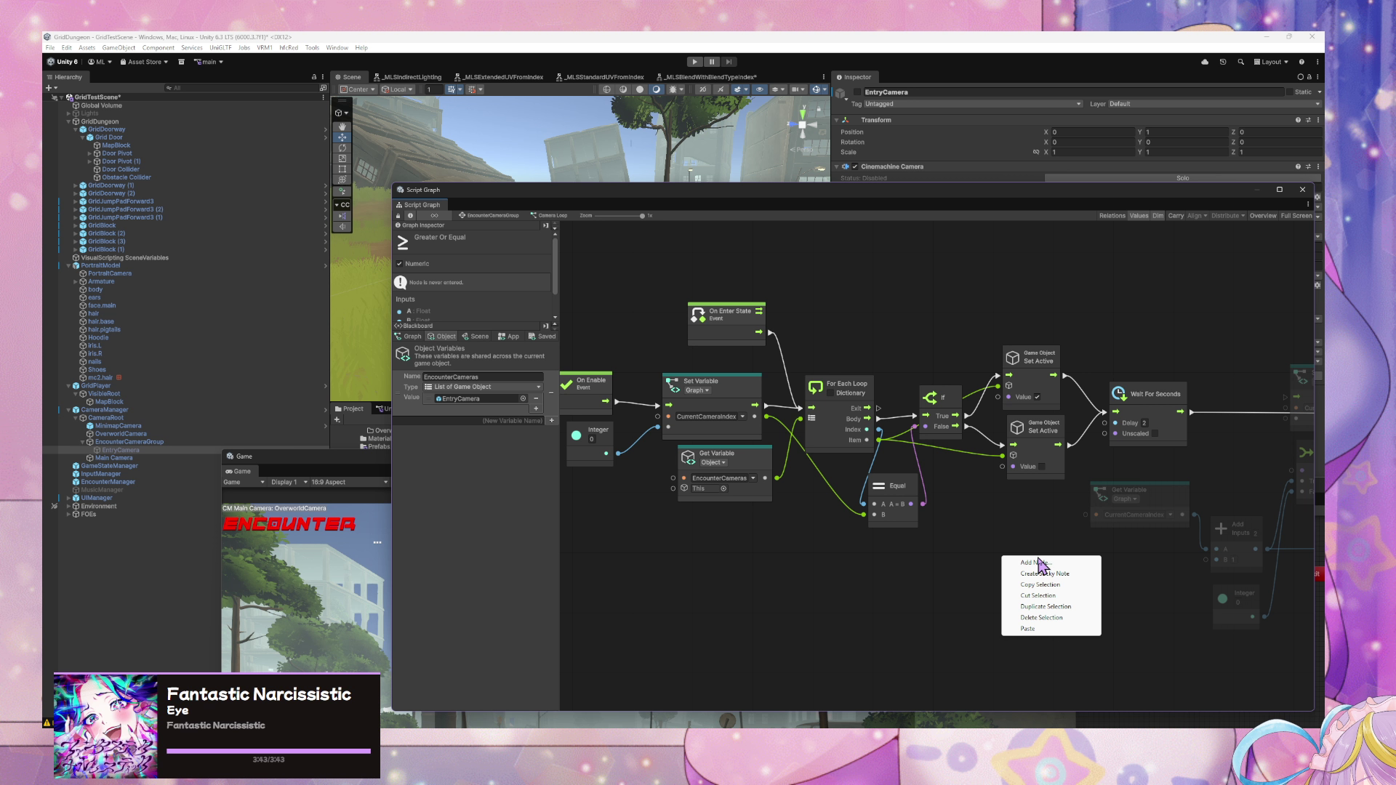
left_click(1039, 563)
type("count")
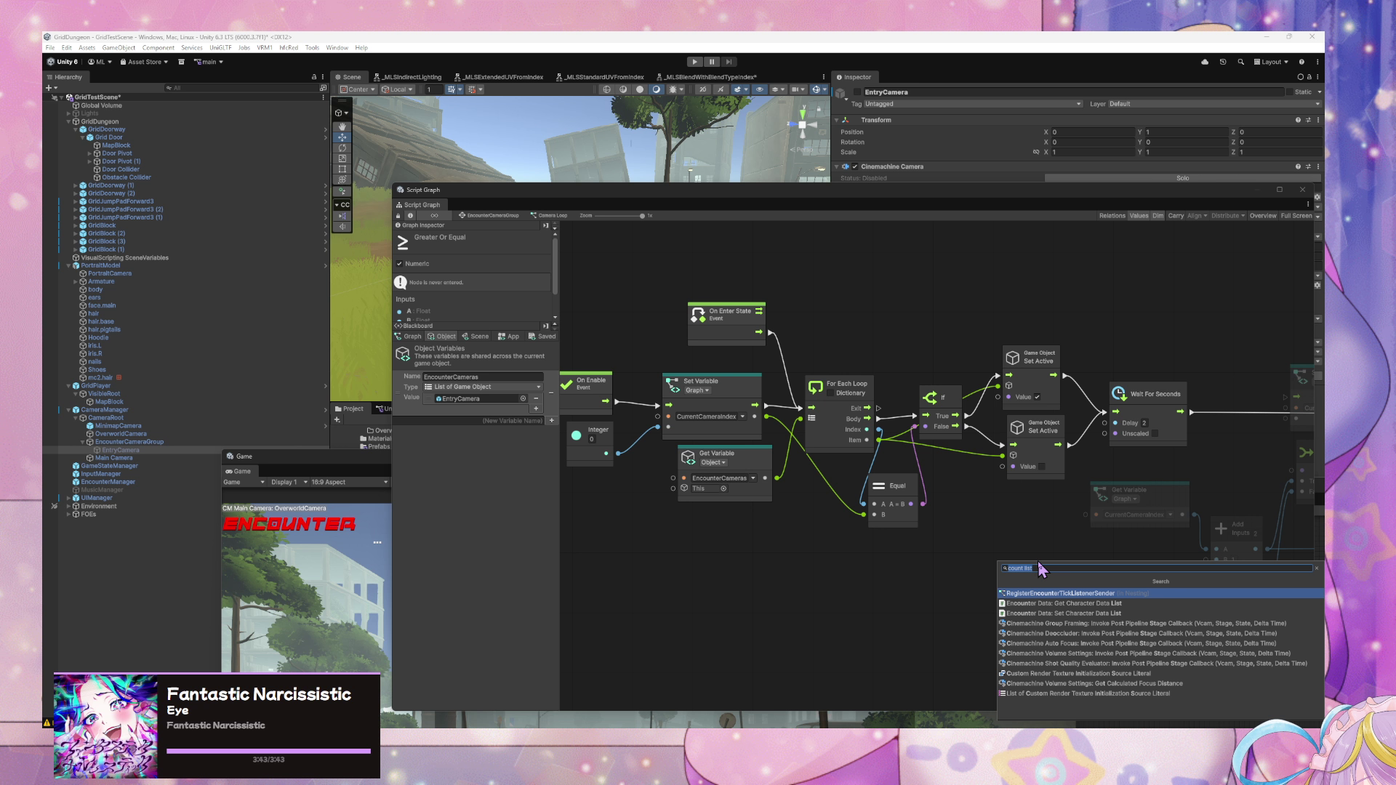
type("list count")
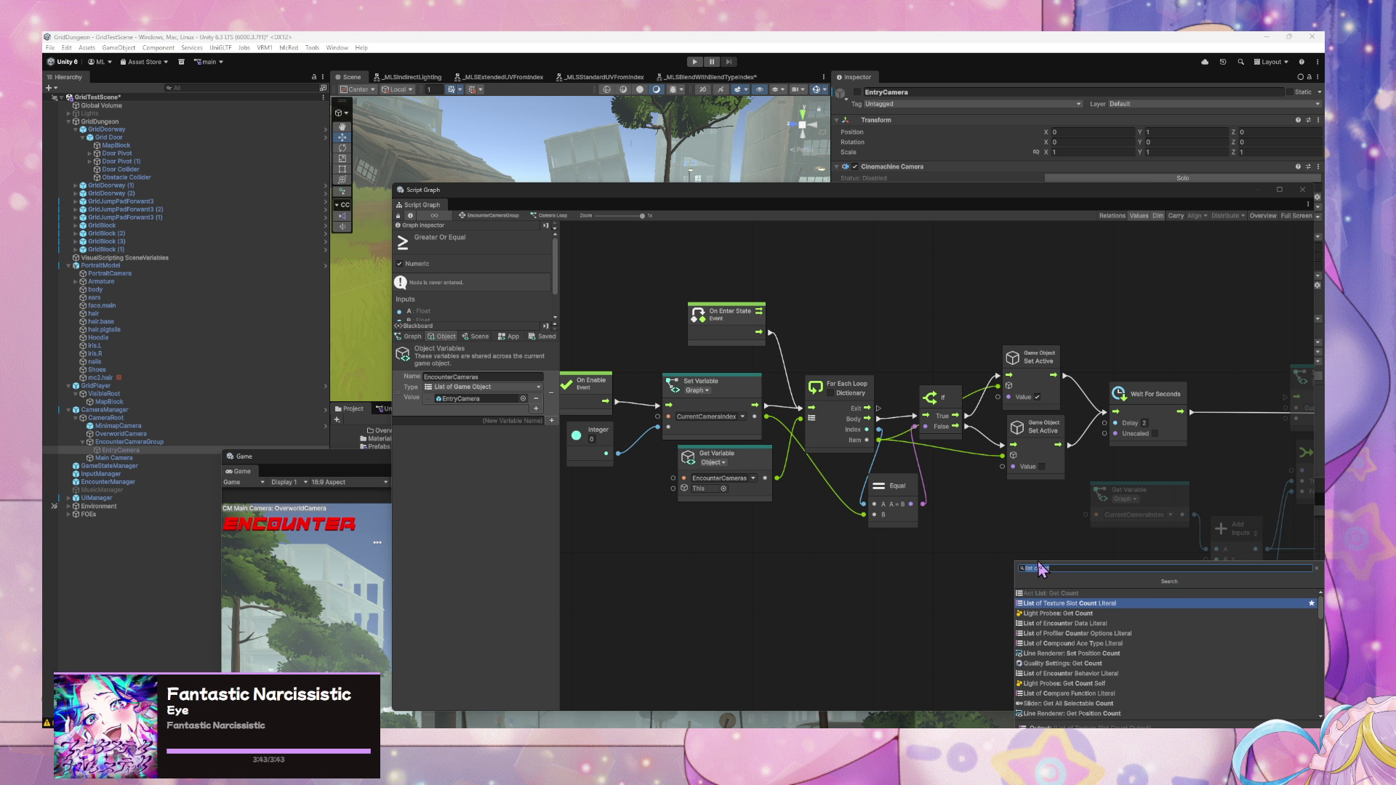
type("count Item")
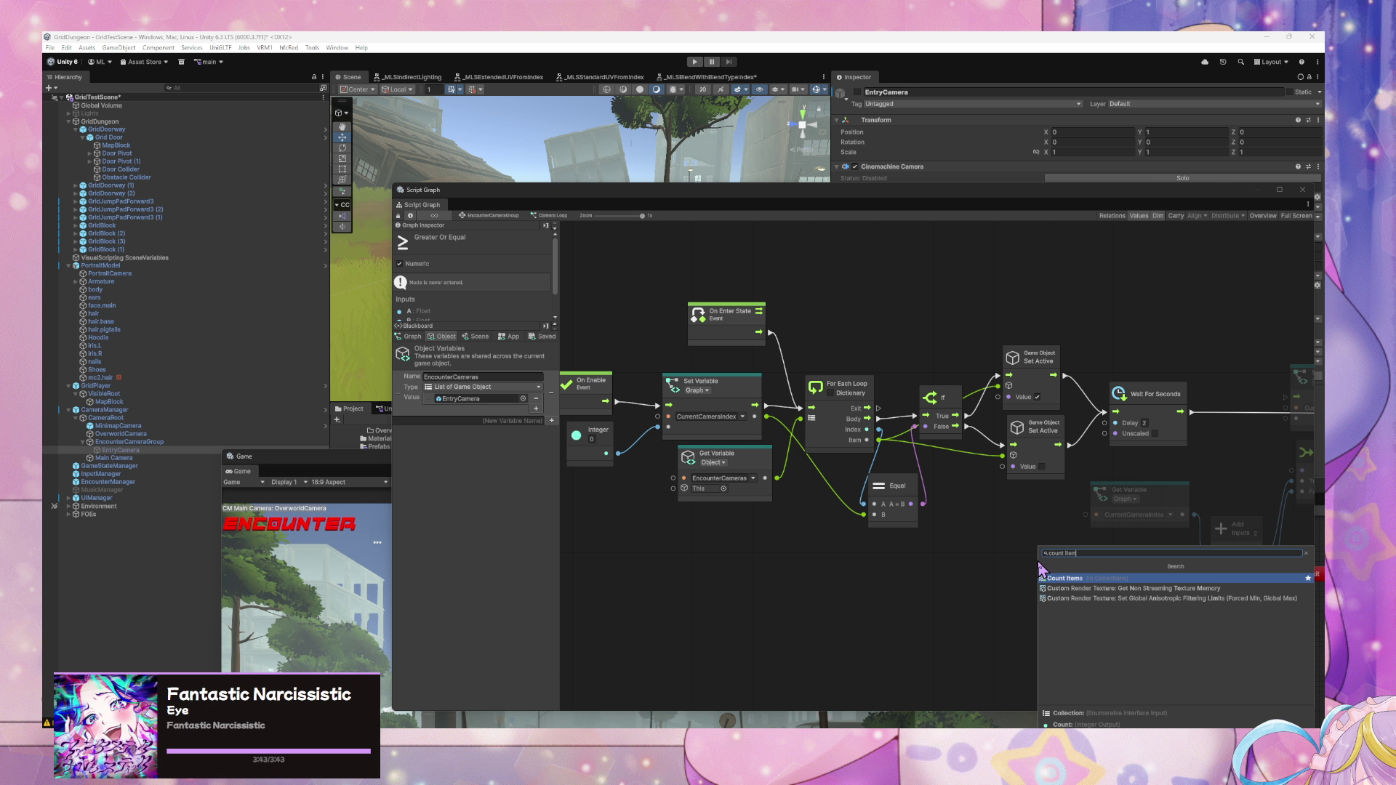
key("Return")
mouse_move(1040, 569)
left_mouse_down()
mouse_move(1200, 481)
mouse_move(933, 562)
mouse_move(1171, 633)
mouse_move(1142, 638)
mouse_move(1034, 560)
mouse_move(1119, 617)
left_mouse_up()
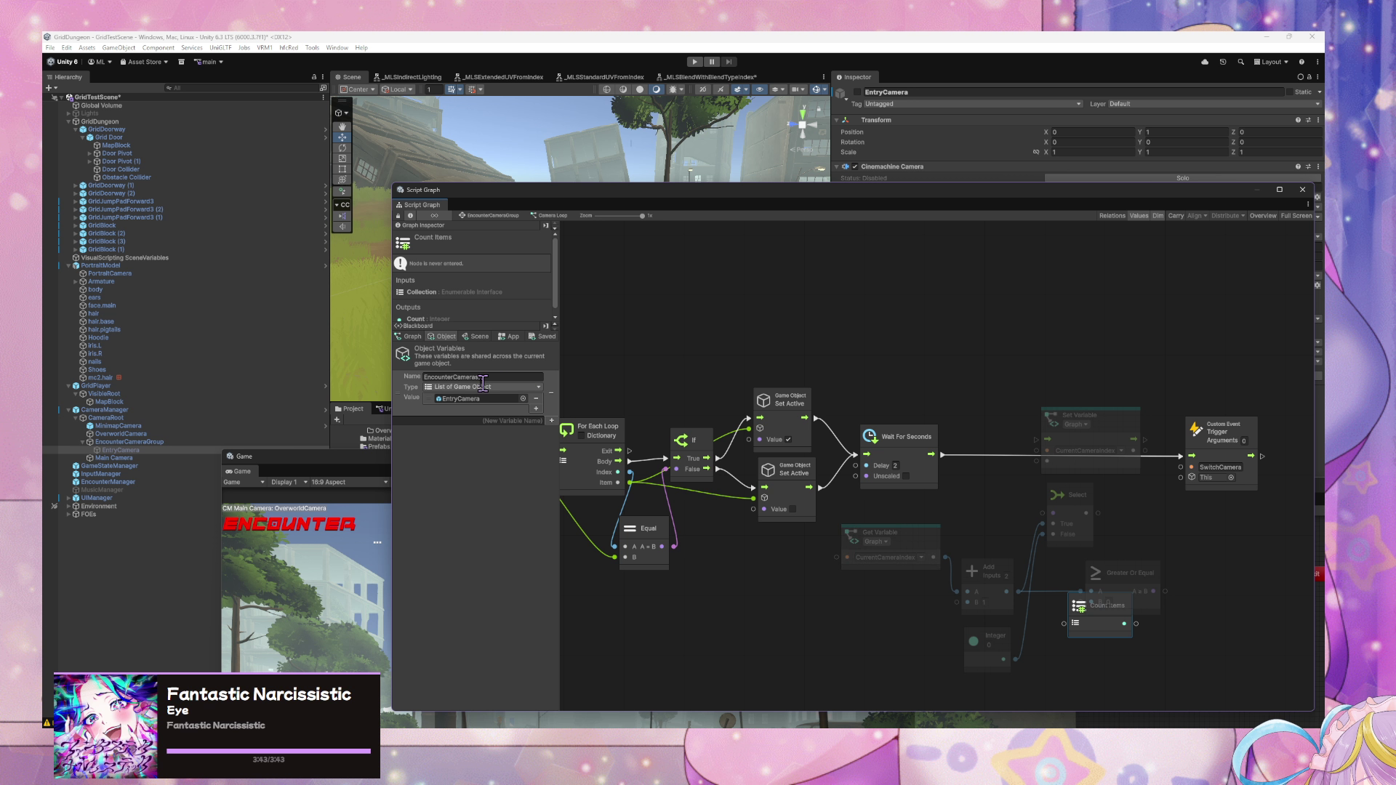
left_click_drag(564, 498, 796, 637)
mouse_move(882, 658)
left_mouse_down()
mouse_move(1066, 631)
mouse_move(1048, 600)
mouse_move(1164, 538)
mouse_move(978, 513)
mouse_move(1066, 658)
mouse_move(1091, 603)
left_mouse_up()
left_click_drag(1021, 651, 803, 633)
left_click_drag(934, 612, 908, 612)
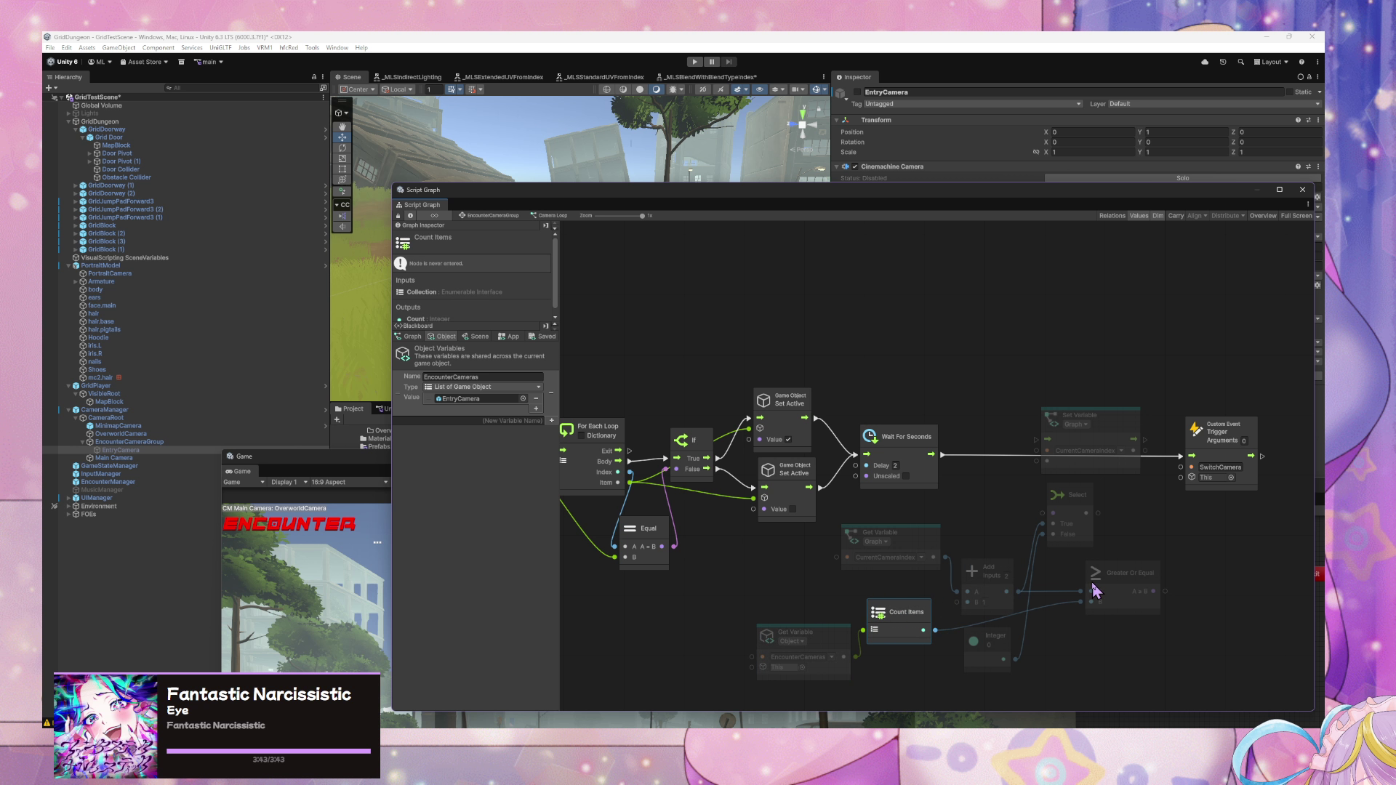
mouse_move(1095, 579)
left_mouse_down()
mouse_move(966, 529)
mouse_move(942, 504)
left_mouse_up()
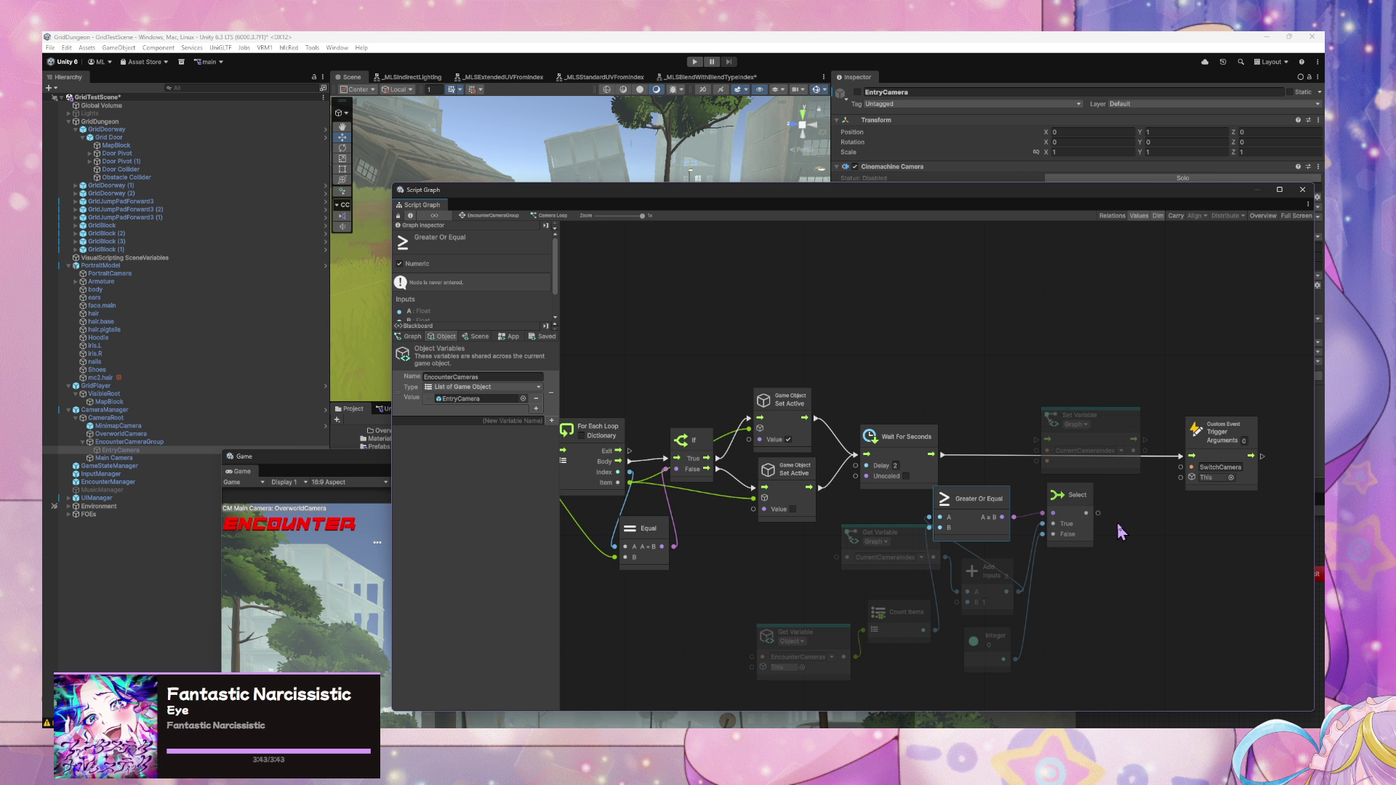
- Wire Select into Set Variable and chain Wait For Seconds → Set Variable → Custom Event
left_click_drag(1099, 513, 1062, 469)
left_click_drag(943, 455, 1037, 440)
mouse_move(1144, 440)
left_mouse_down()
mouse_move(1182, 457)
mouse_move(1295, 422)
left_mouse_up()
left_click_drag(1091, 416, 1164, 416)
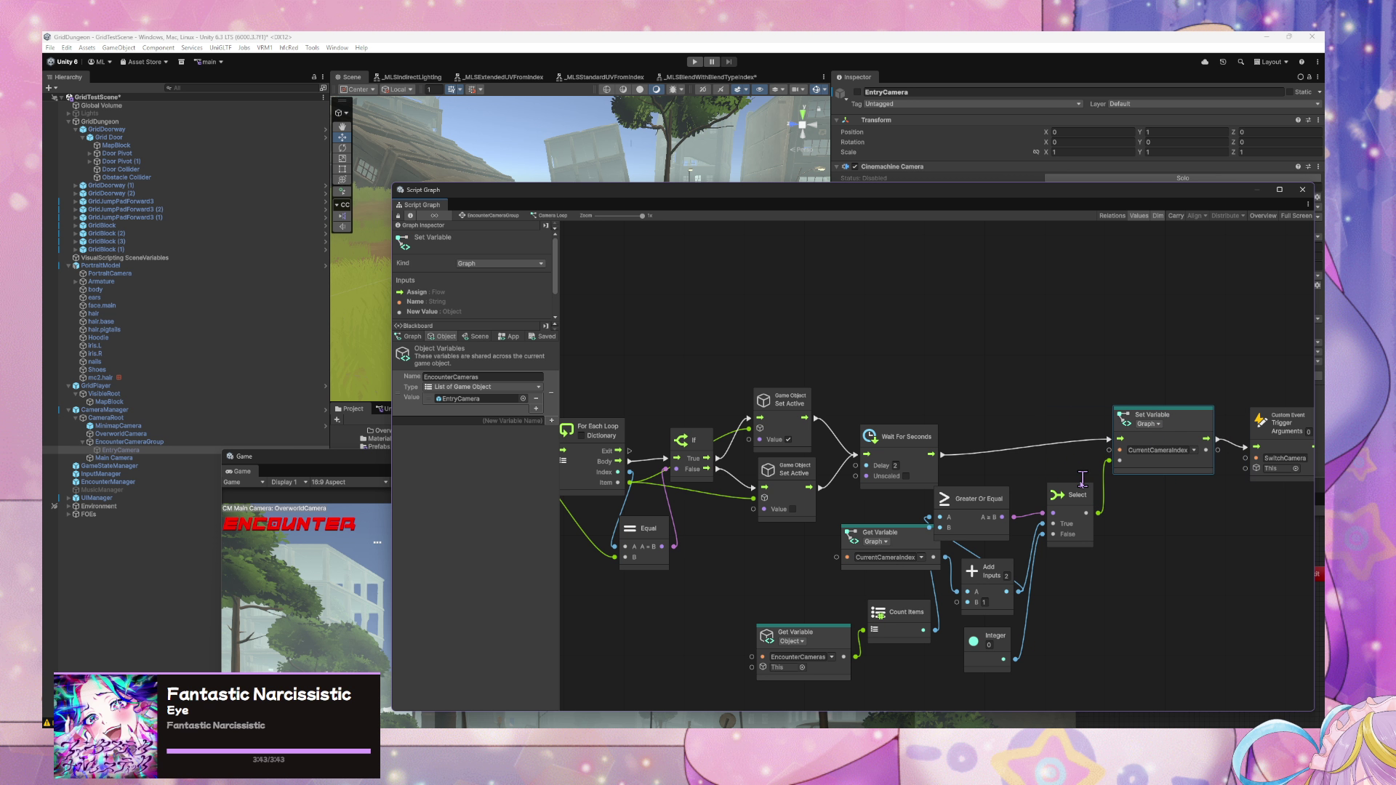
left_click_drag(1084, 509, 1163, 533)
left_click_drag(974, 499, 1051, 506)
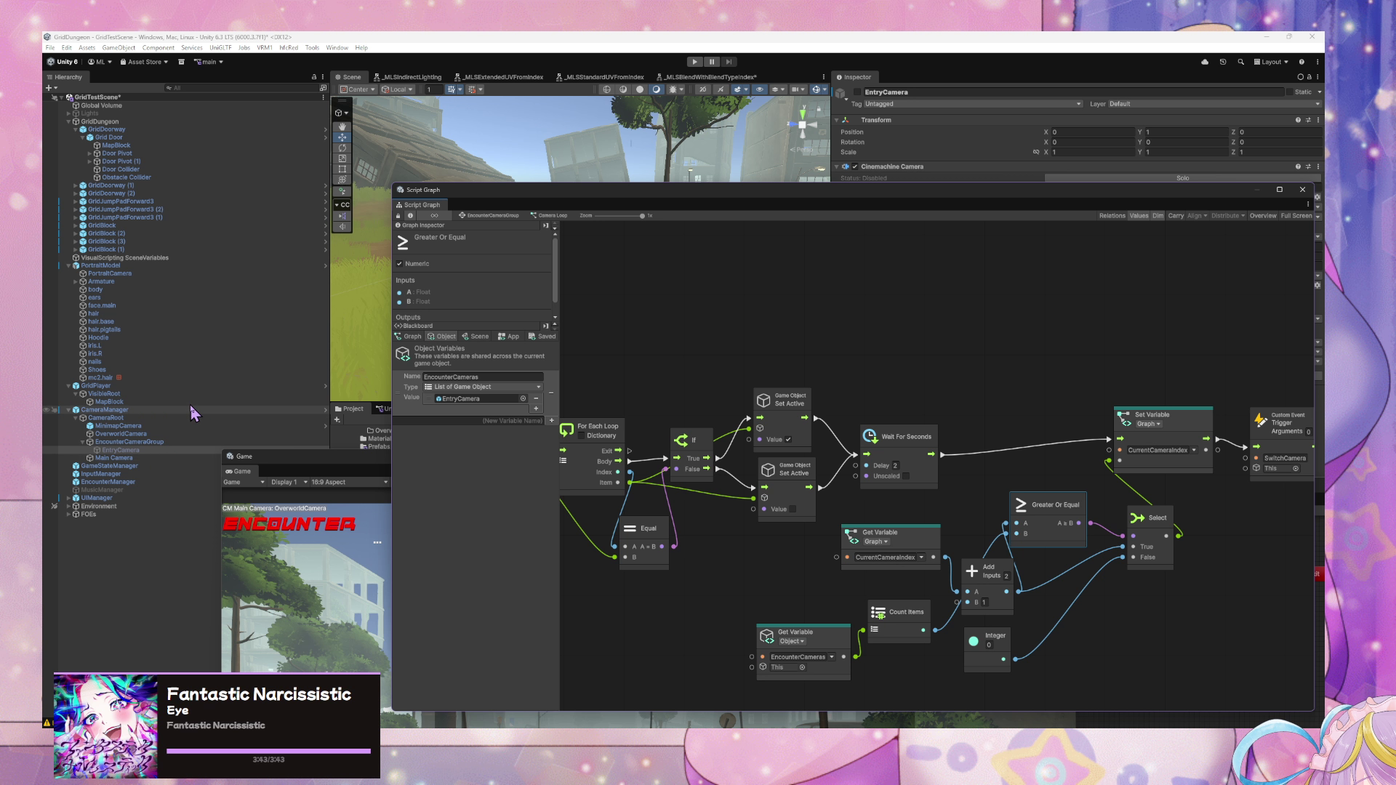
- Duplicate the entry camera in EncounterCameraGroup, name the copy EncounterCamera1, and enlarge the graph window
left_click(144, 462)
left_click(140, 452)
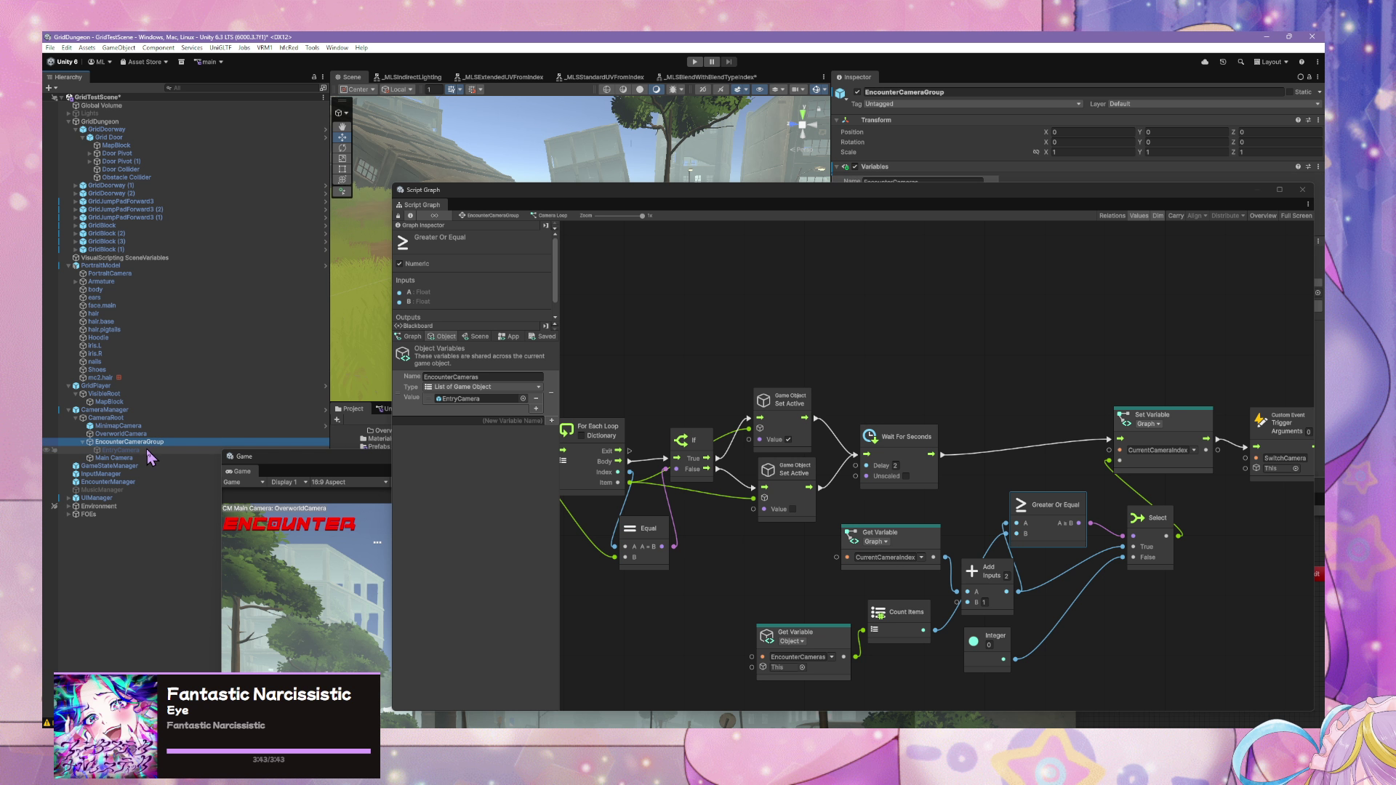
key("ctrl+d")
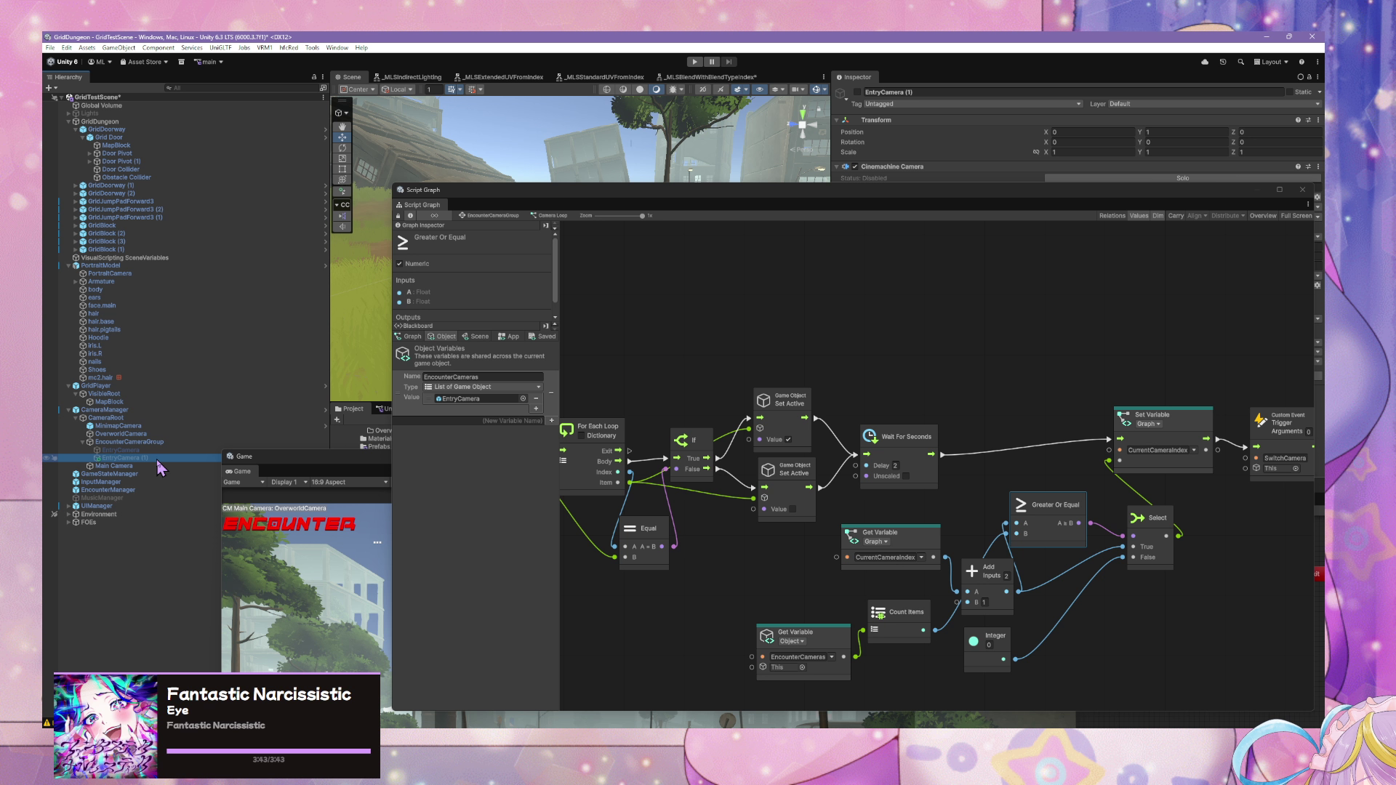
left_click(157, 459)
type("Camera")
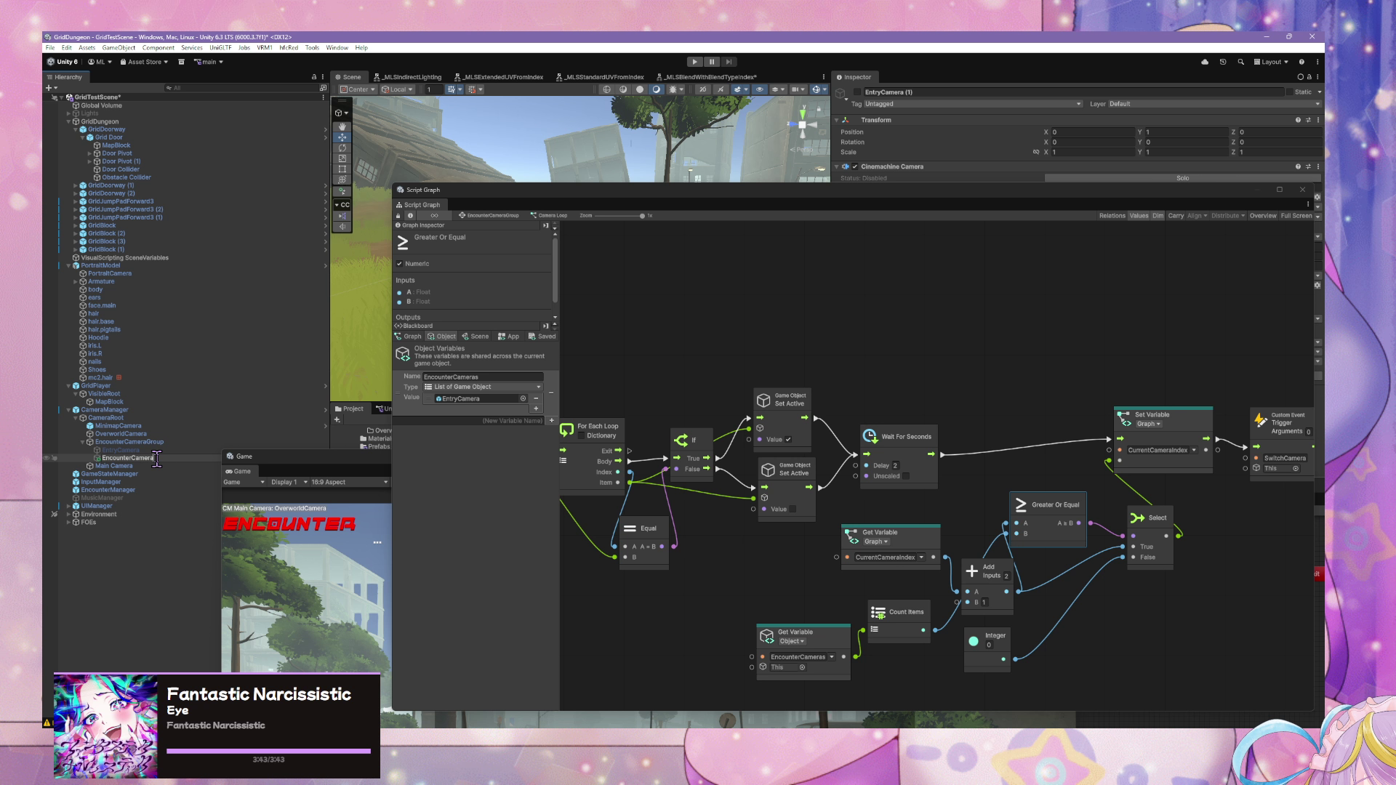
type("1")
key("Return")
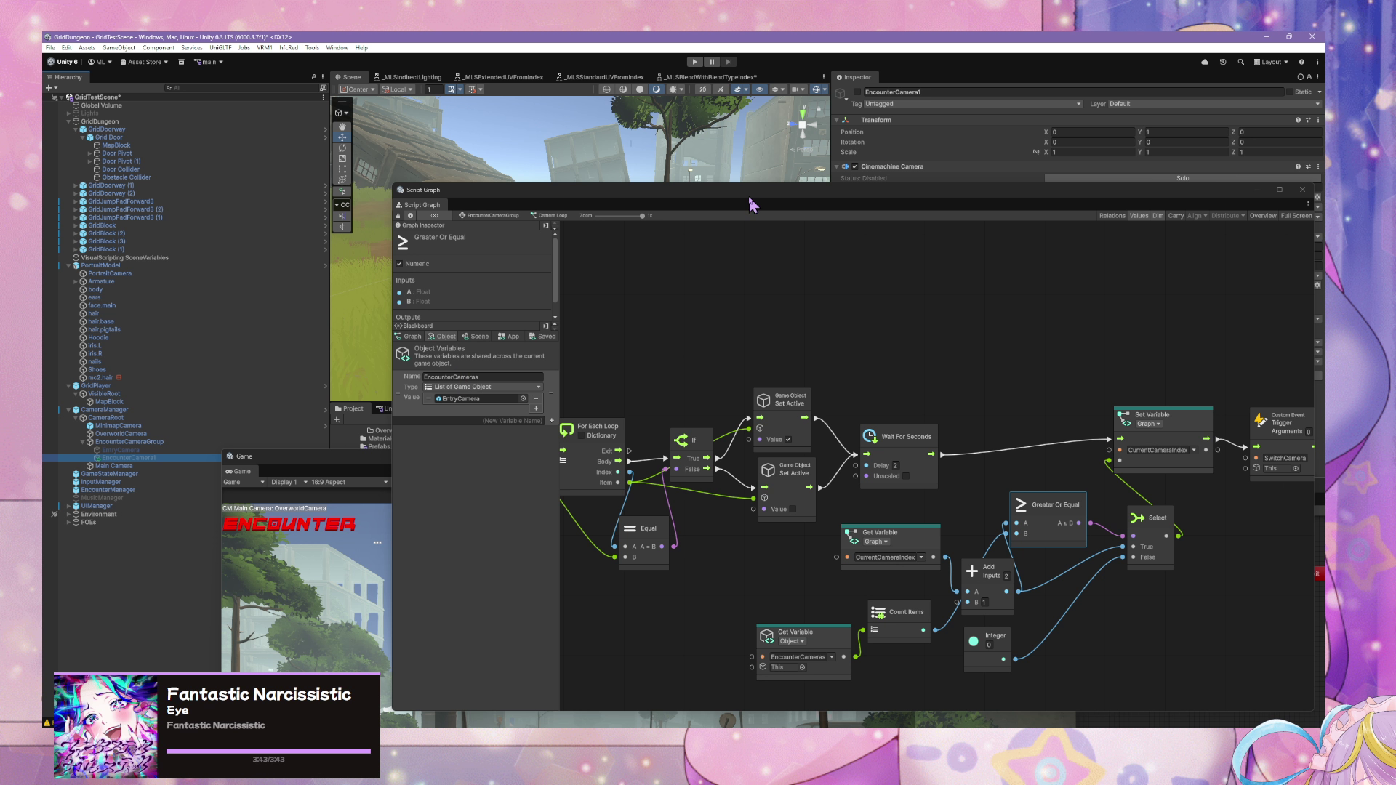
left_click_drag(750, 202, 984, 327)
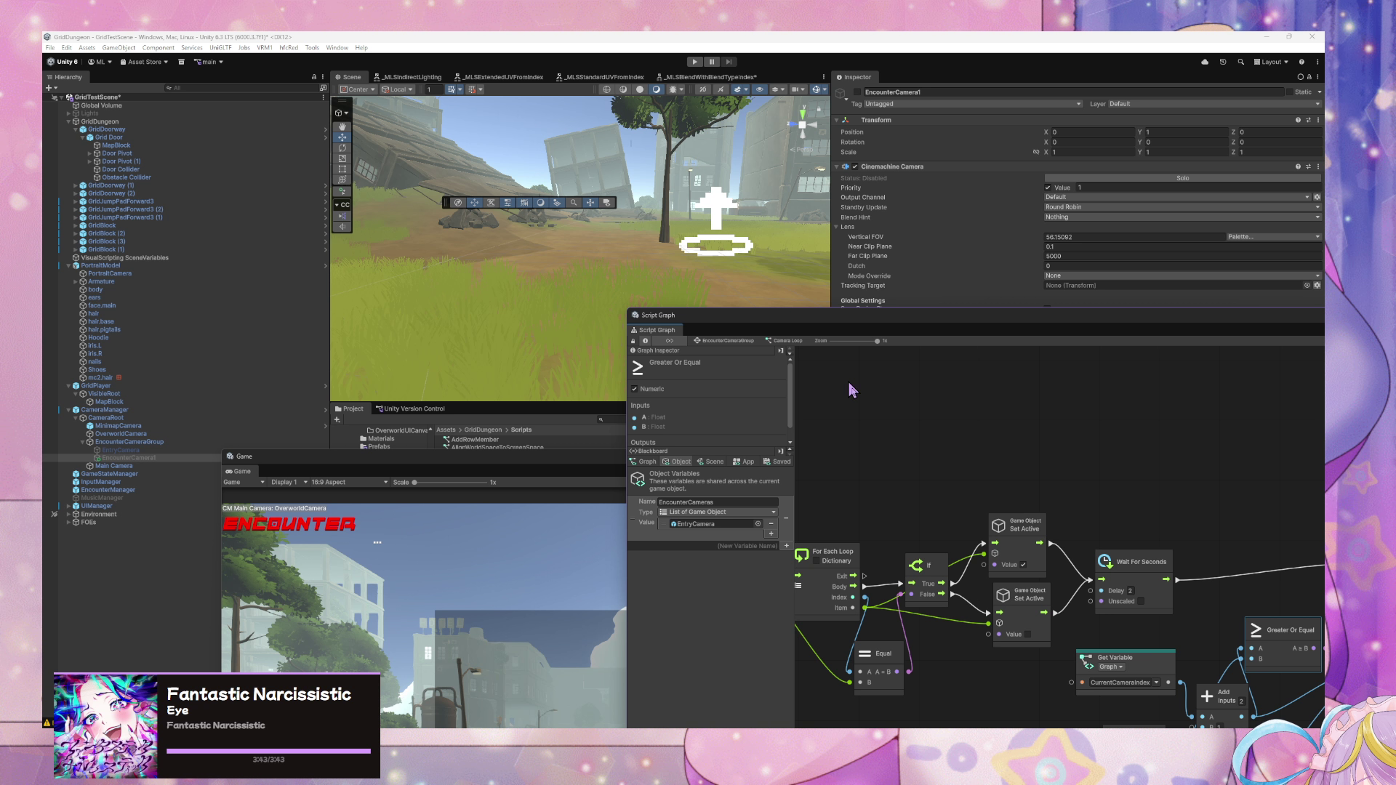
left_click_drag(627, 308, 416, 277)
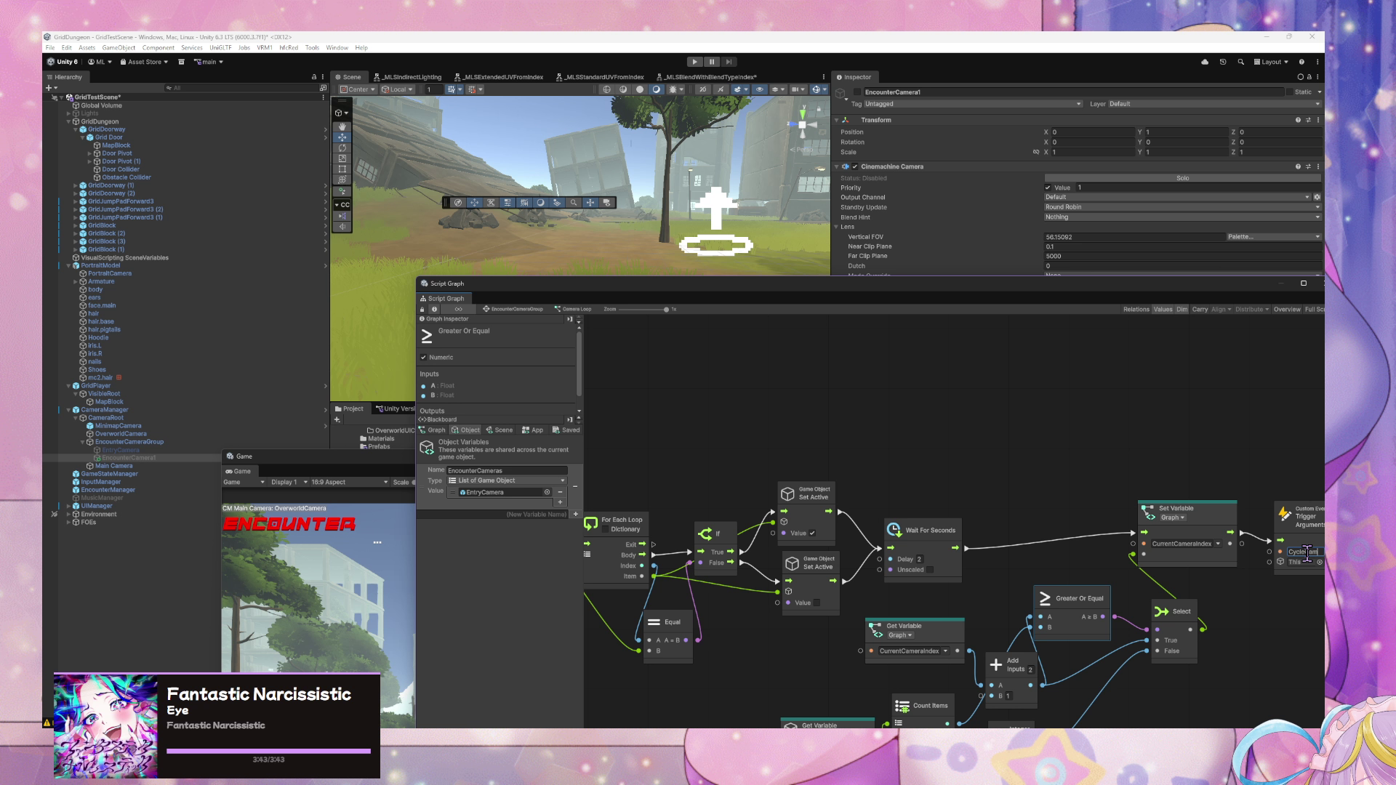
- Give the Camera Loop state a self-transition and open its graph
left_click(536, 308)
right_click(790, 551)
left_click(851, 600)
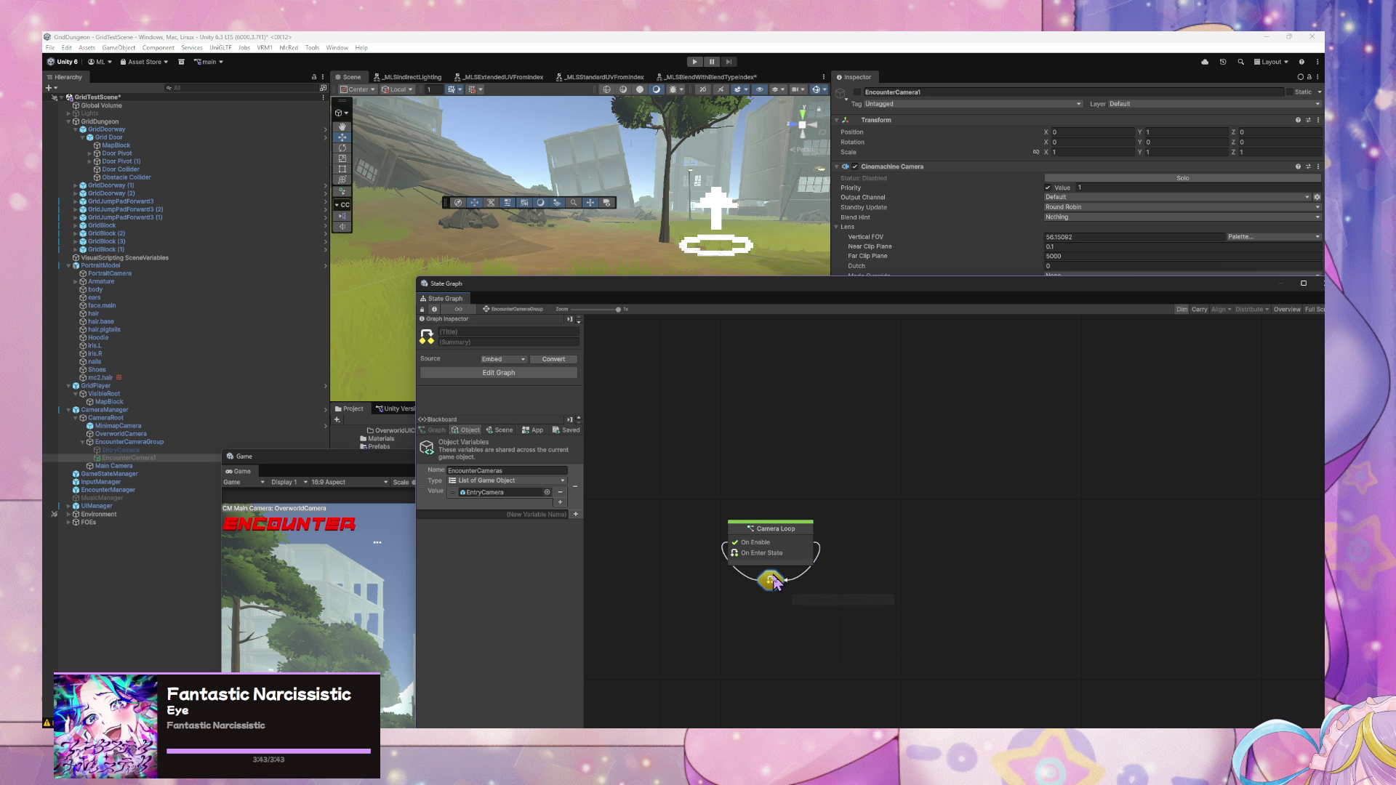
double_click(774, 581)
- Feed Trigger Transition from a Custom Event named CycleEncounterCamera
left_click_drag(1007, 565, 915, 565)
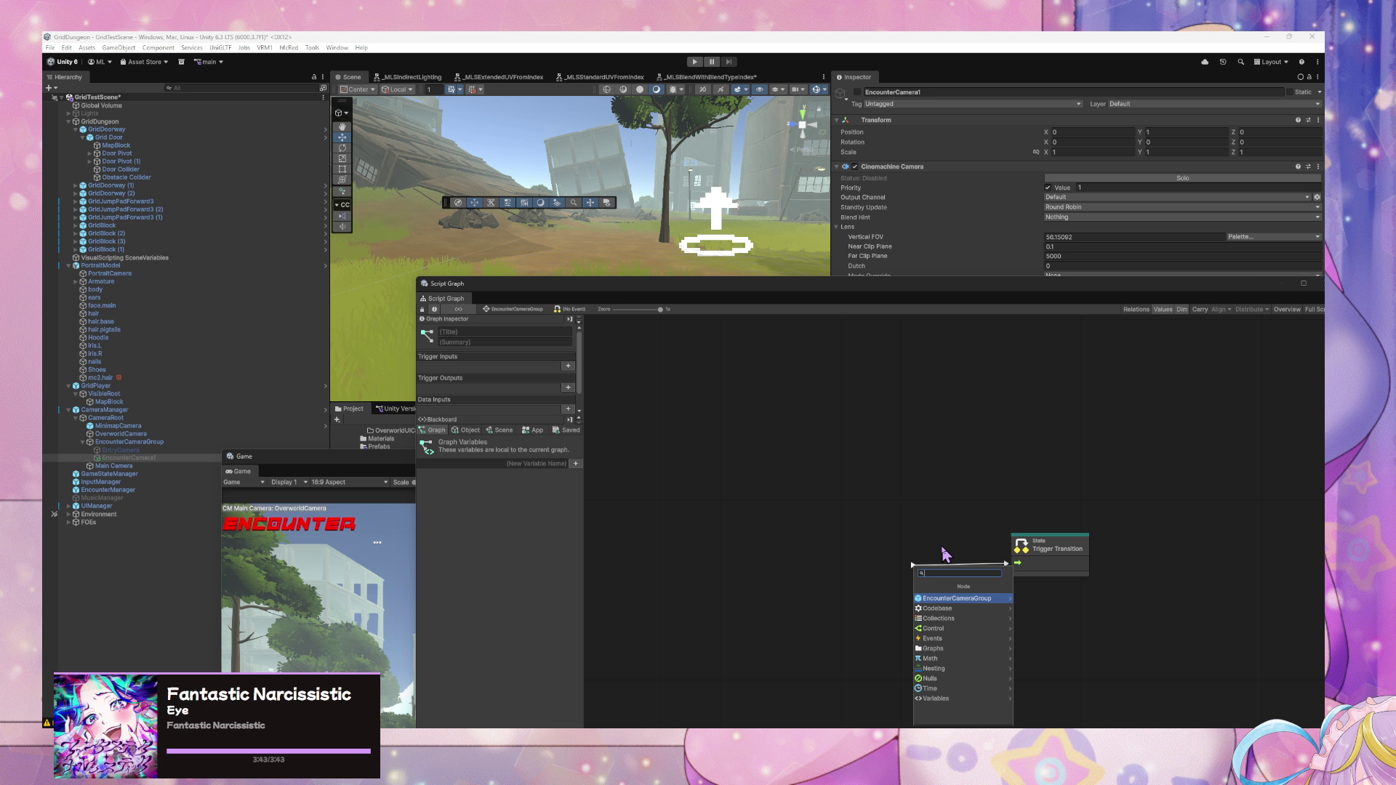
key("Escape")
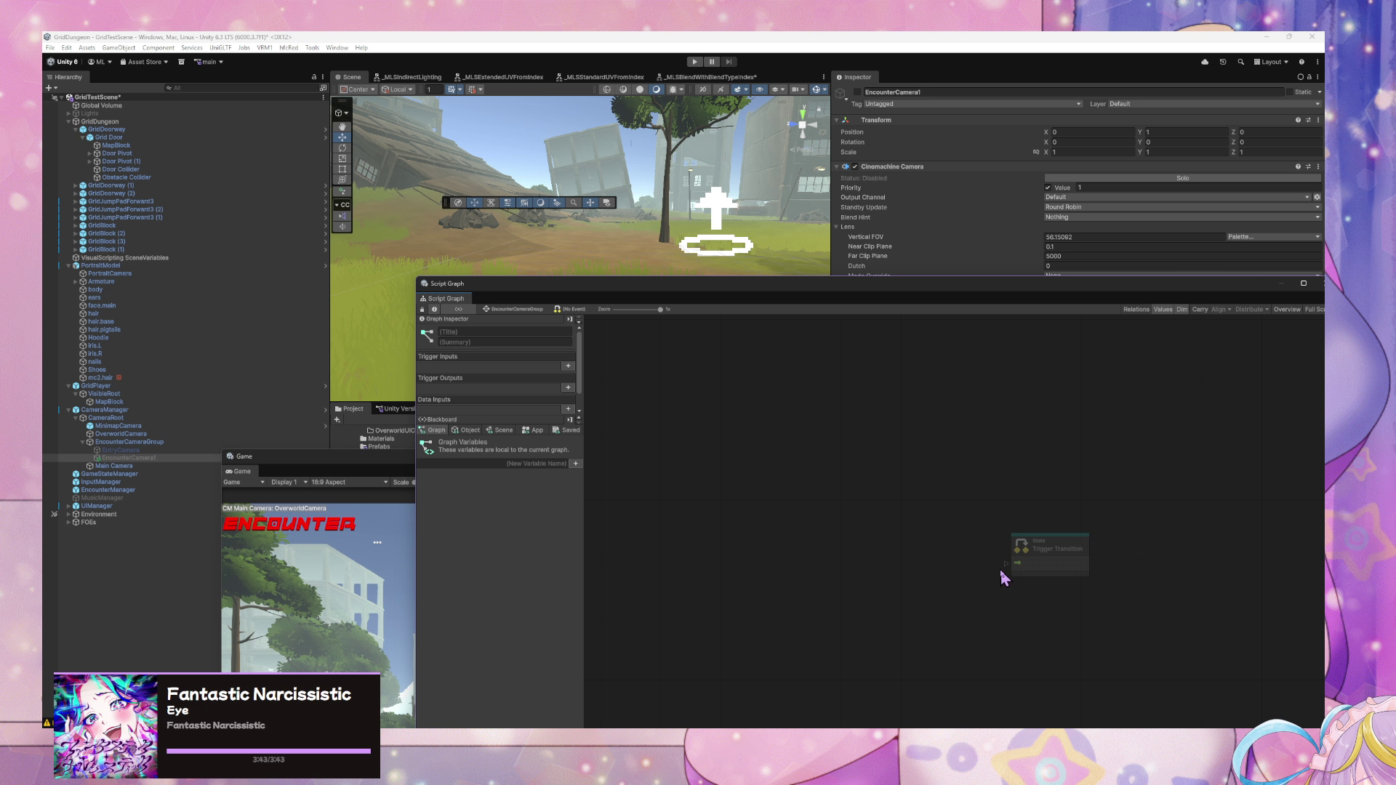
left_click_drag(1006, 564, 998, 568)
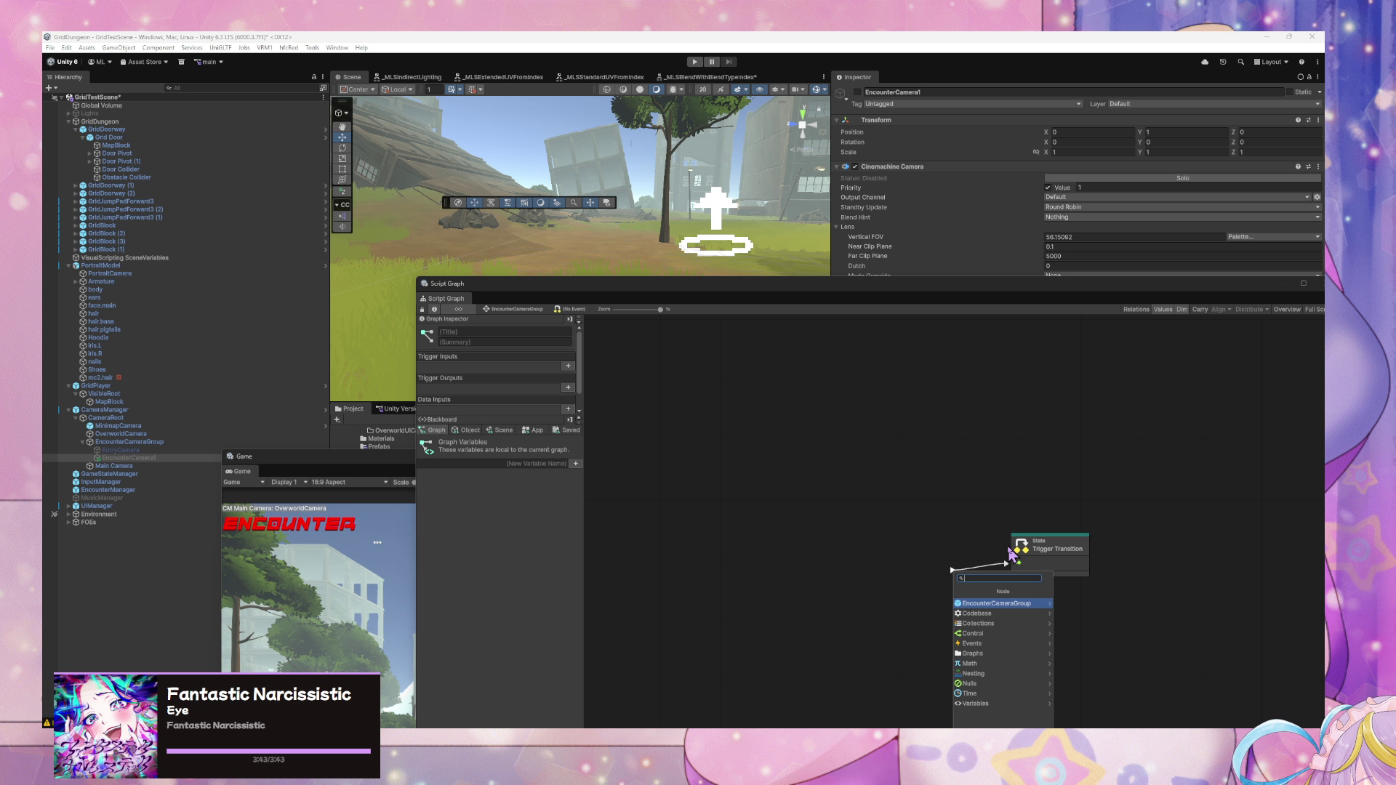
type("custom event")
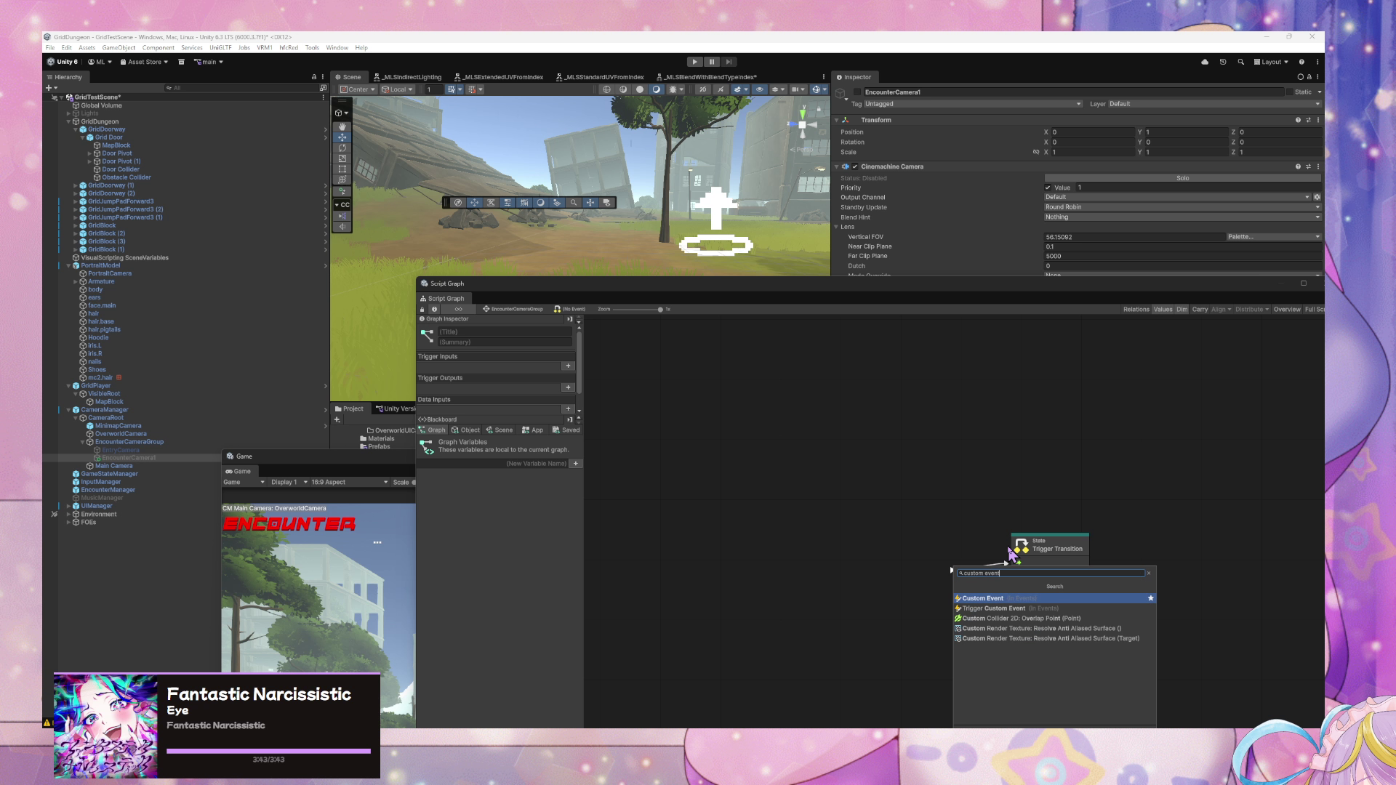
key("Return")
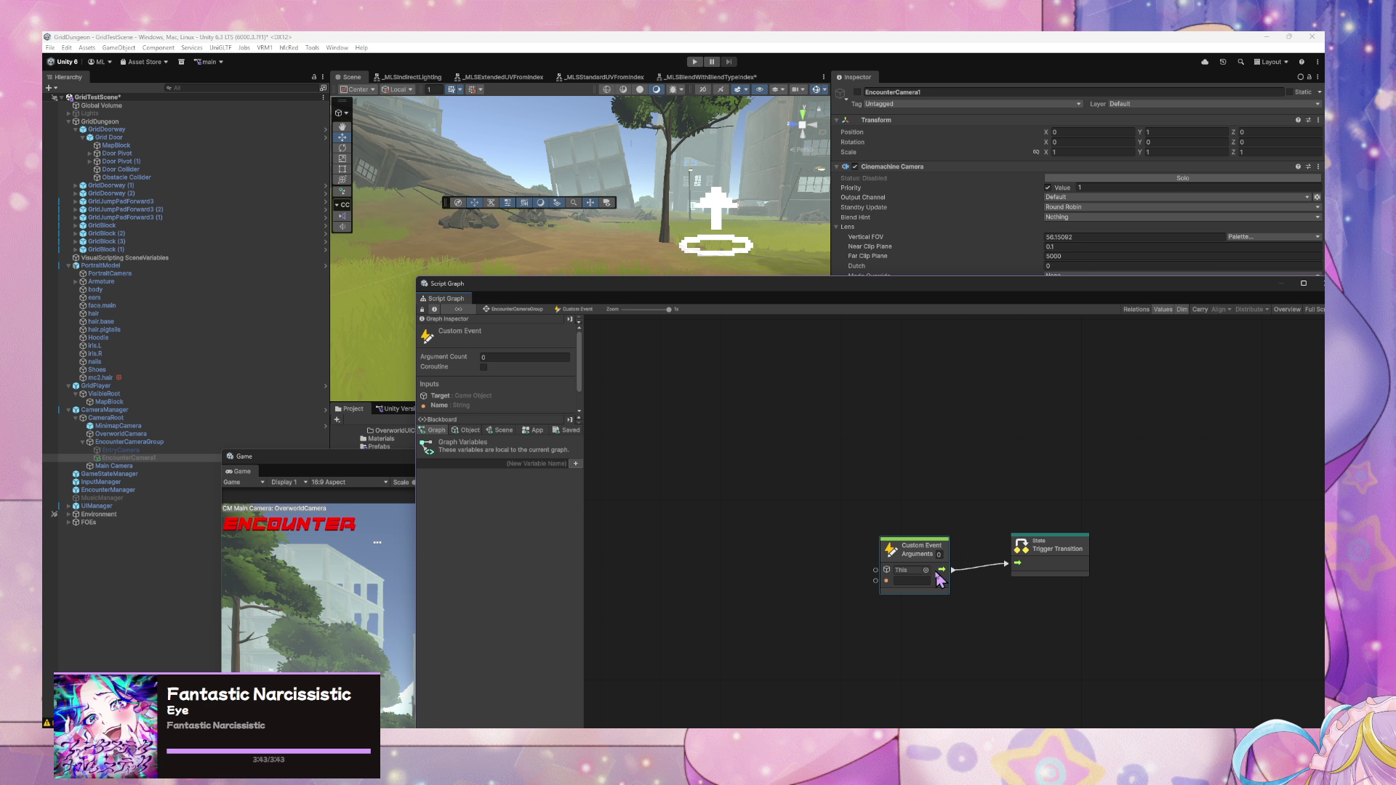
left_click(918, 580)
type("CycleEncount")
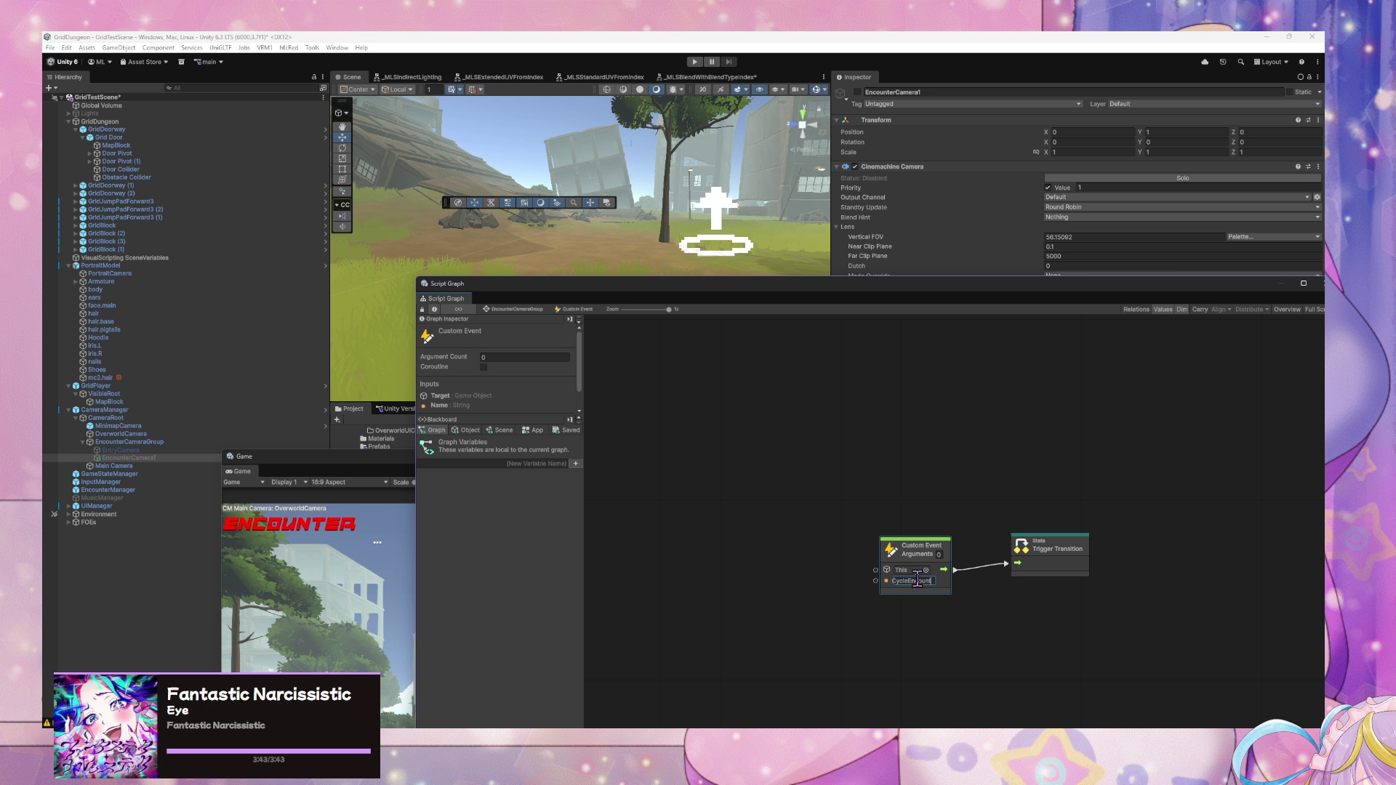
key("BackSpace")
key("BackSpace")
key("BackSpace")
type("counterCamera")
double_click(928, 581)
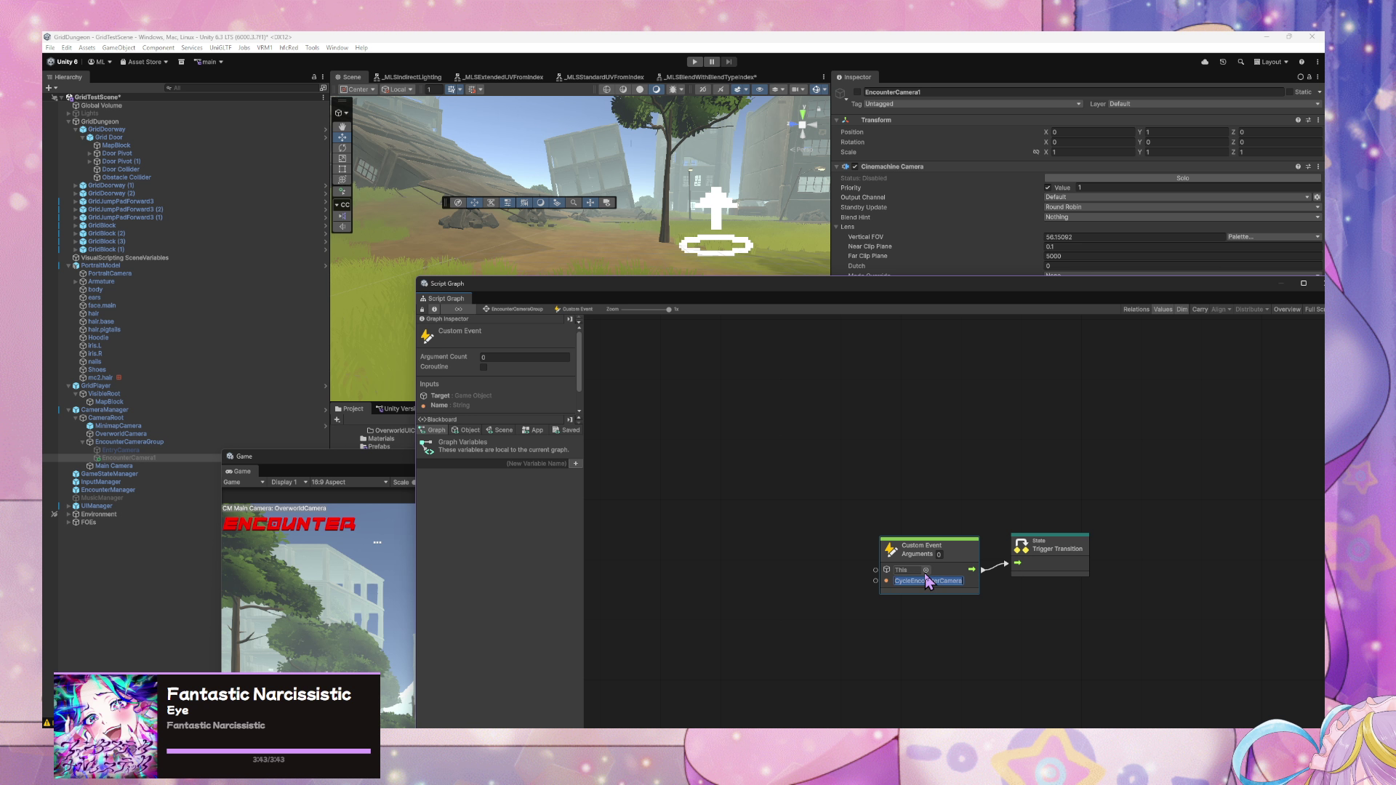
- Return to the Camera Loop state's graph, committing the event name
left_click(536, 310)
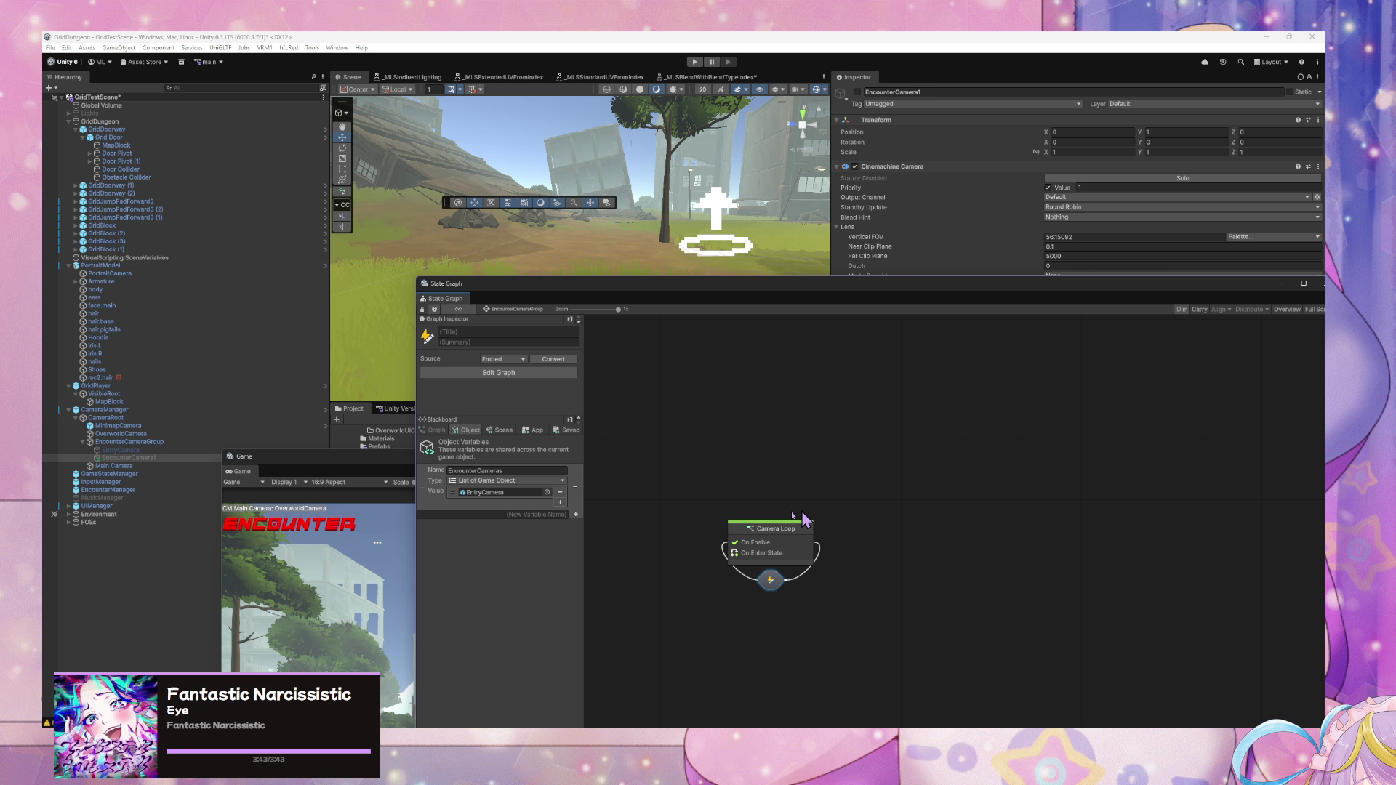
double_click(749, 556)
left_click(1028, 446)
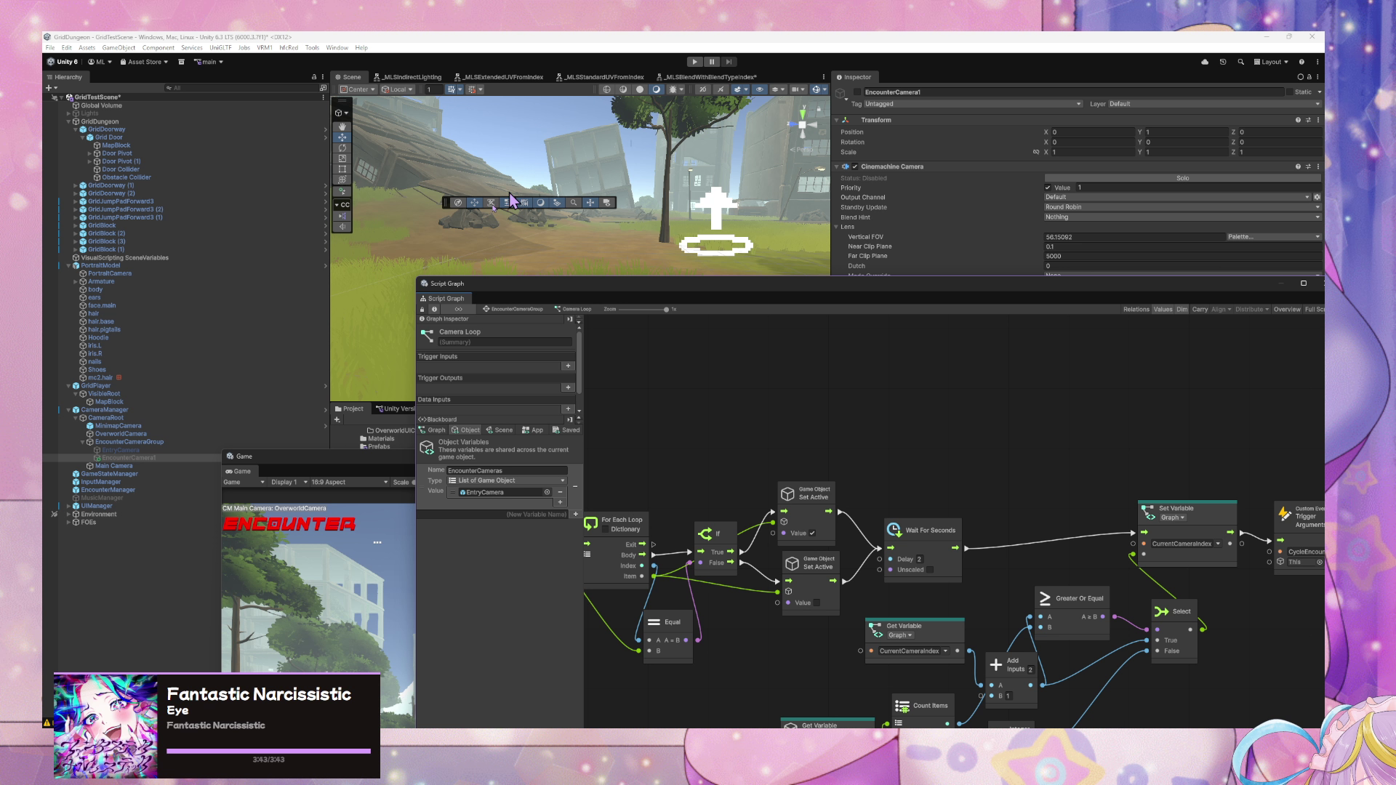
- Run the scene and inspect the EncounterCamera variable-not-found error in the Console
left_click(695, 61)
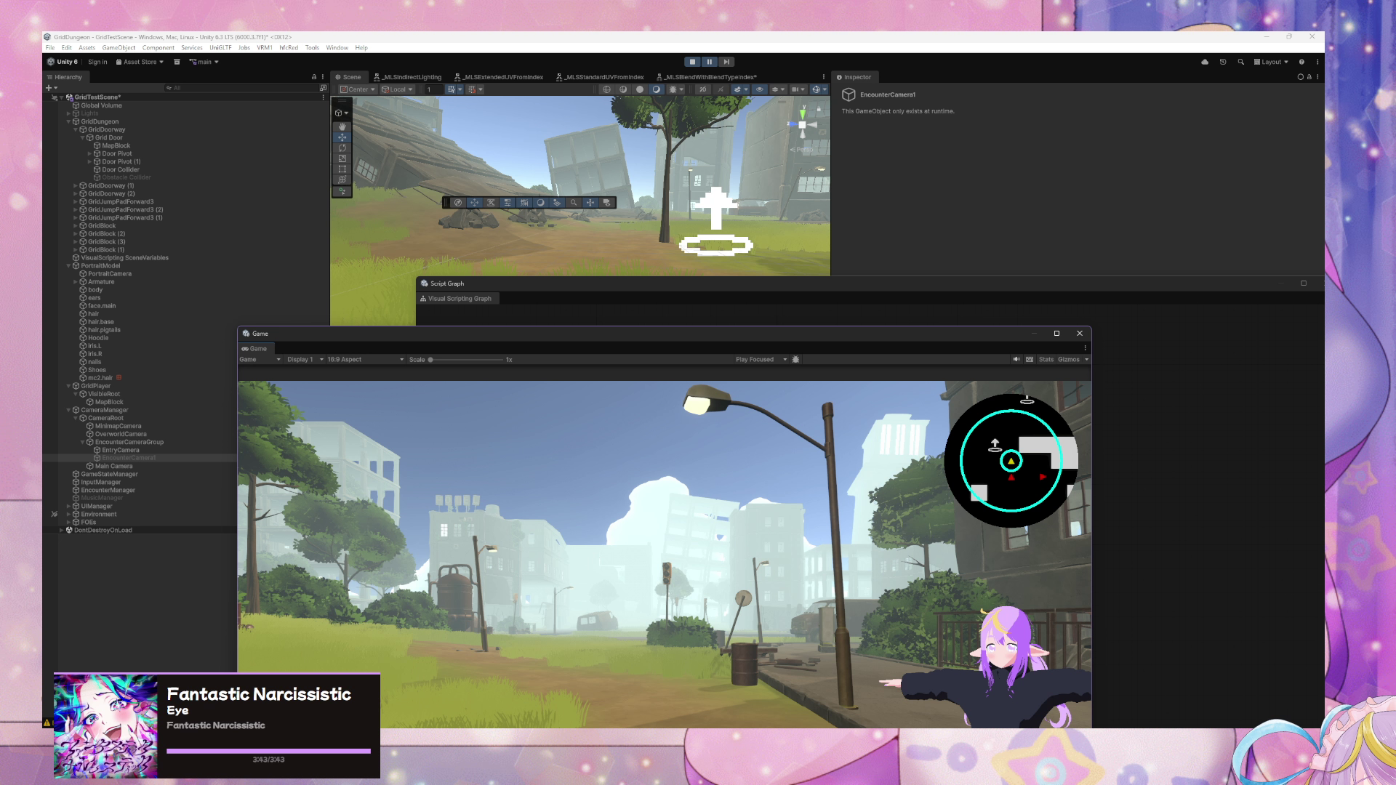
key("ctrl+shift+c")
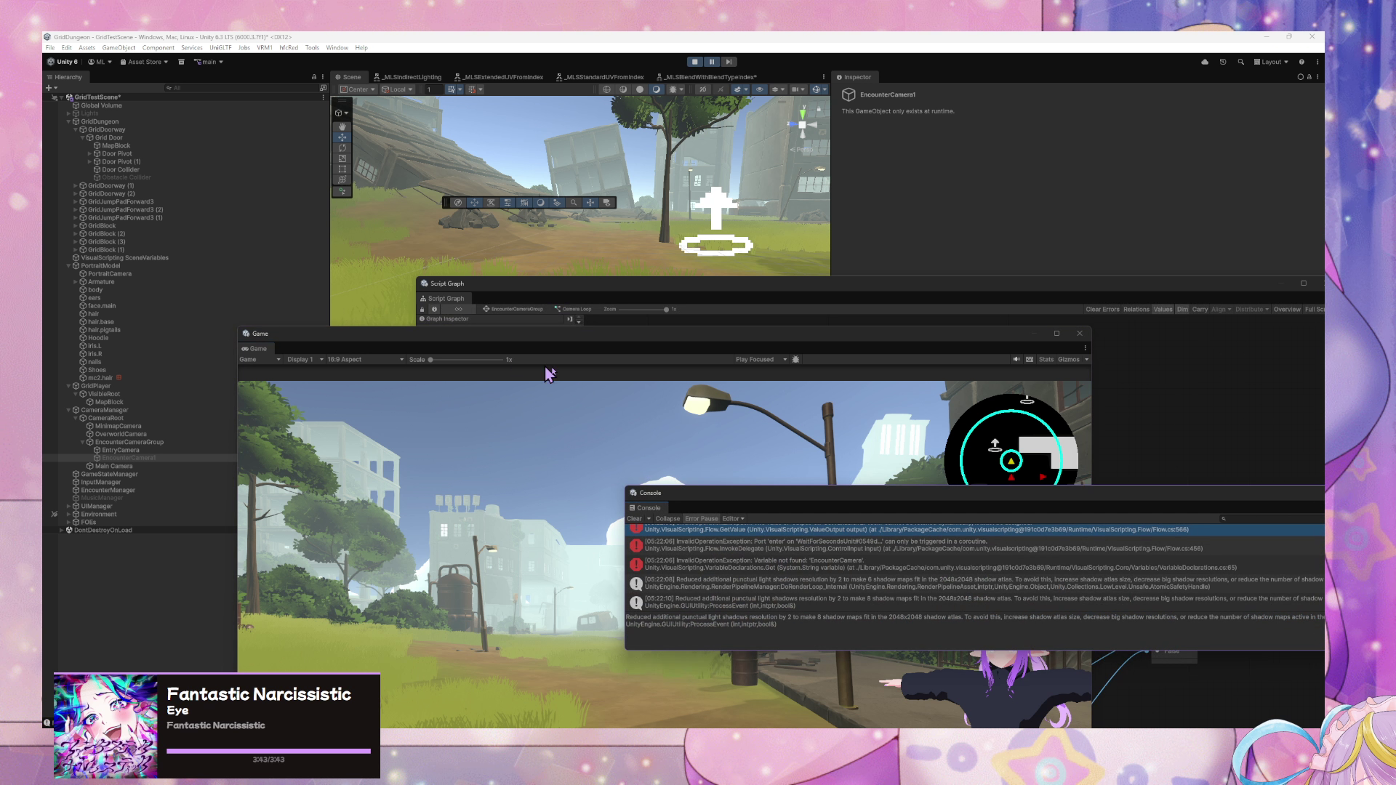
left_click(827, 570)
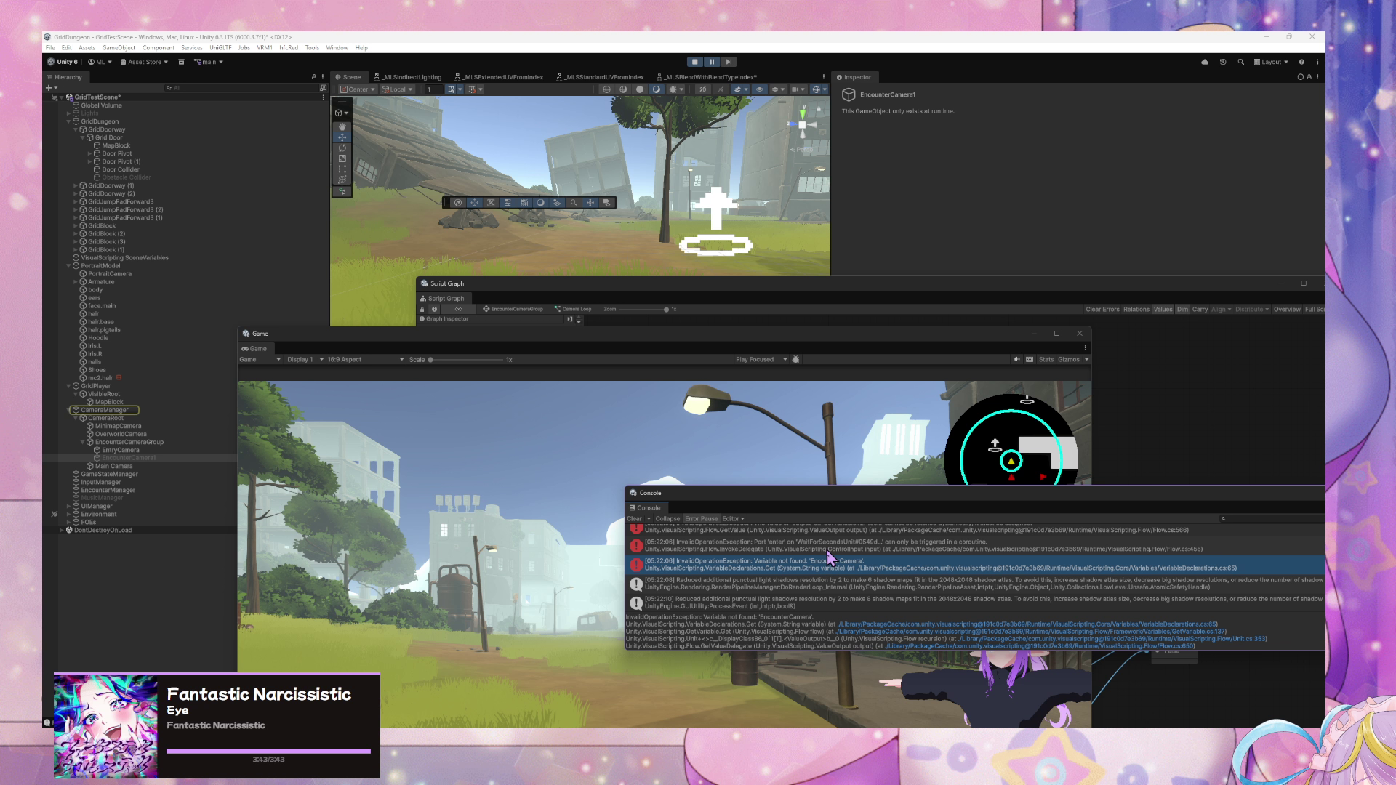
- Select CameraManager and open its state graph
left_click(125, 411)
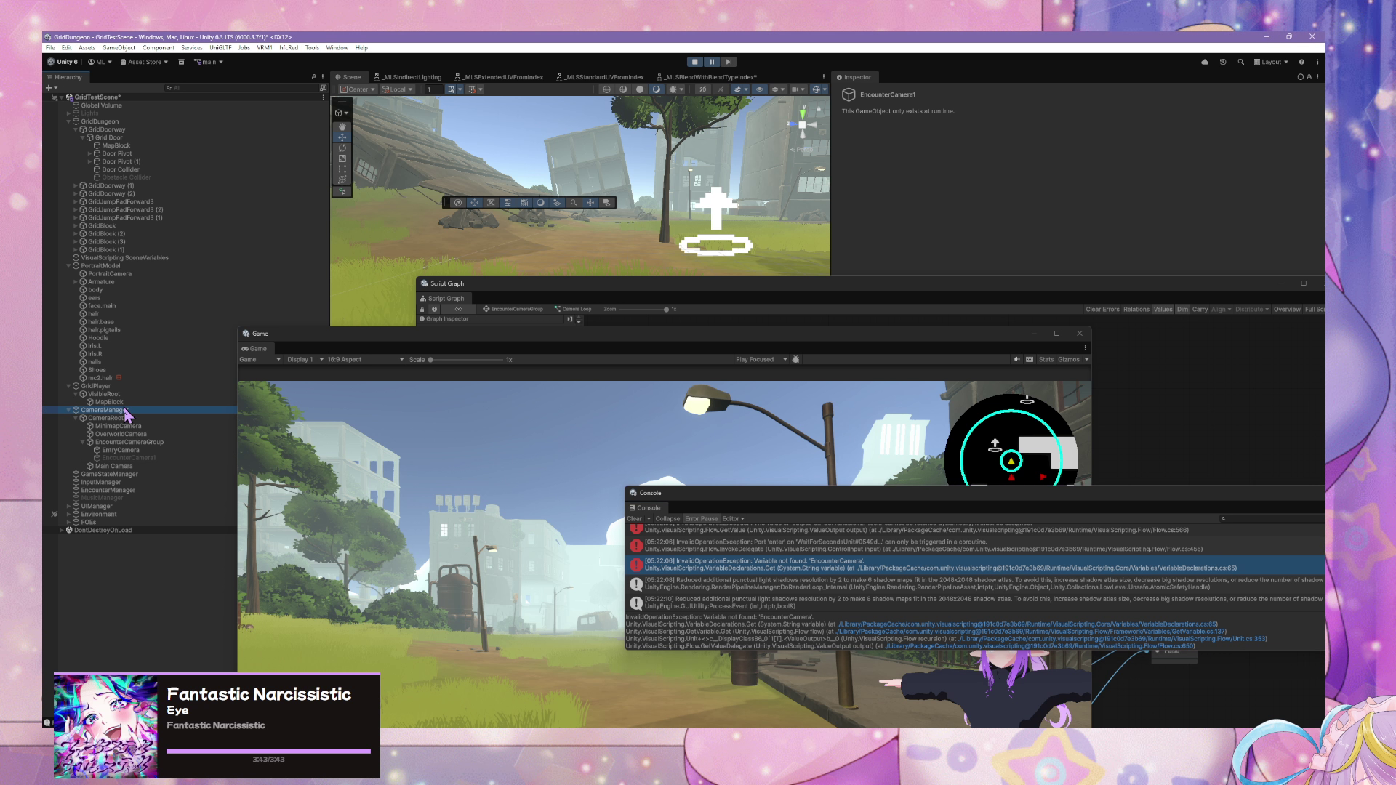
left_click_drag(992, 289, 853, 572)
left_click(1153, 357)
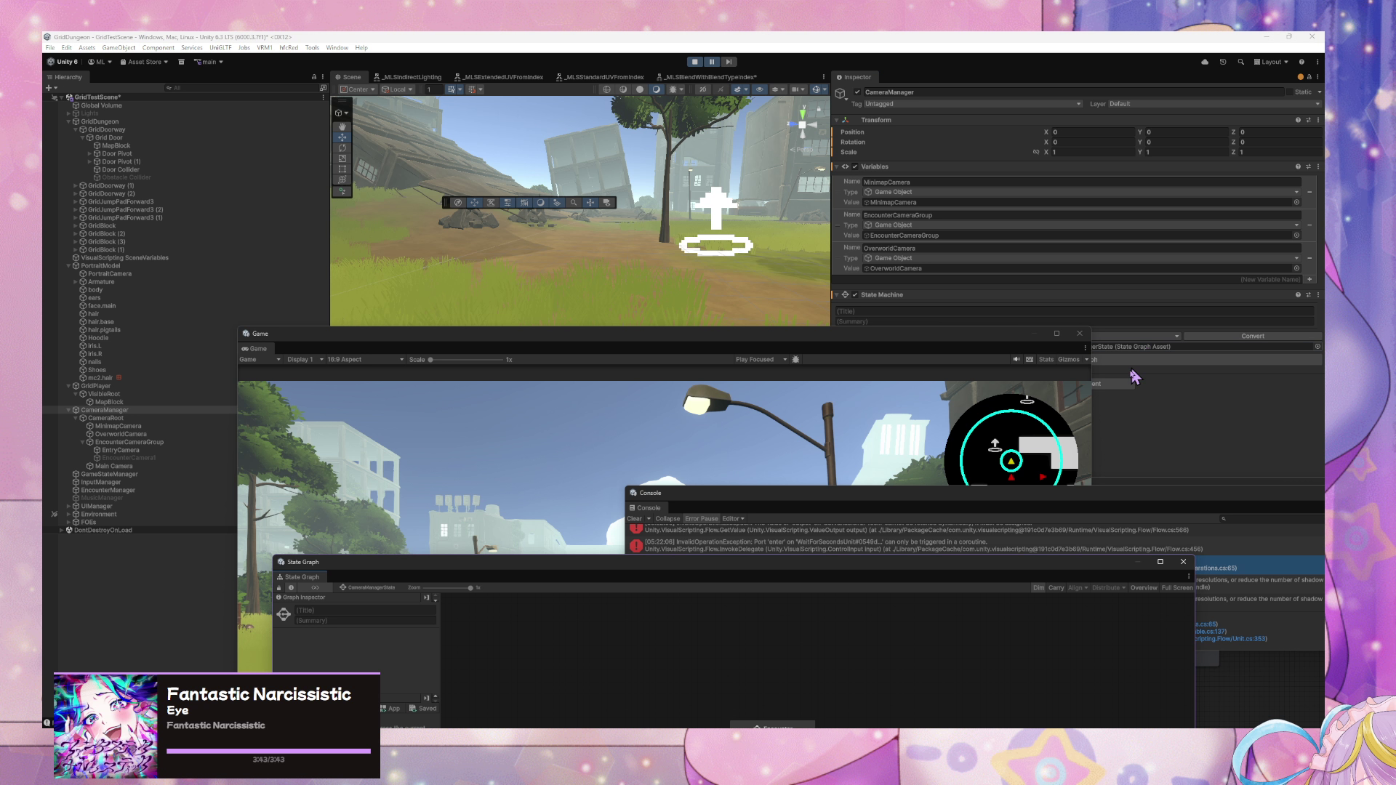
- Open the Camera Loop script graph of EncounterCameraGroup and inspect its On Enable node
left_click(154, 443)
left_click_drag(624, 567, 630, 294)
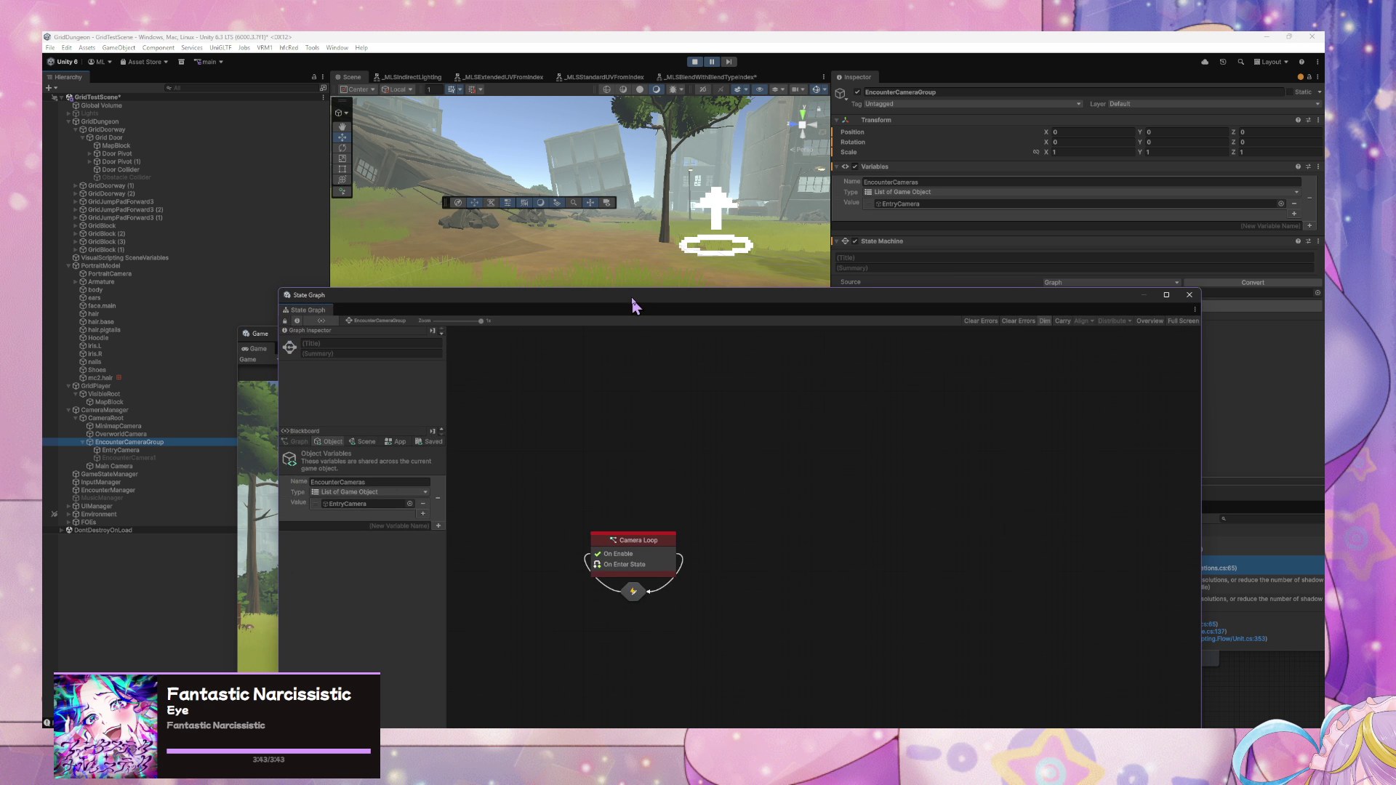
double_click(645, 543)
left_click_drag(512, 483, 911, 447)
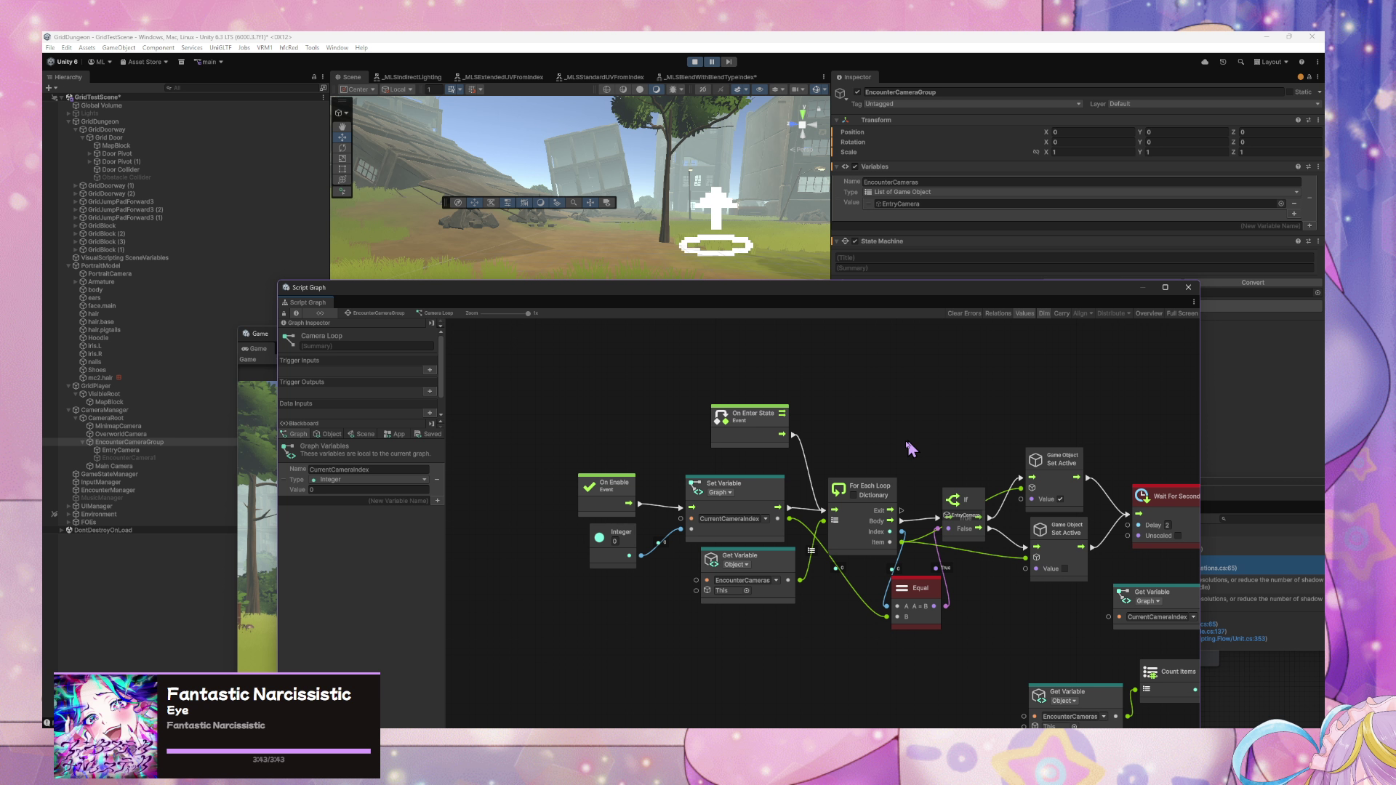
left_click(631, 496)
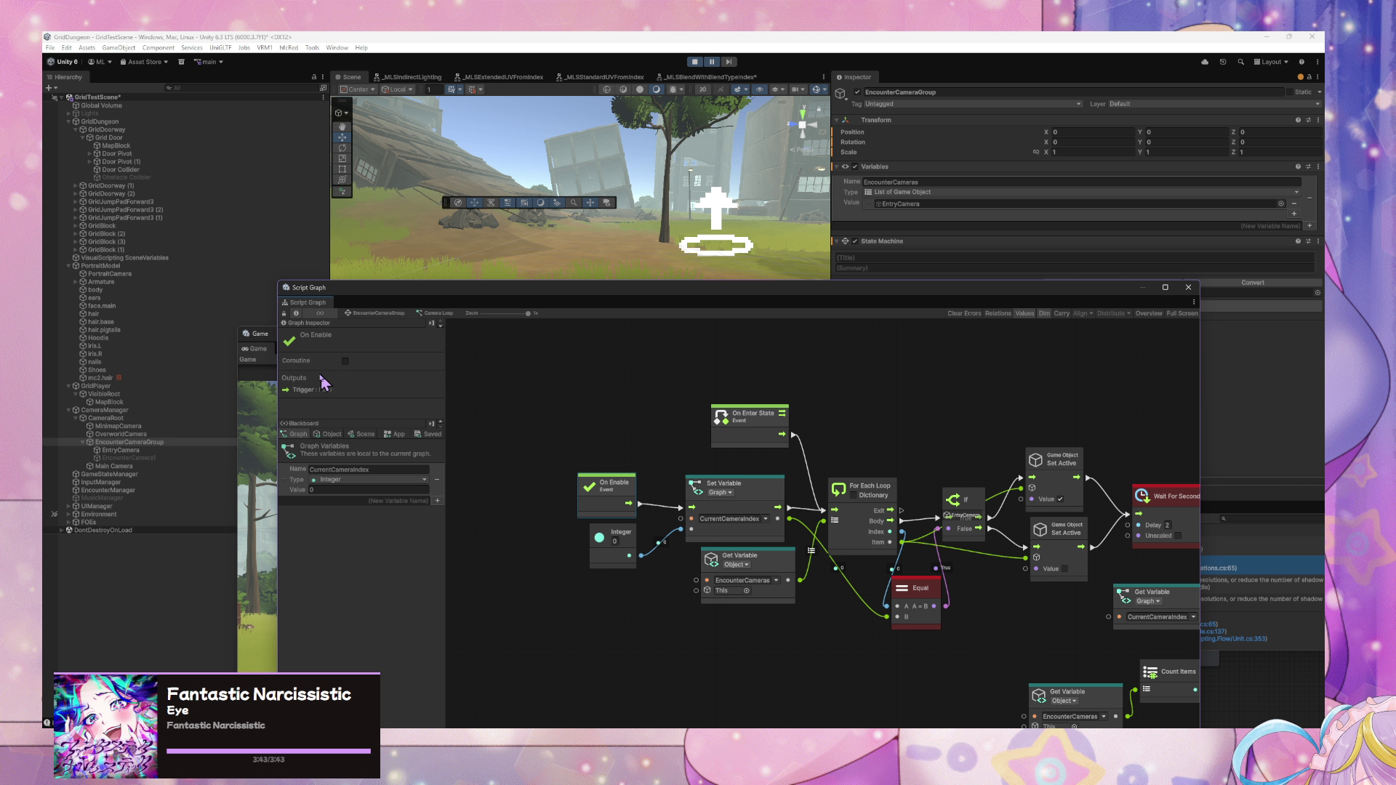
- Test the camera loop in Play mode
left_click(695, 62)
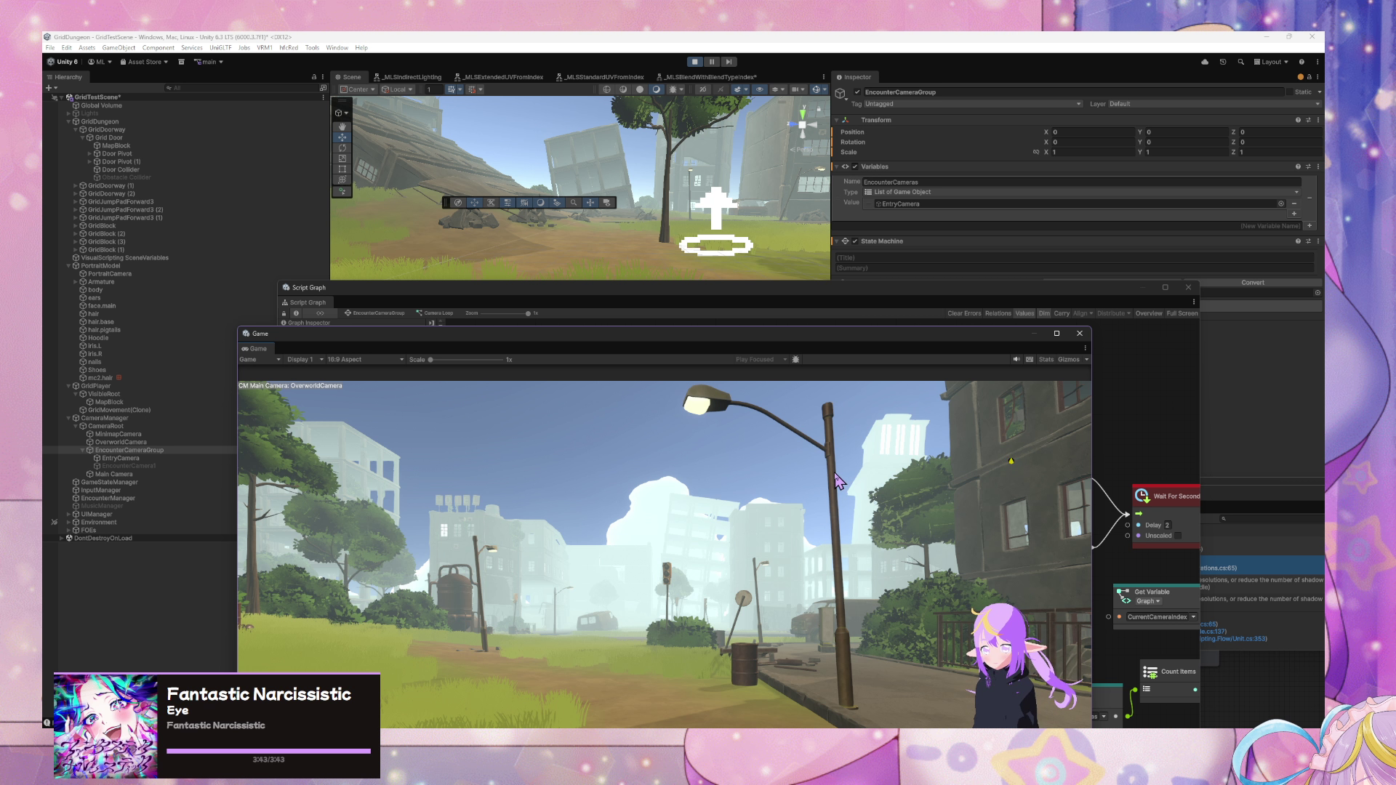
key("Left")
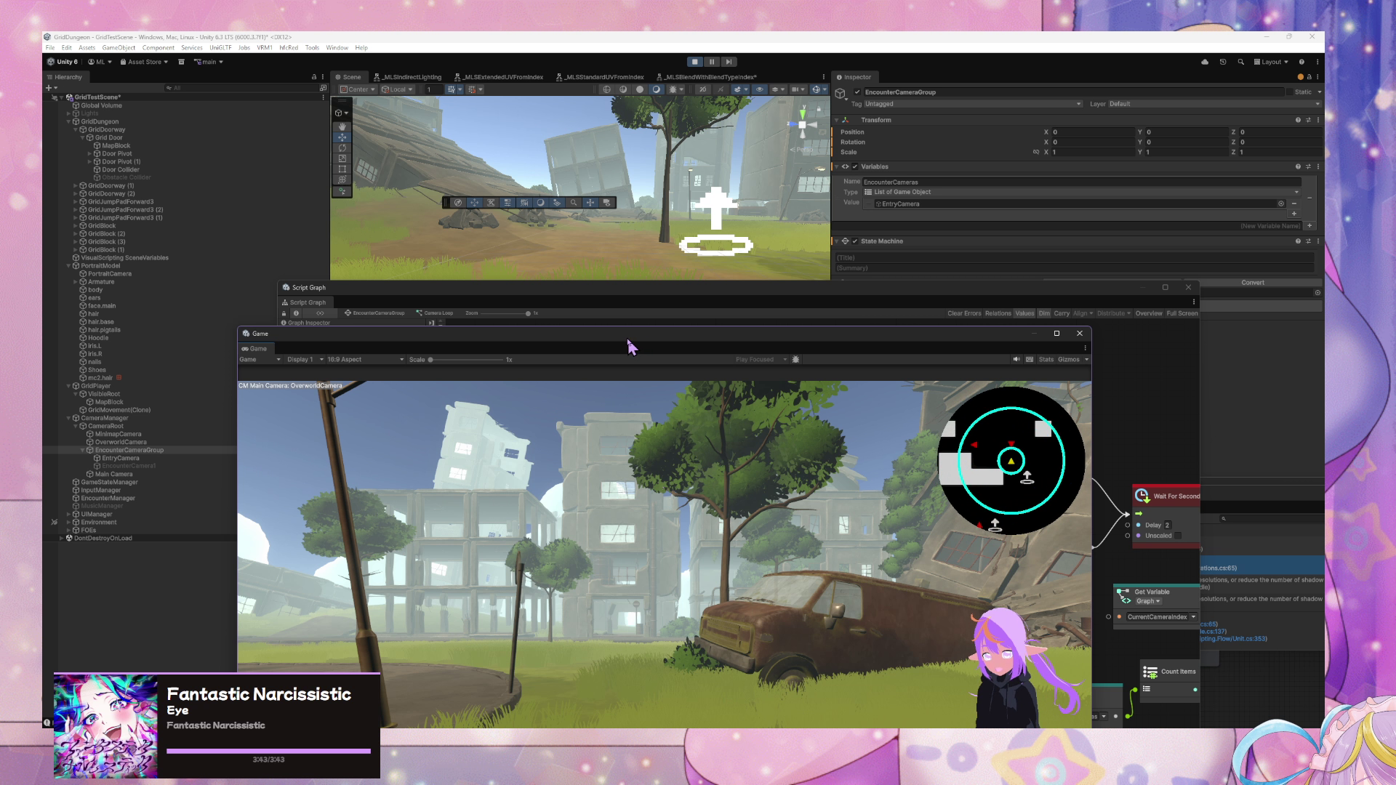
mouse_move(630, 335)
left_mouse_down()
mouse_move(534, 146)
mouse_move(554, 167)
left_mouse_up()
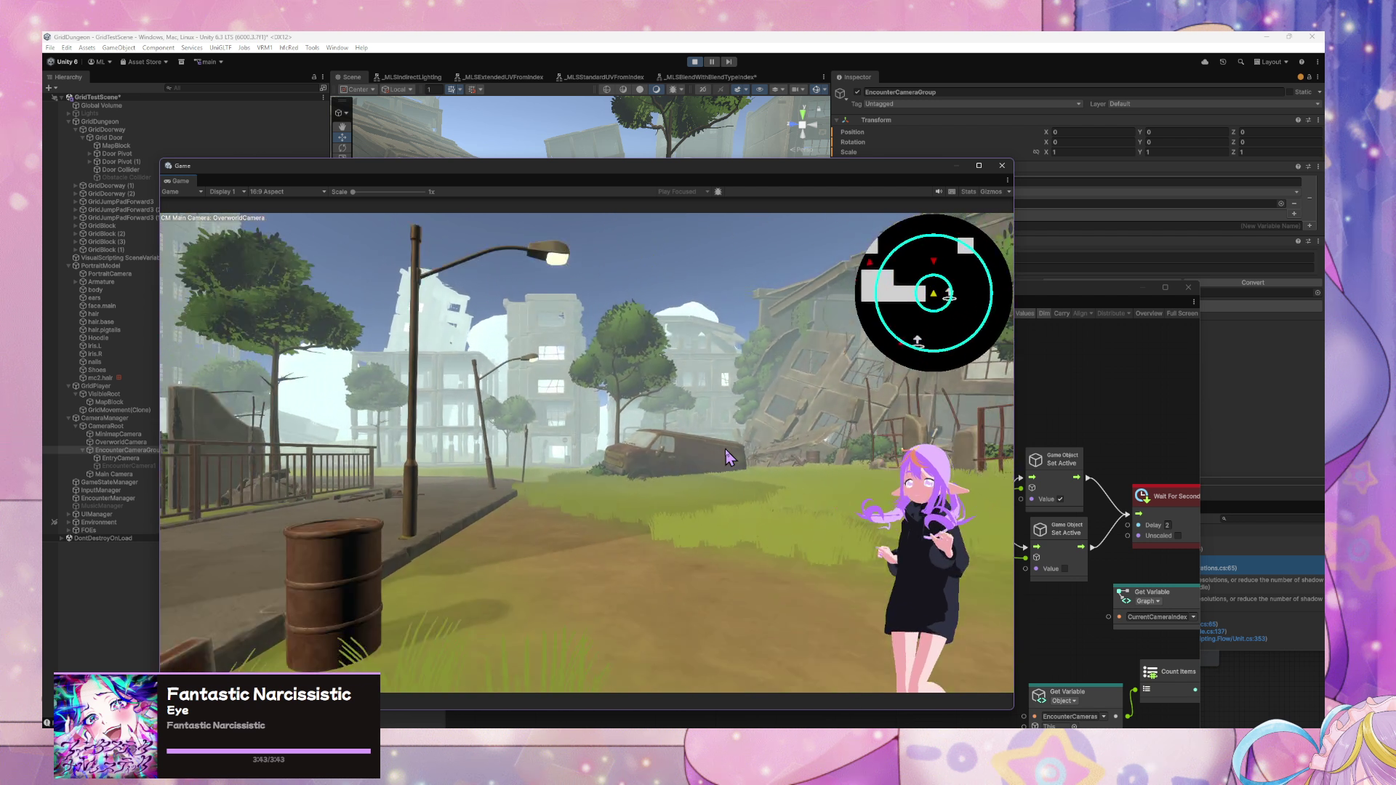
left_click(1098, 430)
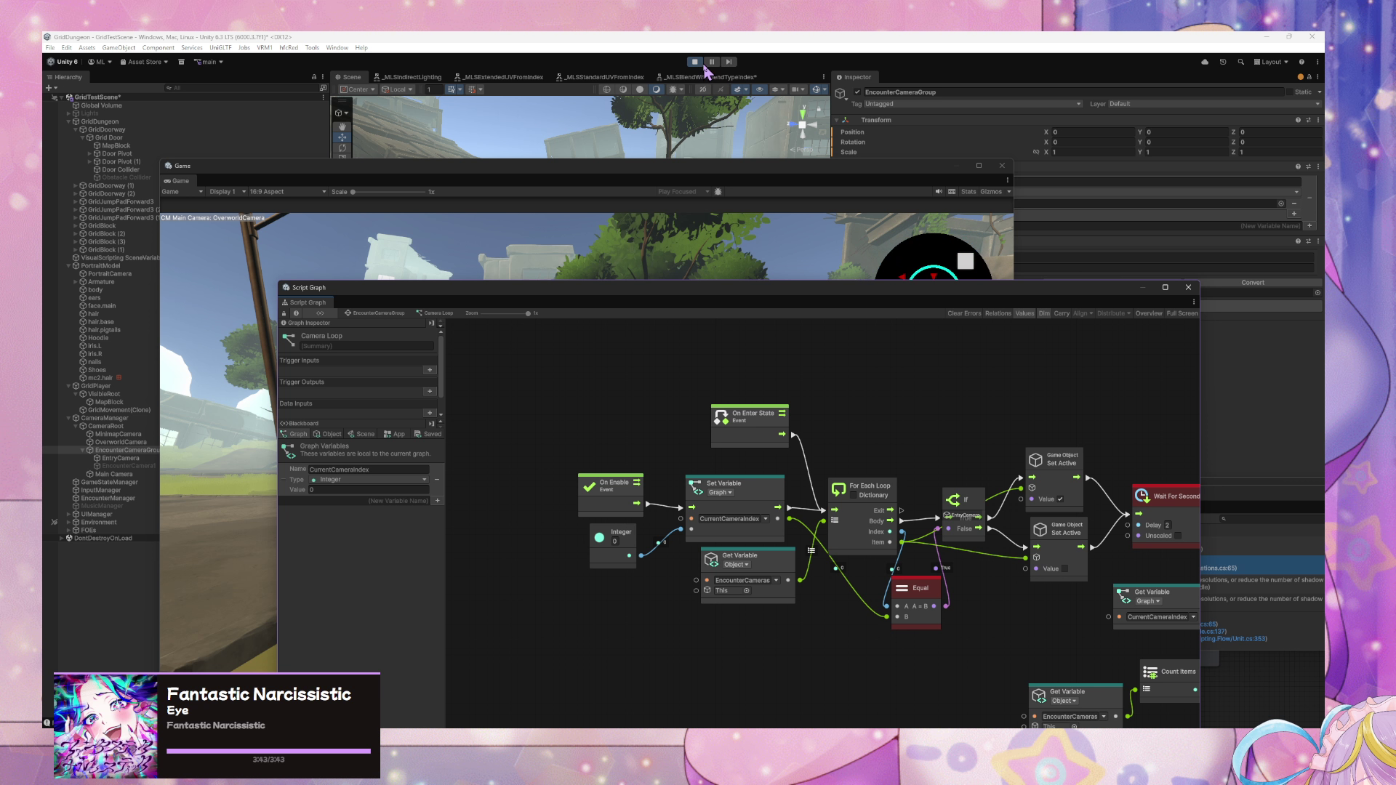
- Stop Play mode, deactivate EncounterCameraGroup, and play again
key("ctrl+p")
key("ctrl+p")
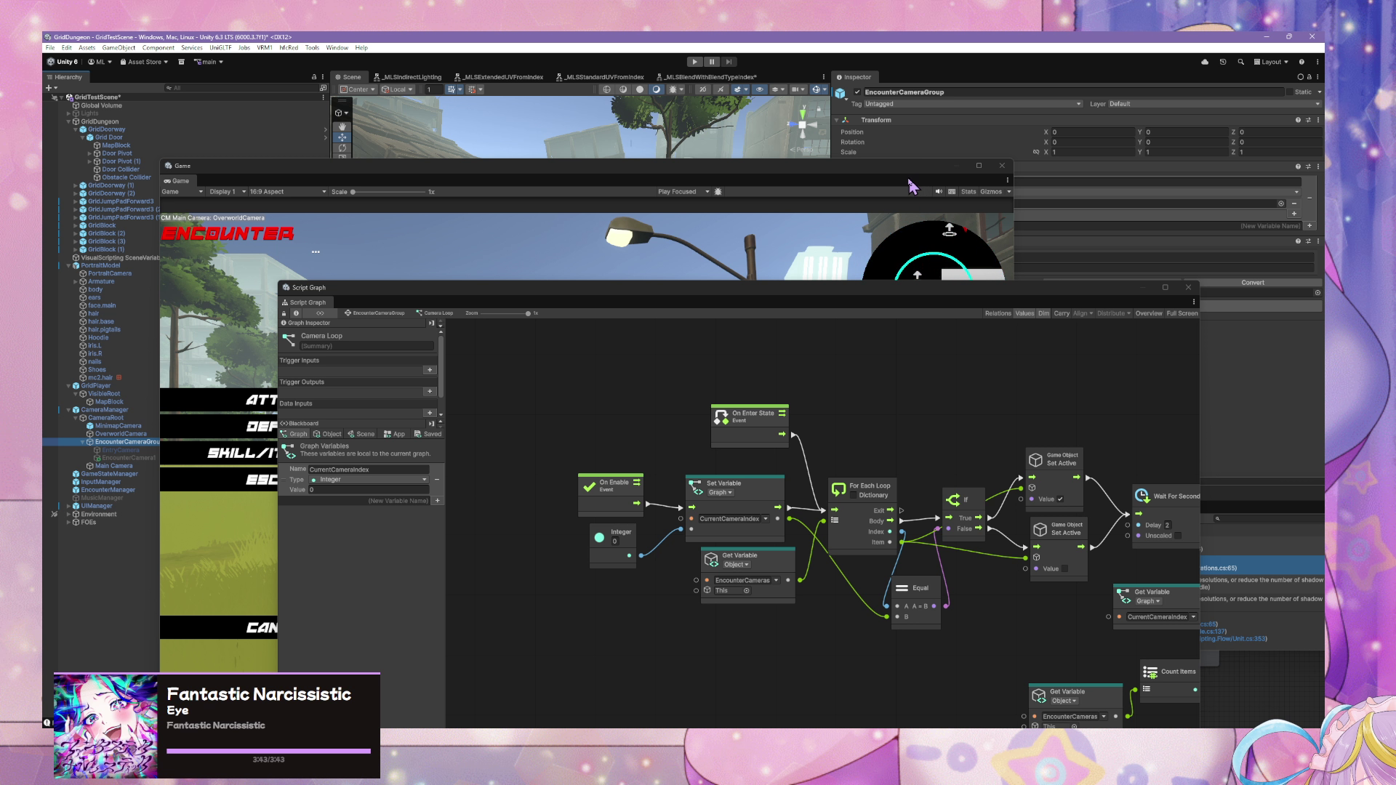
left_click(857, 92)
key("ctrl+p")
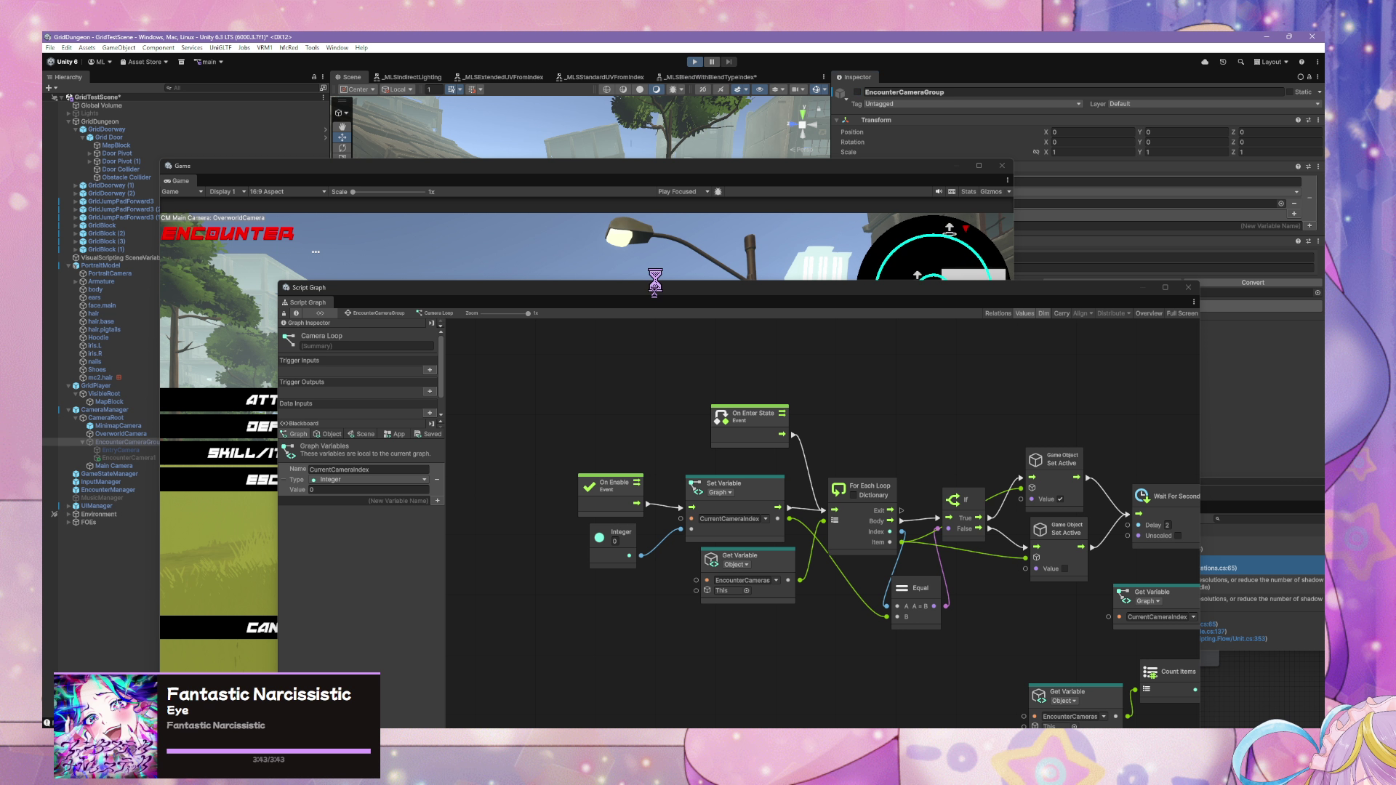
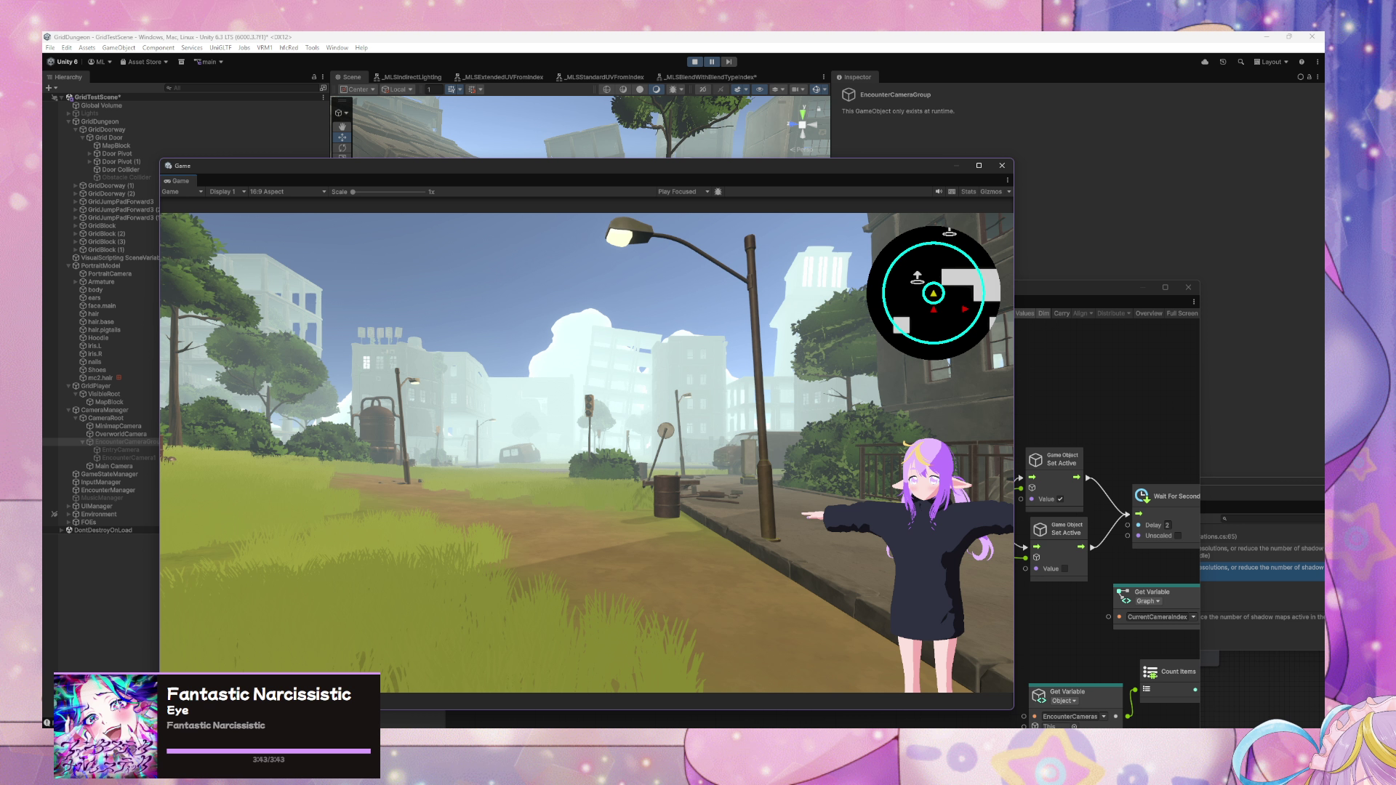
- After checking the Console error, point the Overworld graph's Get Variable node at EncounterCameraGroup
key("ctrl+shift+c")
left_click(757, 537)
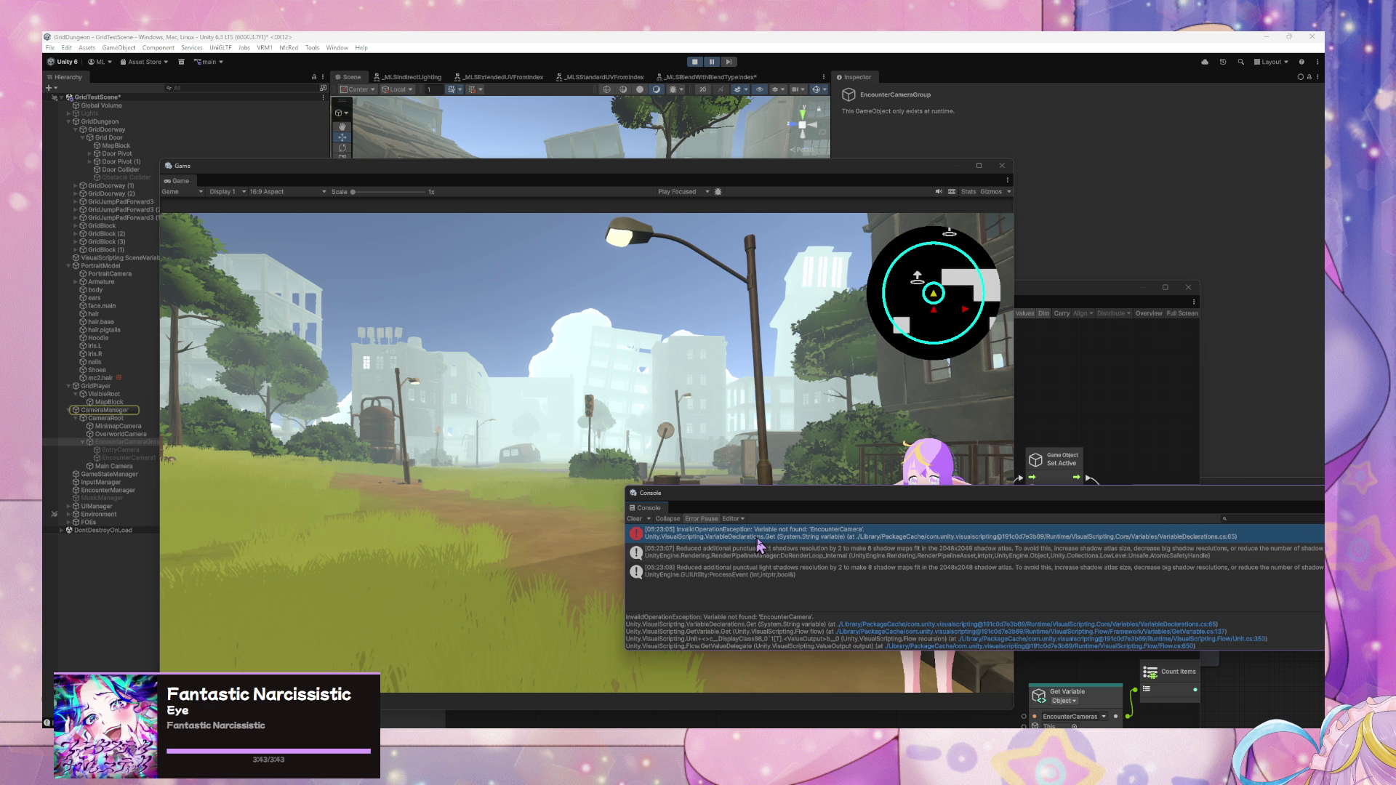
left_click(102, 410)
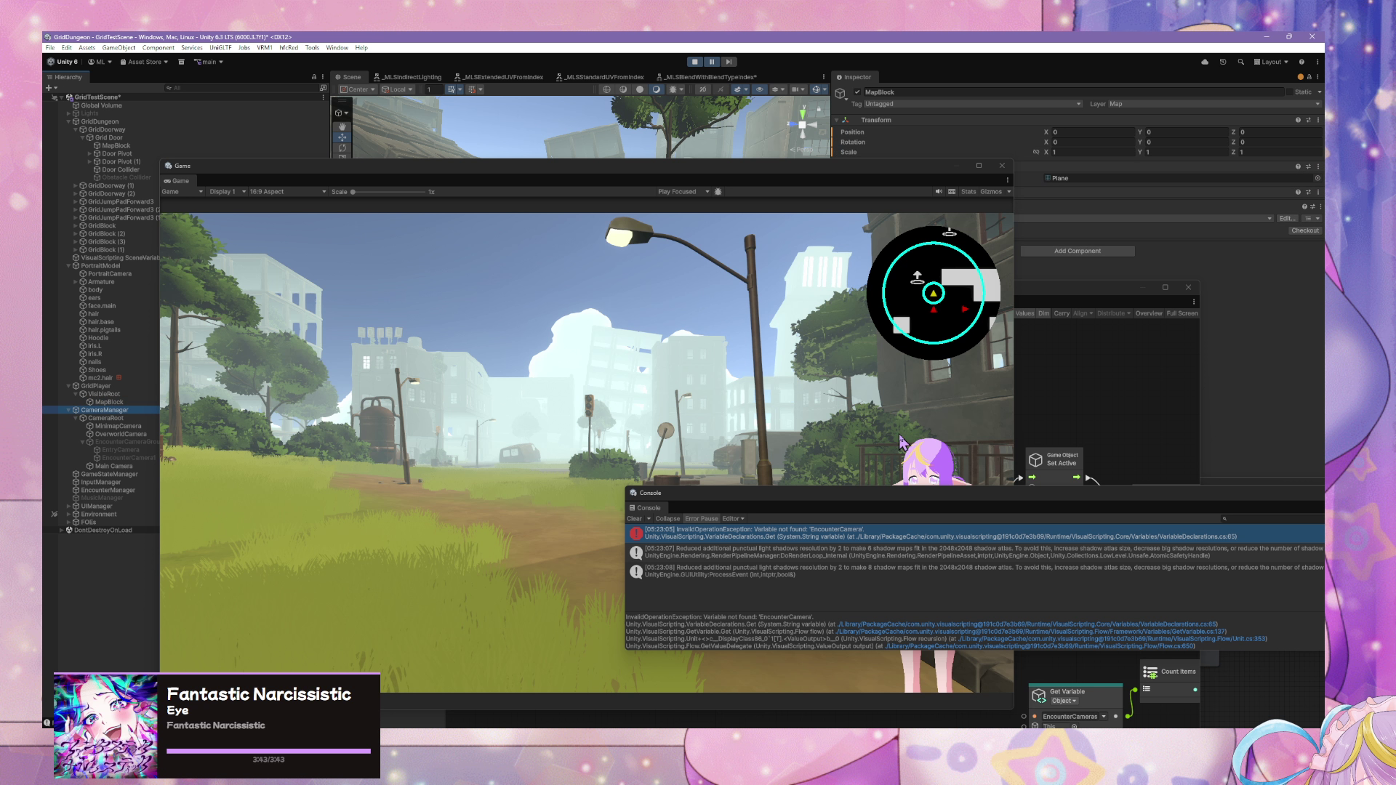
left_click(1093, 420)
double_click(785, 569)
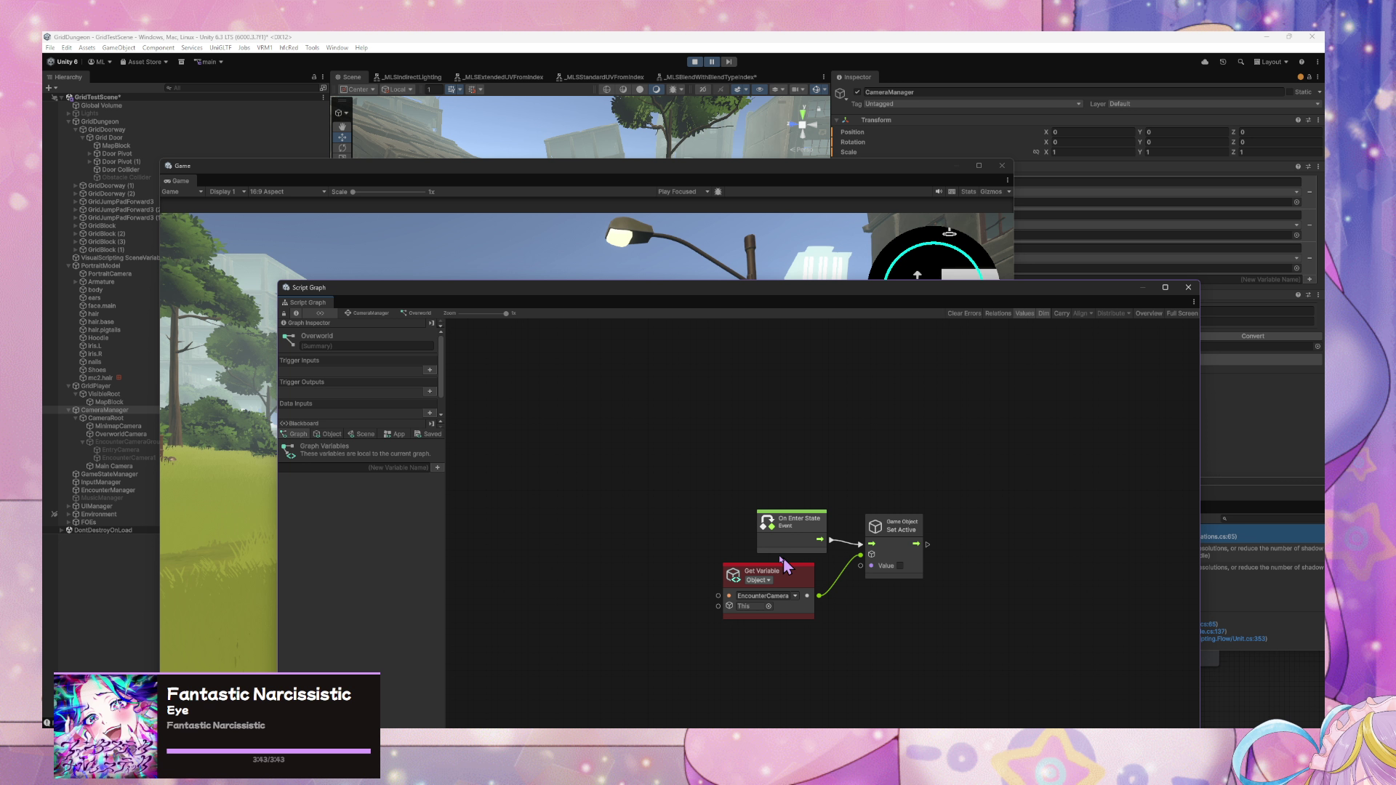
left_click(797, 596)
left_click(836, 631)
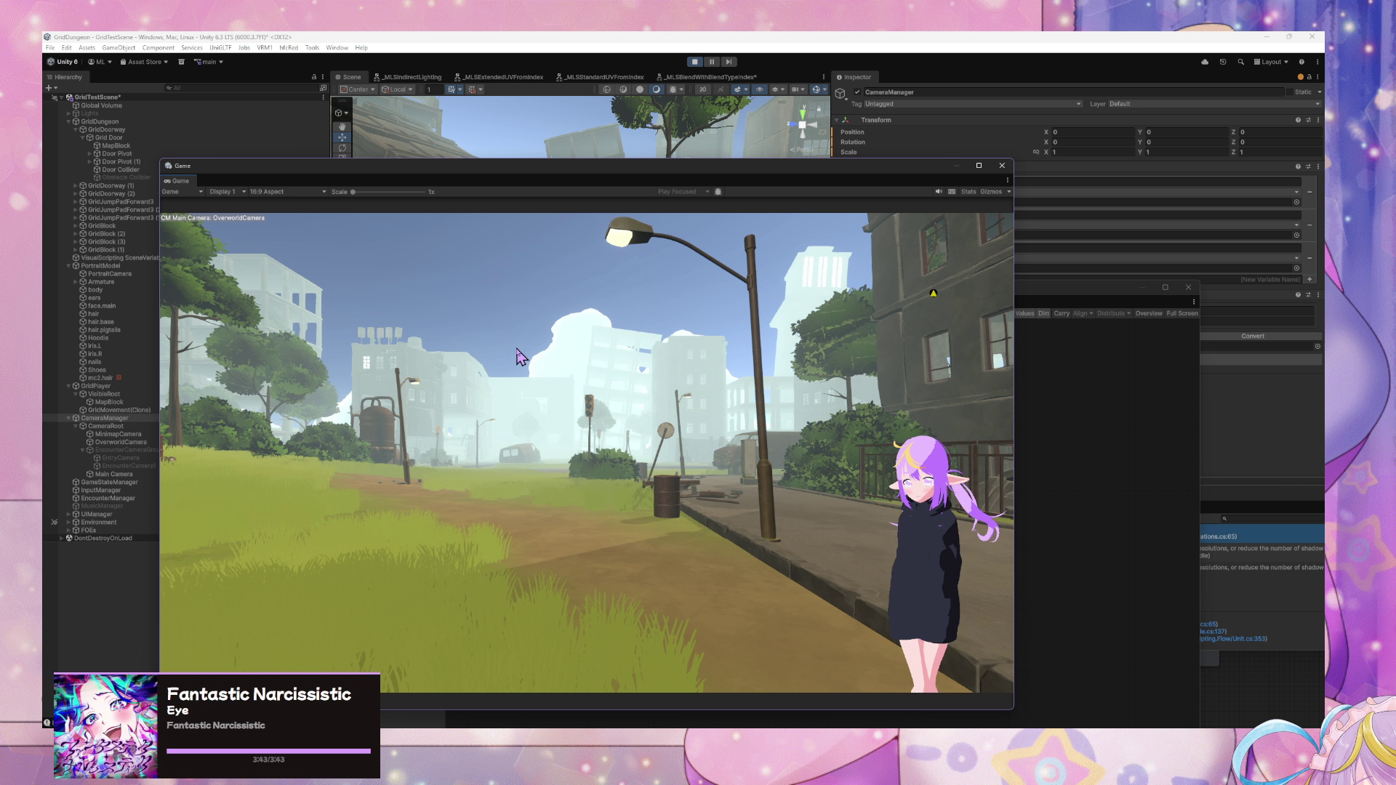
- Walk through town until the slime battle starts, then select EncounterCameraGroup
key("w")
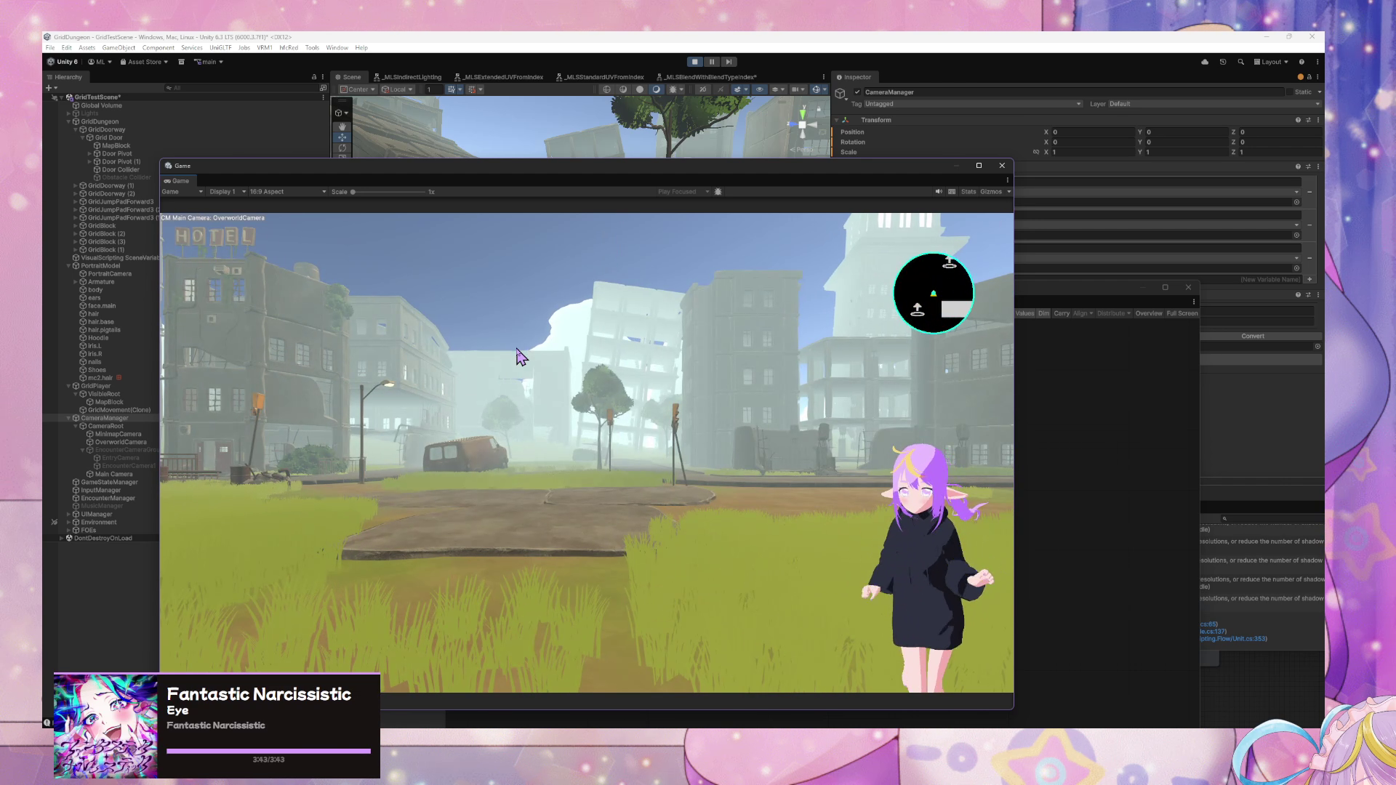
key("d")
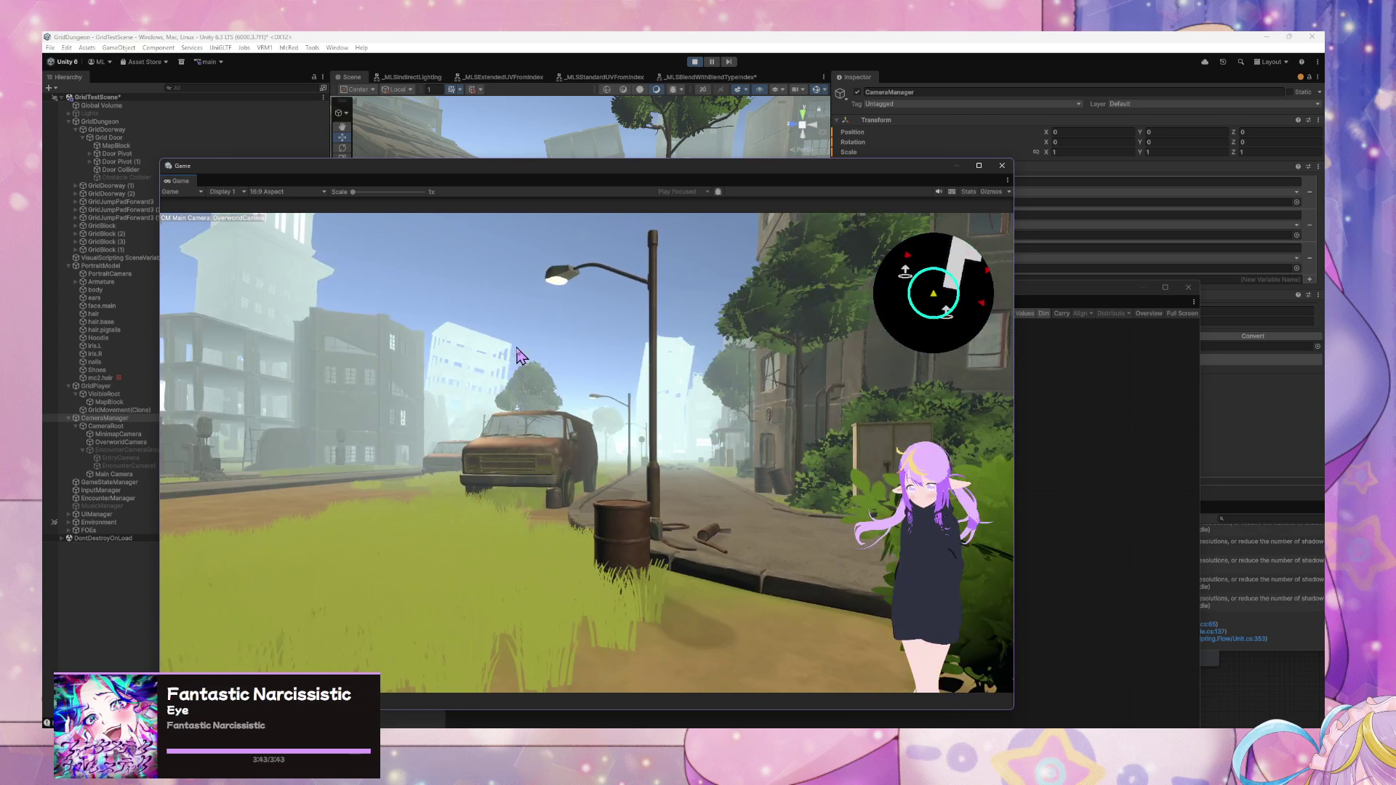
key("w")
key("a")
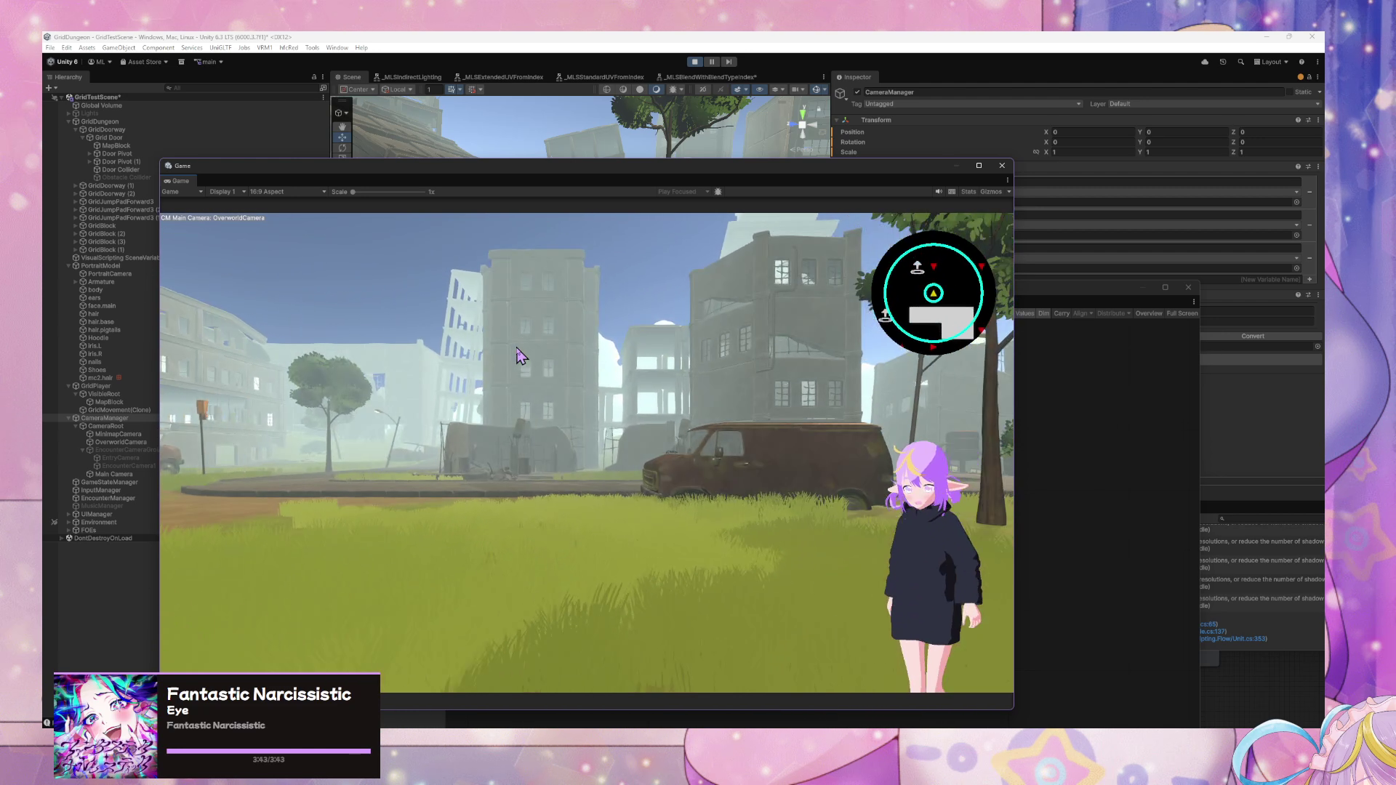
key("w")
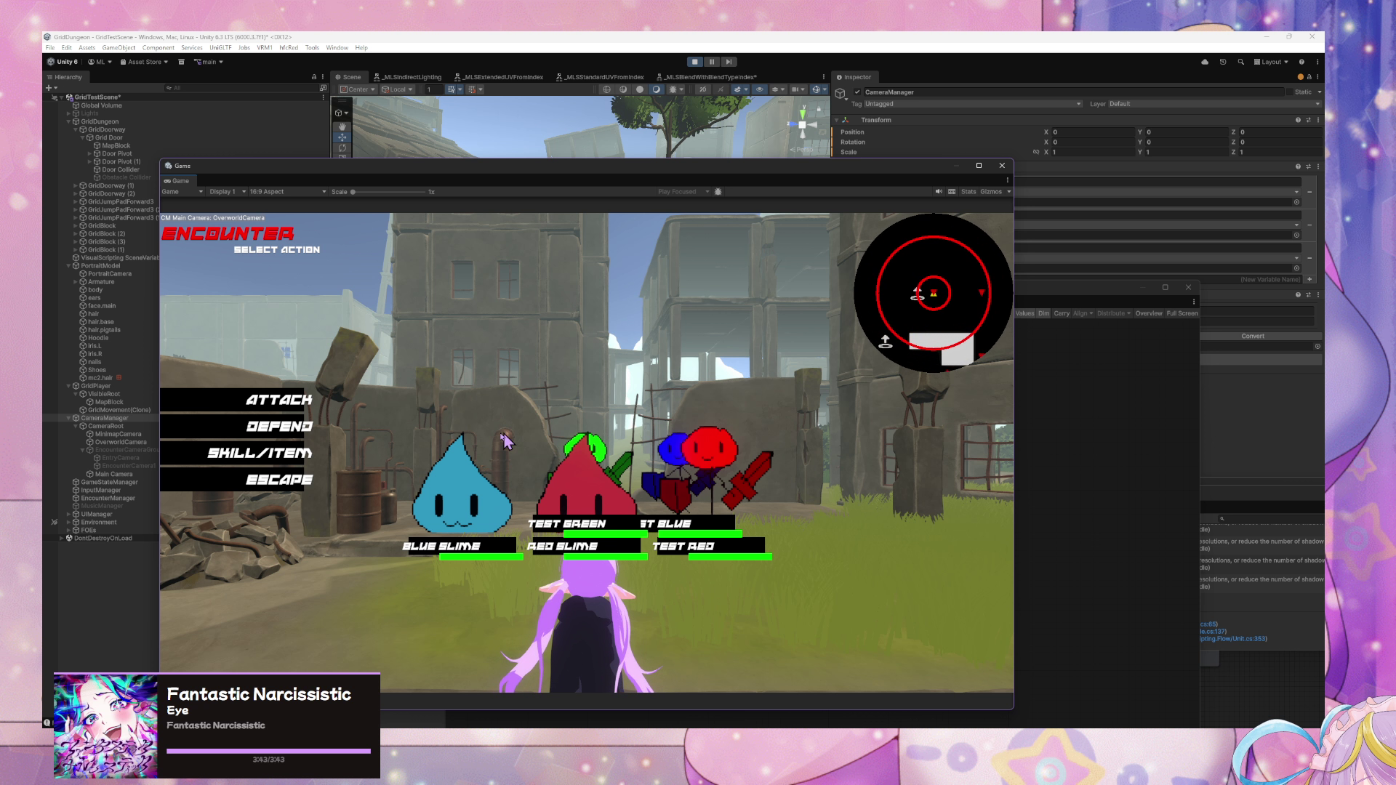
left_click(120, 451)
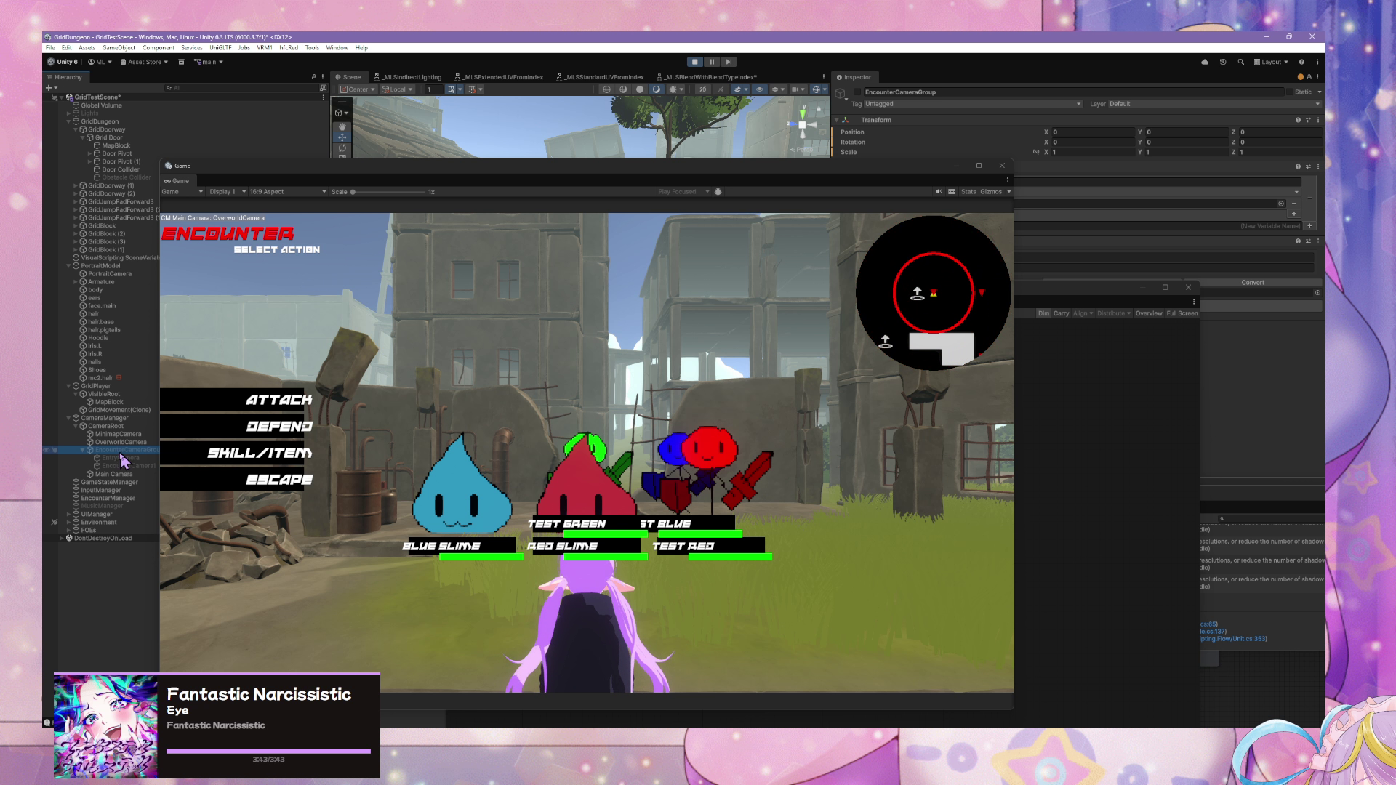
- Review the Camera Loop, Overworld, Encounter state and Activate Camera Group graphs
left_click(1083, 442)
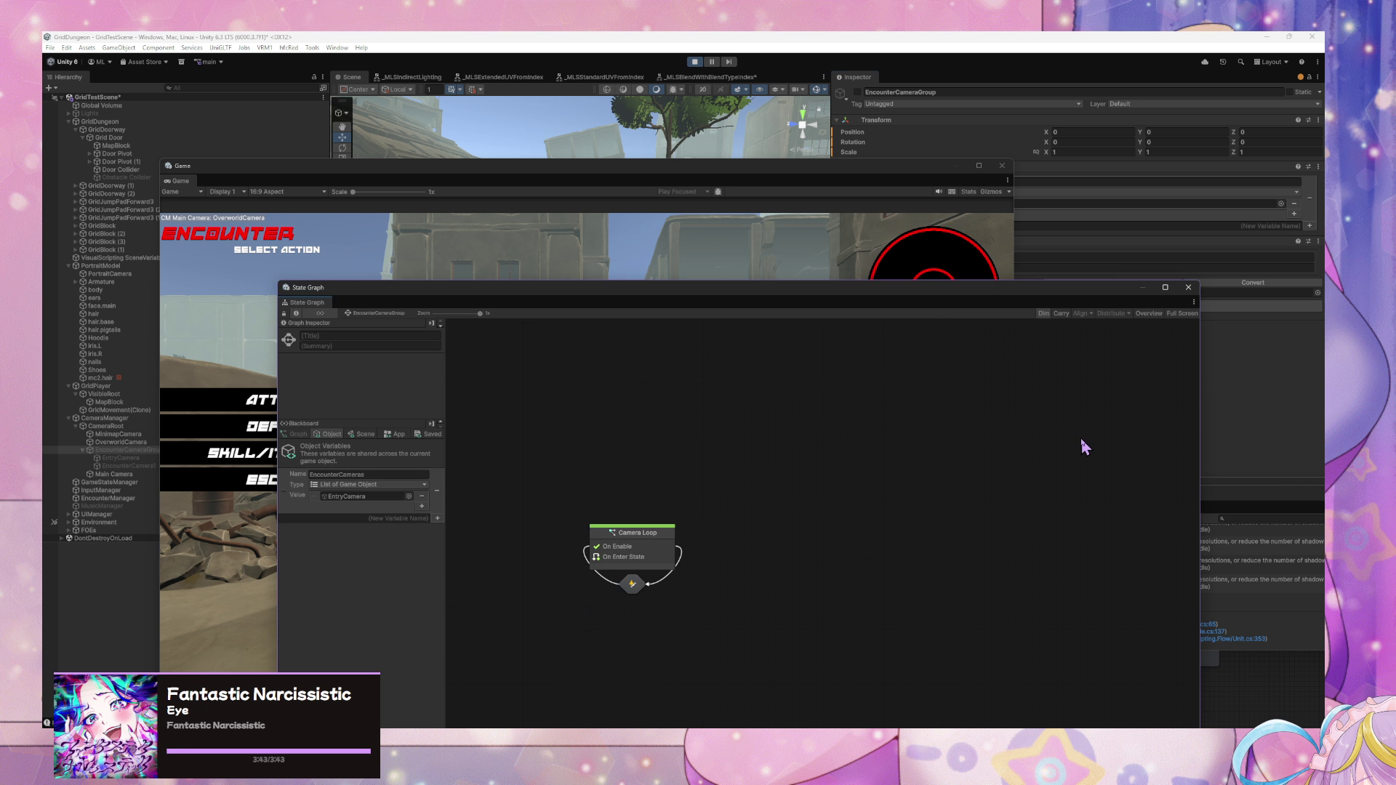
left_click(107, 419)
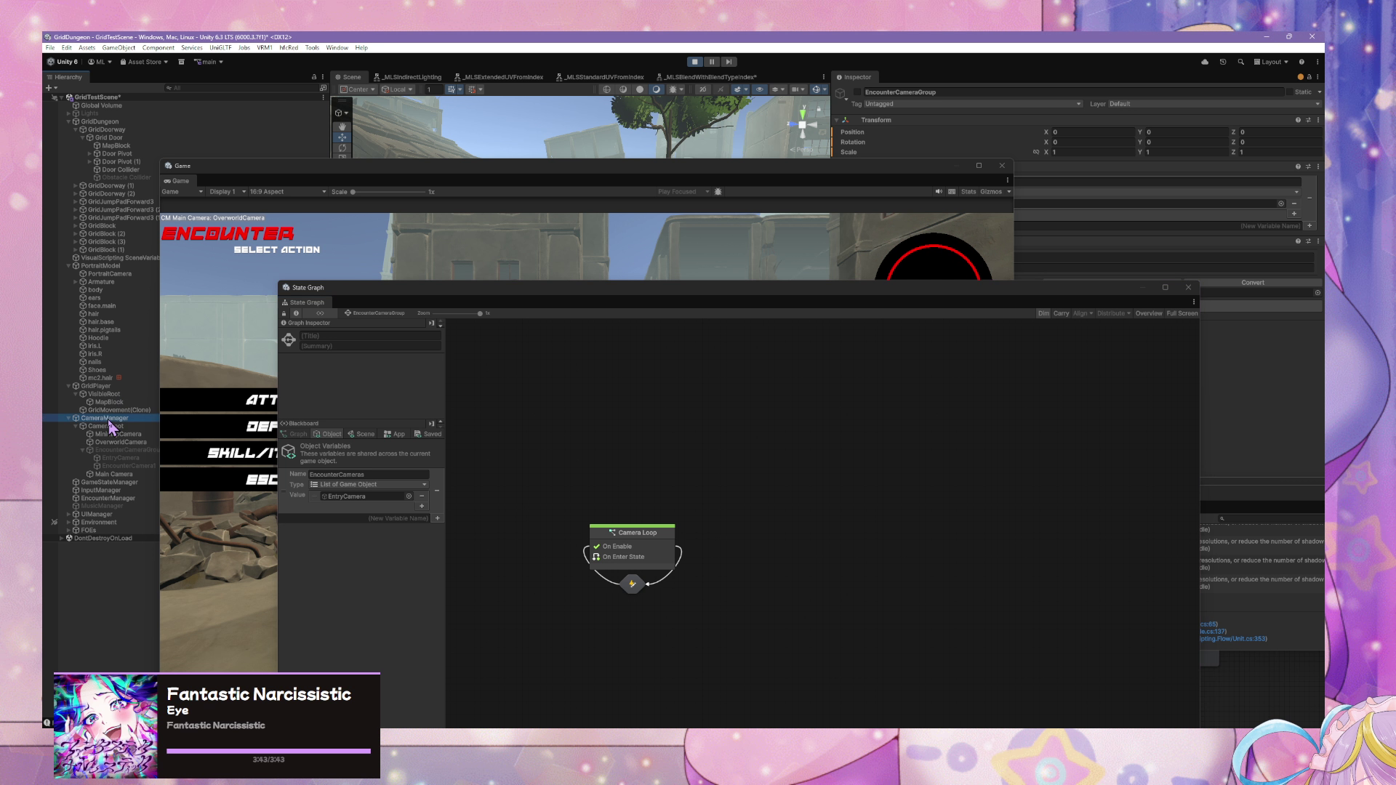
left_click(818, 595)
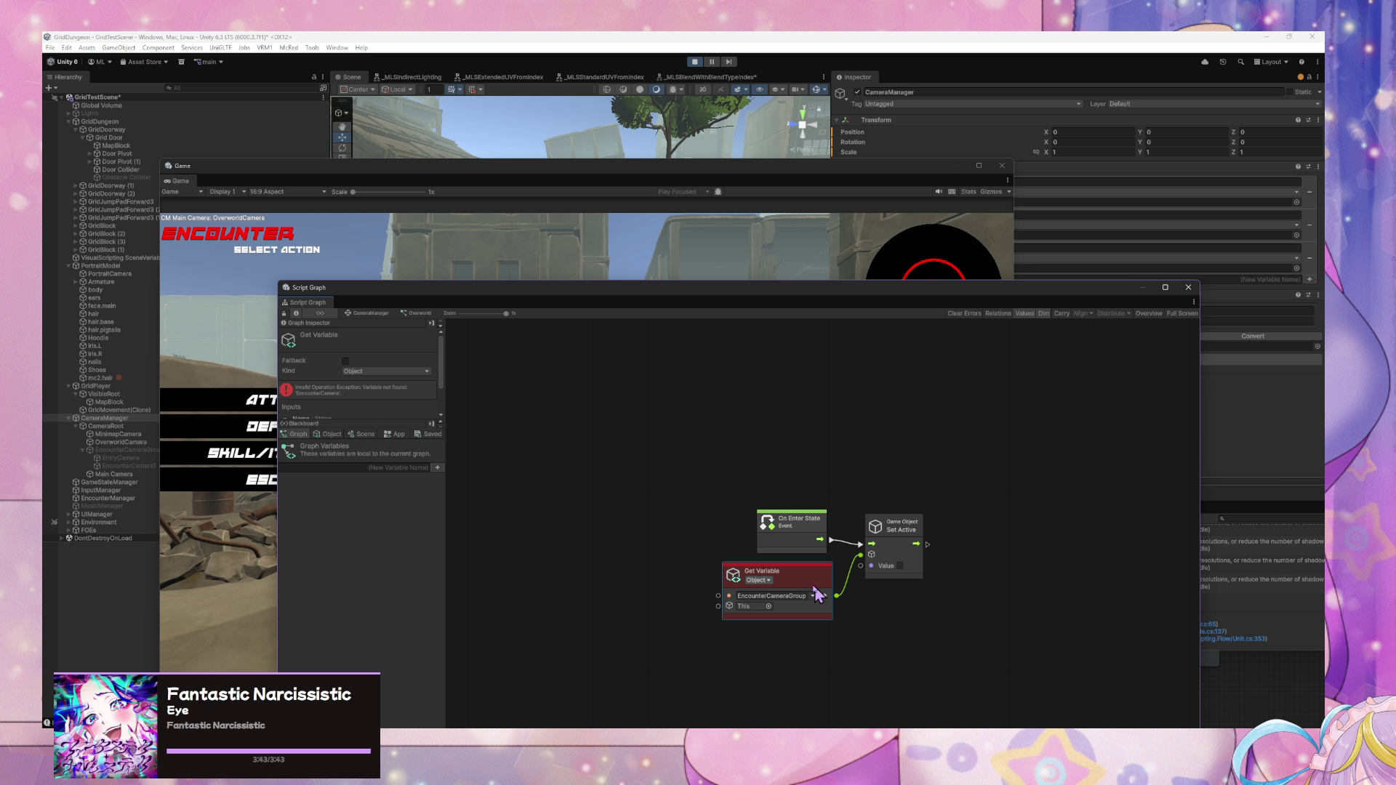
left_click(371, 313)
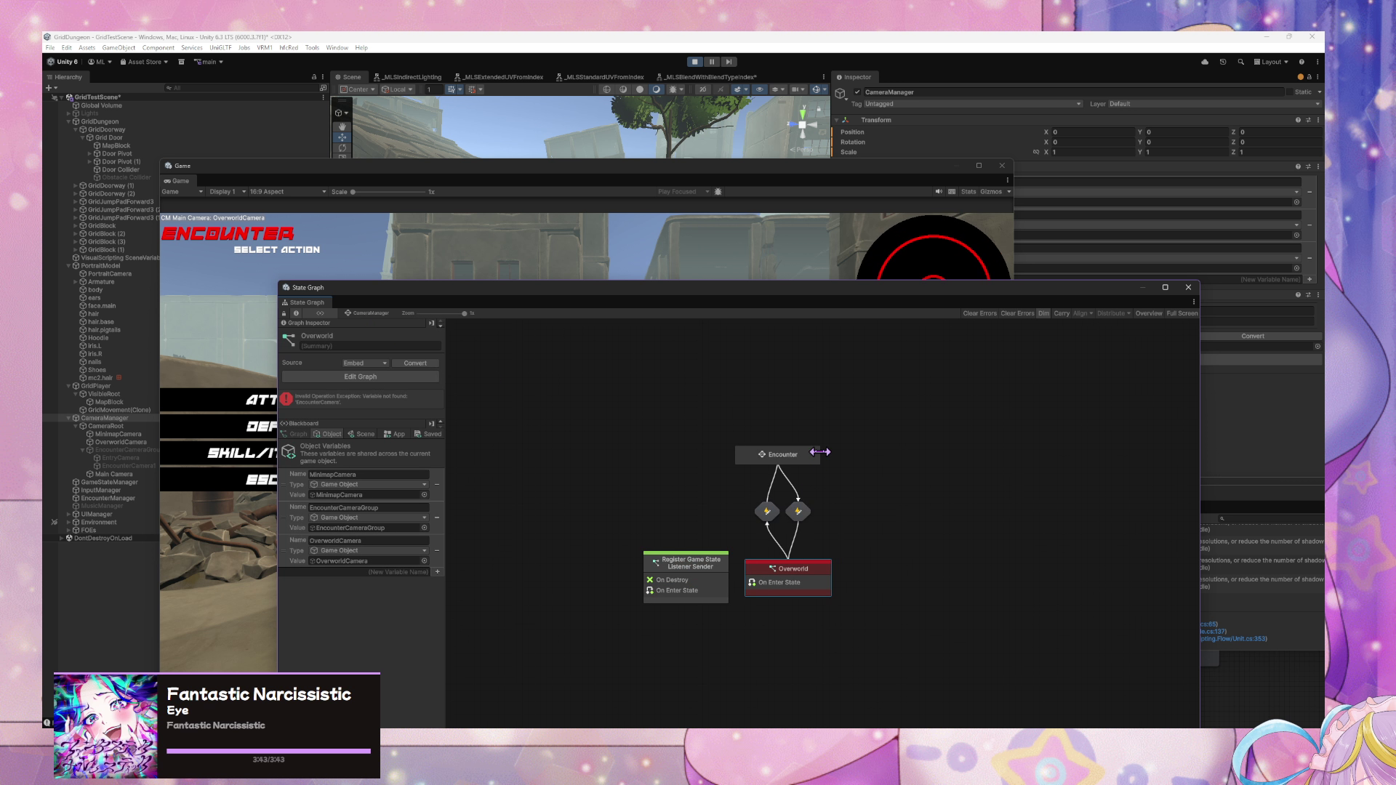
double_click(810, 454)
double_click(613, 527)
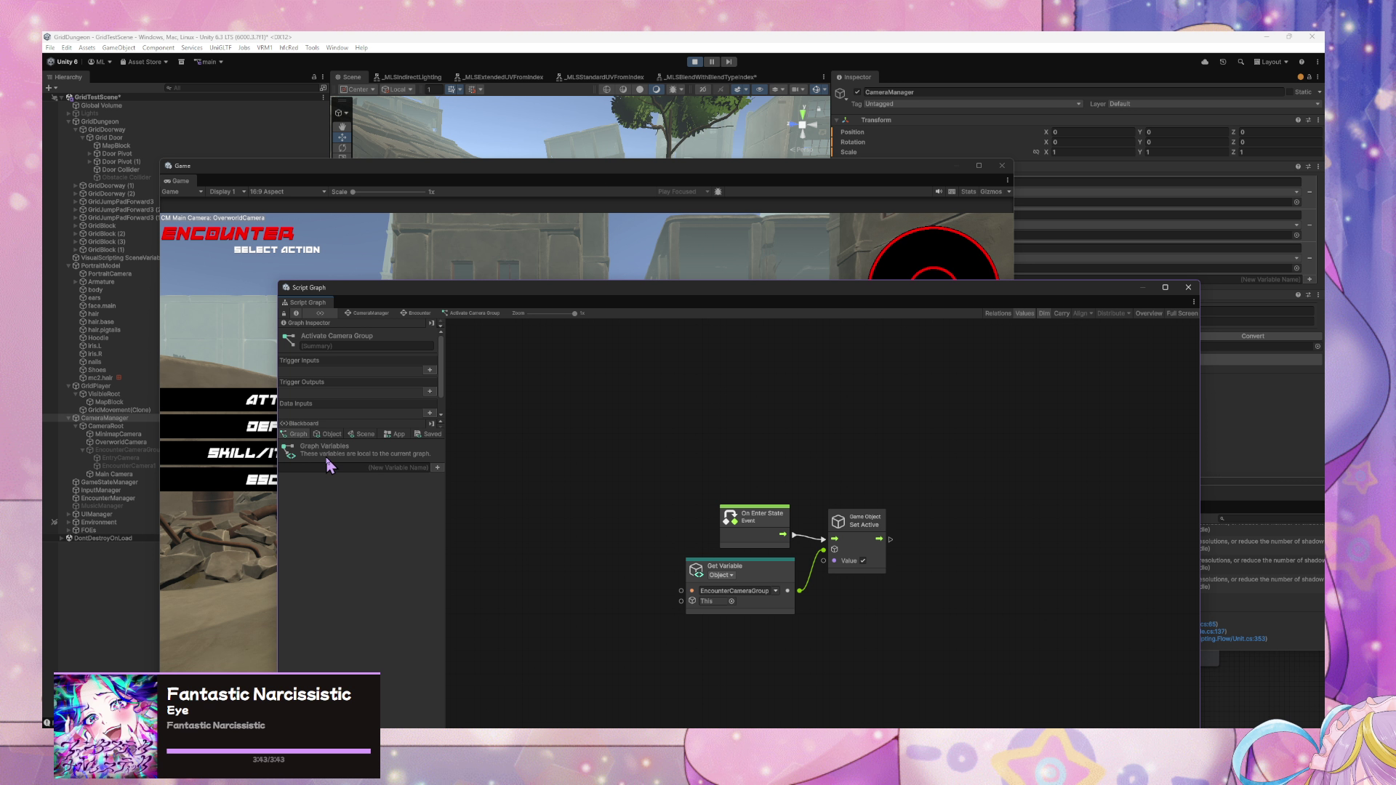
- Check CameraManager's object variables, then stop and restart play mode
left_click(328, 434)
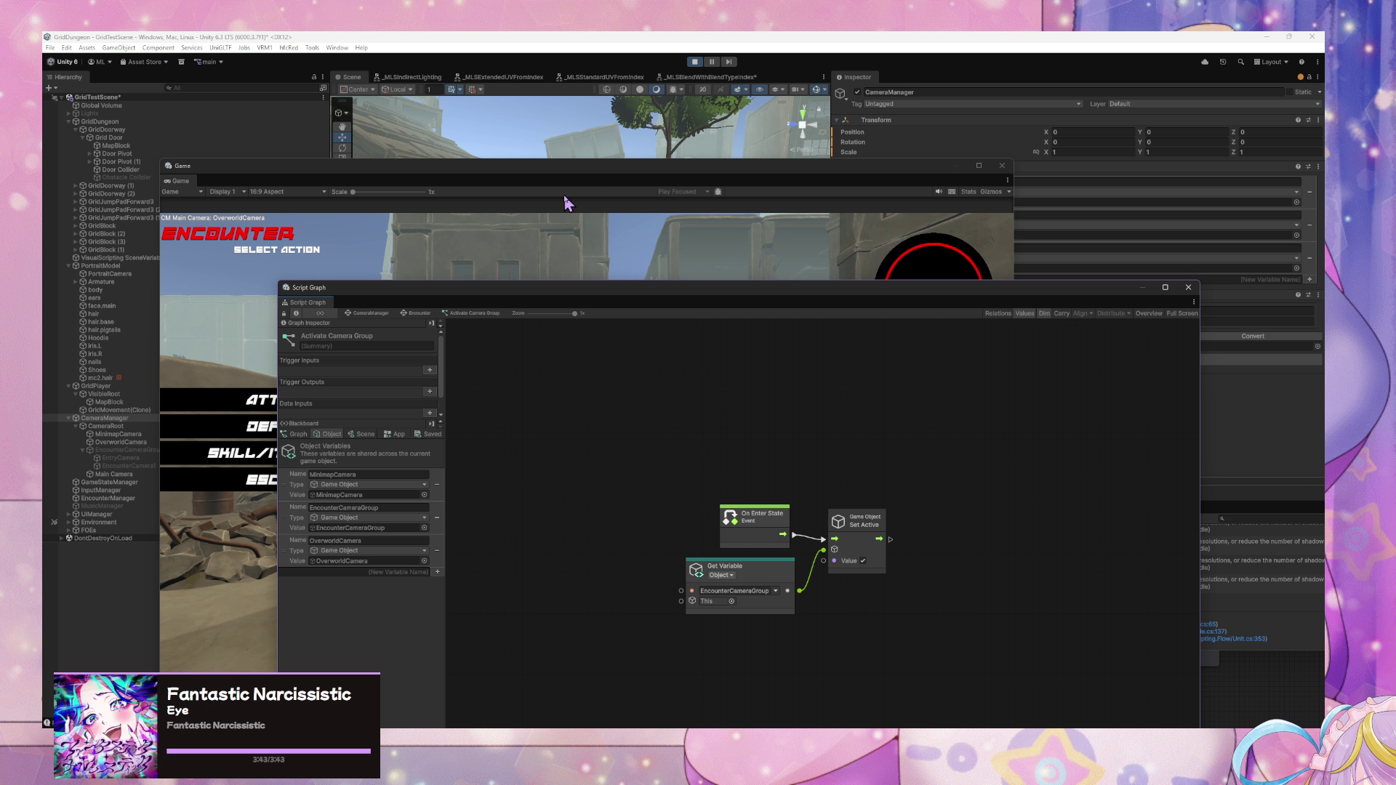
left_click(695, 62)
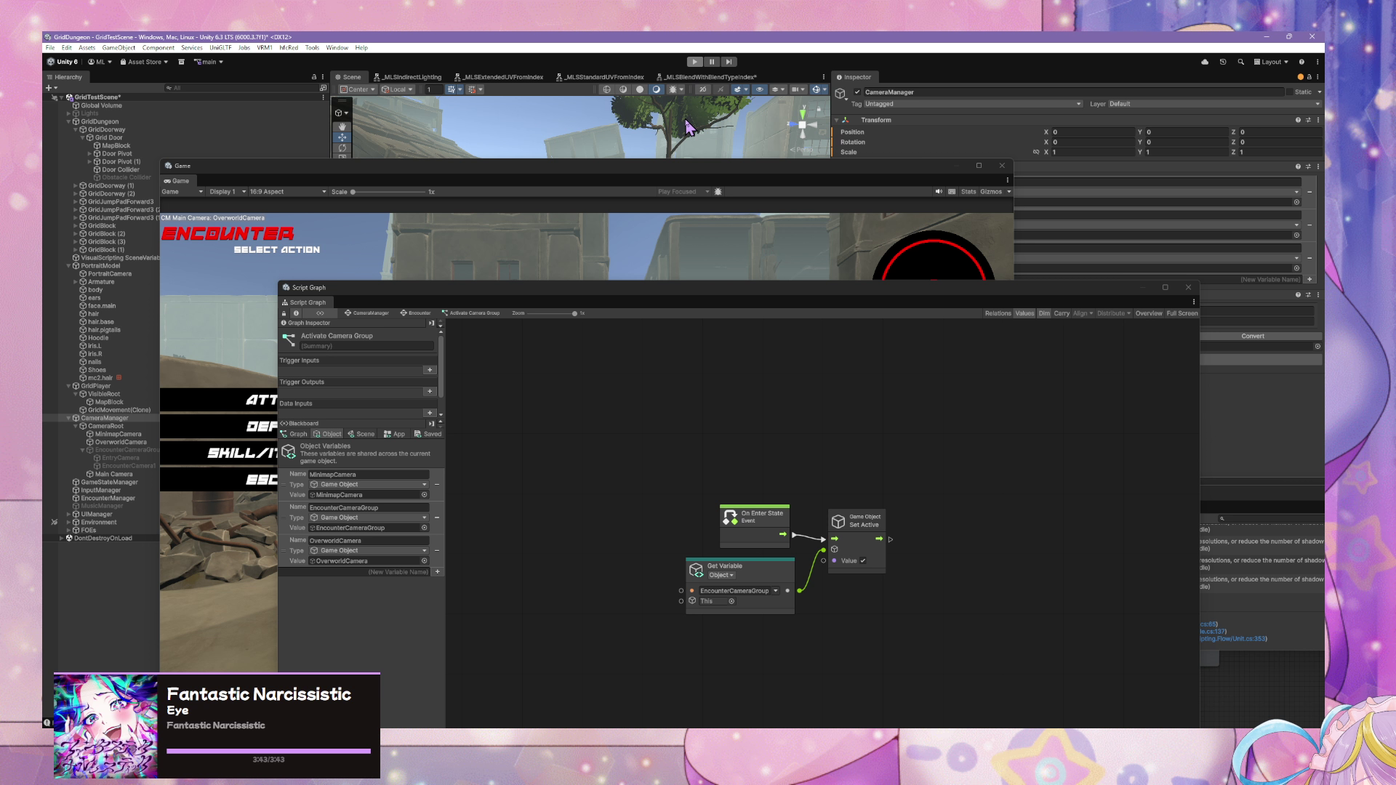
left_click(696, 61)
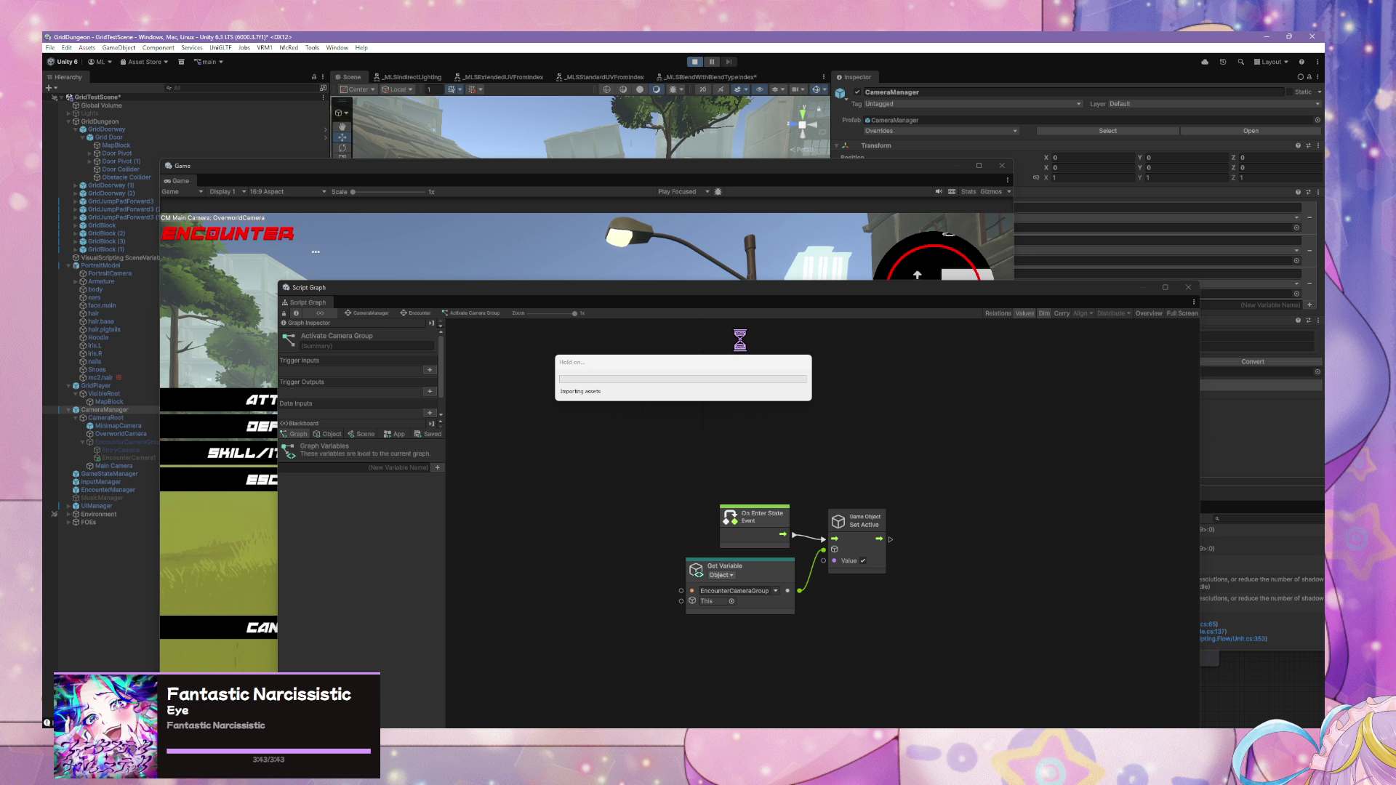
- Show the stack trace of the newest InvalidOperationException about the Set Variable output
mouse_move(664, 724)
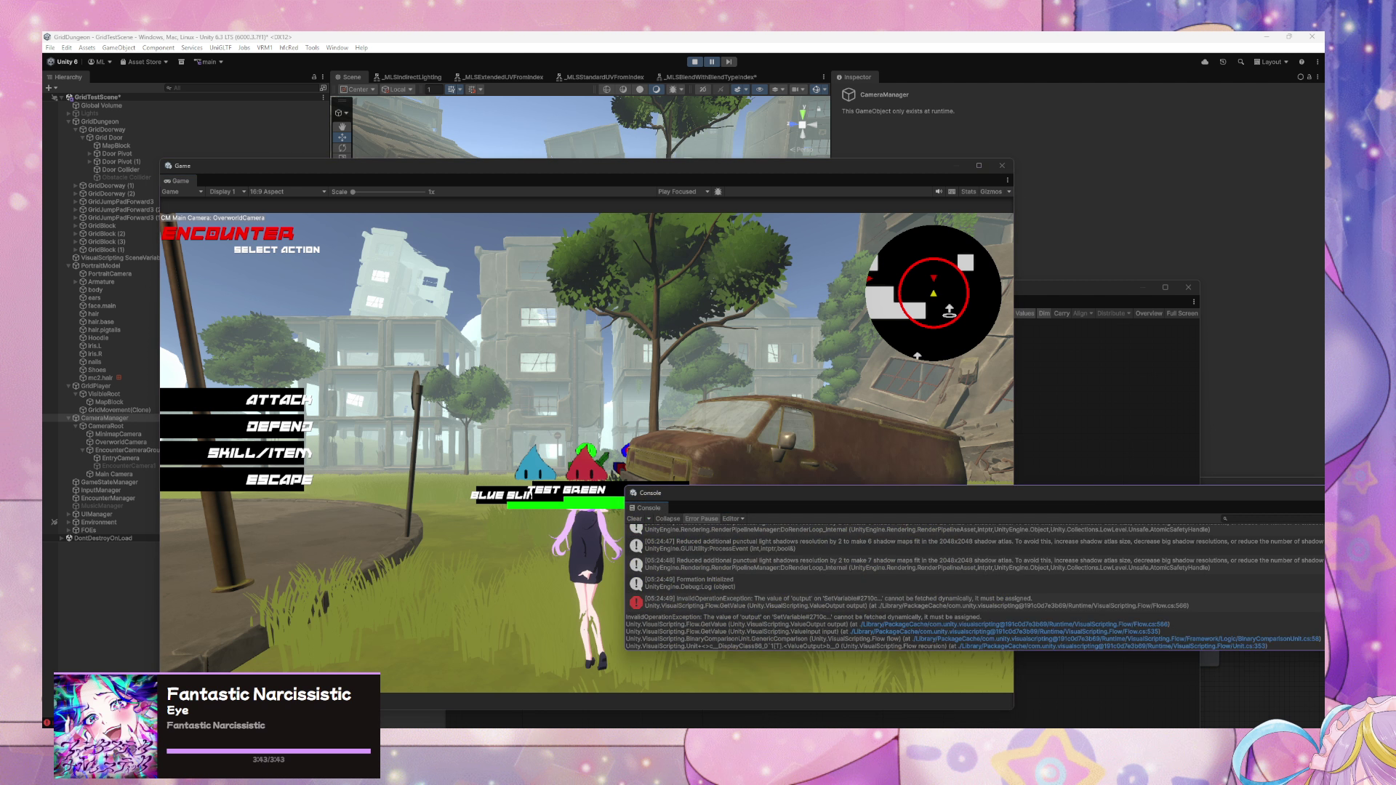
- Review the dynamic-output error and open EncounterCameraGroup's Camera Loop graph and object variables
left_click(730, 608)
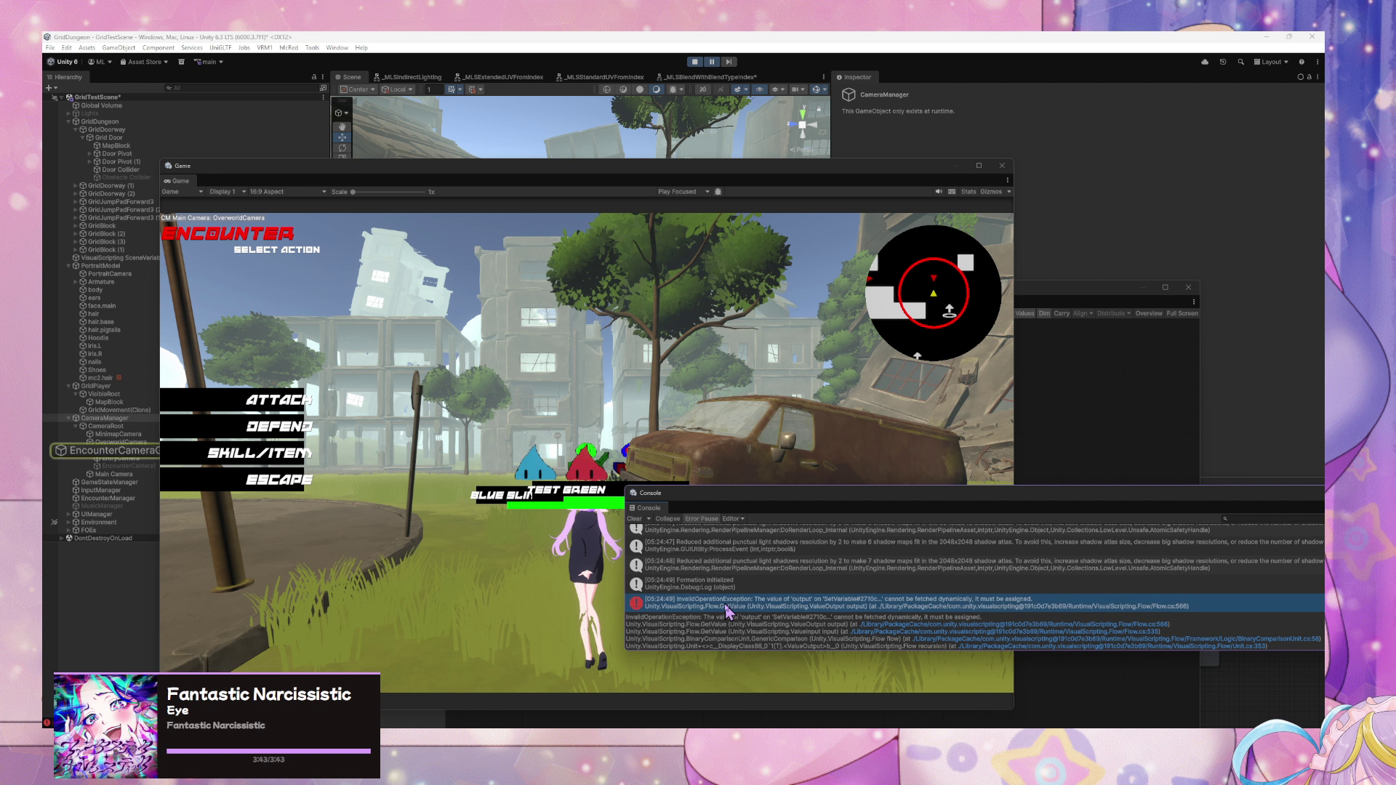
left_click(133, 451)
left_click(1084, 446)
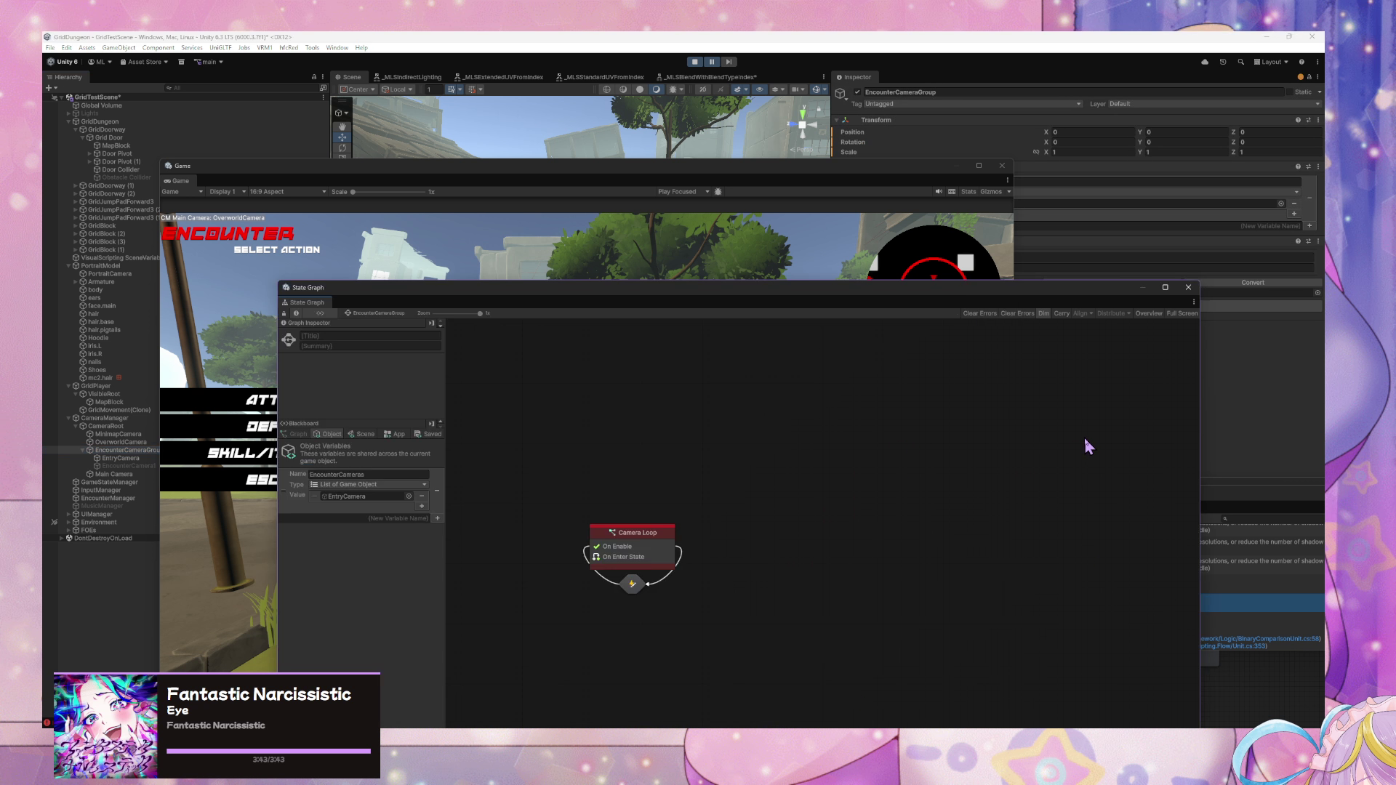
mouse_move(939, 582)
left_mouse_down()
mouse_move(907, 565)
mouse_move(880, 607)
left_mouse_up()
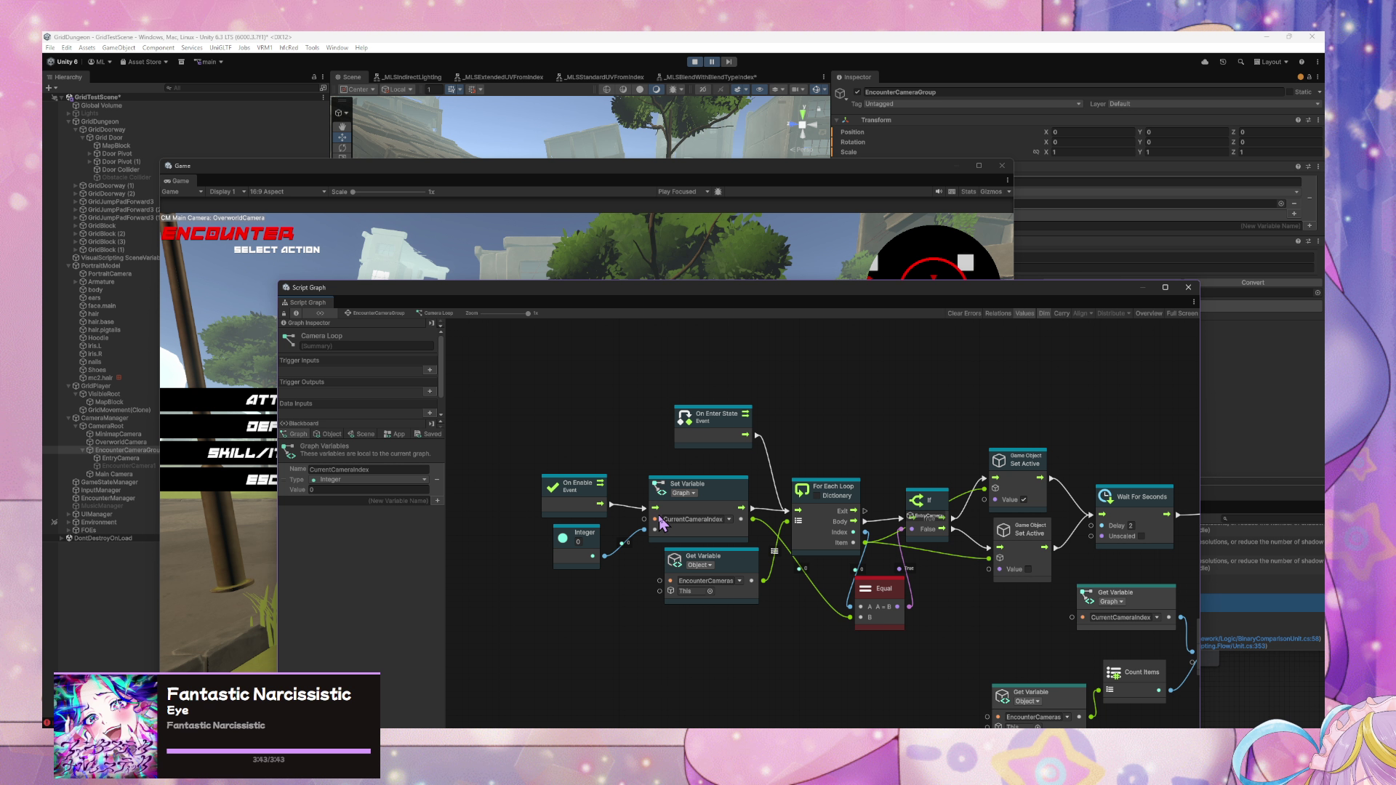
left_click(333, 435)
left_click_drag(428, 292, 685, 250)
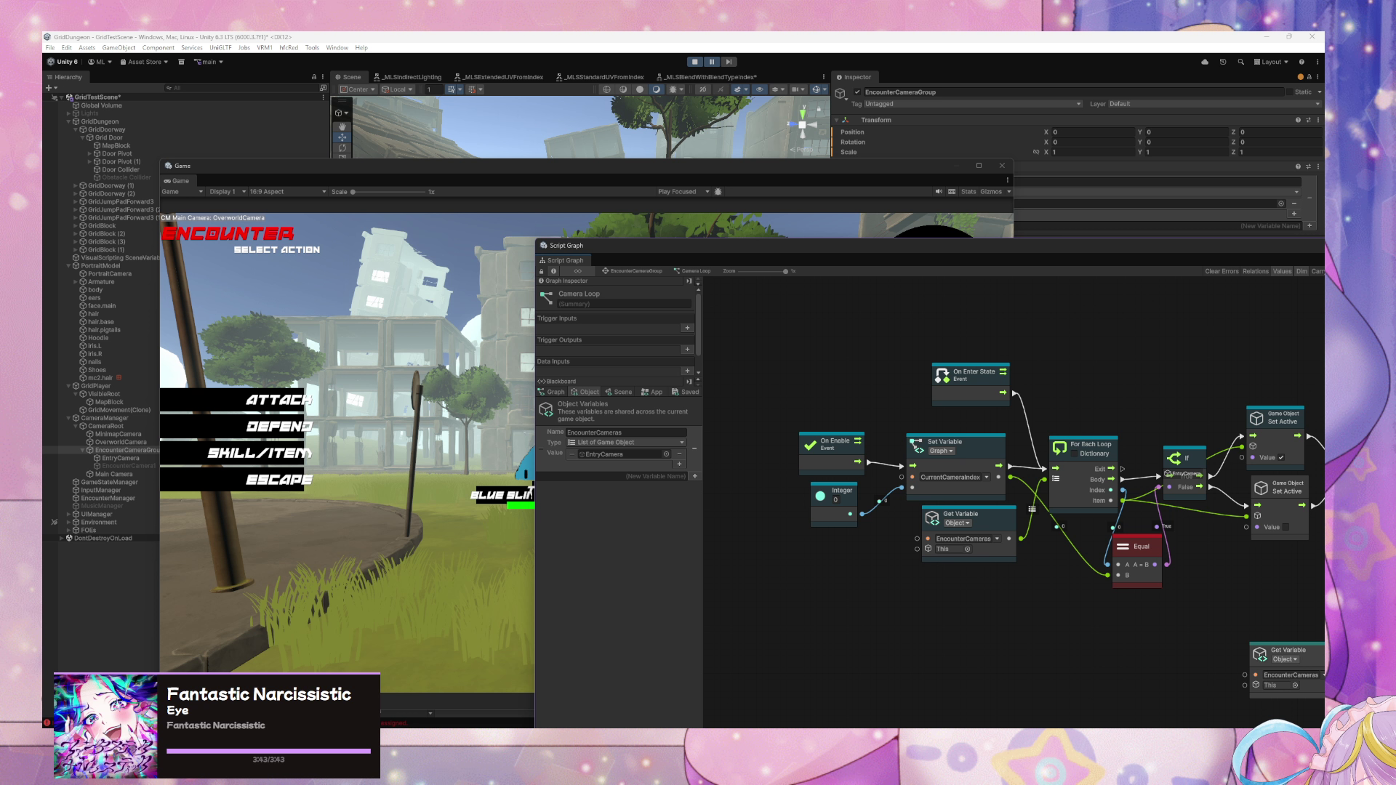
key("ctrl+shift+c")
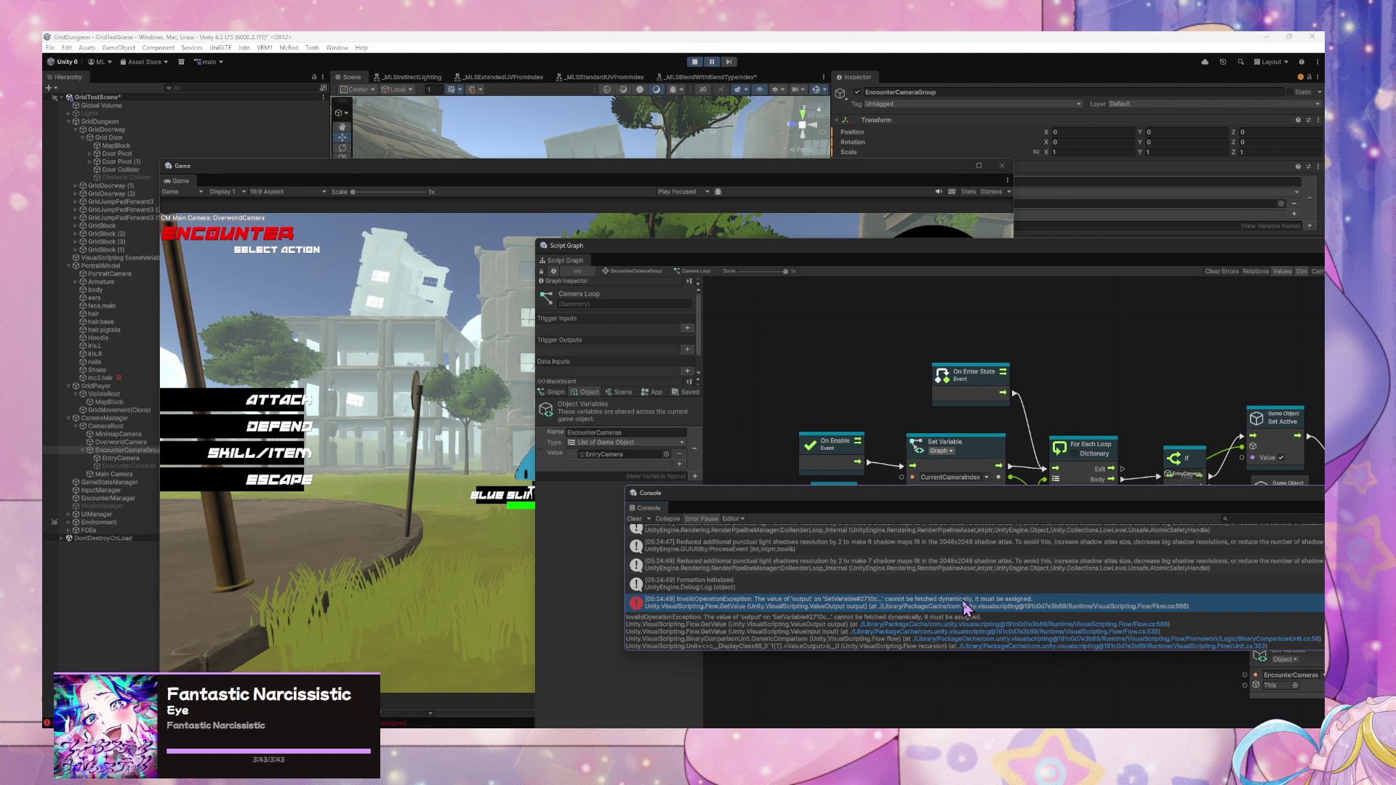
left_click_drag(1004, 502, 897, 640)
left_click(1185, 582)
- Disconnect the Set Variable wire from the Equal node's B input
left_click(1151, 569)
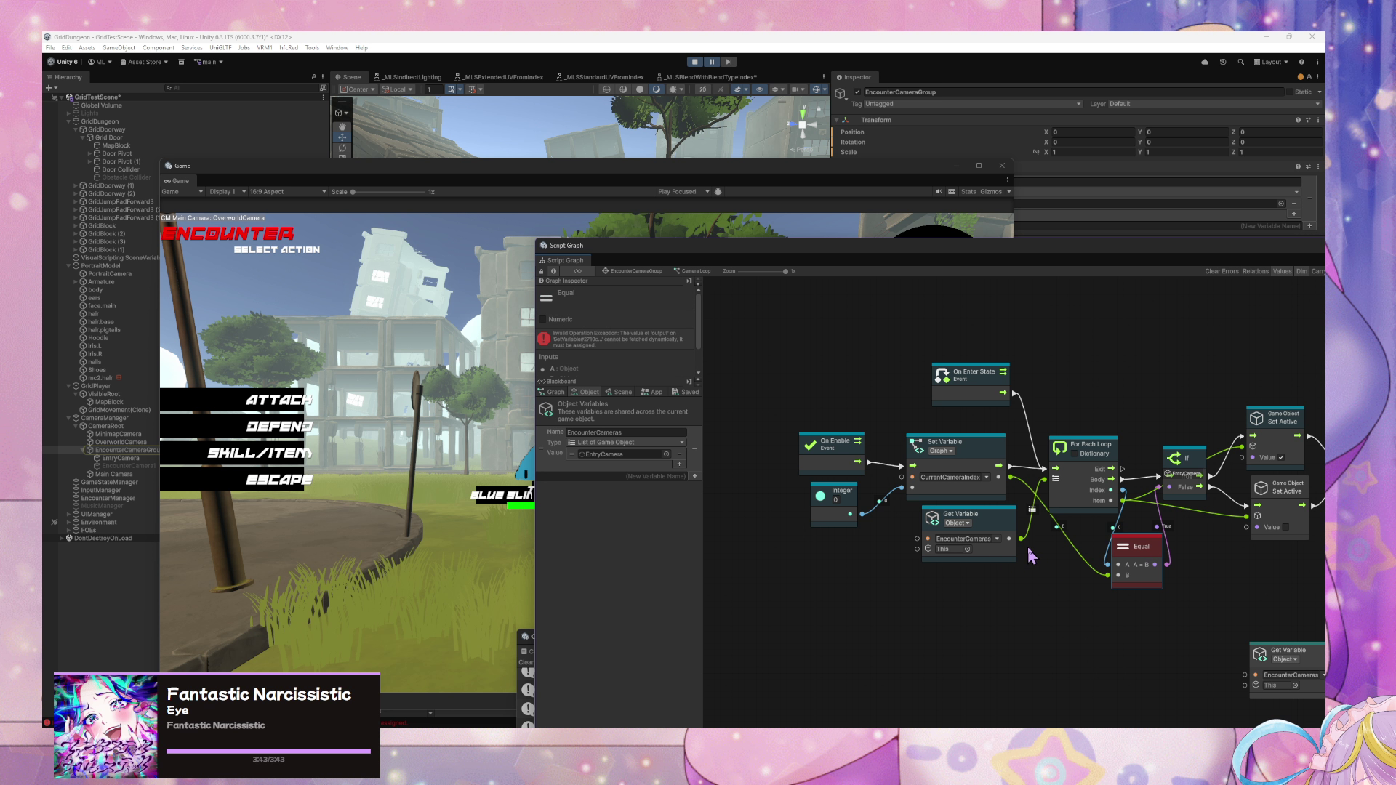
left_click_drag(1147, 566, 1150, 569)
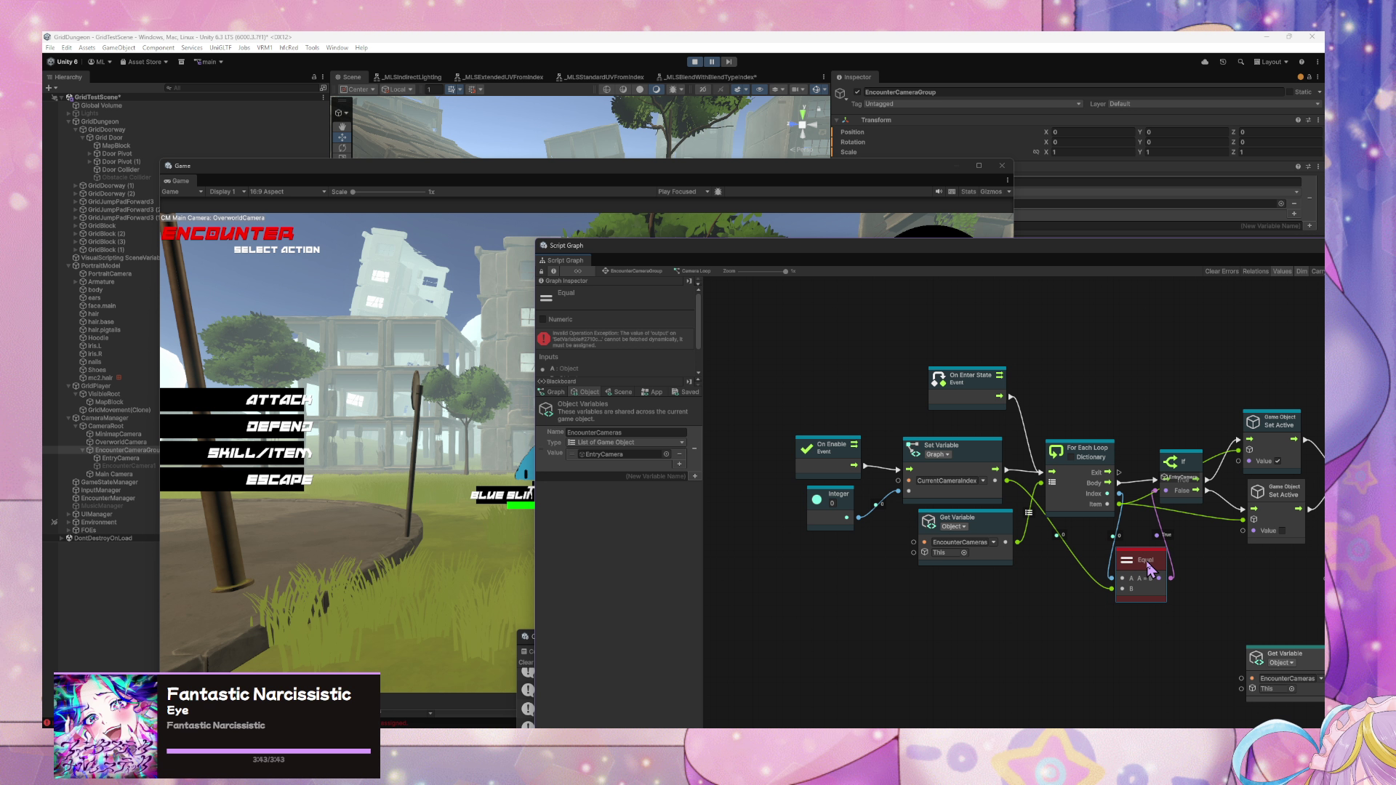
right_click(1007, 482)
left_click_drag(1145, 568, 1157, 562)
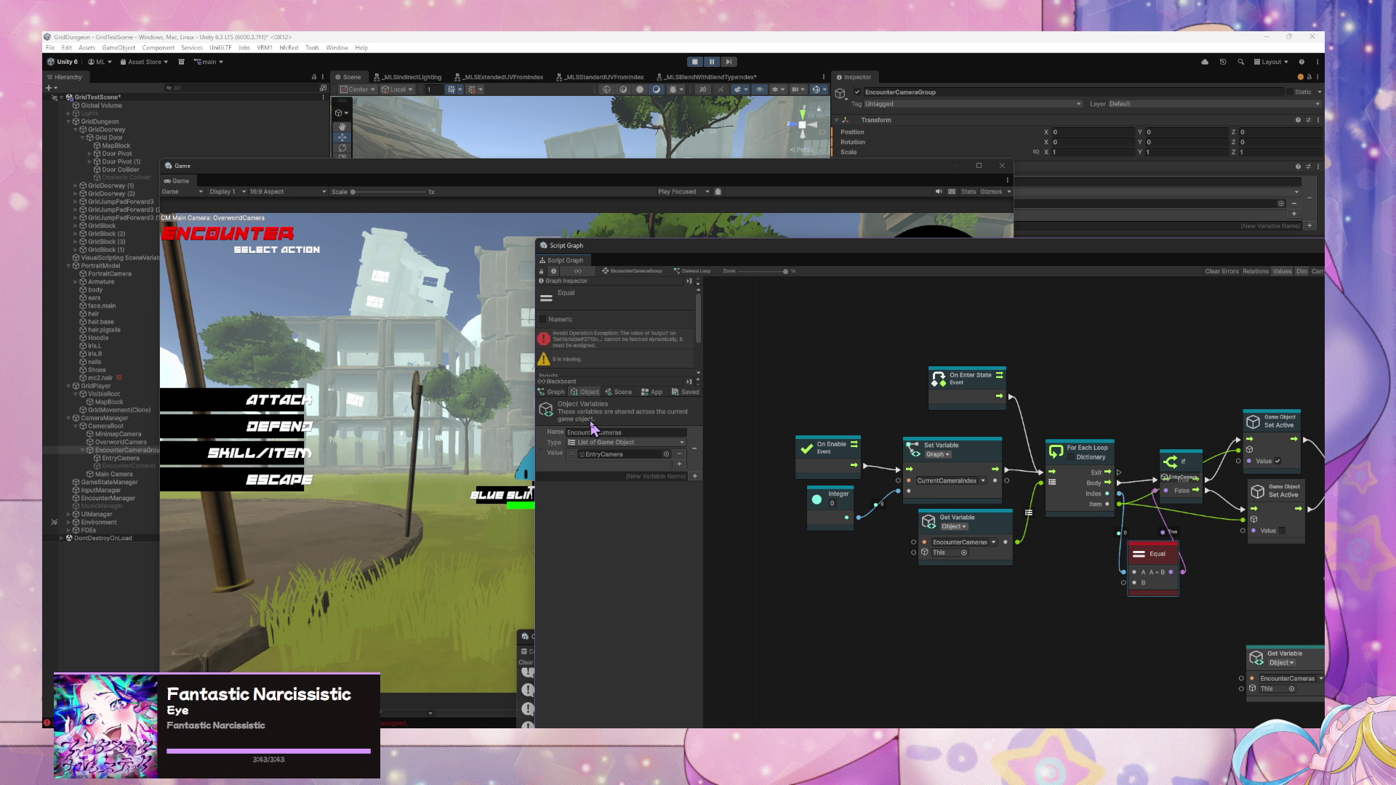
- Wire a new CurrentCameraIndex Get Variable node into Equal's B input and play
left_click(559, 393)
mouse_move(547, 445)
left_mouse_down()
mouse_move(1040, 615)
mouse_move(1018, 611)
left_mouse_up()
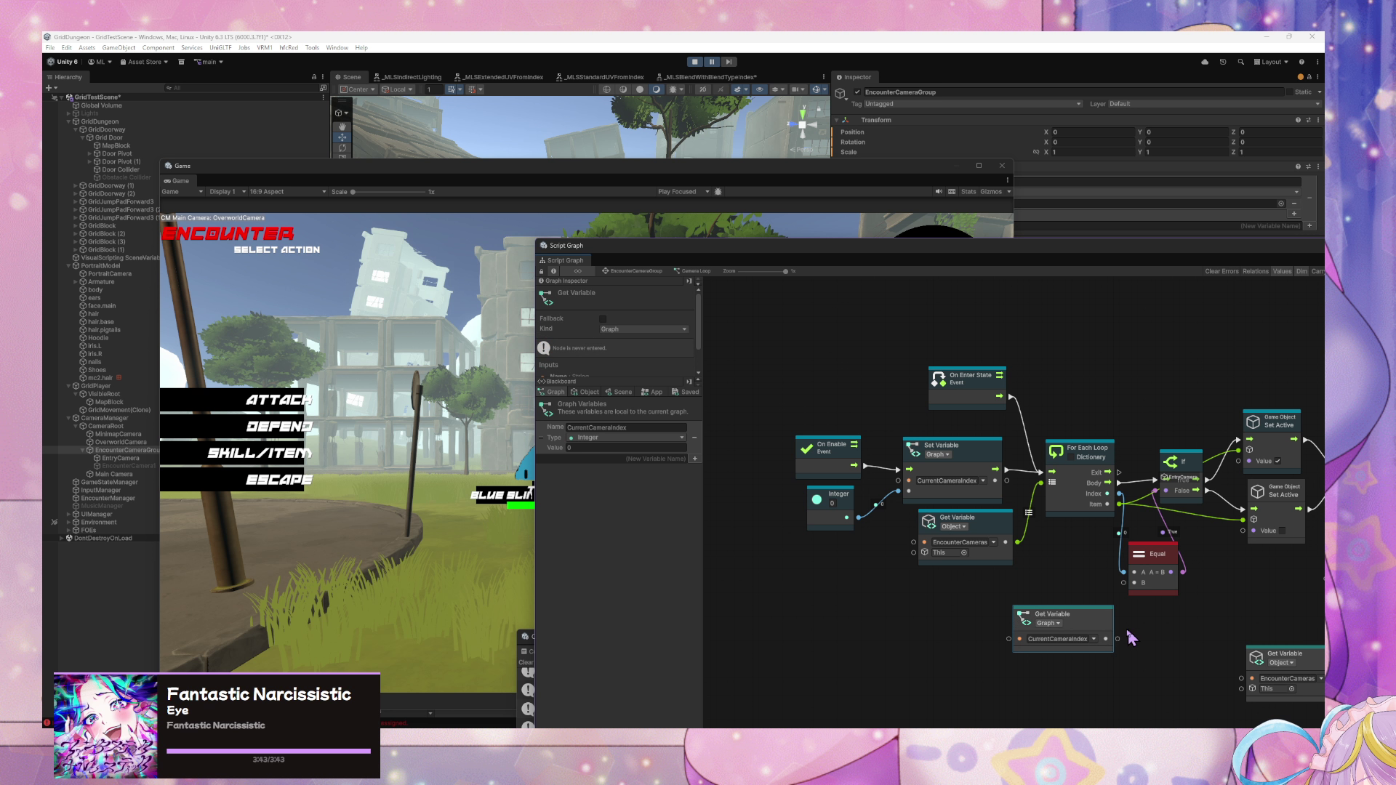
left_click_drag(1106, 640, 1125, 582)
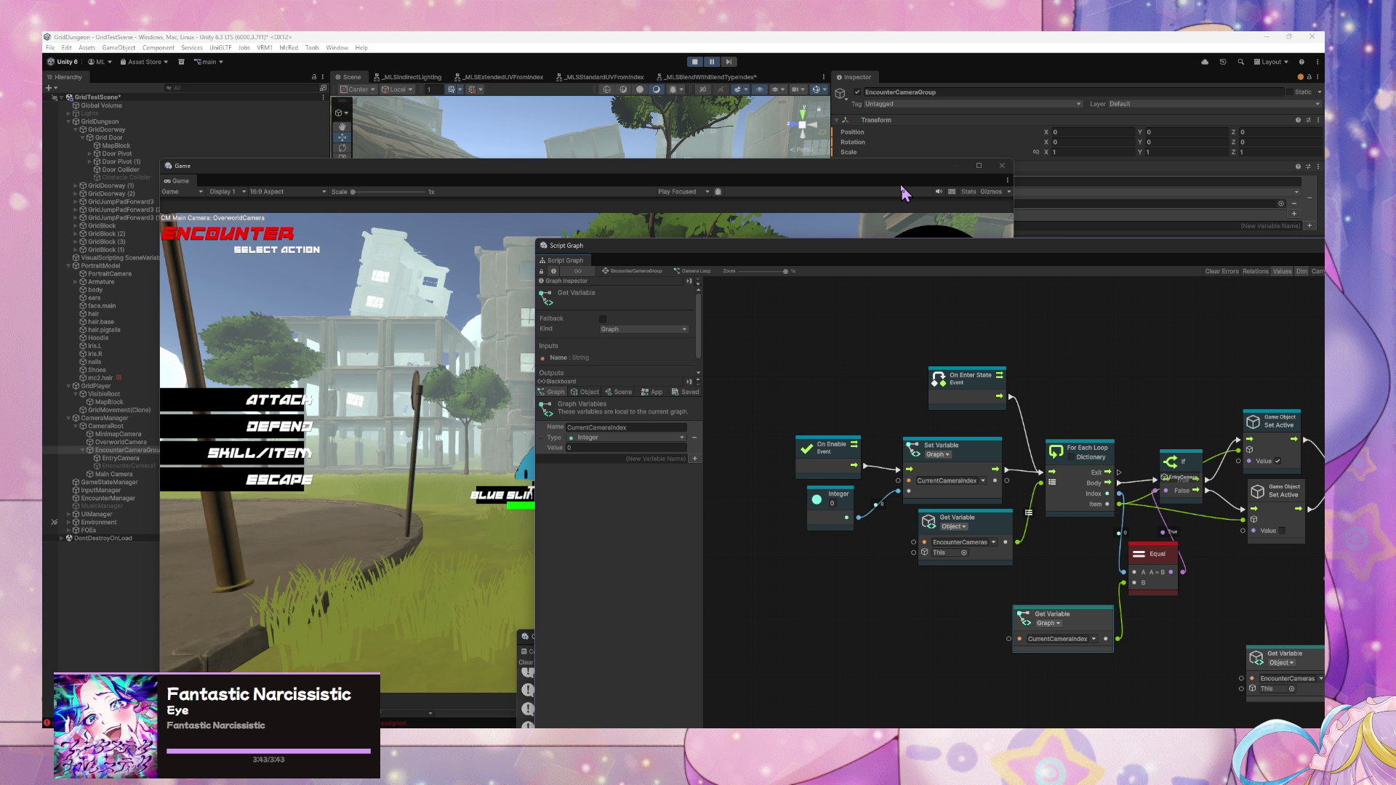
left_click(695, 62)
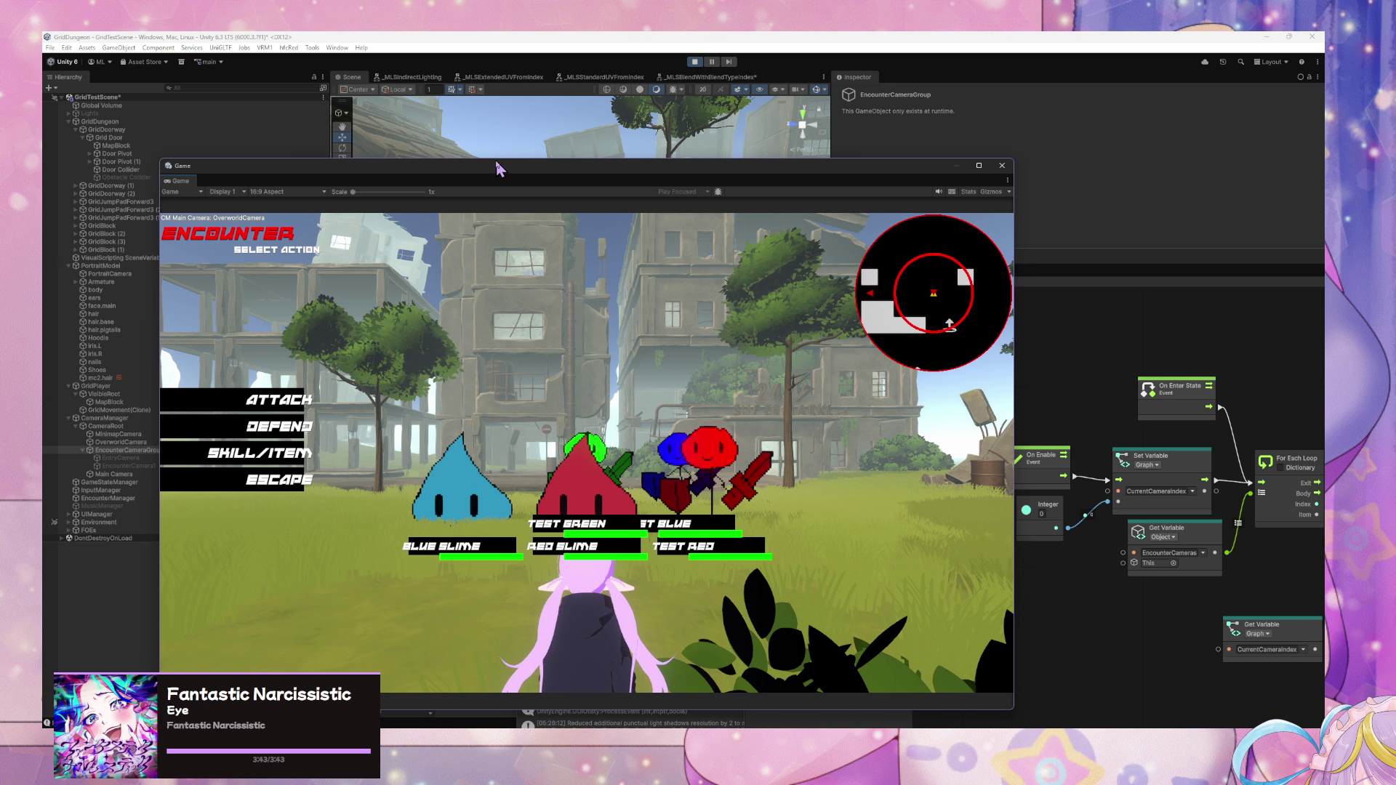
- Shift the floating Game window right to reveal the Project panel
left_click_drag(492, 168, 832, 223)
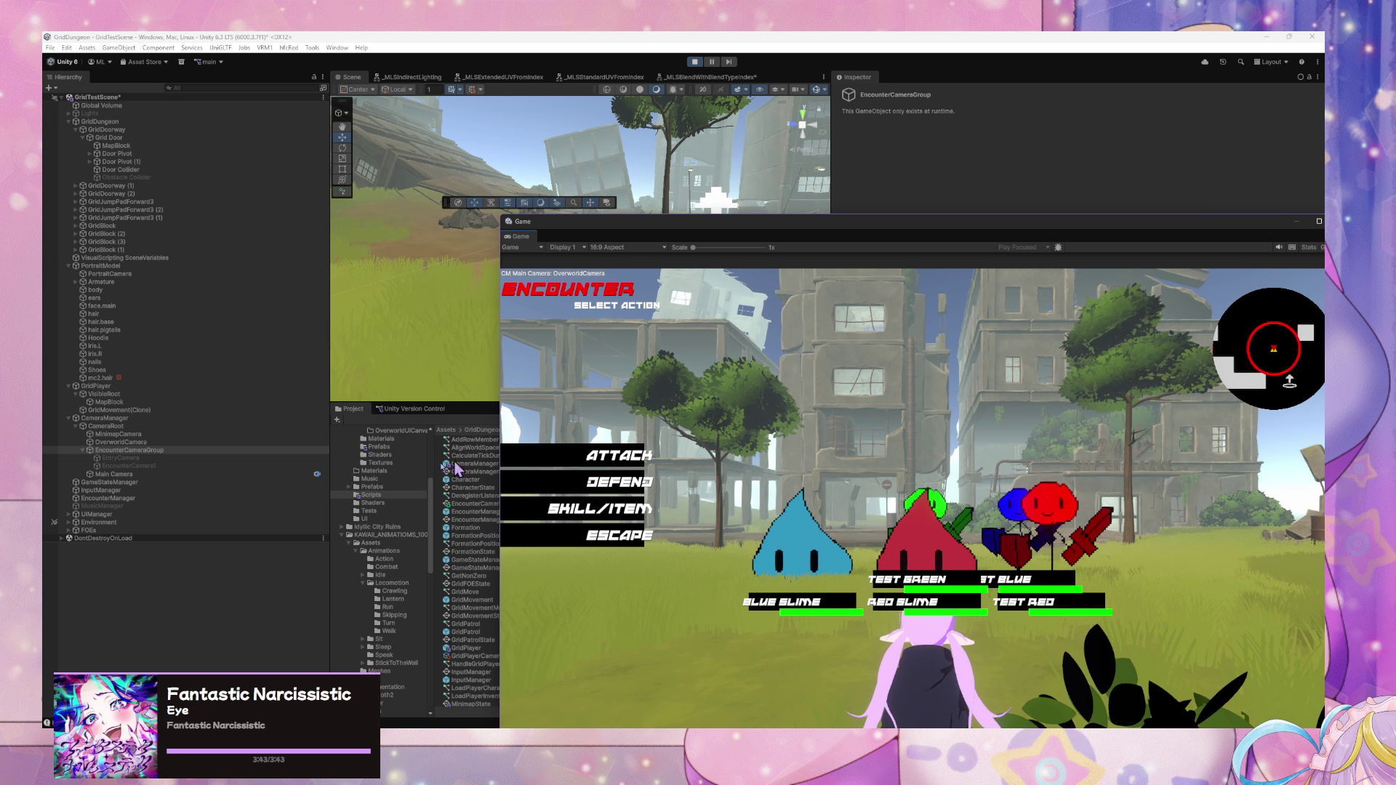
- Add a second slot to the EncounterCameras list in the graph's Object variables
left_click(203, 459)
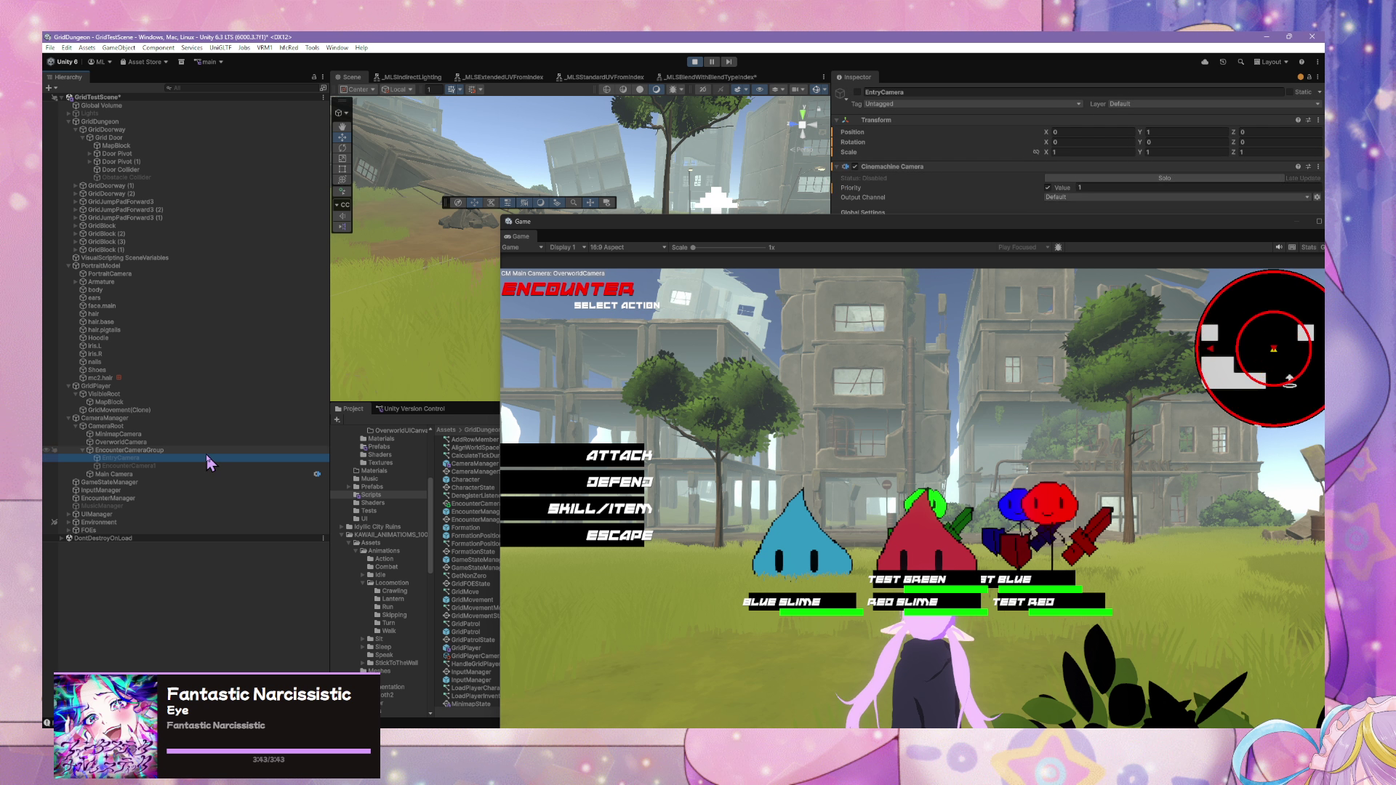
left_click_drag(1134, 234, 645, 212)
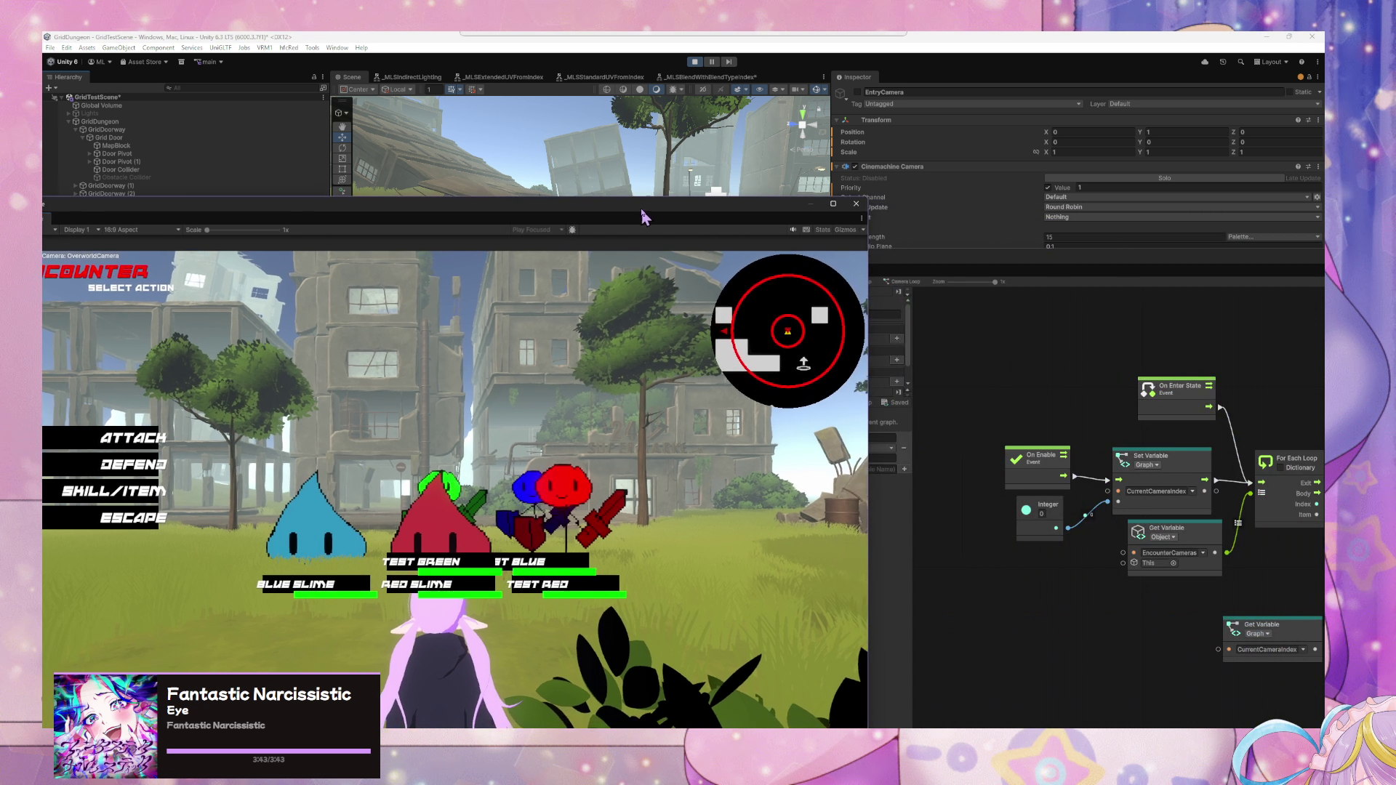
left_click(975, 371)
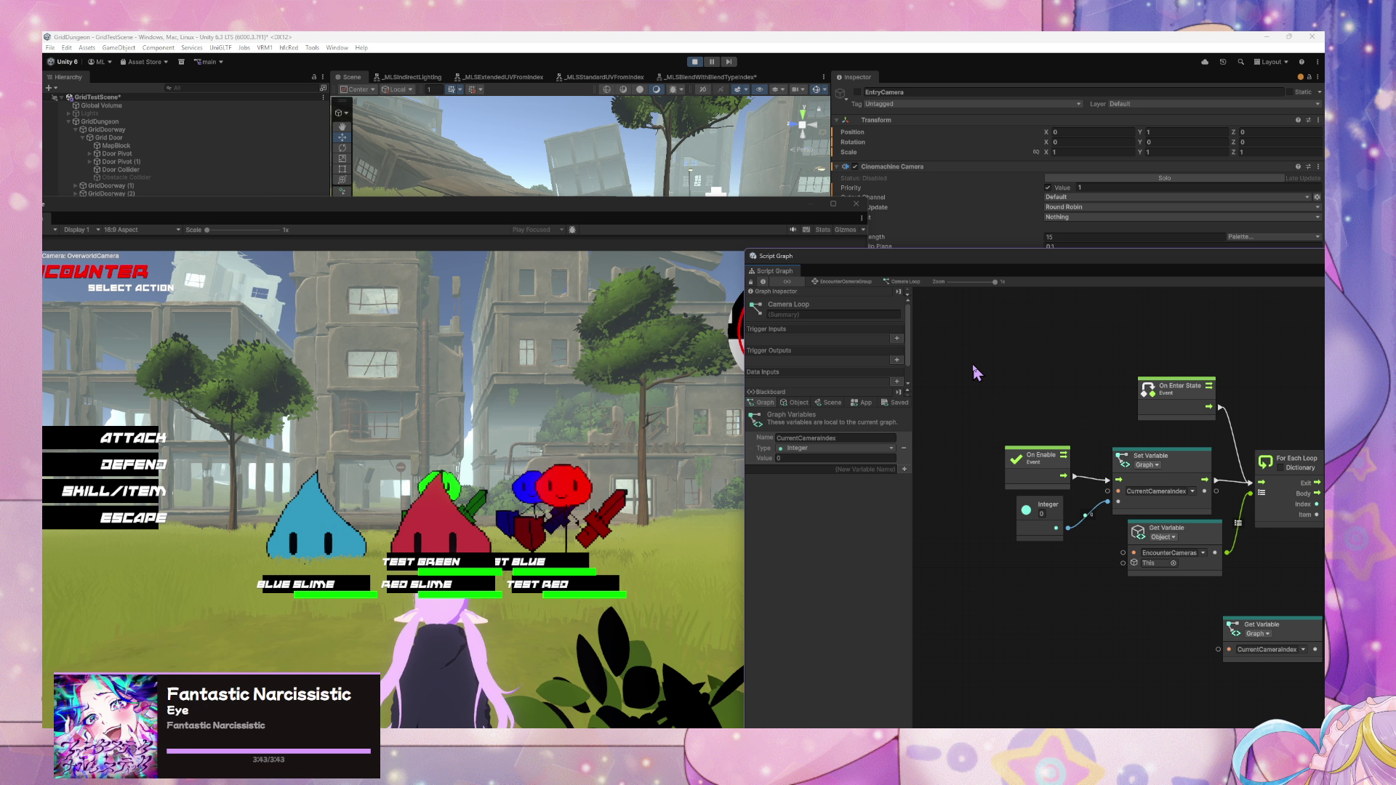
left_click(795, 402)
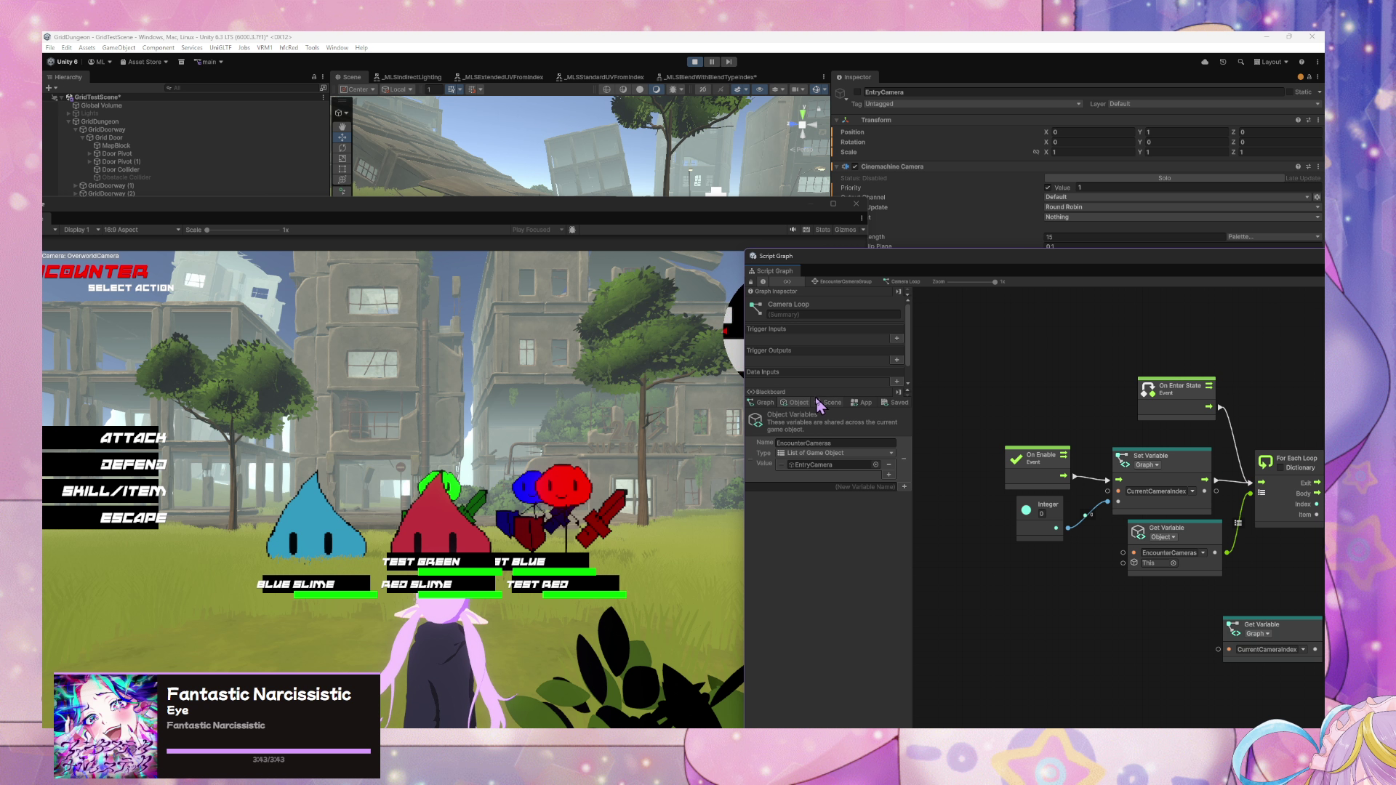
left_click(889, 474)
- Drop EncounterCamera1 into the new slot, enlarge the graph window, and stop play mode
left_click_drag(639, 209, 954, 560)
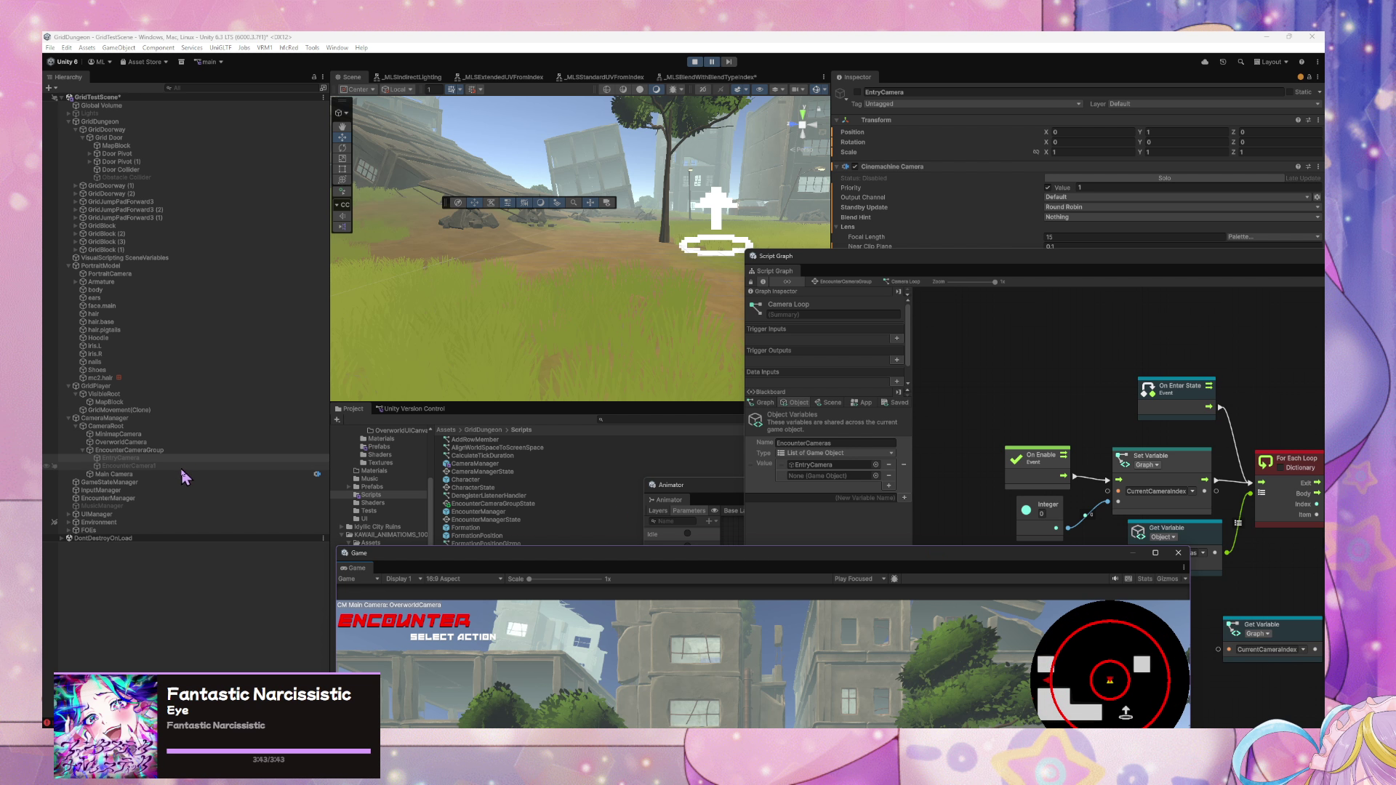
left_click_drag(157, 477, 827, 477)
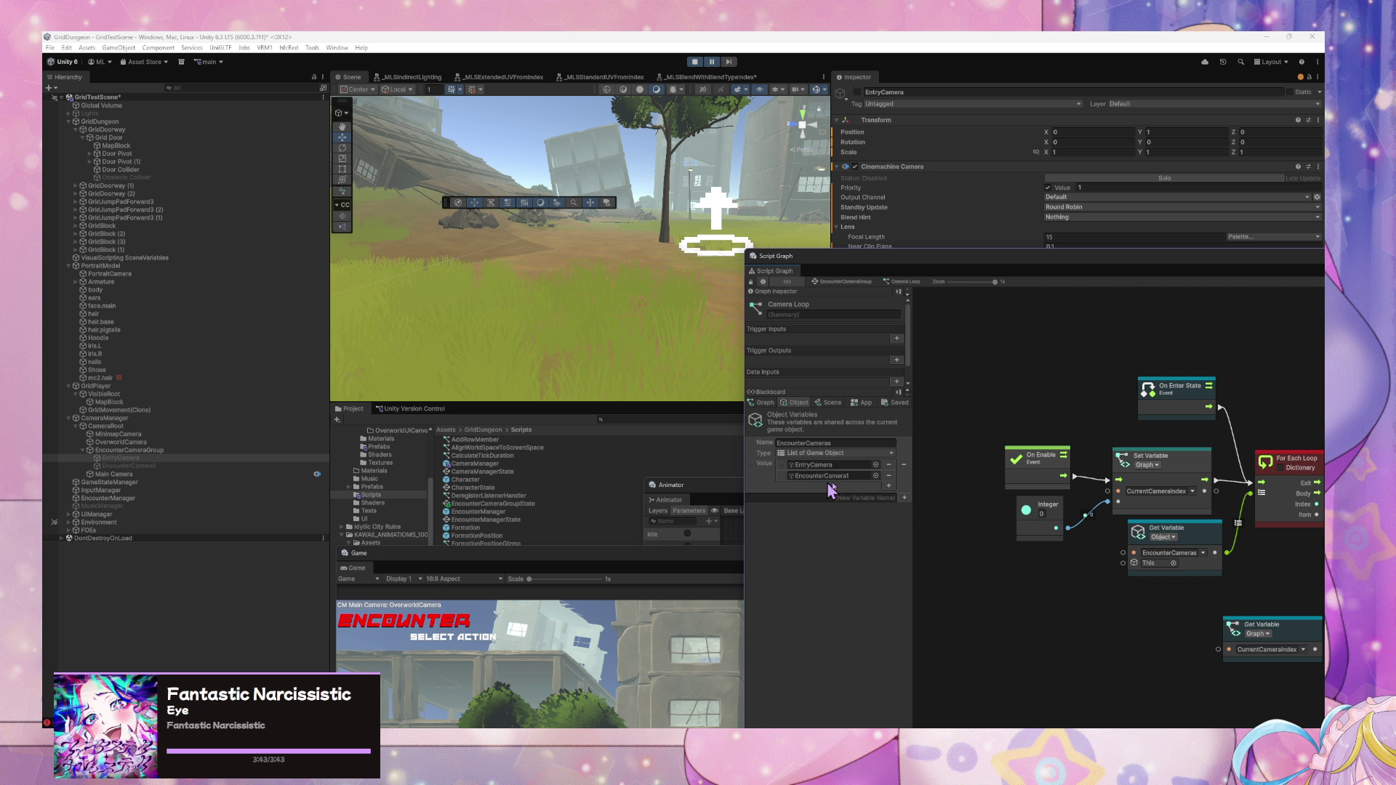
double_click(948, 259)
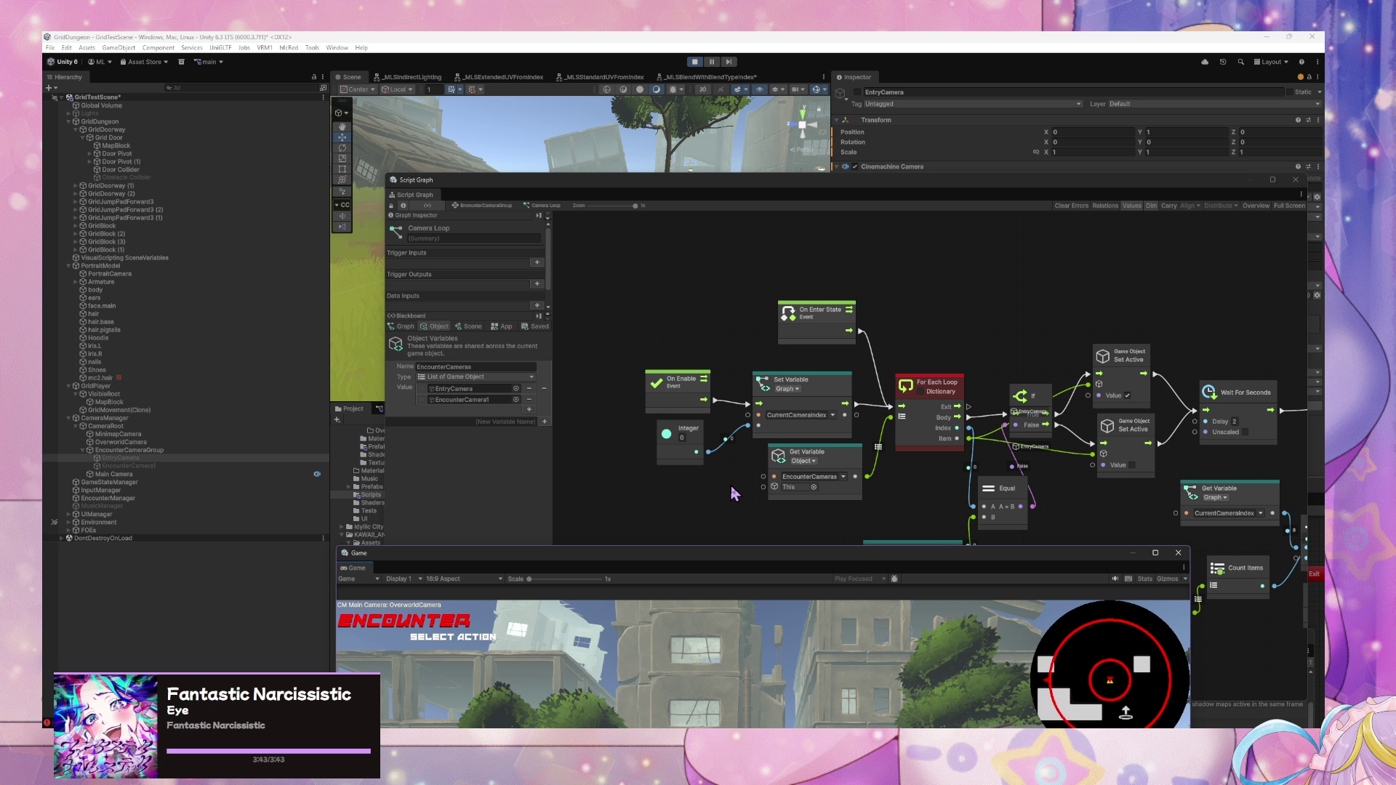
mouse_move(848, 571)
left_mouse_down()
mouse_move(779, 462)
mouse_move(714, 433)
left_mouse_up()
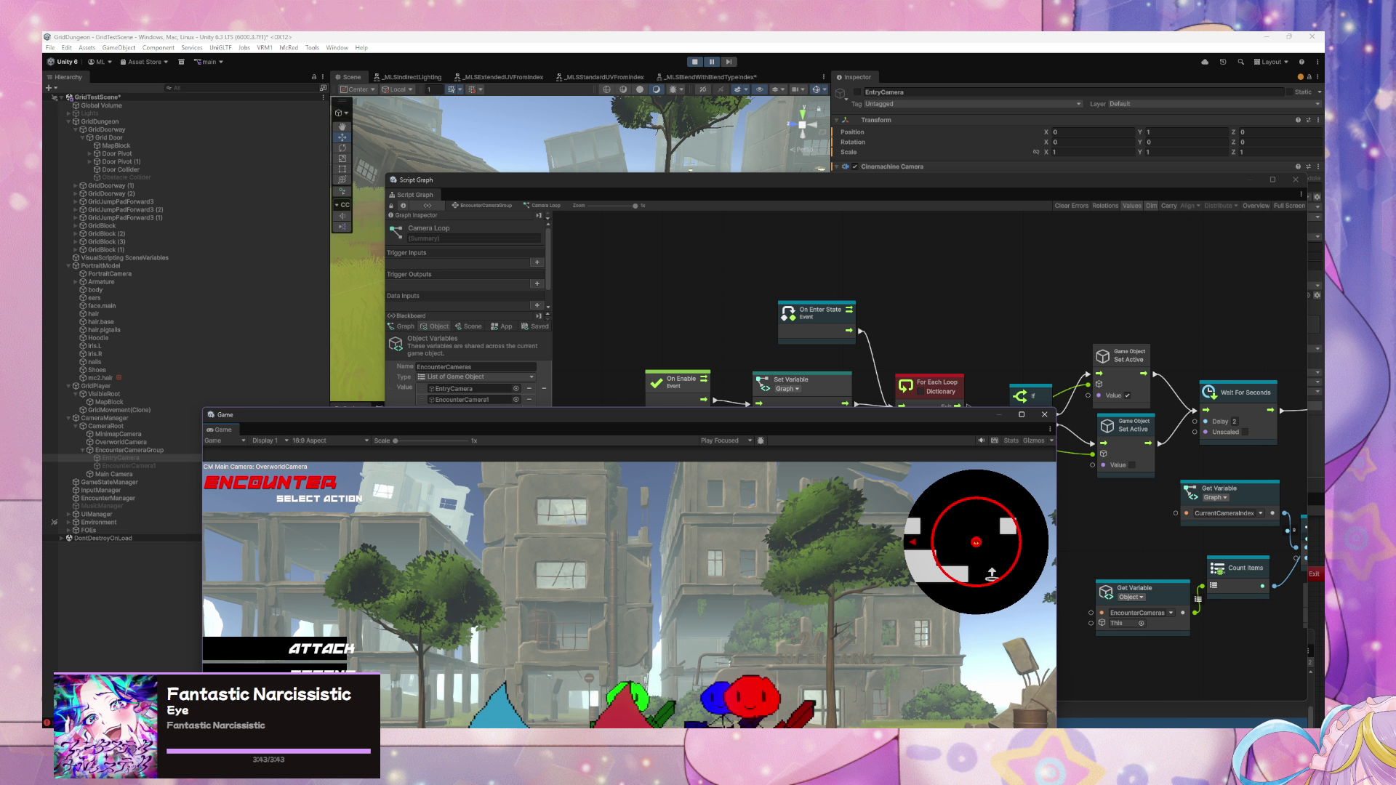
left_click(694, 61)
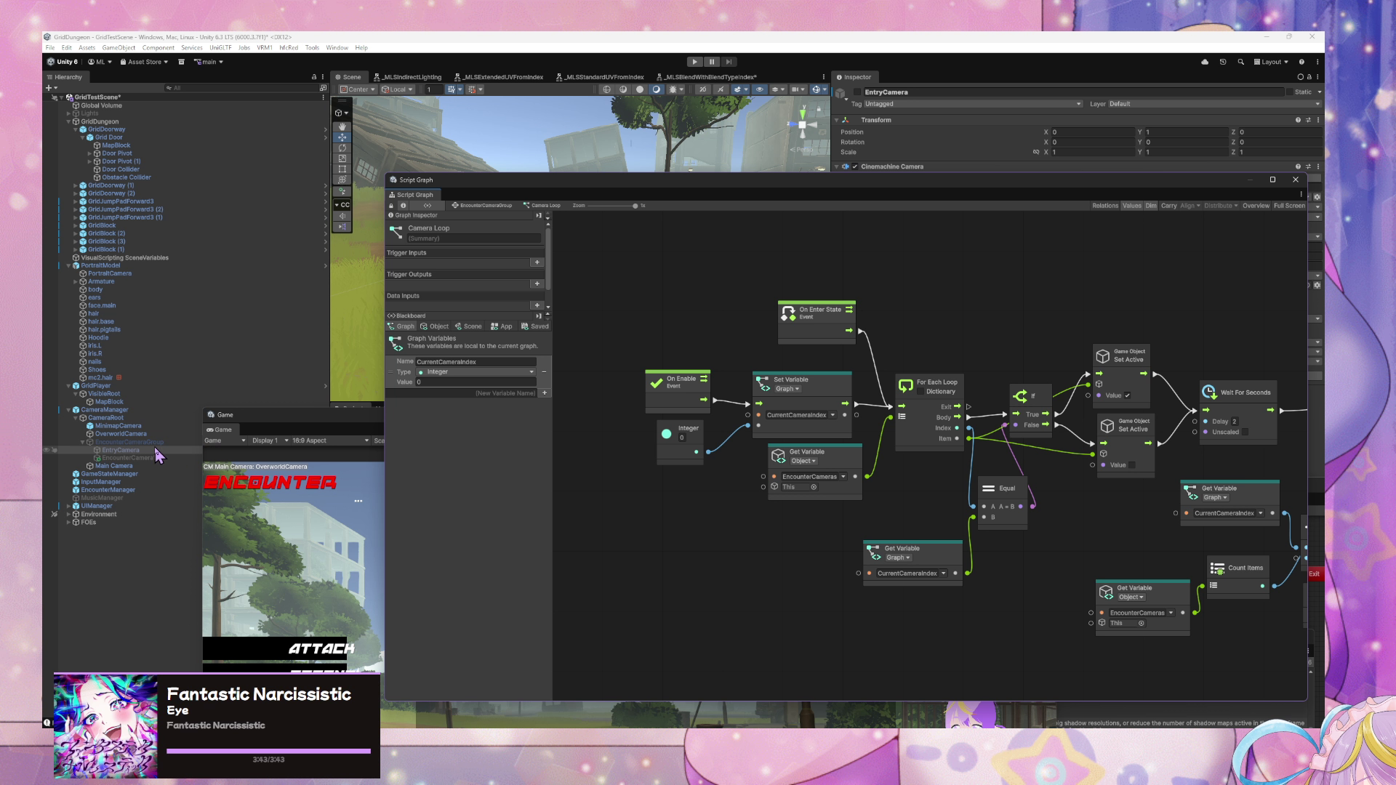
- On EncounterCameraGroup, add EncounterCamera1 as the second EncounterCameras entry
left_click(135, 442)
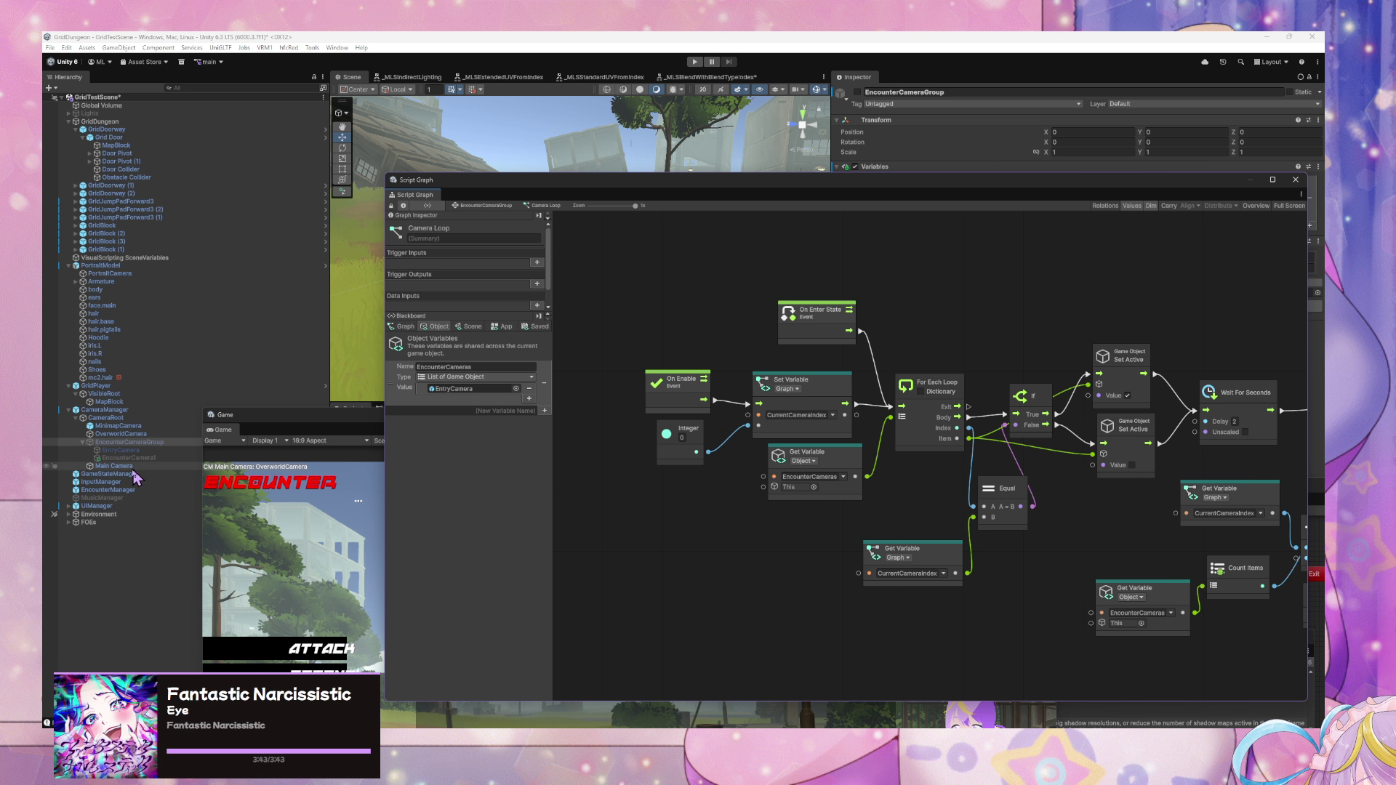
left_click(529, 398)
left_click_drag(129, 457, 477, 400)
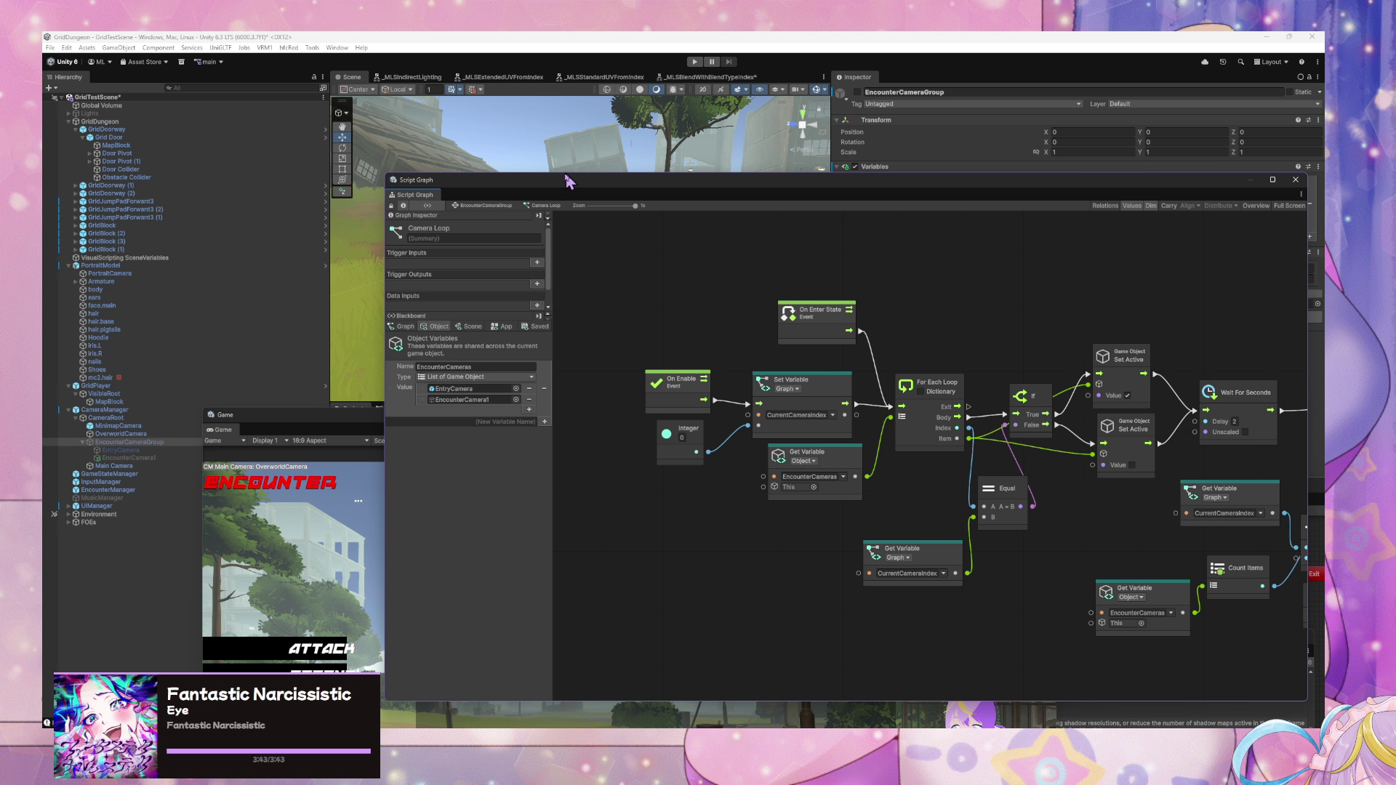
- Inspect the Camera Loop's On Enable and Set Variable nodes that reset CurrentCameraIndex to 0
left_click(120, 450)
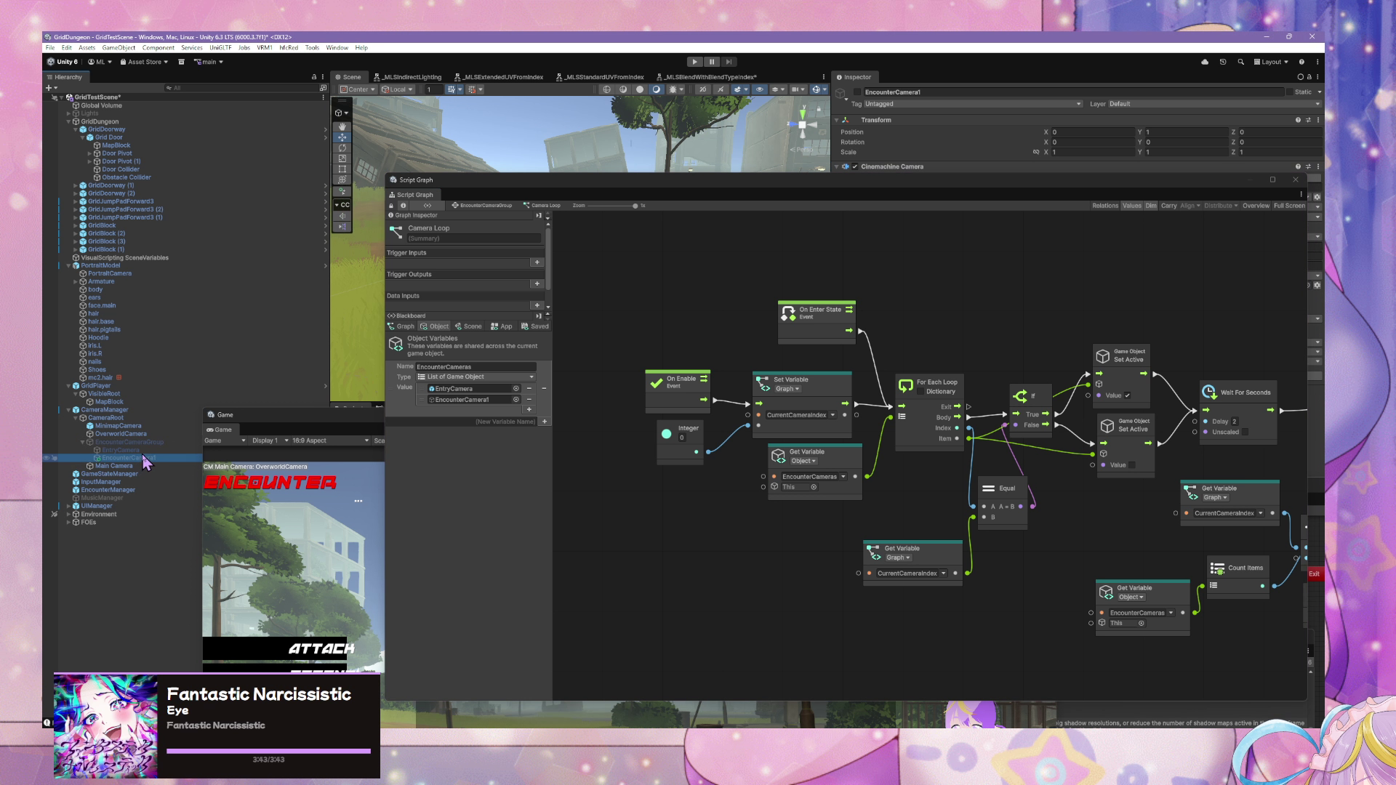
left_click(809, 515)
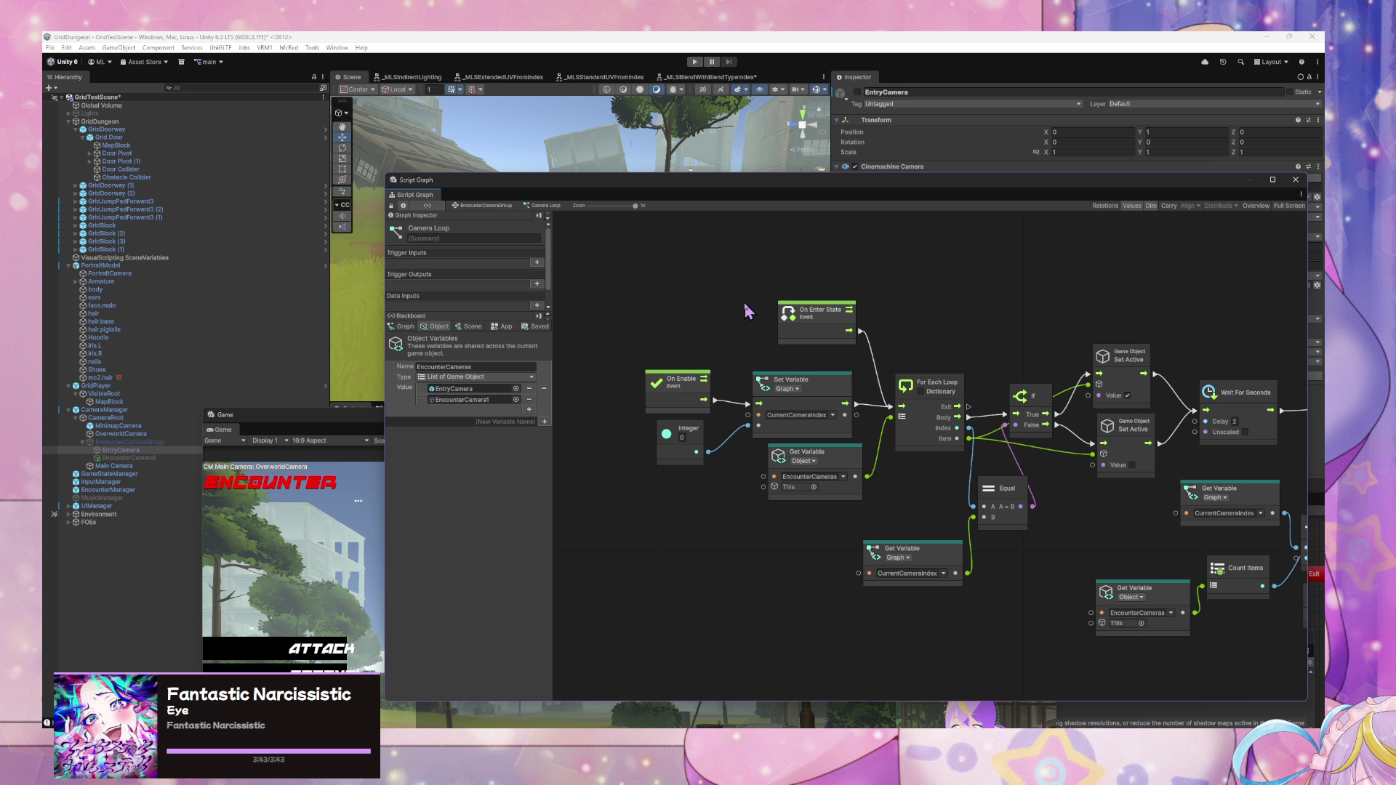
scroll(1058, 436, "down", 3)
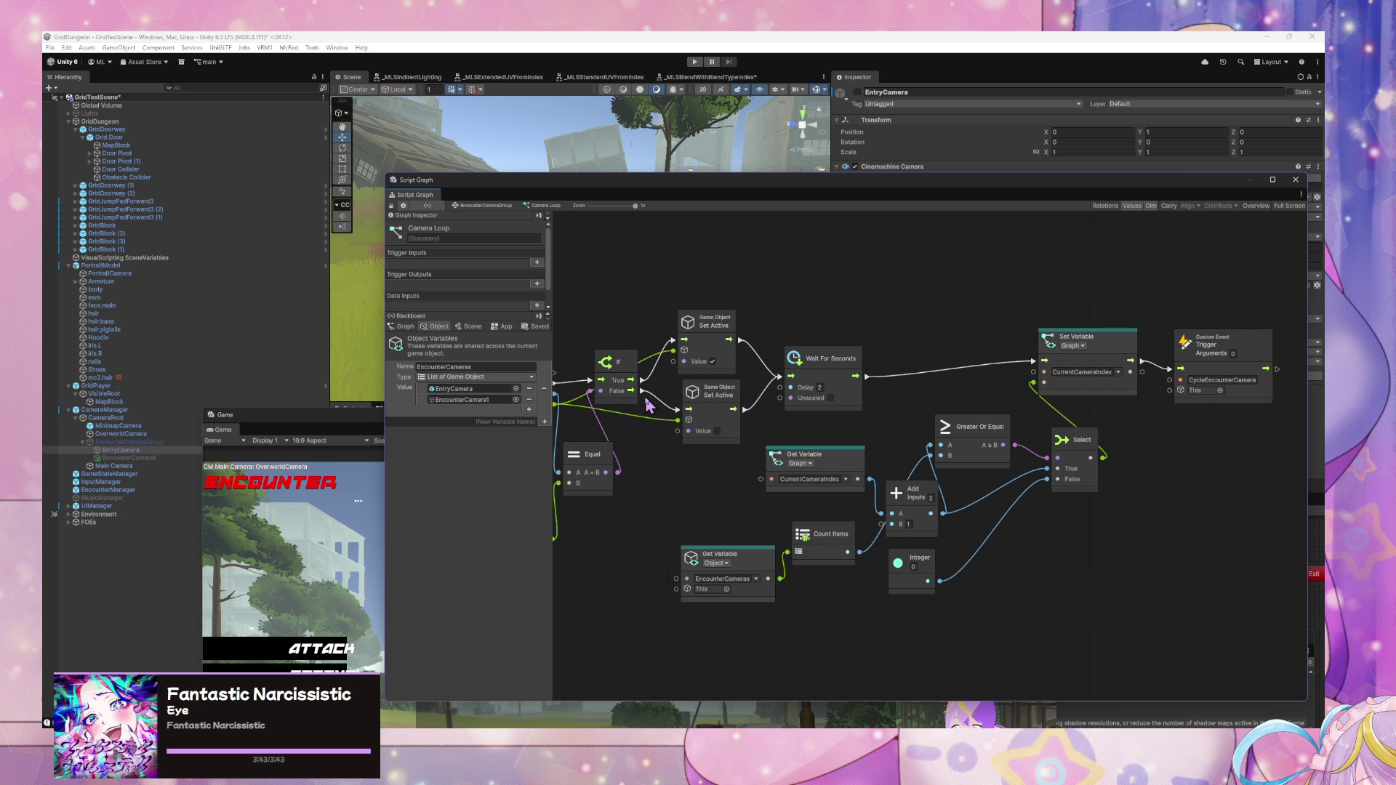
scroll(1047, 429, "left", 3)
scroll(1044, 424, "right", 10)
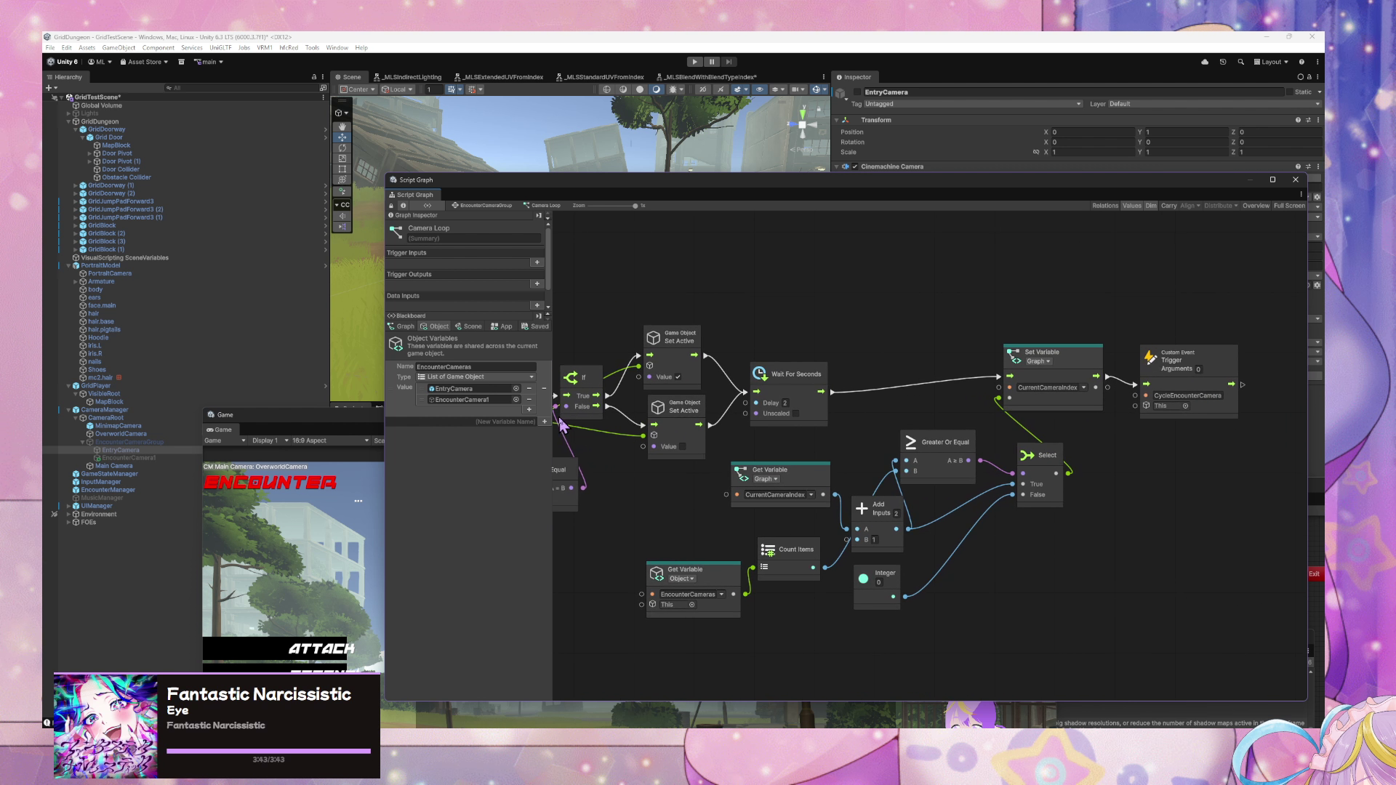
scroll(800, 434, "left", 9)
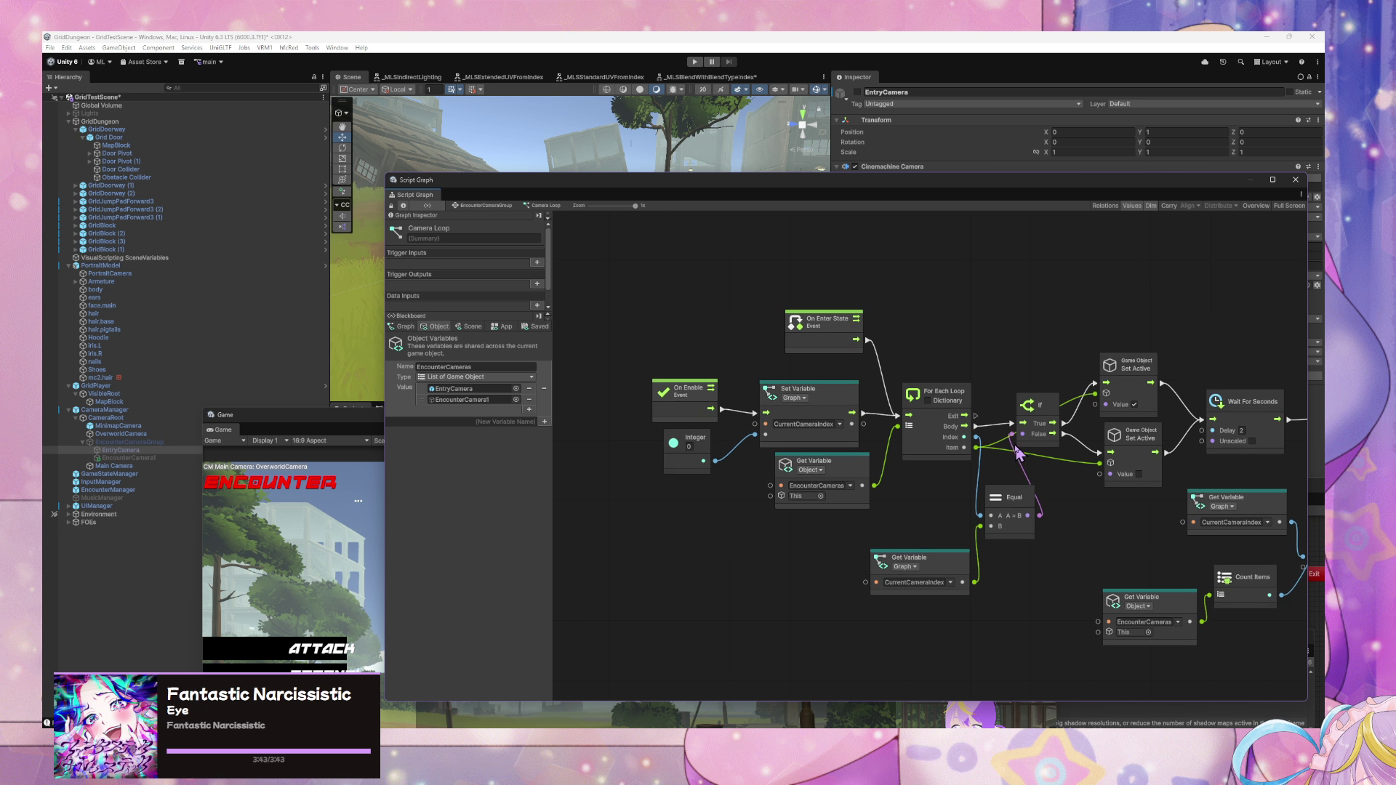
scroll(902, 421, "left", 1)
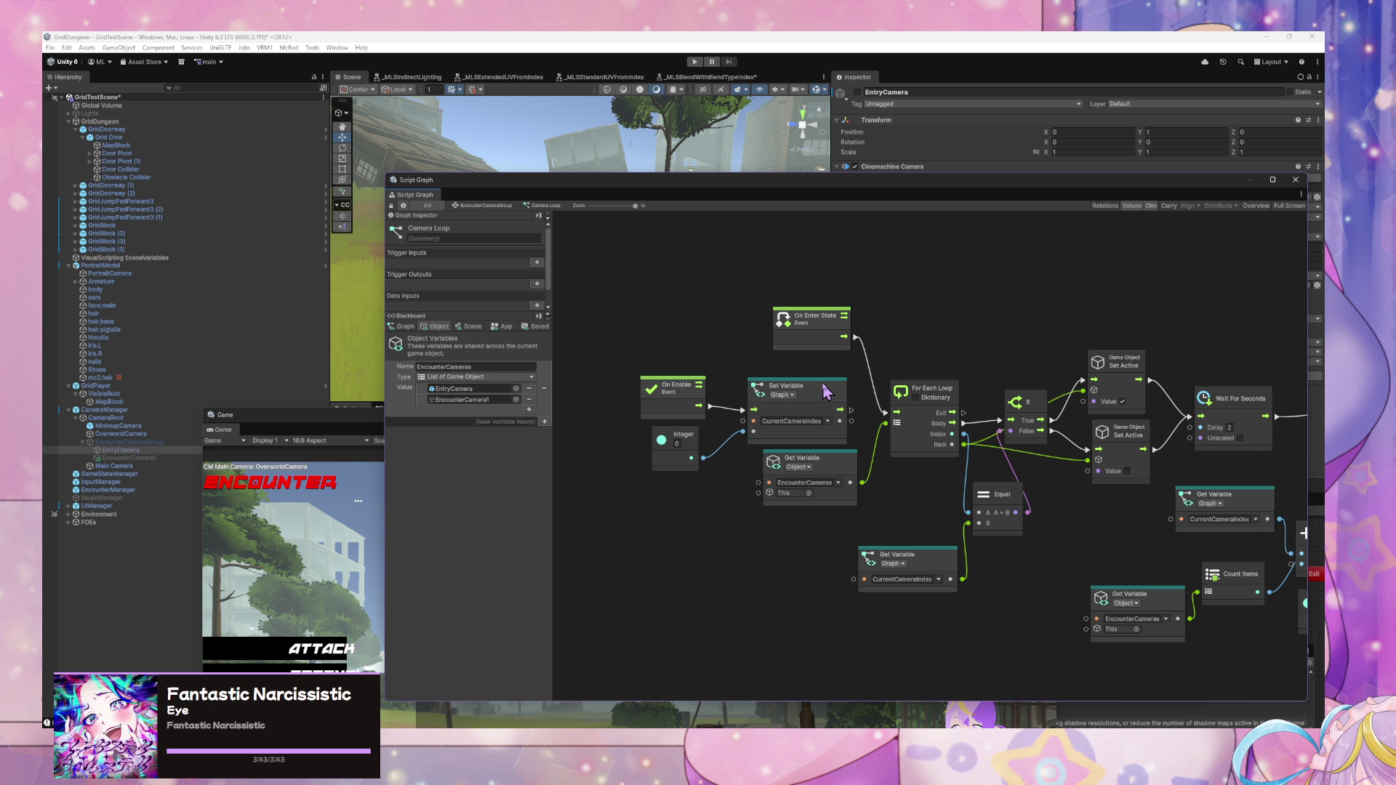
left_click_drag(826, 393, 823, 389)
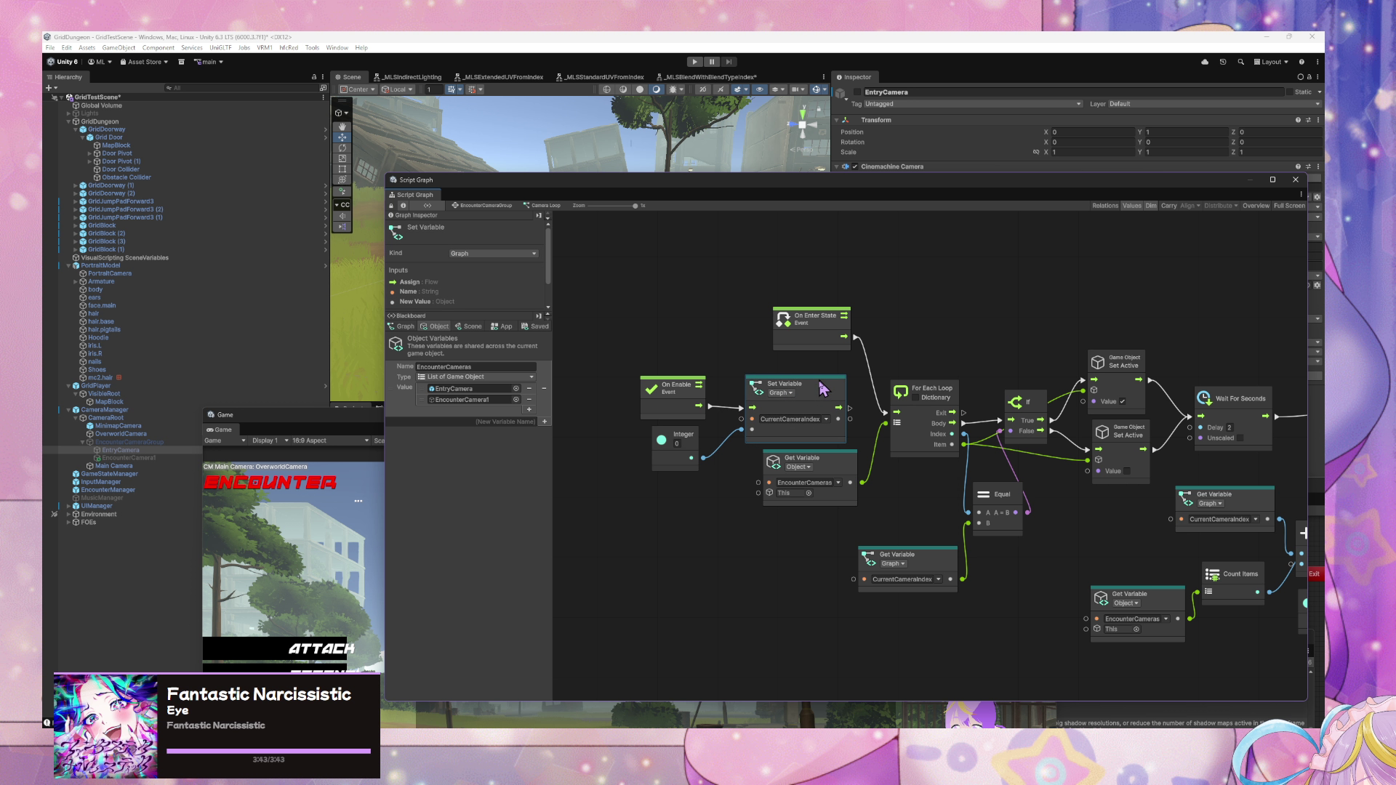
left_click(700, 398)
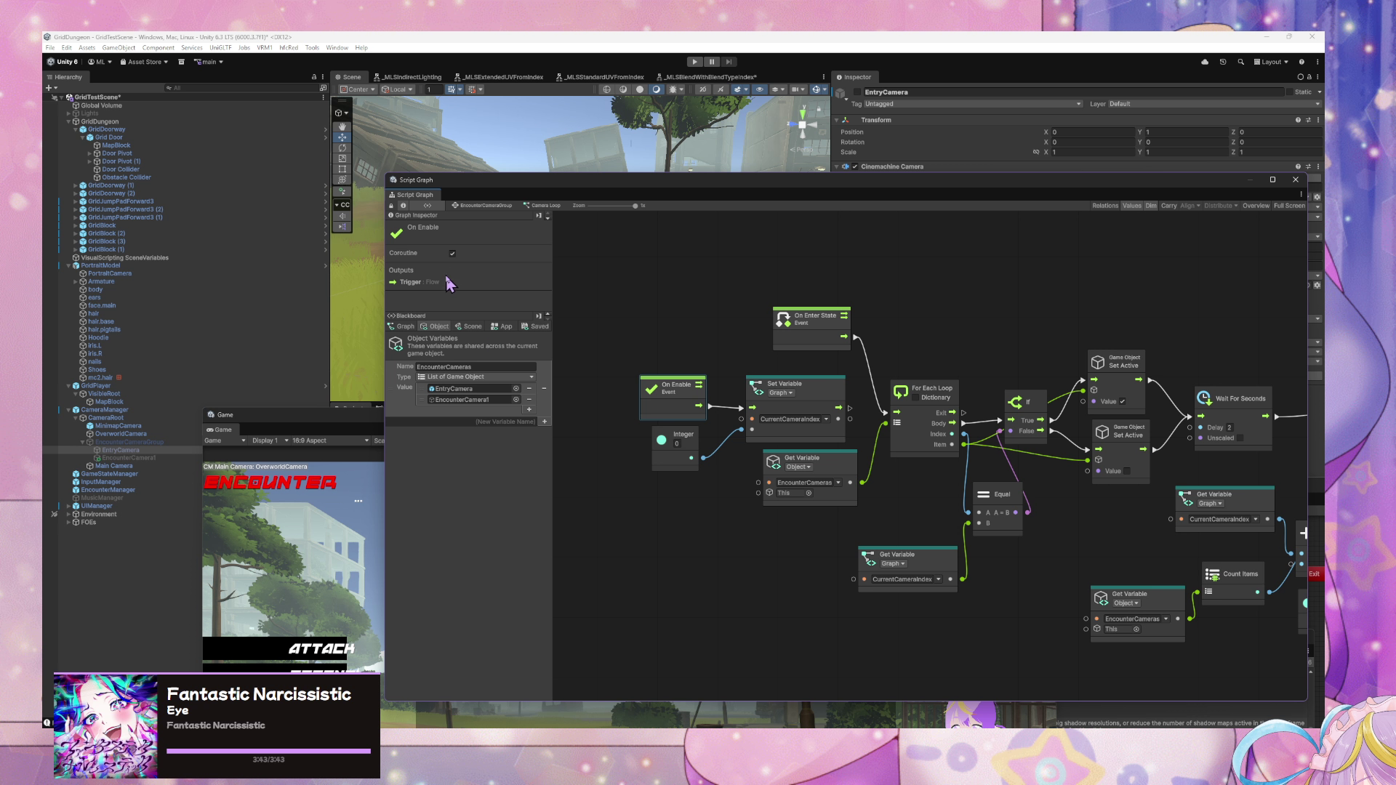
- Play and walk forward into the slime encounter, viewed through EntryCamera, with the Camera Loop graph in front
left_click(695, 62)
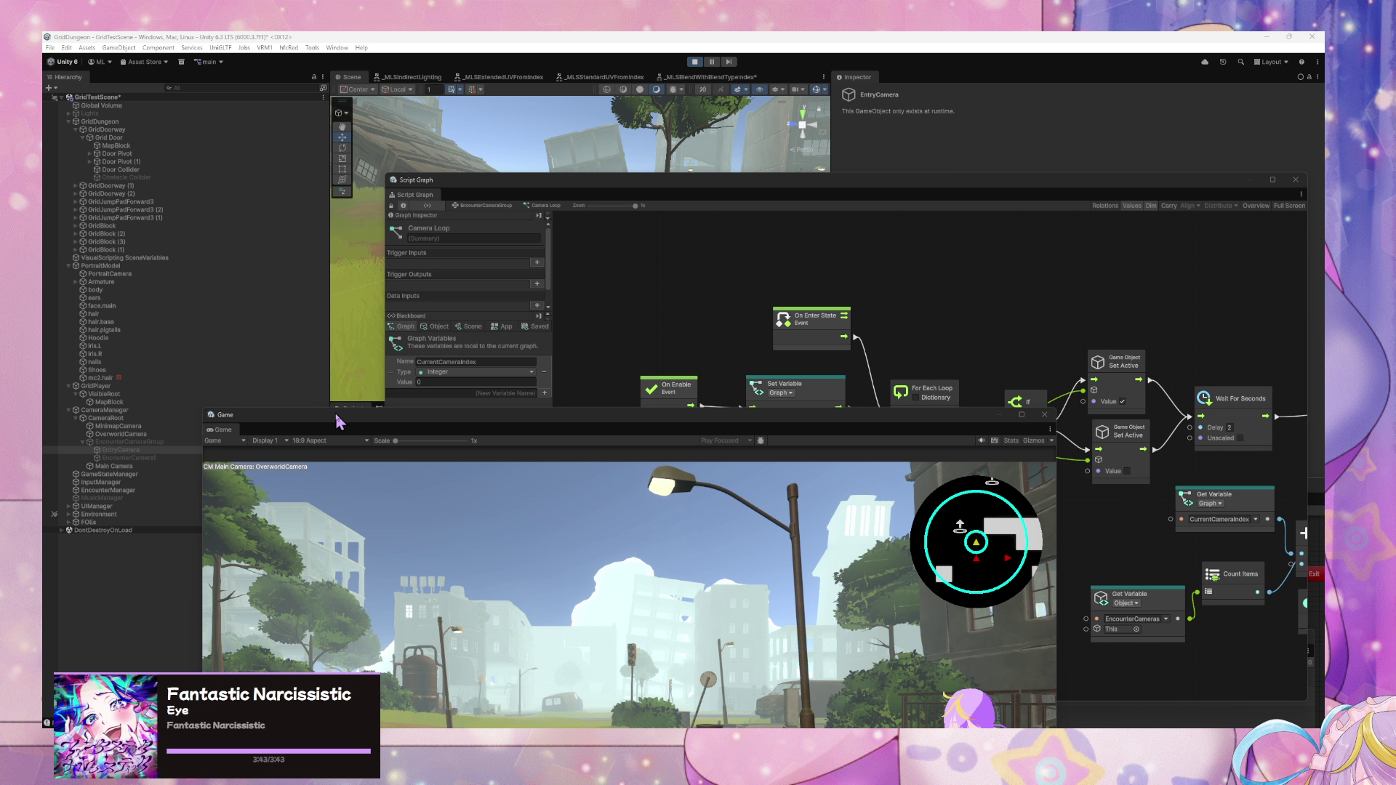
left_click_drag(338, 421, 292, 174)
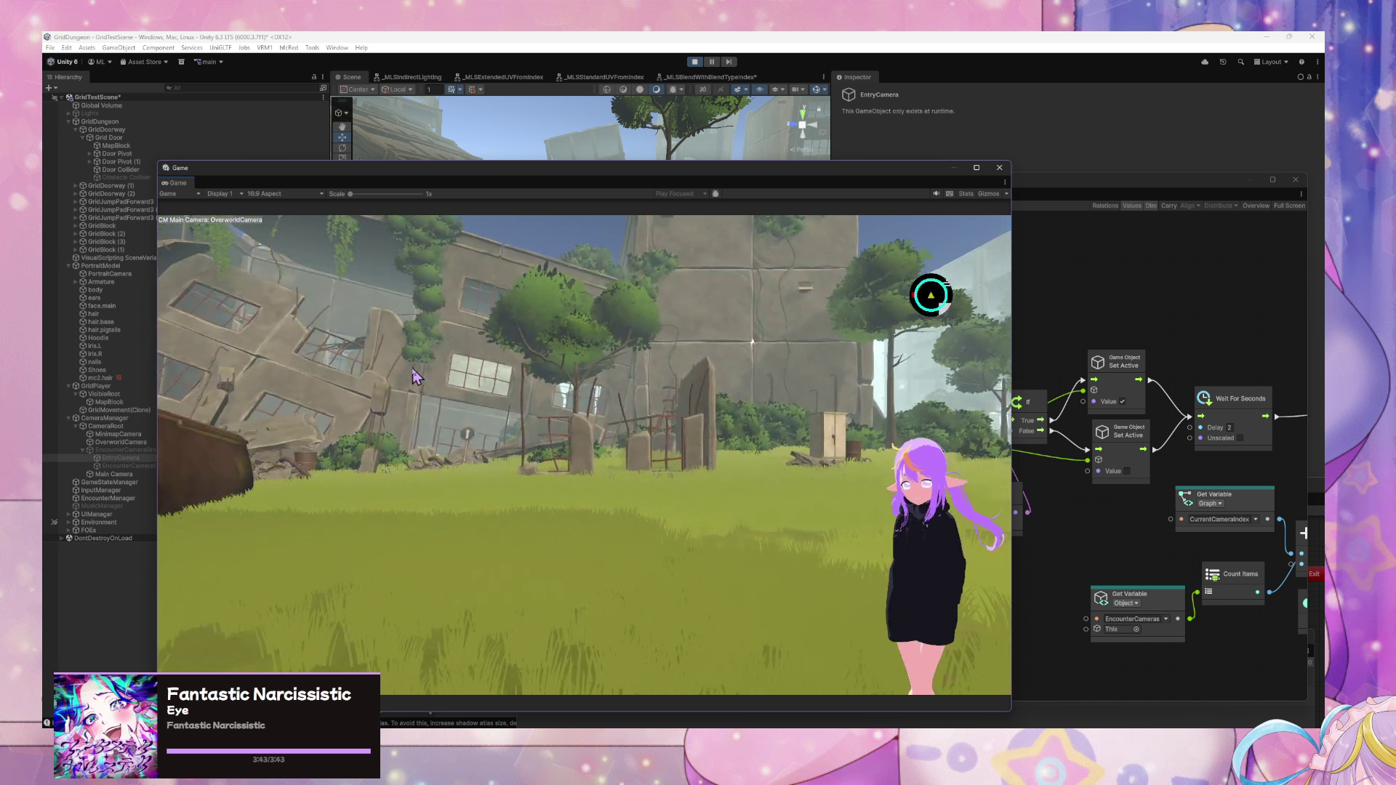
key("w")
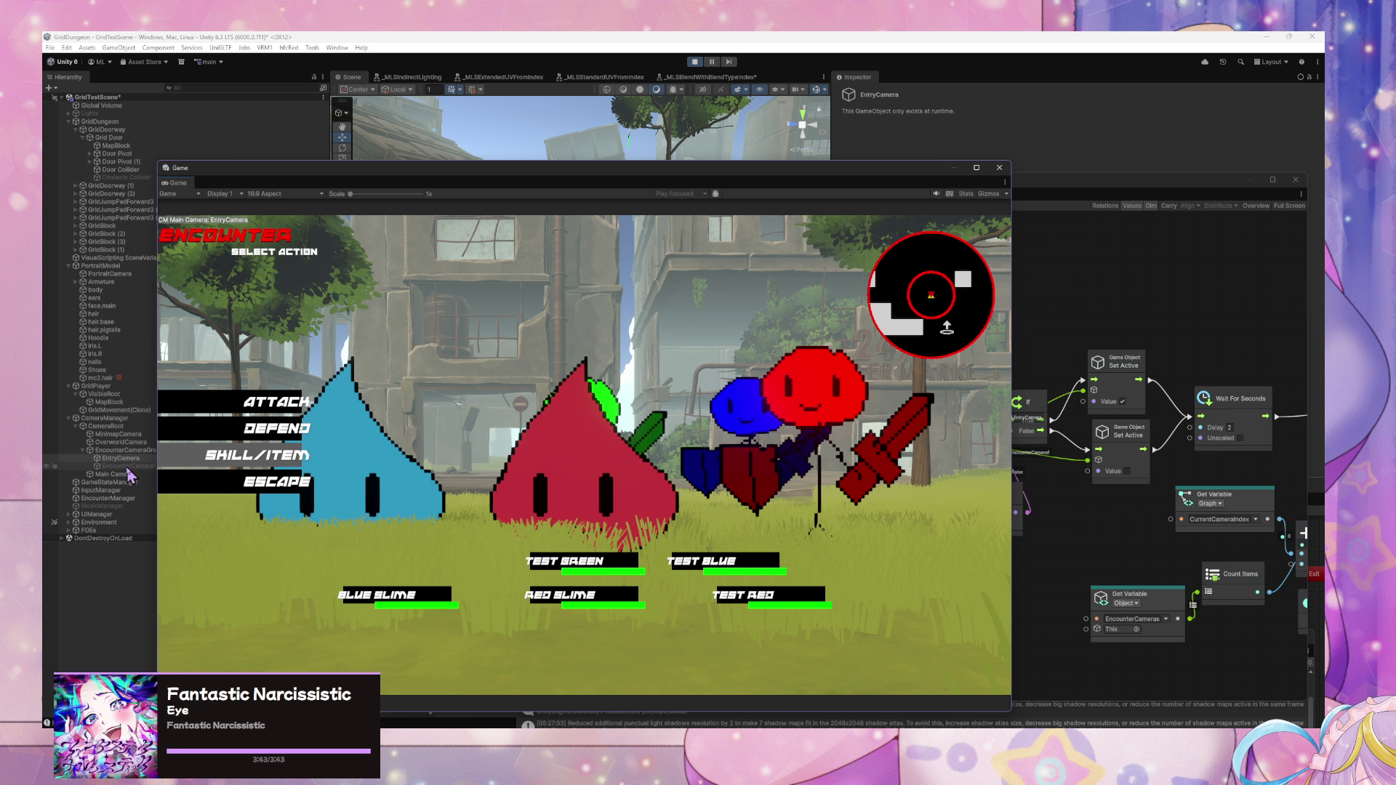
left_click(1106, 535)
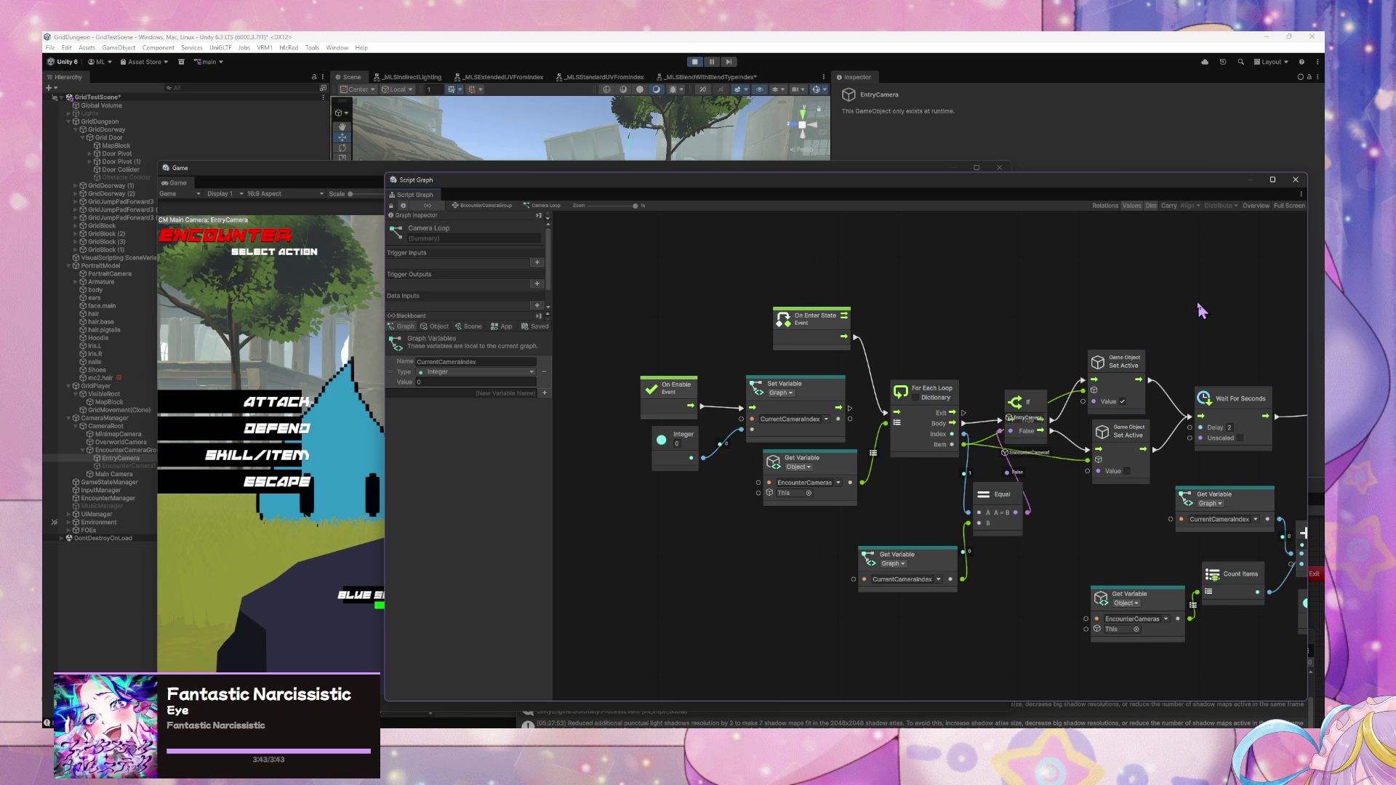
- Add a Greater node via the 'greater' search and place it beside the Add node
left_click_drag(898, 175, 690, 162)
mouse_move(1018, 451)
left_mouse_down()
mouse_move(803, 421)
mouse_move(698, 430)
left_mouse_up()
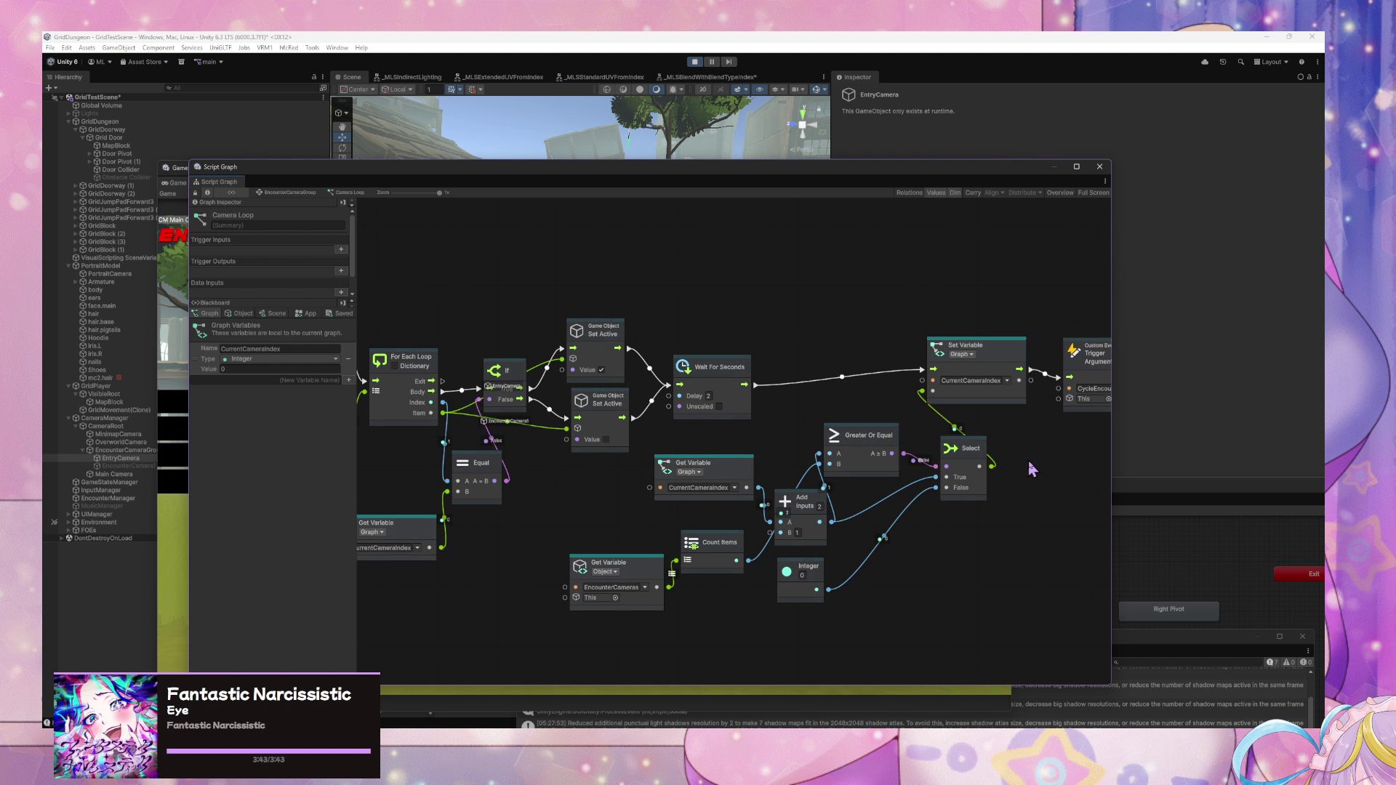
right_click(955, 528)
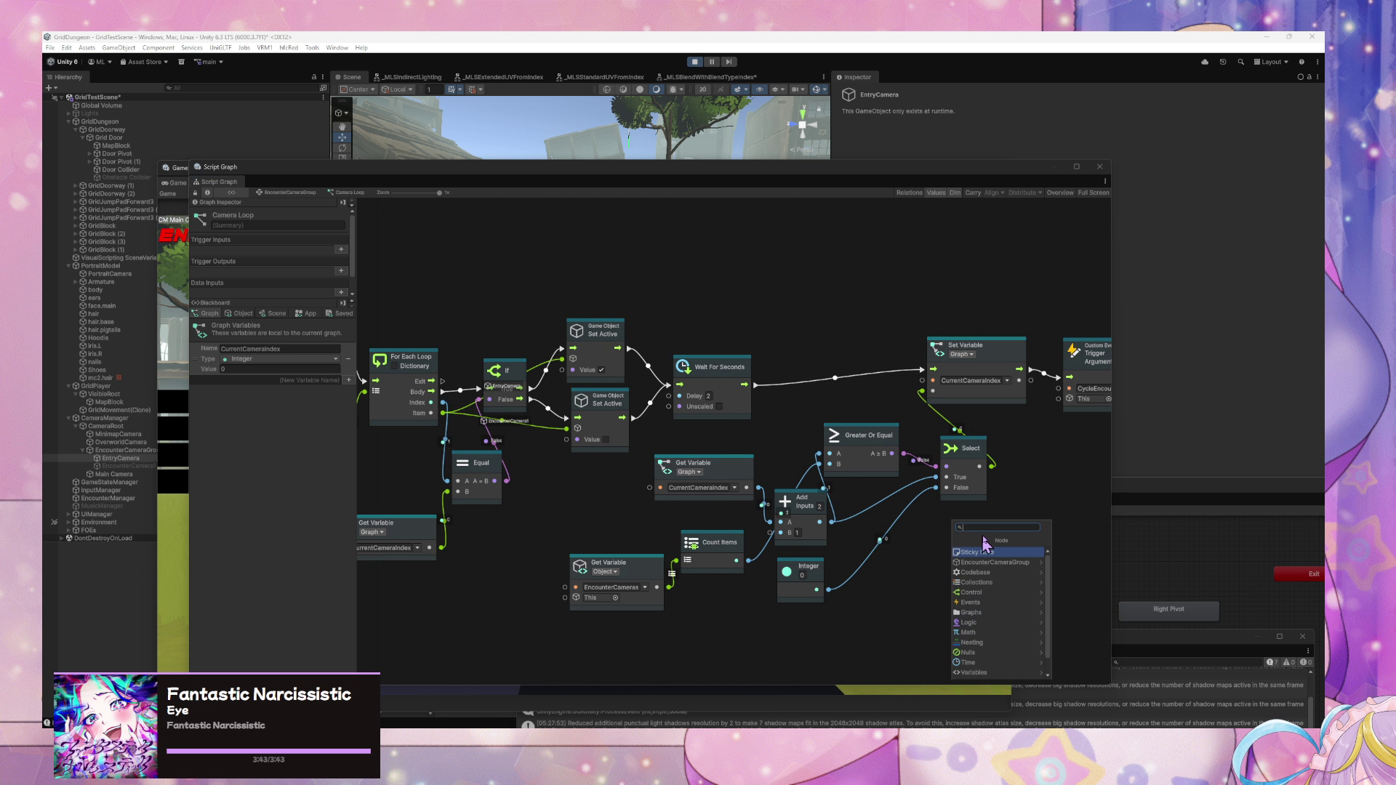
type("gr")
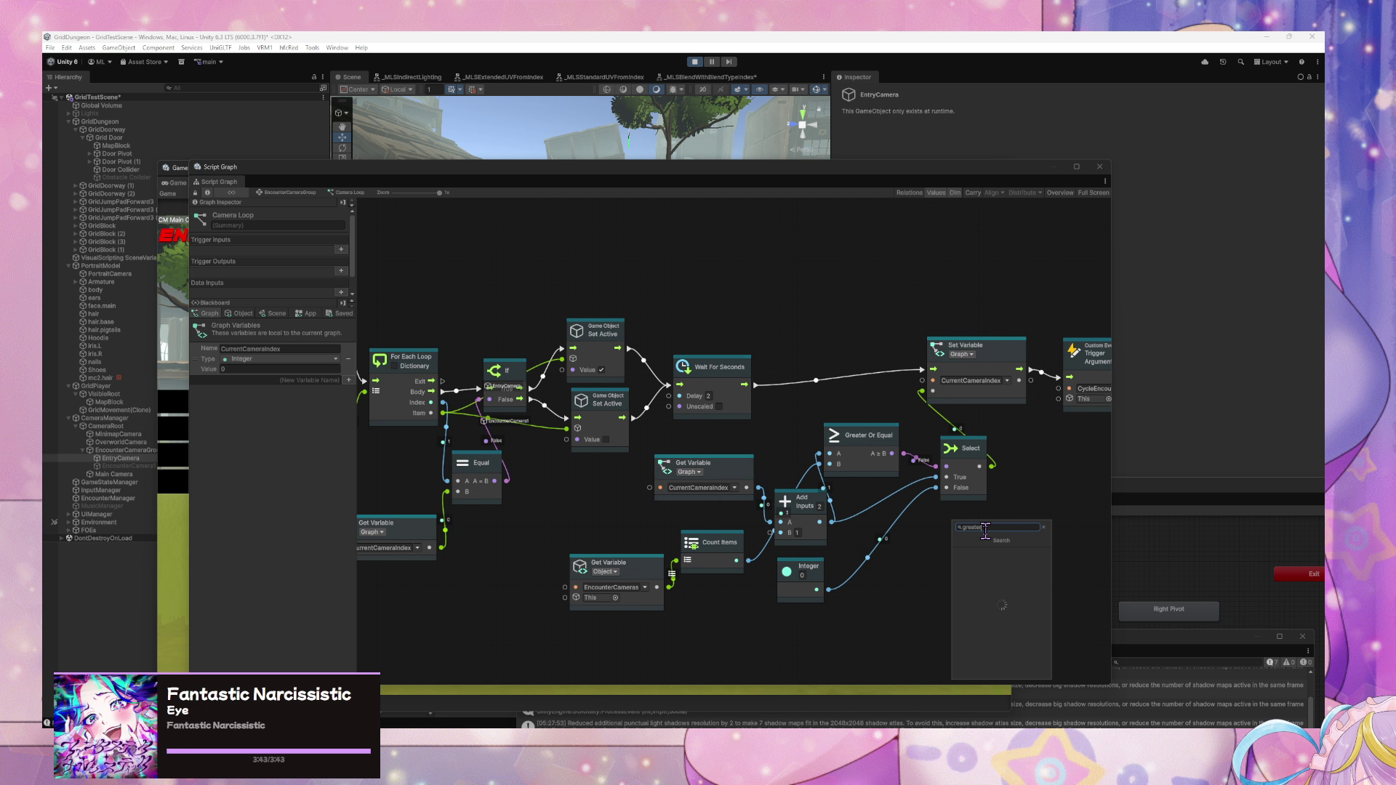
type("eater")
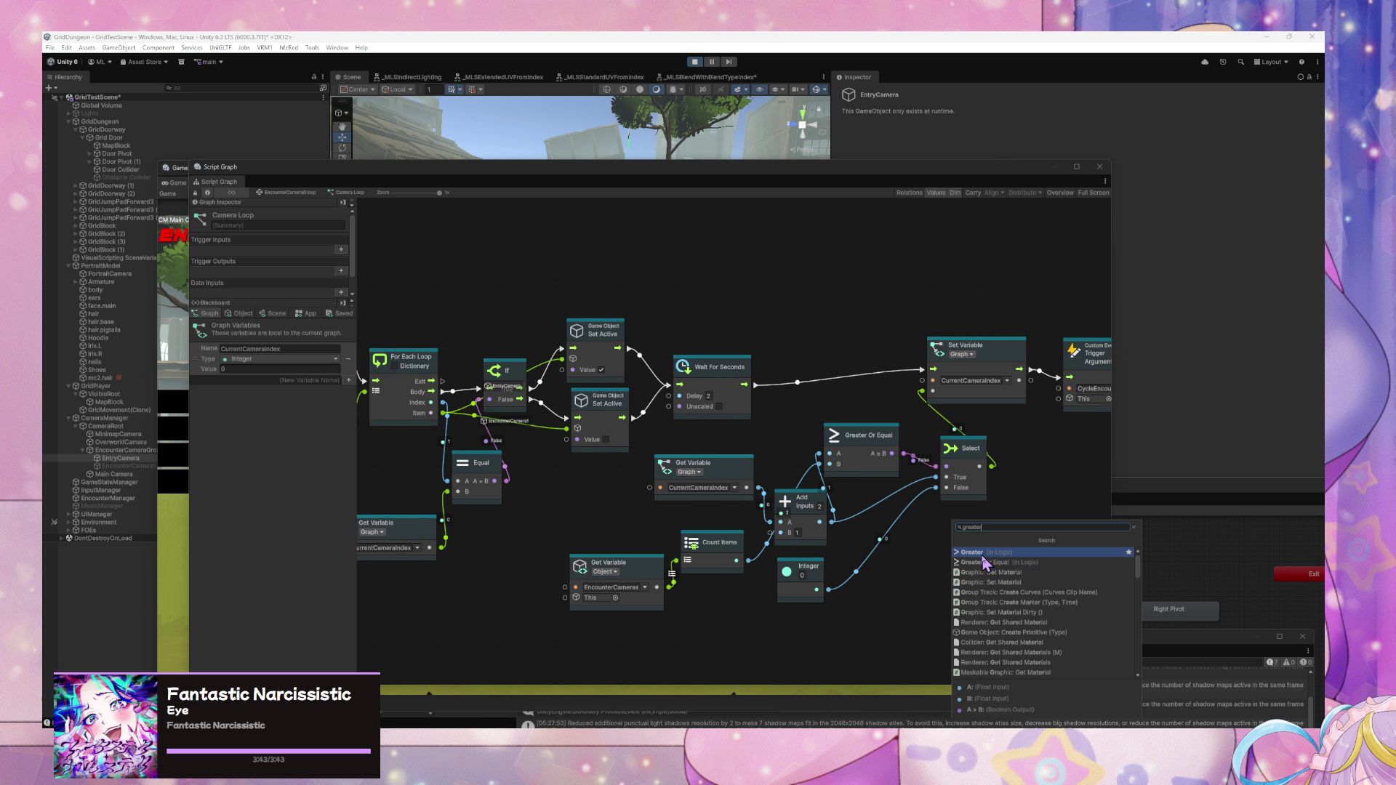
left_click(995, 563)
left_click_drag(987, 539, 907, 523)
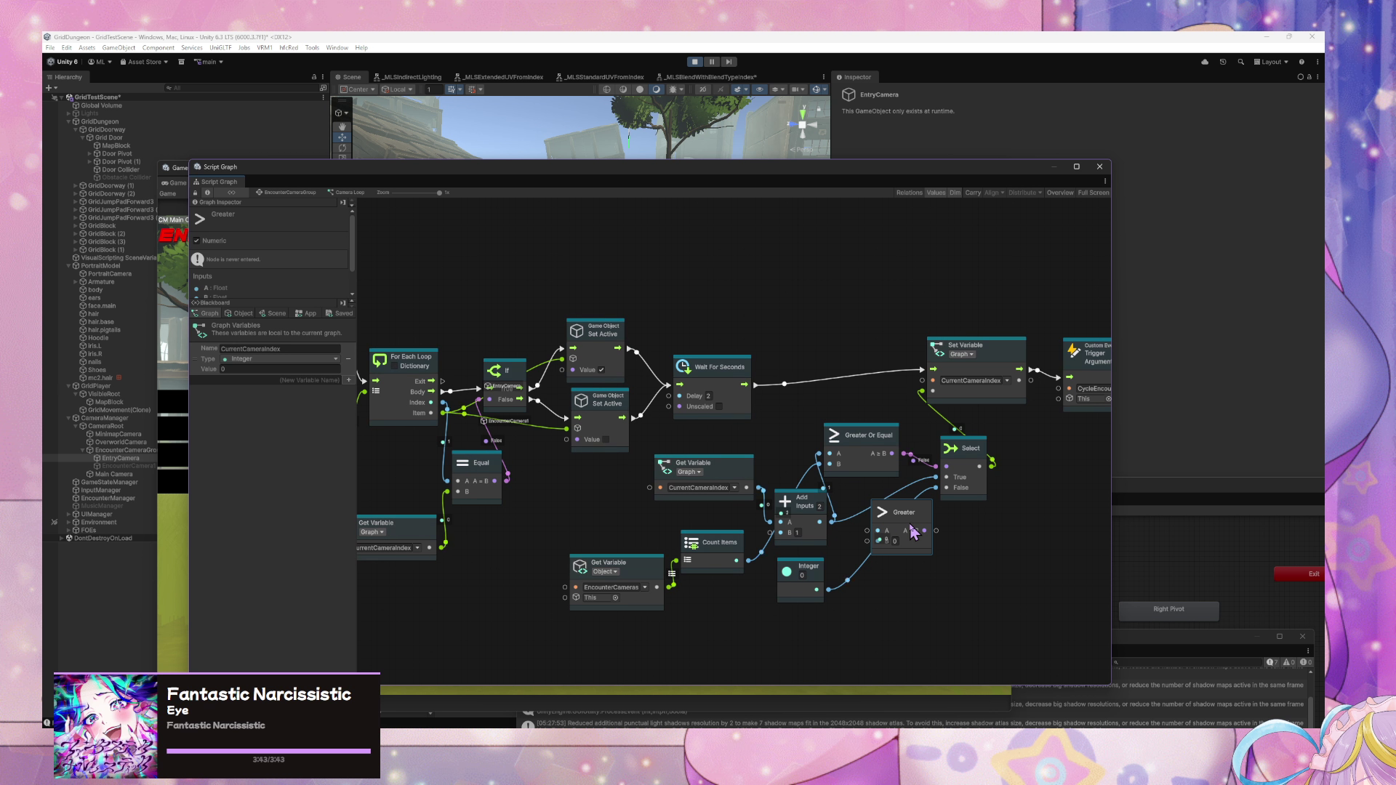
left_click_drag(913, 553, 929, 574)
- Feed the Add result and EncounterCameras value into Greater, and its output into Select's condition
mouse_move(820, 522)
left_mouse_down()
mouse_move(875, 577)
mouse_move(882, 552)
left_mouse_up()
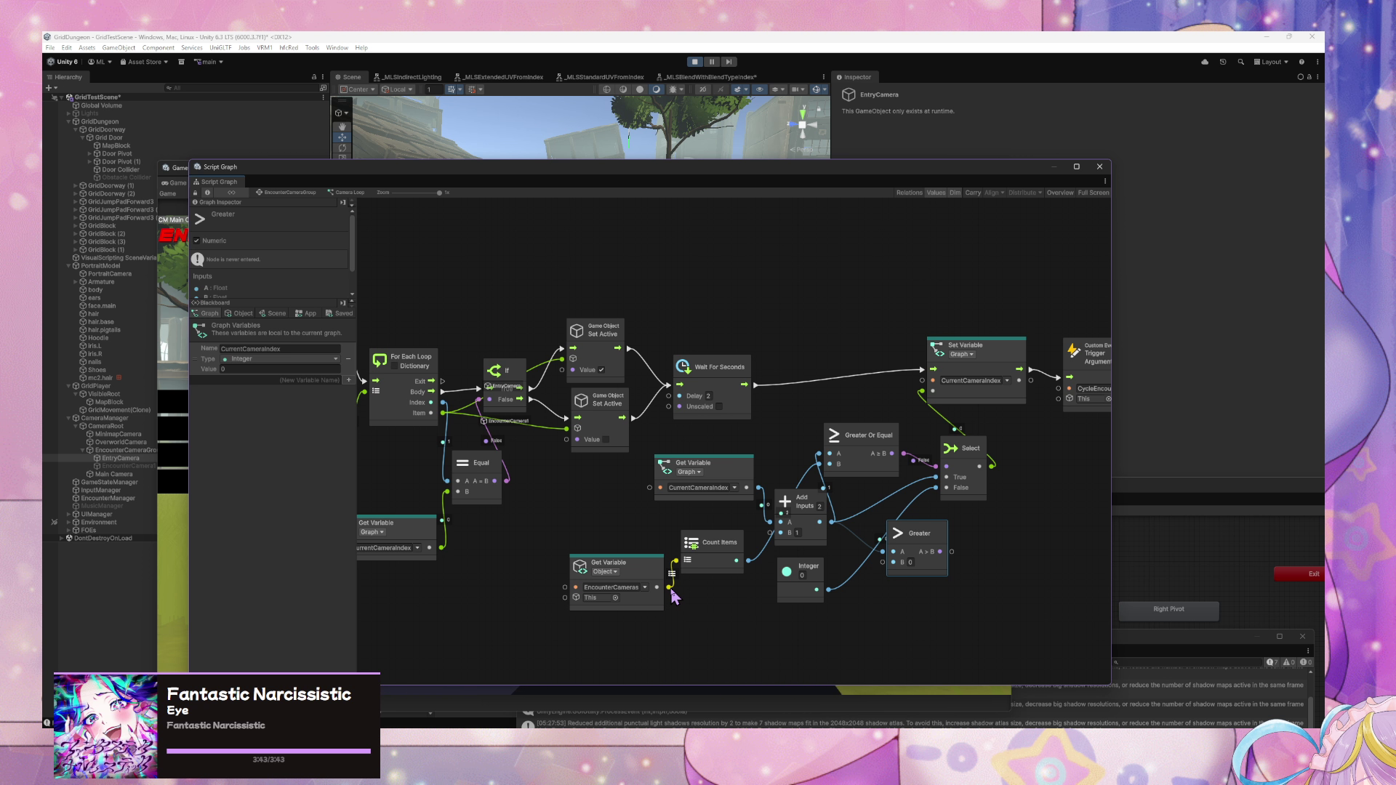
left_click_drag(670, 588, 675, 595)
mouse_move(843, 602)
left_mouse_down()
mouse_move(895, 536)
mouse_move(902, 560)
mouse_move(936, 555)
left_mouse_up()
left_click_drag(933, 475, 945, 466)
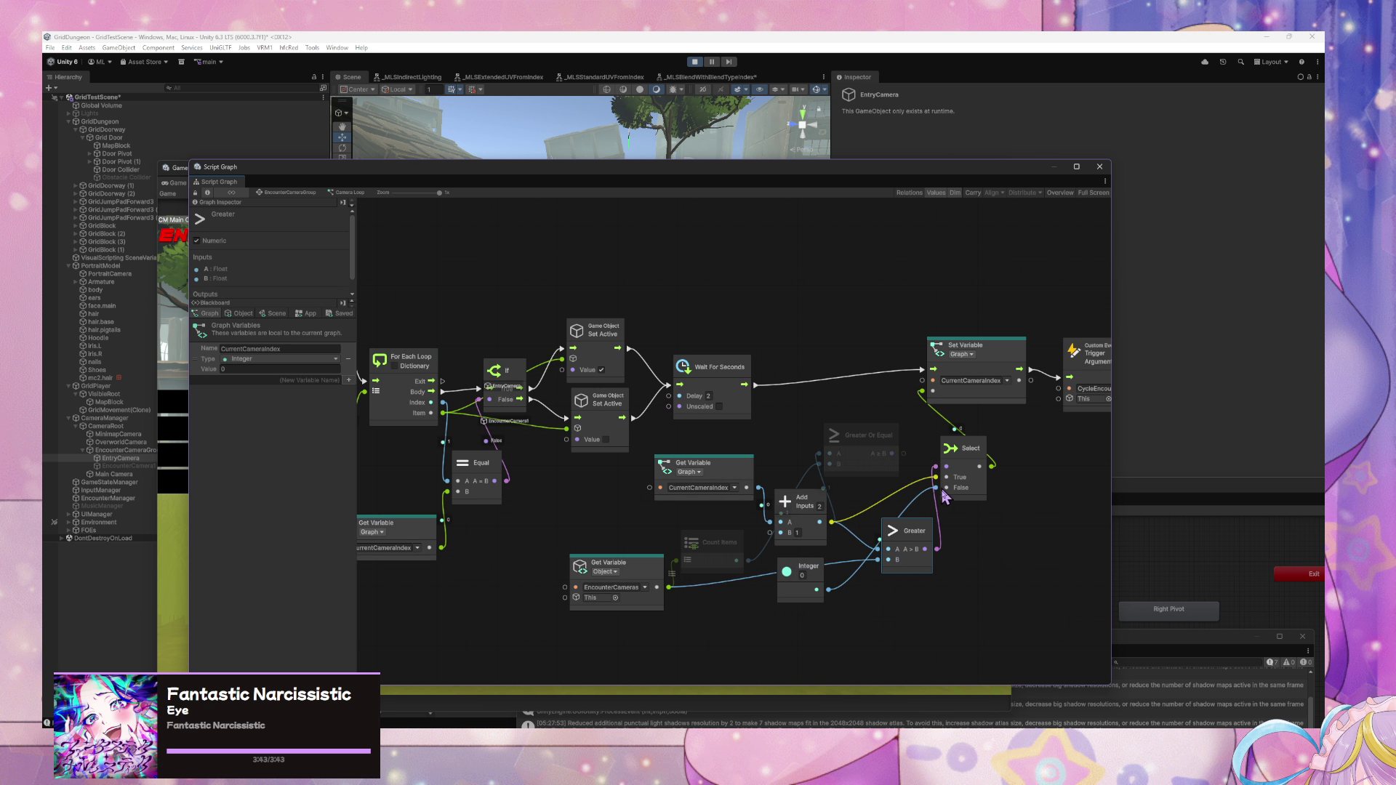
- Replace the old Greater Or Equal node with the Greater node and wire Count Items into Add
left_click(893, 455)
key("Delete")
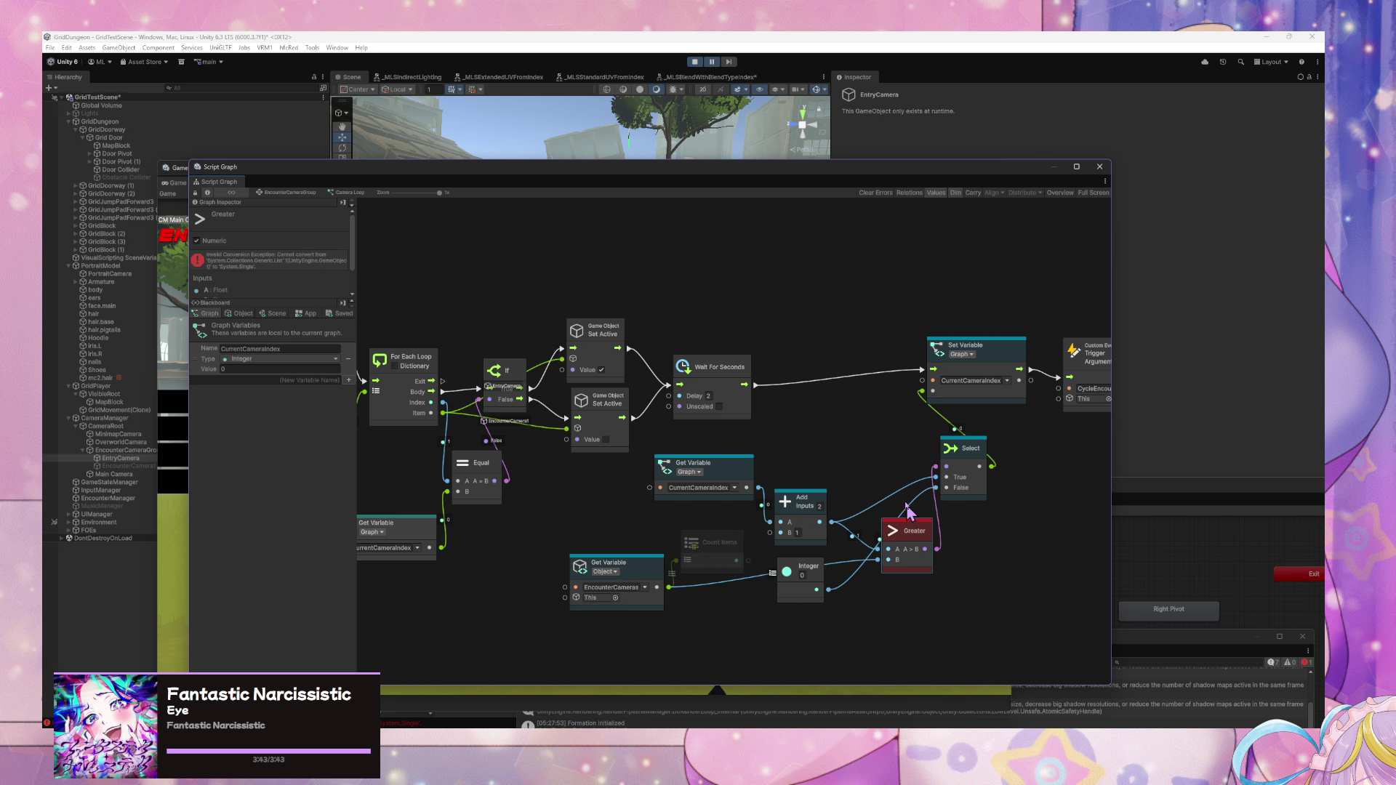
mouse_move(913, 533)
left_mouse_down()
mouse_move(882, 394)
mouse_move(874, 425)
left_mouse_up()
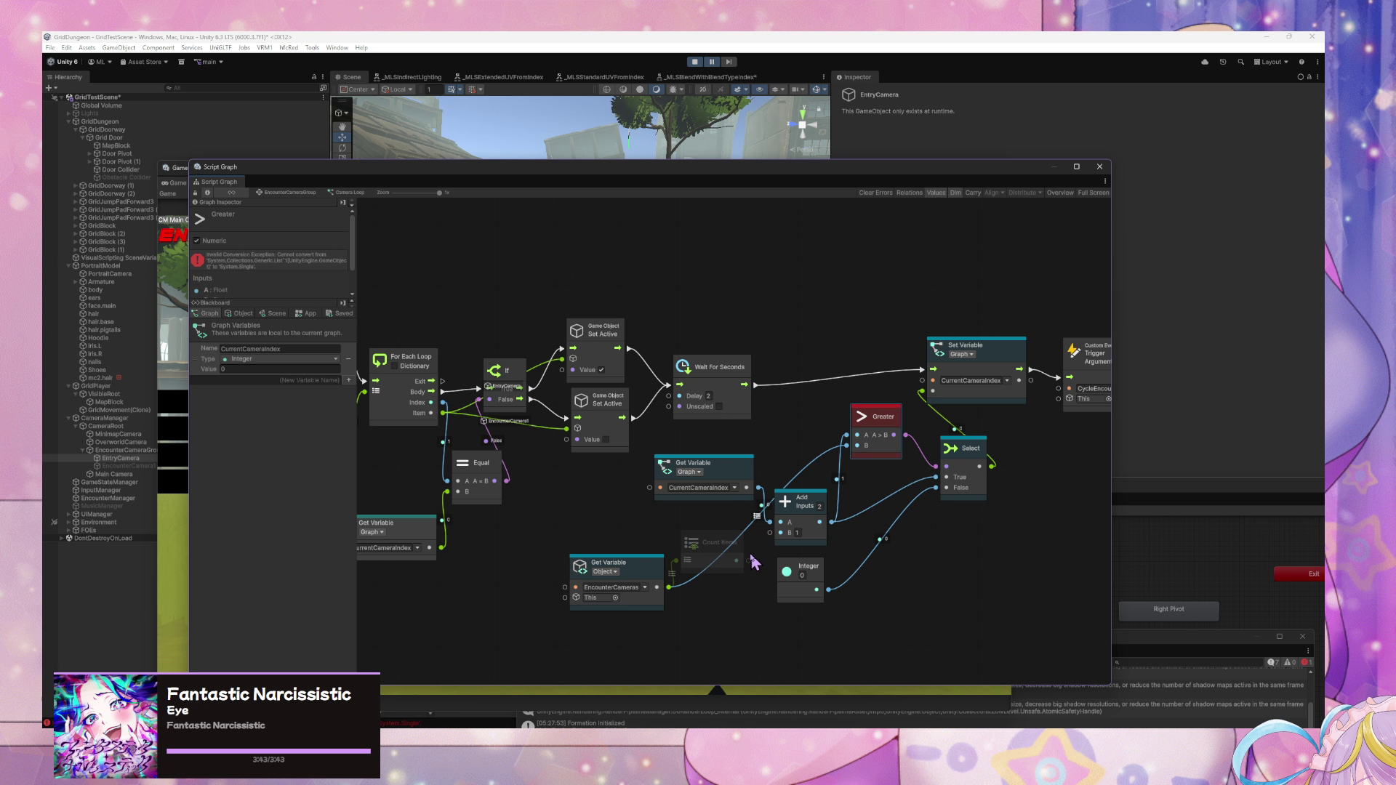
left_click_drag(736, 560, 848, 448)
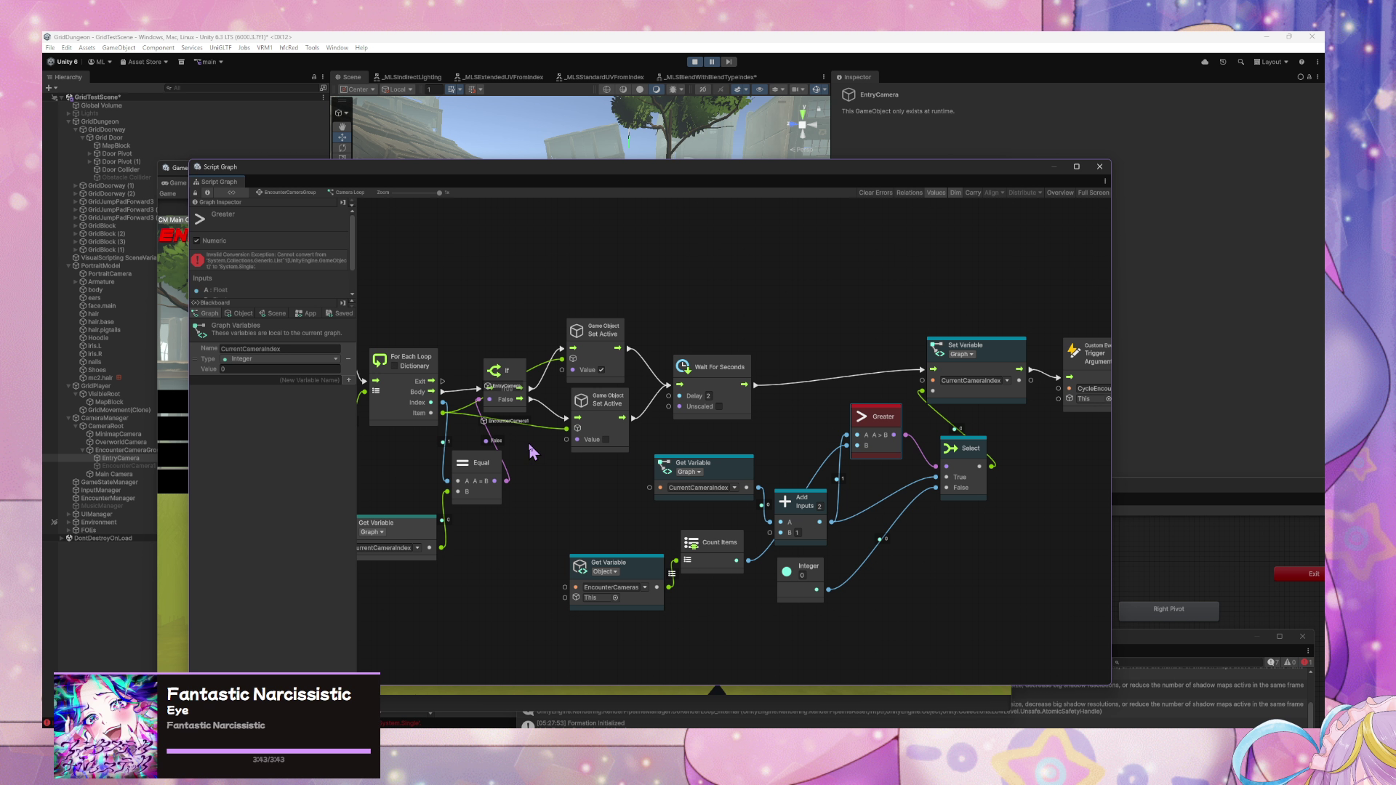
- Escape the encounter battle and place the Camera Loop graph to the right of the Game view
left_click(710, 63)
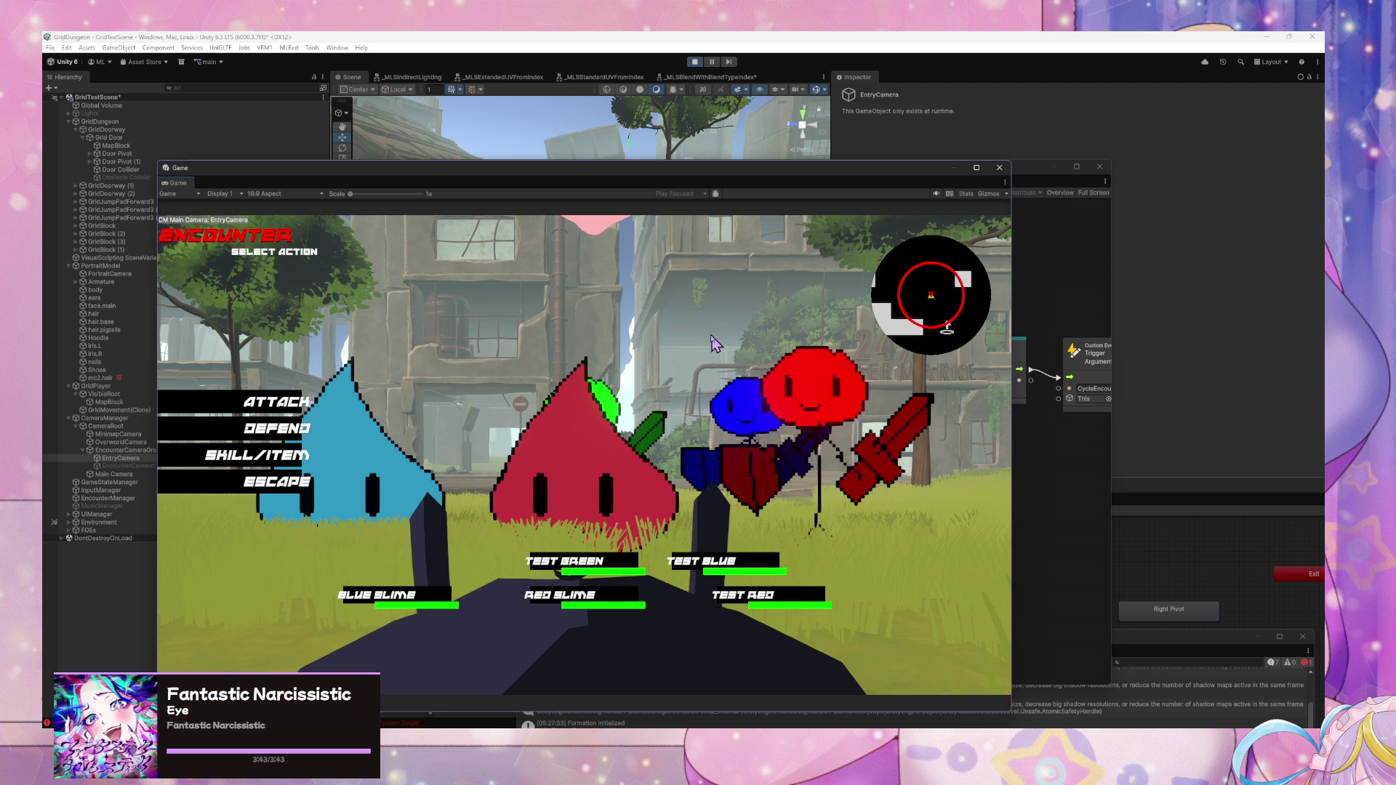
left_click(287, 485)
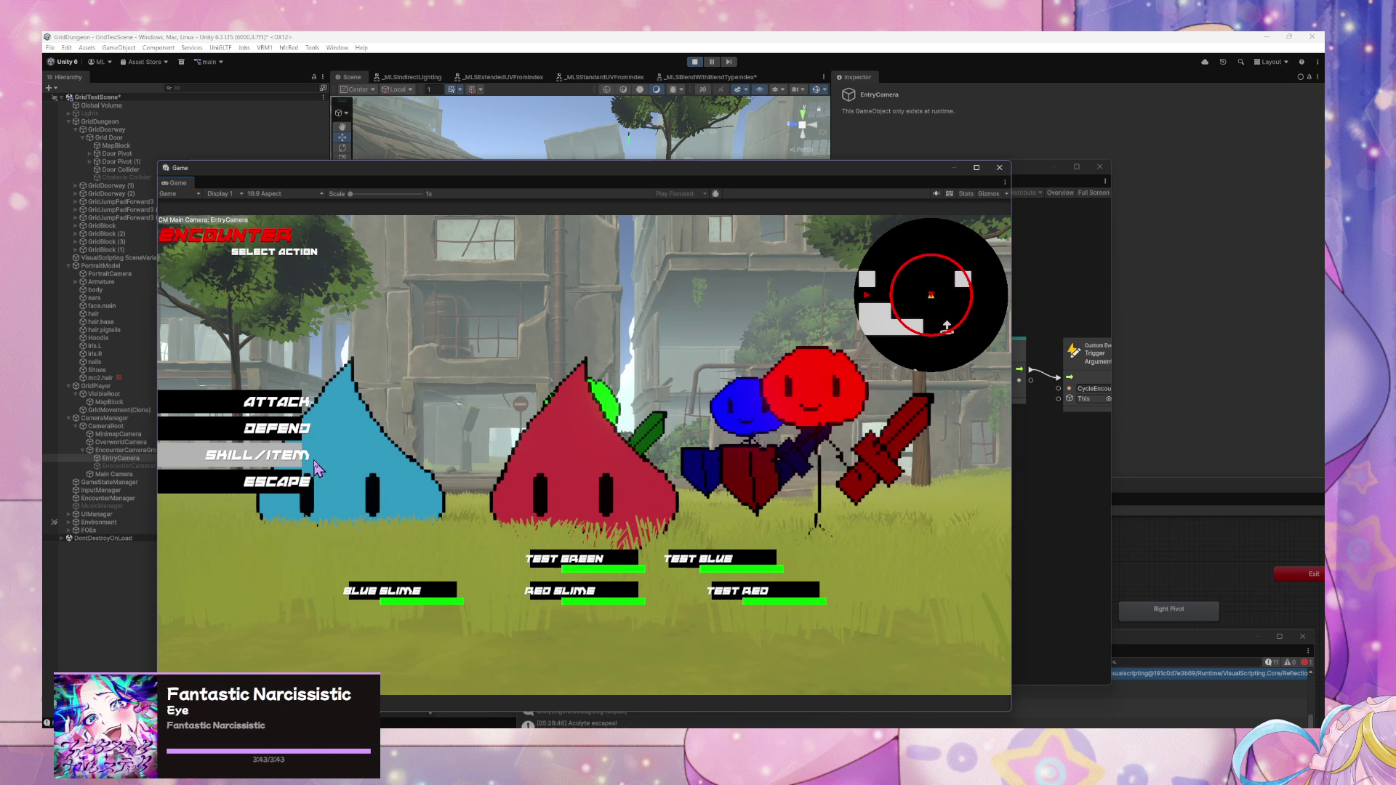
left_click(1031, 565)
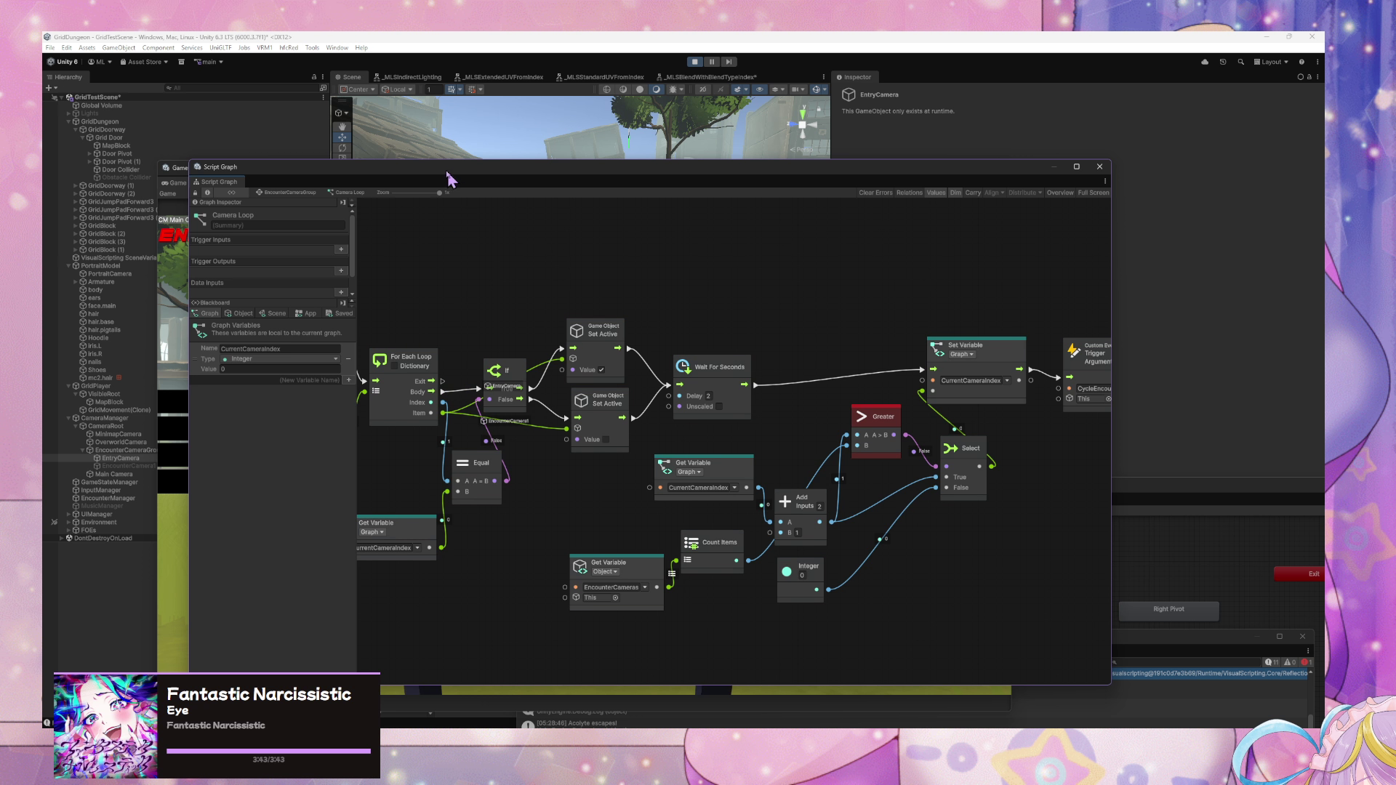
left_click_drag(446, 167, 1024, 165)
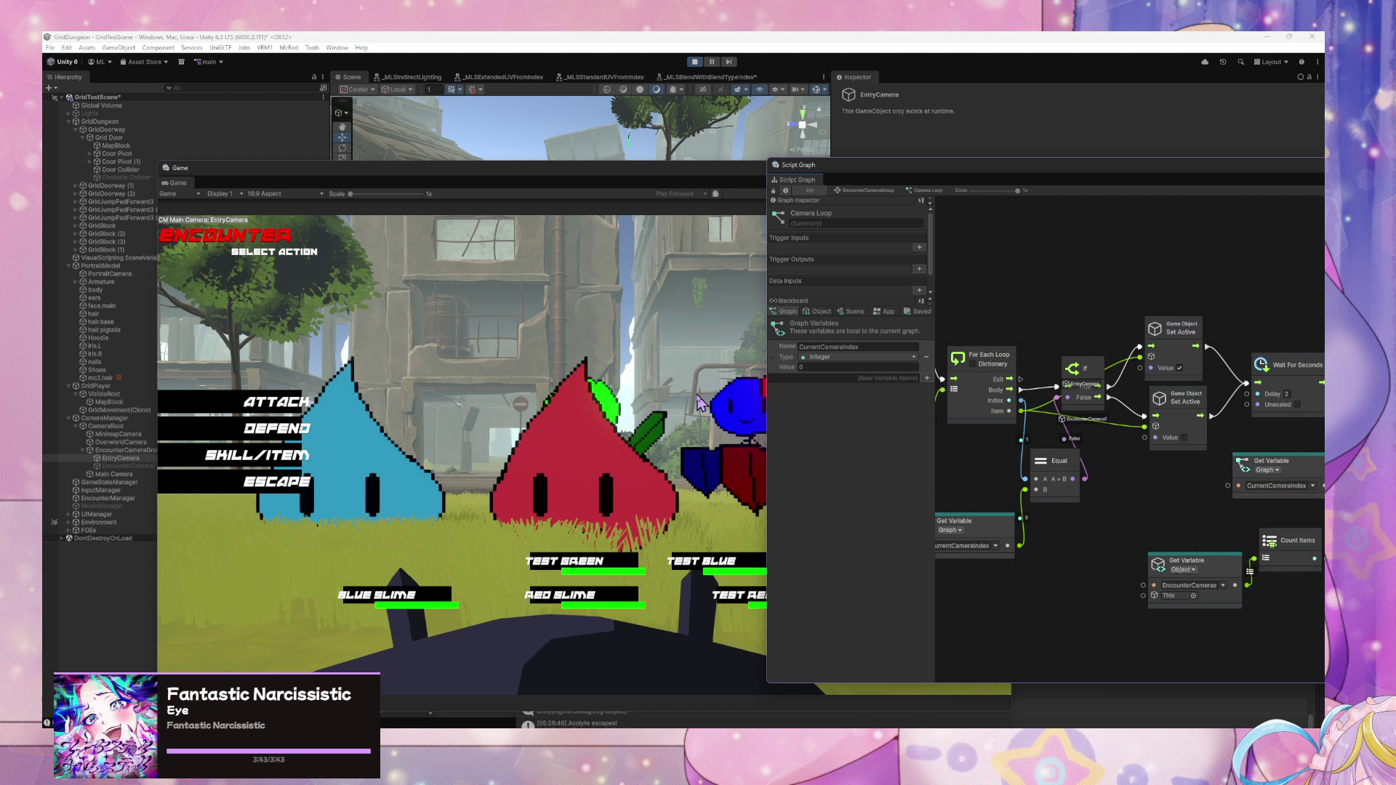
- Show the Object variables, enlarge the graph, and move the EncounterCameras Get Variable and Count Items nodes
left_click(820, 312)
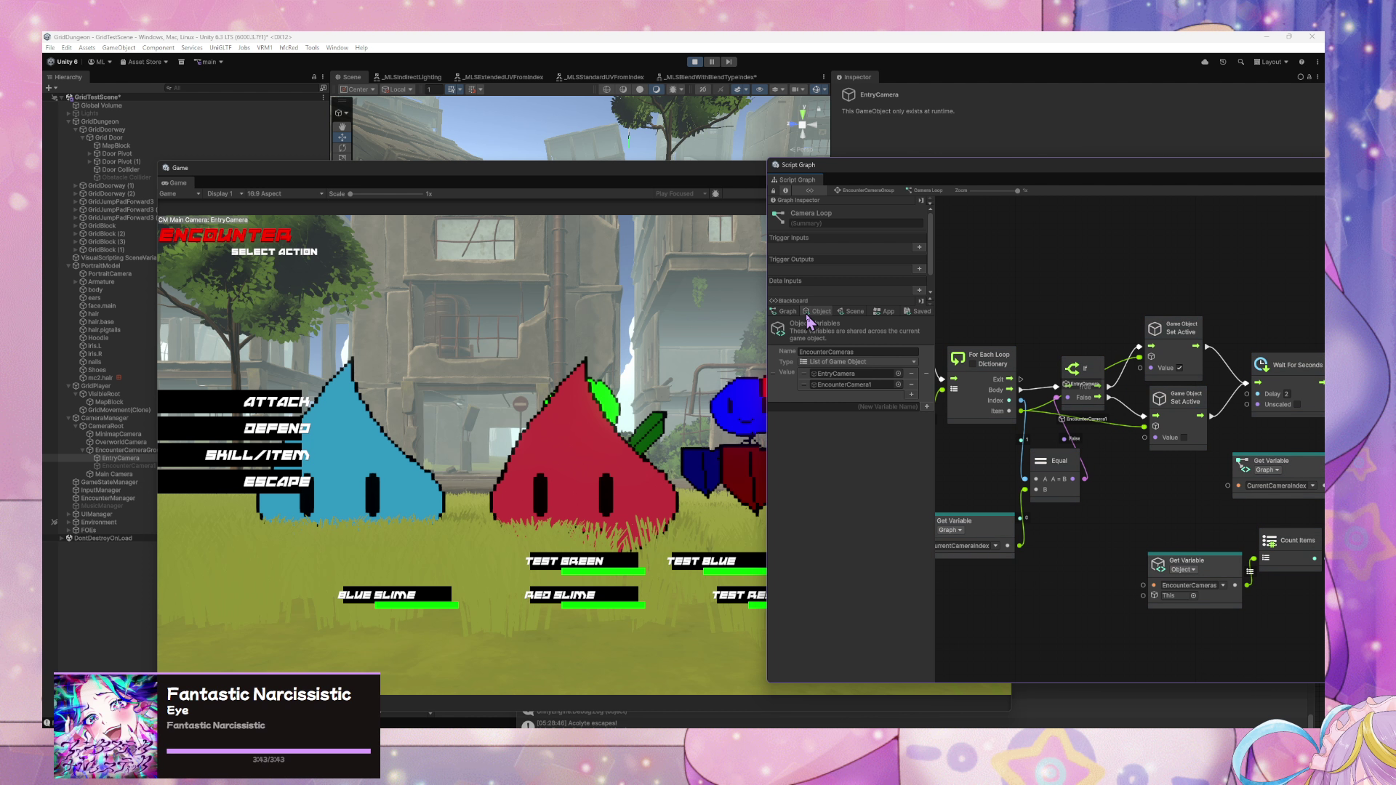
left_click_drag(1104, 175, 870, 209)
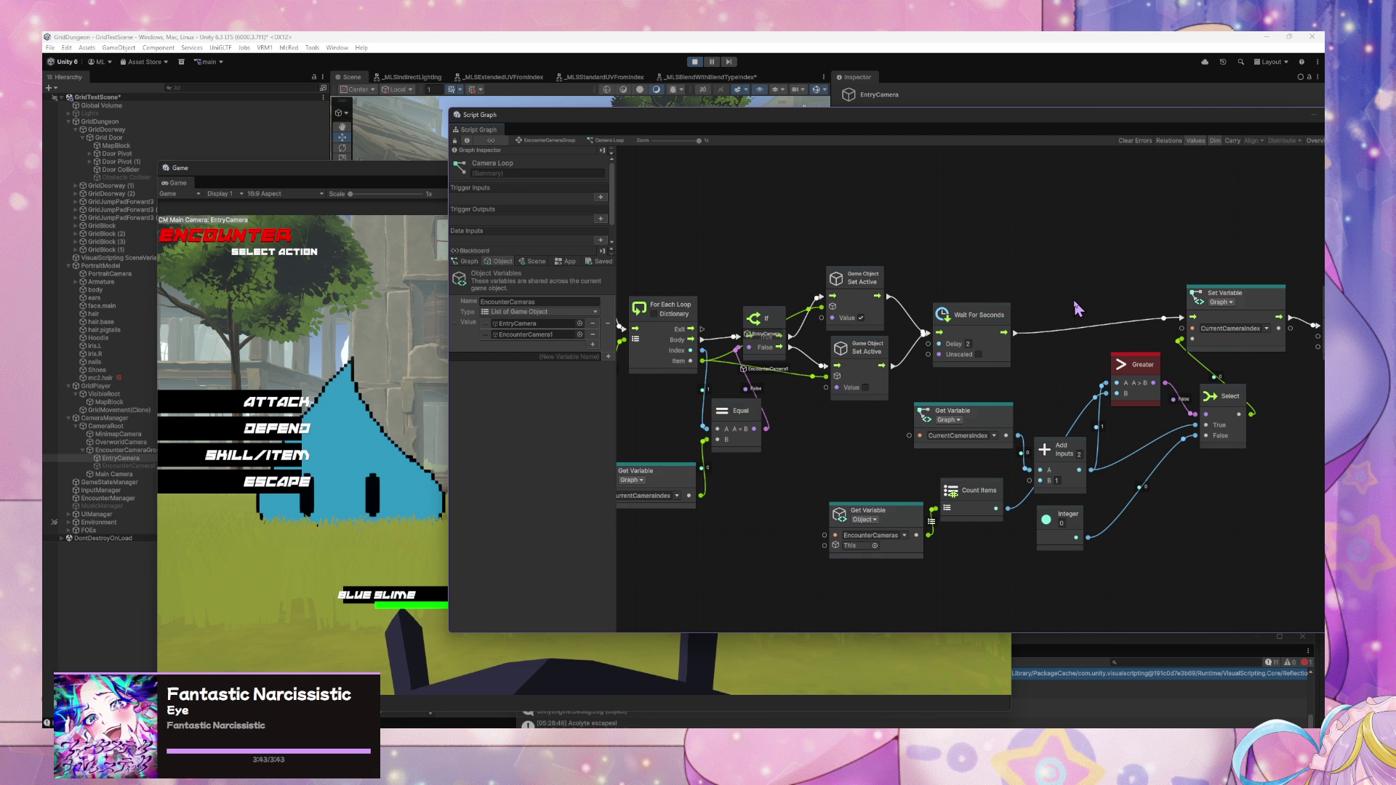
left_click_drag(1076, 306, 992, 312)
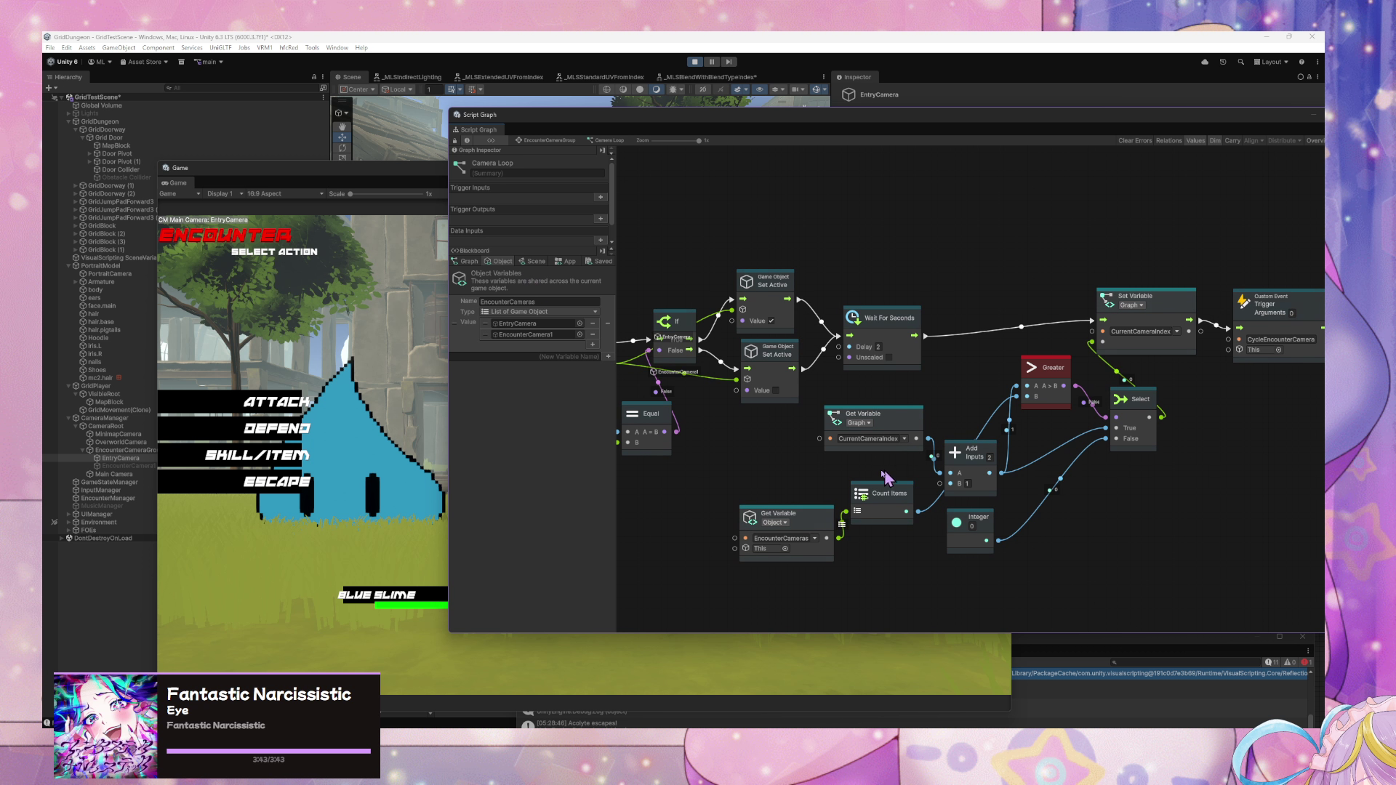
left_click_drag(824, 519, 759, 503)
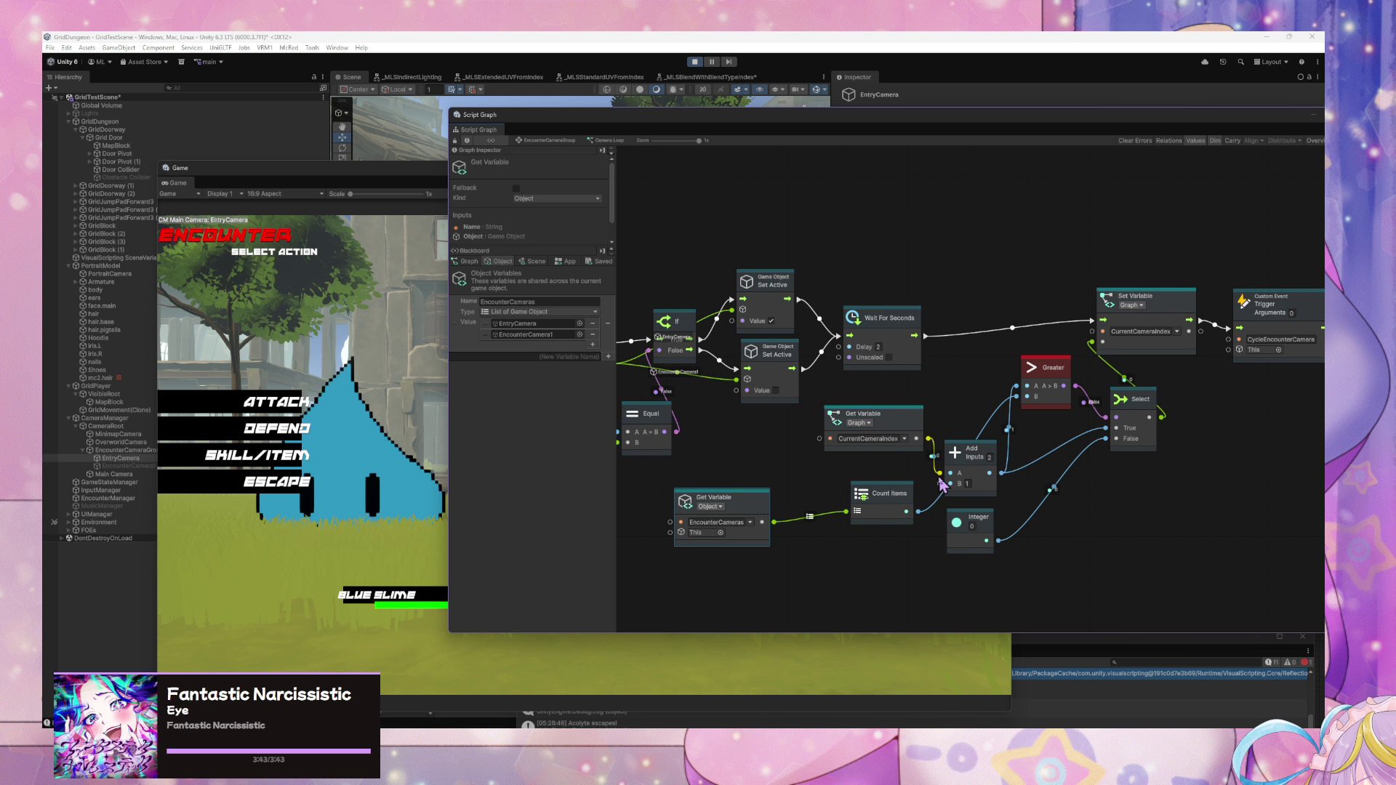
mouse_move(894, 501)
left_mouse_down()
mouse_move(785, 429)
mouse_move(852, 472)
left_mouse_up()
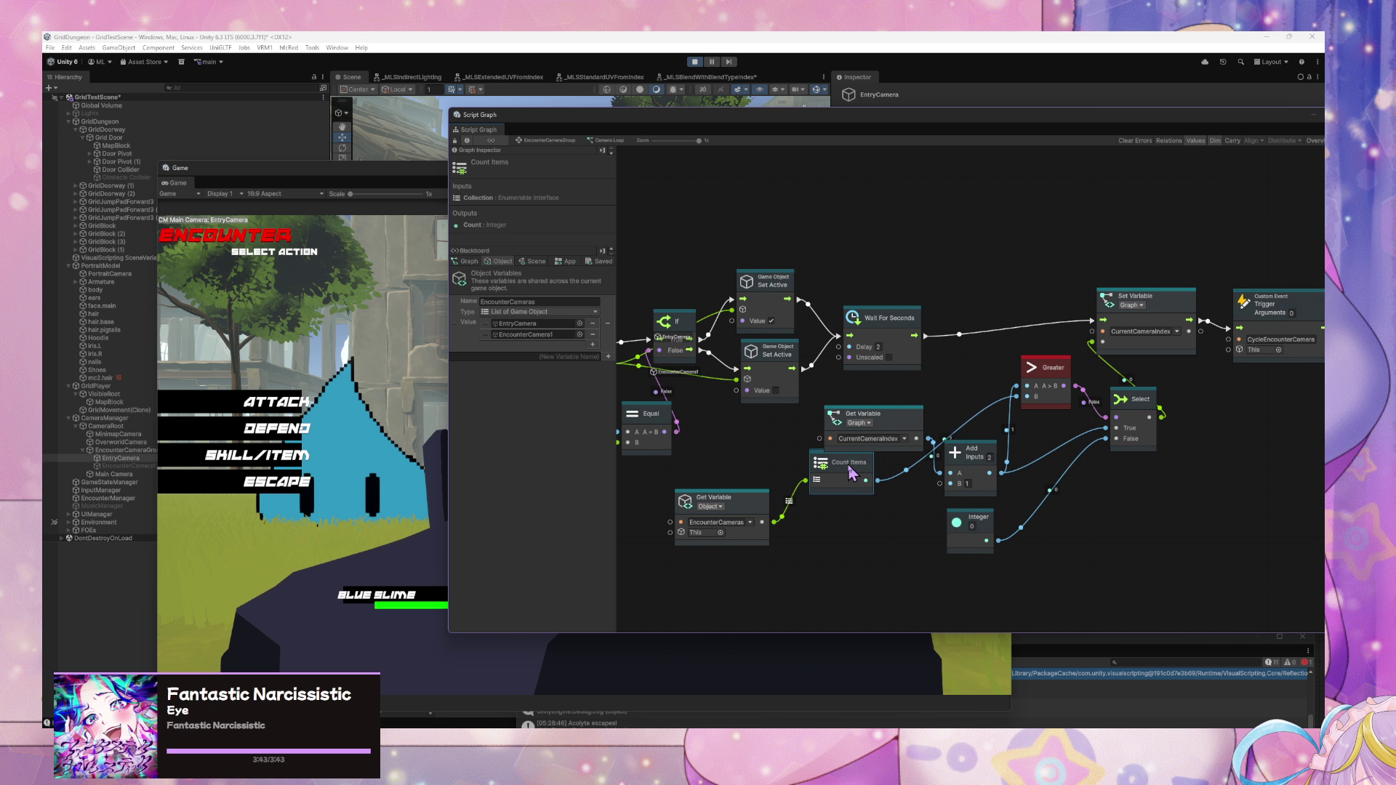
- Tidy the Set Variable, Greater, CurrentCameraIndex Get Variable and Count Items nodes
left_click_drag(1196, 377, 1131, 405)
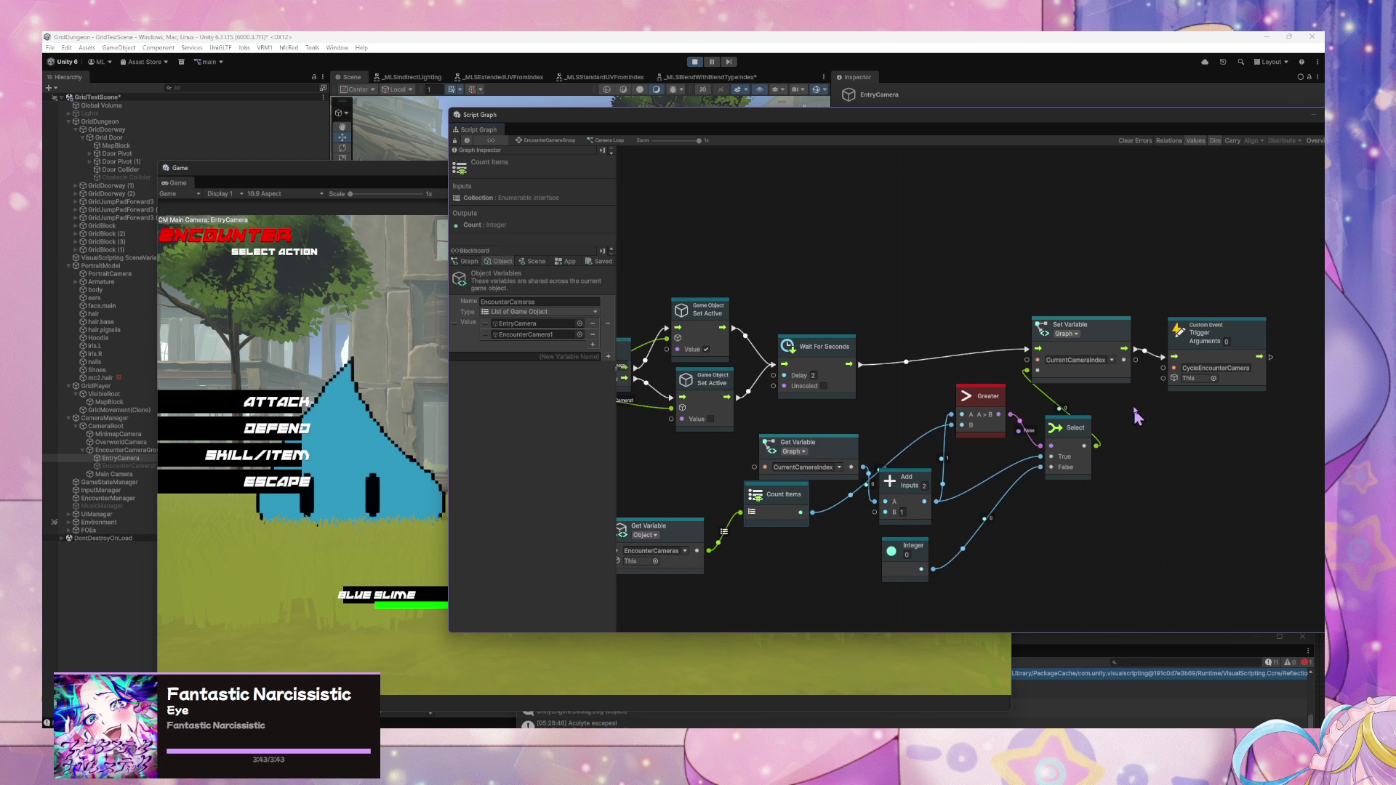
left_click(1118, 339)
left_click_drag(1117, 339, 1116, 337)
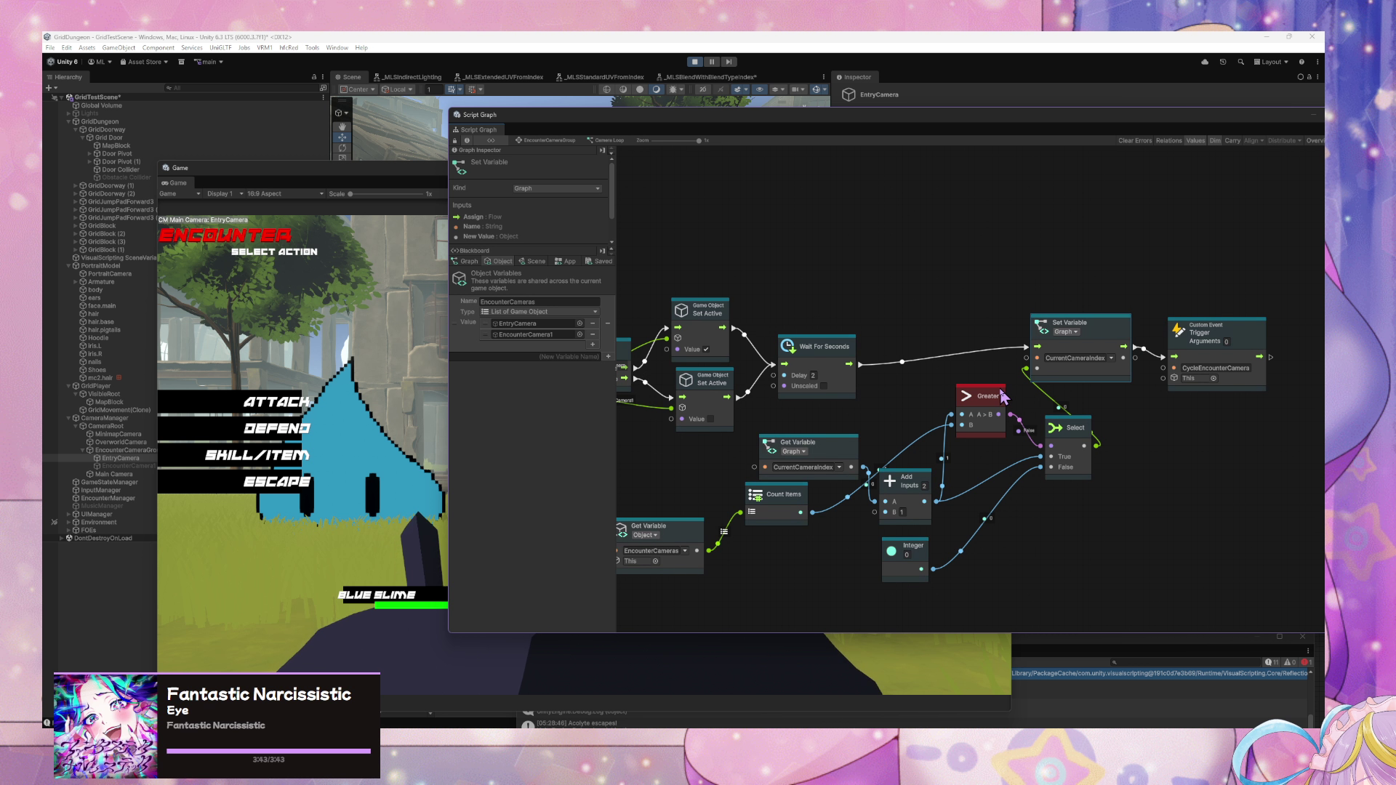
left_click_drag(993, 398, 989, 398)
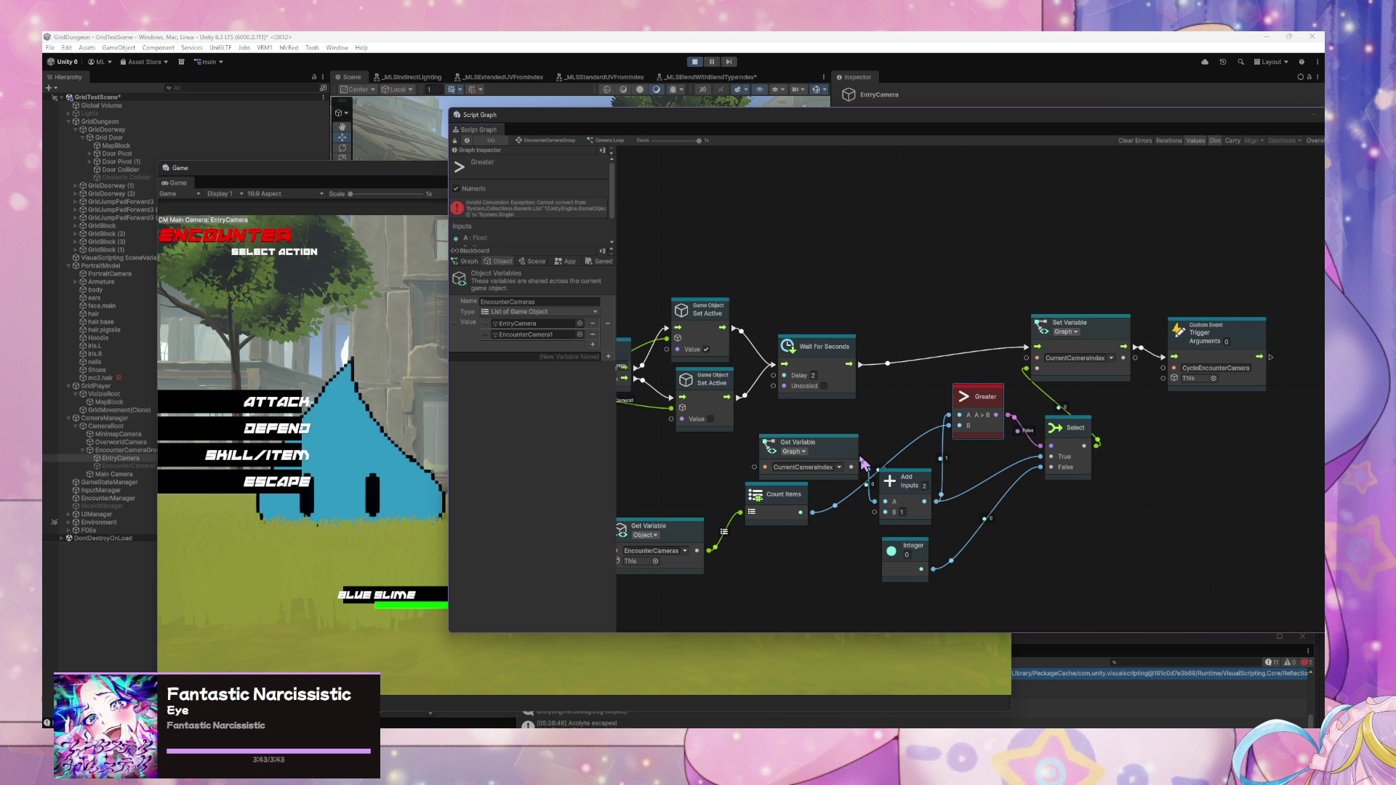
left_click_drag(793, 442, 772, 436)
left_click_drag(805, 511, 821, 551)
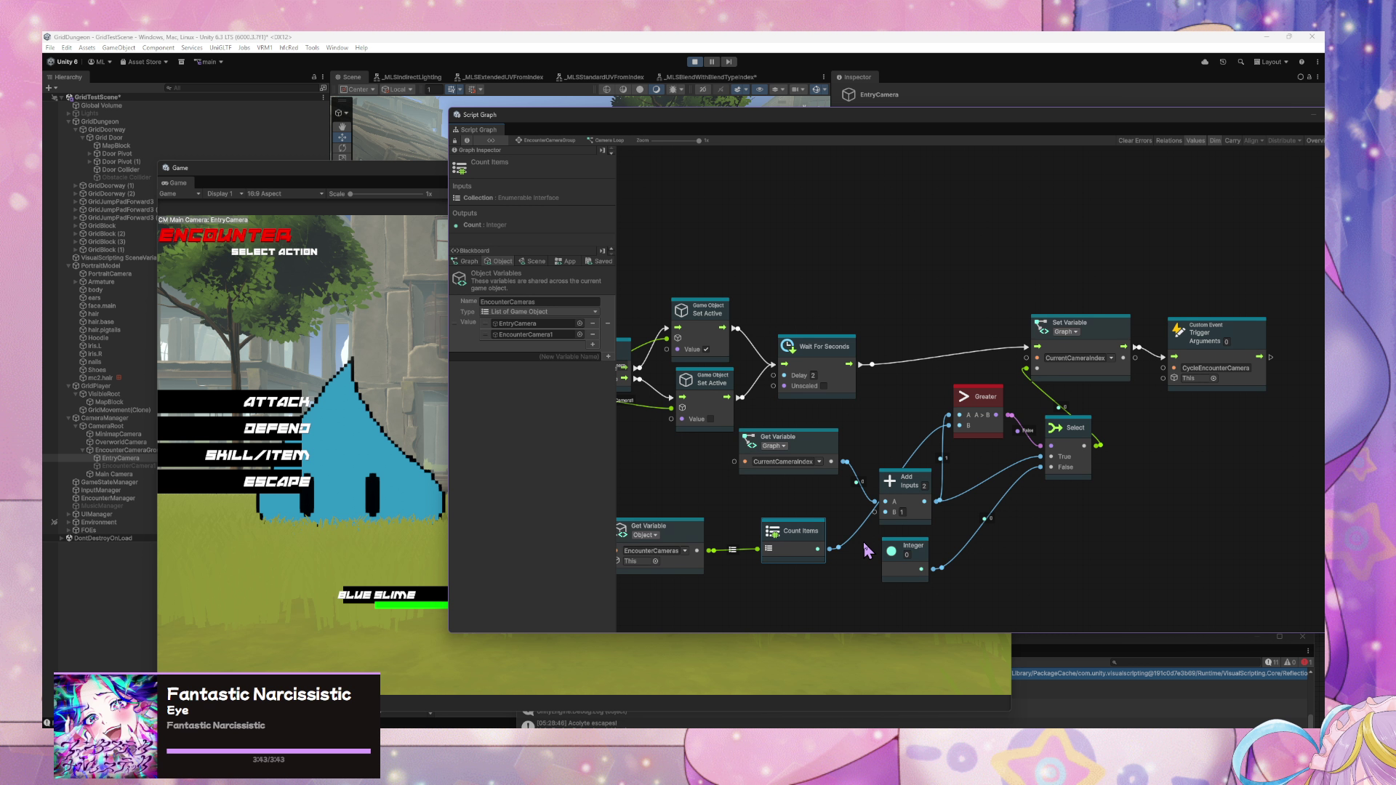
- Wire the Integer value and current camera index toward Greater's B and A inputs
left_click(925, 486)
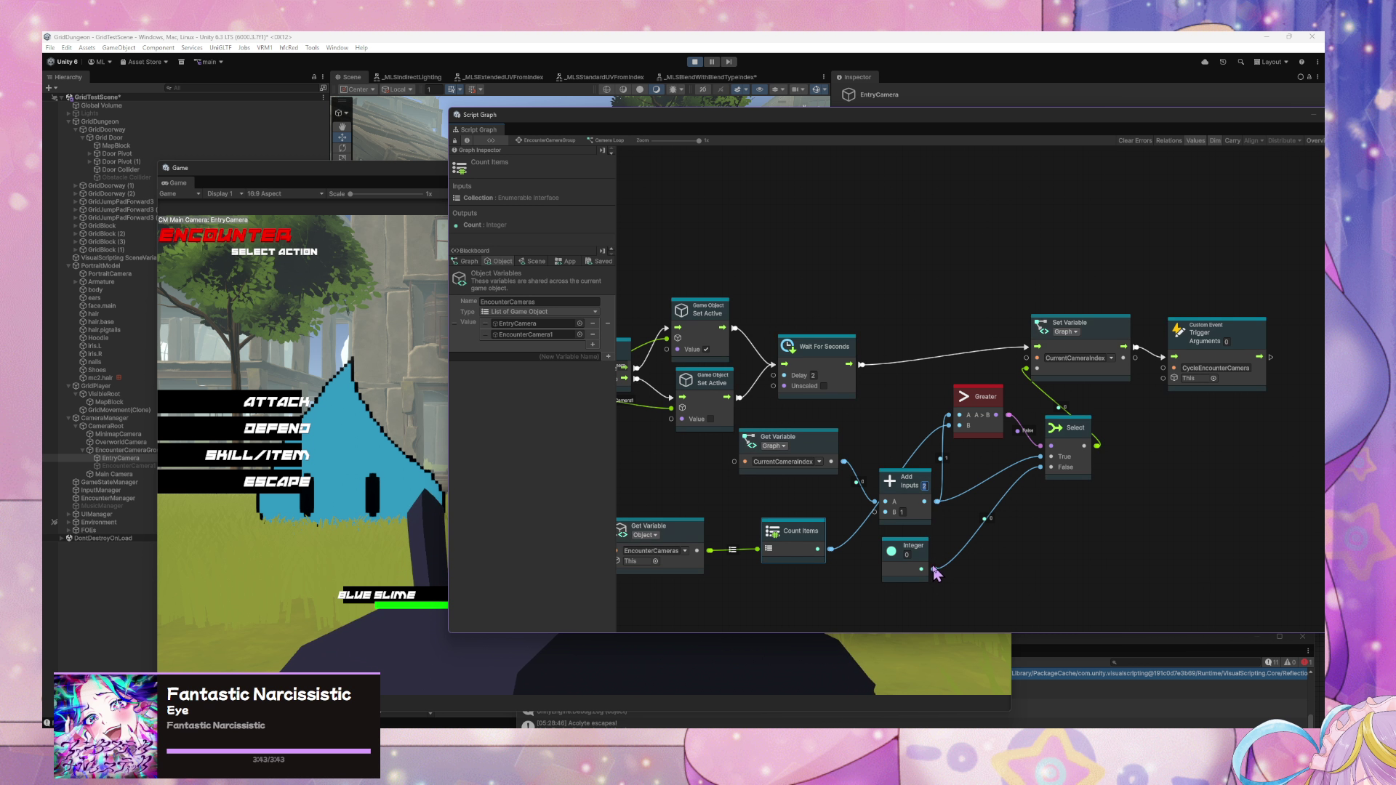
left_click_drag(921, 569, 959, 426)
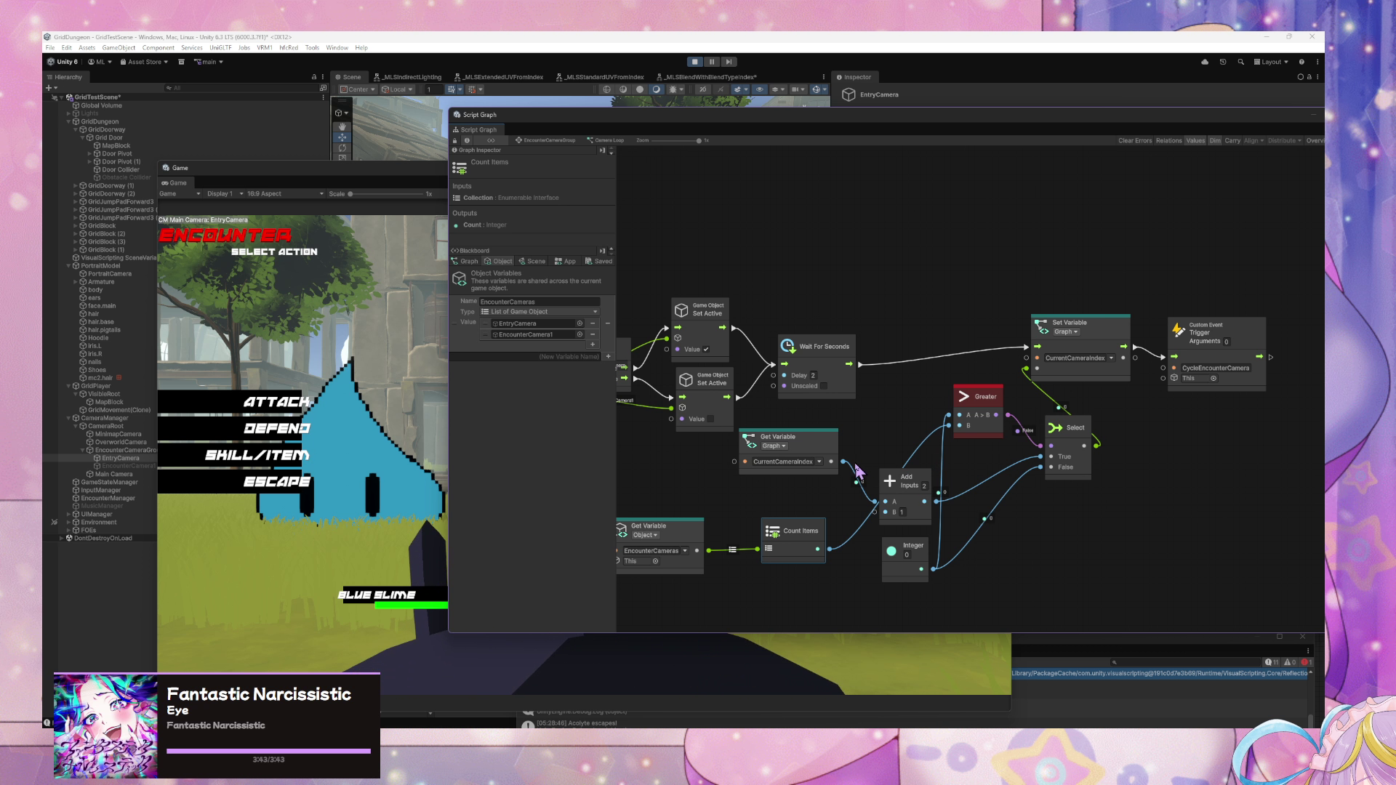
left_click_drag(842, 461, 949, 415)
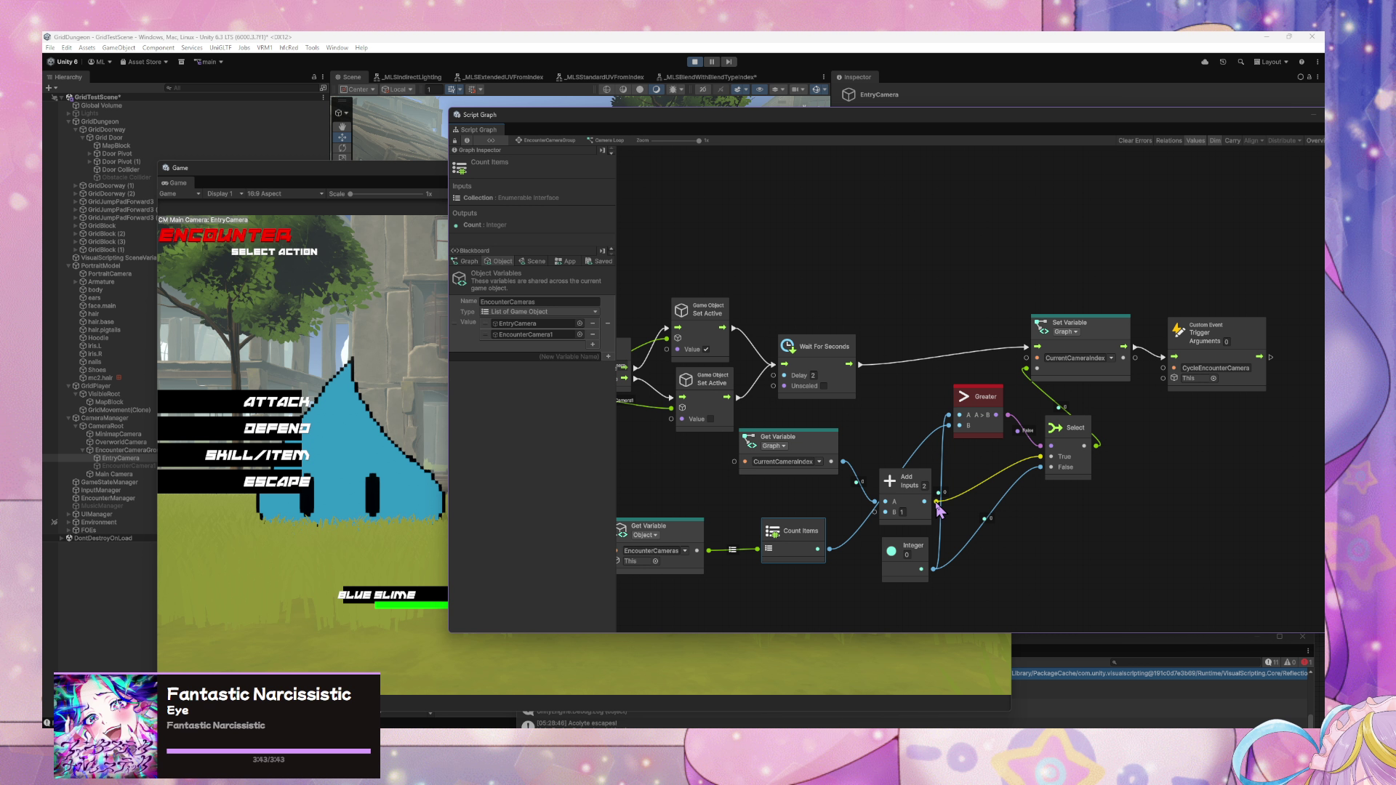
- Rewire the Add result and CurrentCameraIndex value toward Greater's inputs
mouse_move(937, 502)
left_mouse_down()
mouse_move(949, 430)
mouse_move(951, 455)
left_mouse_up()
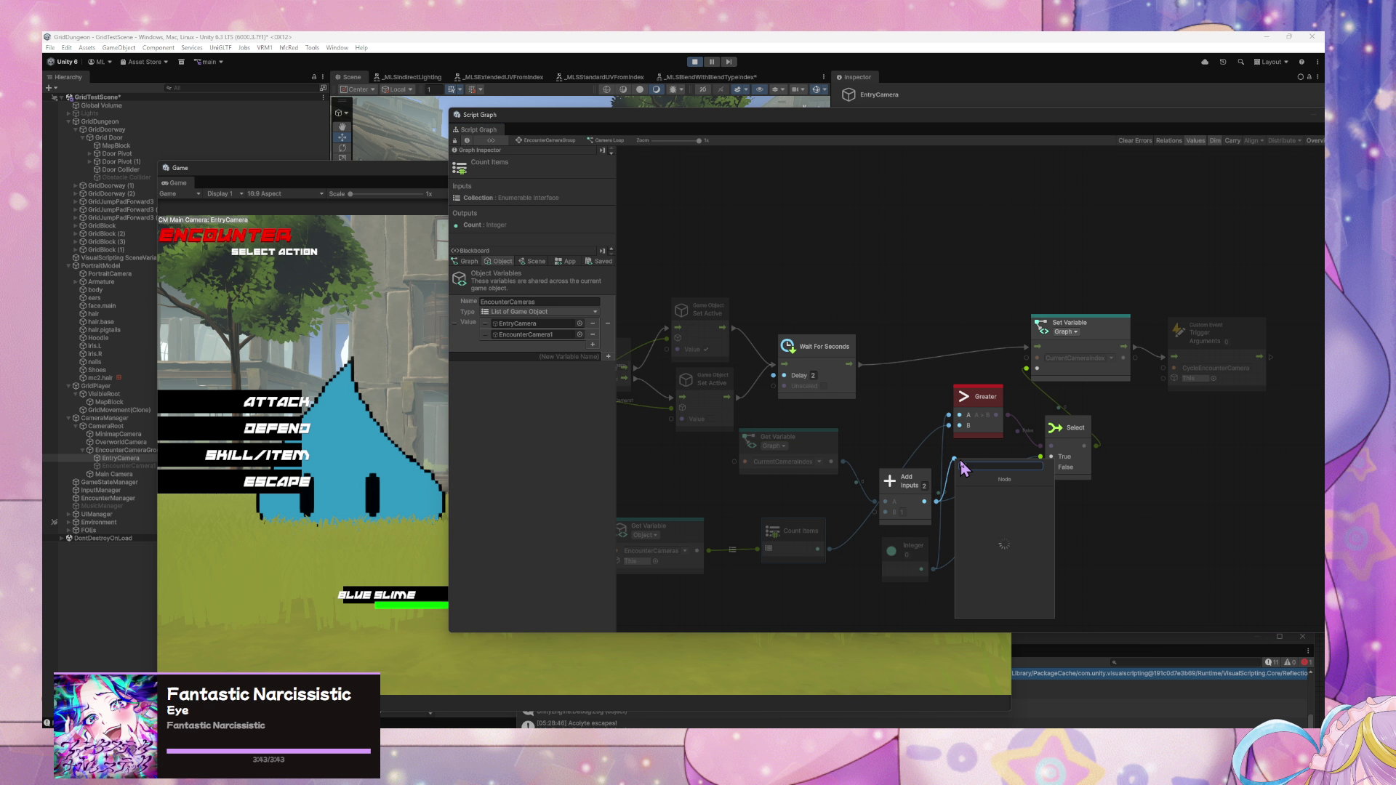
key("Escape")
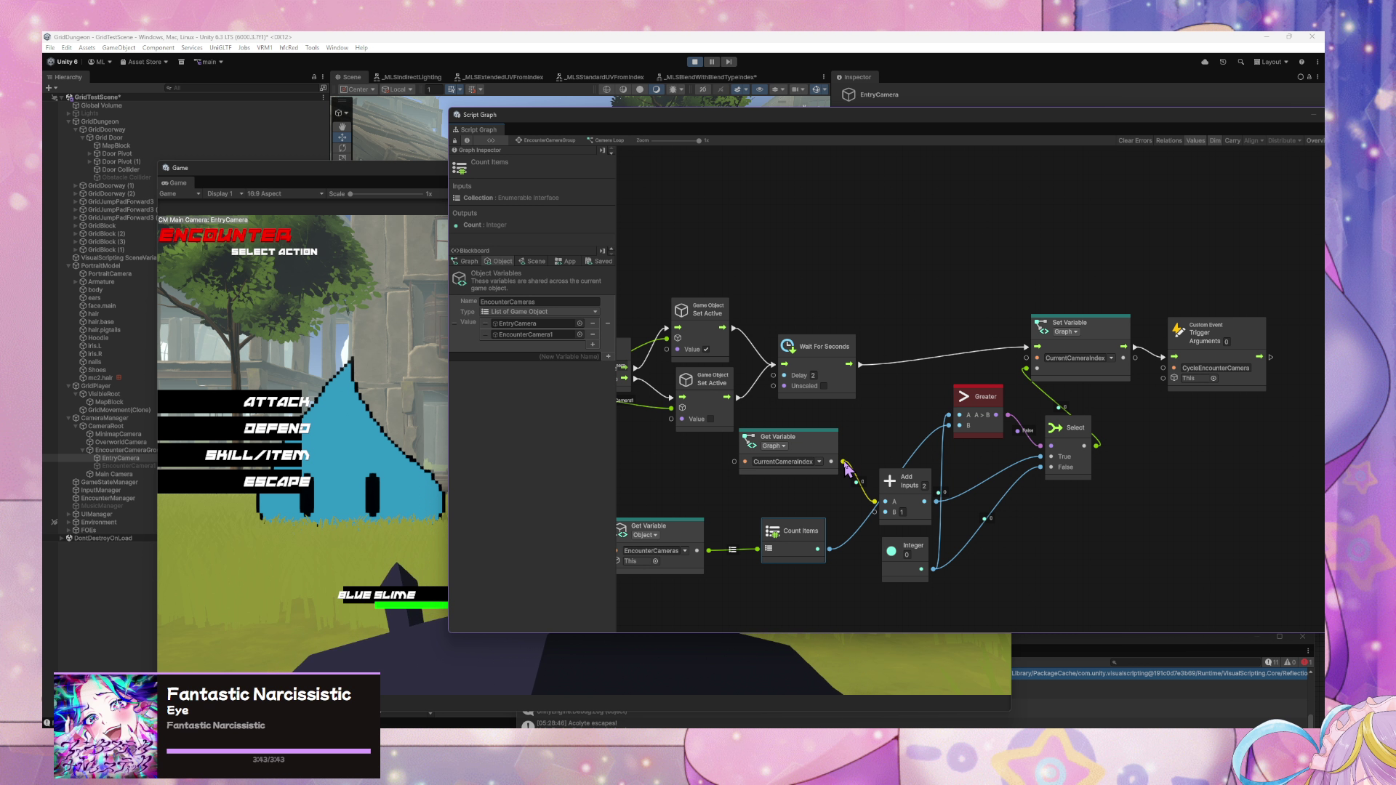
left_click_drag(843, 462, 950, 416)
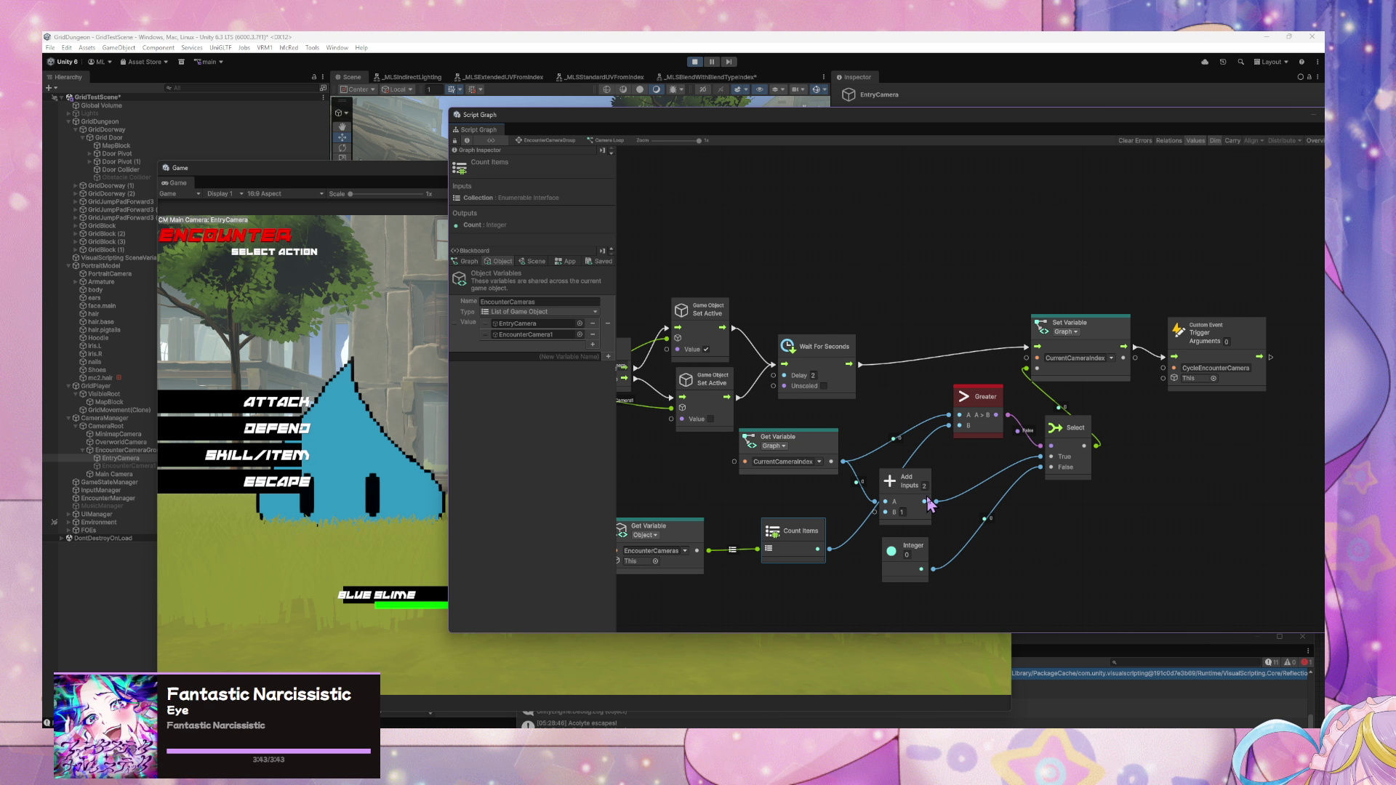
- Move Add right and Select lower, then connect Add's result to Select's False input
mouse_move(931, 507)
left_mouse_down()
mouse_move(952, 509)
mouse_move(923, 499)
left_mouse_up()
right_click(967, 477)
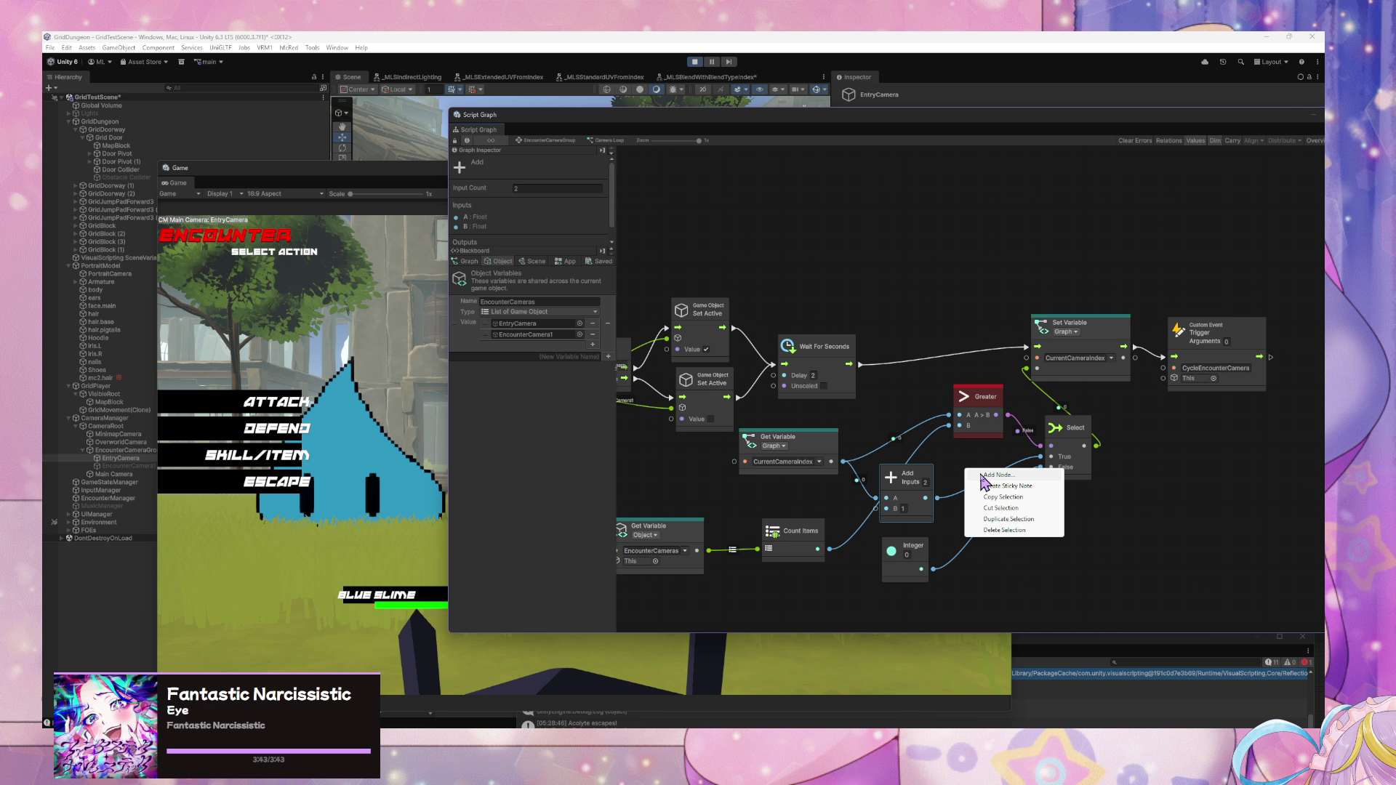
left_click(967, 479)
right_click(967, 480)
left_click(945, 495)
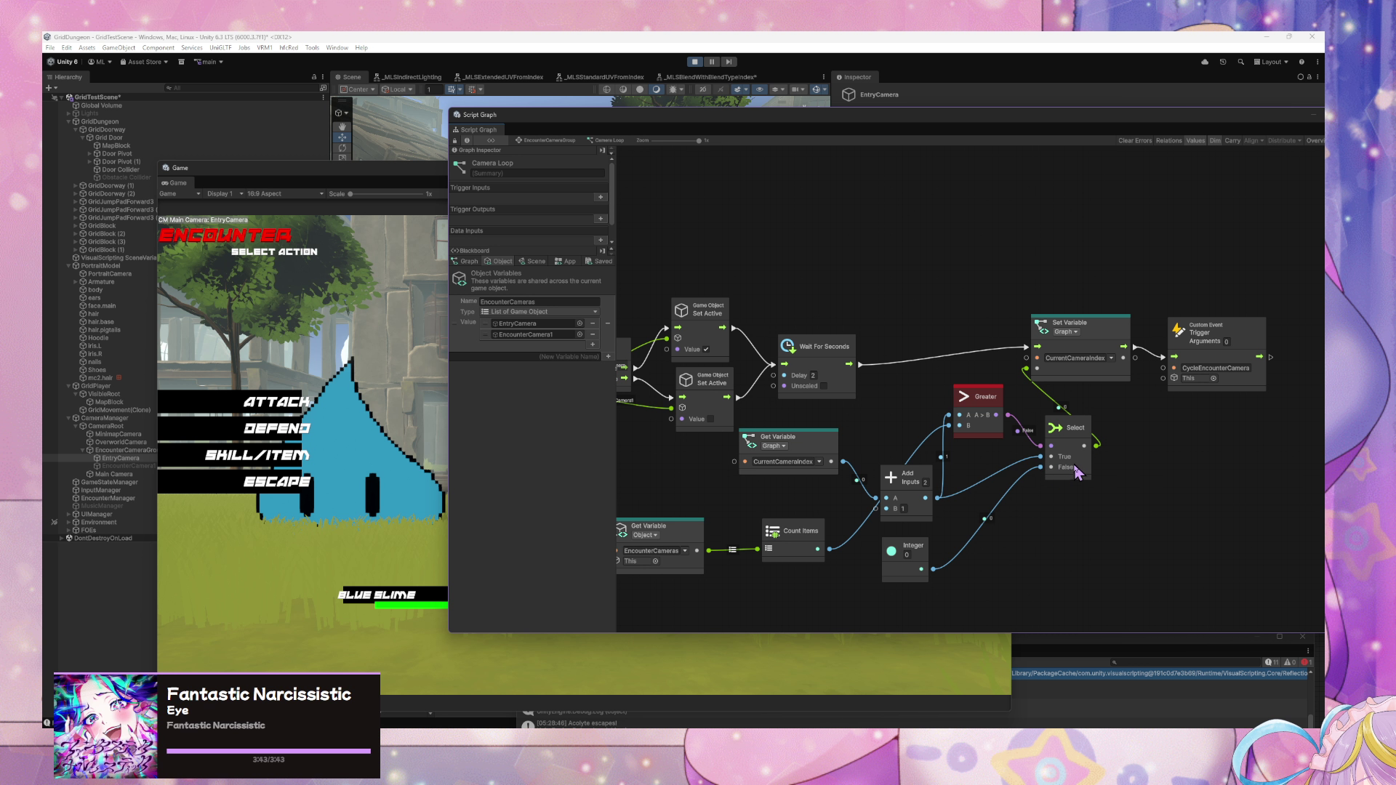
left_click_drag(1077, 473, 1108, 526)
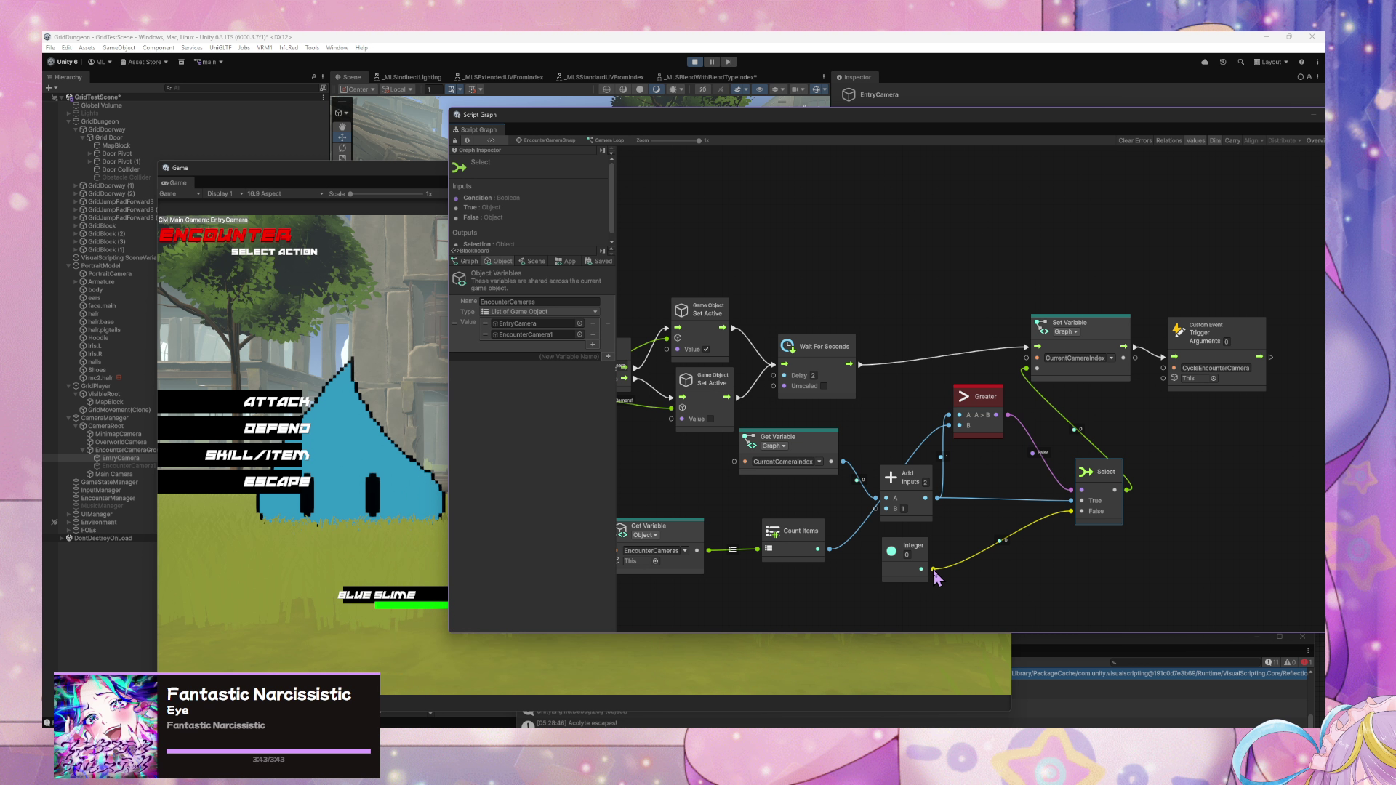
mouse_move(939, 499)
left_mouse_down()
mouse_move(1065, 512)
mouse_move(1054, 555)
mouse_move(1023, 555)
mouse_move(1063, 518)
left_mouse_up()
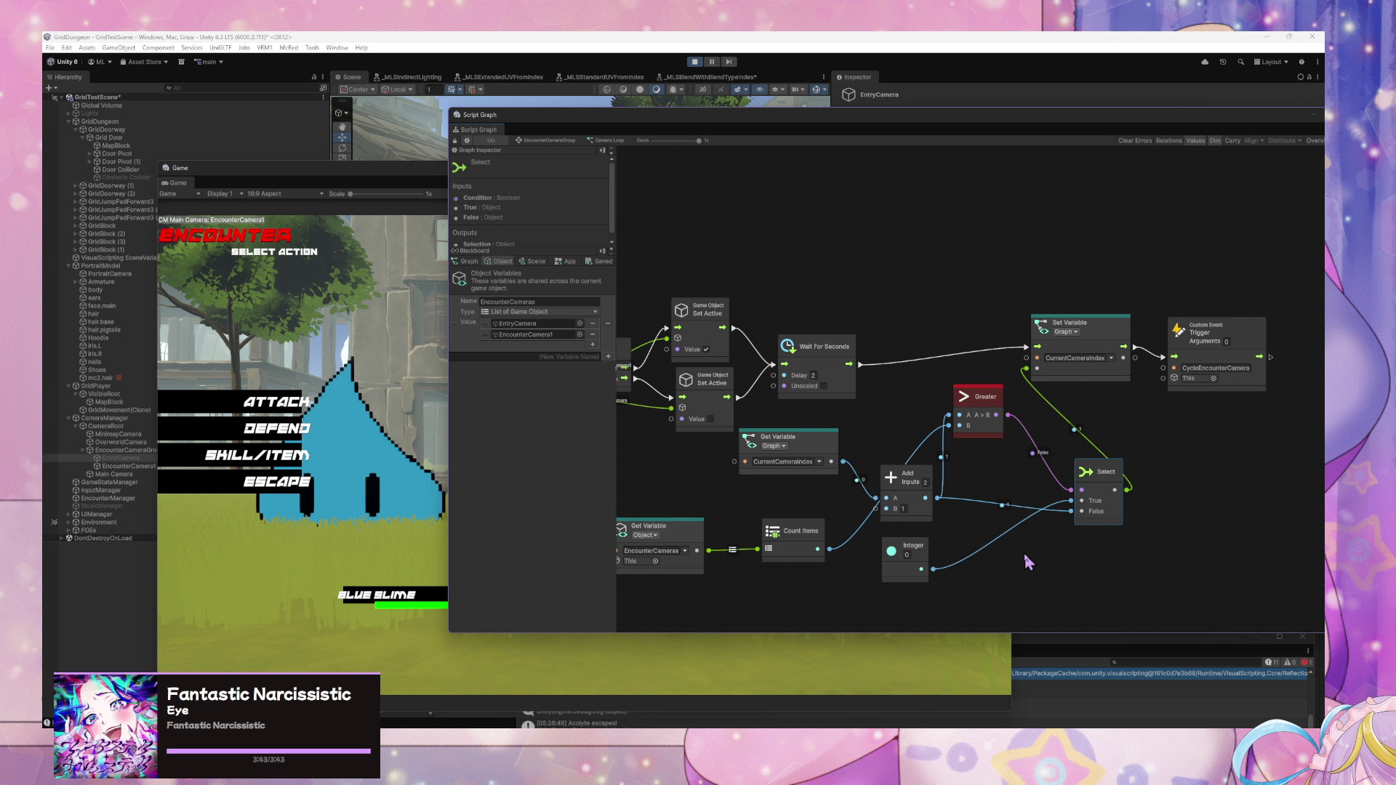
- Watch the Game view cycle through the cameras, then return to the script graph
left_click(440, 450)
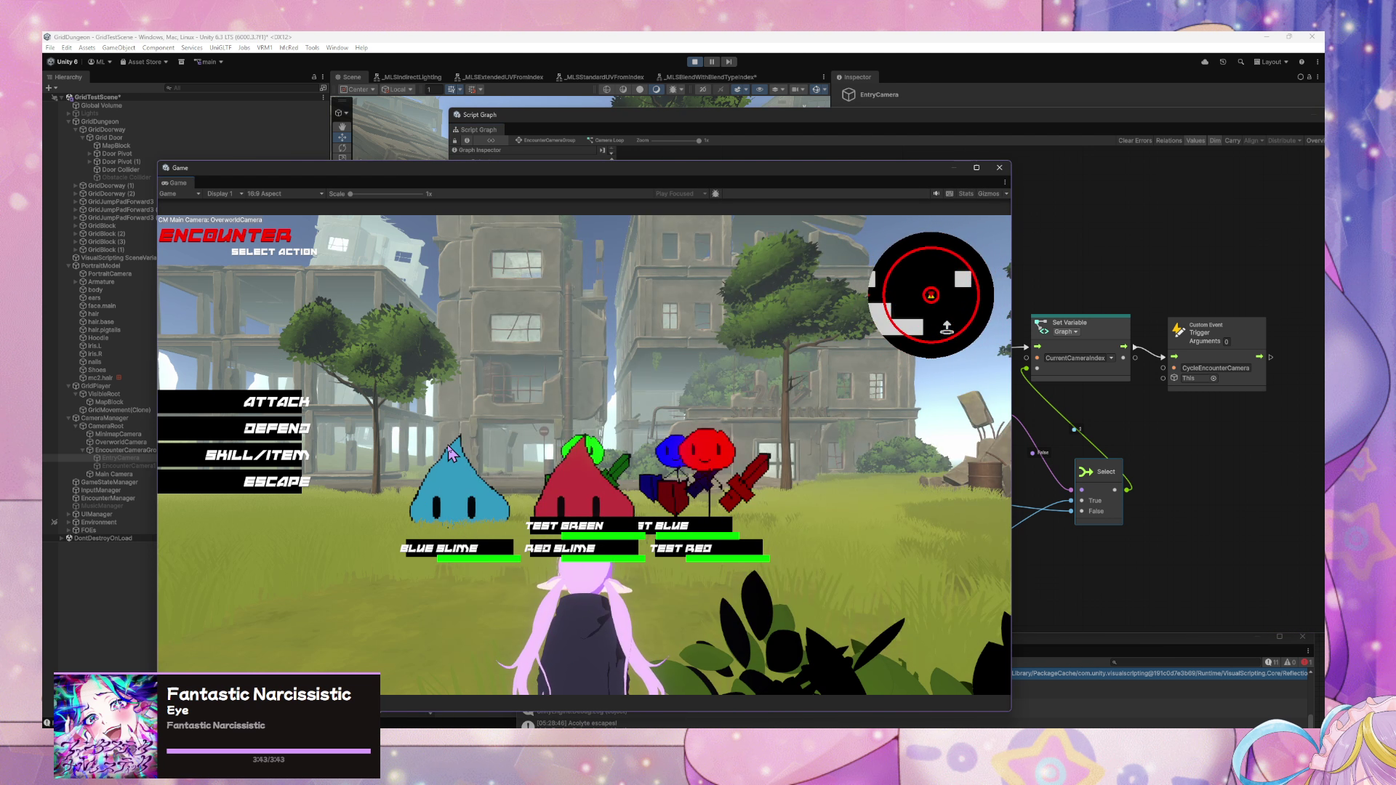
left_click(466, 449)
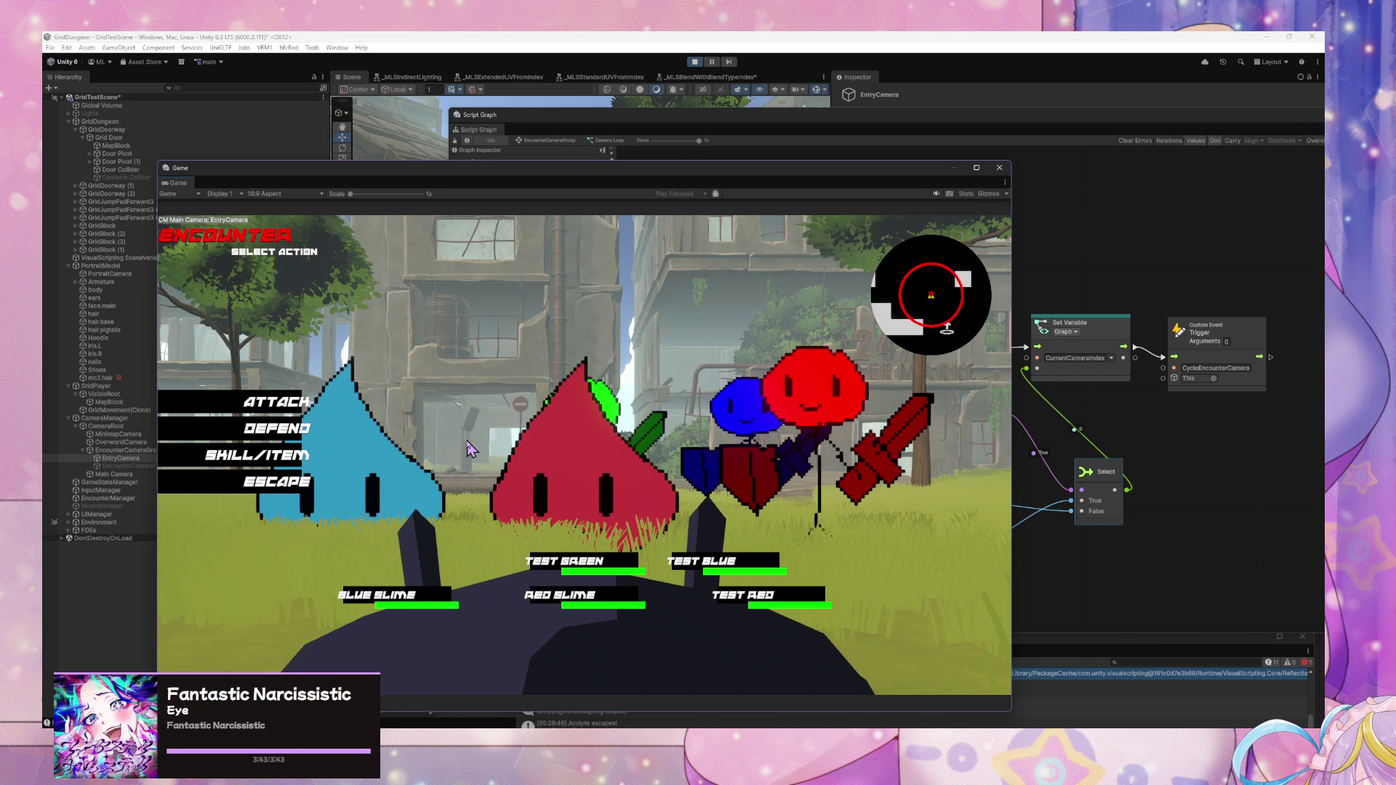
left_click(346, 442)
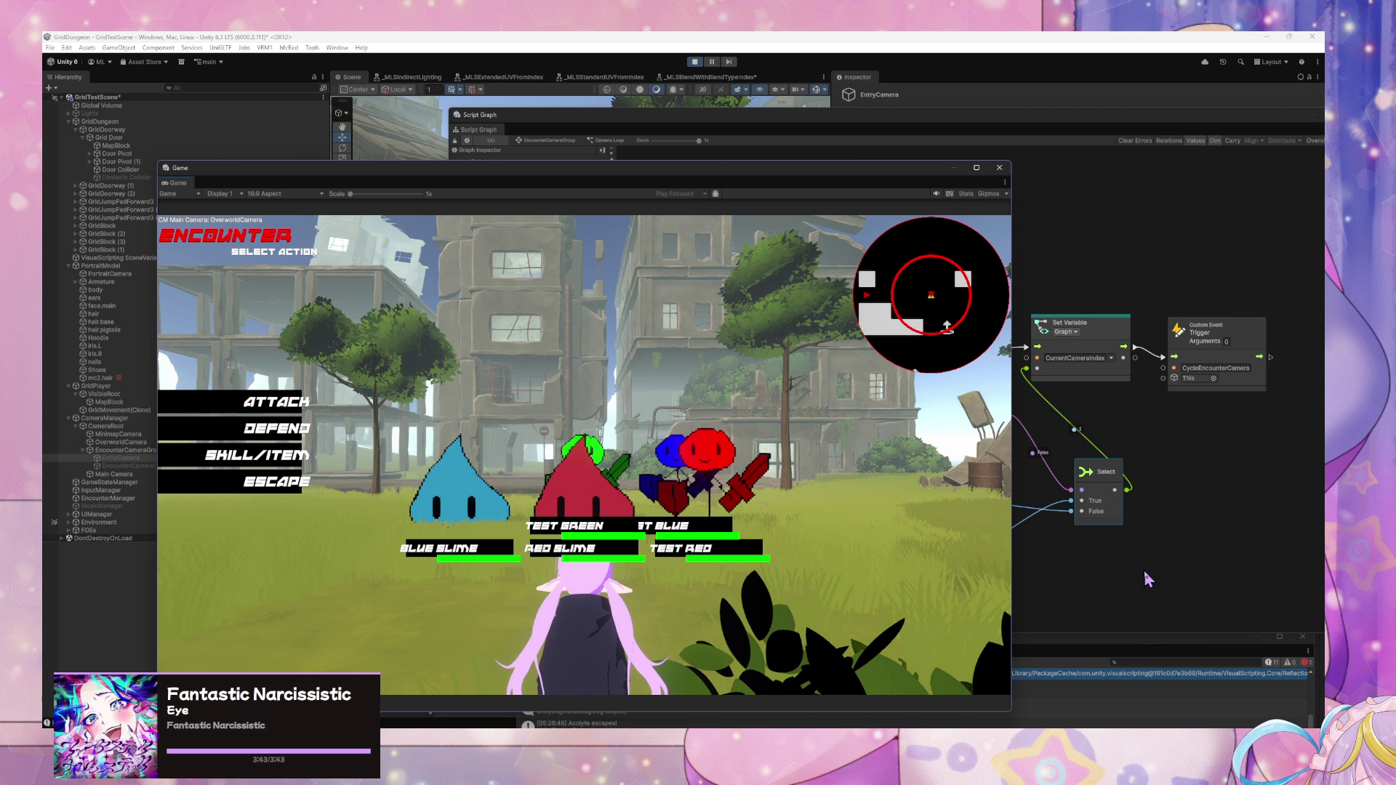
left_click(1145, 570)
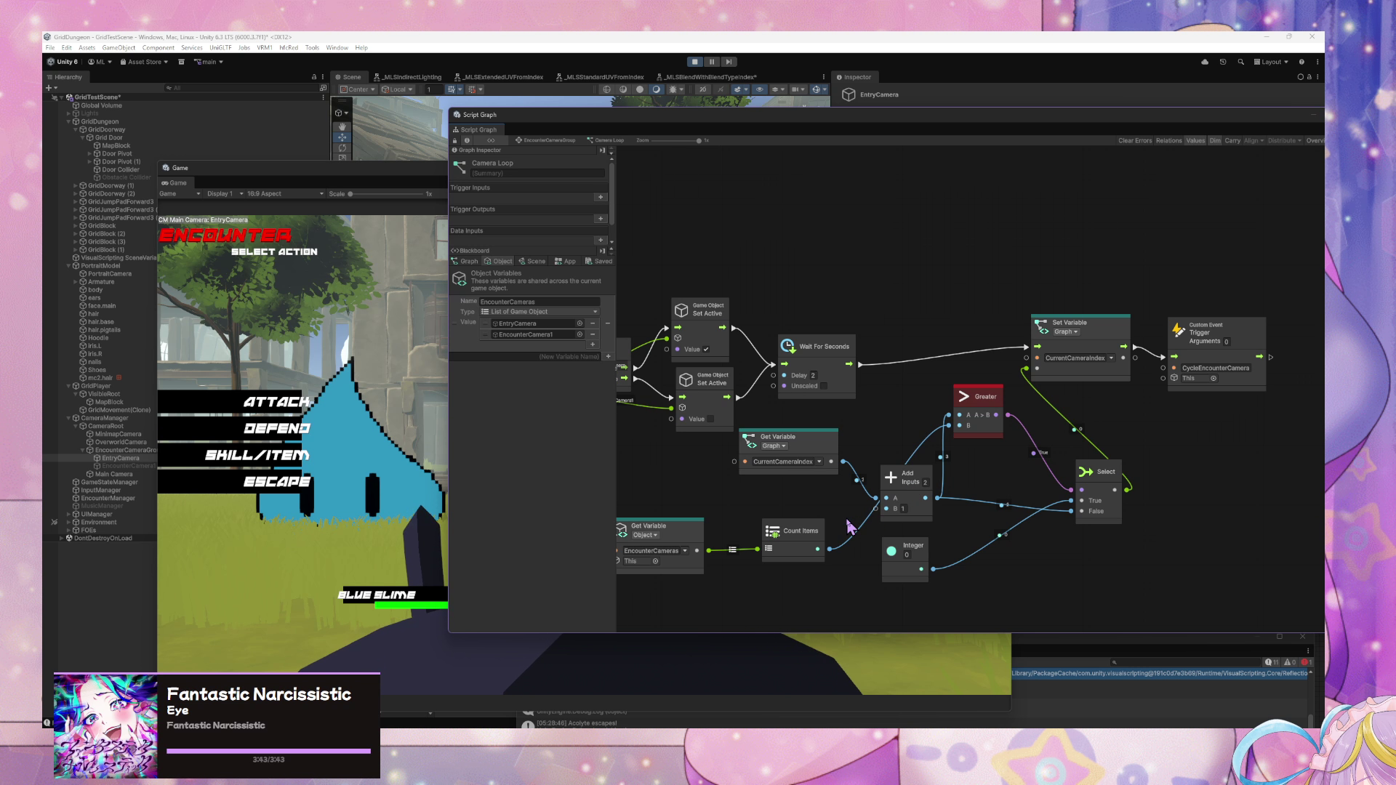
left_click(406, 435)
left_click(600, 303)
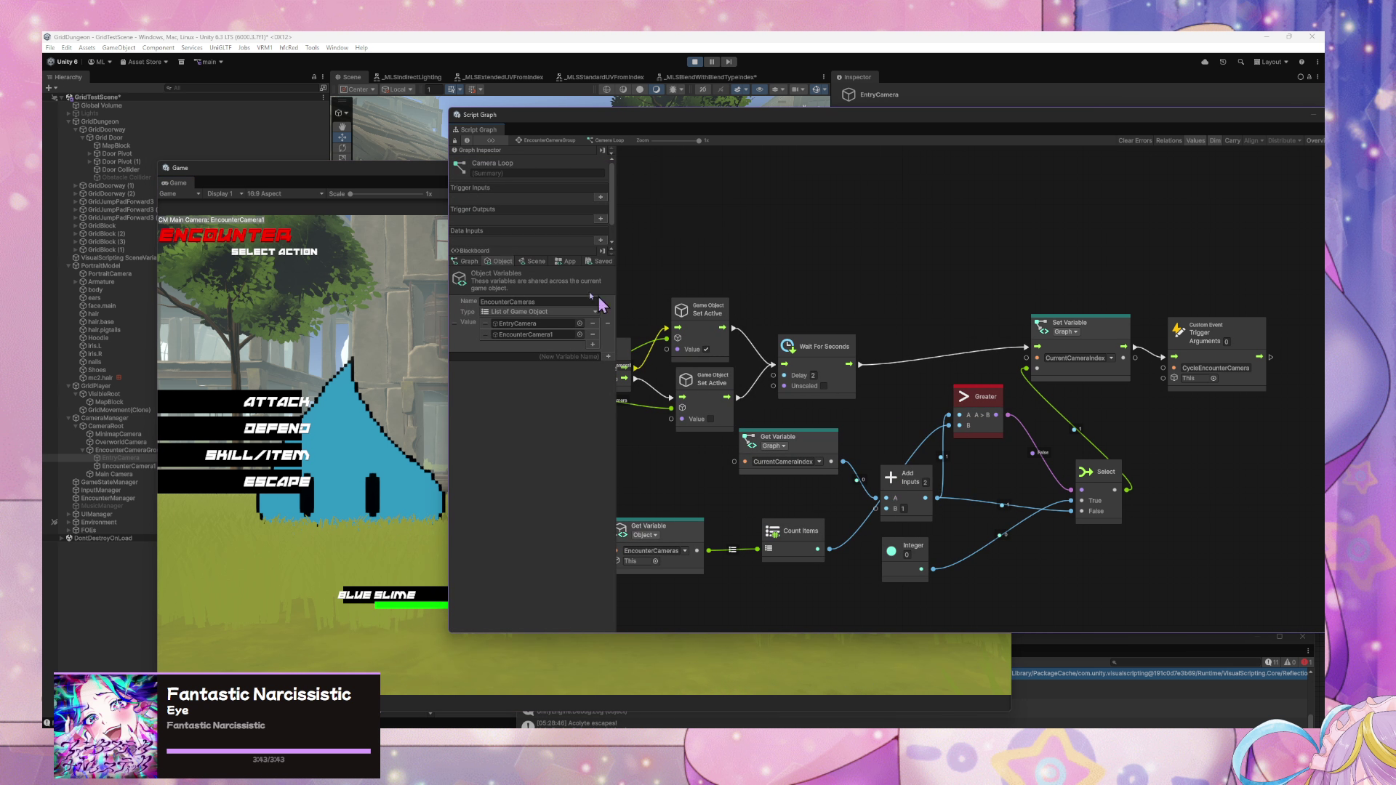
- Go up to the EncounterCameraGroup state graph and Force Enter the Camera Loop state
left_click(547, 141)
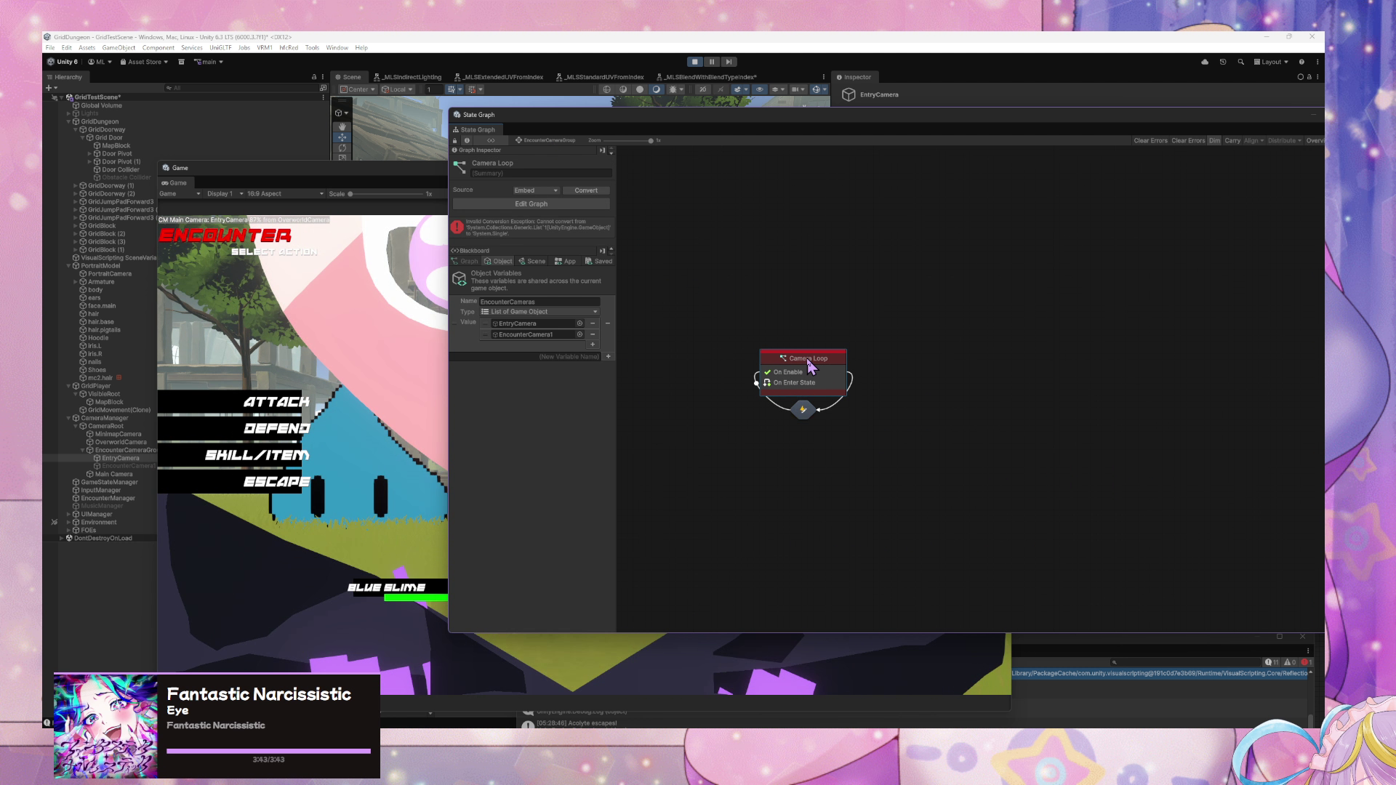
right_click(813, 359)
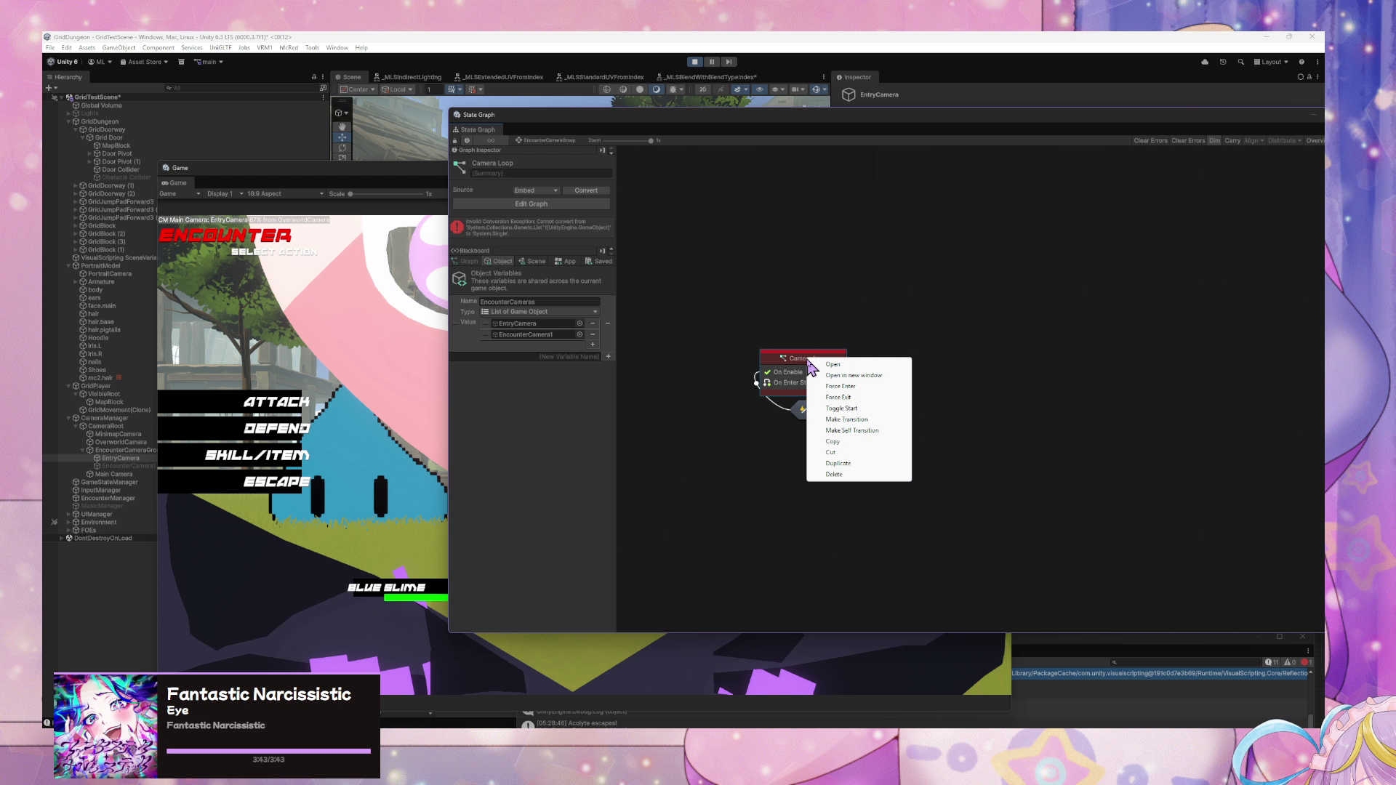
left_click(843, 354)
right_click(823, 358)
left_click(871, 390)
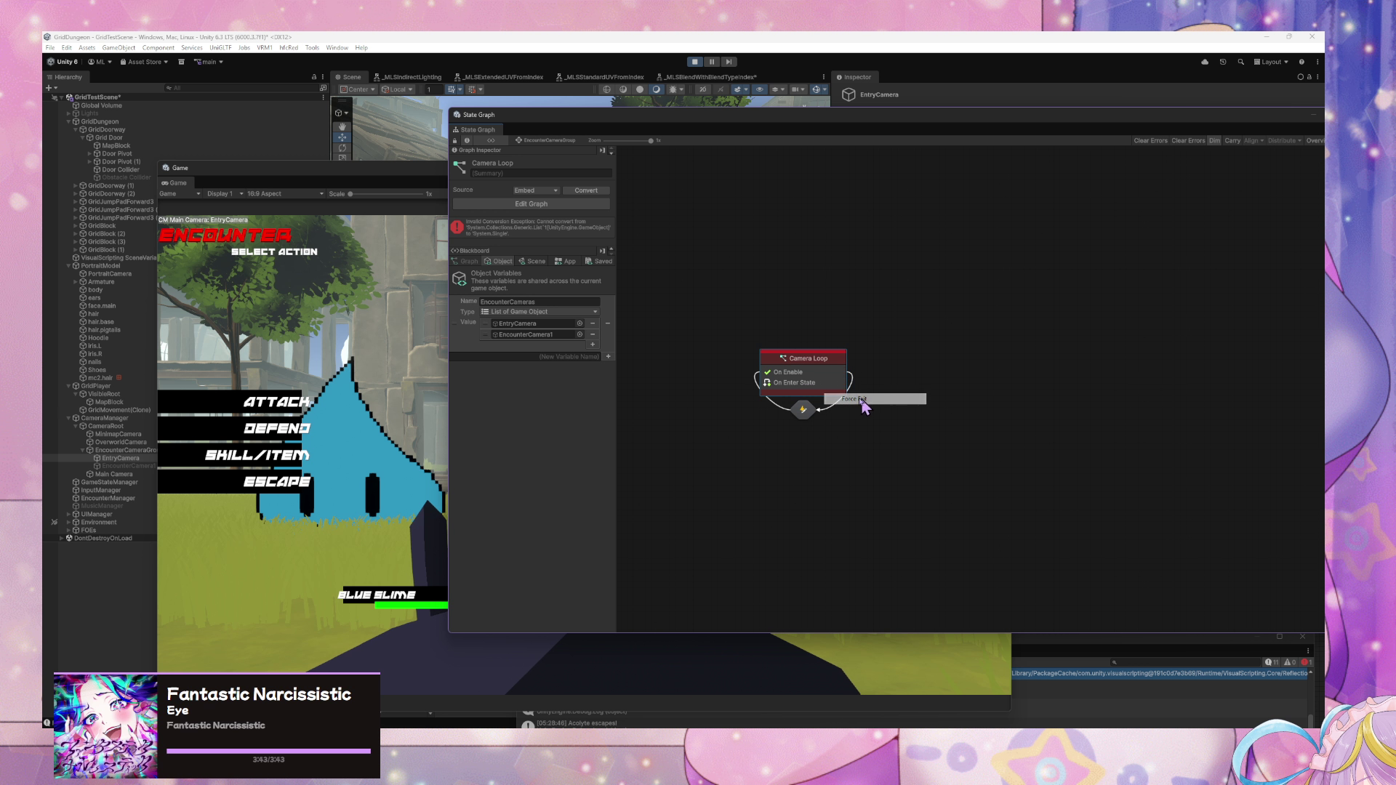
- Rearrange the Game and state graph windows to the lower right, leaving EntryCamera's settings visible
left_click(369, 180)
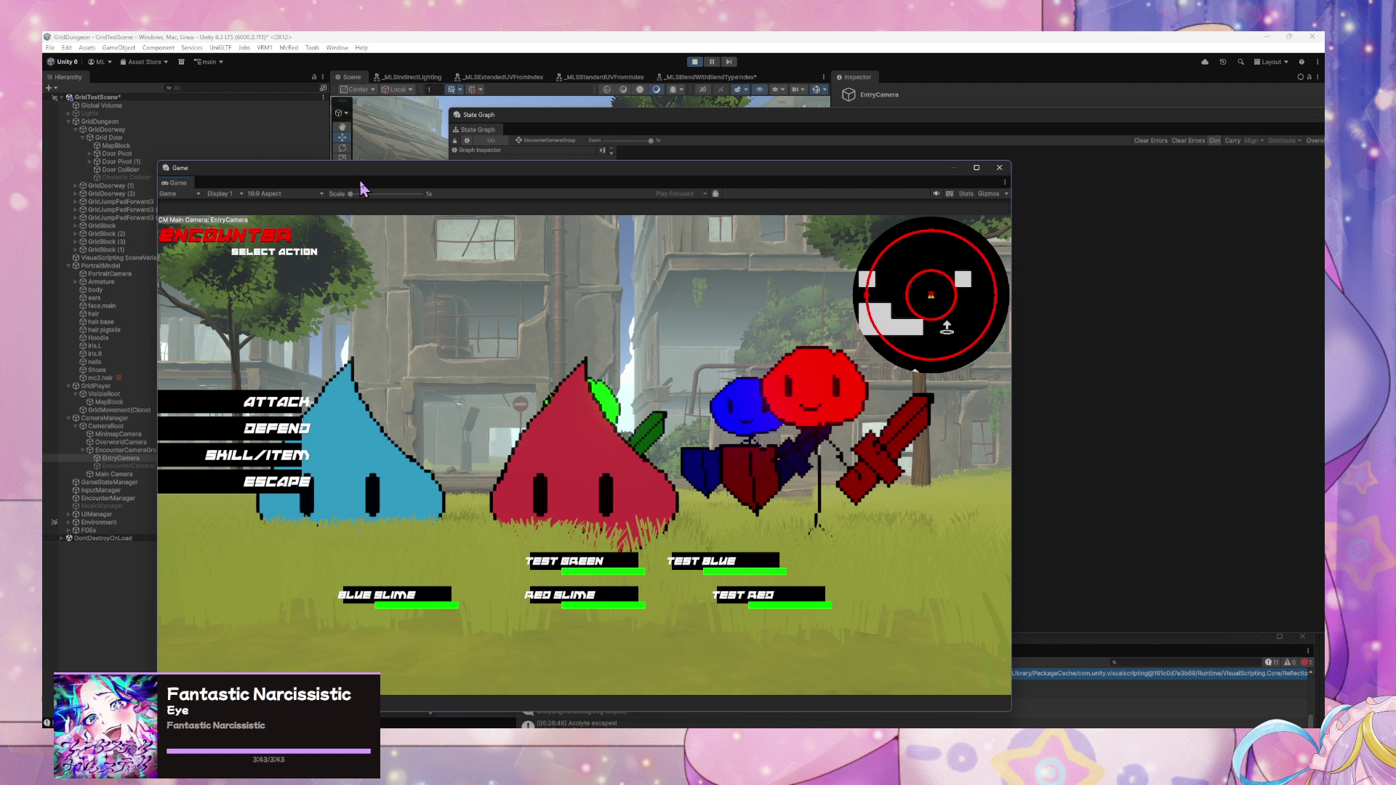
mouse_move(358, 187)
left_mouse_down()
mouse_move(710, 240)
mouse_move(783, 271)
mouse_move(866, 273)
left_mouse_up()
left_click(631, 137)
mouse_move(631, 137)
left_mouse_down()
mouse_move(1125, 410)
mouse_move(1013, 490)
left_mouse_up()
mouse_move(855, 263)
left_mouse_down()
mouse_move(848, 212)
mouse_move(933, 230)
mouse_move(975, 419)
left_mouse_up()
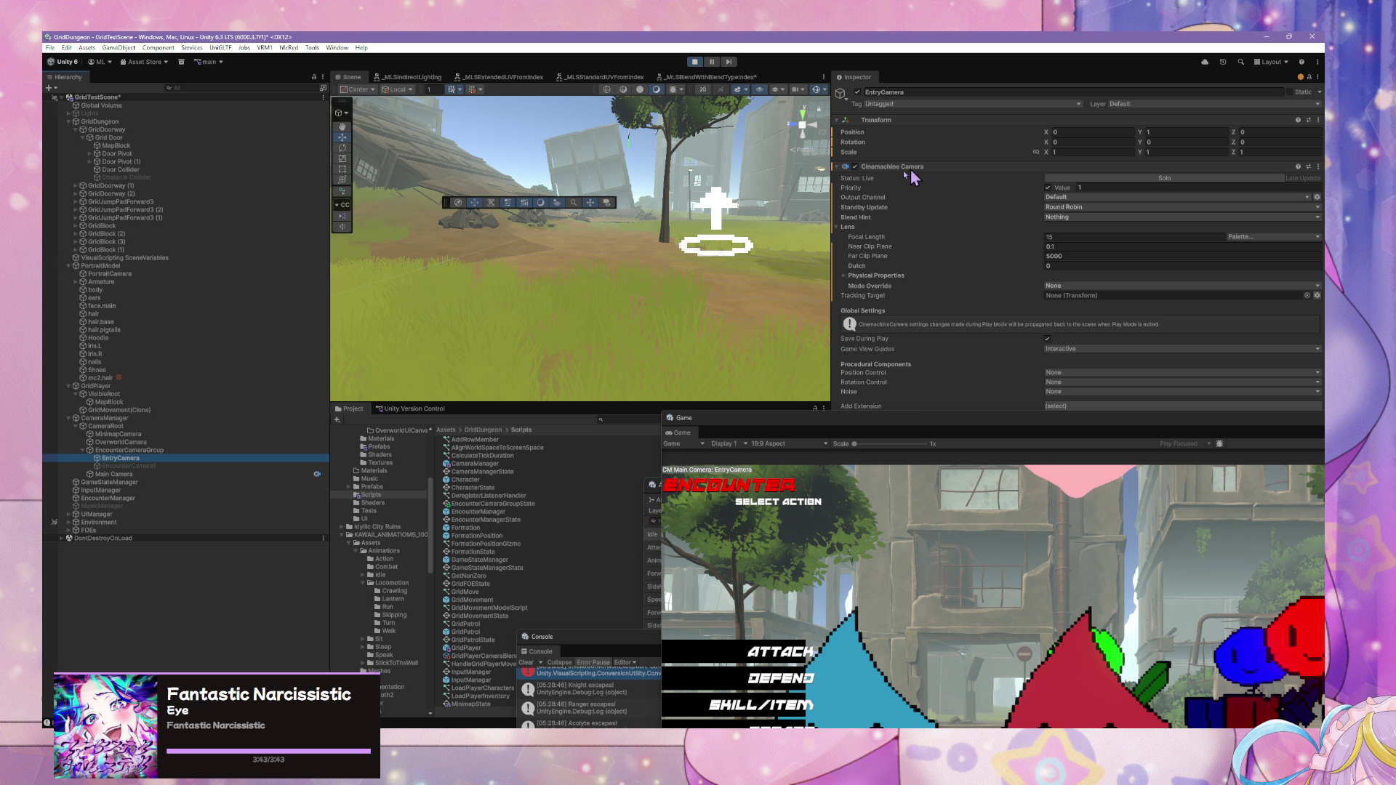
- Pull EntryCamera back behind the player and set its Transform Position Z to -1.2
mouse_move(594, 255)
left_mouse_down()
mouse_move(997, 218)
mouse_move(732, 250)
mouse_move(684, 238)
mouse_move(821, 288)
left_mouse_up()
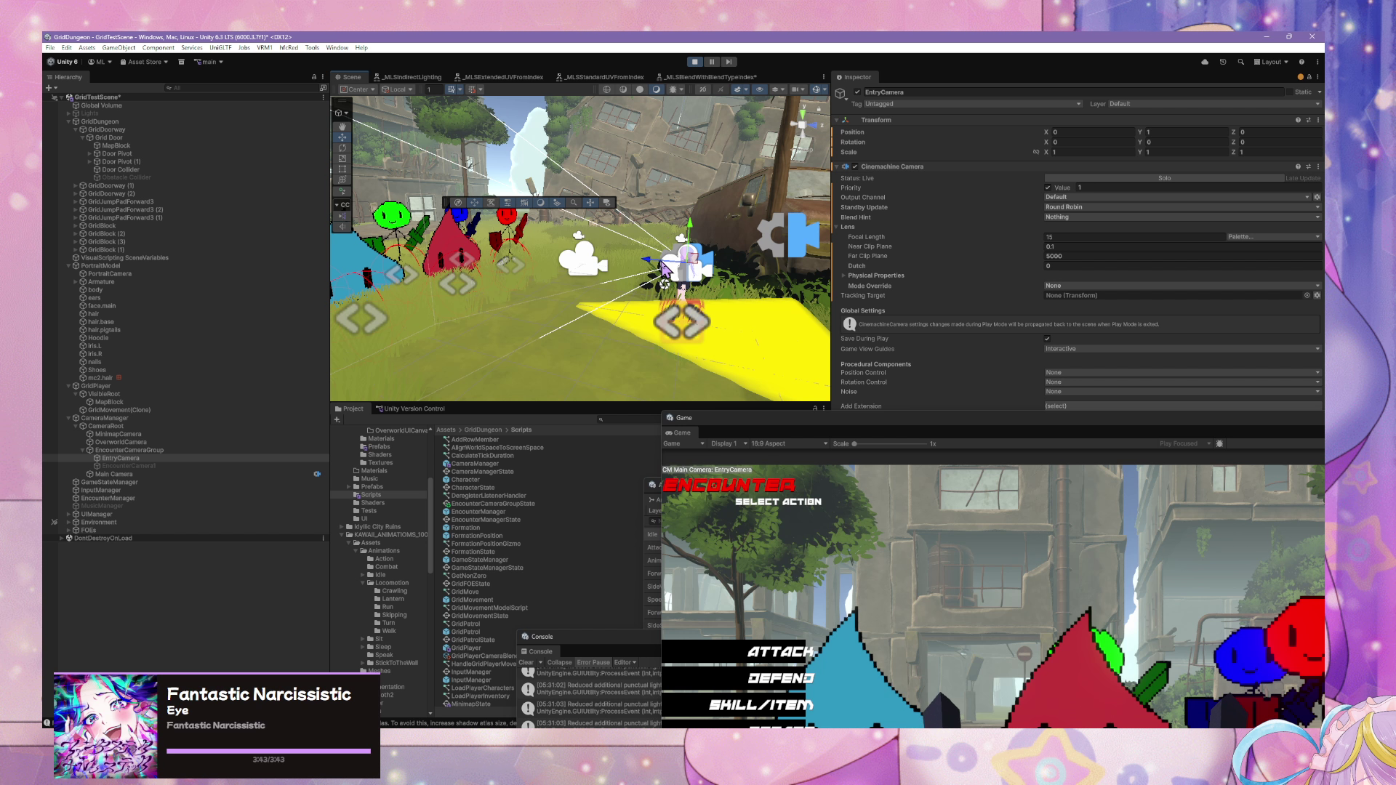
left_click_drag(664, 269, 794, 298)
mouse_move(907, 415)
left_mouse_down()
mouse_move(671, 156)
mouse_move(513, 152)
left_mouse_up()
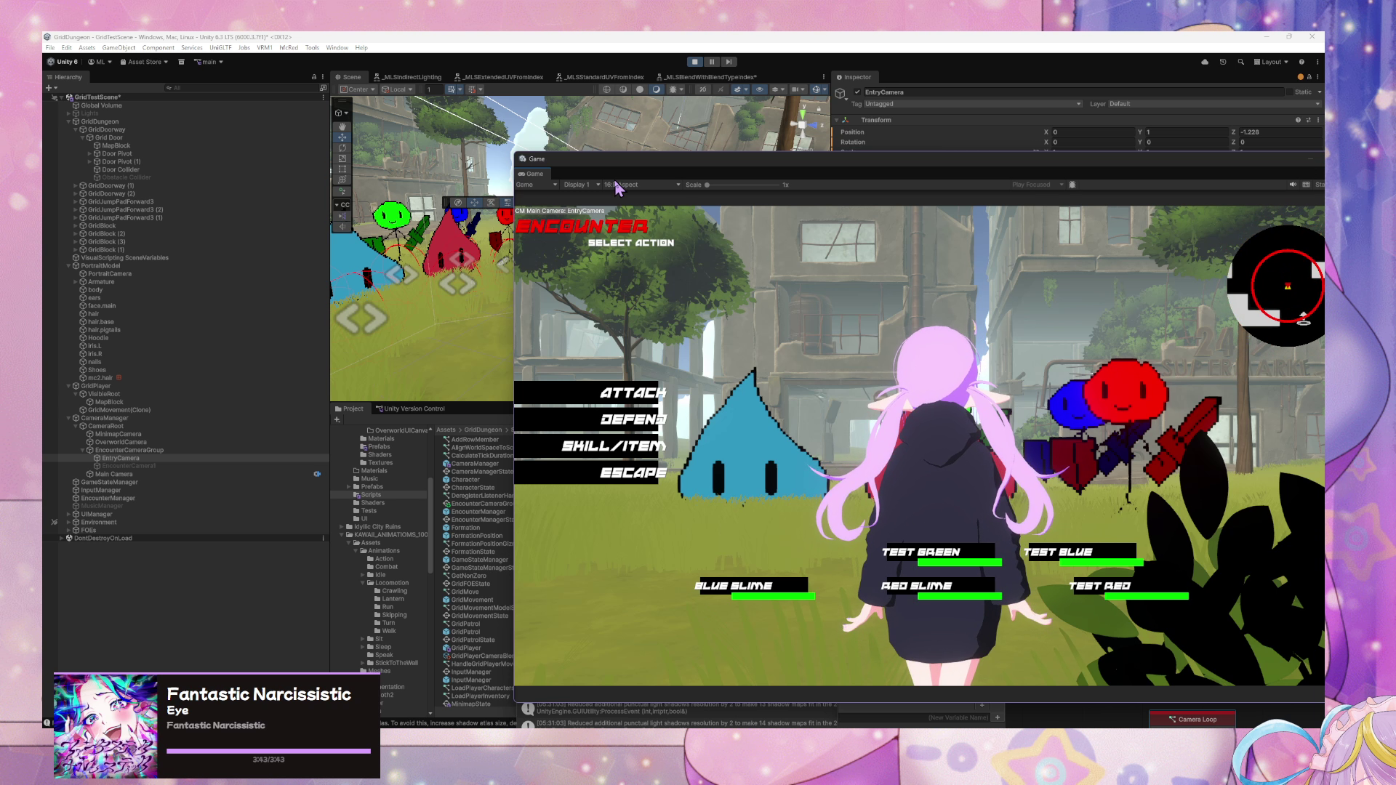
mouse_move(621, 187)
left_mouse_down()
mouse_move(673, 243)
mouse_move(703, 387)
left_mouse_up()
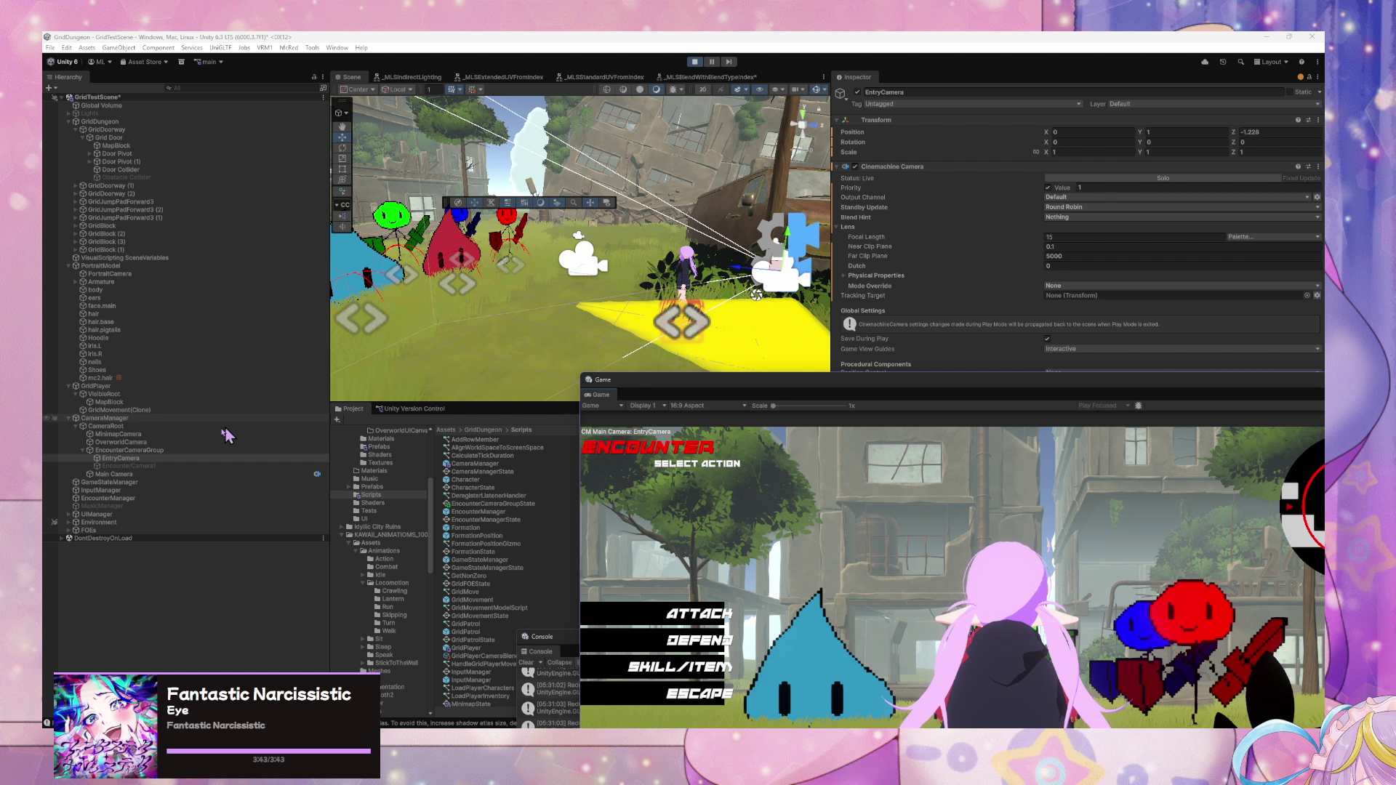
left_click(1299, 133)
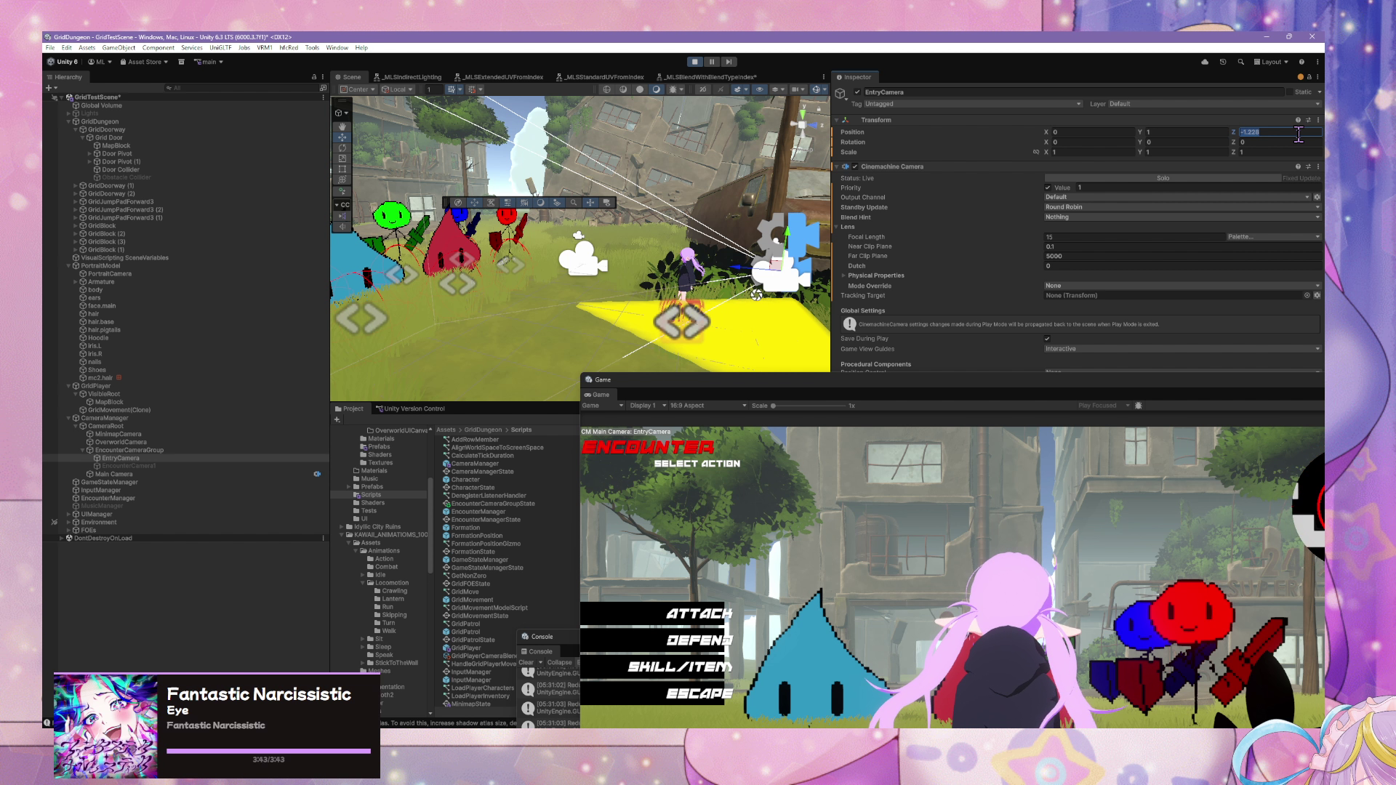
type("-1.2")
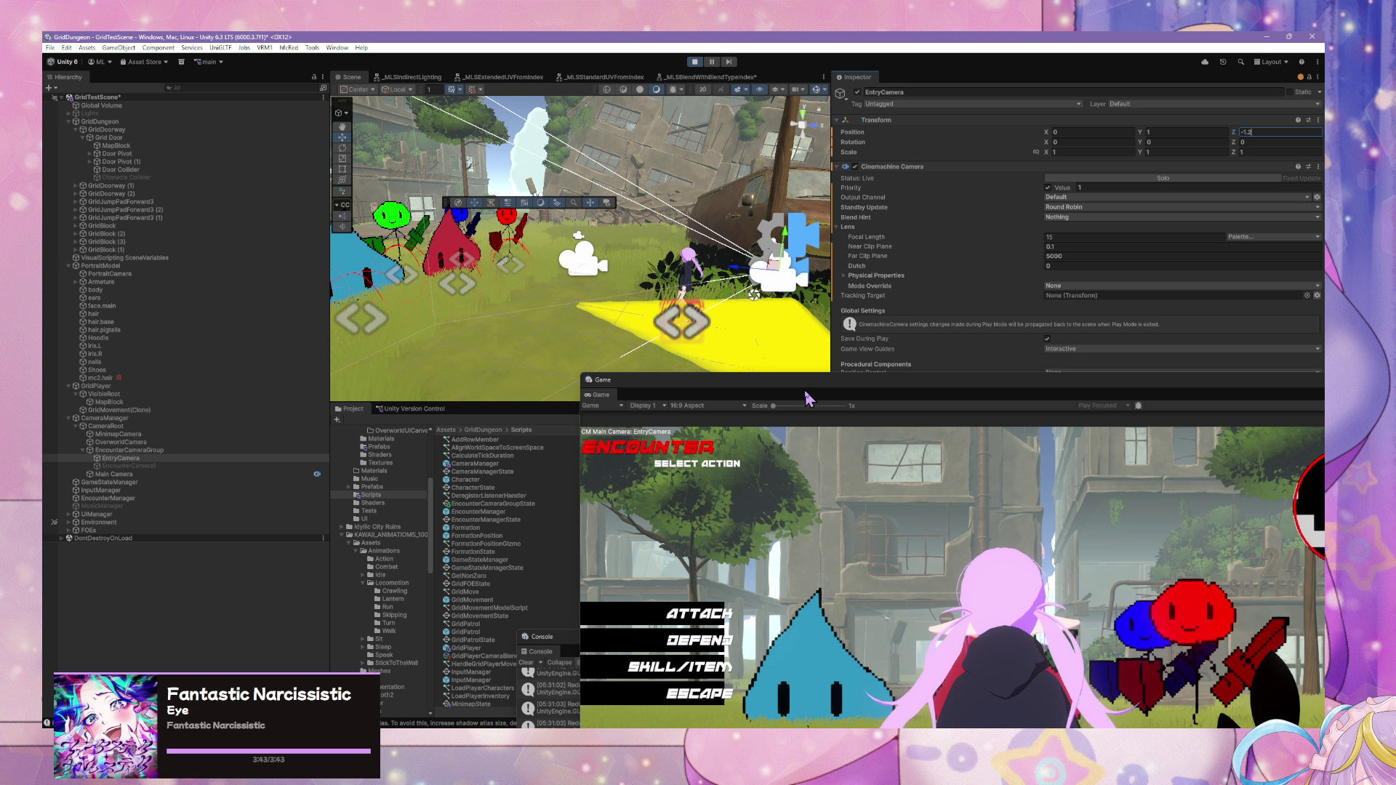
left_click(198, 450)
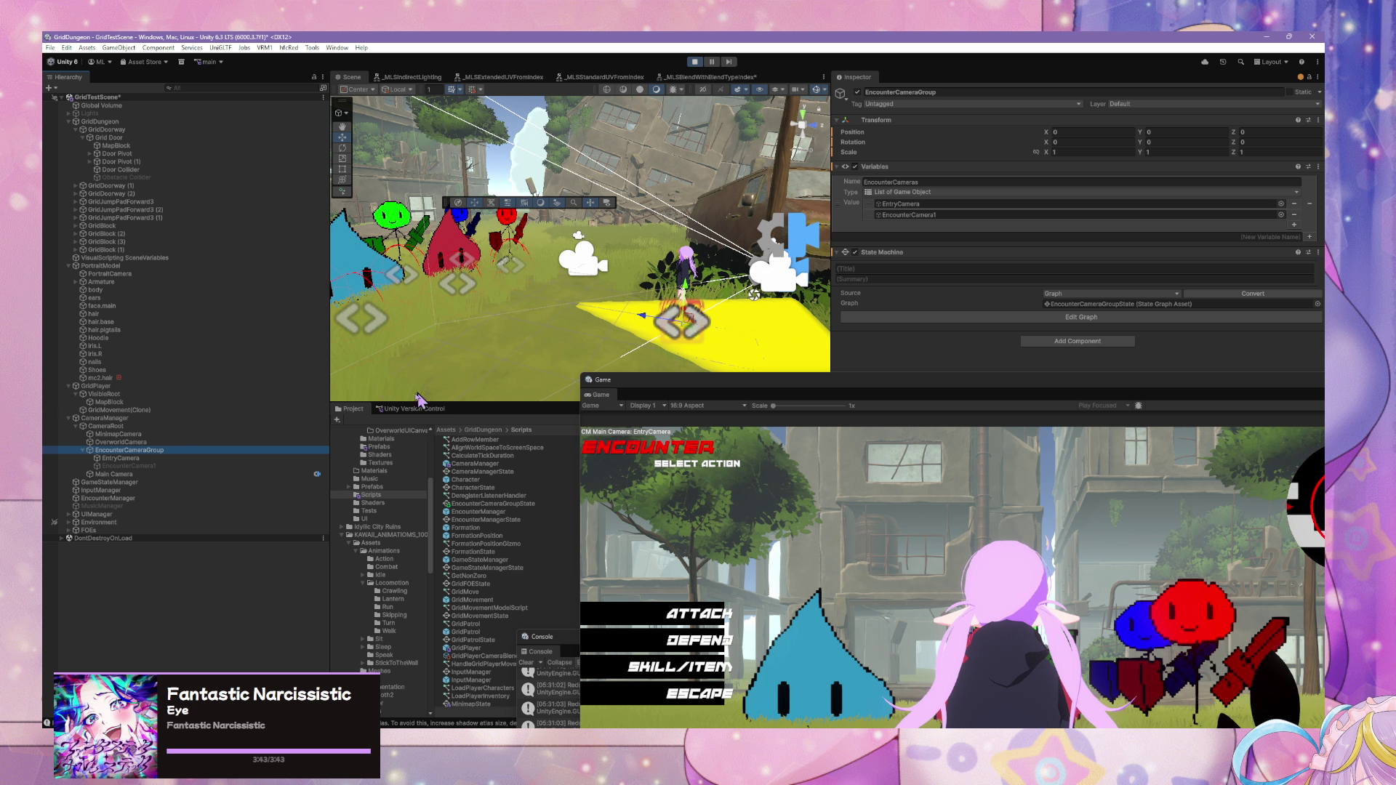
- Drag EncounterCameraGroup into the Scripts folder to create a prefab asset
scroll(502, 538, "down", 3)
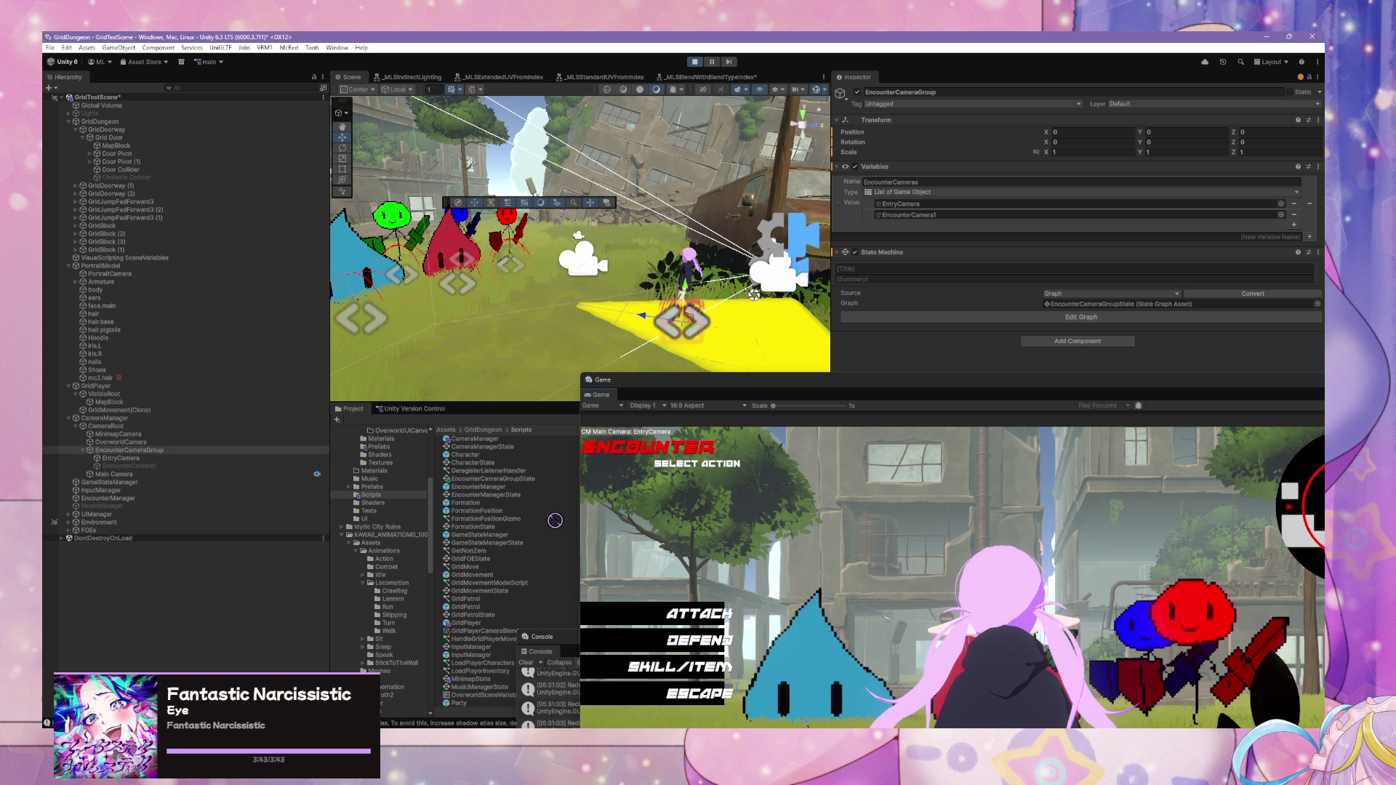
left_click_drag(575, 536, 567, 539)
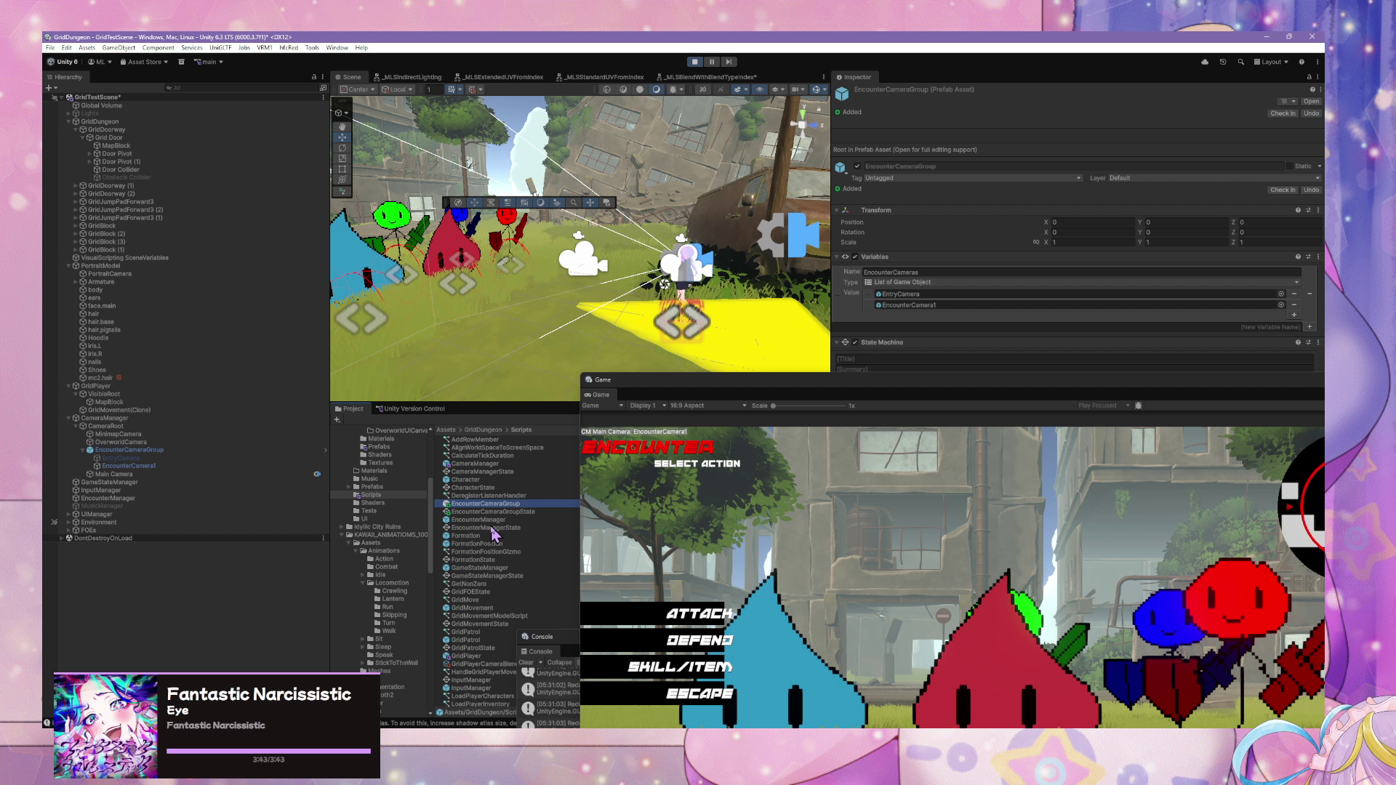
left_click(528, 505)
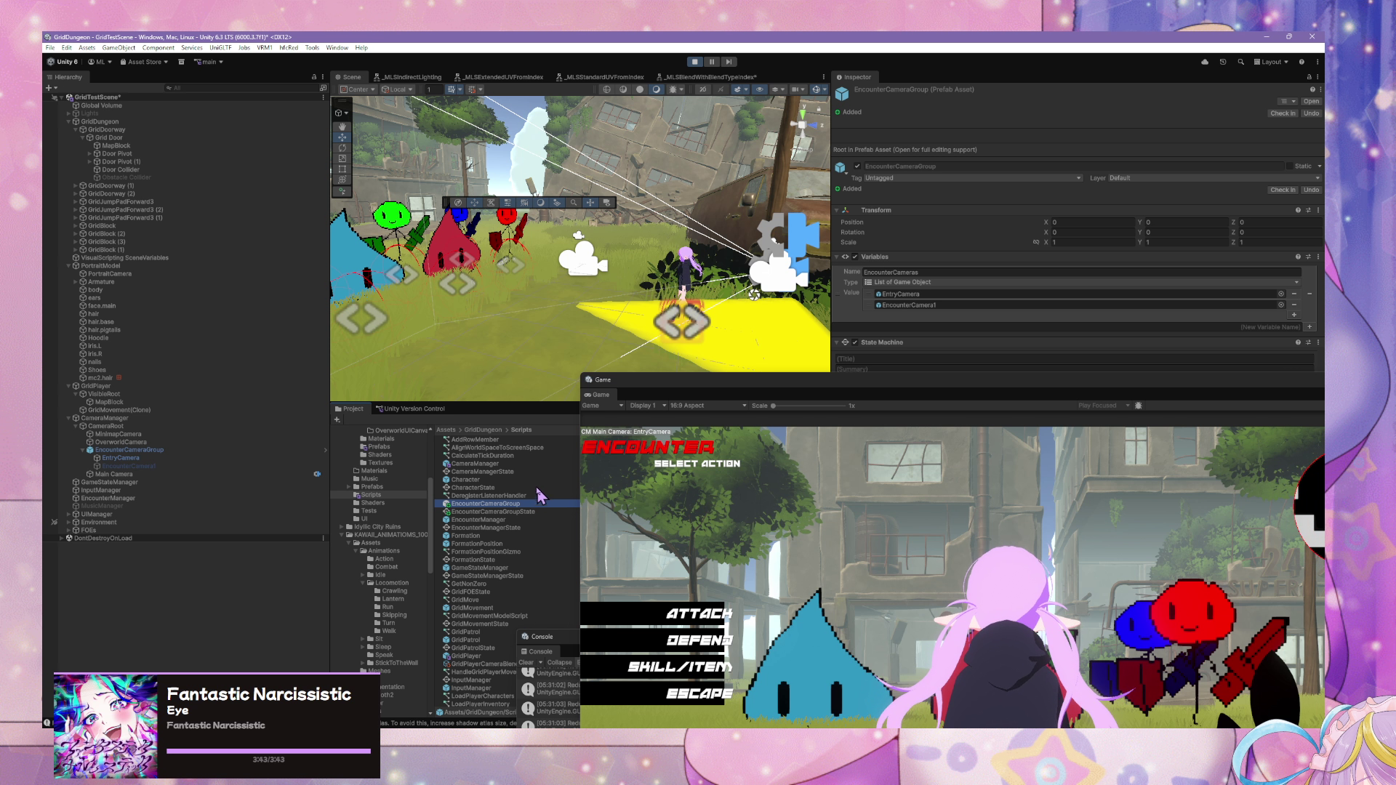
- Watch the camera blend in the game preview, then select EncounterCamera1
left_click_drag(699, 398, 825, 535)
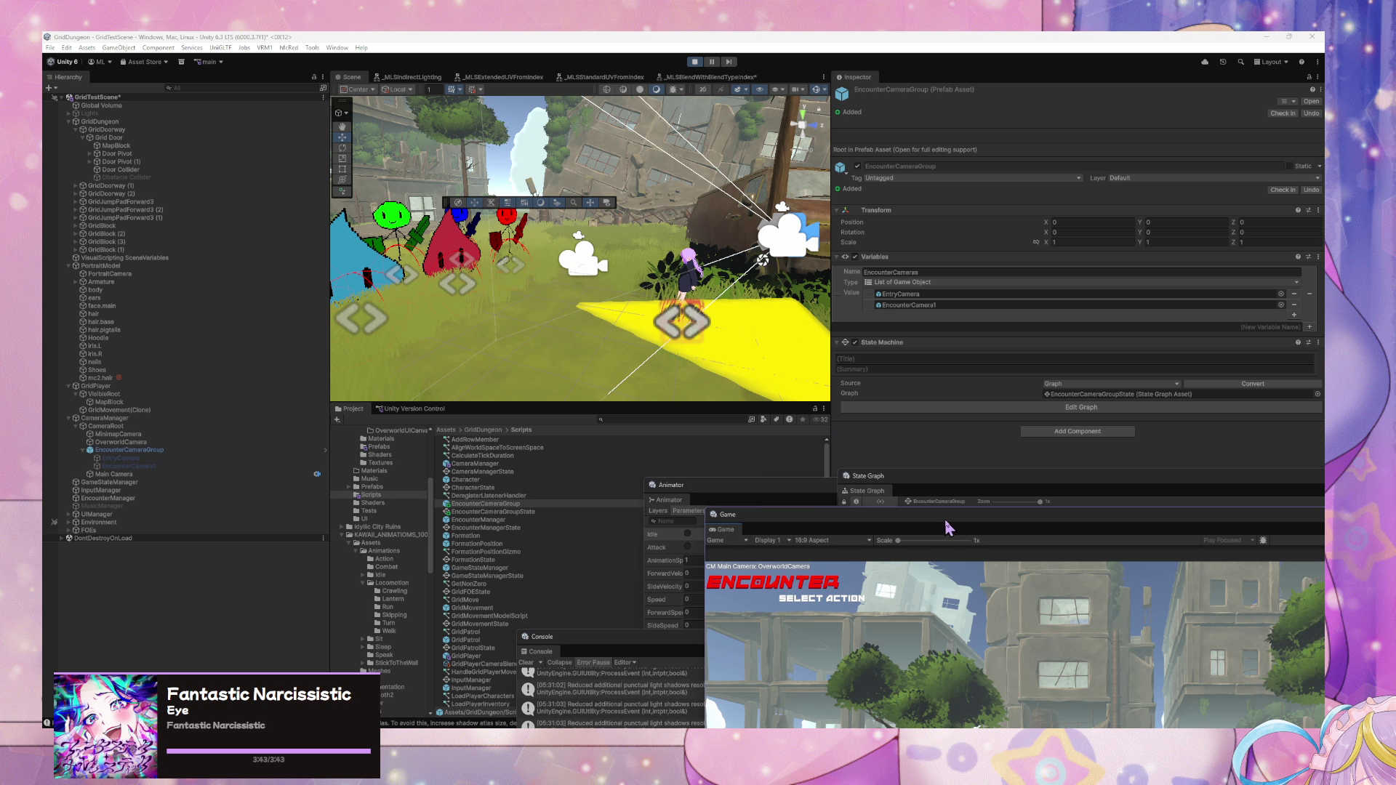
left_click_drag(947, 528, 770, 218)
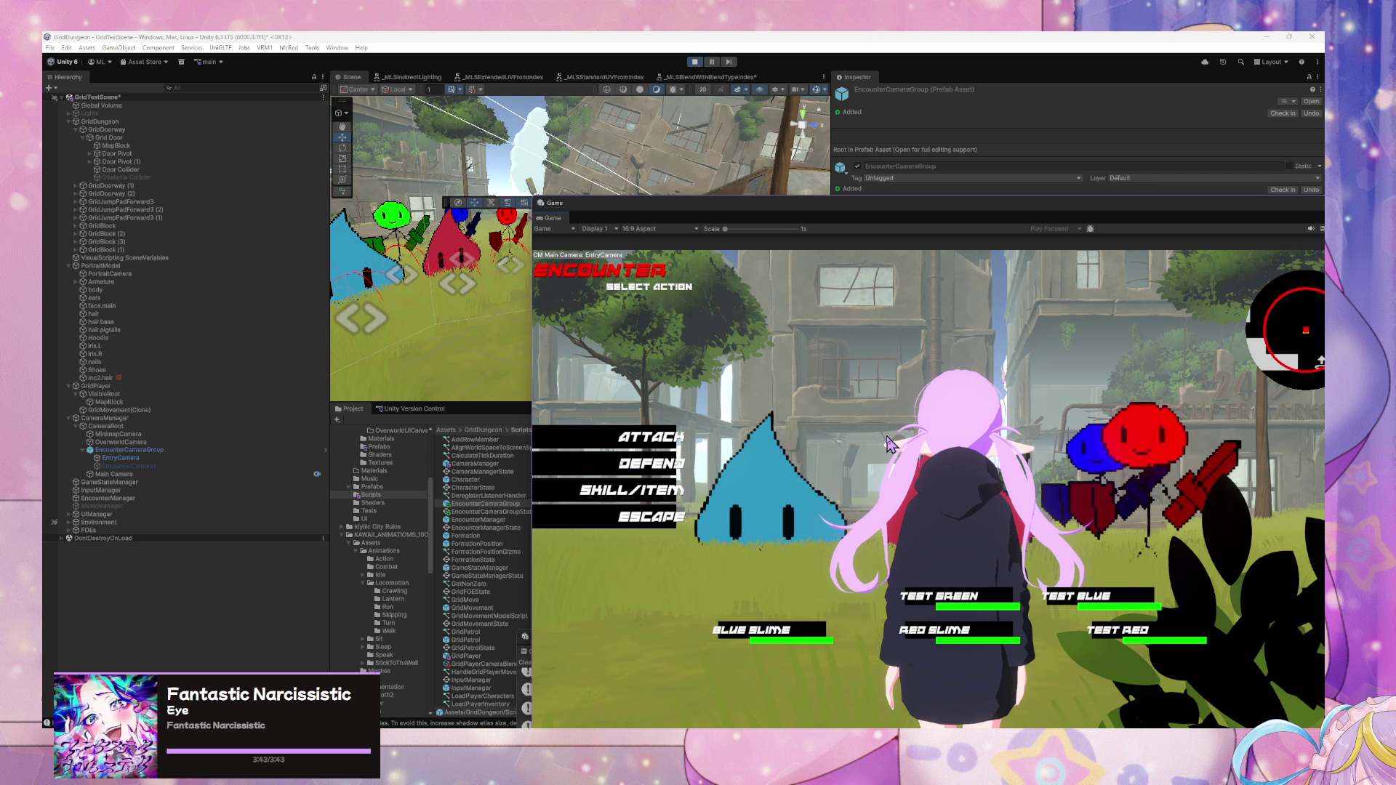
left_click(182, 467)
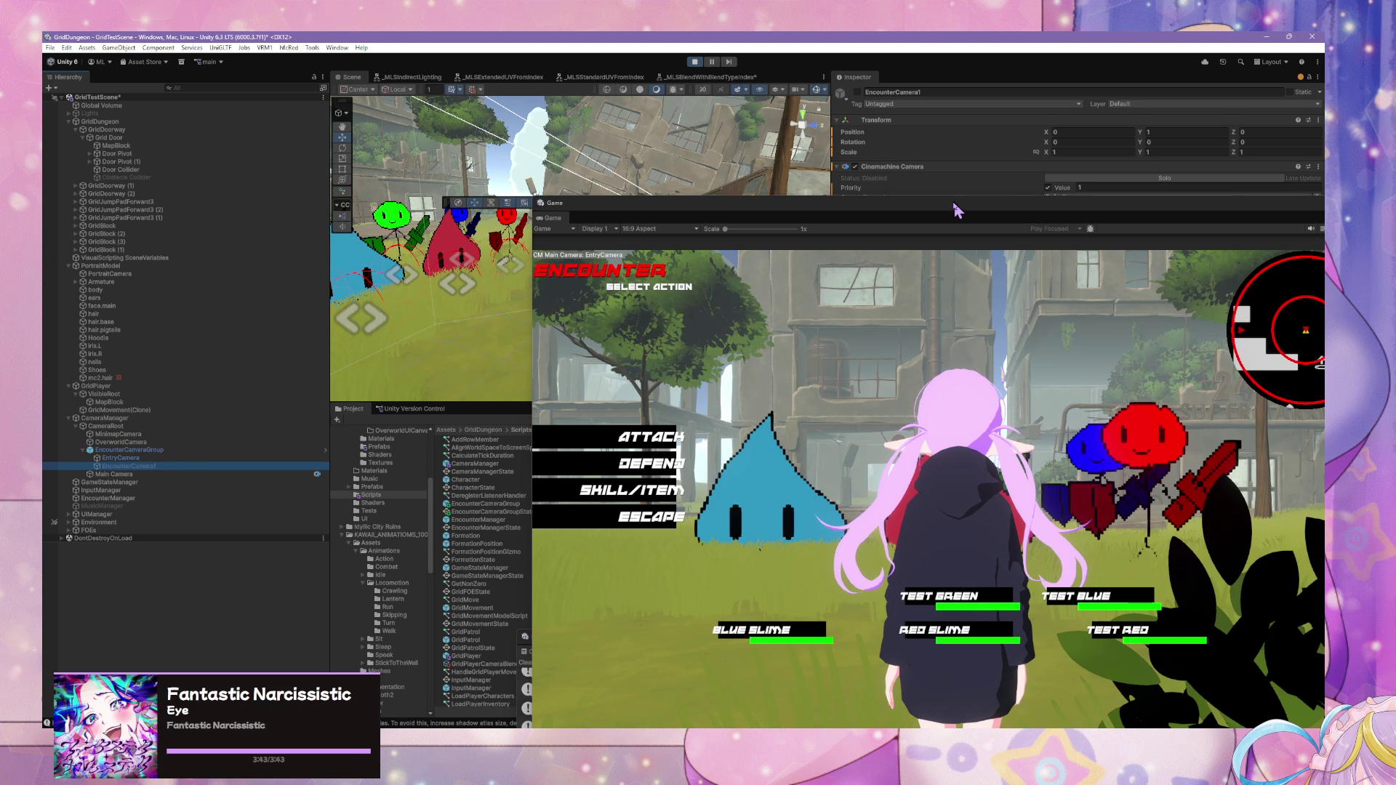
left_click_drag(955, 210, 1014, 534)
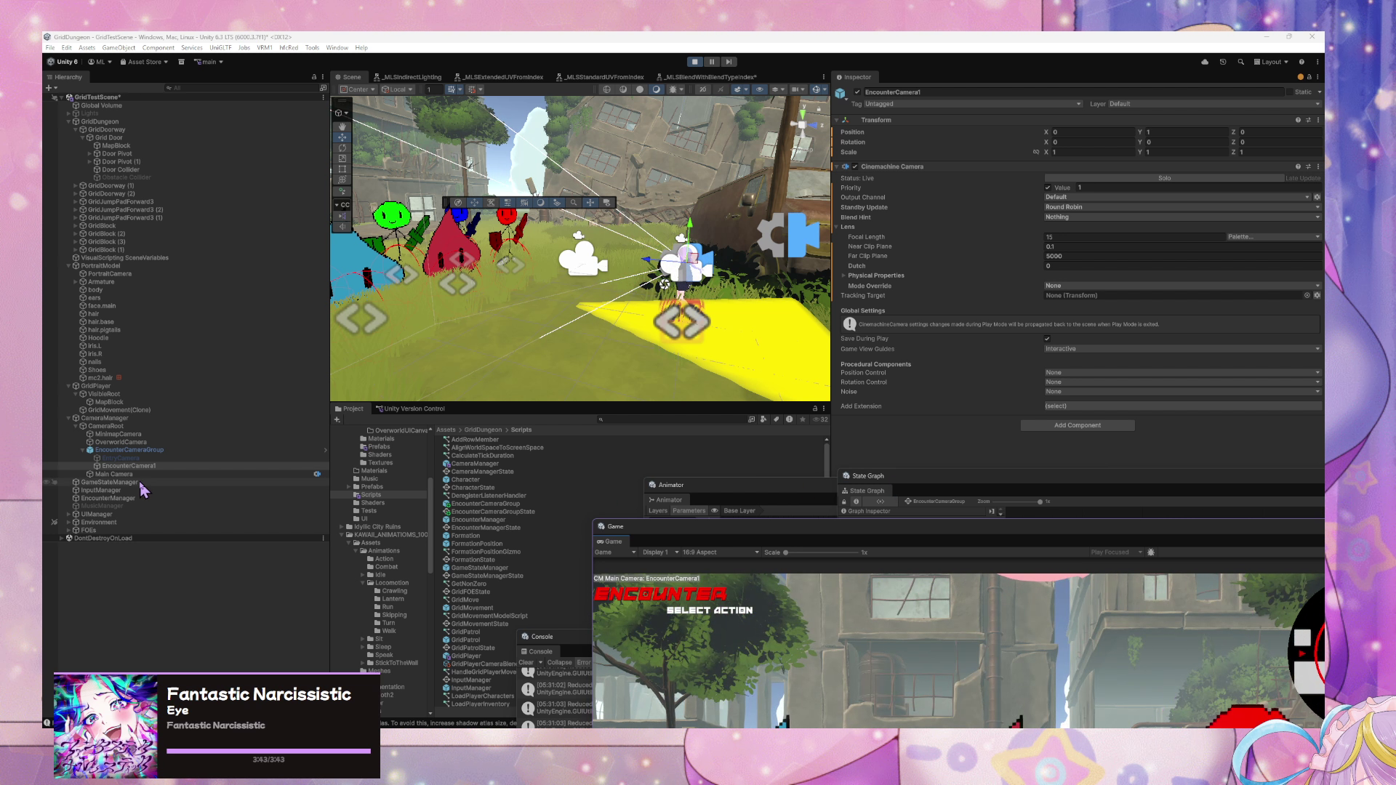
- Select EncounterCamera1 and tick its active checkbox so it goes live
left_click(175, 452)
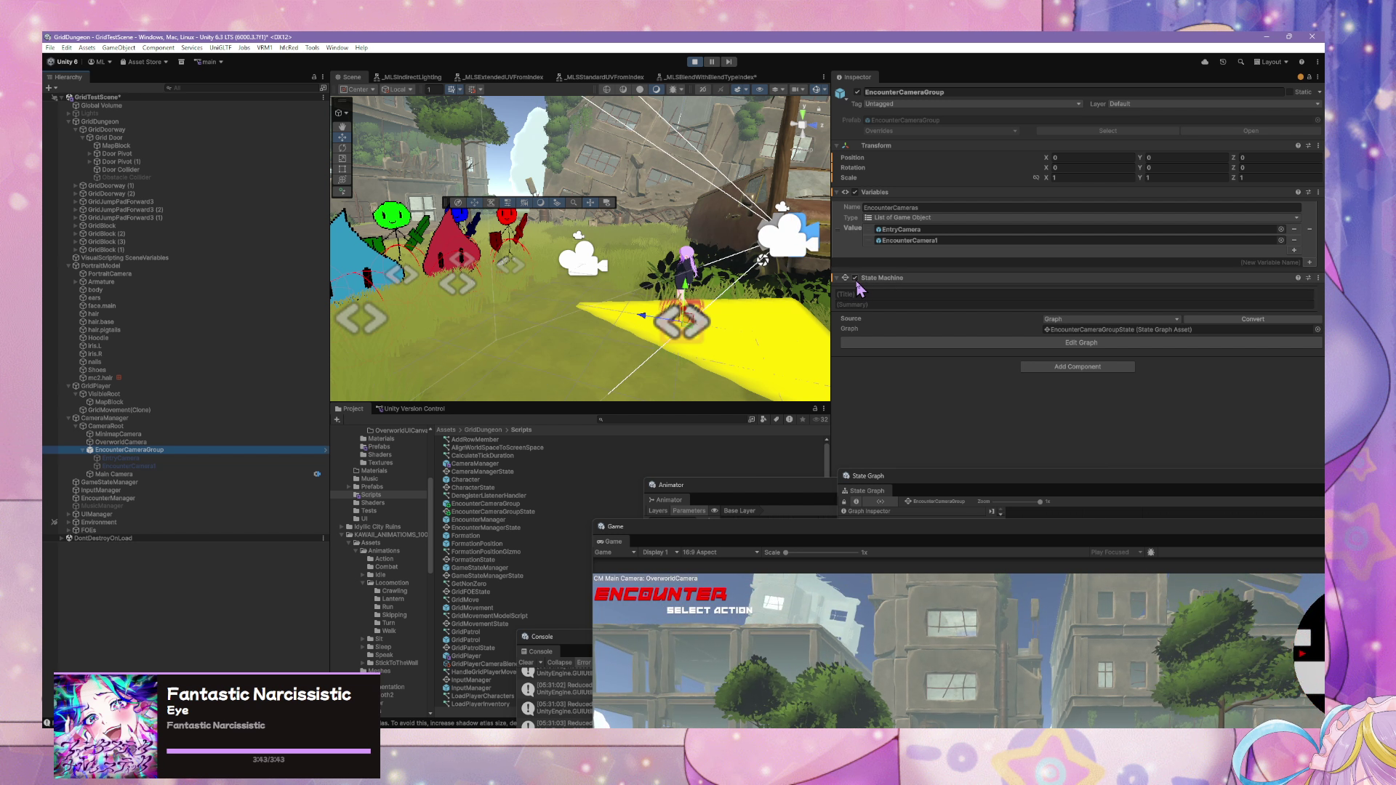
left_click(160, 466)
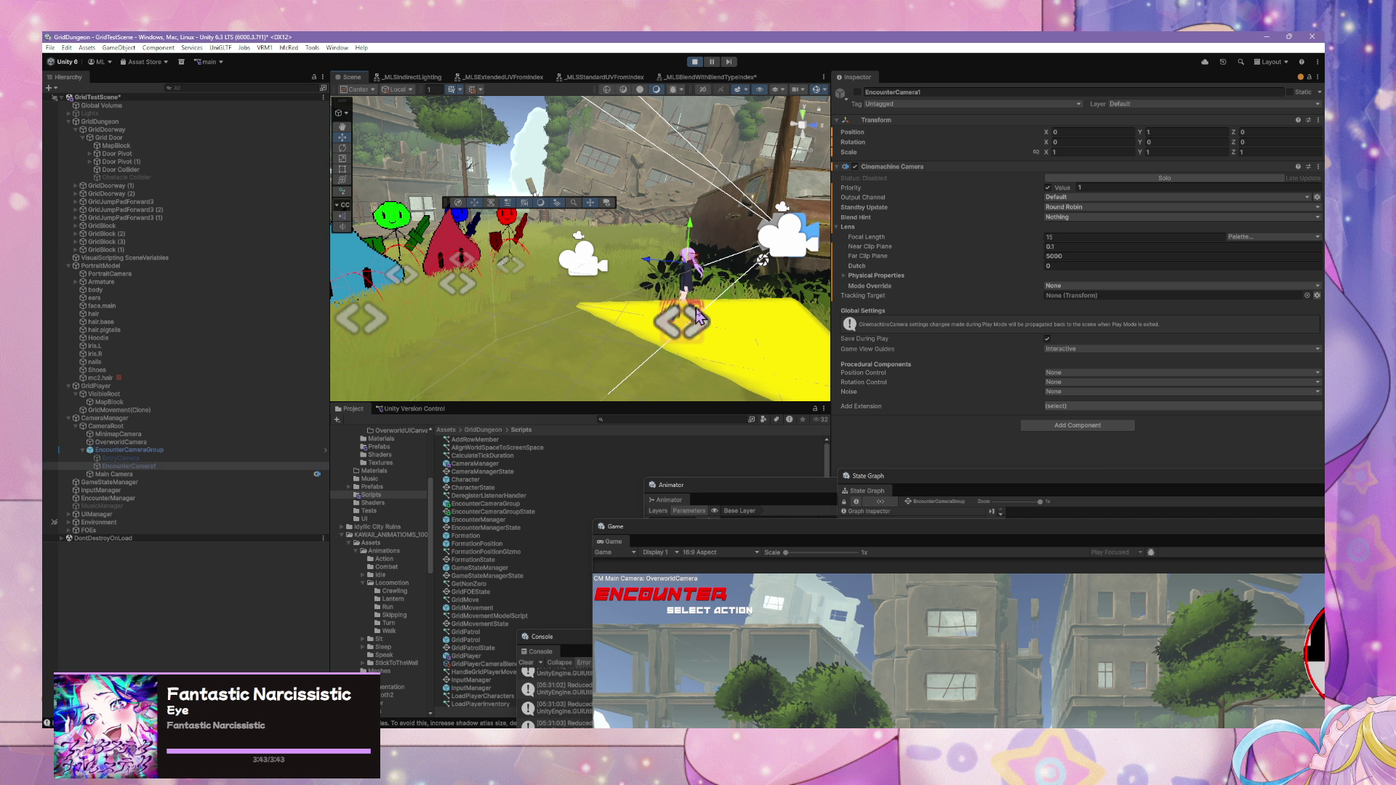
mouse_move(697, 316)
left_mouse_down()
mouse_move(739, 325)
mouse_move(698, 327)
mouse_move(688, 312)
mouse_move(655, 344)
mouse_move(572, 366)
left_mouse_up()
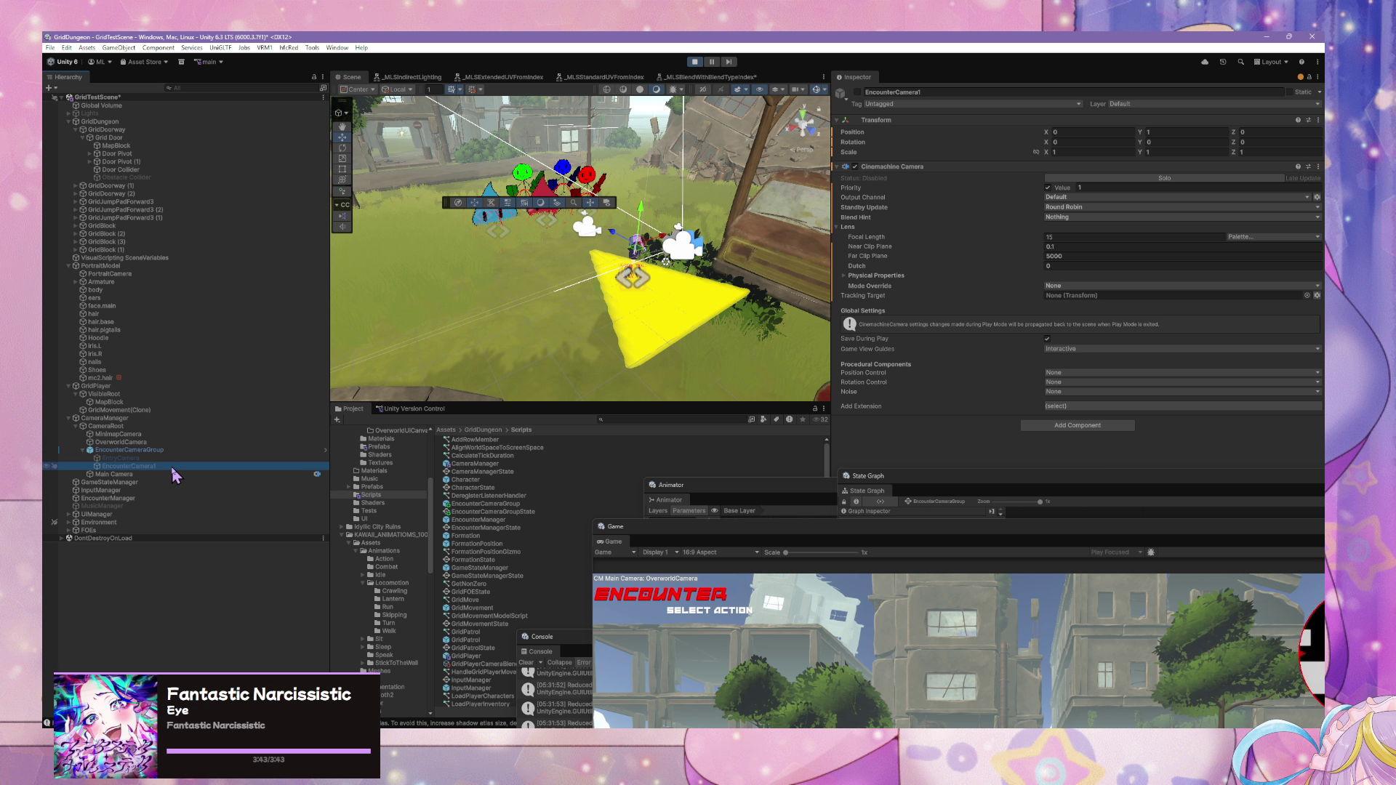
left_click(230, 451)
left_click(222, 466)
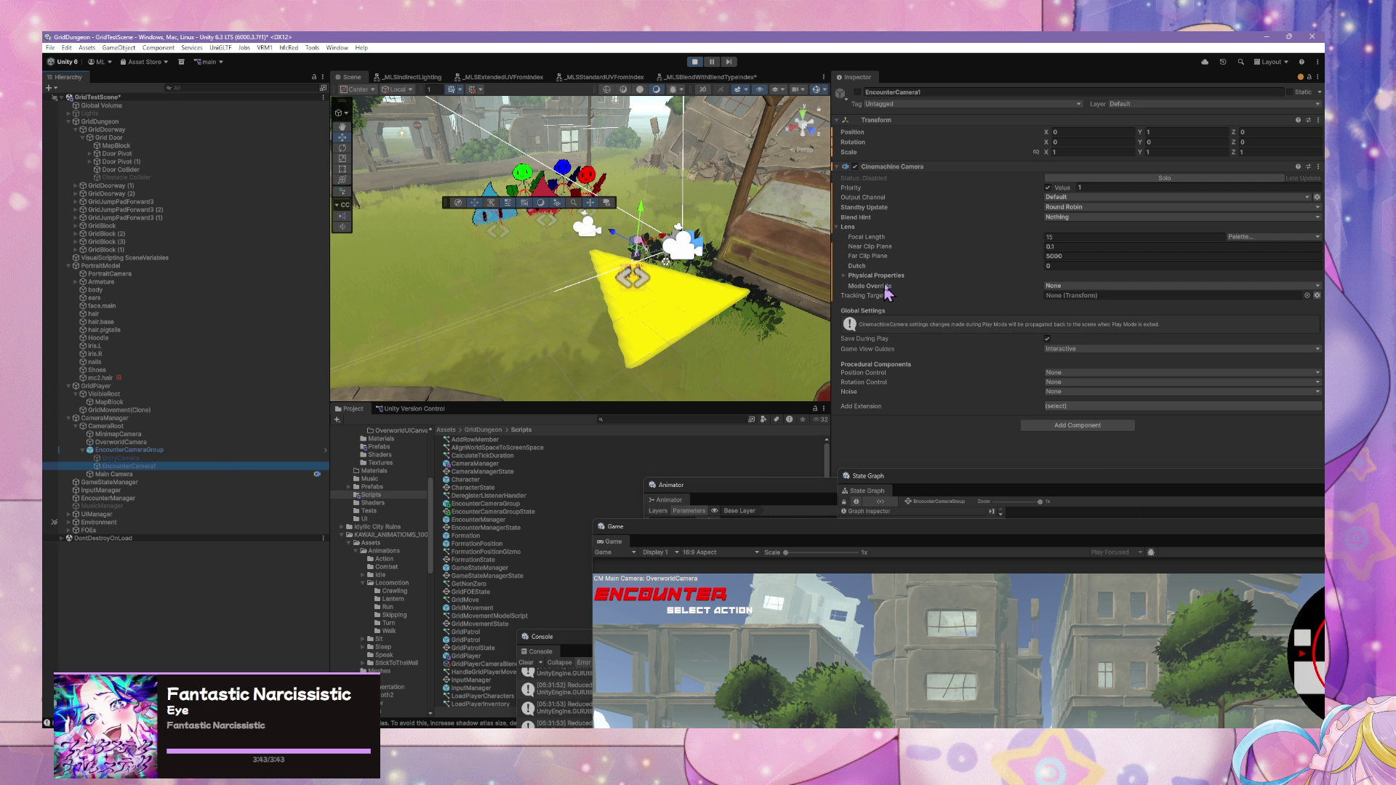
left_click(858, 92)
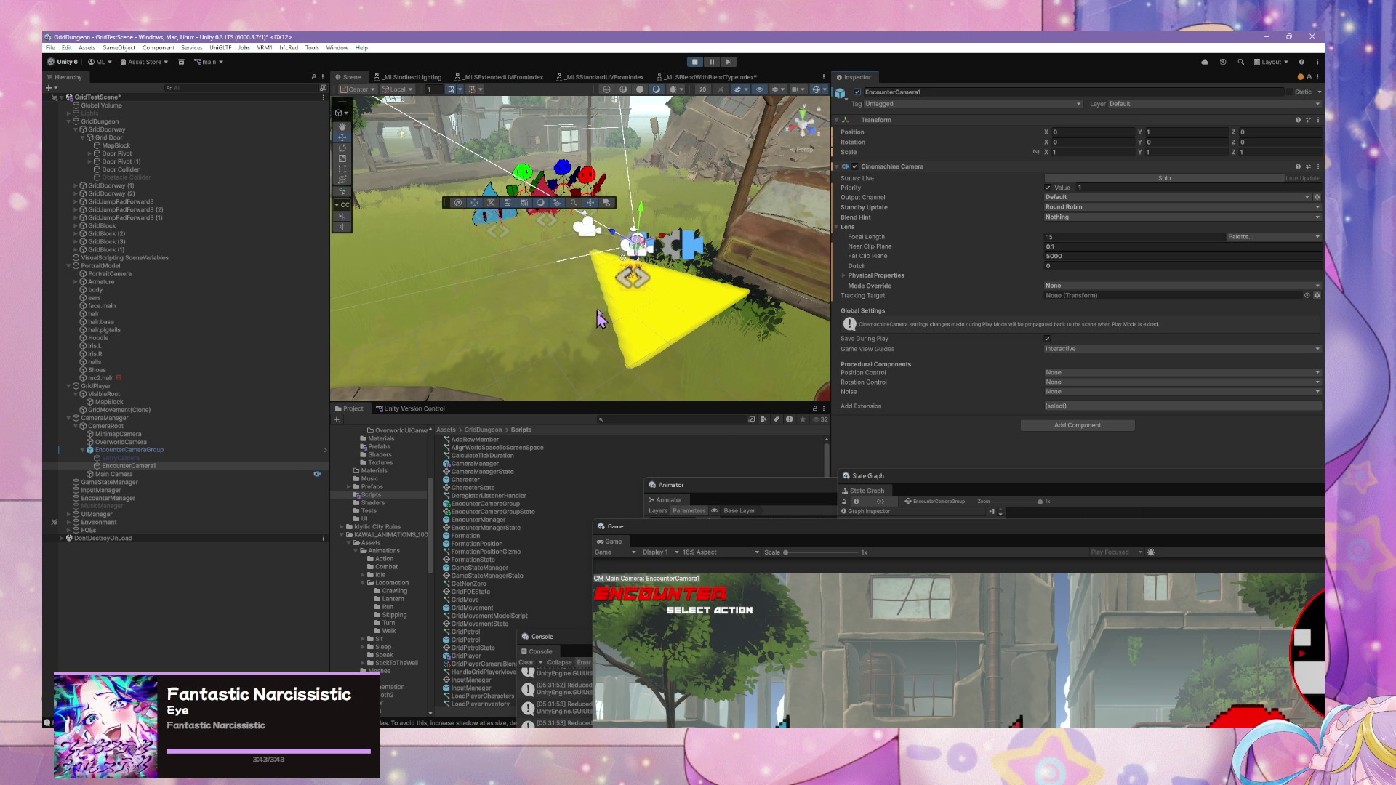
- Slide EncounterCamera1 left and tilt it downward, checking framing in the game preview
mouse_move(671, 247)
left_mouse_down()
mouse_move(618, 293)
mouse_move(631, 271)
mouse_move(553, 289)
mouse_move(503, 282)
left_mouse_up()
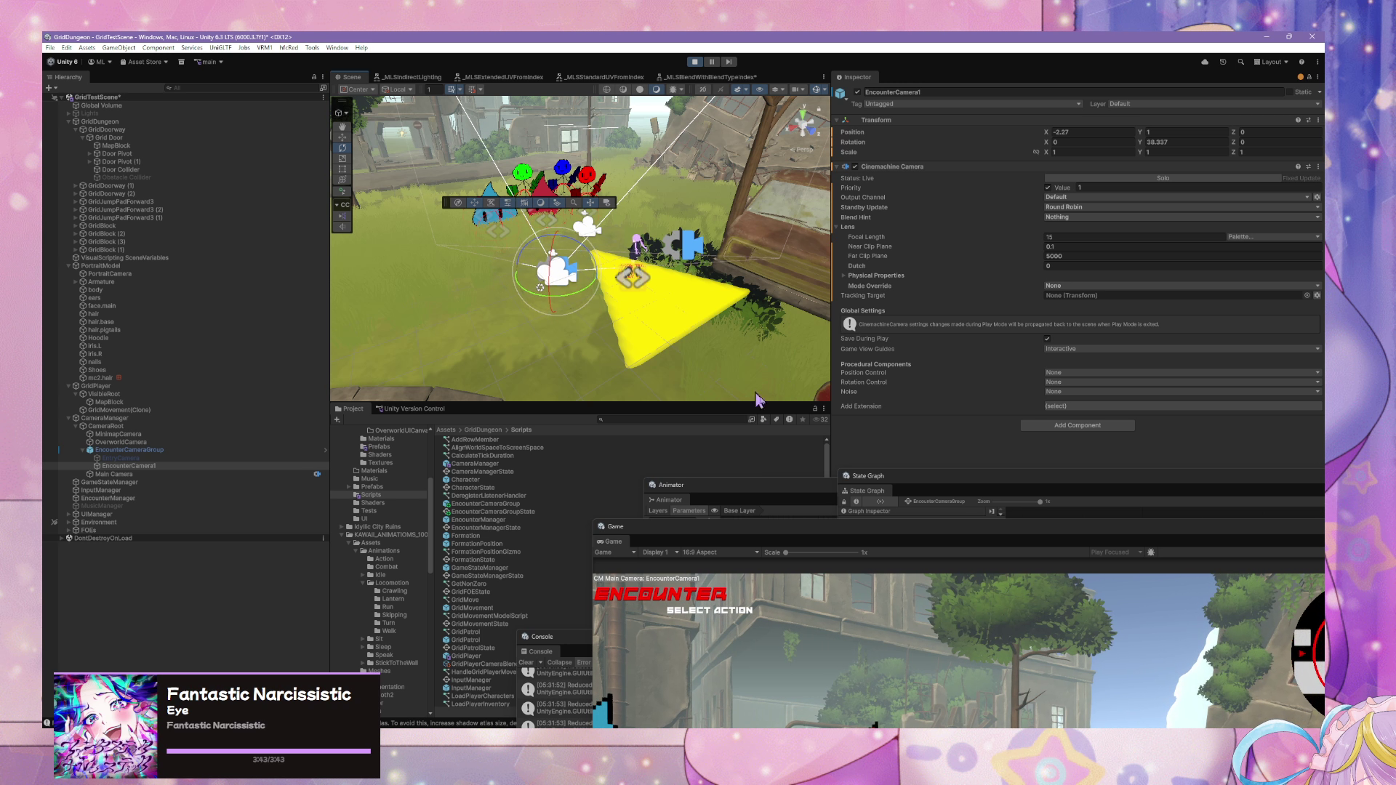
mouse_move(802, 526)
left_mouse_down()
mouse_move(570, 230)
mouse_move(572, 182)
mouse_move(620, 230)
mouse_move(860, 320)
left_mouse_up()
left_click_drag(559, 251, 558, 250)
mouse_move(797, 328)
left_mouse_down()
mouse_move(766, 316)
mouse_move(649, 182)
mouse_move(711, 233)
left_mouse_up()
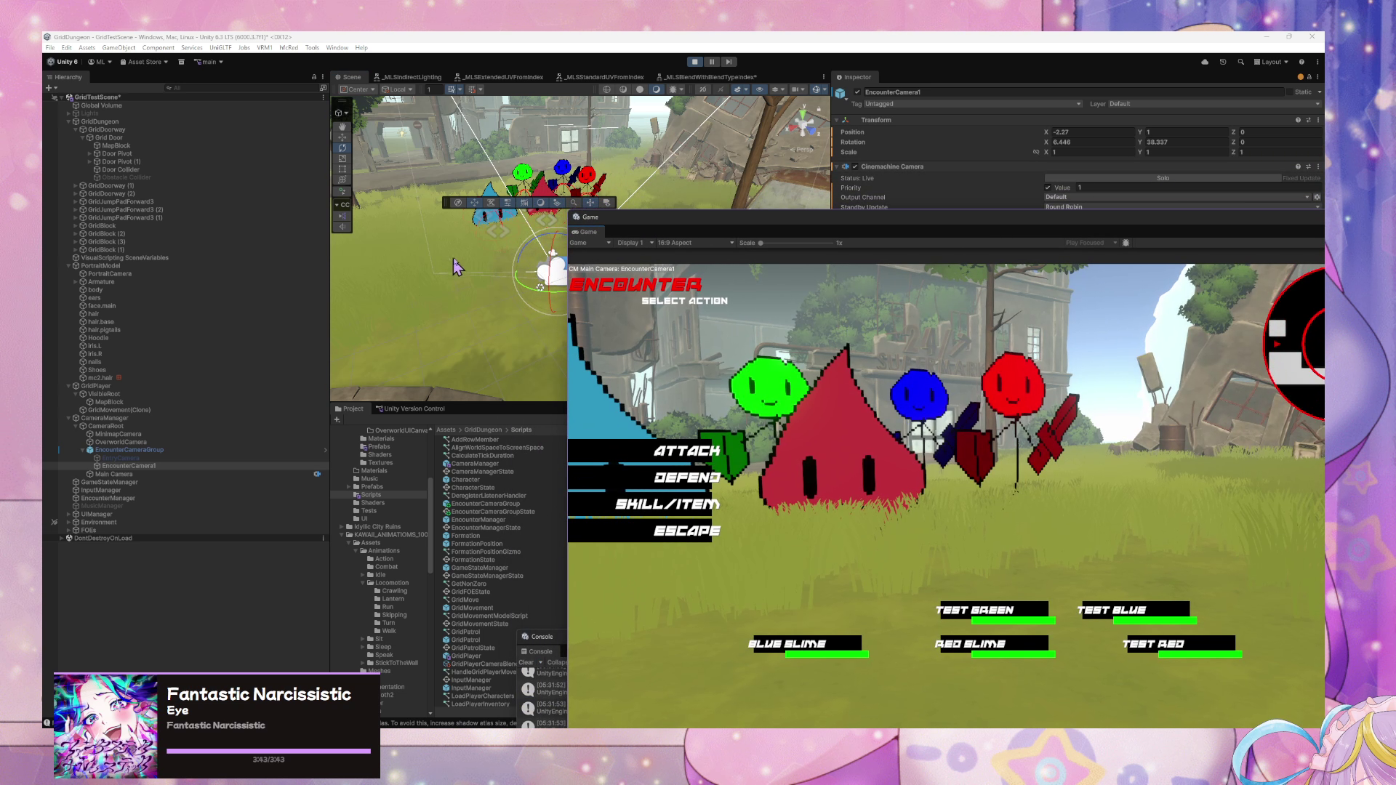
left_click_drag(847, 225, 1000, 431)
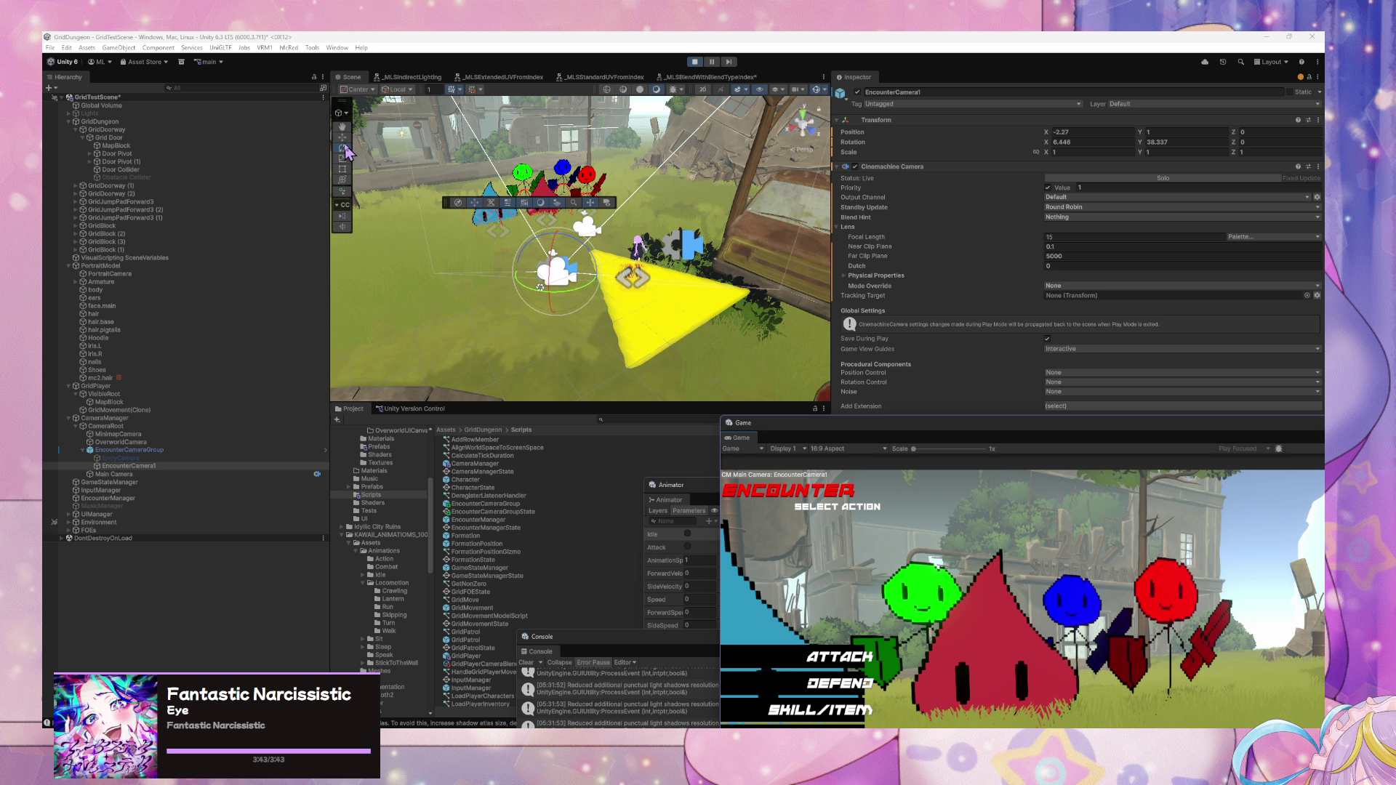
- Raise EncounterCamera1, tilt it to about 17.5 degrees, and shift it left and forward
key("w")
left_click_drag(560, 250, 560, 196)
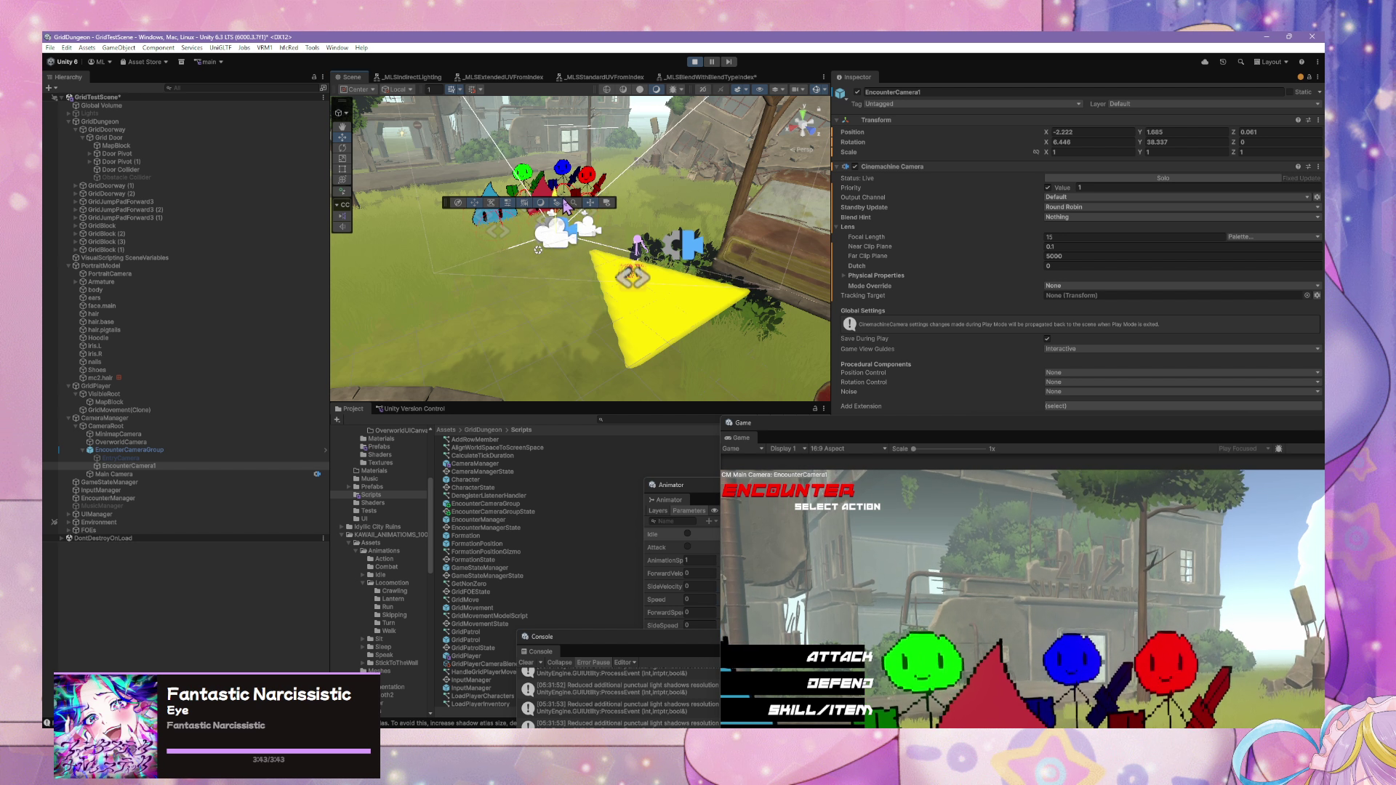
mouse_move(886, 432)
left_mouse_down()
mouse_move(720, 129)
mouse_move(819, 145)
mouse_move(892, 220)
left_mouse_up()
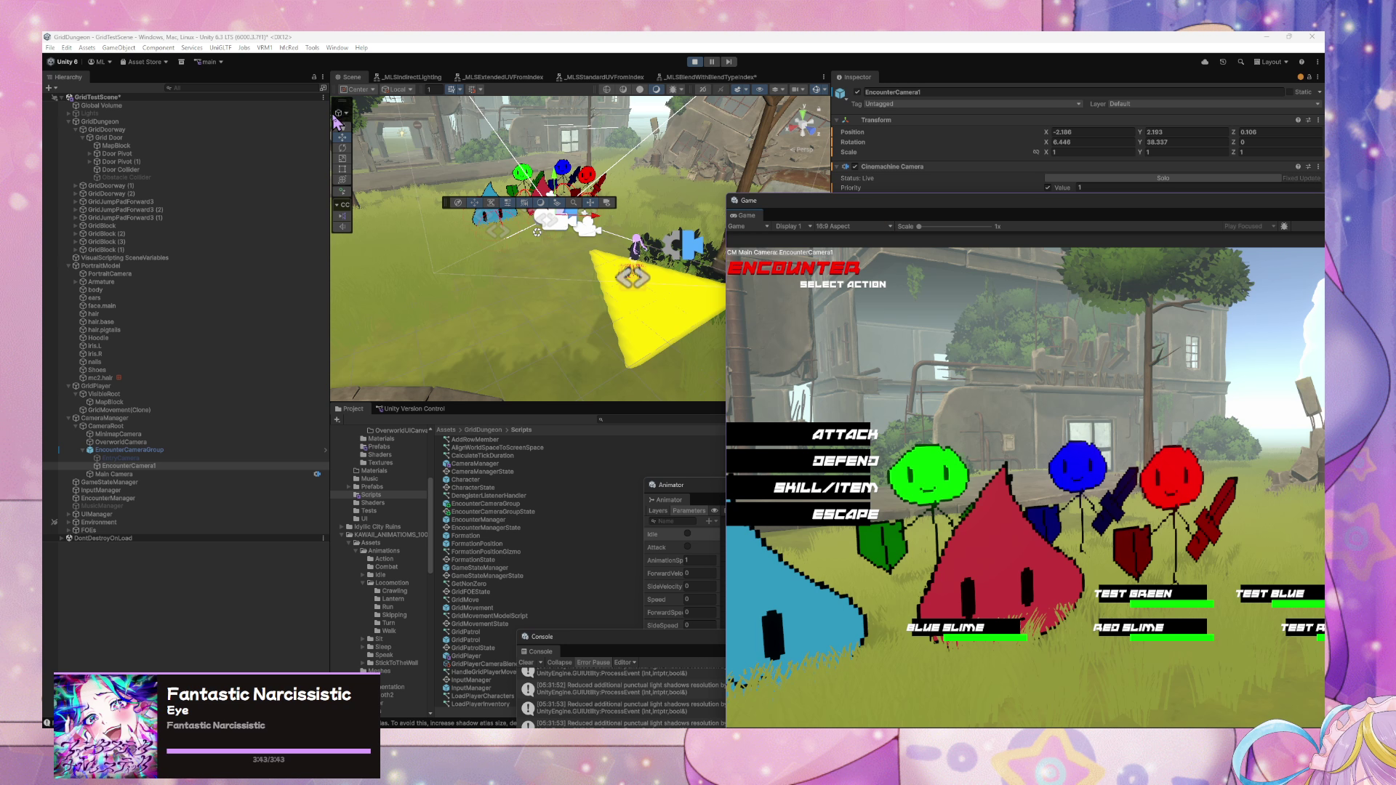
left_click(345, 157)
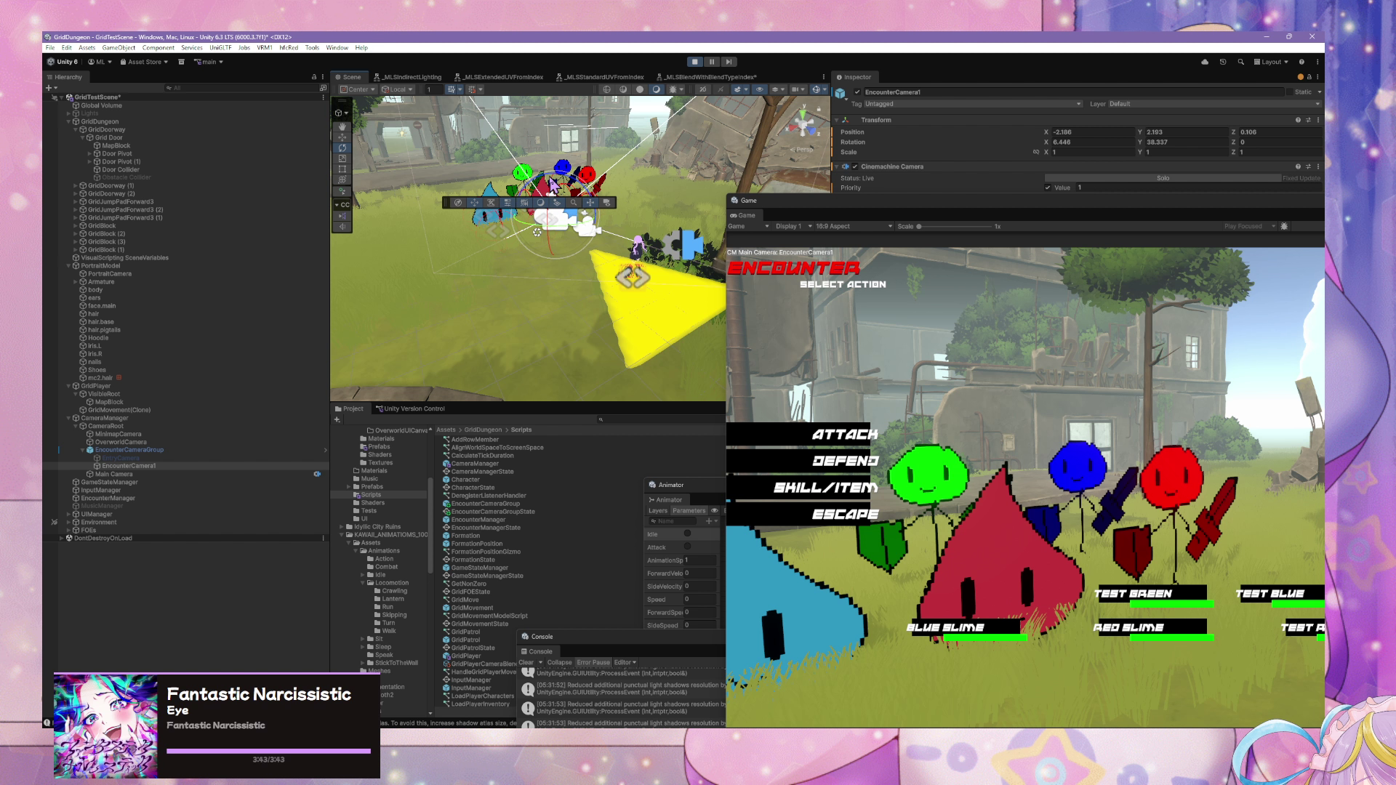
left_click_drag(551, 232, 582, 229)
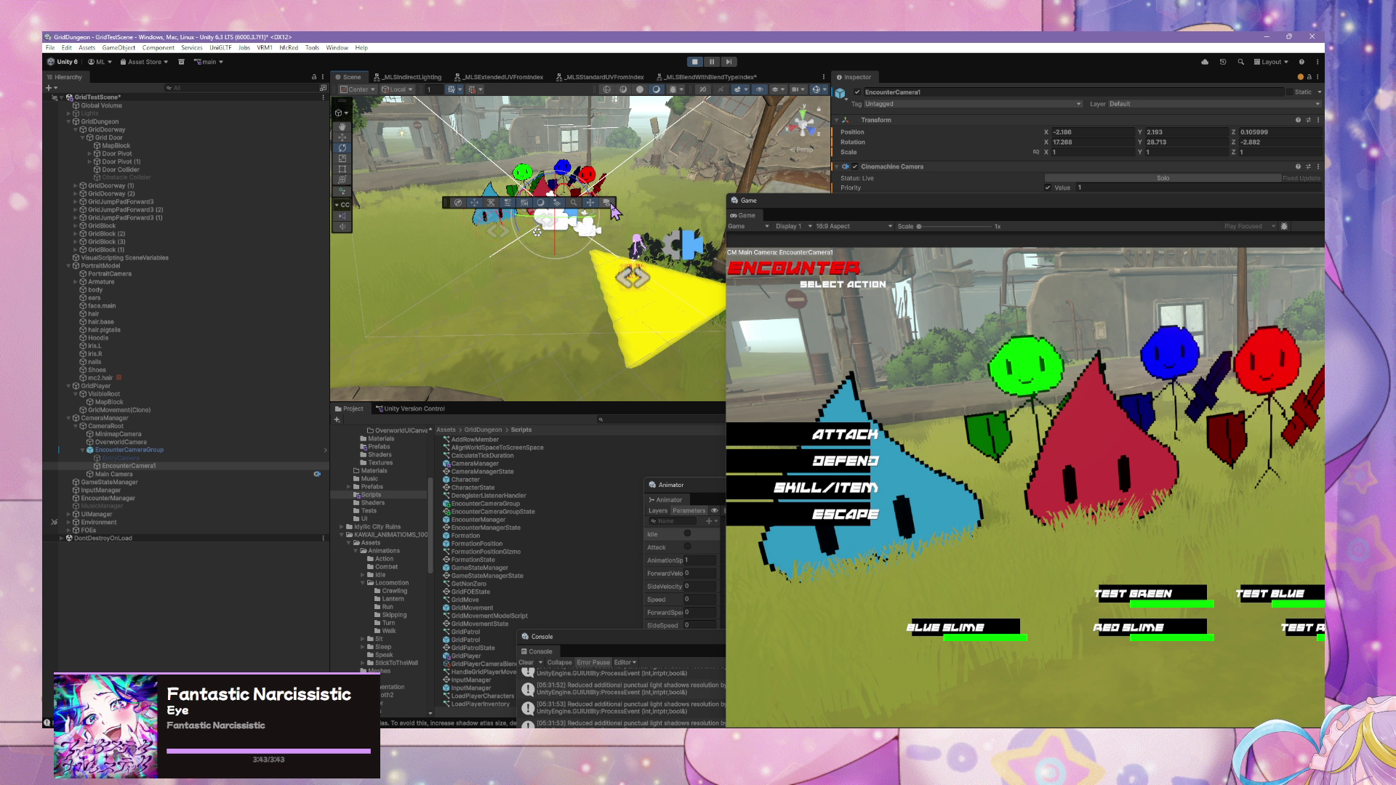
key("ctrl+z")
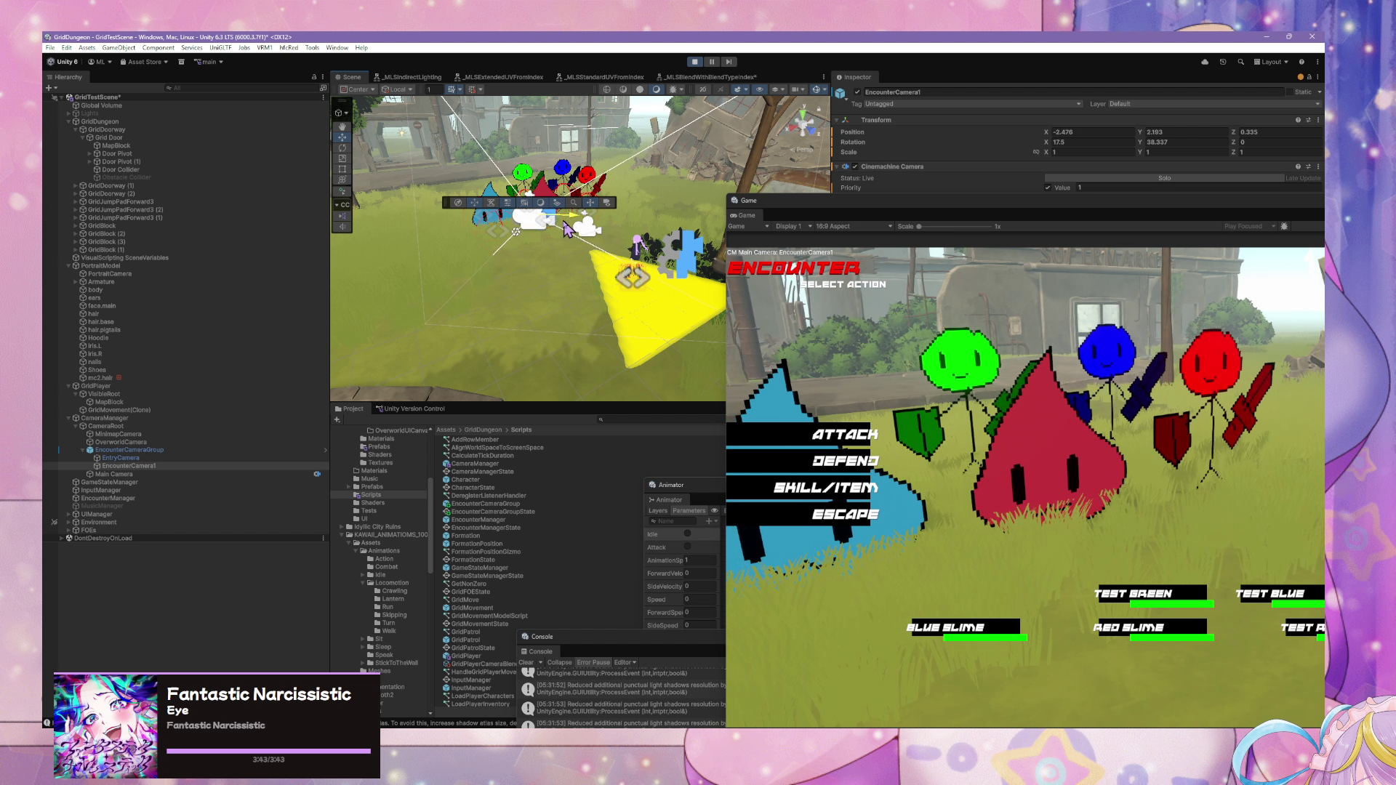
left_click_drag(595, 225, 550, 233)
mouse_move(981, 217)
left_mouse_down()
mouse_move(603, 111)
mouse_move(675, 139)
left_mouse_up()
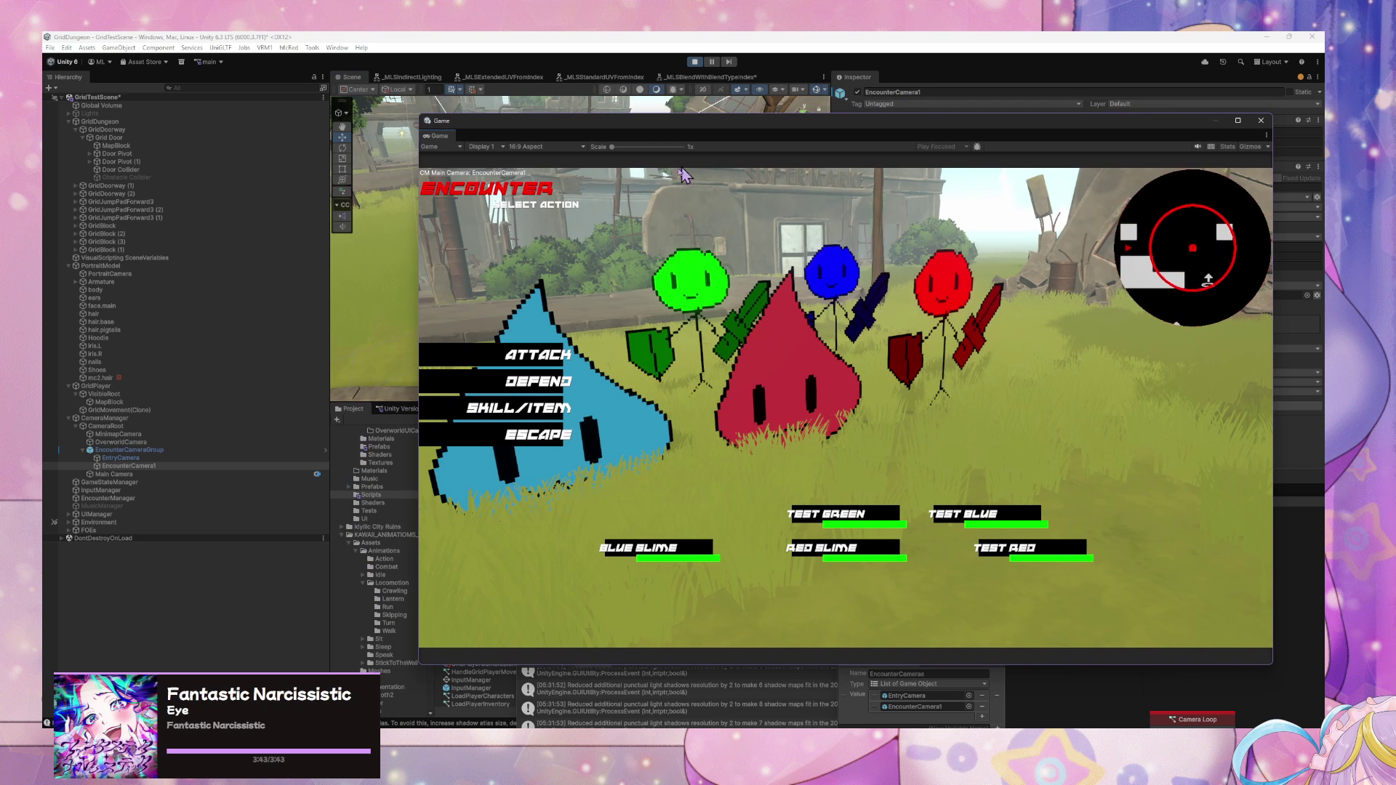
- Deactivate EncounterCameraGroup to return the game to the overworld view
left_click(213, 466)
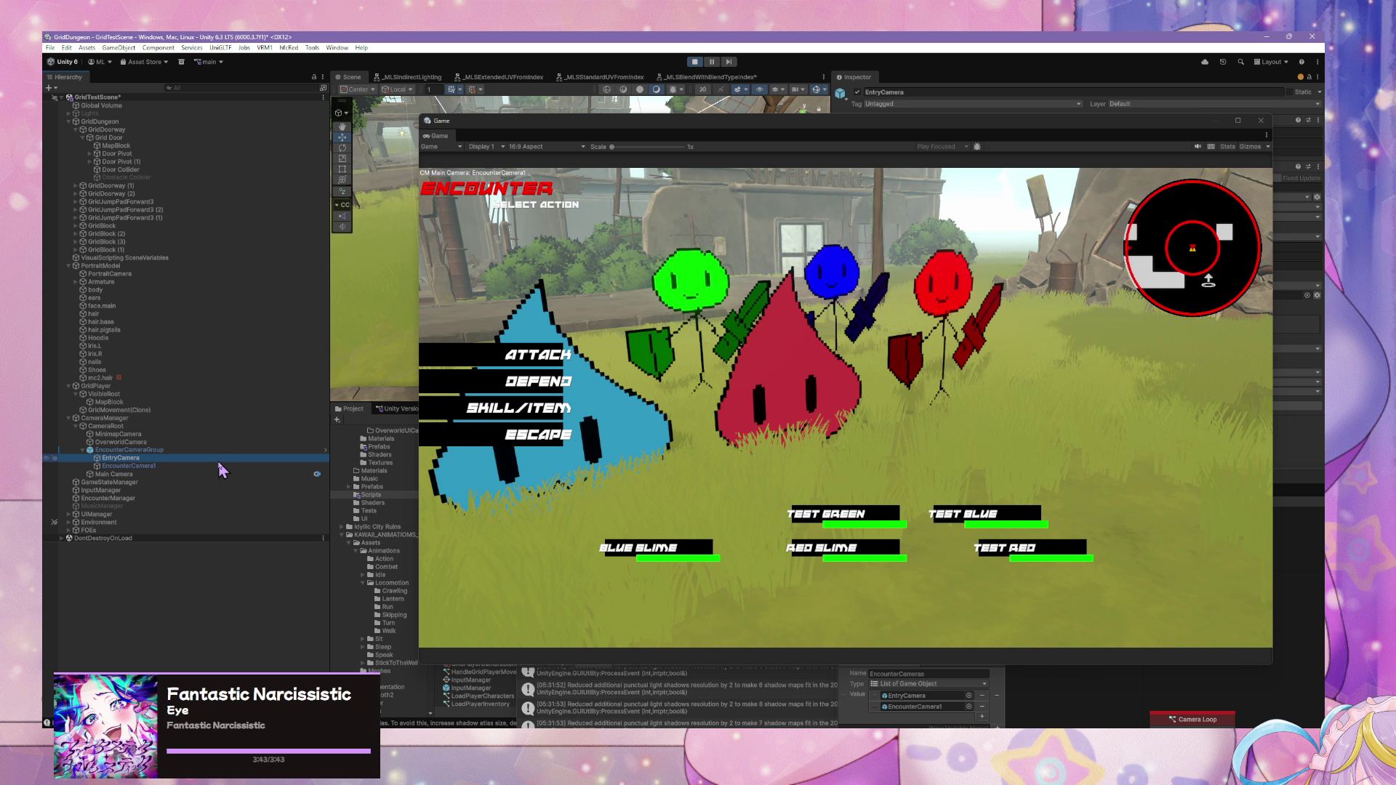
mouse_move(749, 128)
left_mouse_down()
mouse_move(715, 253)
mouse_move(838, 491)
mouse_move(791, 464)
left_mouse_up()
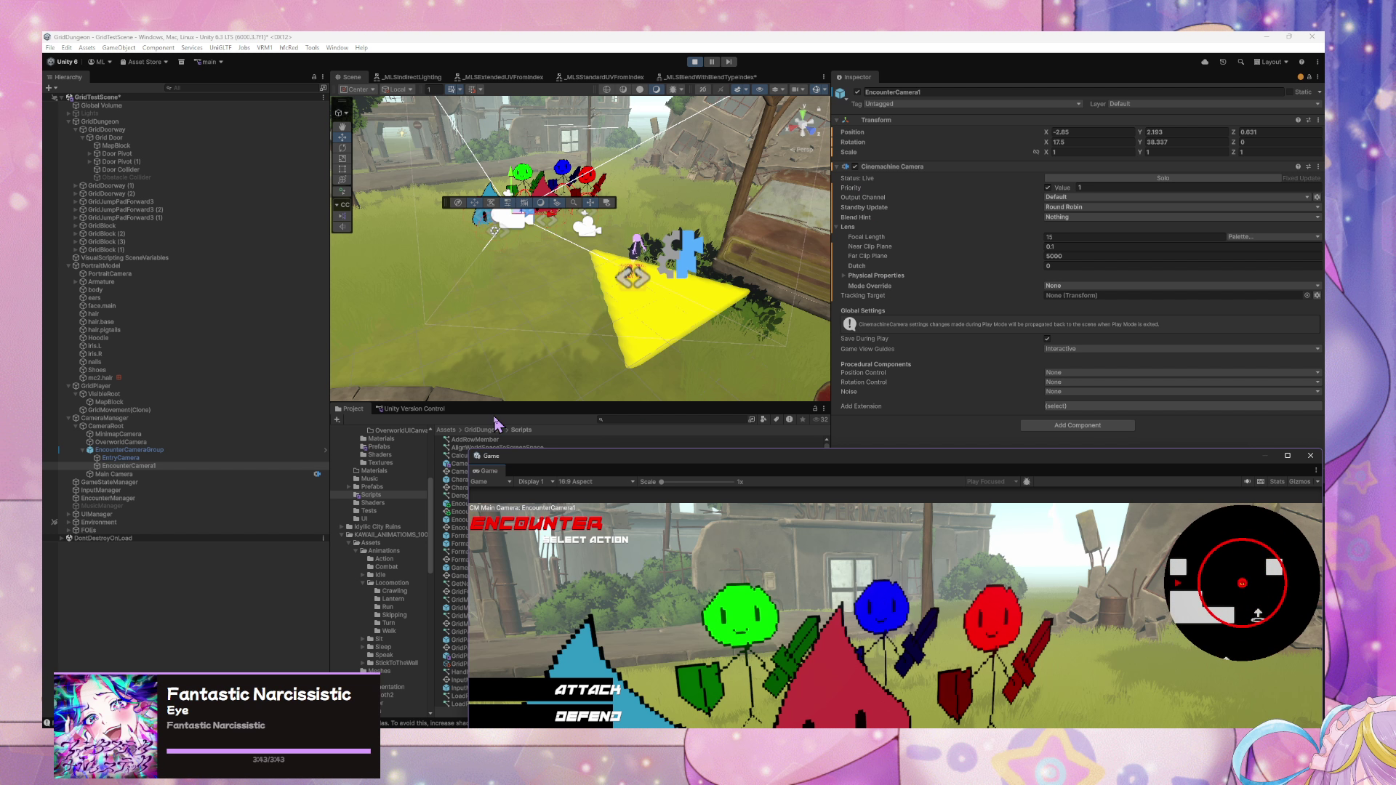
left_click(124, 451)
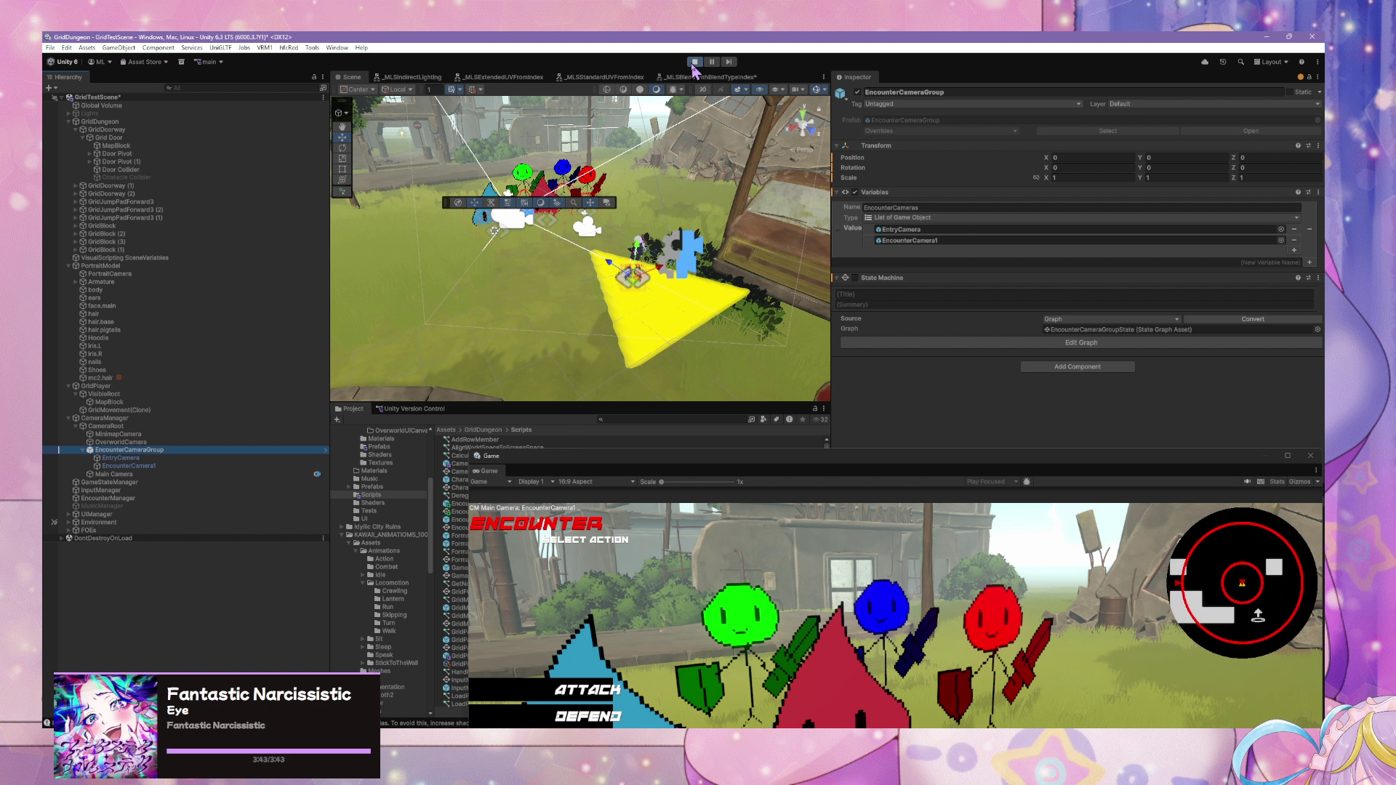
left_click(598, 557)
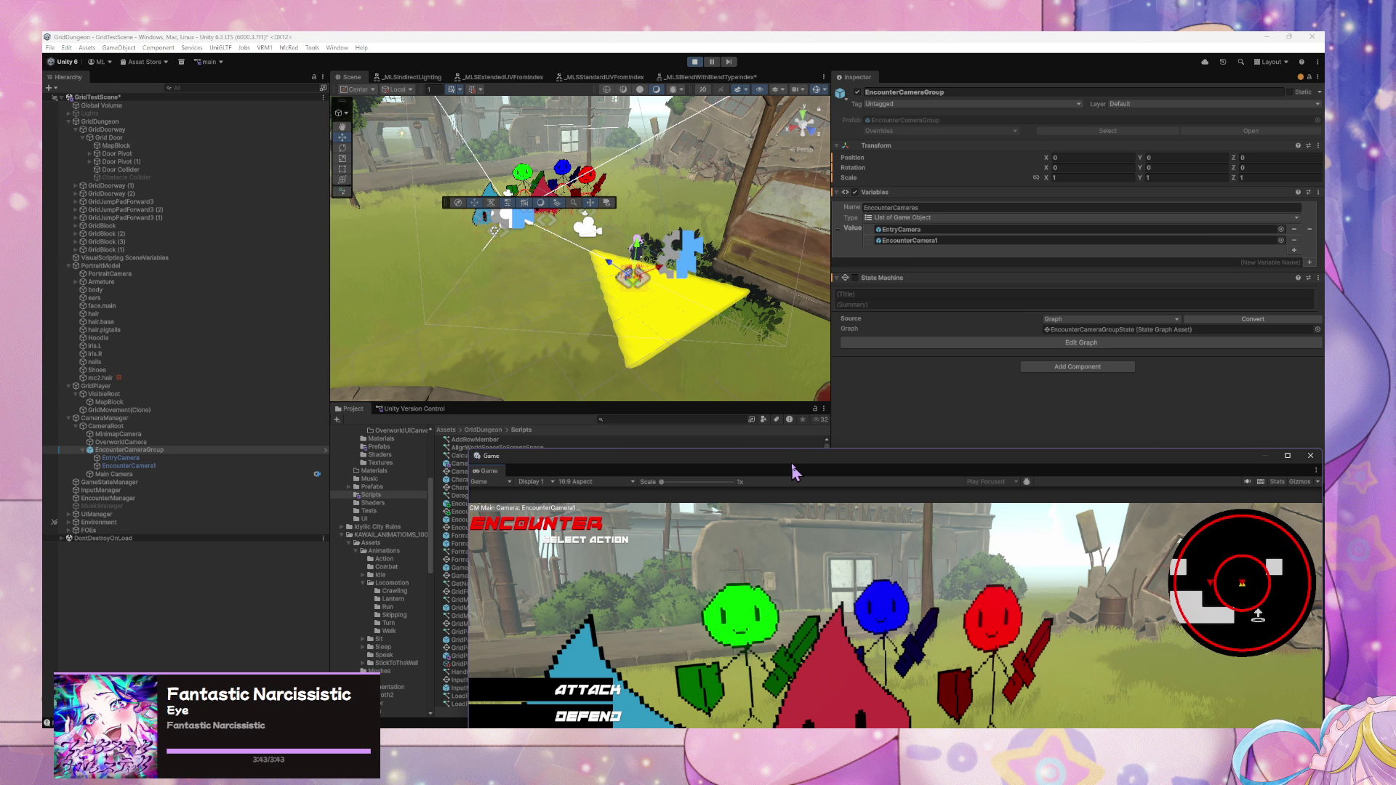
left_click_drag(794, 471, 827, 259)
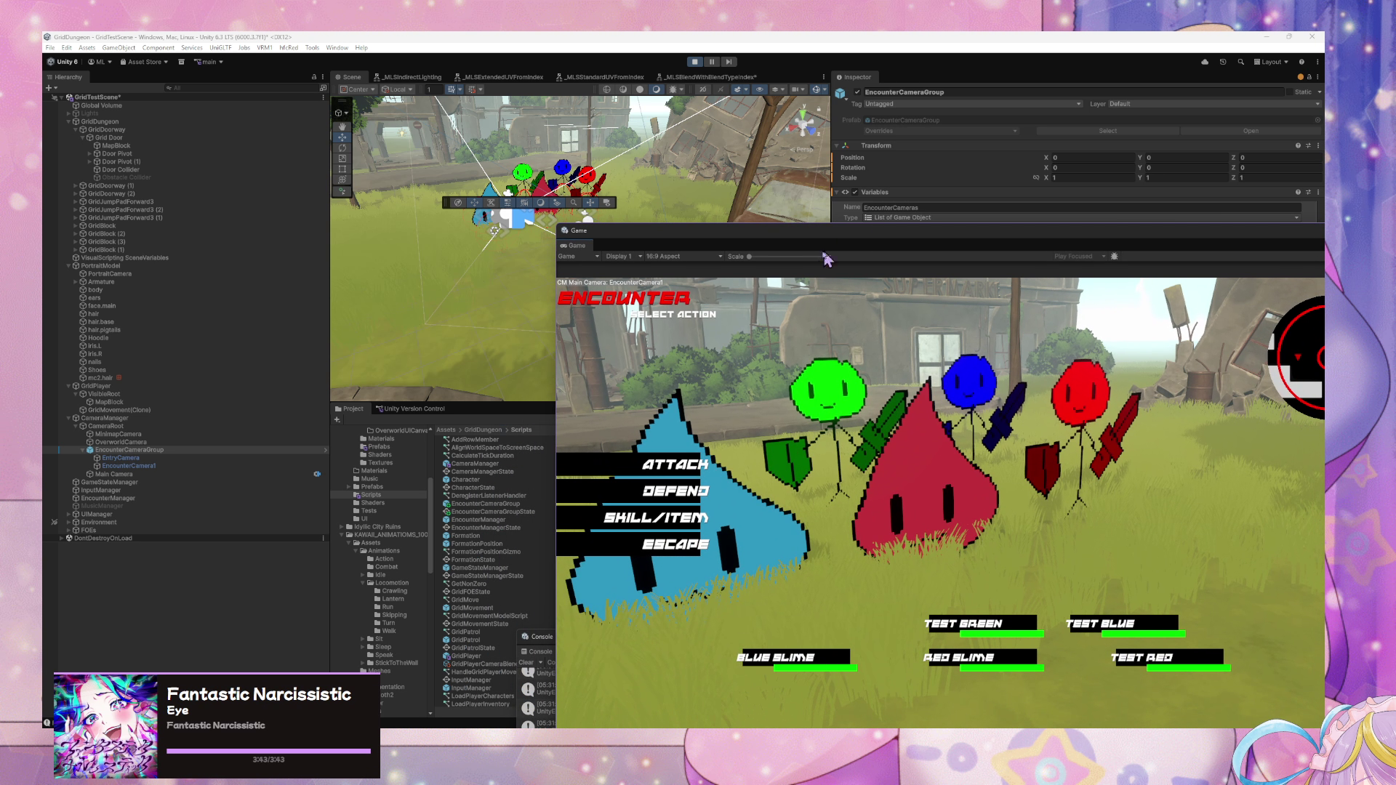
- Enable the State Machine component on EncounterCameraGroup and watch the cameras cycle
left_click(179, 459)
left_click(230, 451)
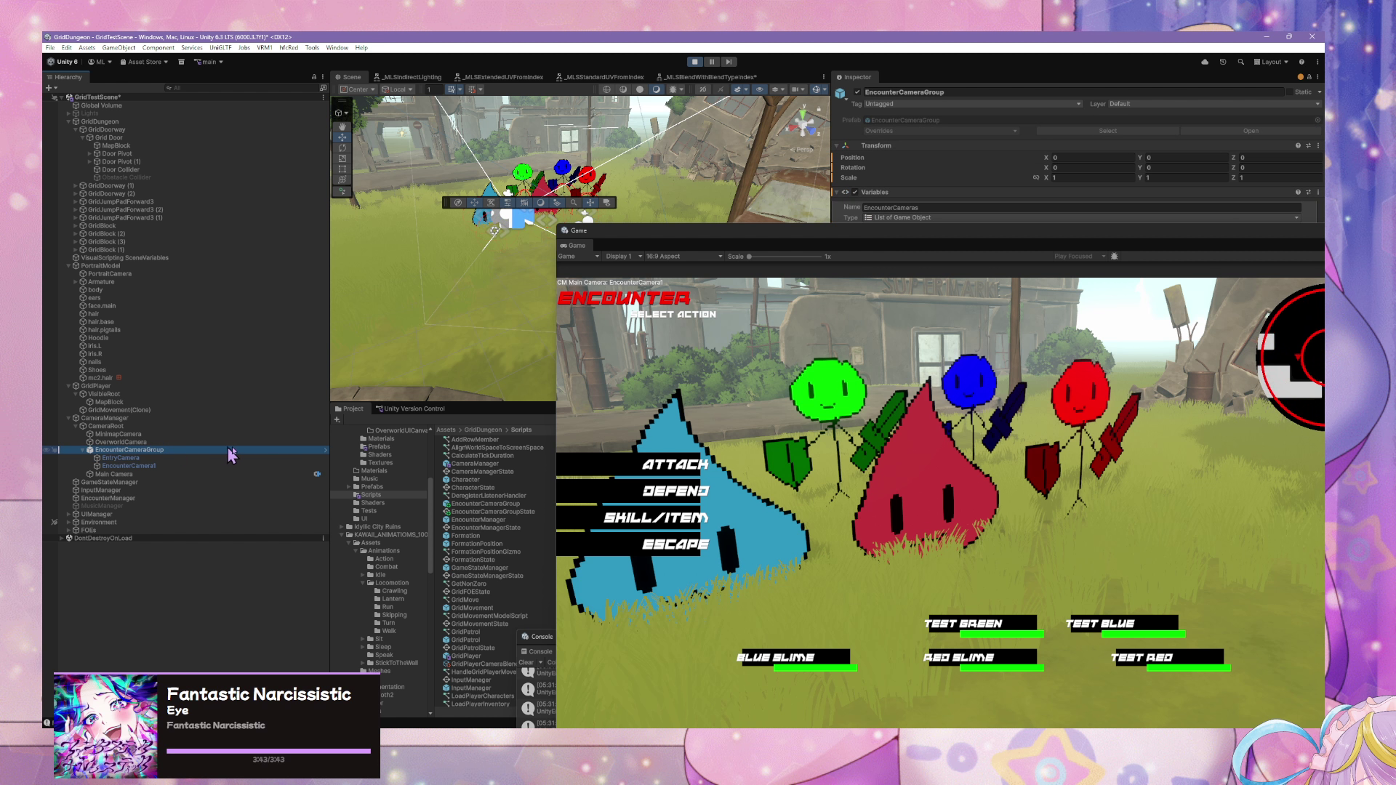
left_click_drag(970, 231, 839, 295)
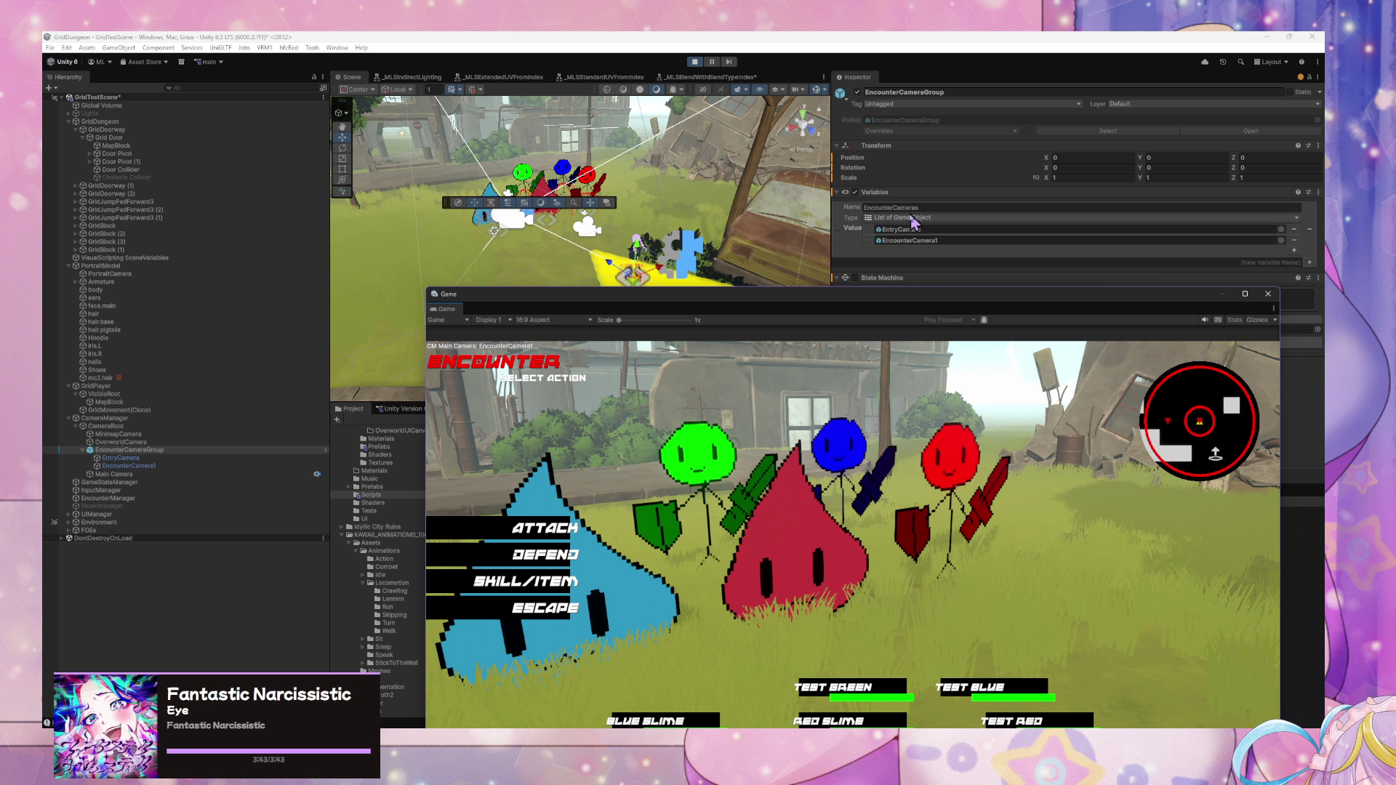
left_click(855, 277)
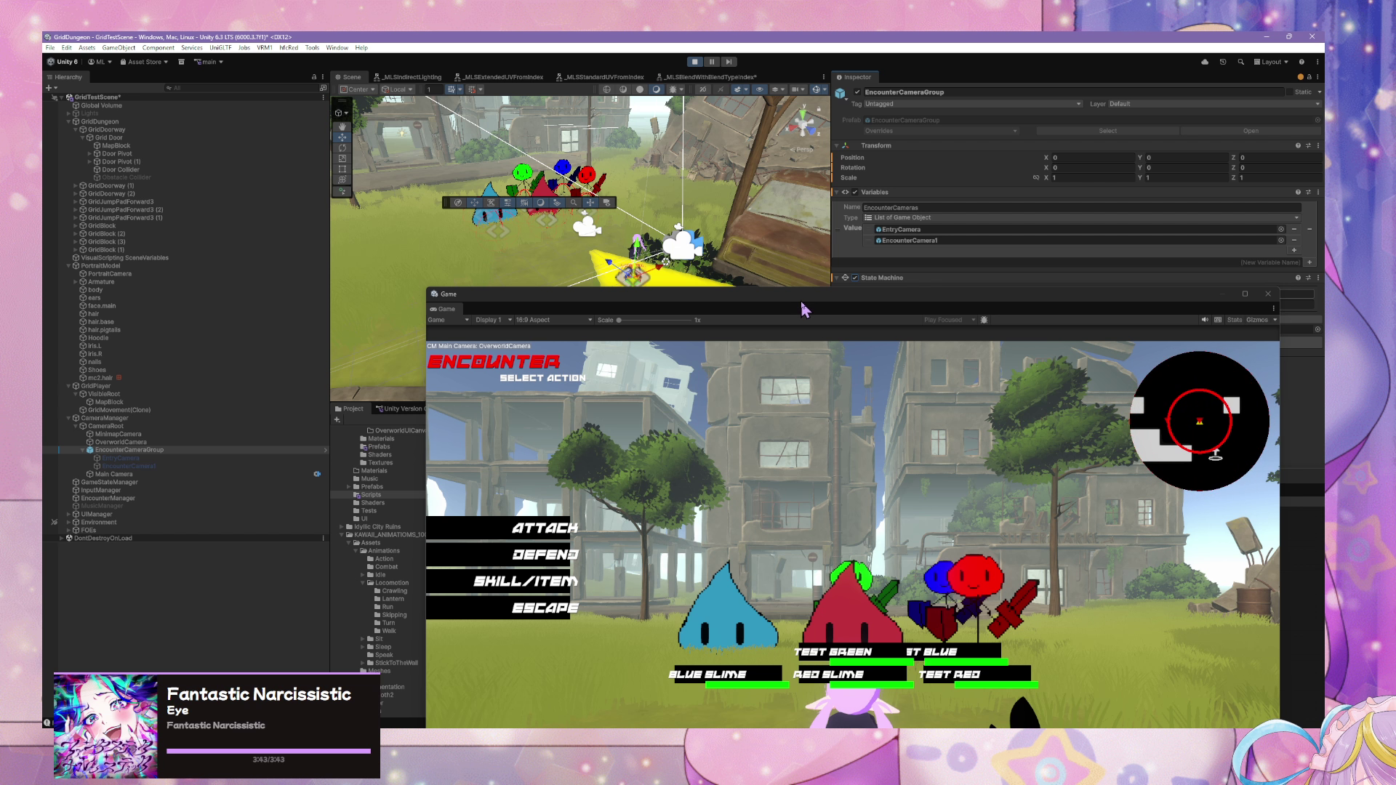
left_click_drag(805, 310, 567, 149)
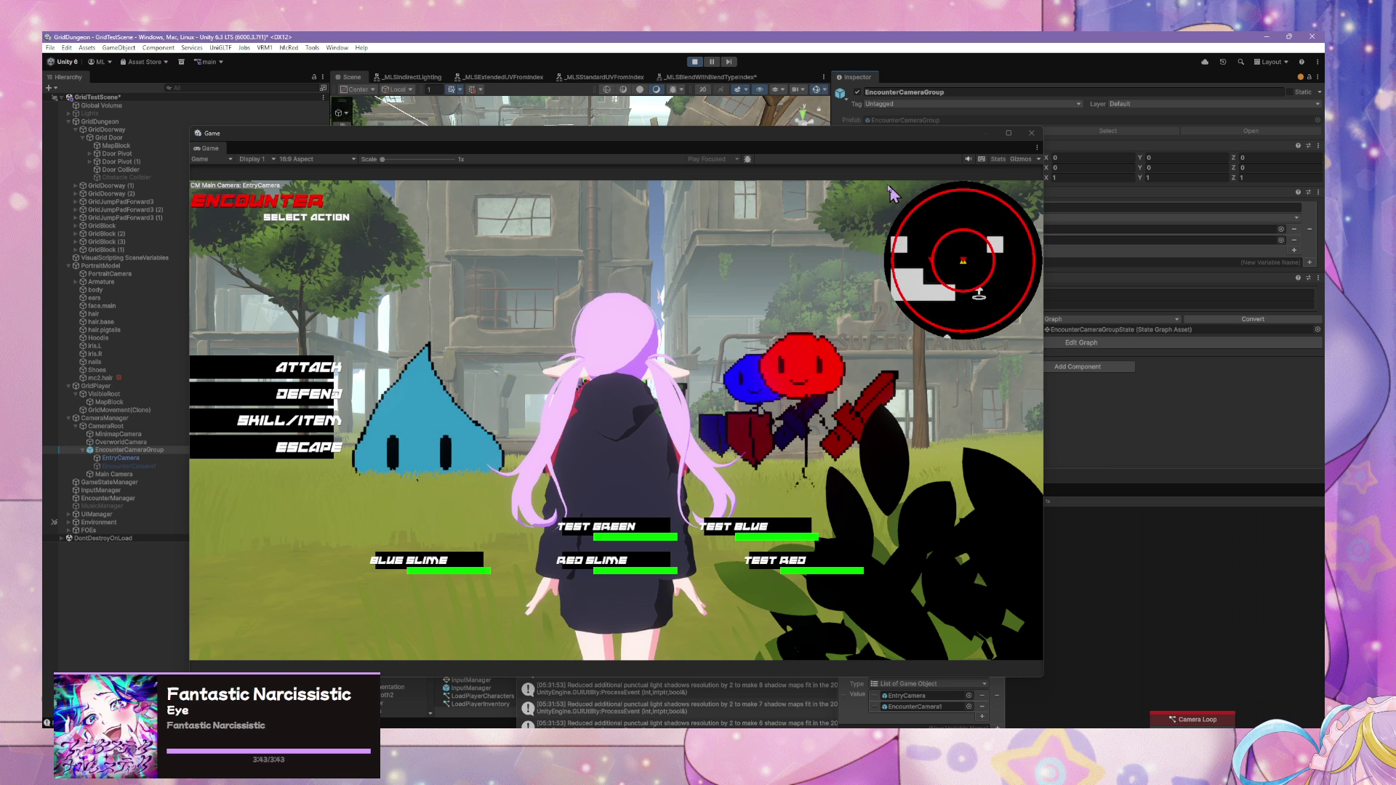
- Open the Camera Loop state's script graph and add an Equal node
left_click(1081, 342)
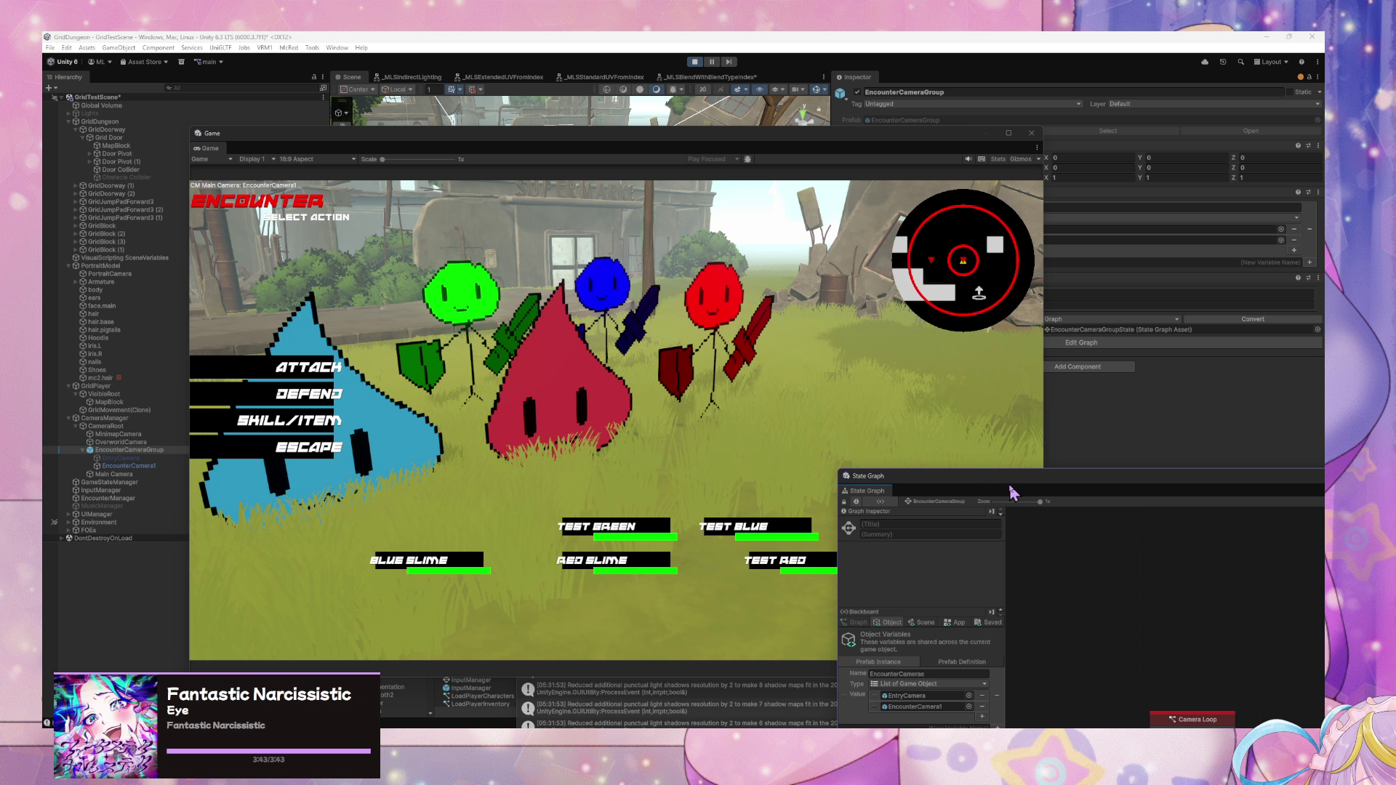
left_click_drag(1017, 489, 803, 260)
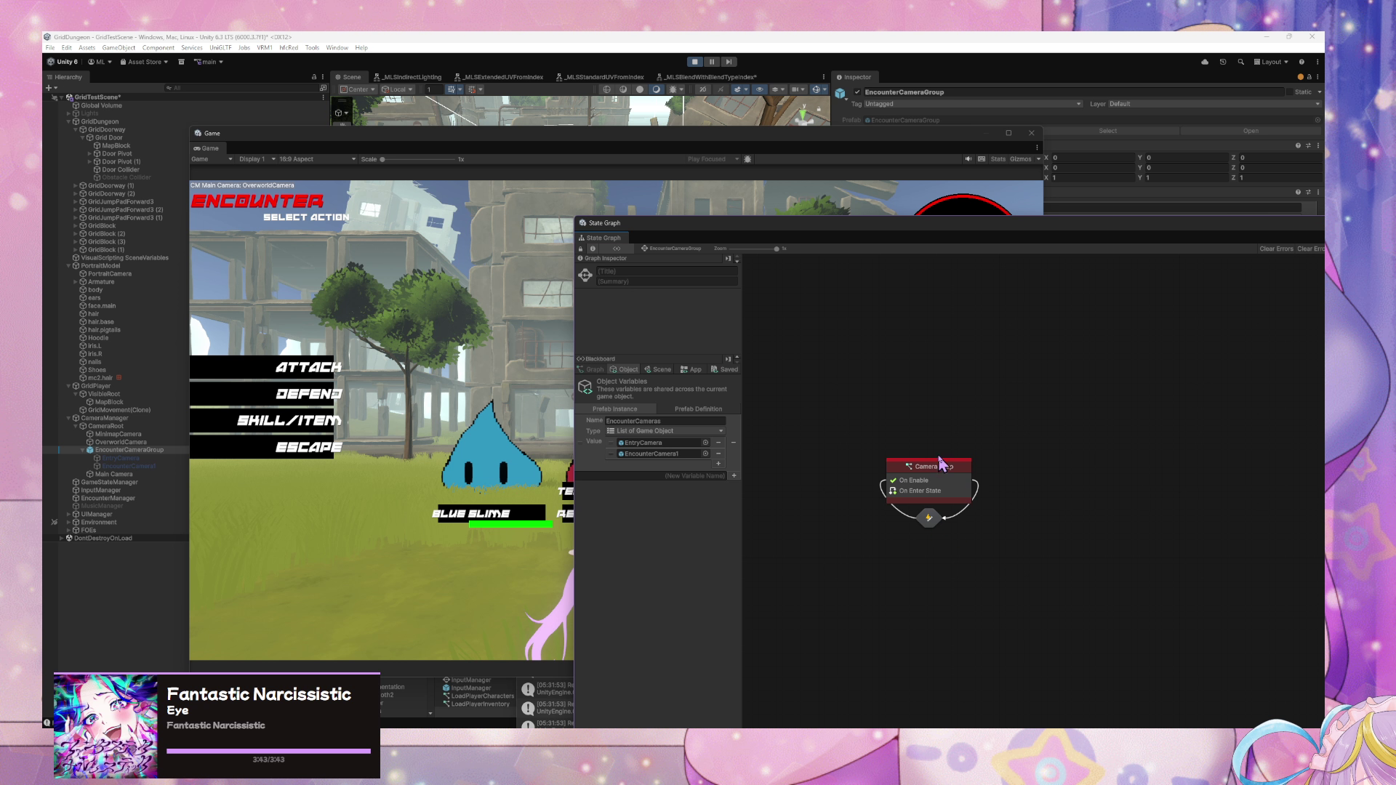
double_click(920, 472)
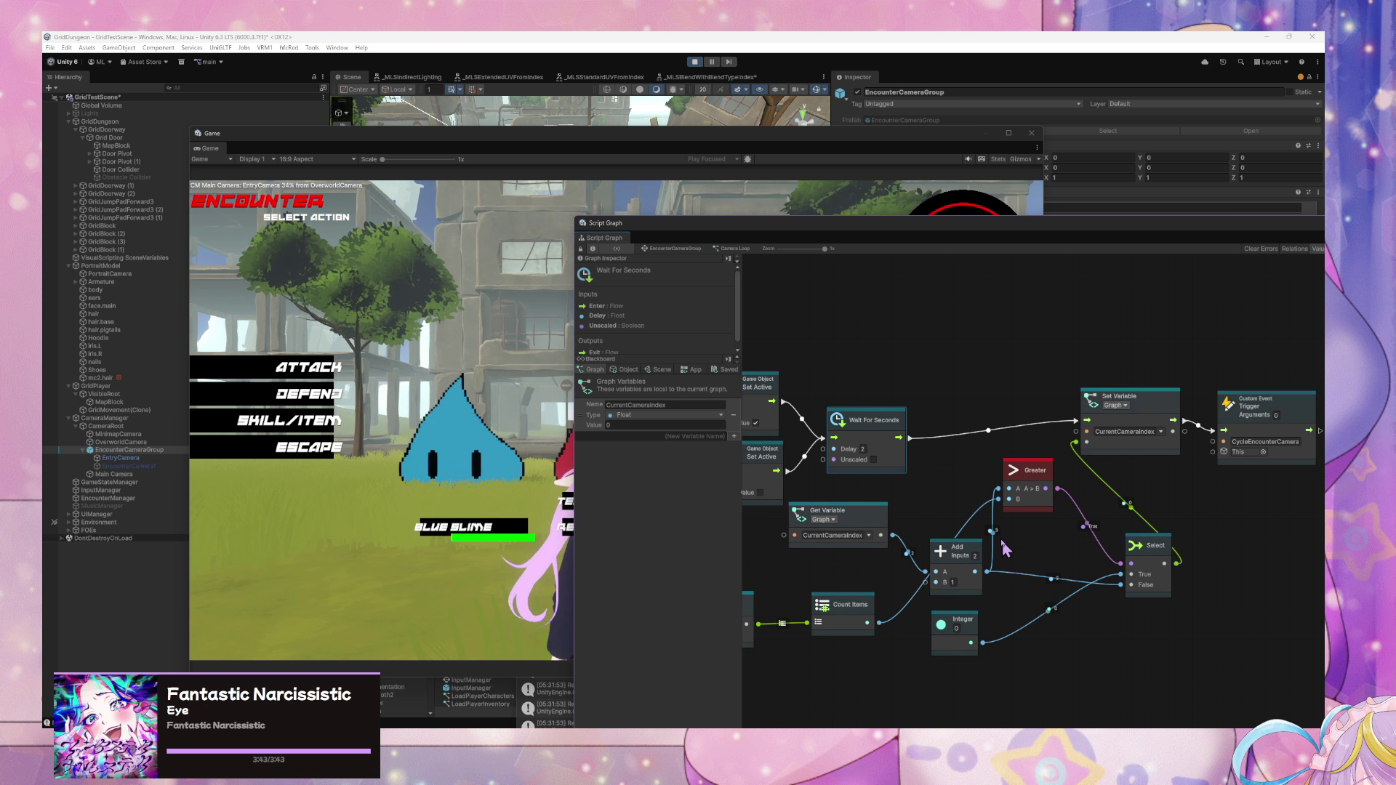
right_click(1059, 540)
left_click(1067, 547)
type("ec")
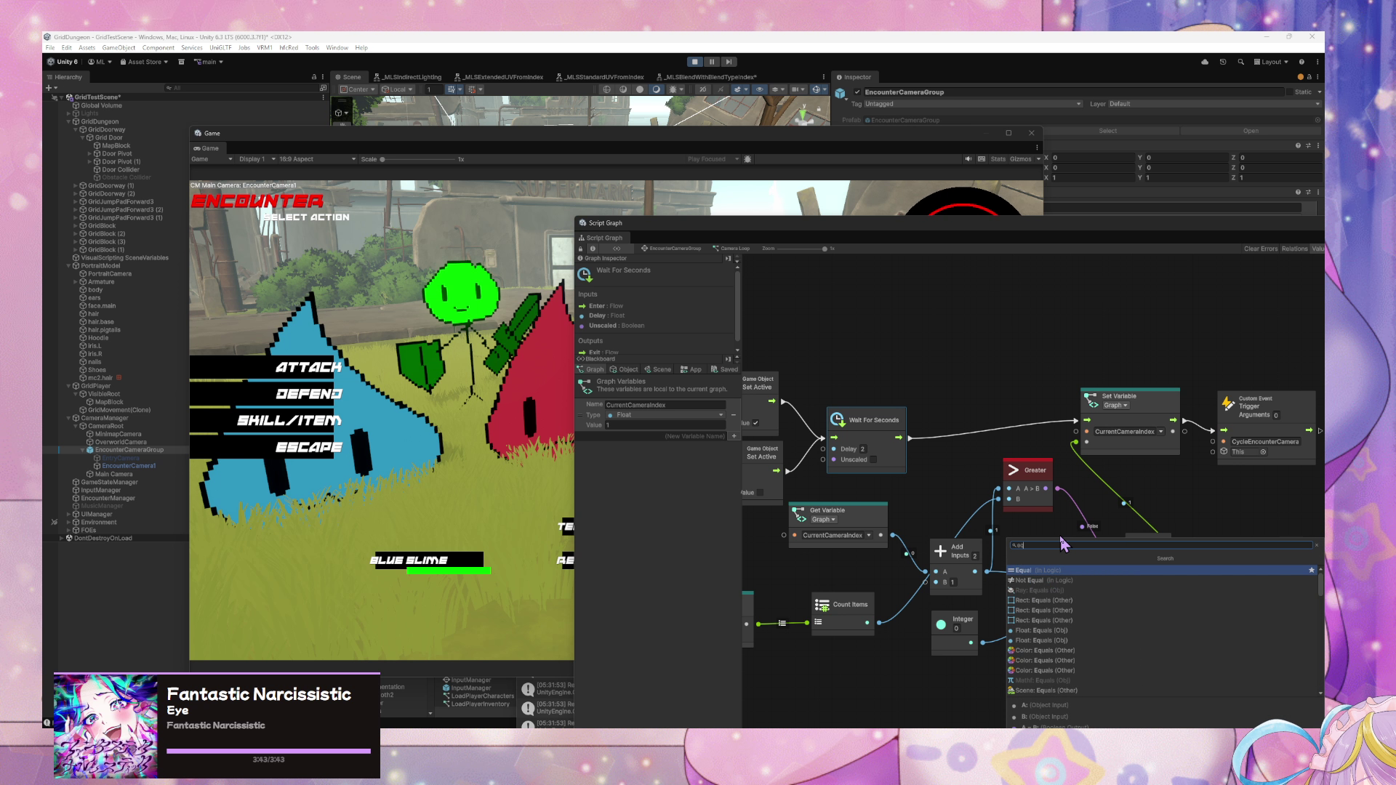
left_click(1050, 572)
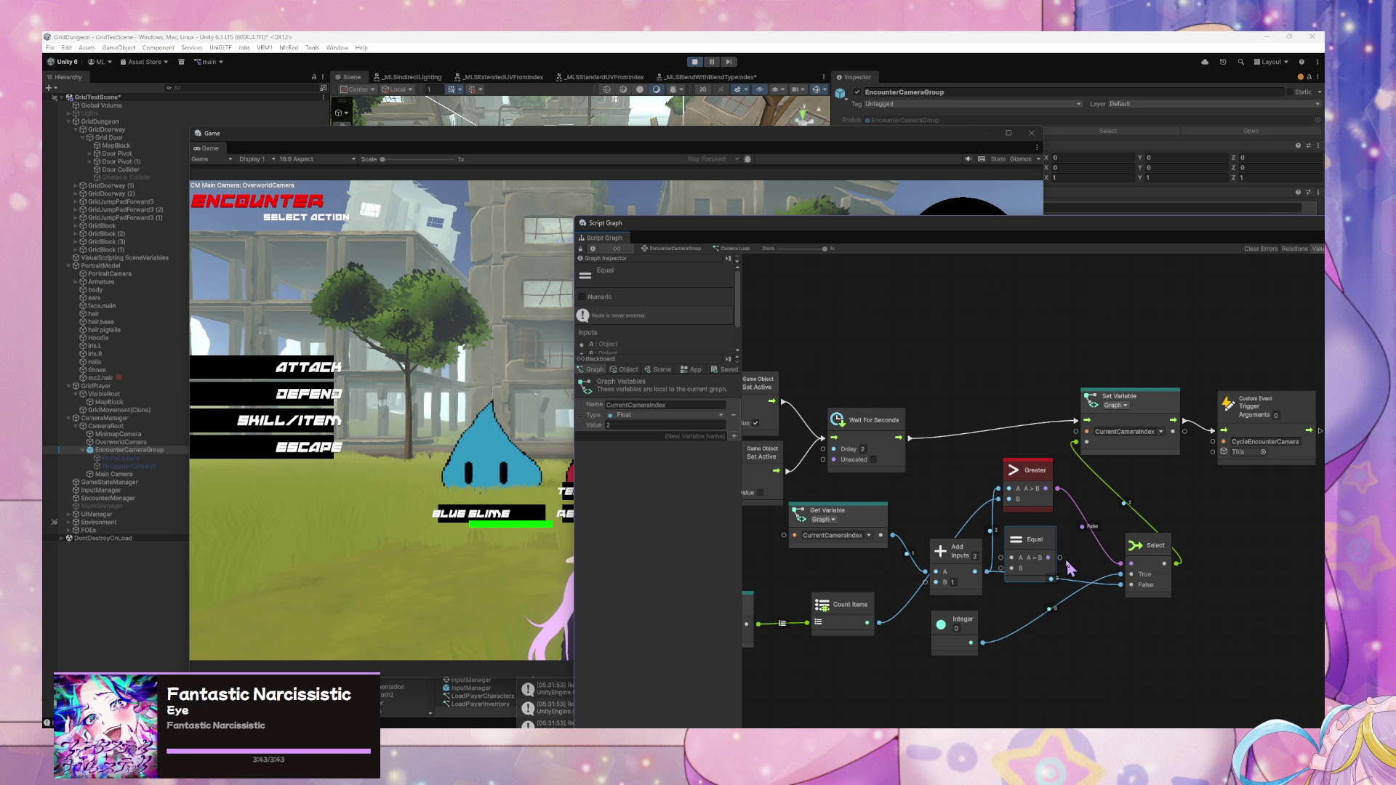
- Place Equal between Add and Select, wire Count Items and Add into it, and delete Greater
right_click(1118, 644)
left_click(1156, 649)
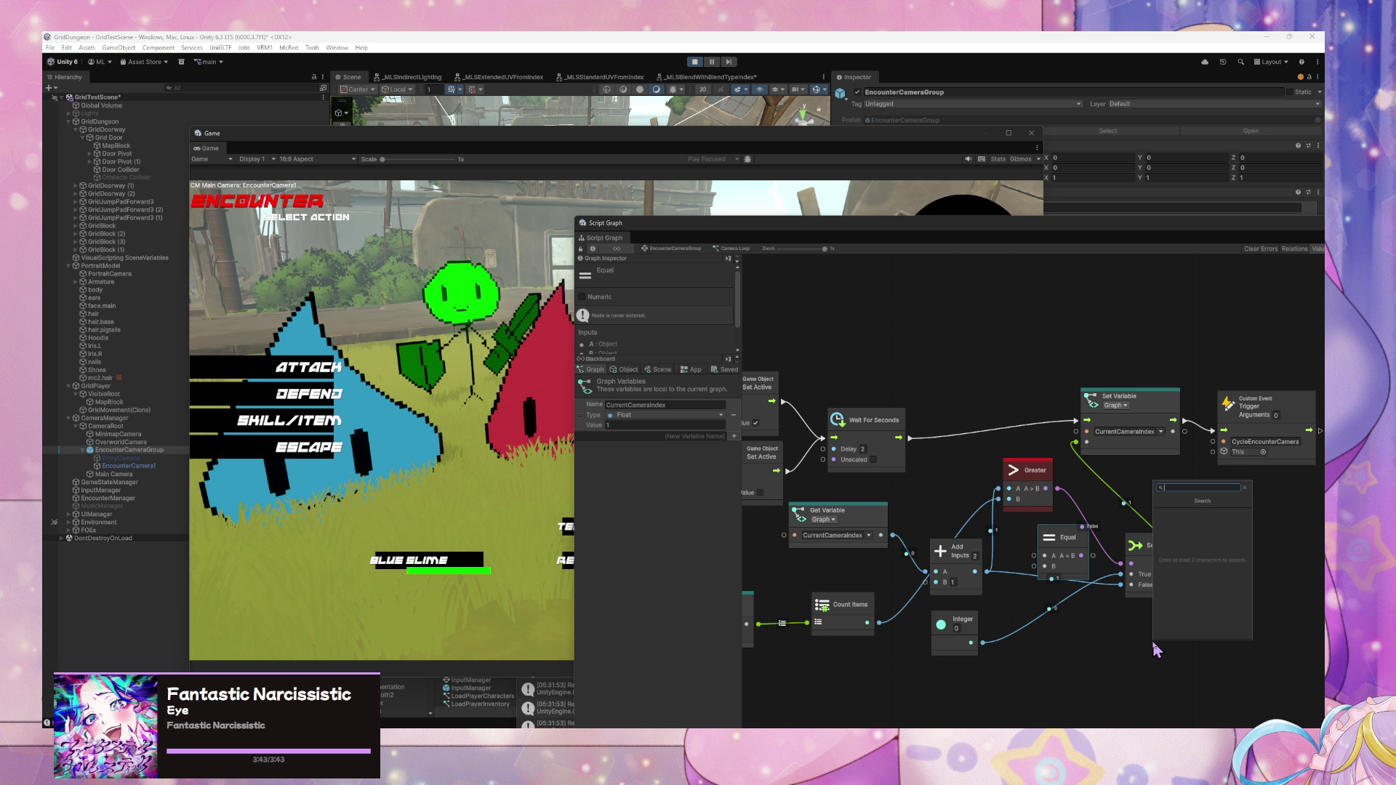
type("flo")
left_click(1157, 650)
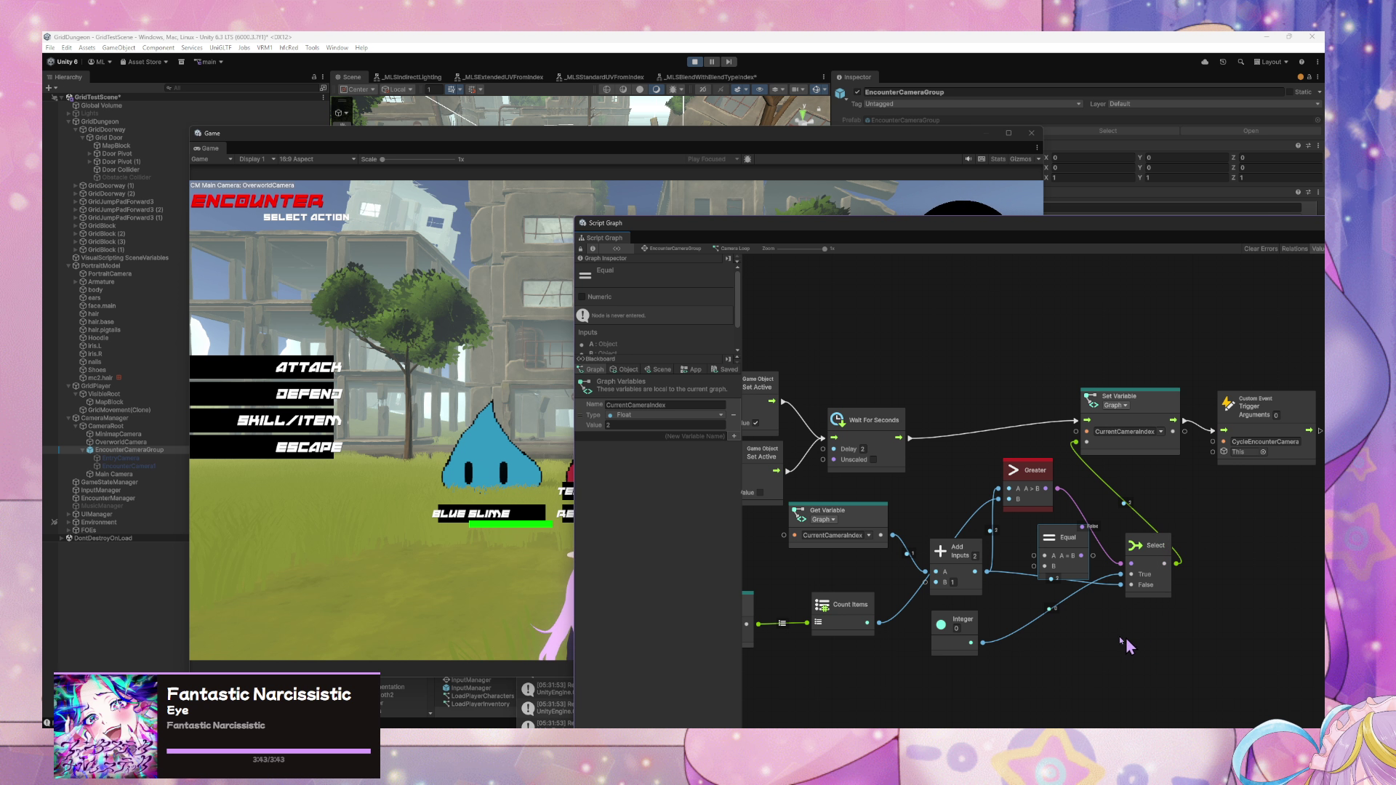
left_click_drag(1058, 545, 1046, 535)
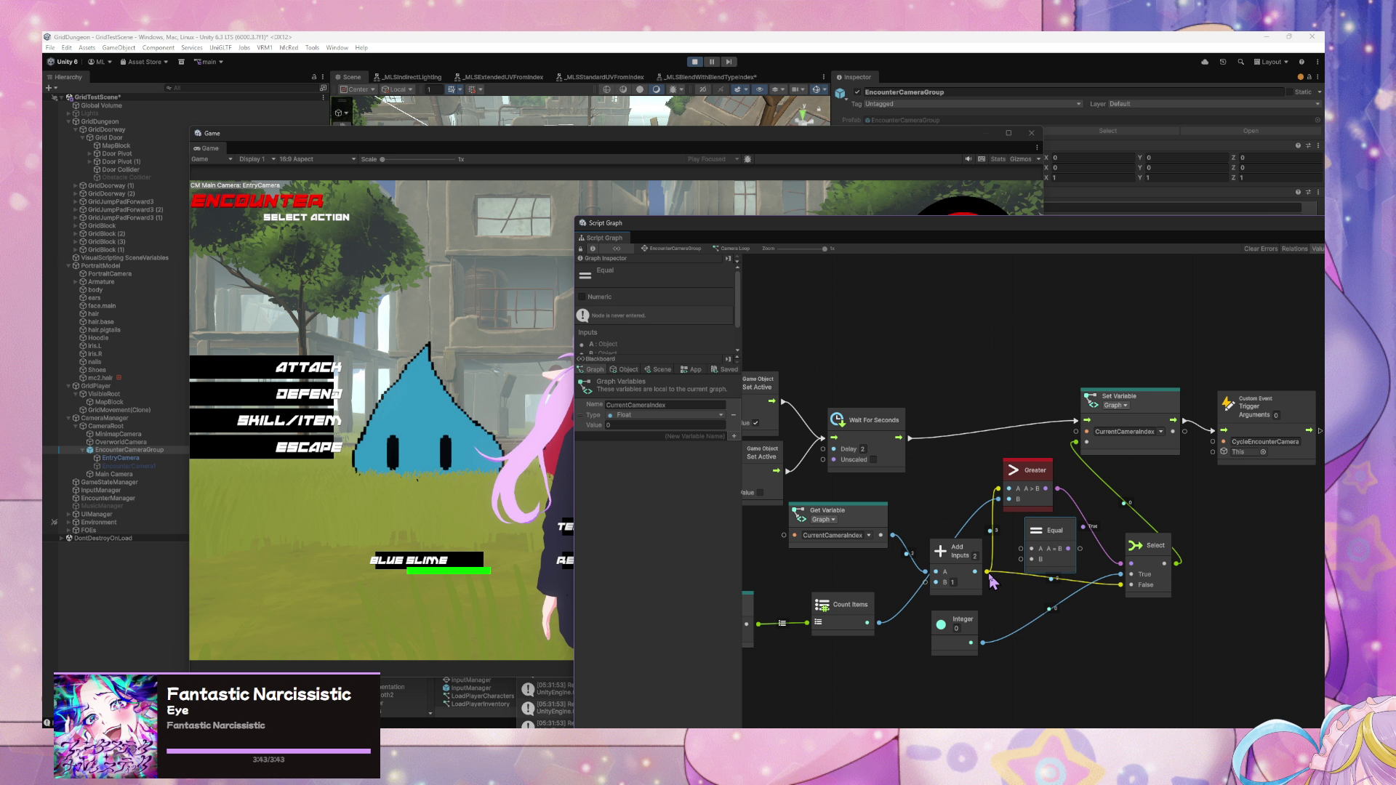
left_click_drag(987, 573, 1021, 559)
mouse_move(883, 624)
left_mouse_down()
mouse_move(1025, 549)
mouse_move(1121, 564)
mouse_move(1028, 492)
left_mouse_up()
left_click(1033, 470)
key("Delete")
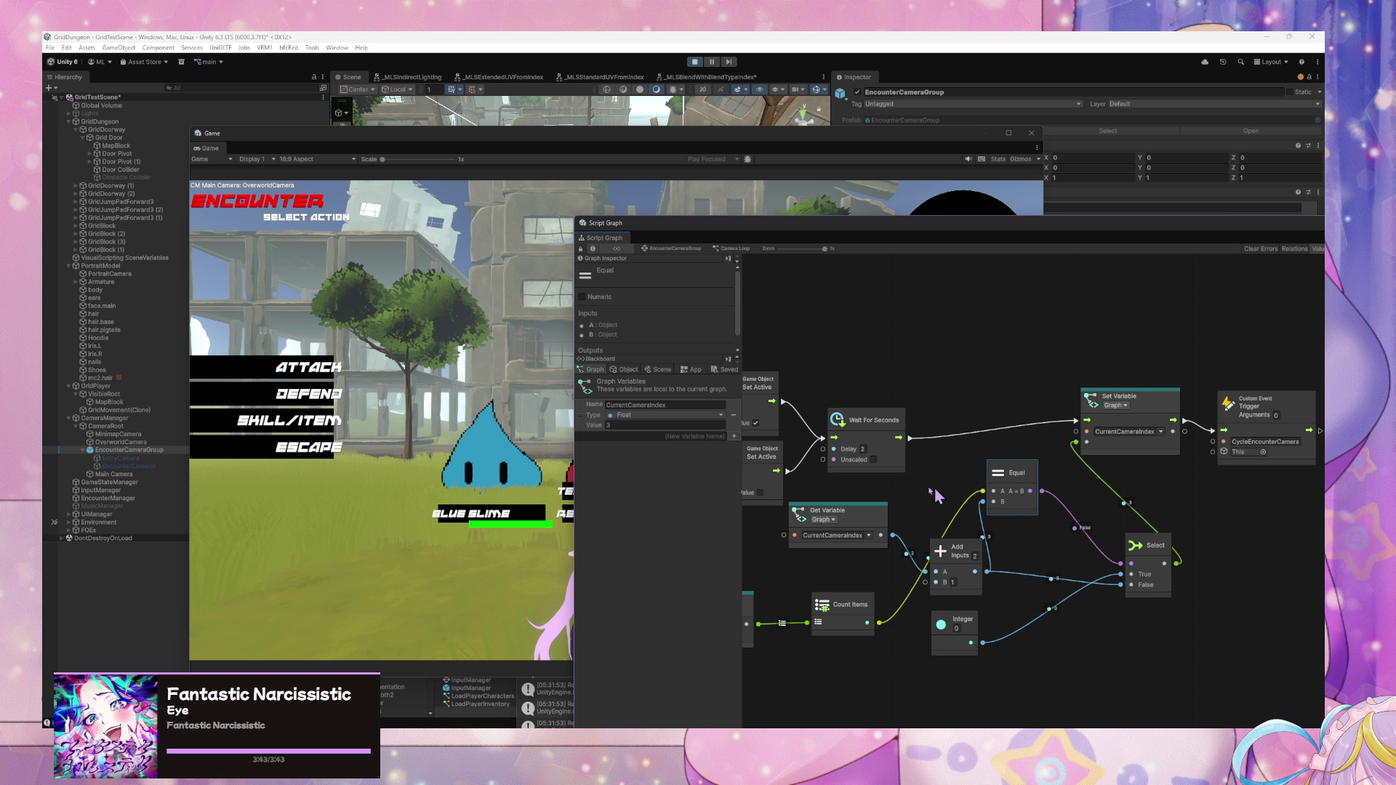
left_click(446, 560)
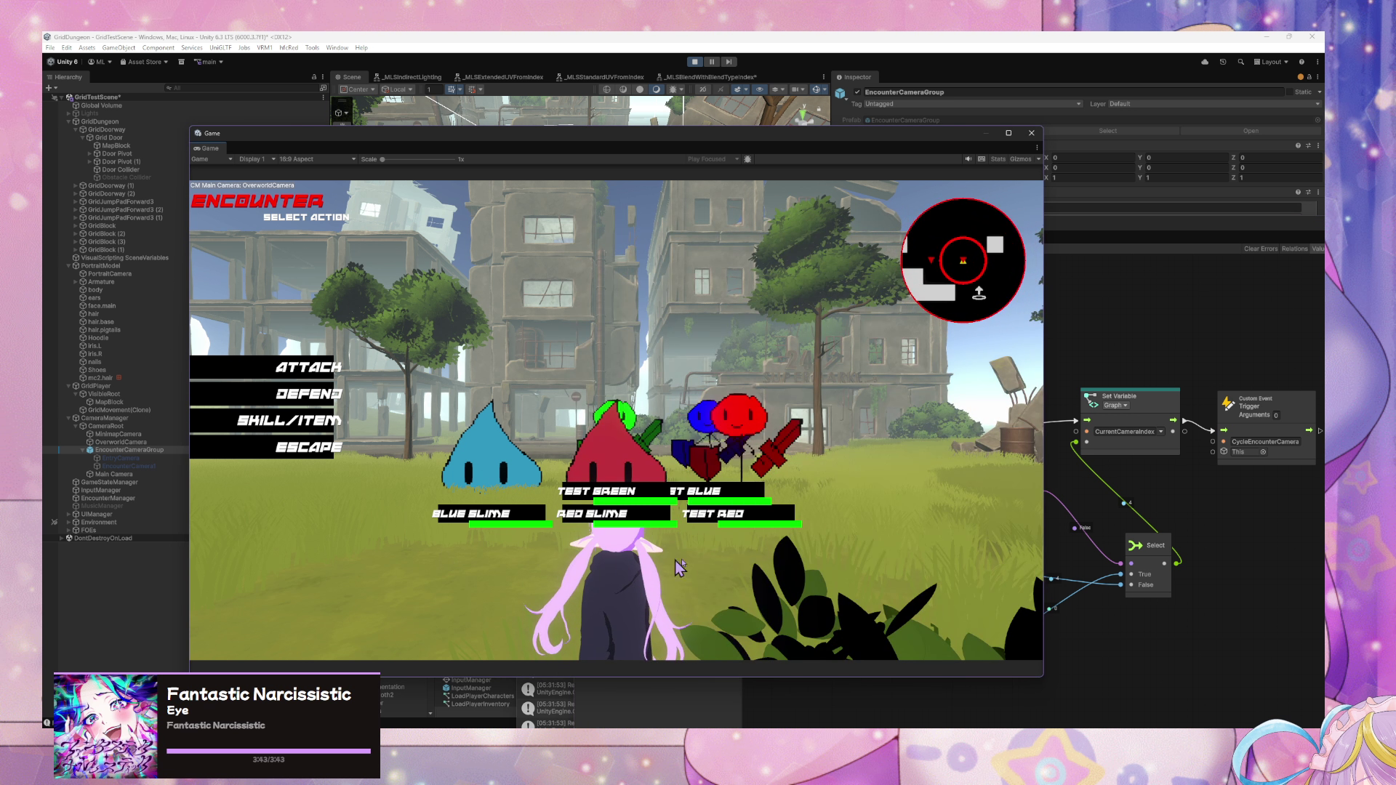
left_click(1200, 600)
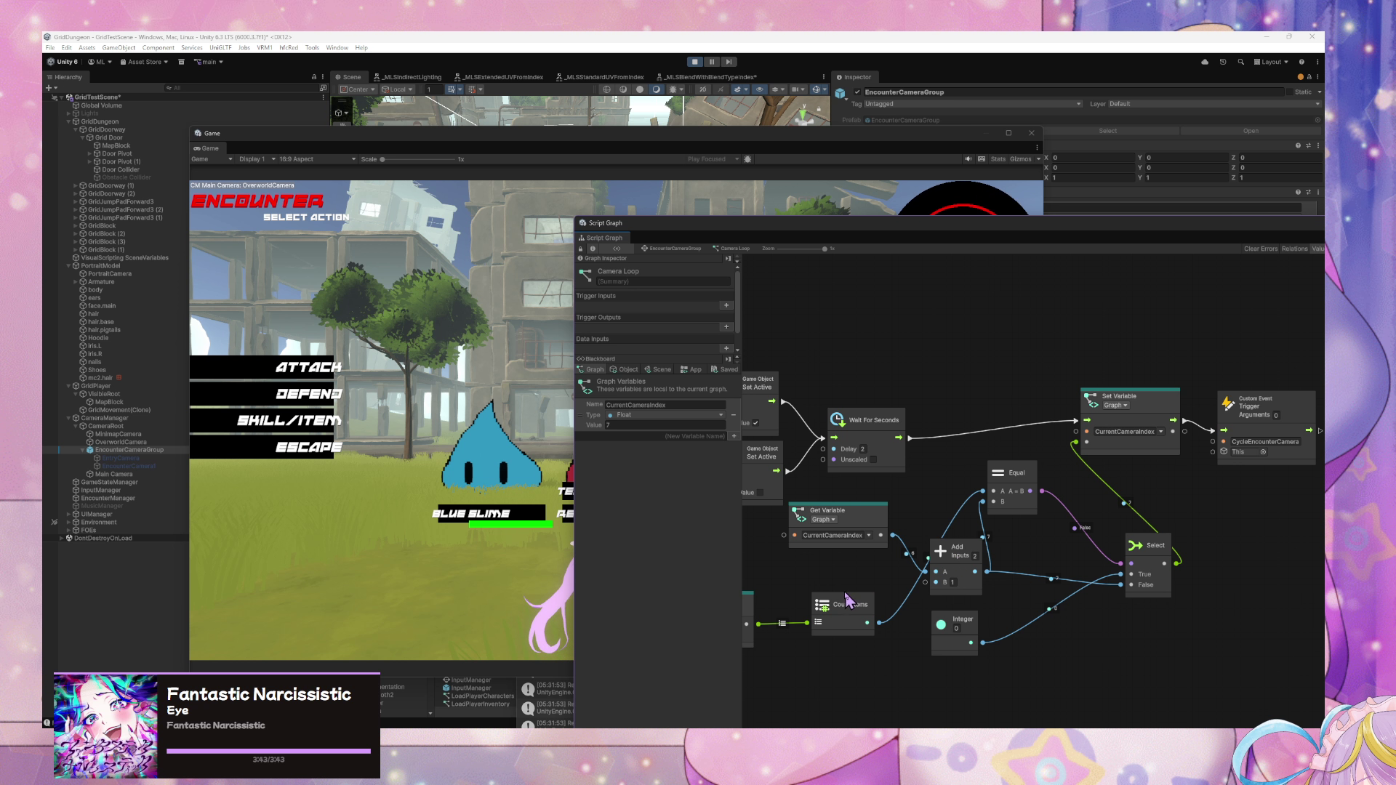
left_click_drag(847, 598, 983, 580)
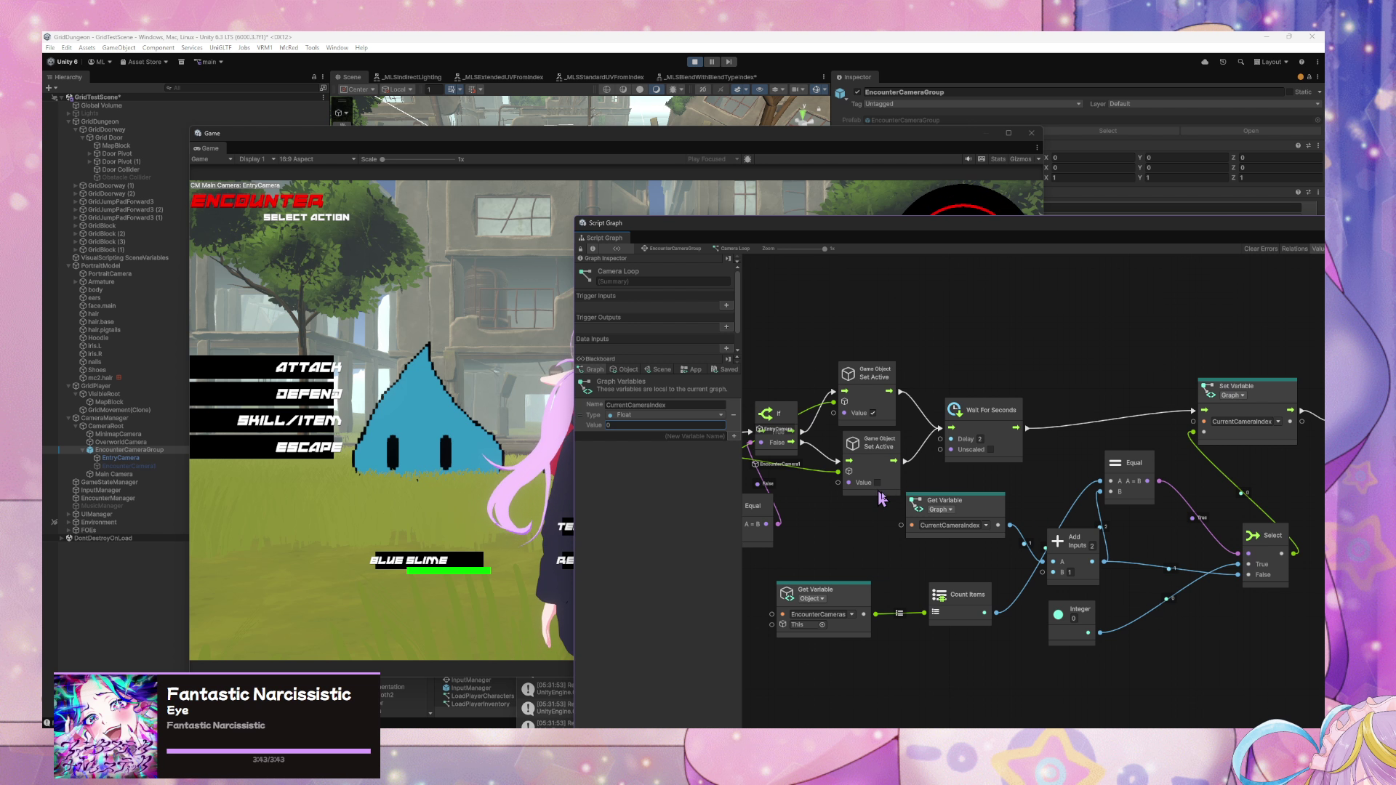
left_click(516, 420)
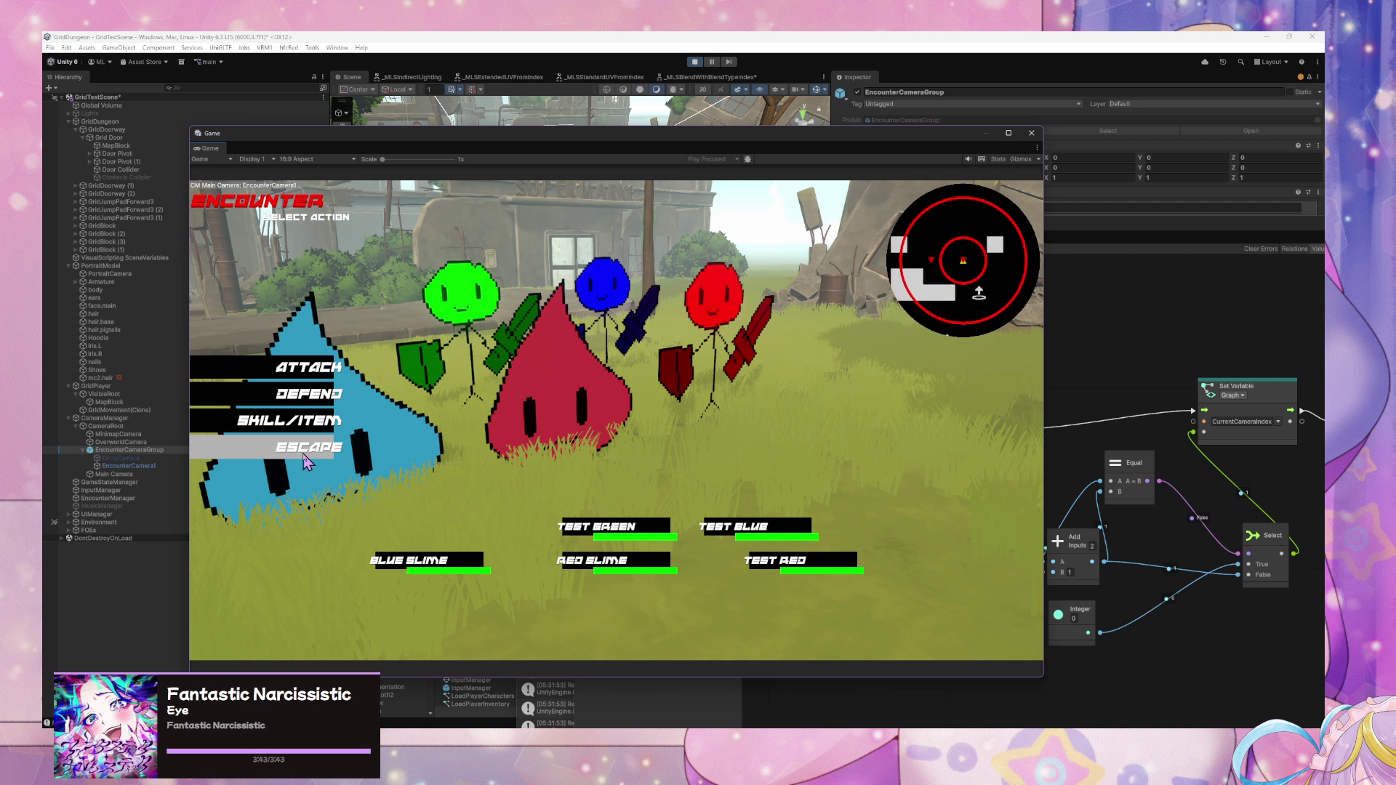
- Select EncounterCamera1 and copy its Cinemachine Camera component
left_click(131, 466)
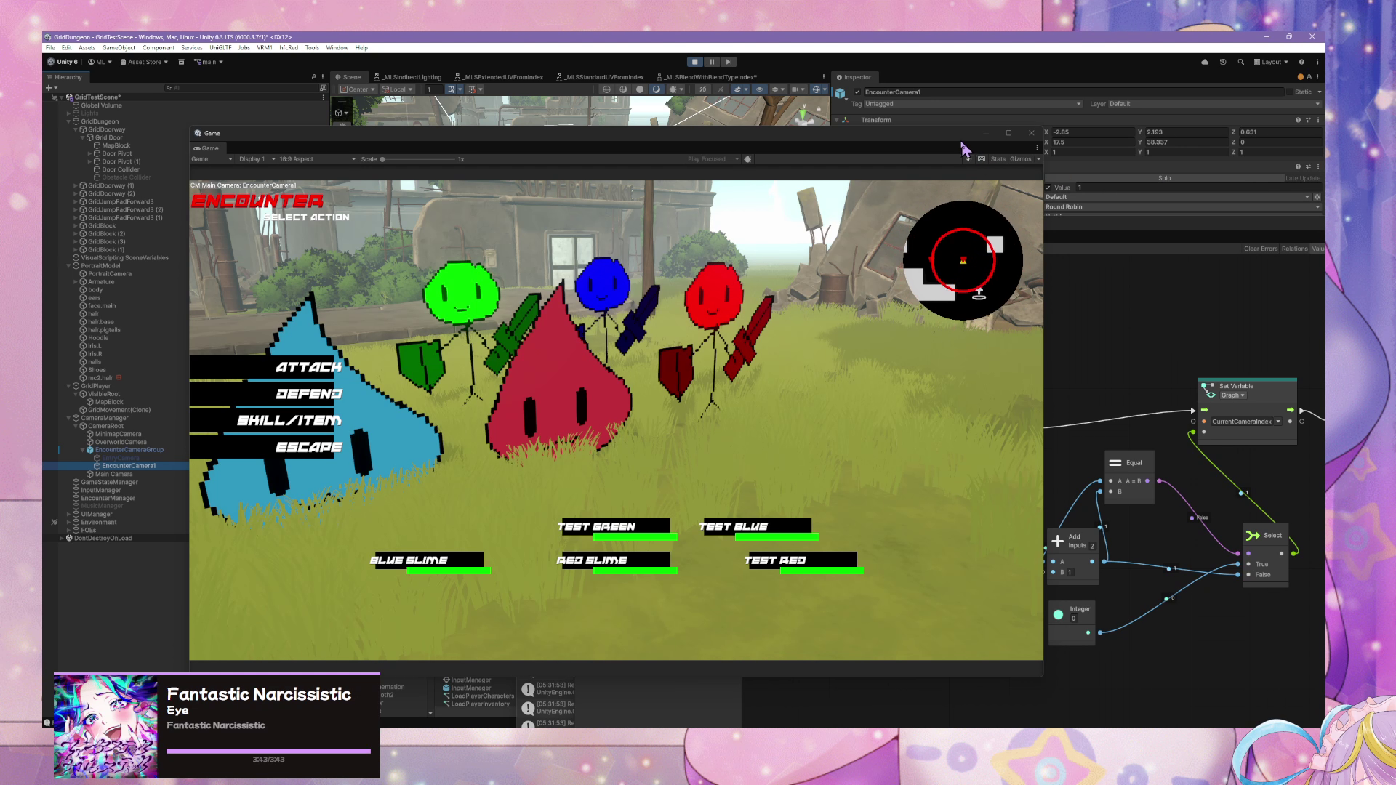
left_click_drag(962, 144, 703, 257)
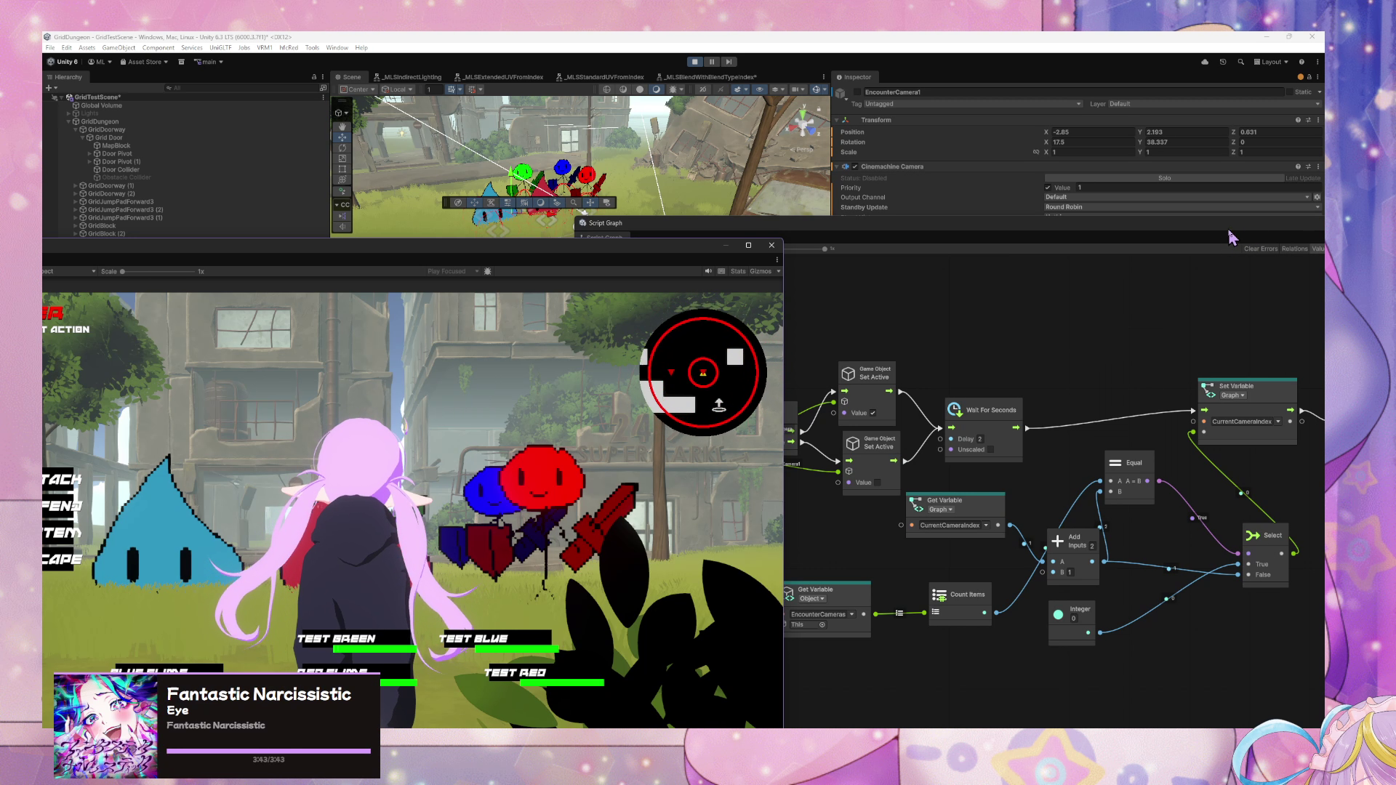
left_click_drag(1231, 238, 1075, 422)
left_click(1318, 167)
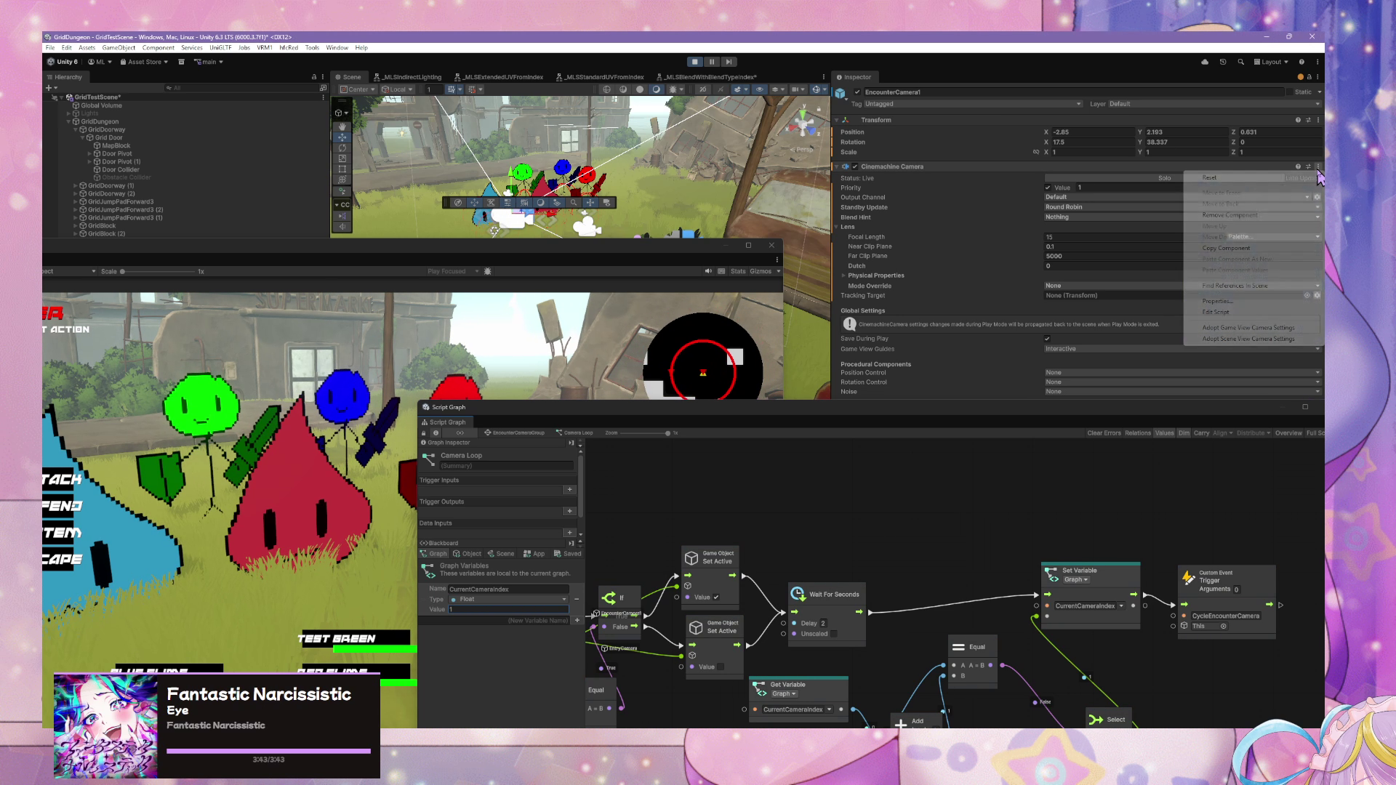
left_click(1247, 248)
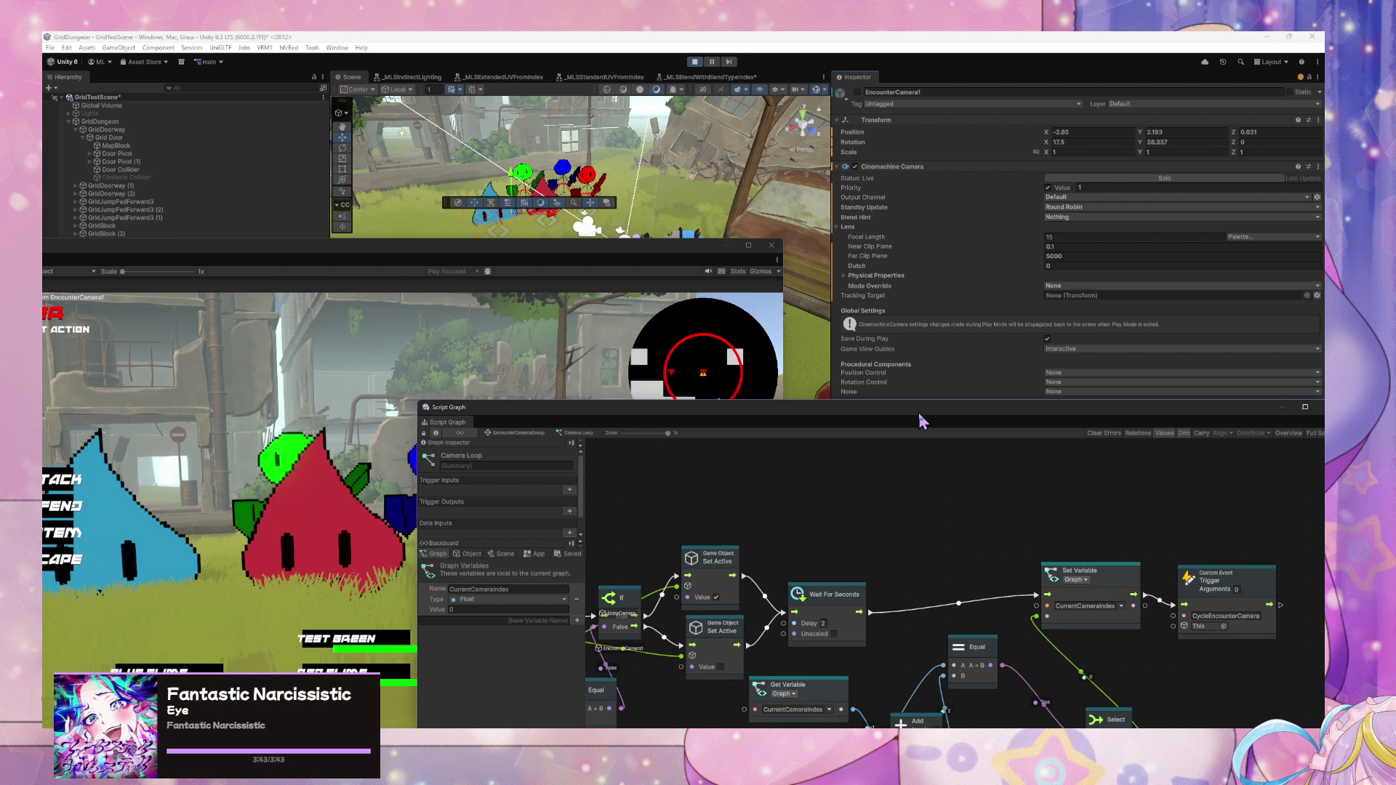
- Undock the Game view into its own window and escape the encounter
mouse_move(904, 408)
left_mouse_down()
mouse_move(1035, 212)
mouse_move(1101, 246)
left_mouse_up()
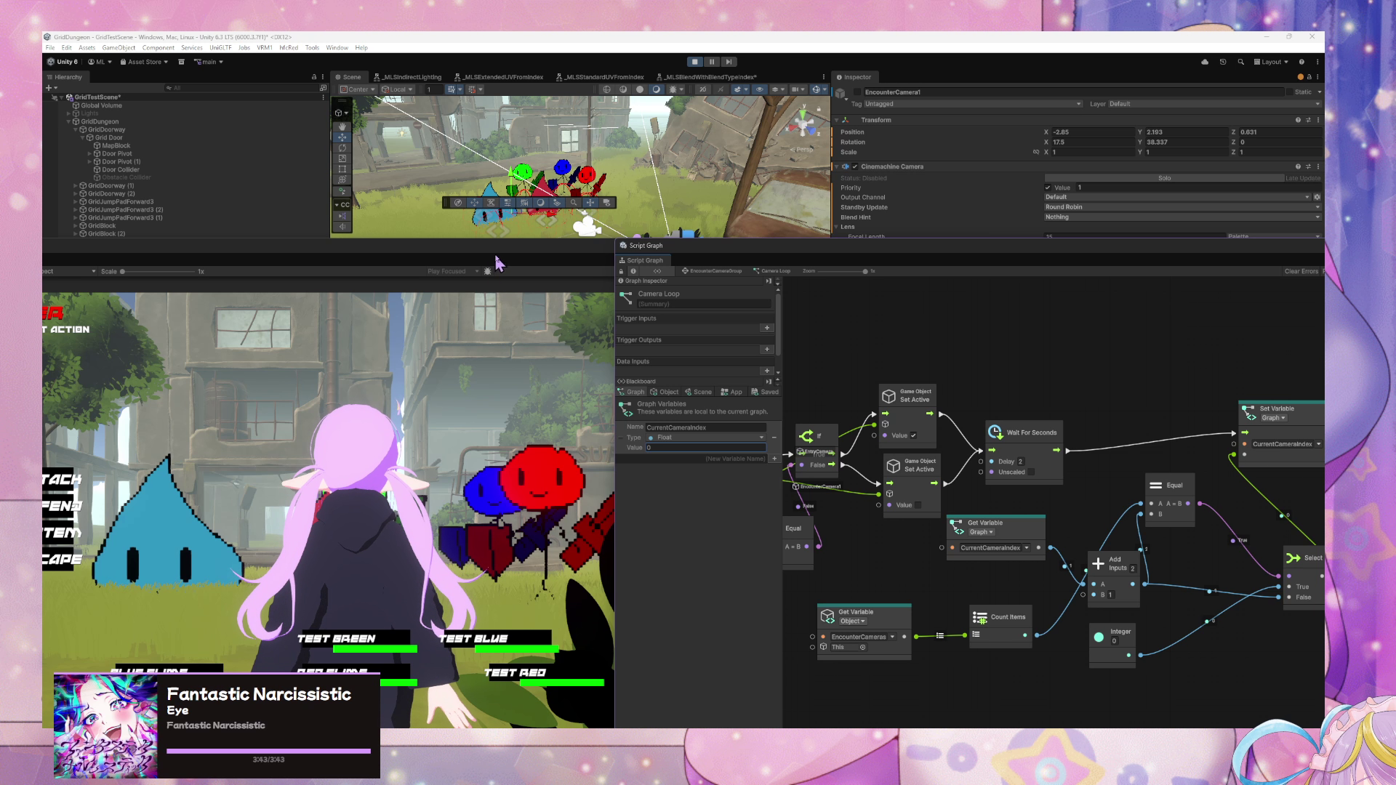
mouse_move(492, 262)
left_mouse_down()
mouse_move(739, 164)
mouse_move(914, 293)
left_mouse_up()
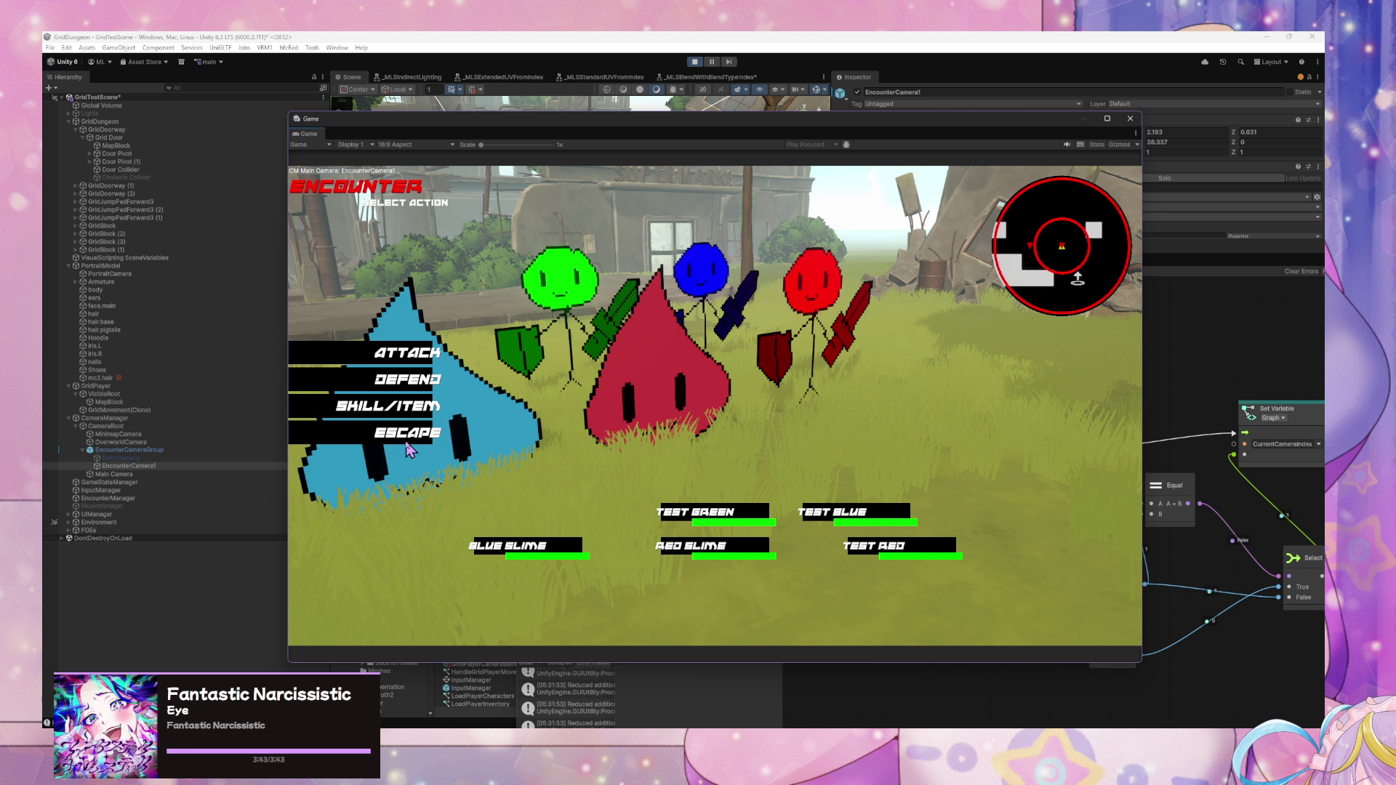
left_click(409, 451)
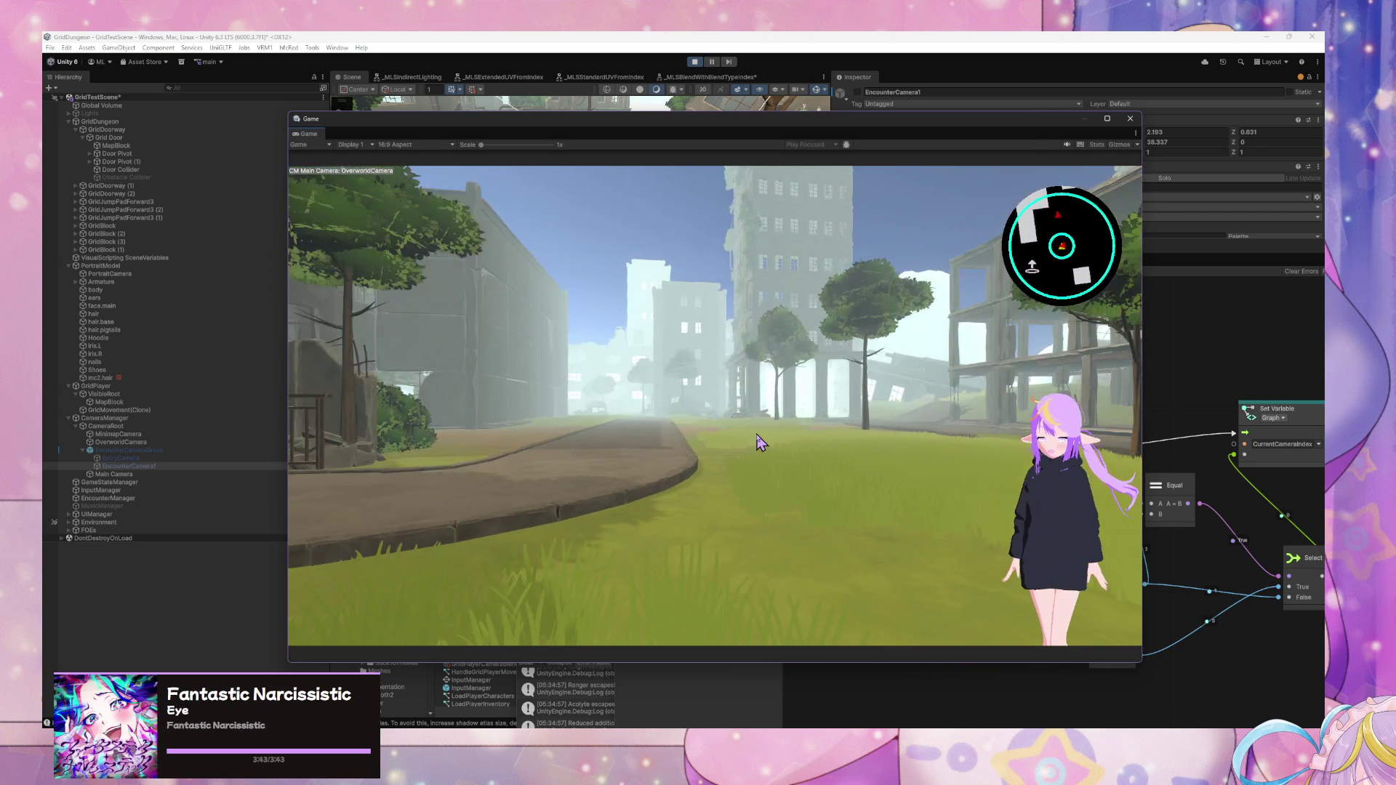
- Hold W to walk the character forward in the Game view until an encounter triggers
key("w")
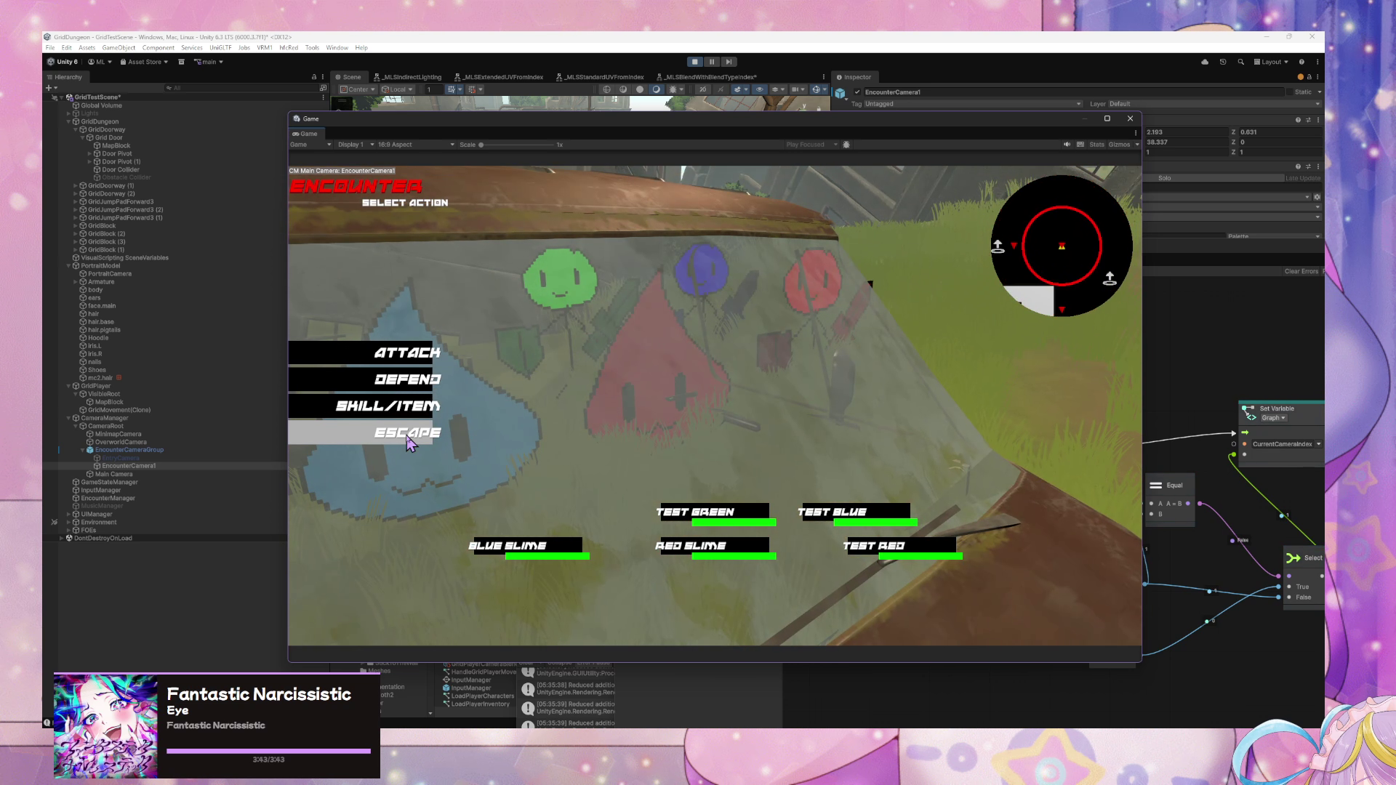
- Attack Test Green, walk into another encounter, then choose attack and cancel the targeting
left_click(404, 352)
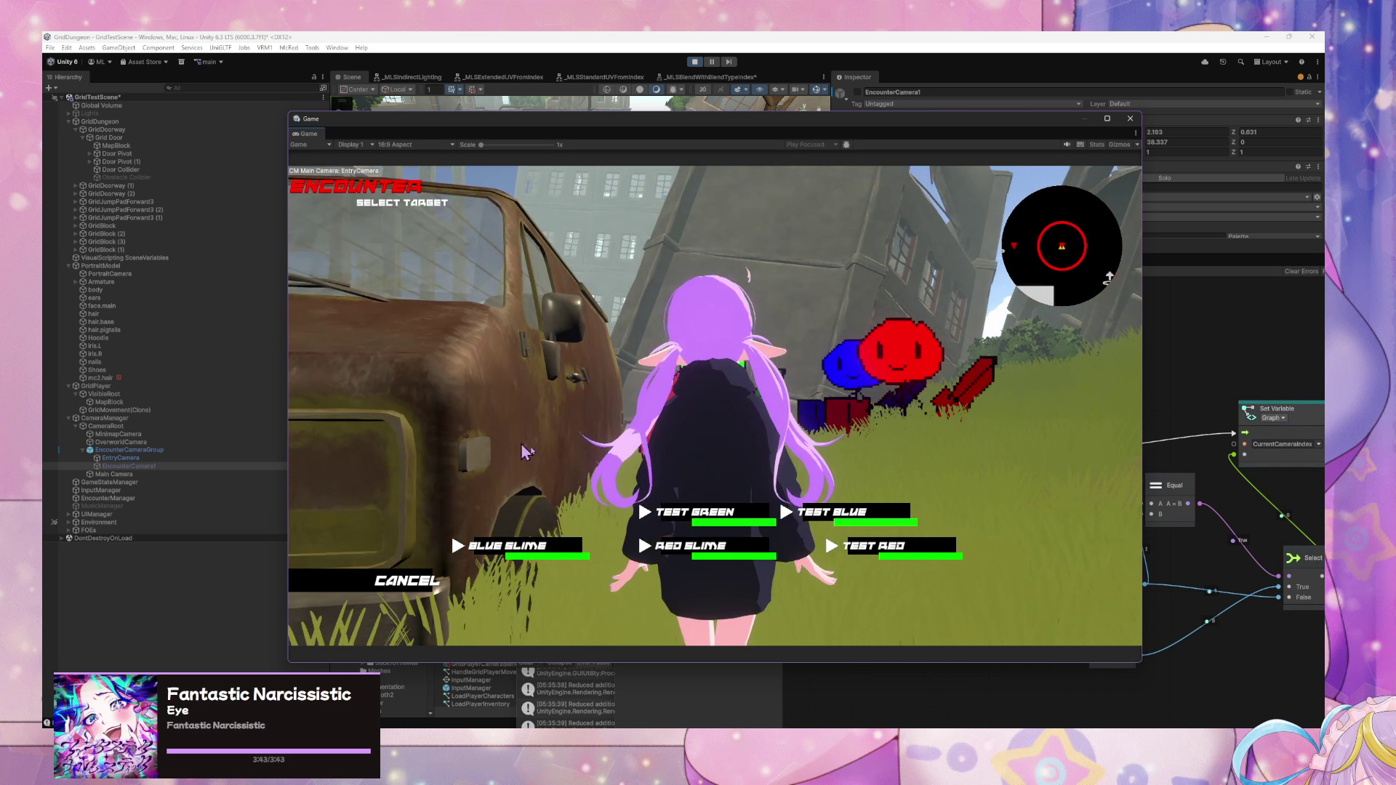
left_click(705, 530)
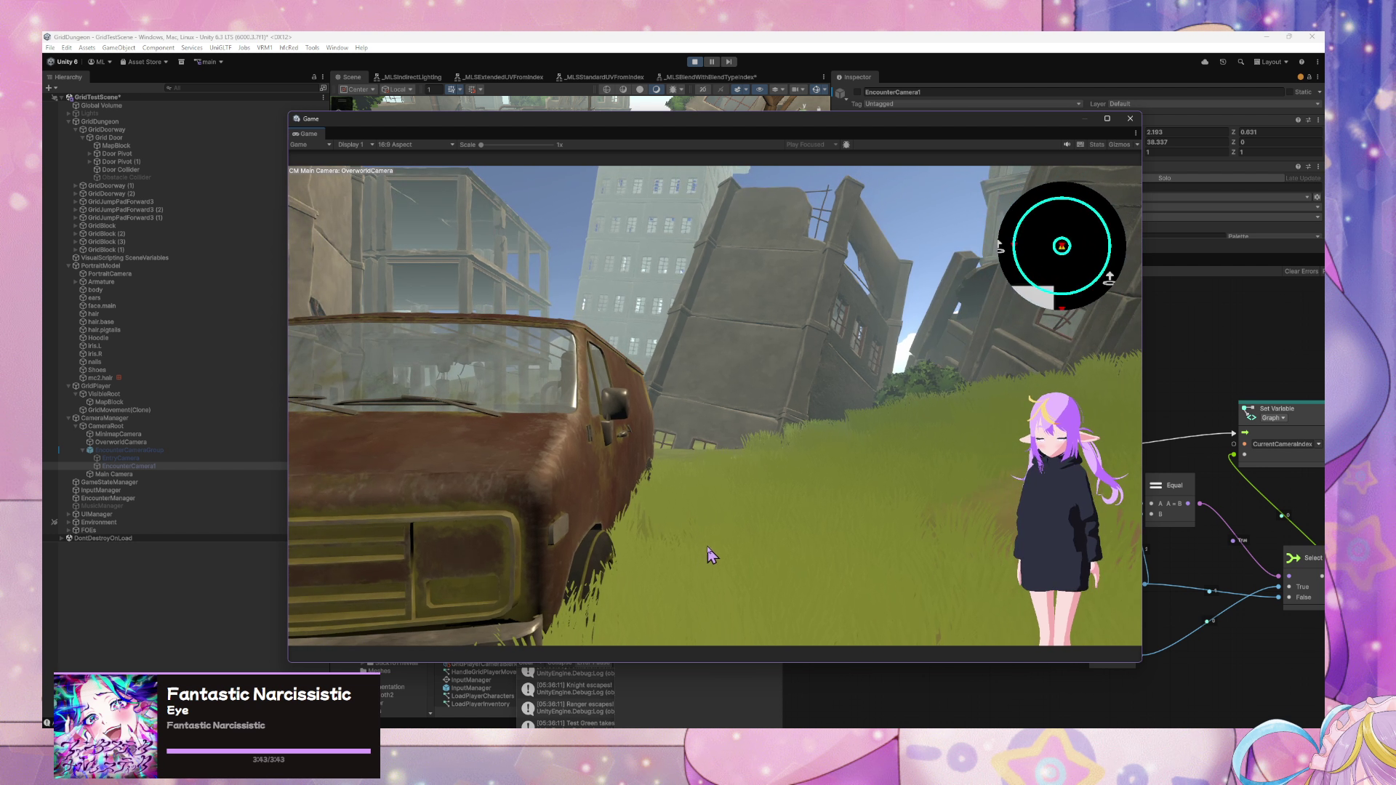
key("w")
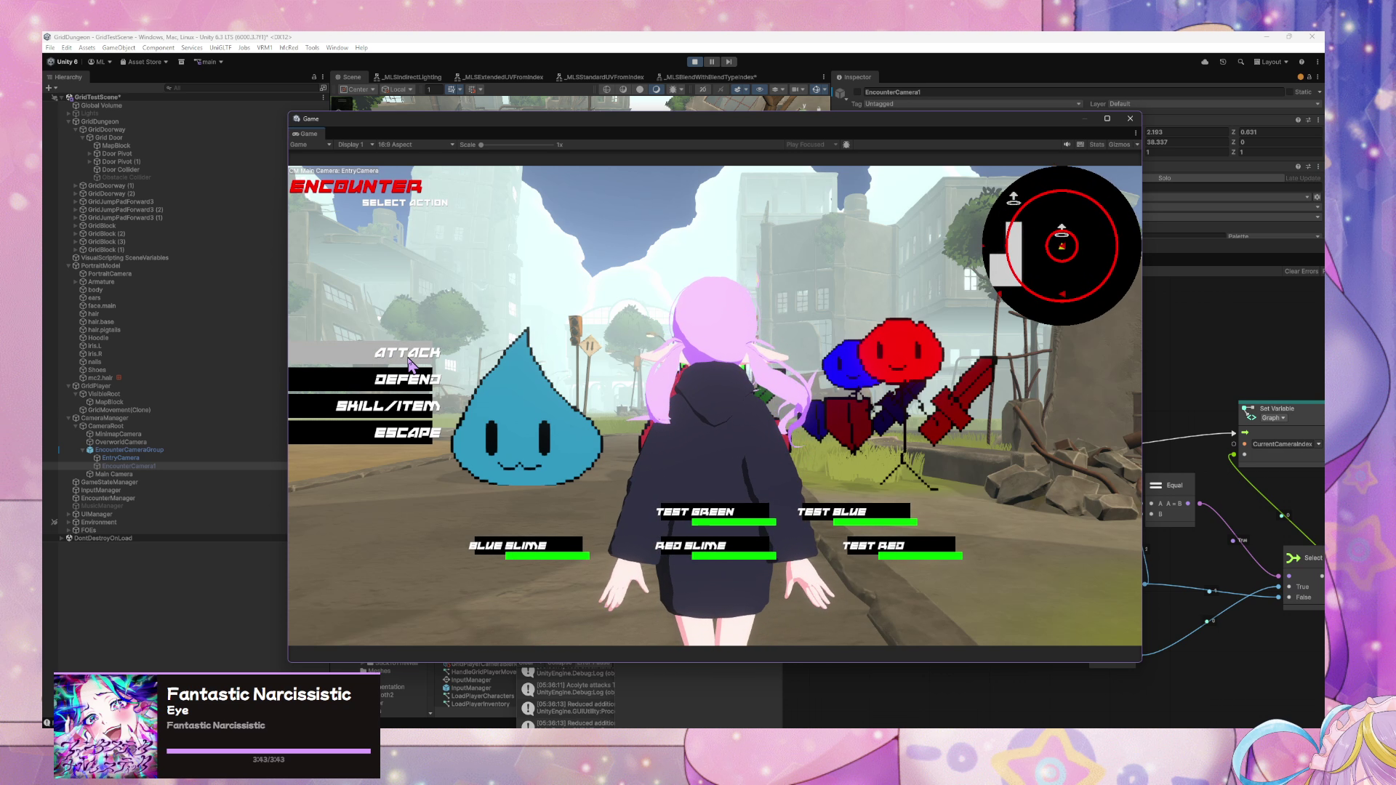
key("Return")
left_click(526, 547)
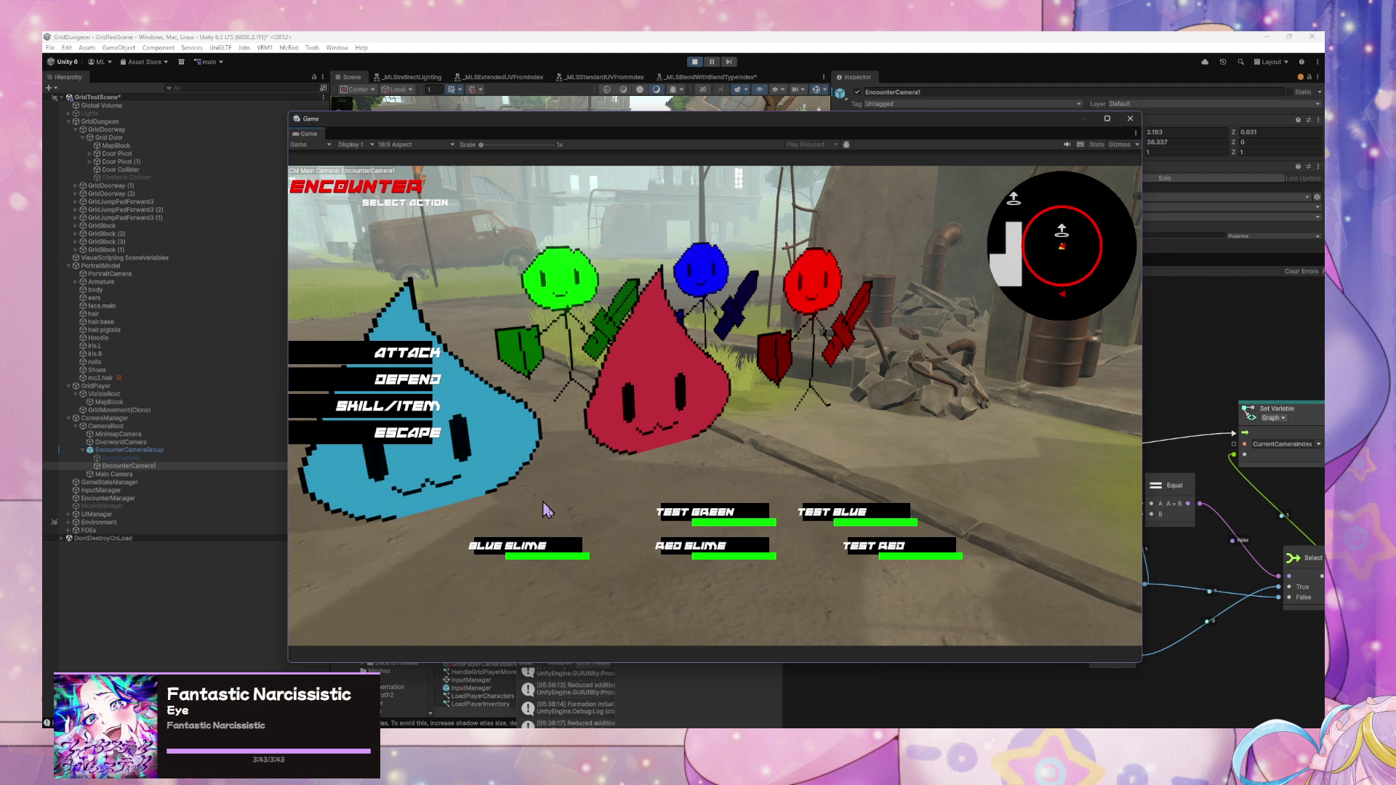
- Enlarge the Console over the Game view, then attack Test Green, target the Red Slime, and defend
mouse_move(567, 658)
left_mouse_down()
mouse_move(734, 339)
mouse_move(770, 229)
left_mouse_up()
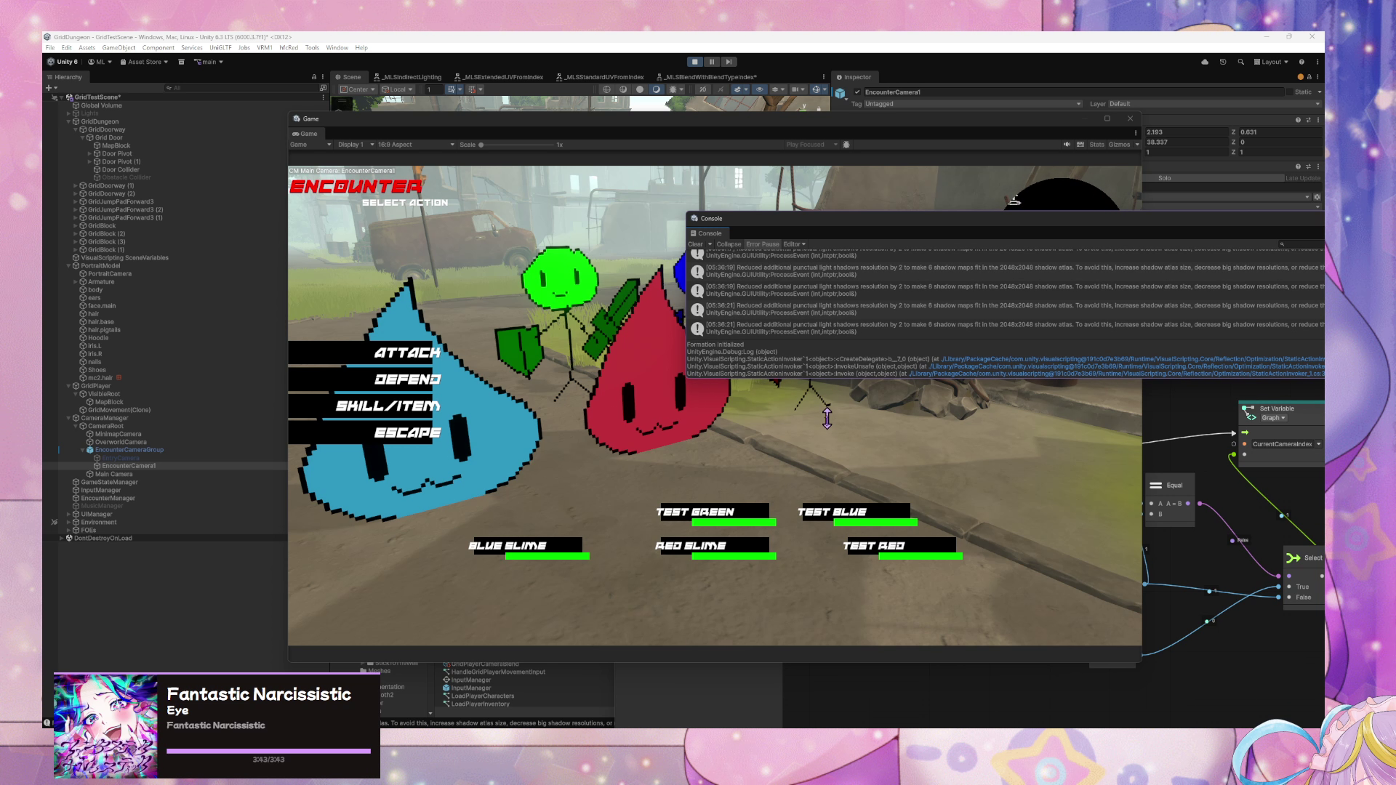
left_click_drag(827, 418, 816, 453)
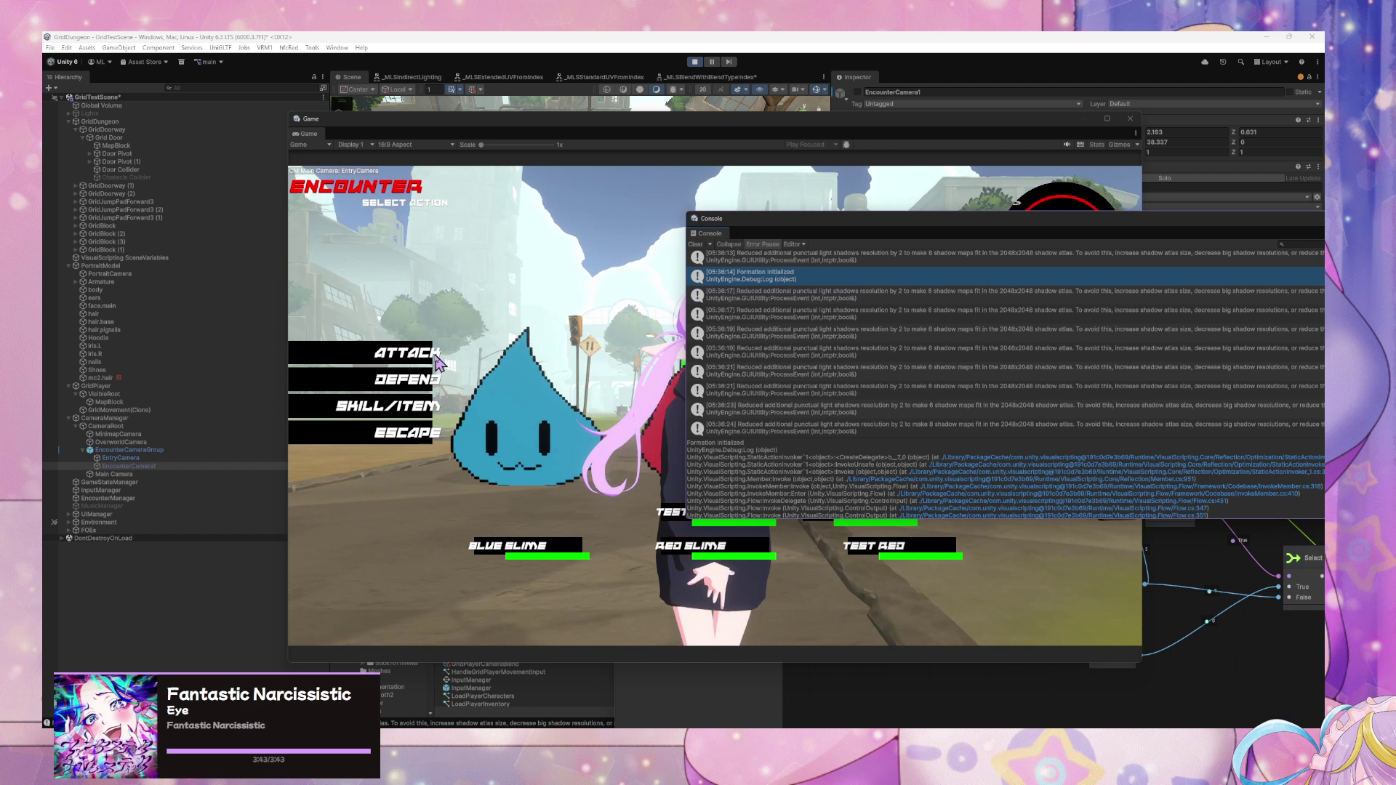
left_click(407, 353)
left_click(702, 526)
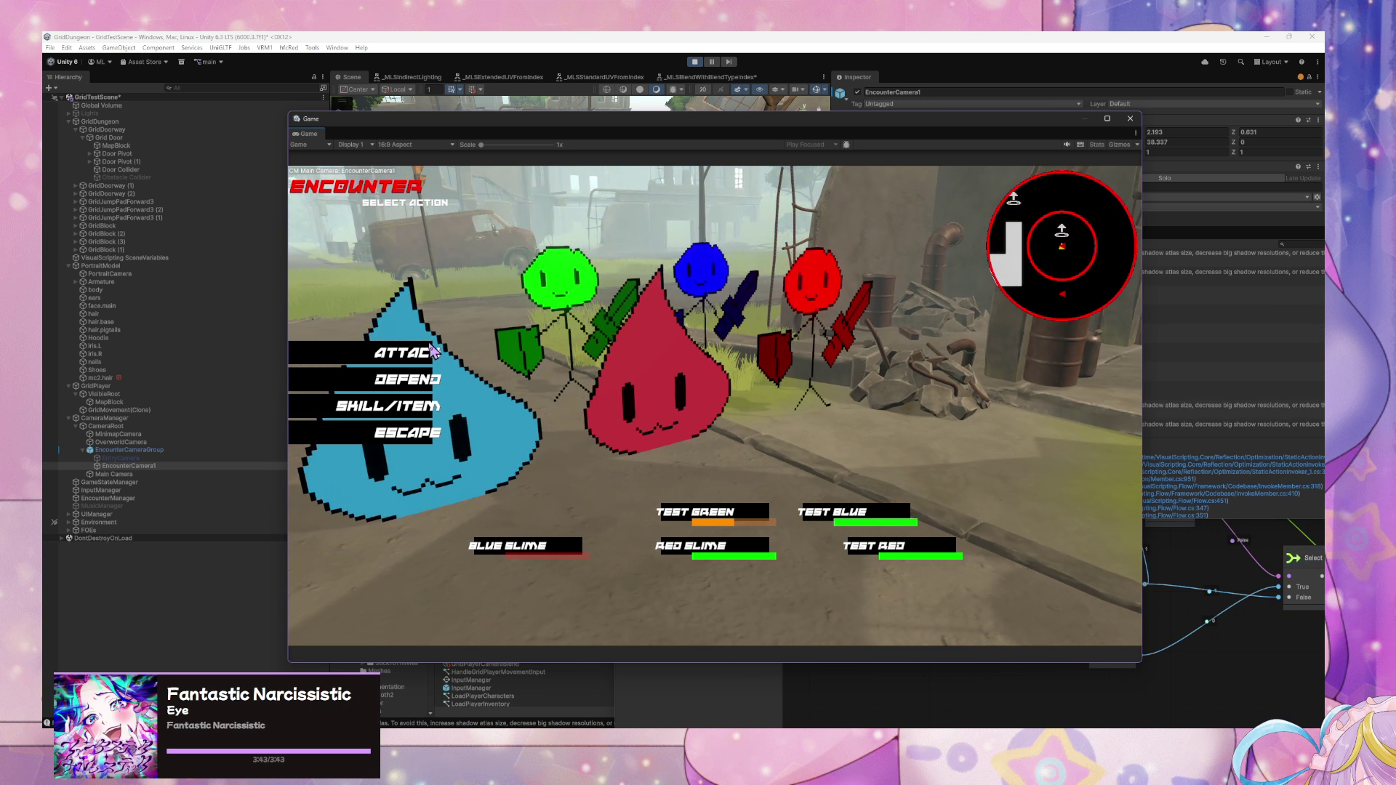
left_click(403, 580)
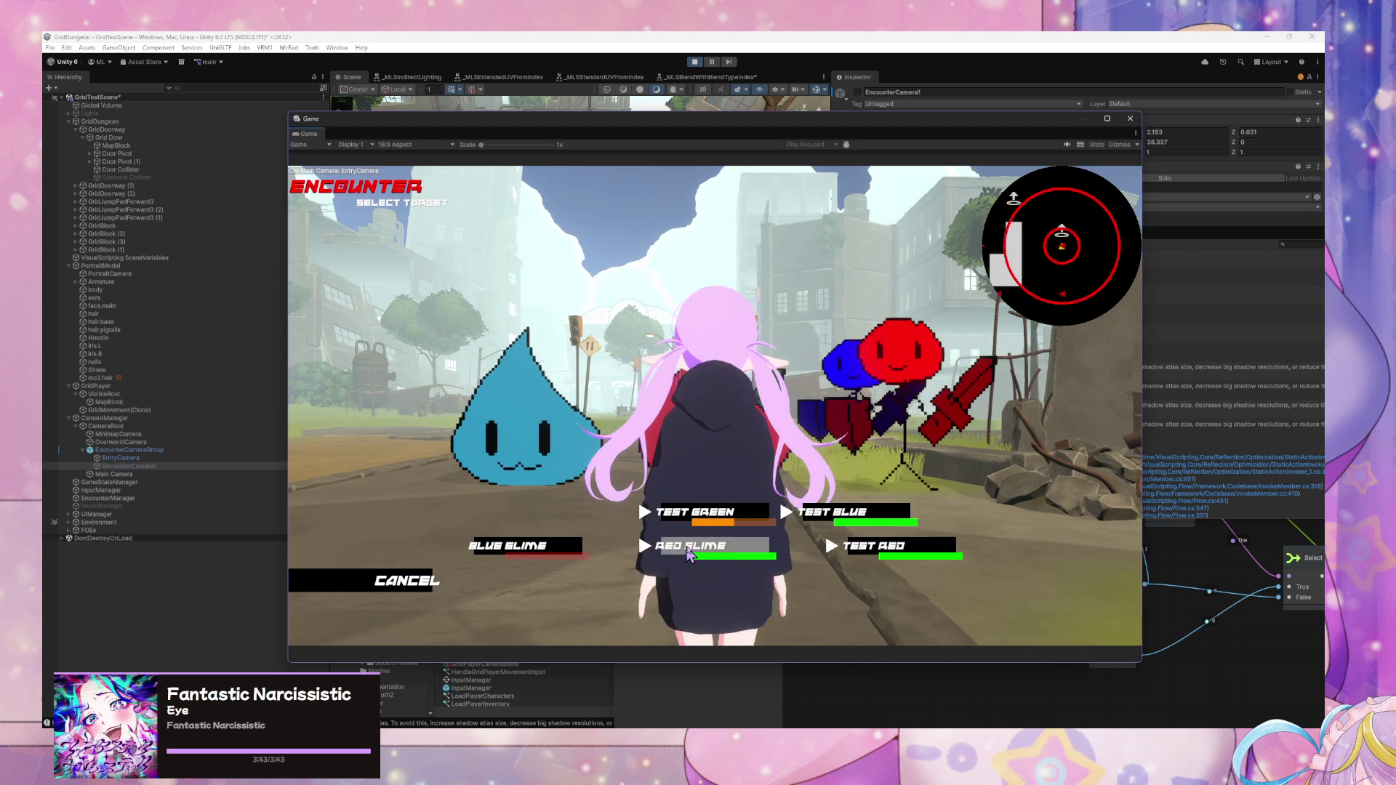
left_click(414, 355)
left_click(684, 547)
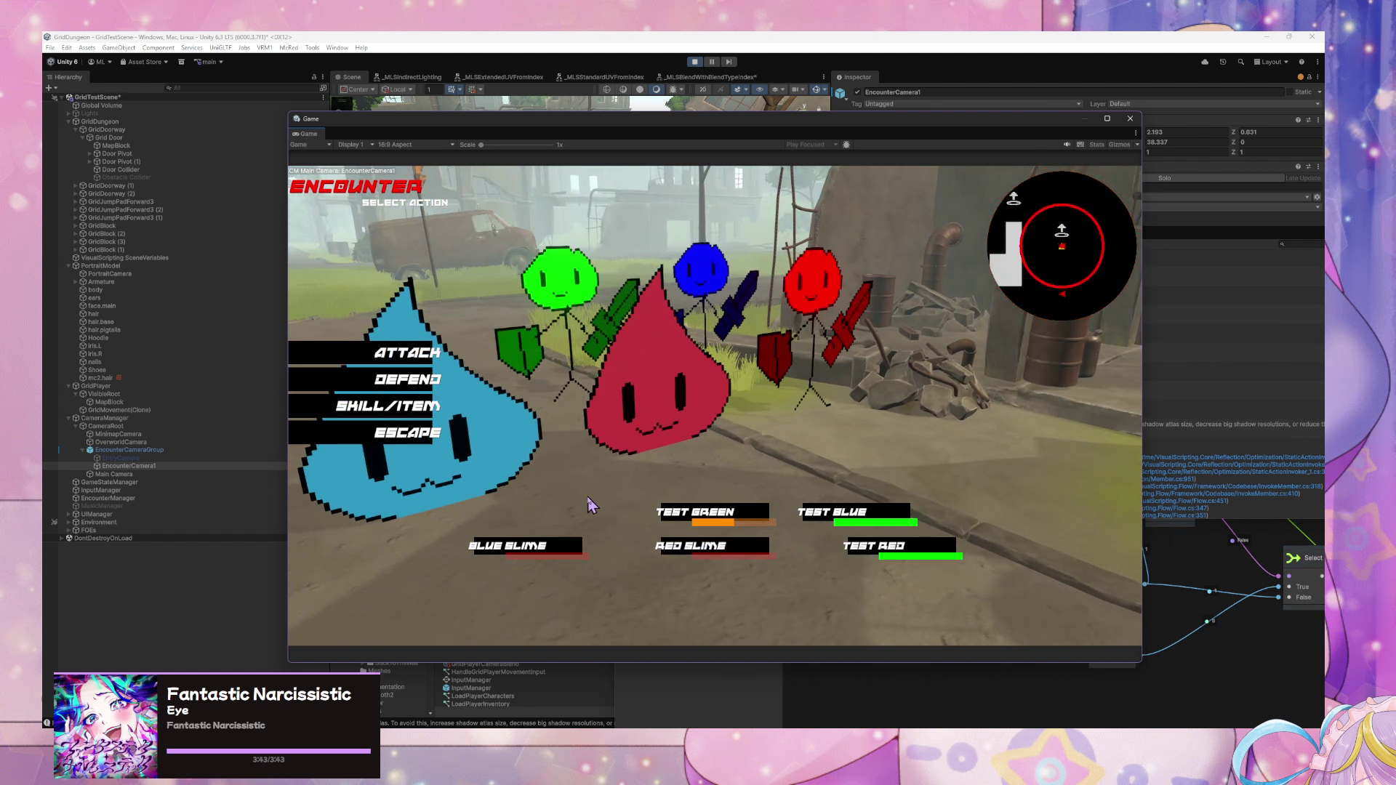
left_click(405, 378)
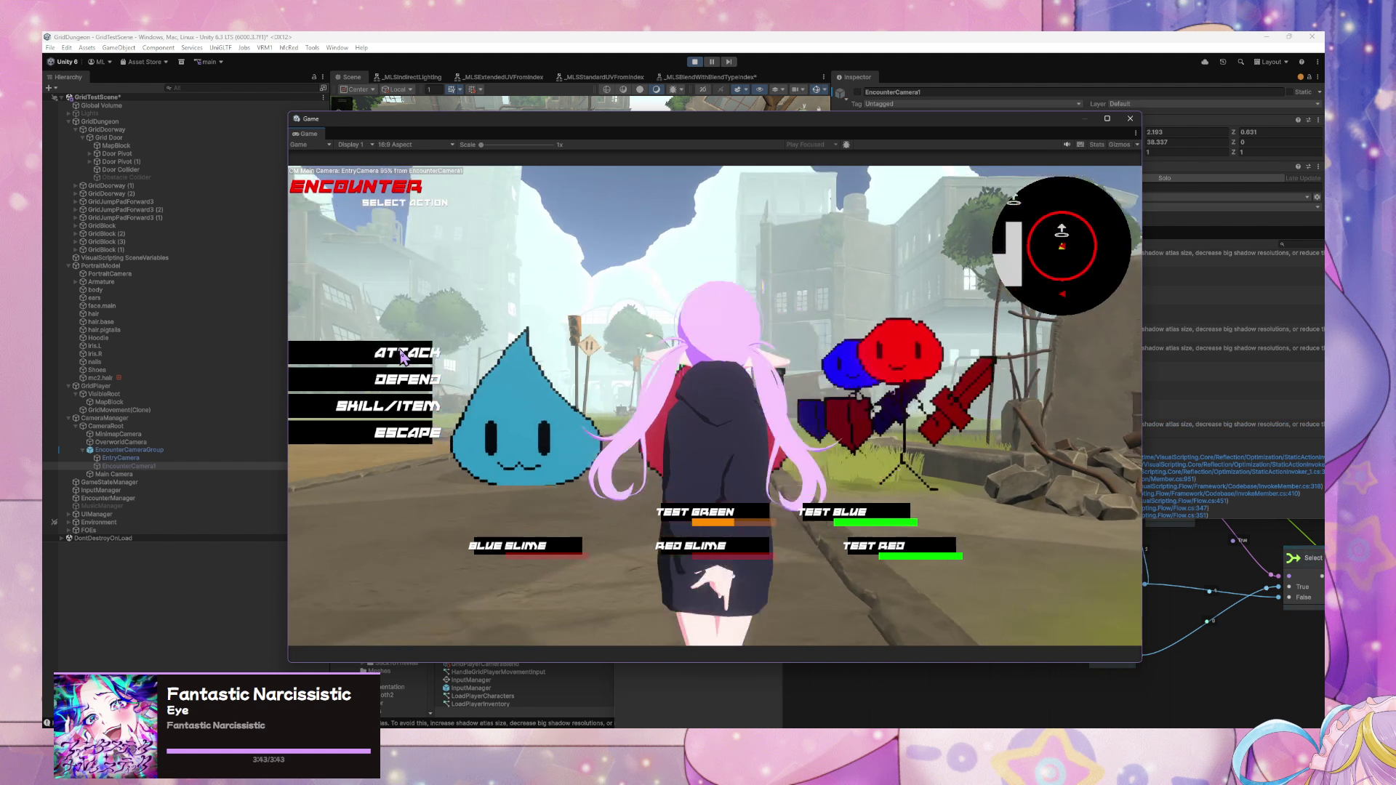
- Attack TEST GREEN, then reopen target selection and back out with Esc twice
left_click(407, 353)
left_click(731, 513)
left_click(439, 374)
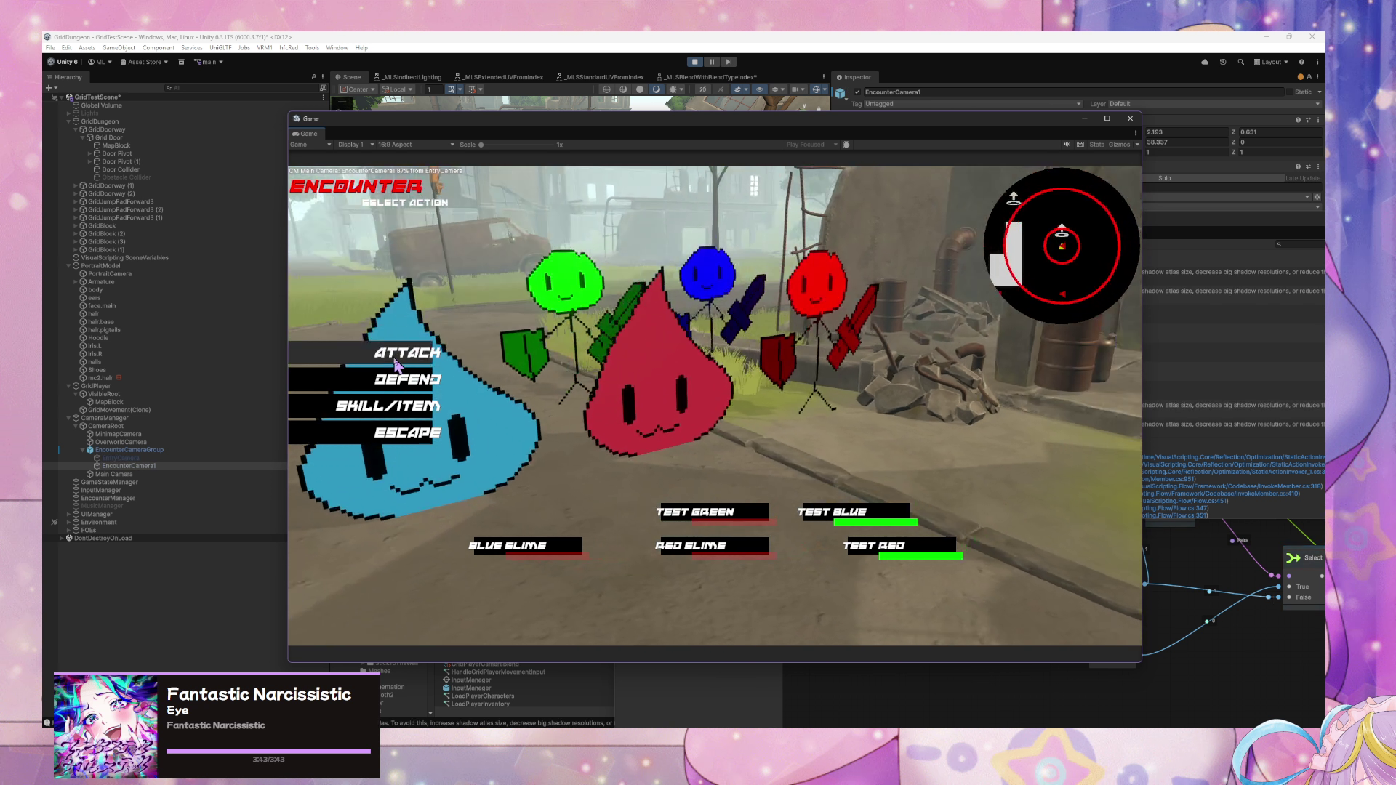
left_click(411, 355)
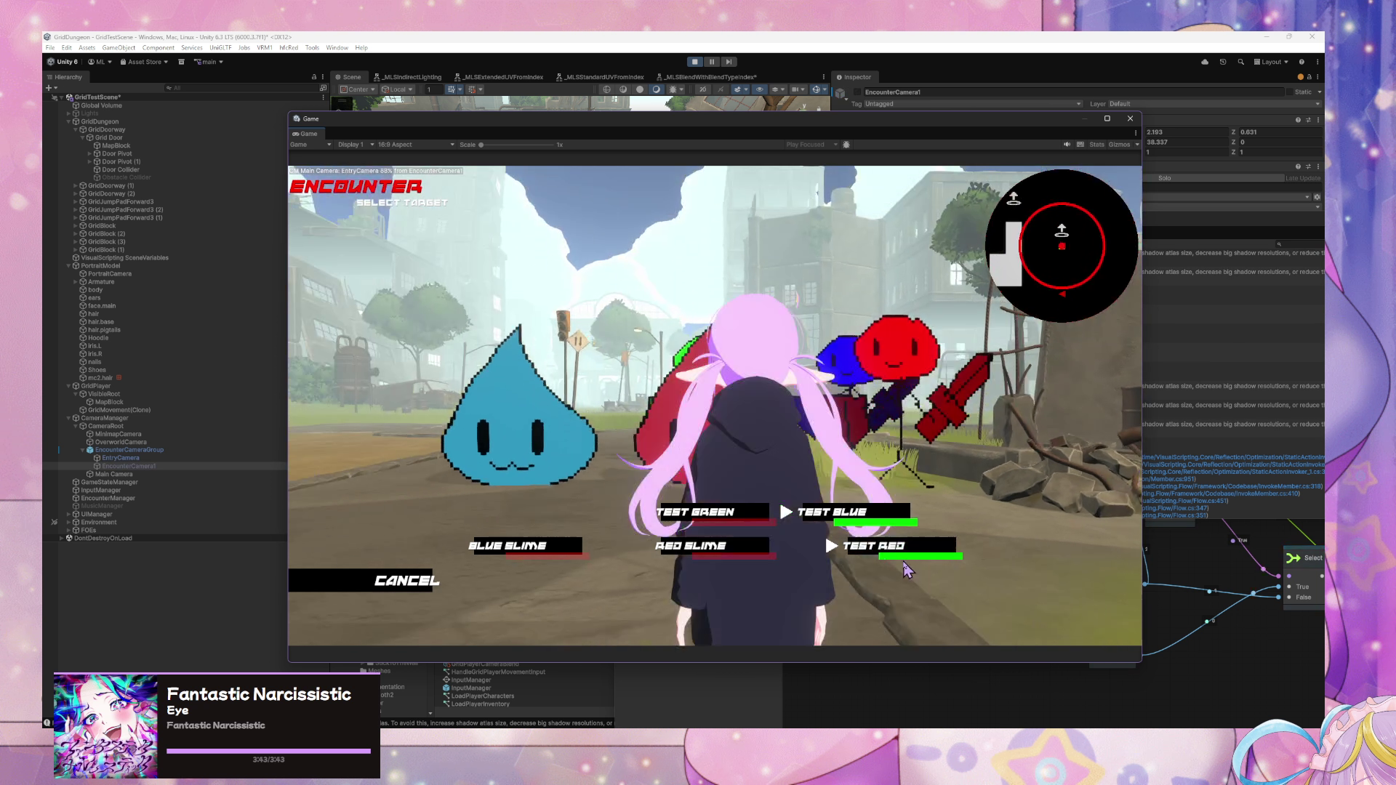
key("Escape")
left_click(411, 355)
key("Escape")
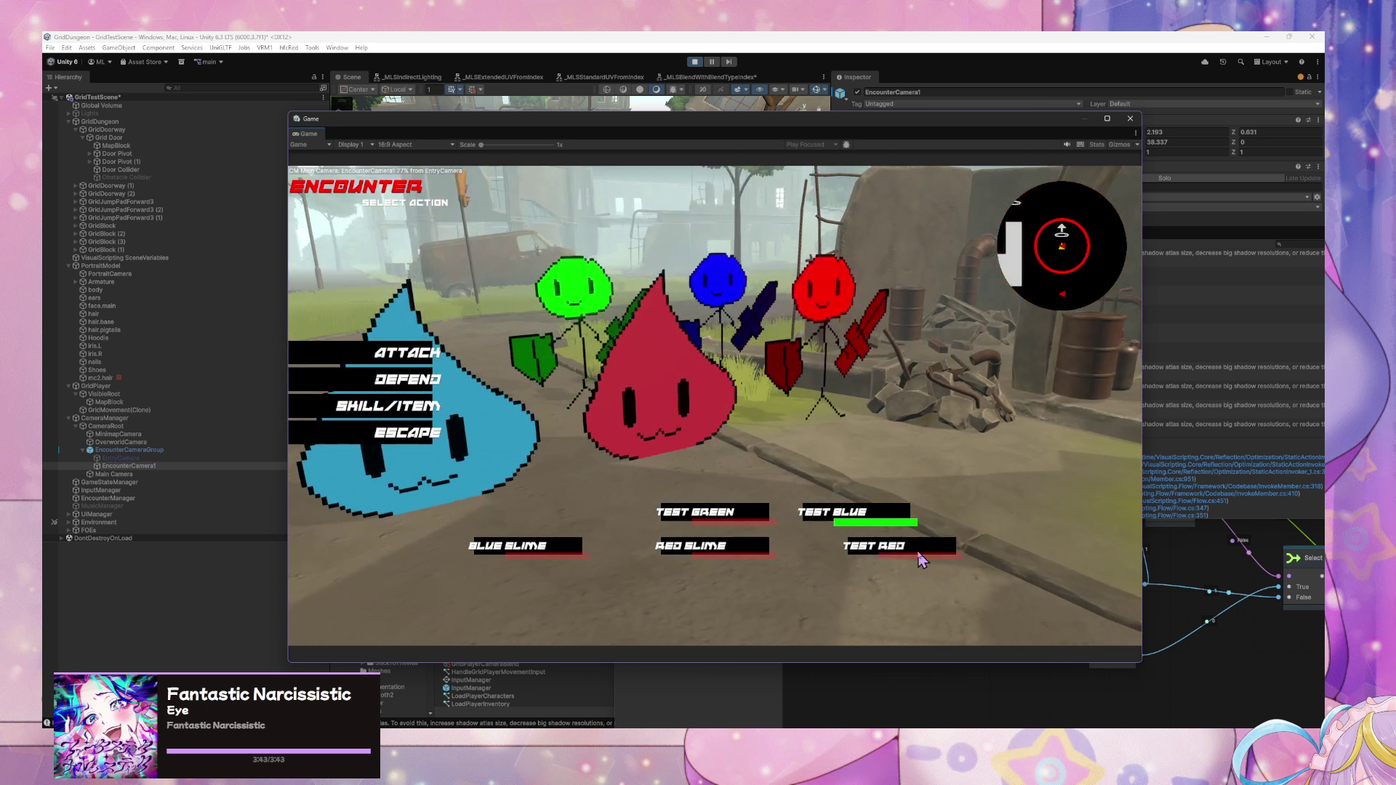
- Escape the encounter, walk into a new one, and escape back to the overworld
left_click(428, 437)
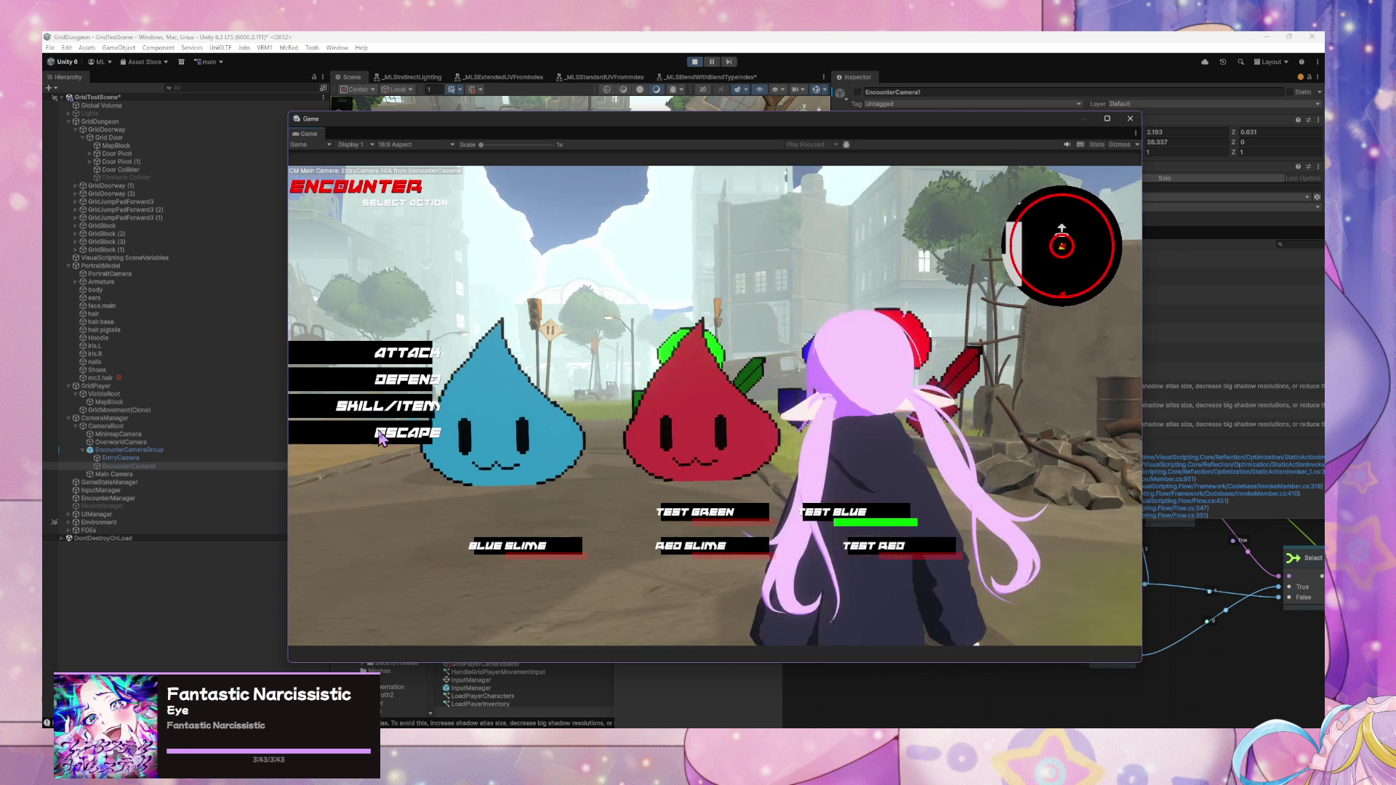
key("w")
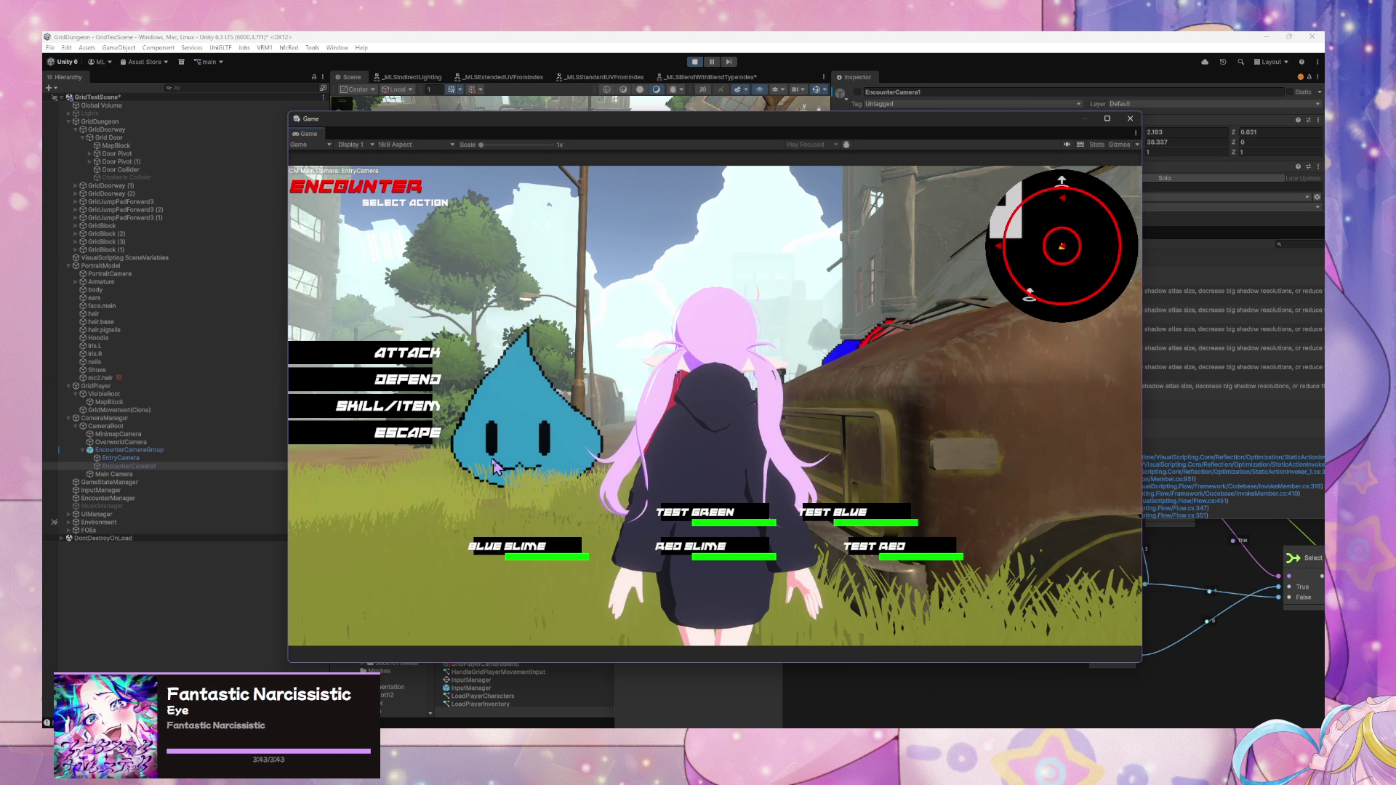
left_click(418, 436)
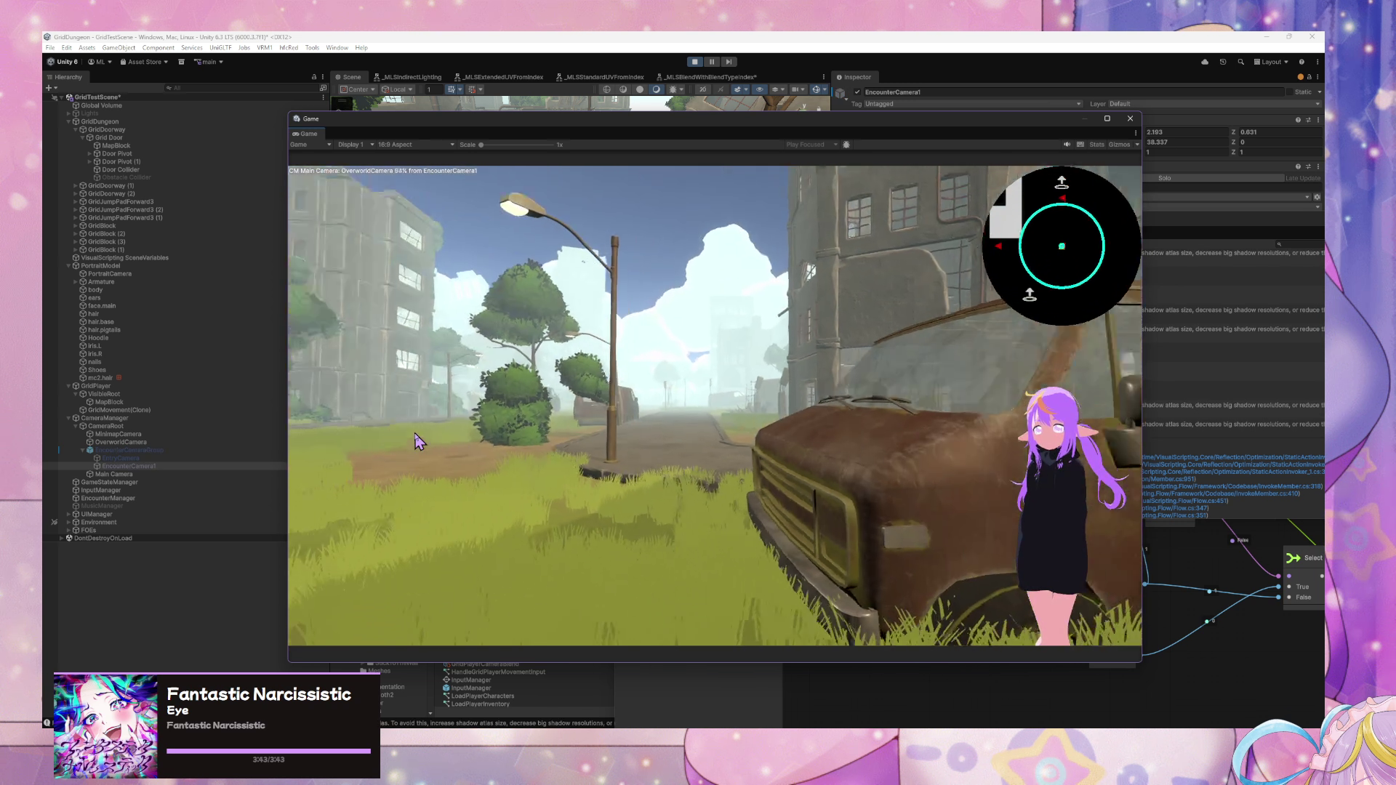
- Walk with W and D down the street, past the rusty tank, toward the grass field
key("d")
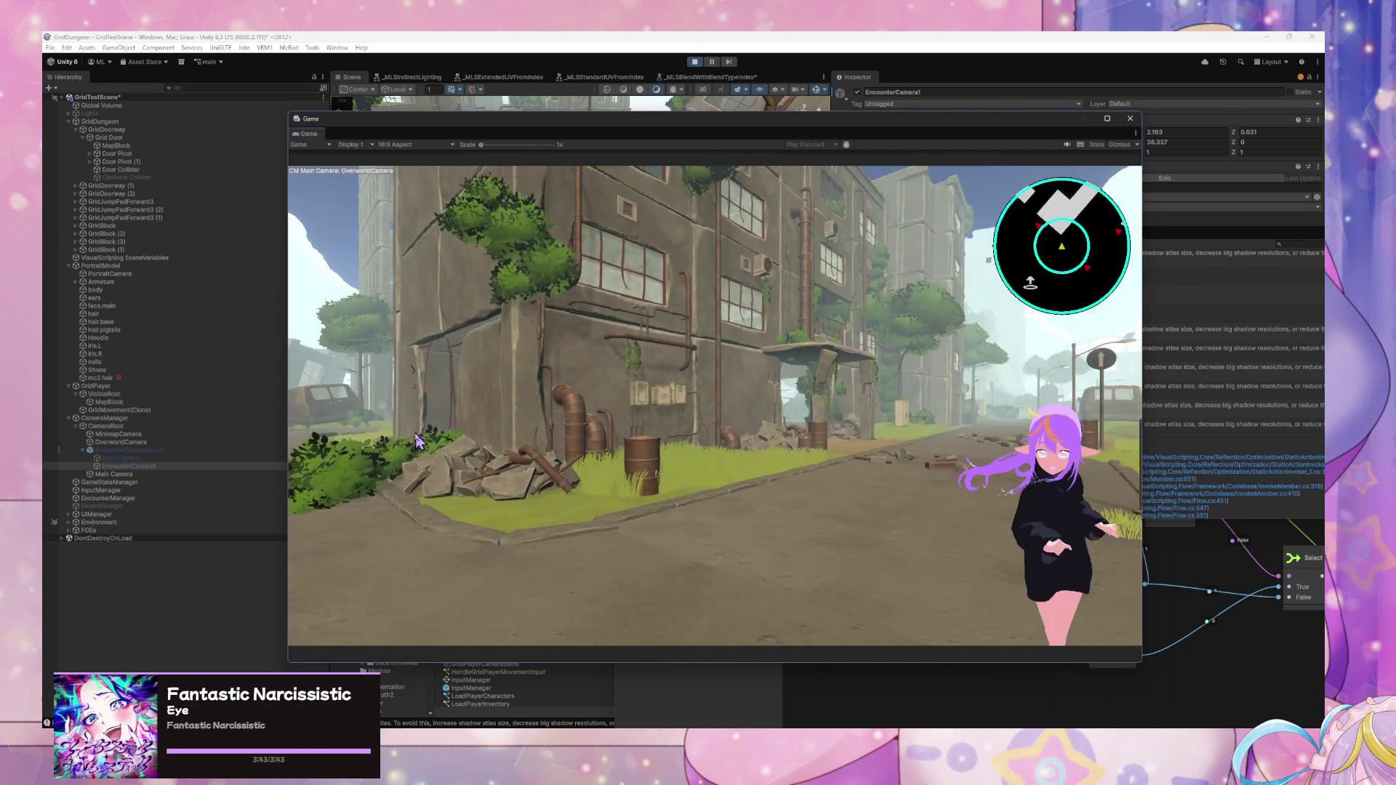
key("w")
key("w")
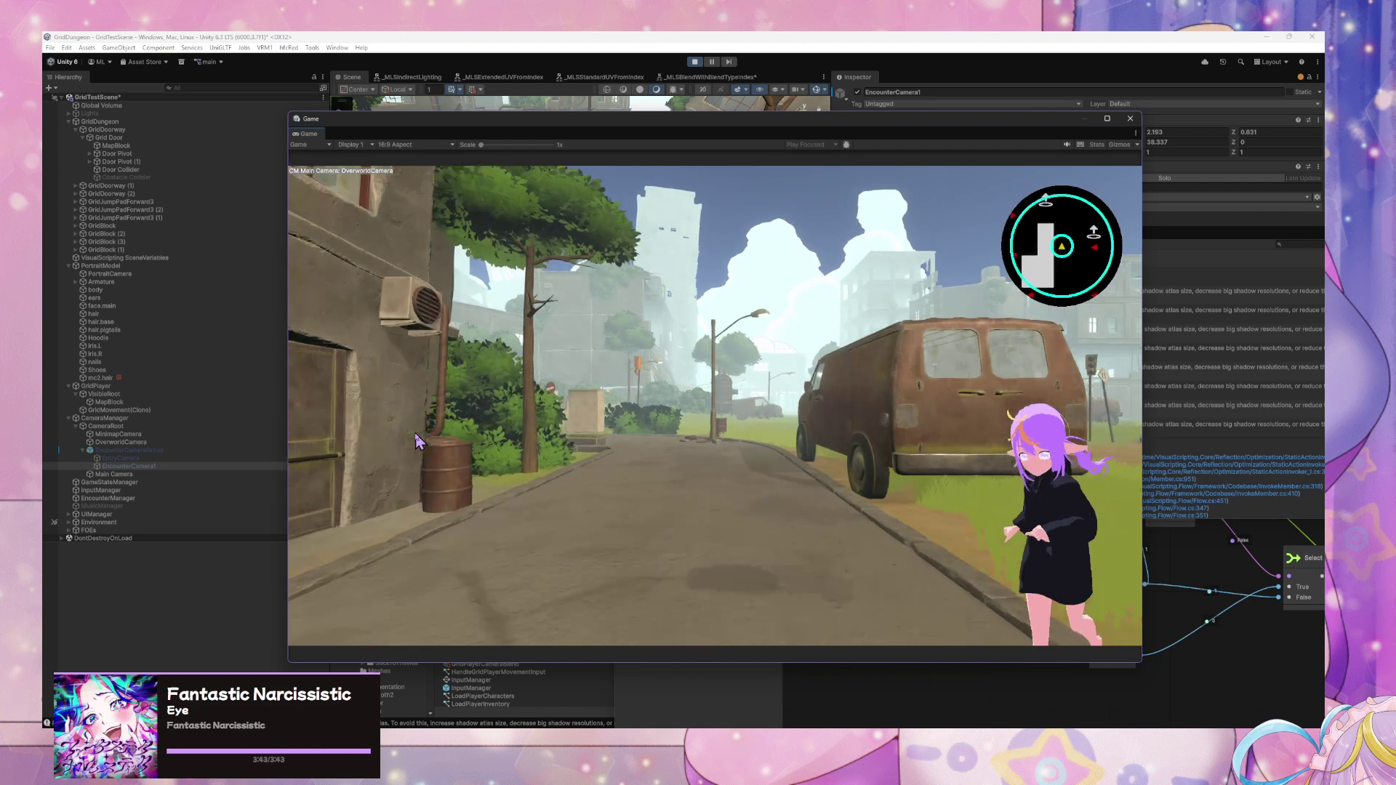
key("d")
key("d")
key("d")
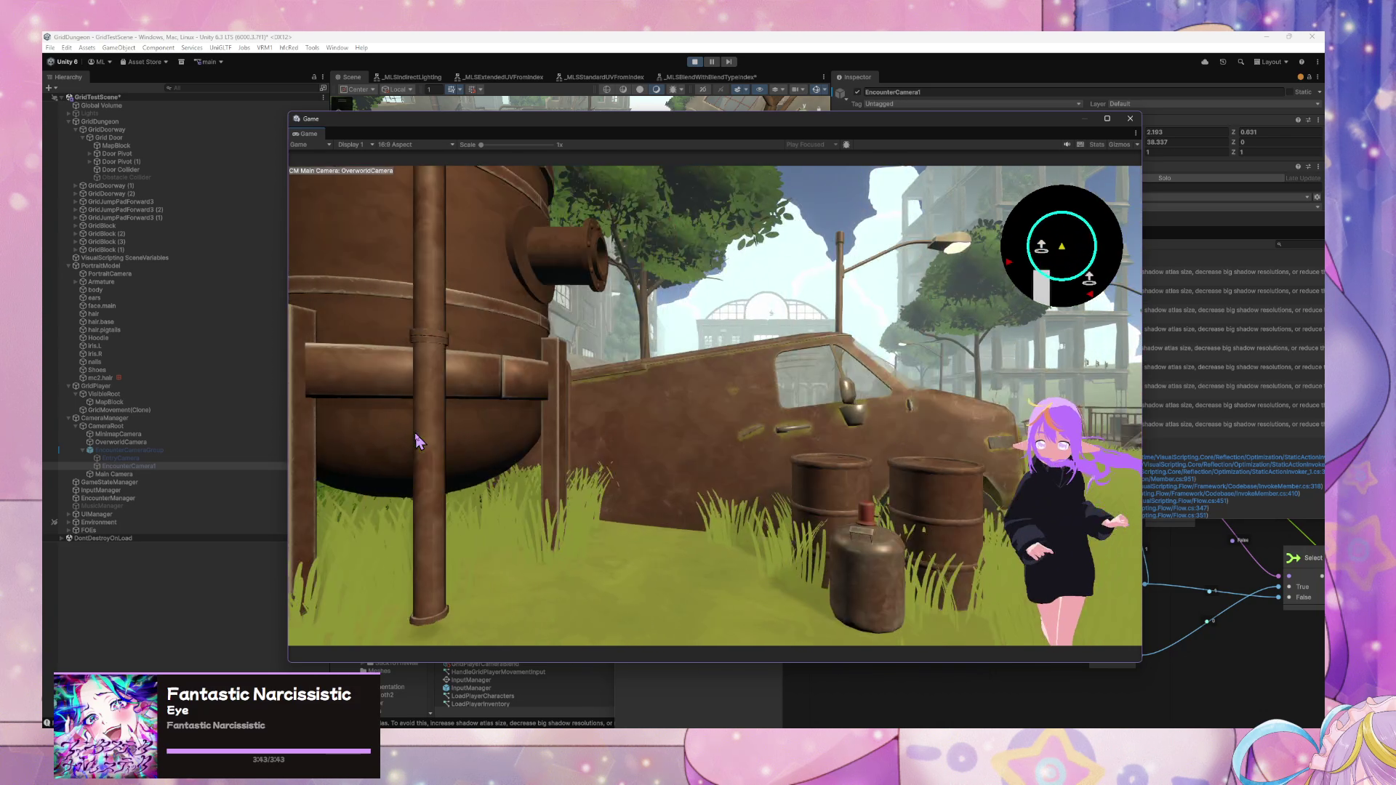
key("w")
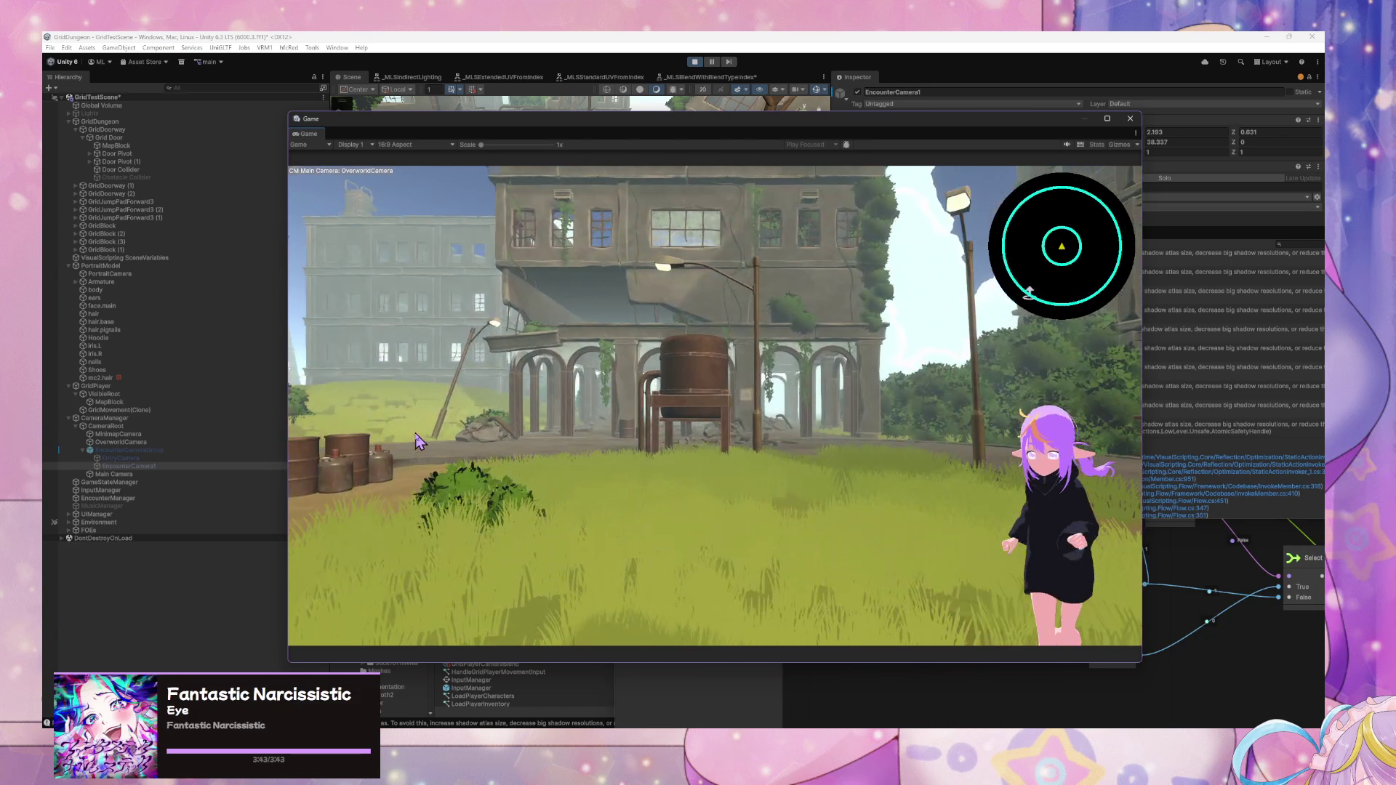
key("d")
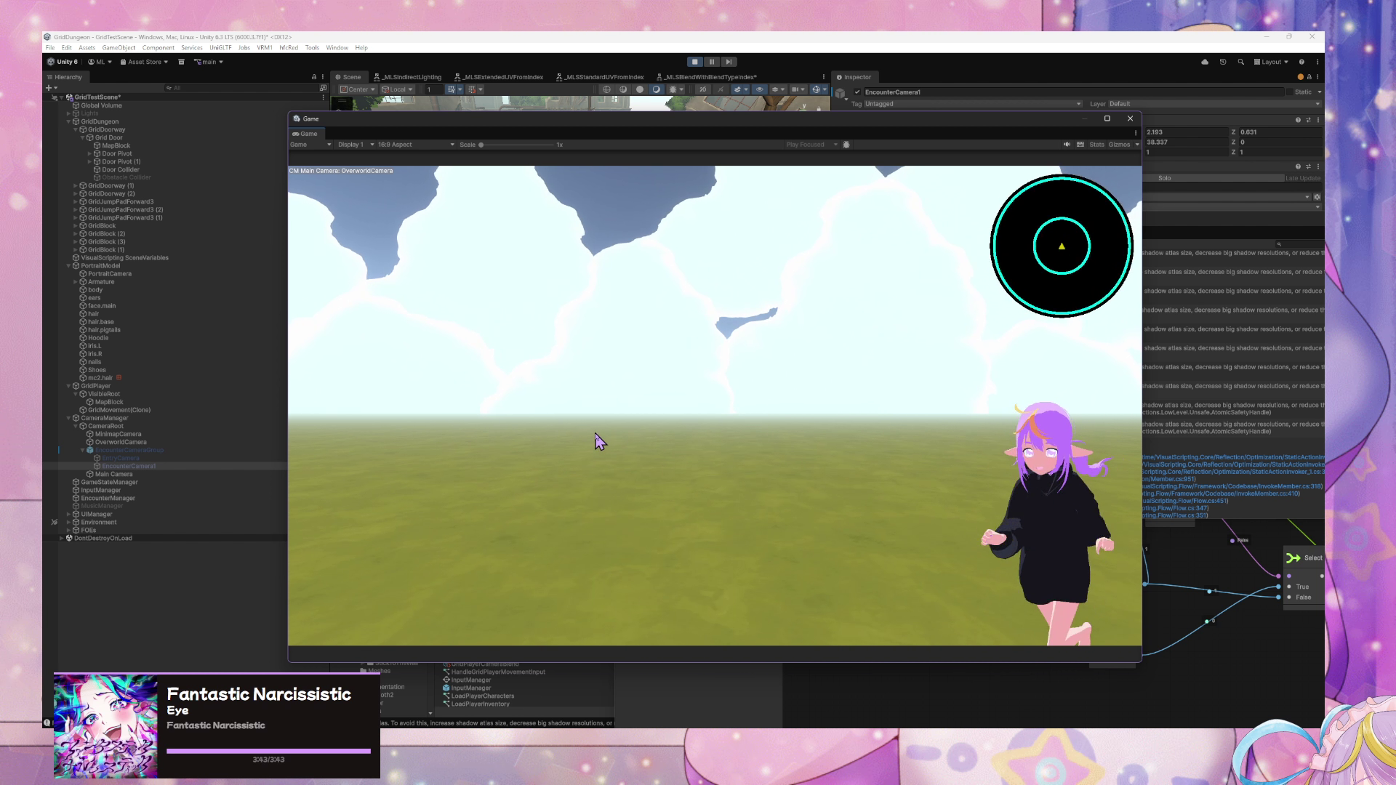
key("d")
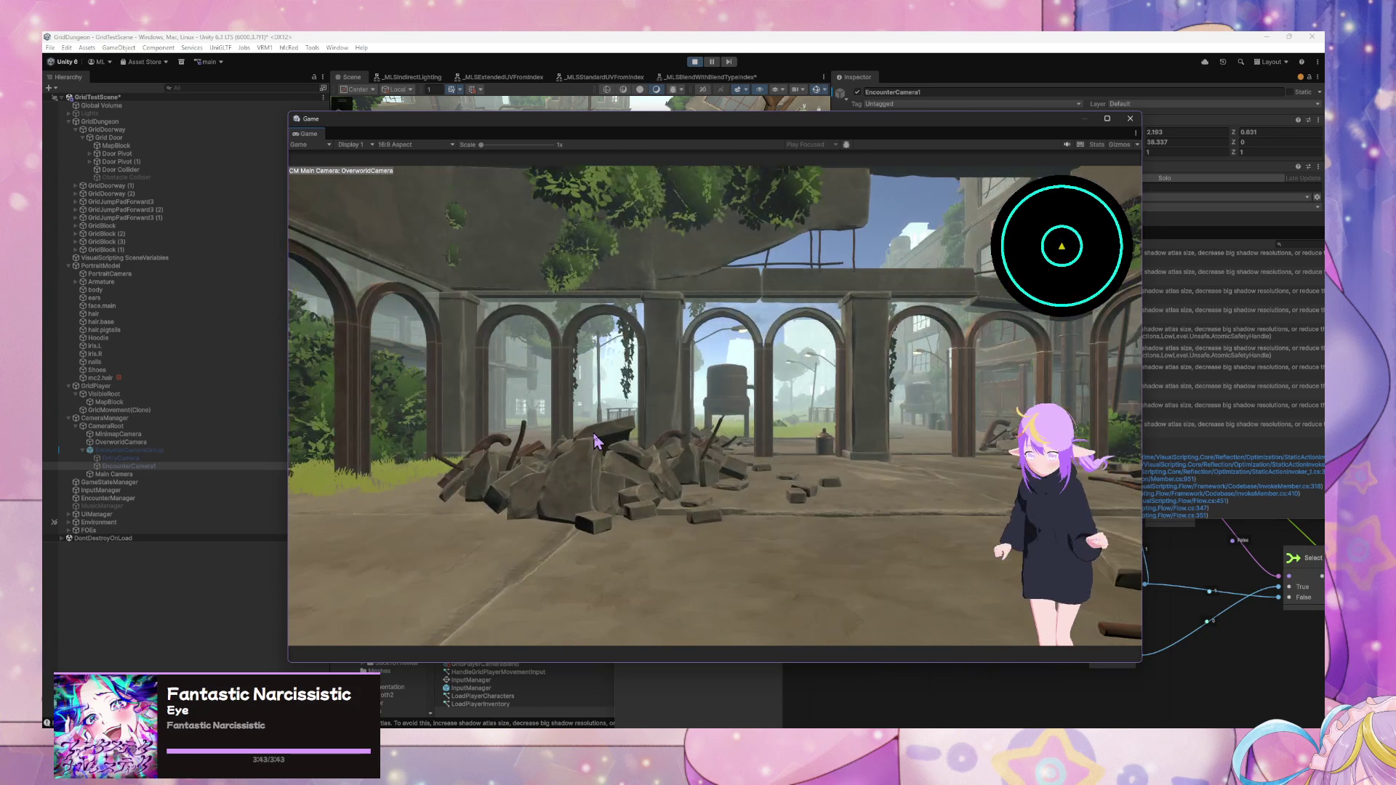
key("d")
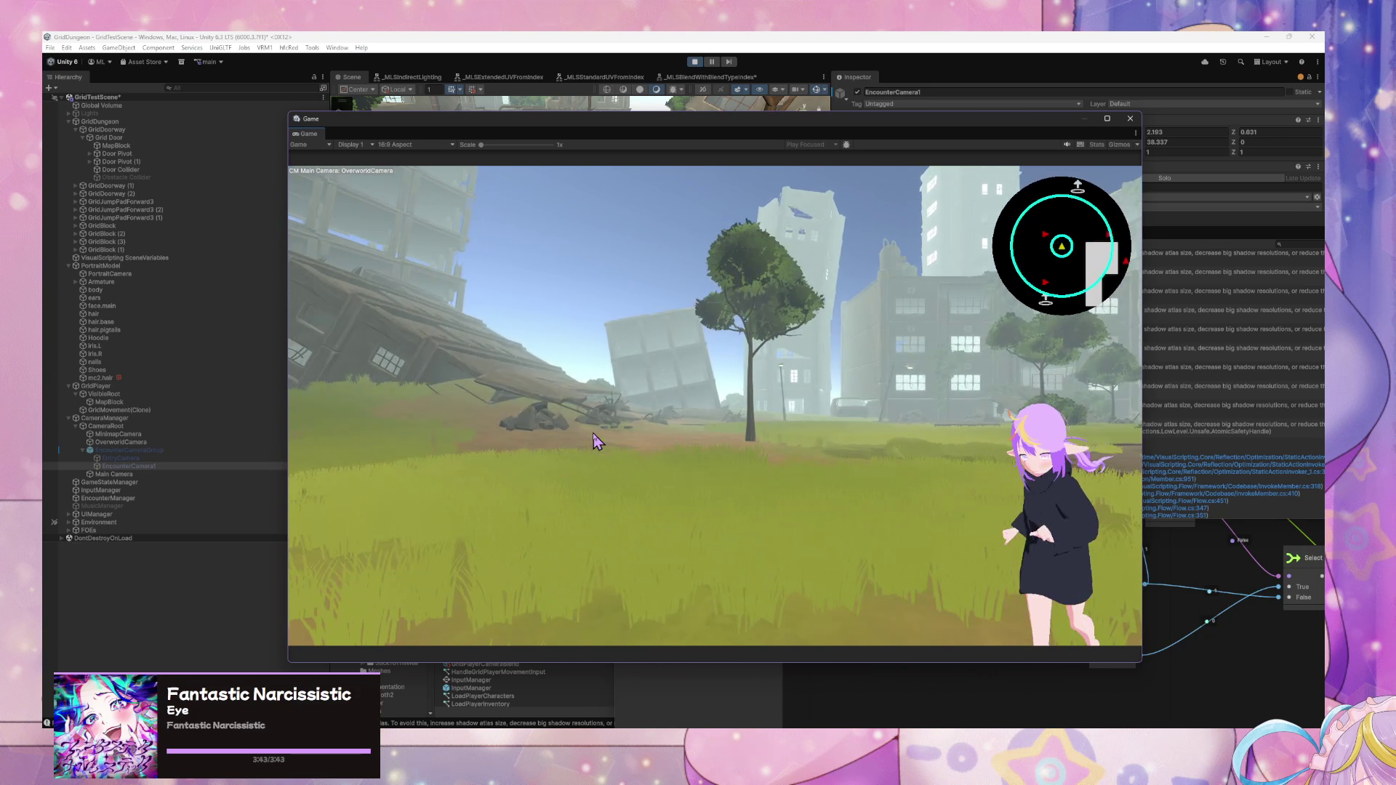
key("d")
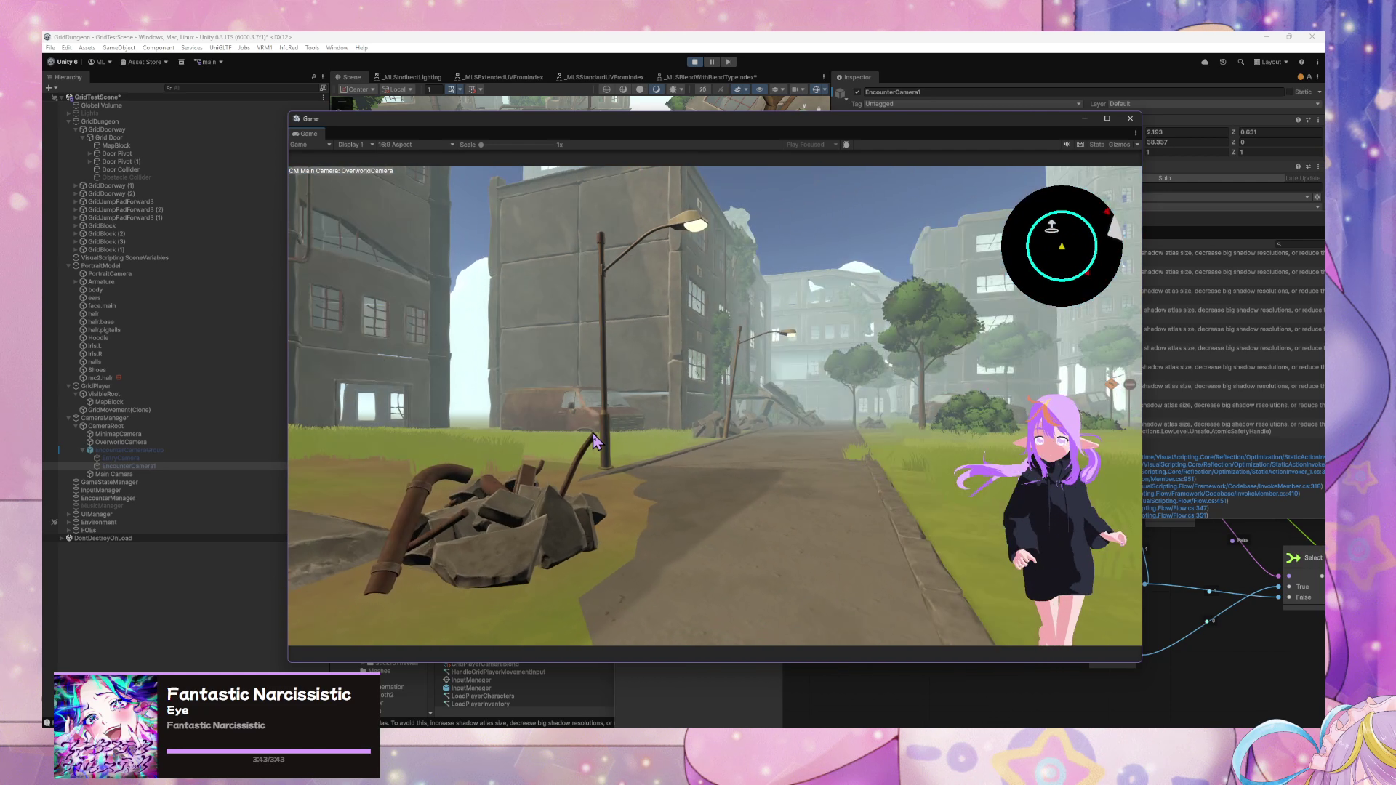
key("d")
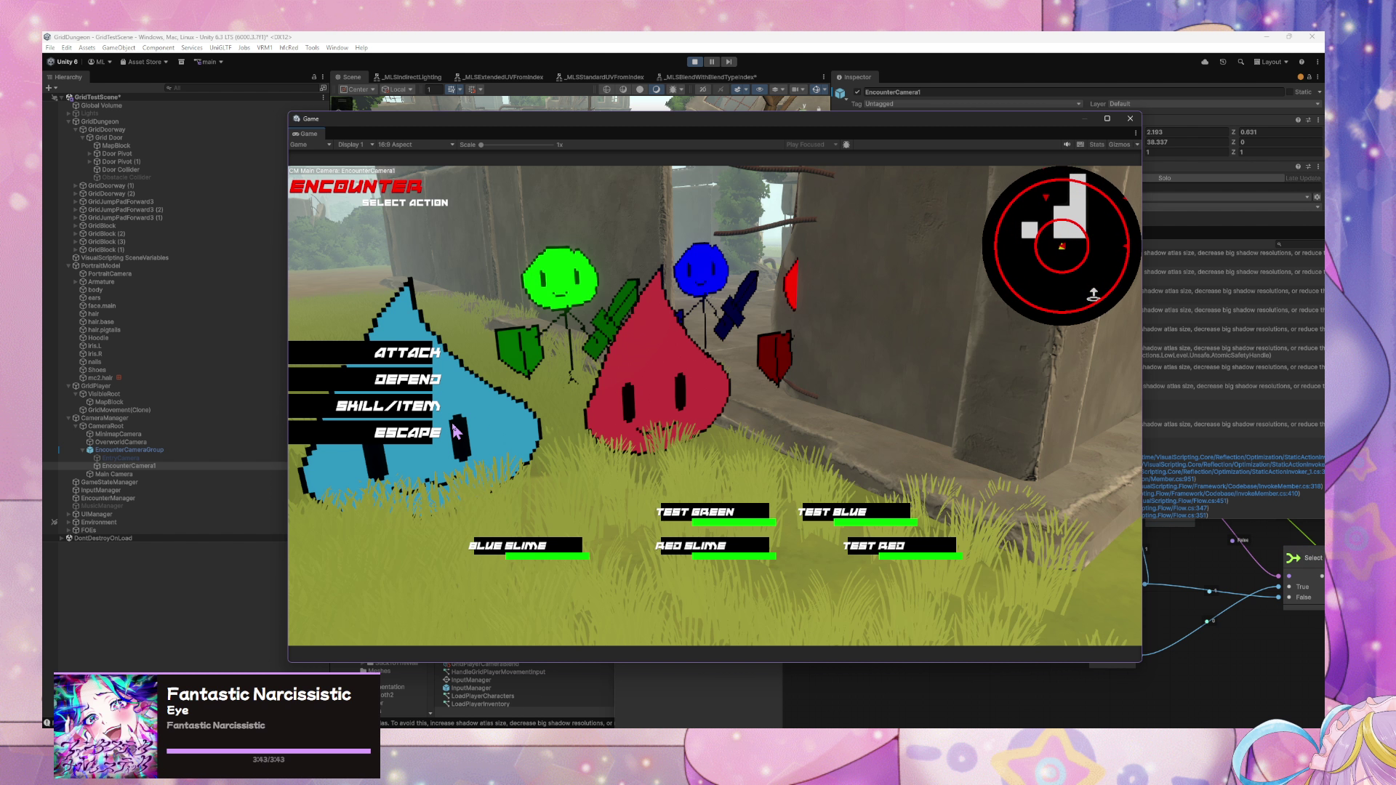
- Escape encounters repeatedly and walk forward to retrigger one, watching the EntryCamera blend
left_click(405, 434)
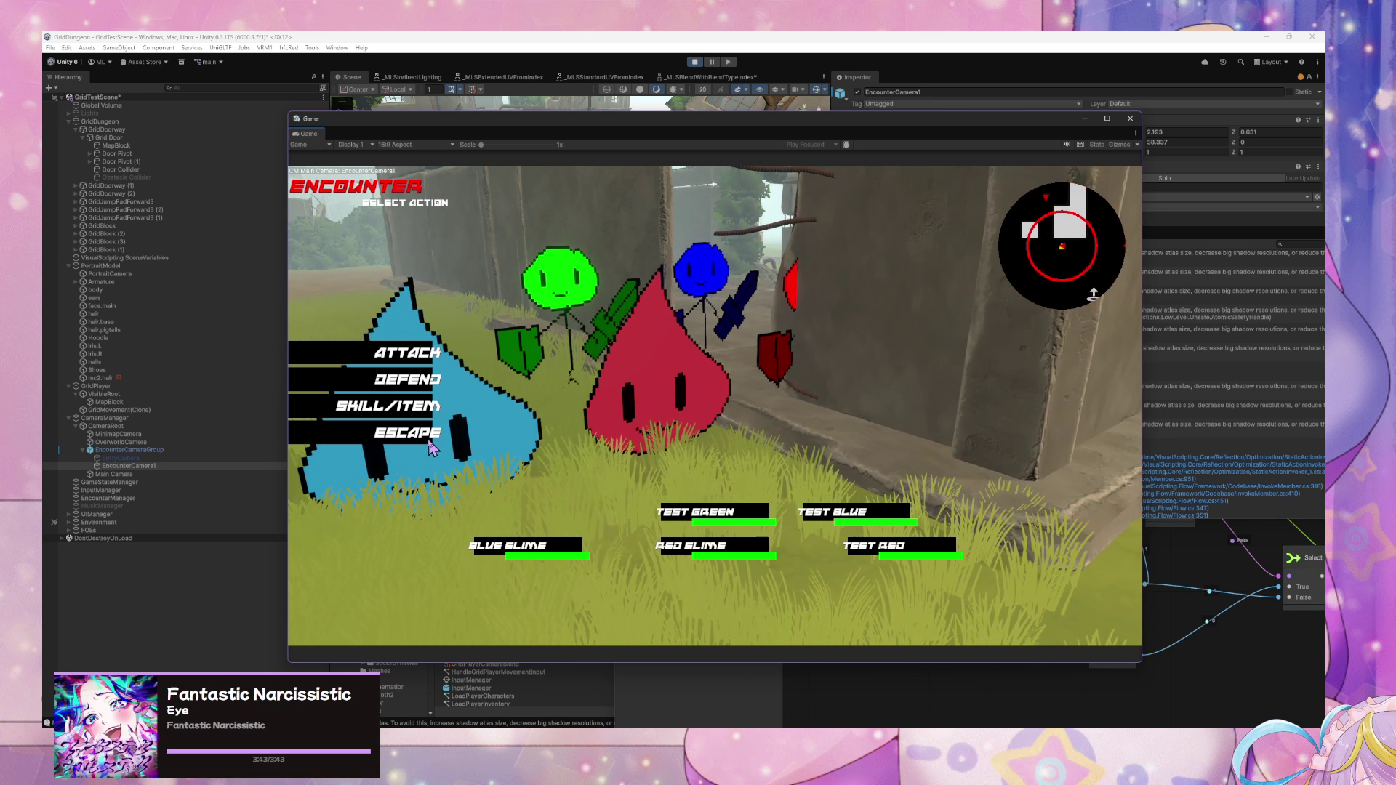
left_click(420, 438)
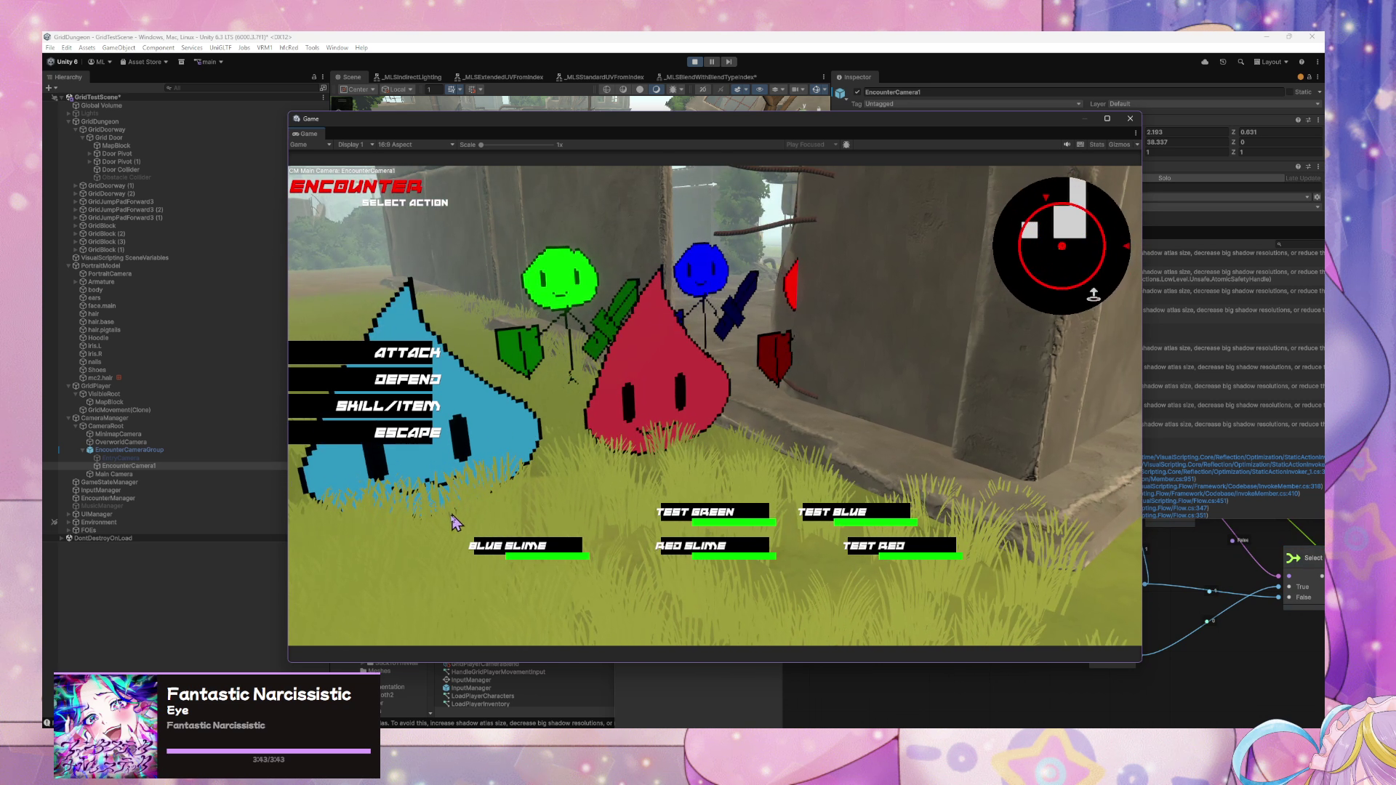
left_click(403, 436)
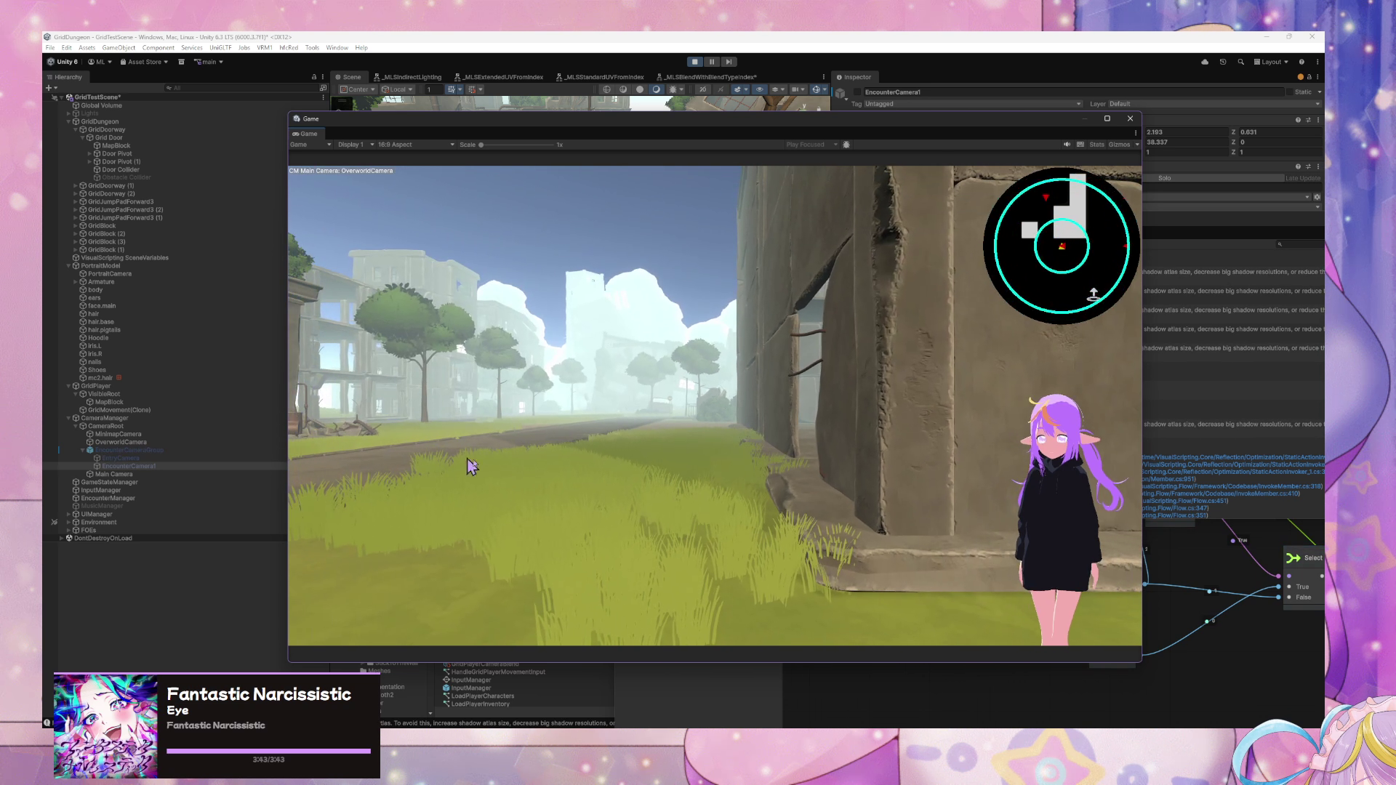
key("w")
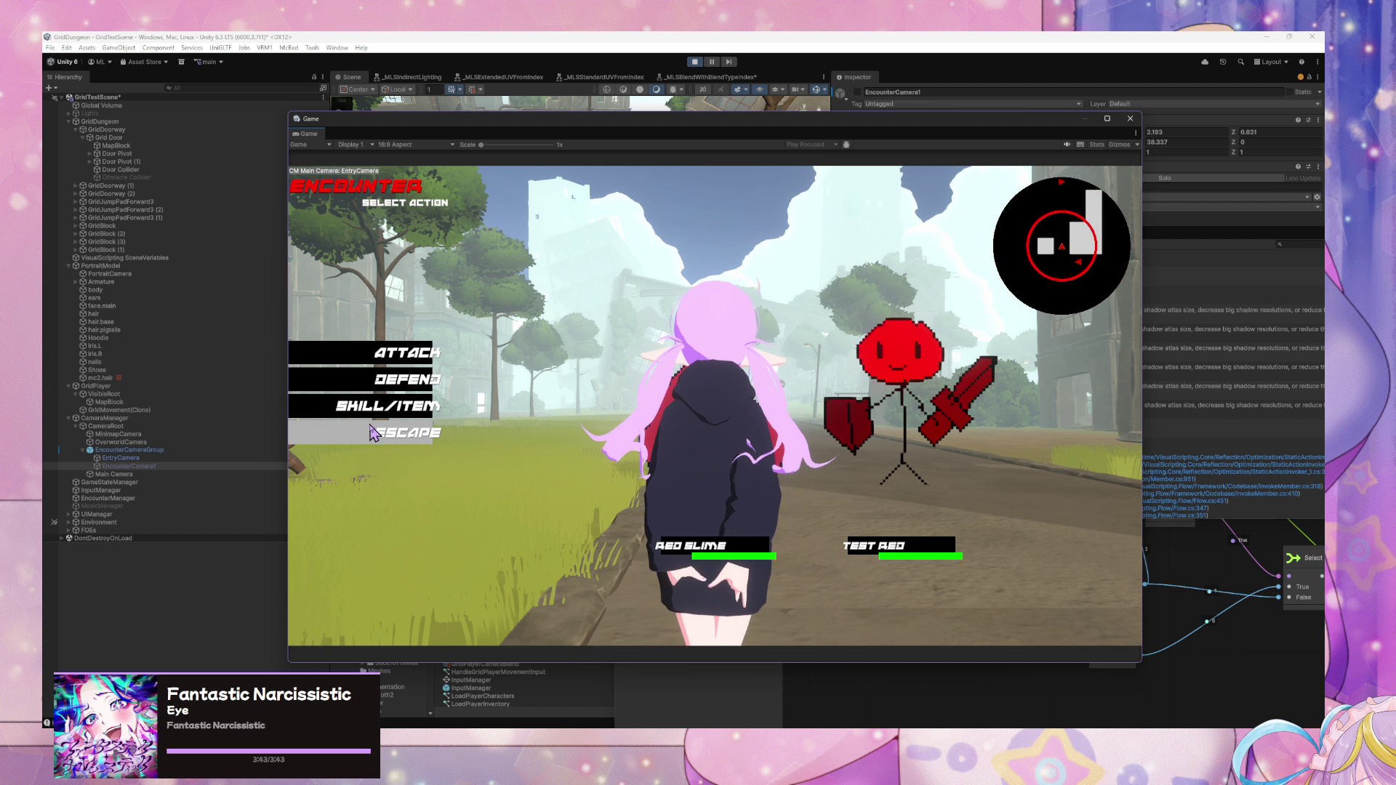
left_click(400, 441)
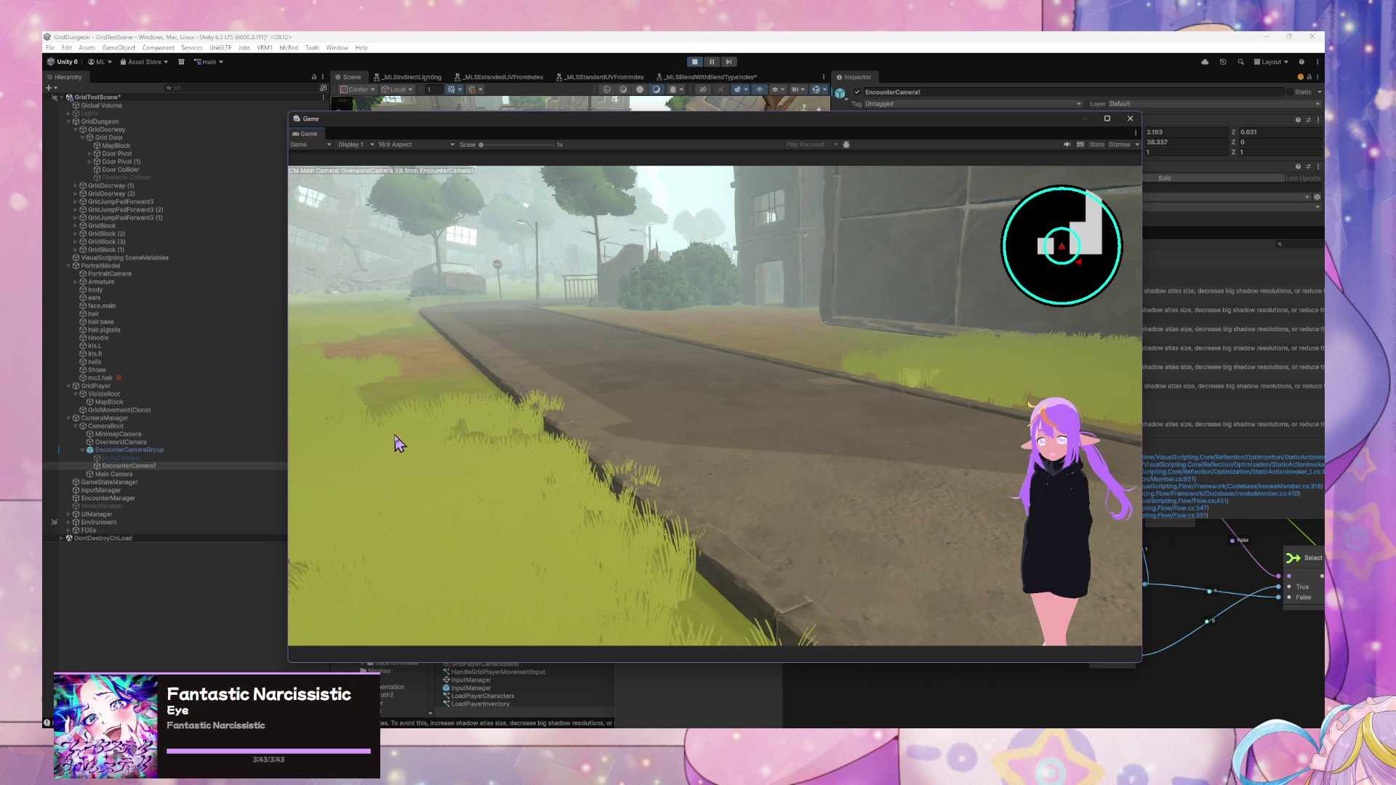
- Walk toward and past the van to trigger more encounters, escape again, then stop the game
key("w")
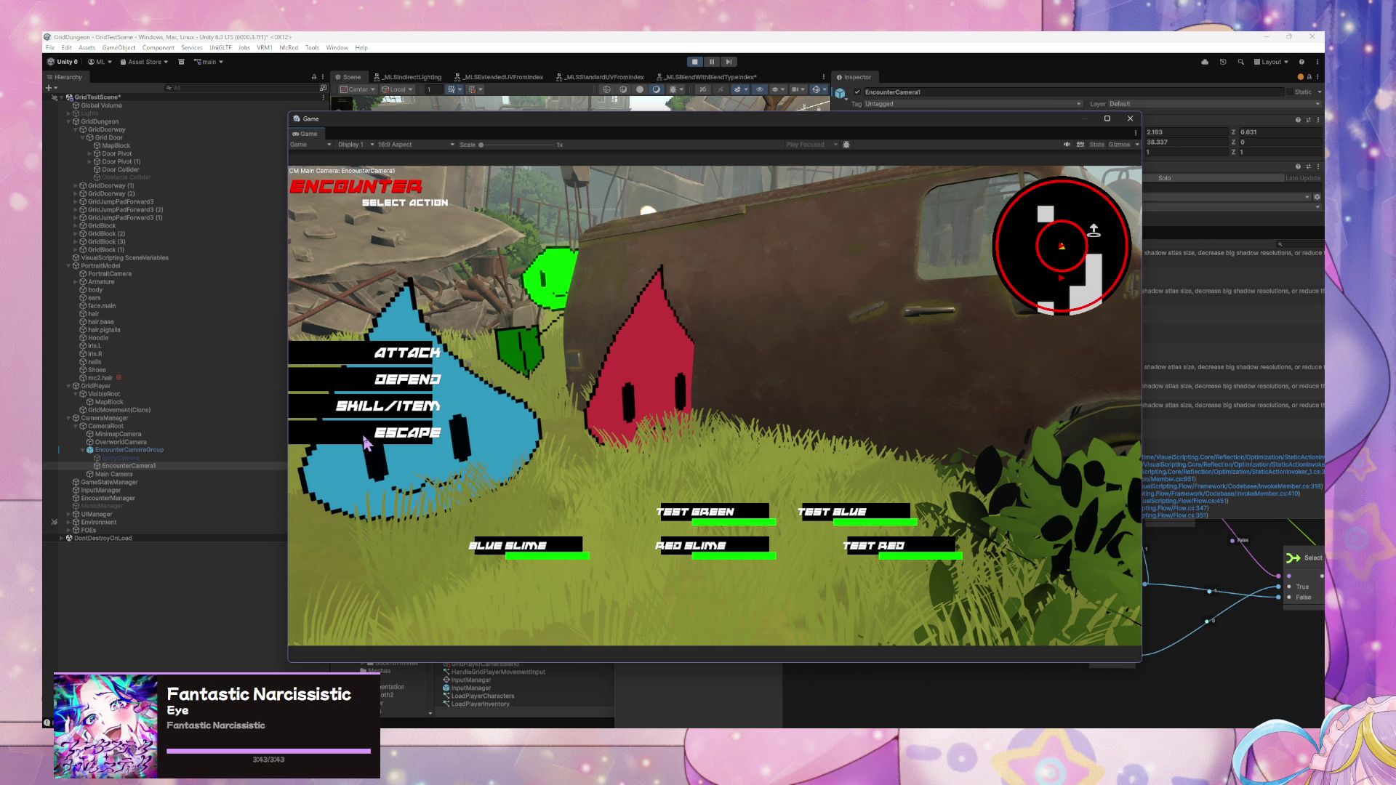
left_click(371, 442)
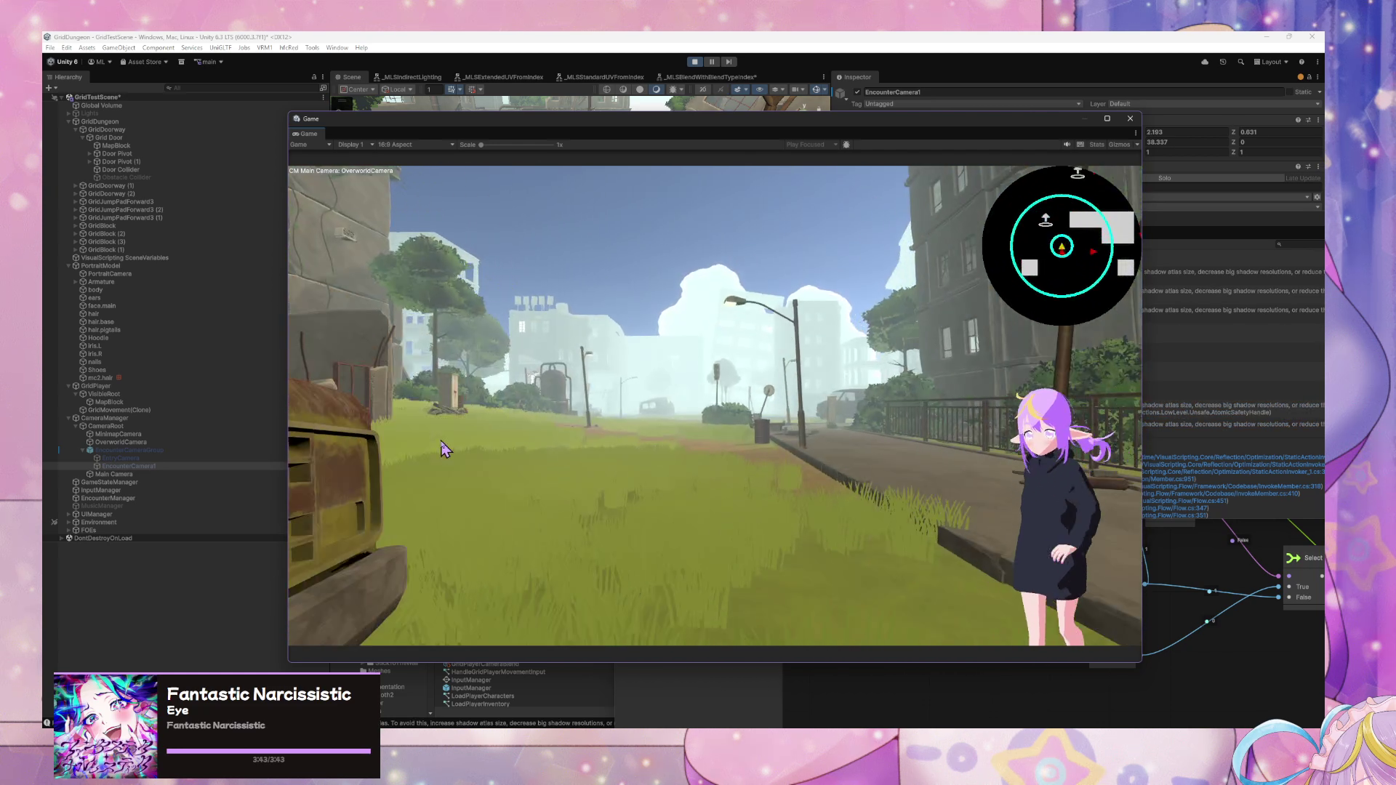
key("w")
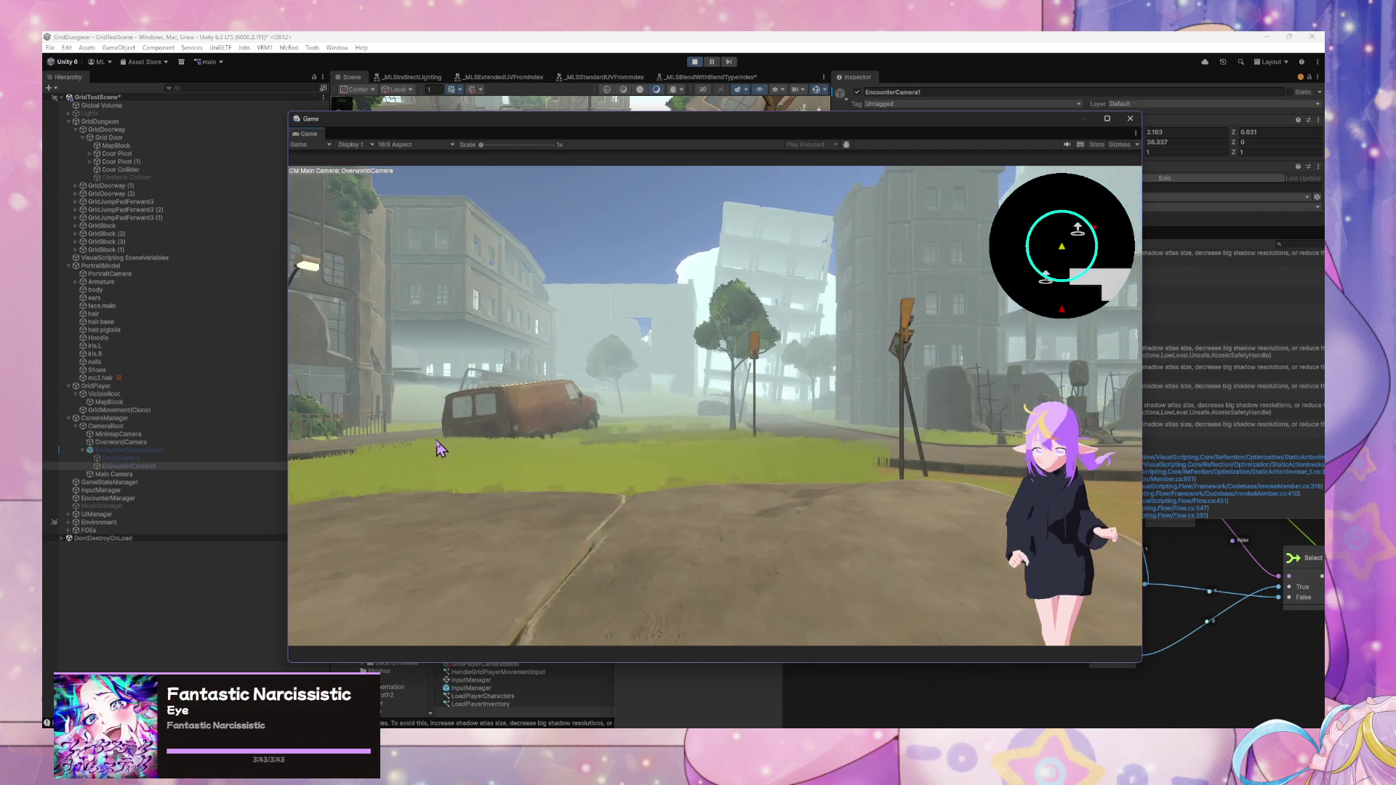
key("w")
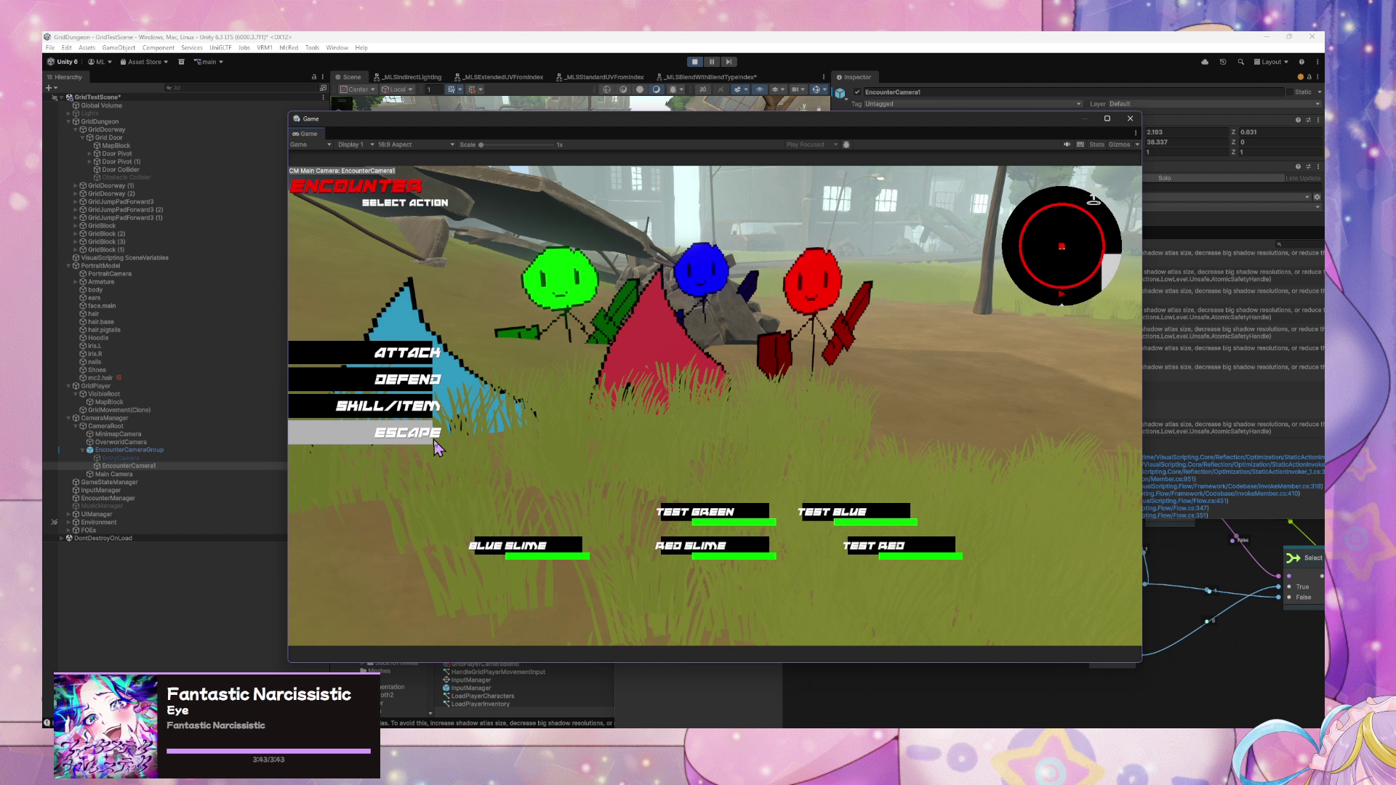
left_click(436, 447)
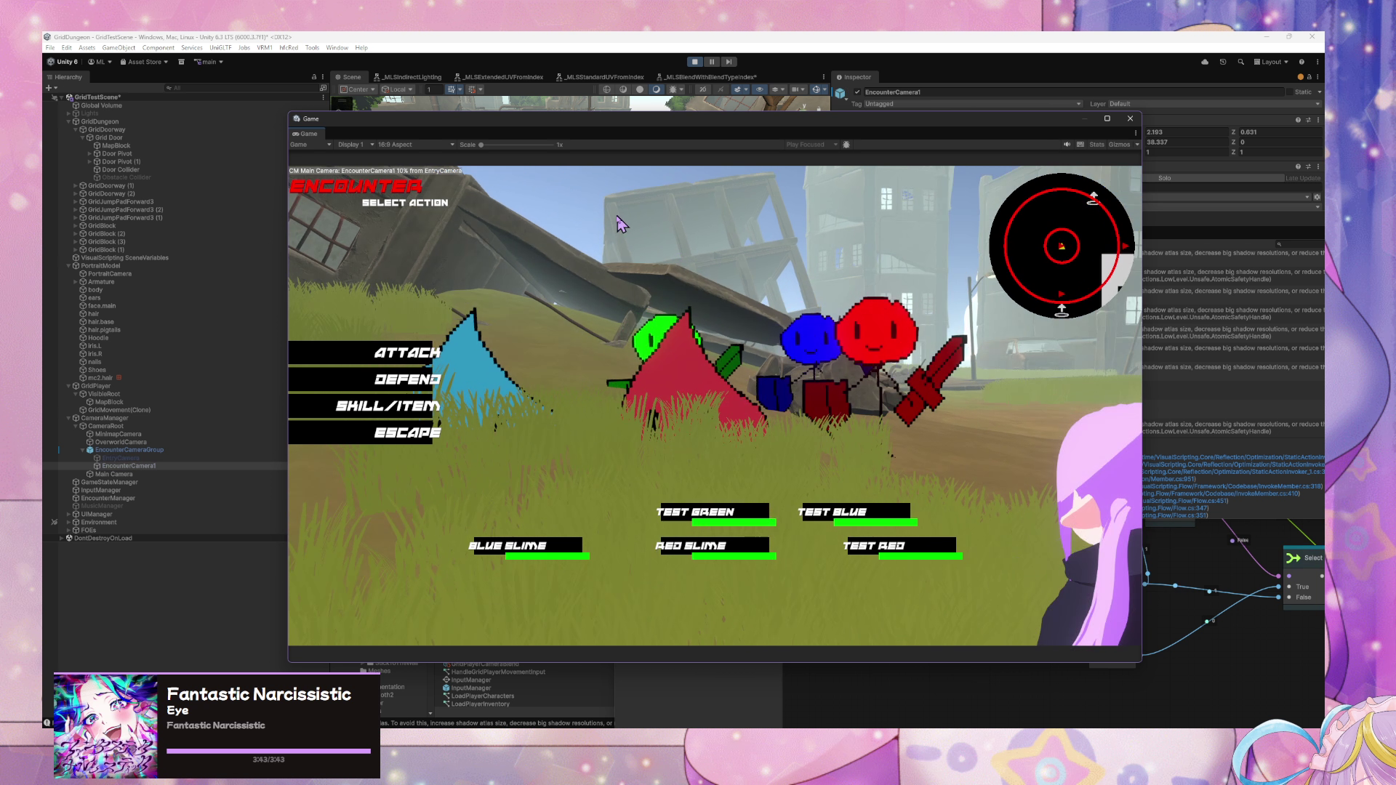
left_click(695, 63)
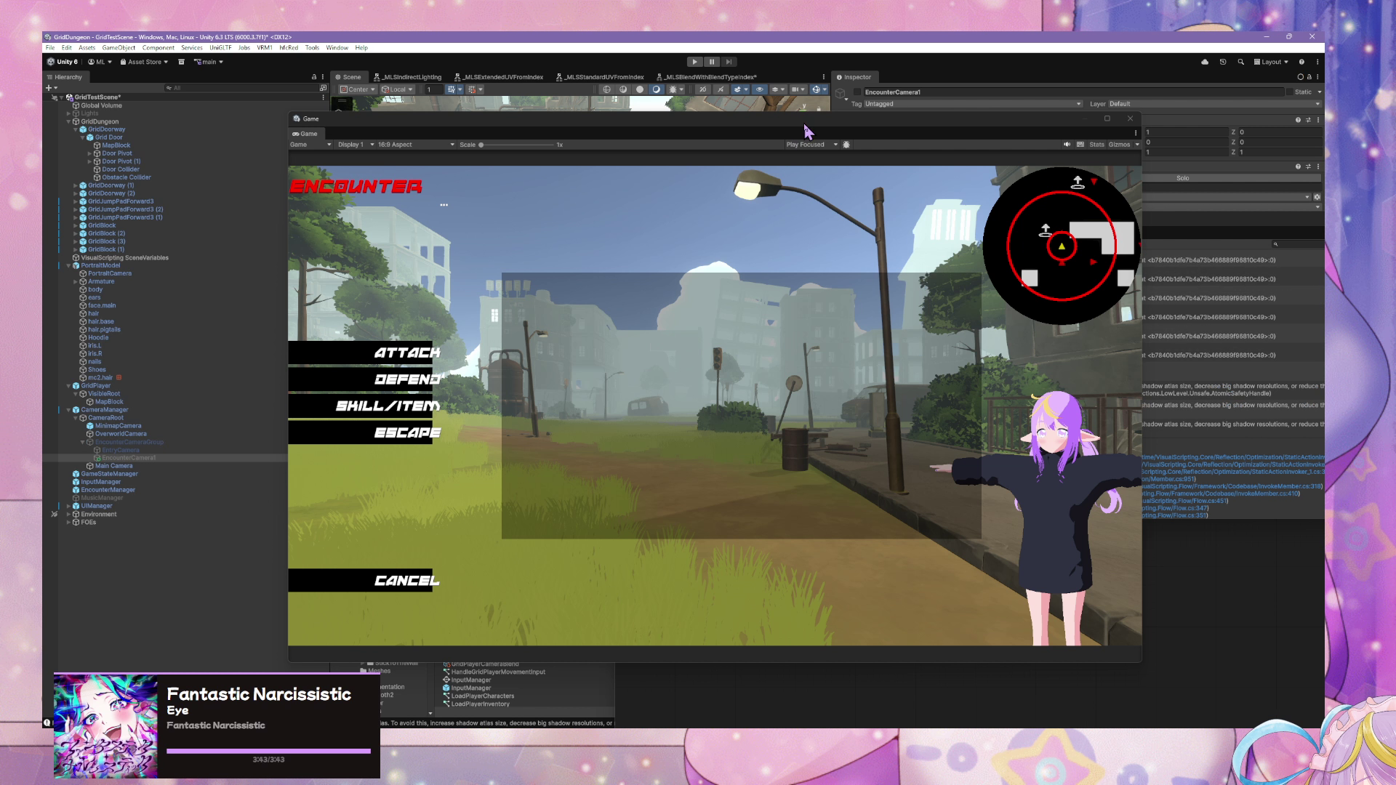
- Rearrange the floating Game, Console and Script Graph windows and check the camera component options
mouse_move(804, 125)
left_mouse_down()
mouse_move(795, 312)
mouse_move(807, 389)
left_mouse_up()
mouse_move(1004, 224)
left_mouse_down()
mouse_move(1004, 363)
mouse_move(894, 504)
left_mouse_up()
left_click(1318, 167)
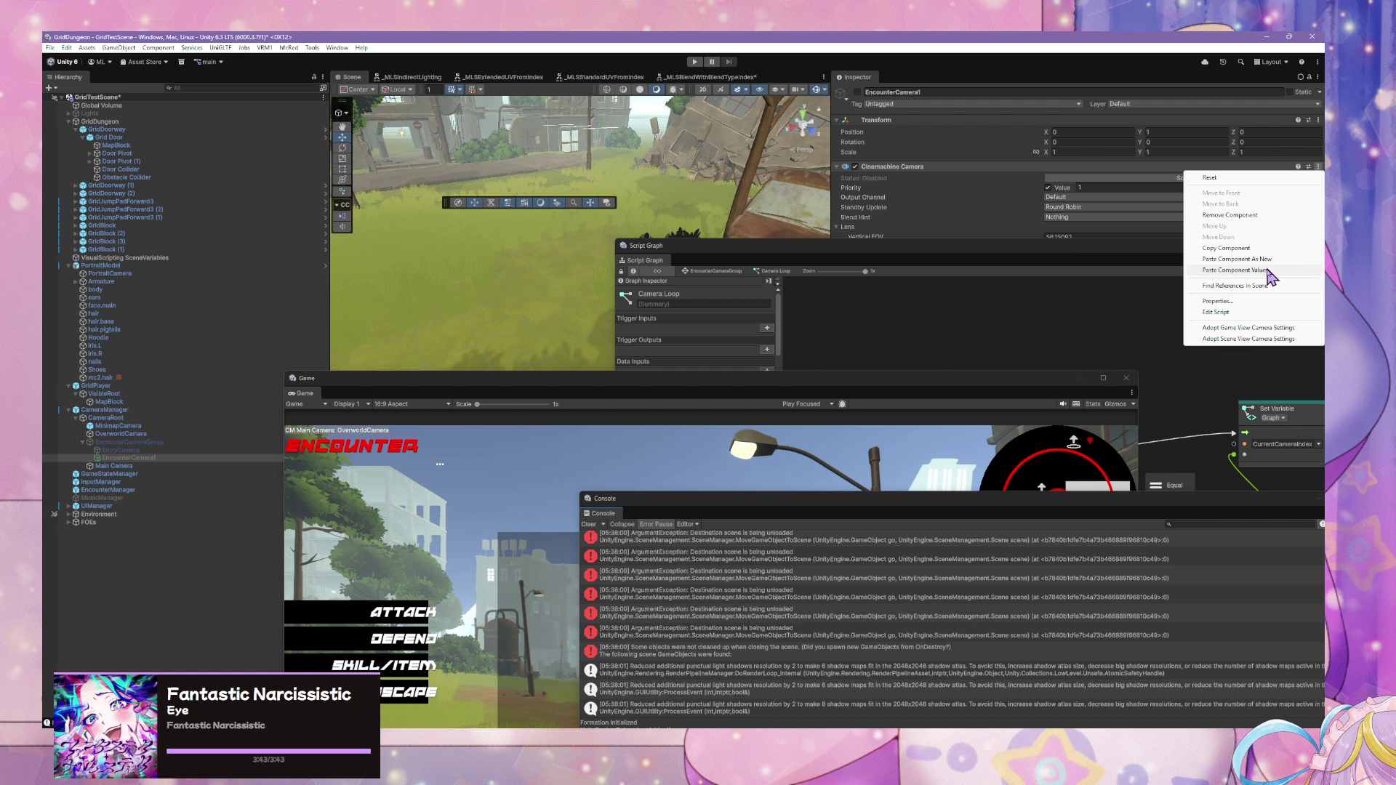
left_click(1269, 270)
left_click_drag(1081, 248, 1070, 388)
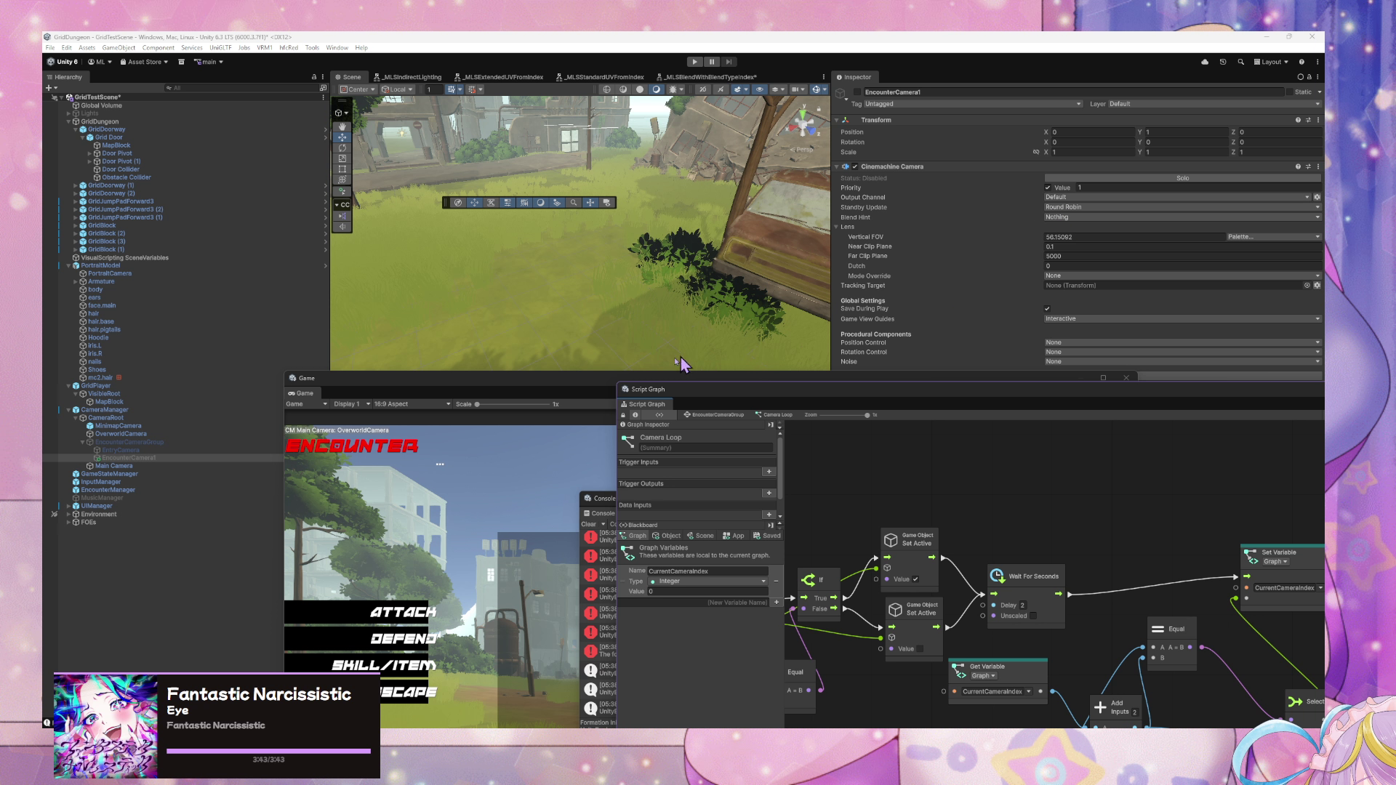
- Duplicate EncounterCamera1, delete the copy EncounterCamera1 (1), raise the Game view, and reselect EncounterCamera1
key("ctrl+d")
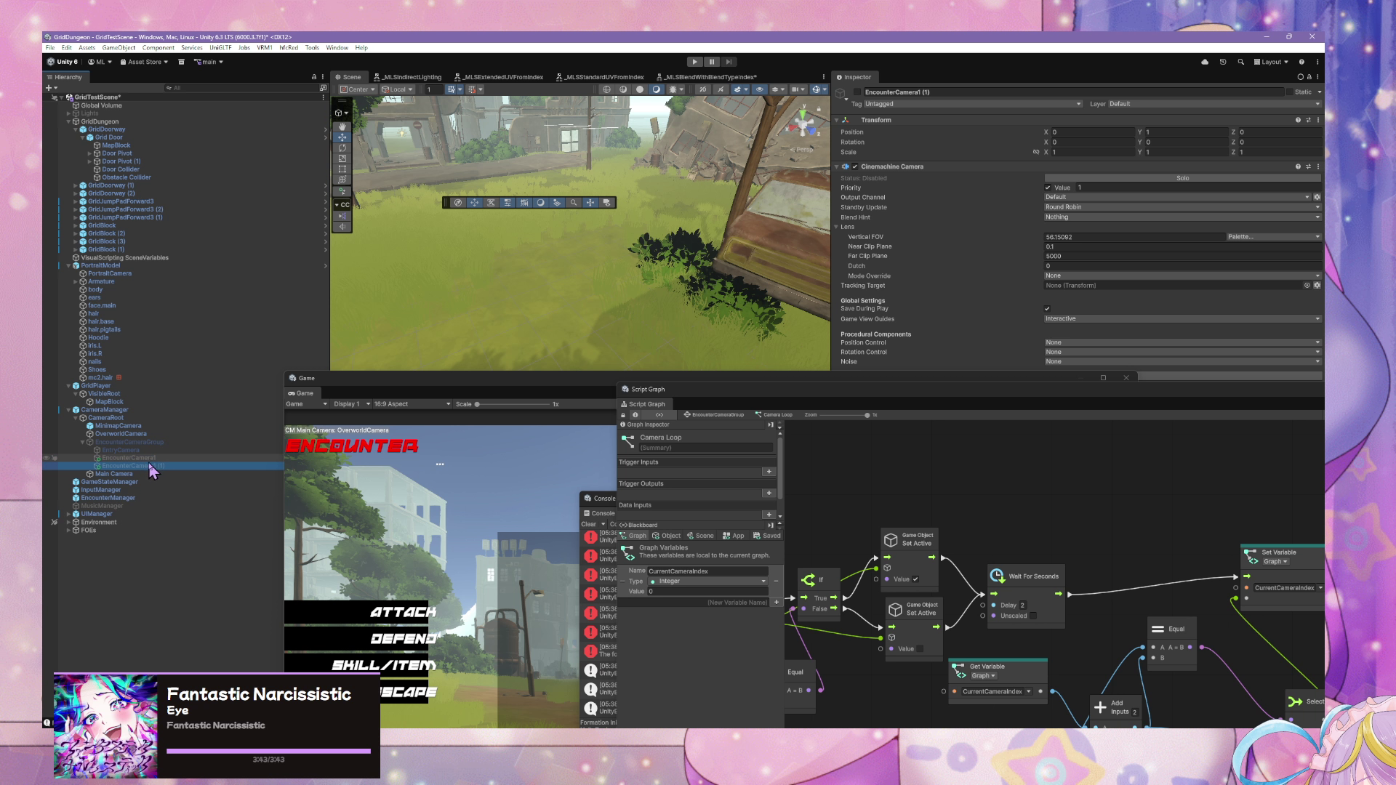
left_click(153, 467)
key("Escape")
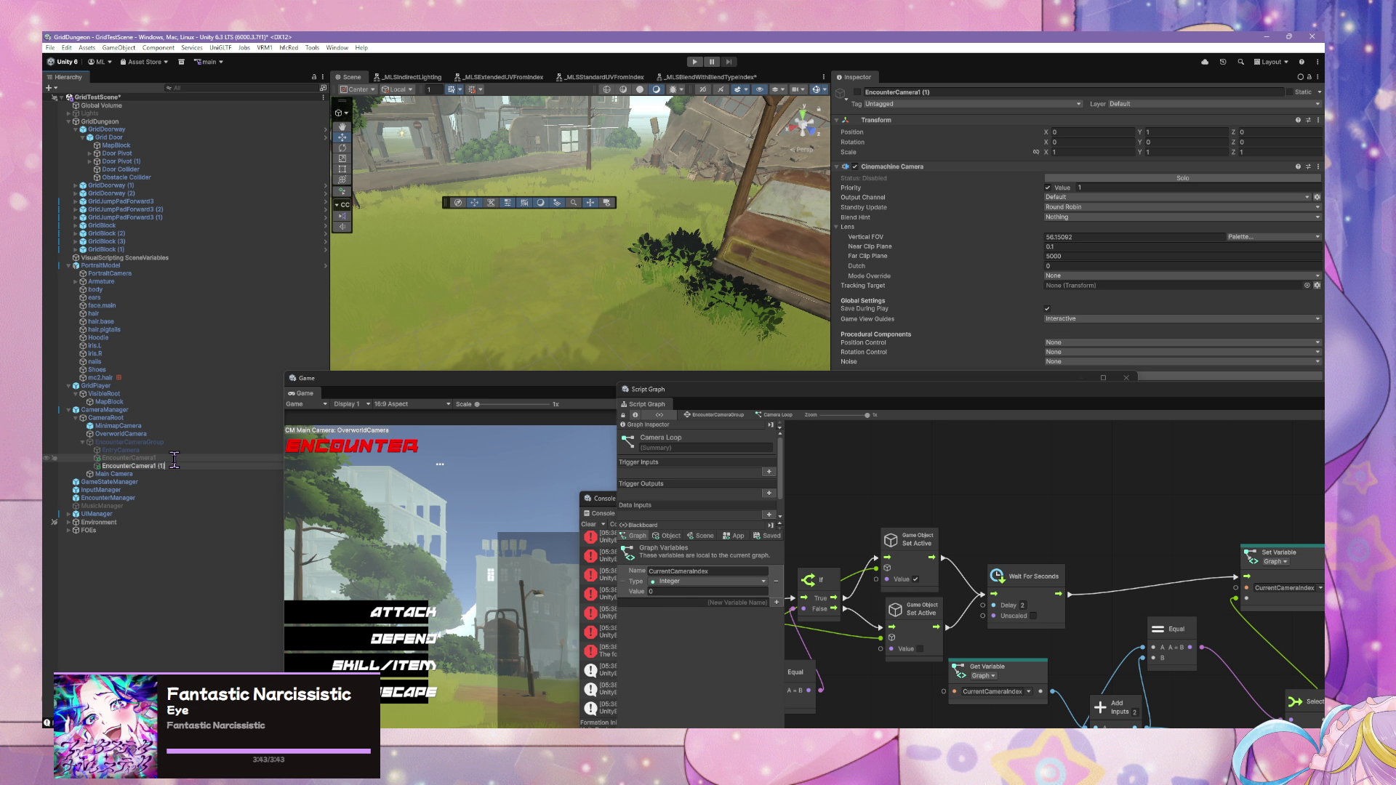
key("Delete")
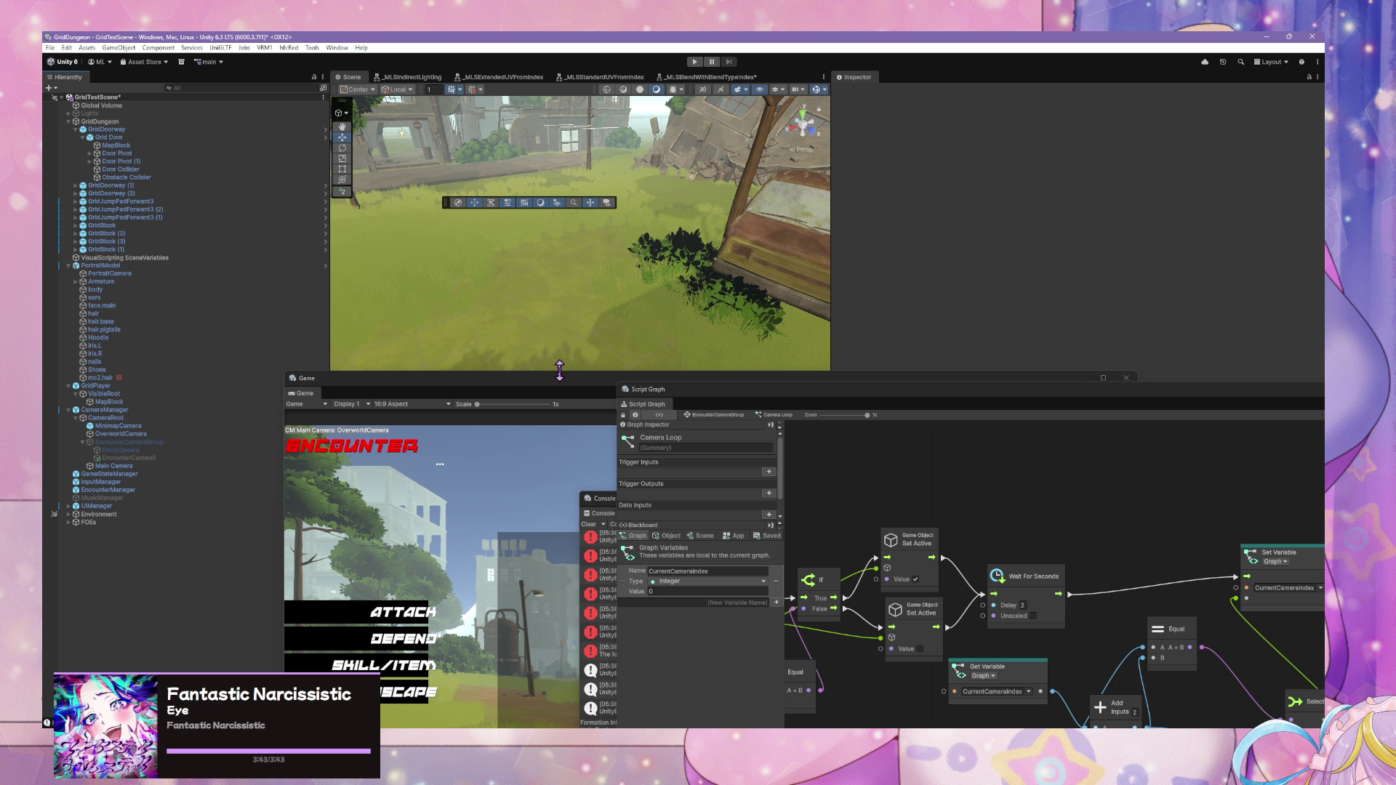
left_click_drag(622, 393, 617, 199)
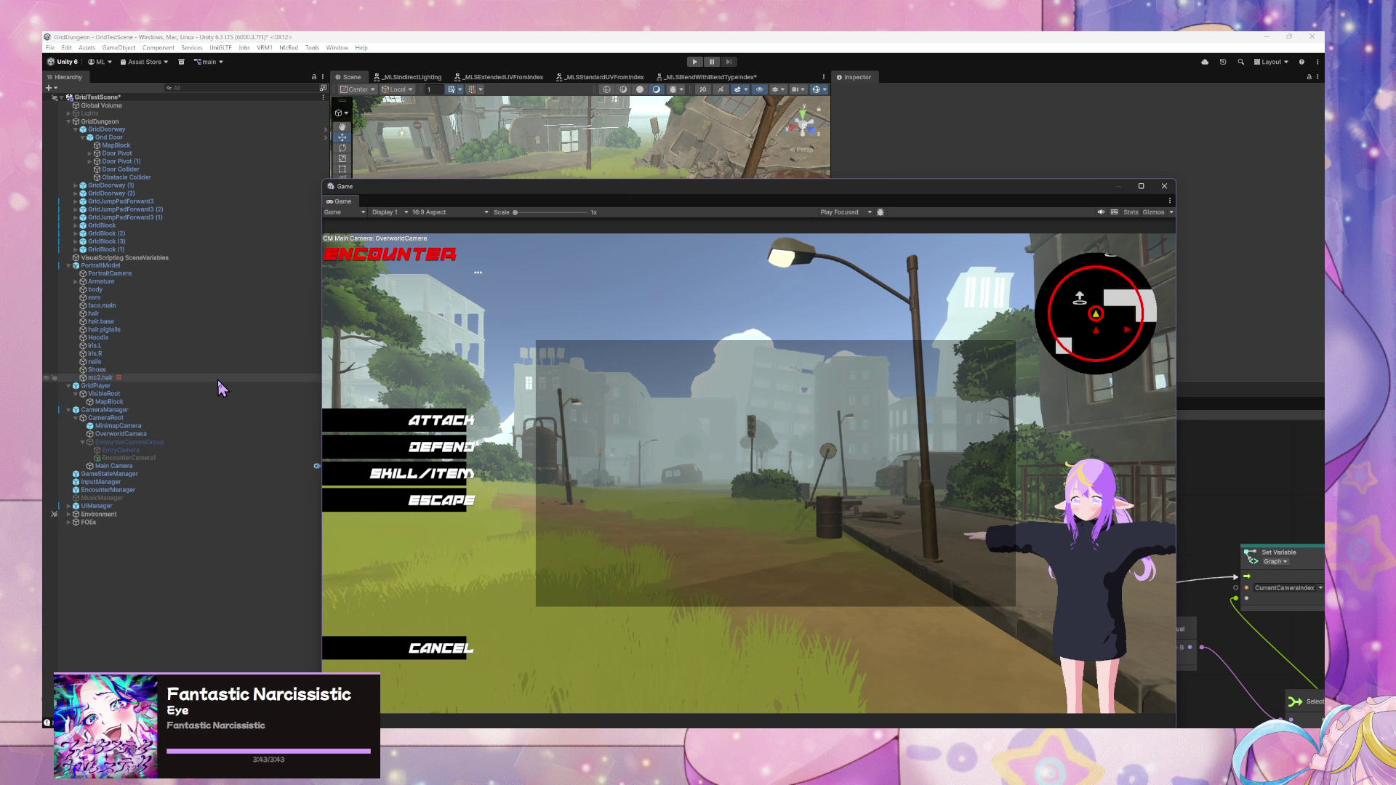
left_click(154, 458)
- Create a Cinemachine object from the Hierarchy context menu, then undo the accidental Dolly Cart
right_click(144, 460)
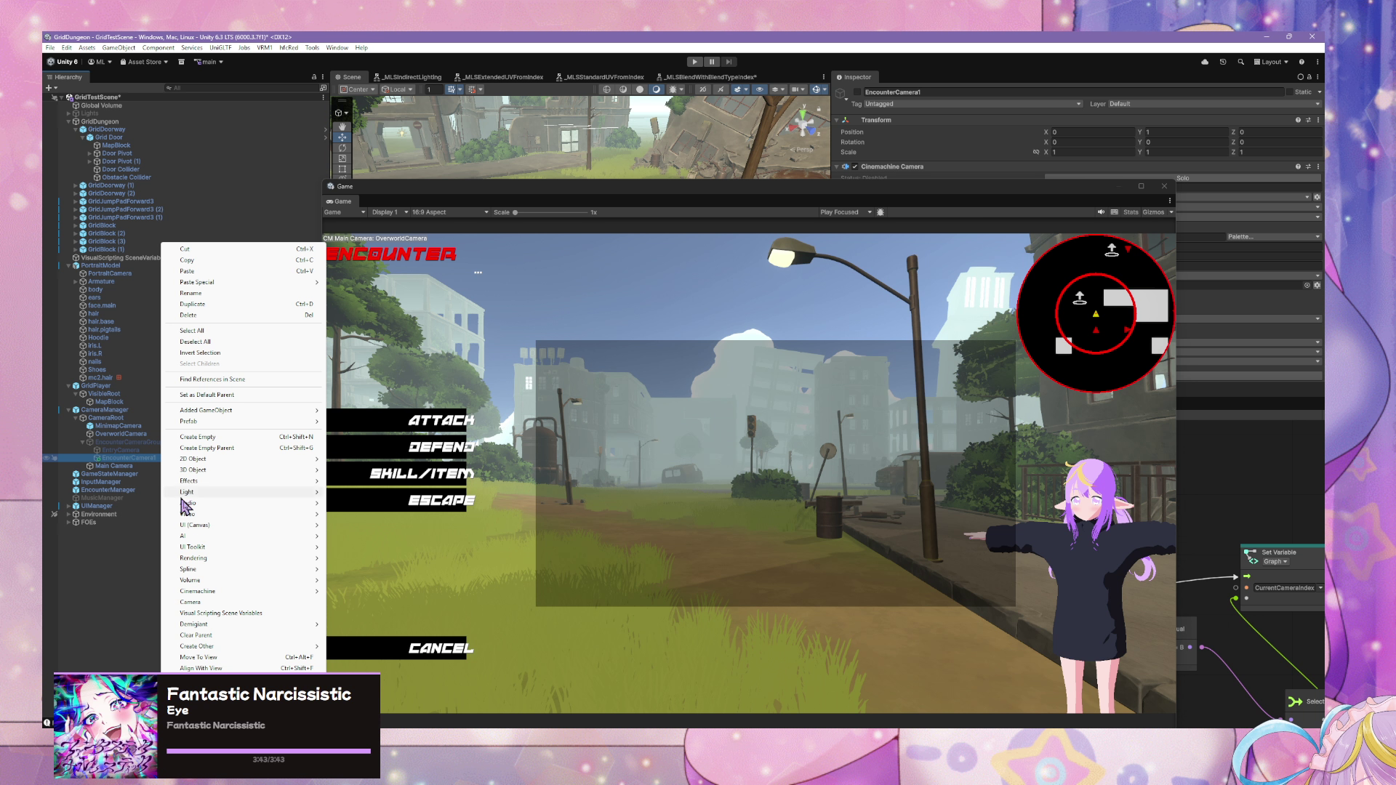
left_click(124, 444)
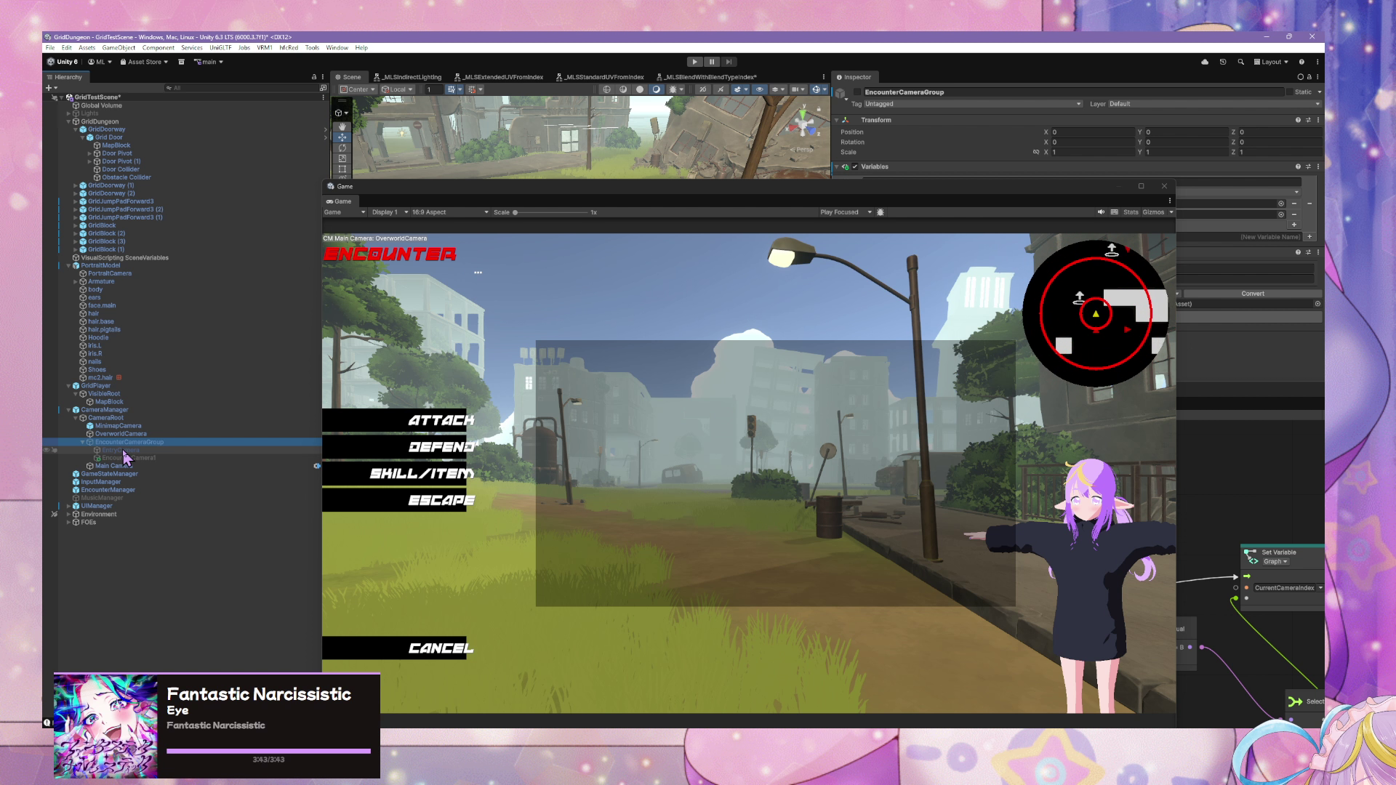
right_click(125, 451)
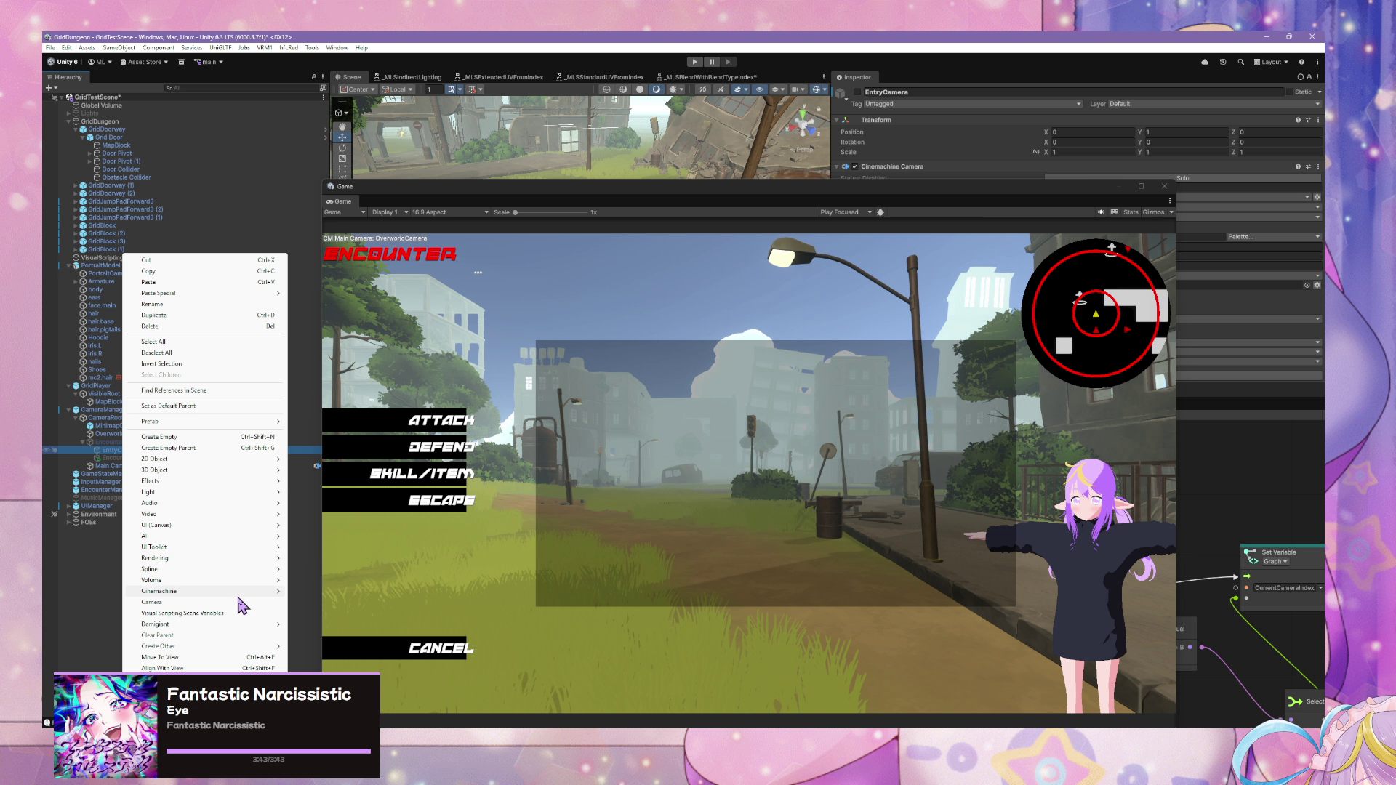
mouse_move(251, 593)
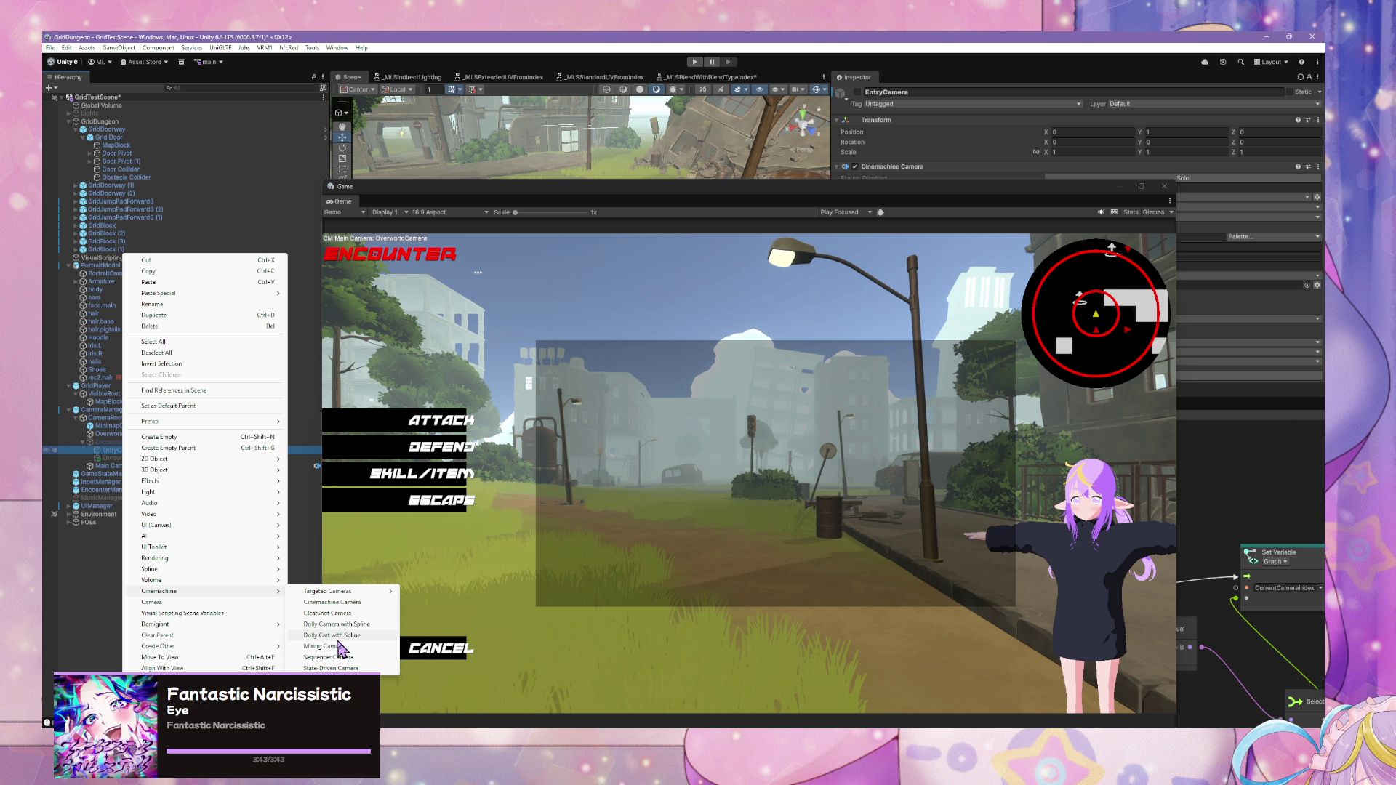
left_click(335, 635)
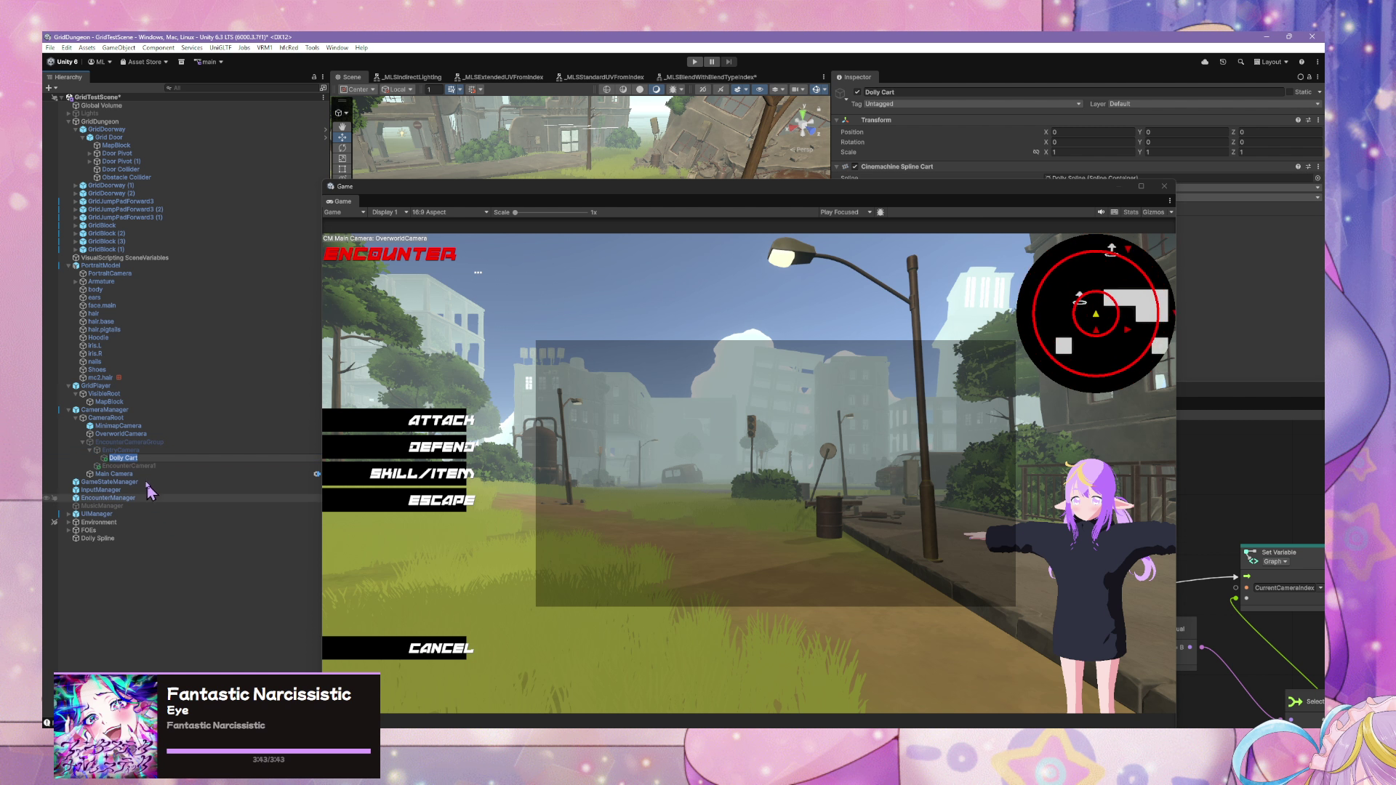
key("ctrl+z")
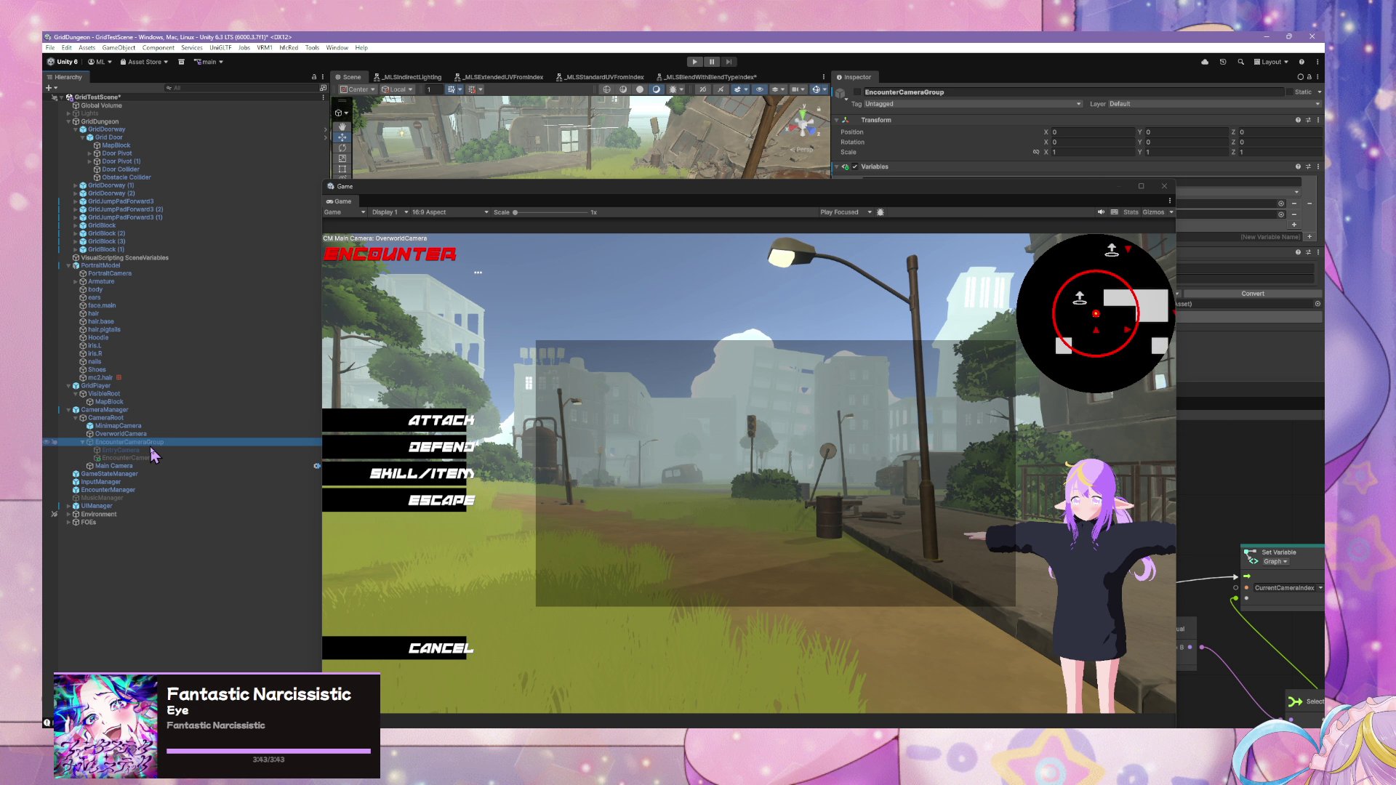
- Add a Cinemachine Mixing Camera as a child through EncounterCameraGroup's context menu
right_click(151, 442)
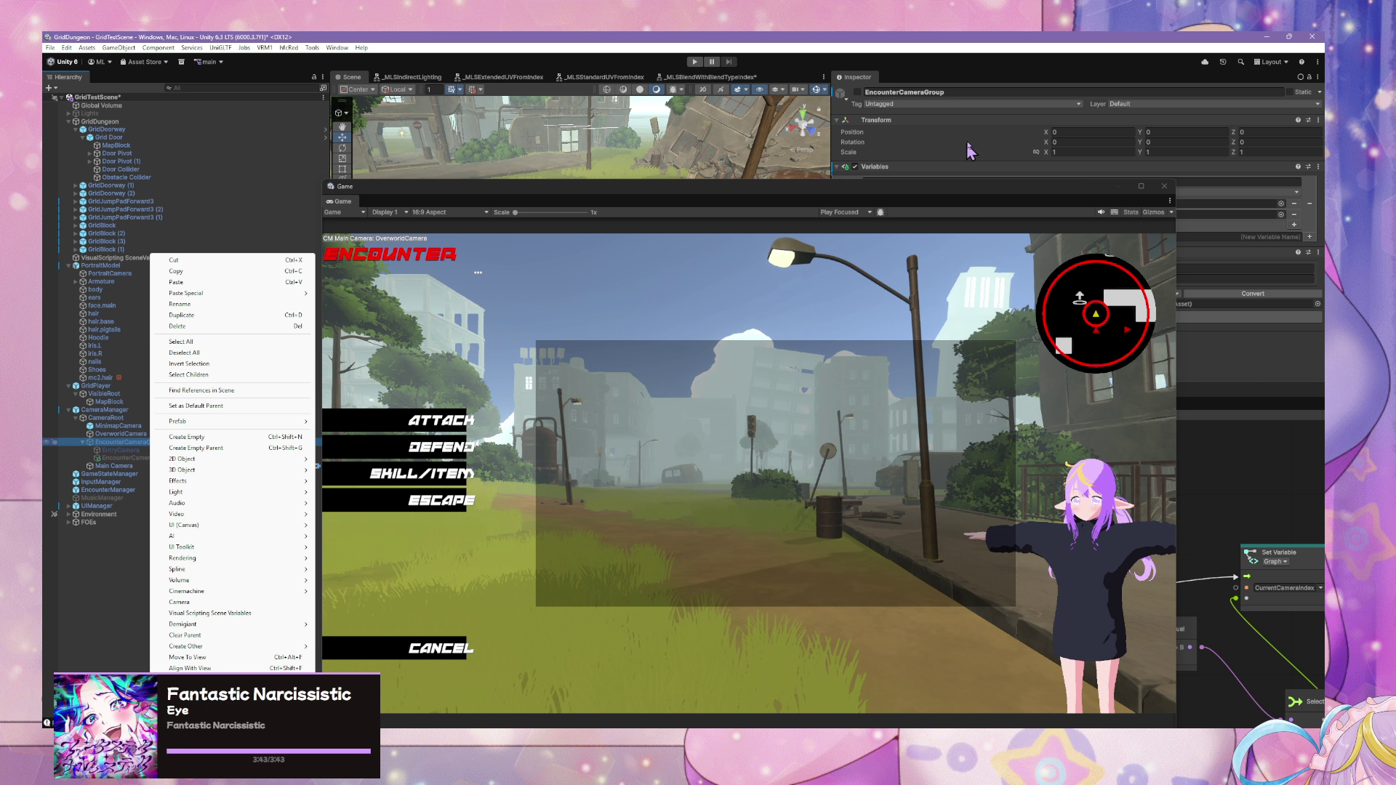
left_click(857, 100)
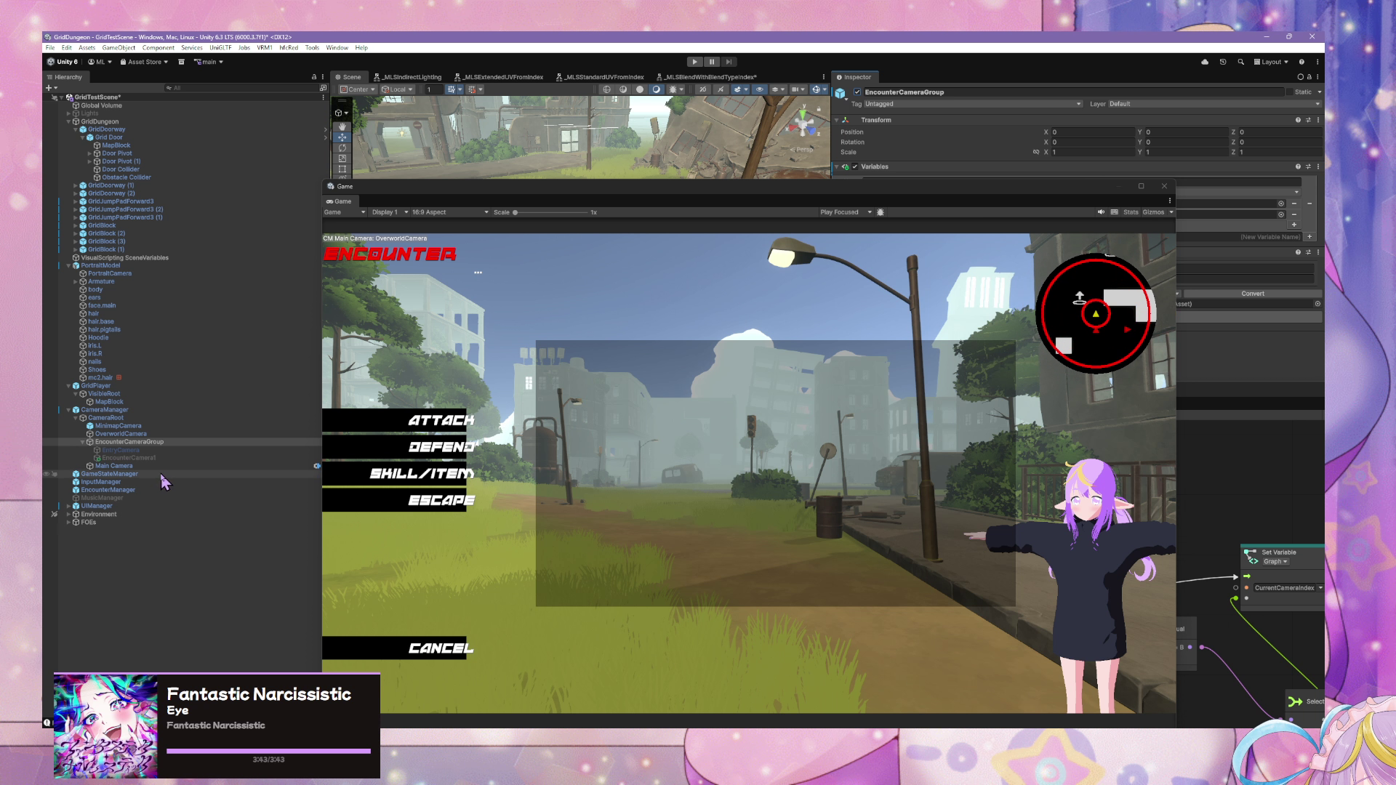
right_click(173, 443)
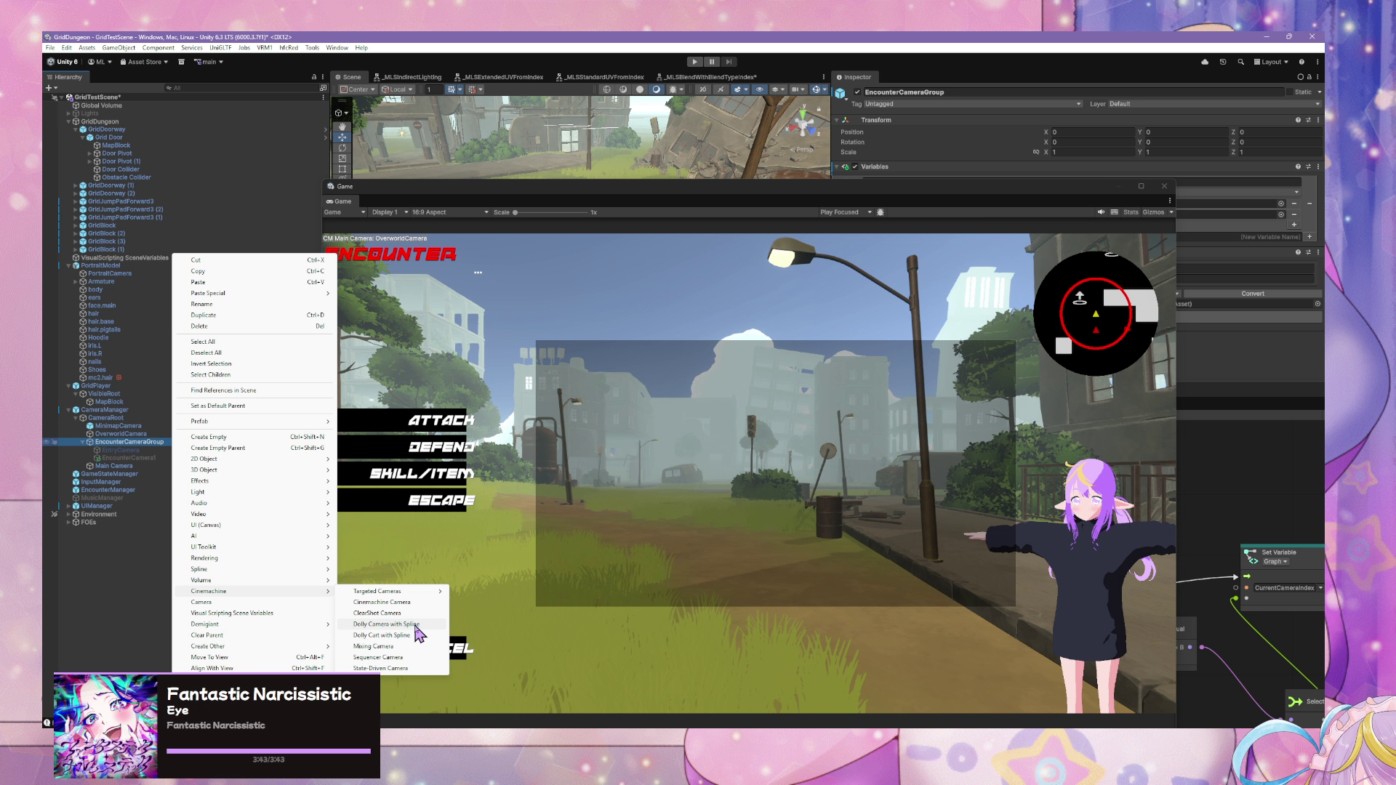
left_click(397, 646)
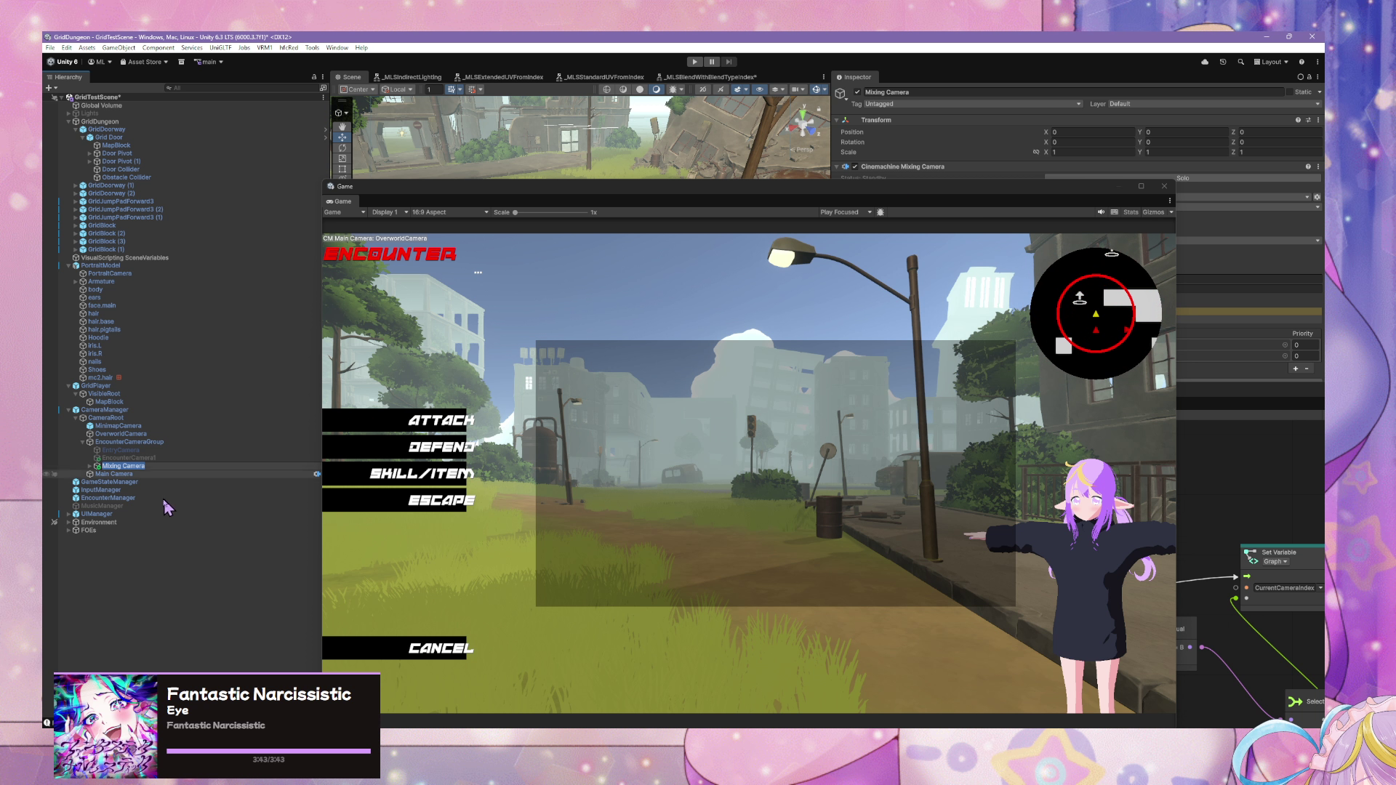
- Move the Game and Script Graph windows aside and add a CinemachineStoryboard extension to the Mixing Camera
left_click(212, 467)
left_click_drag(451, 186, 387, 487)
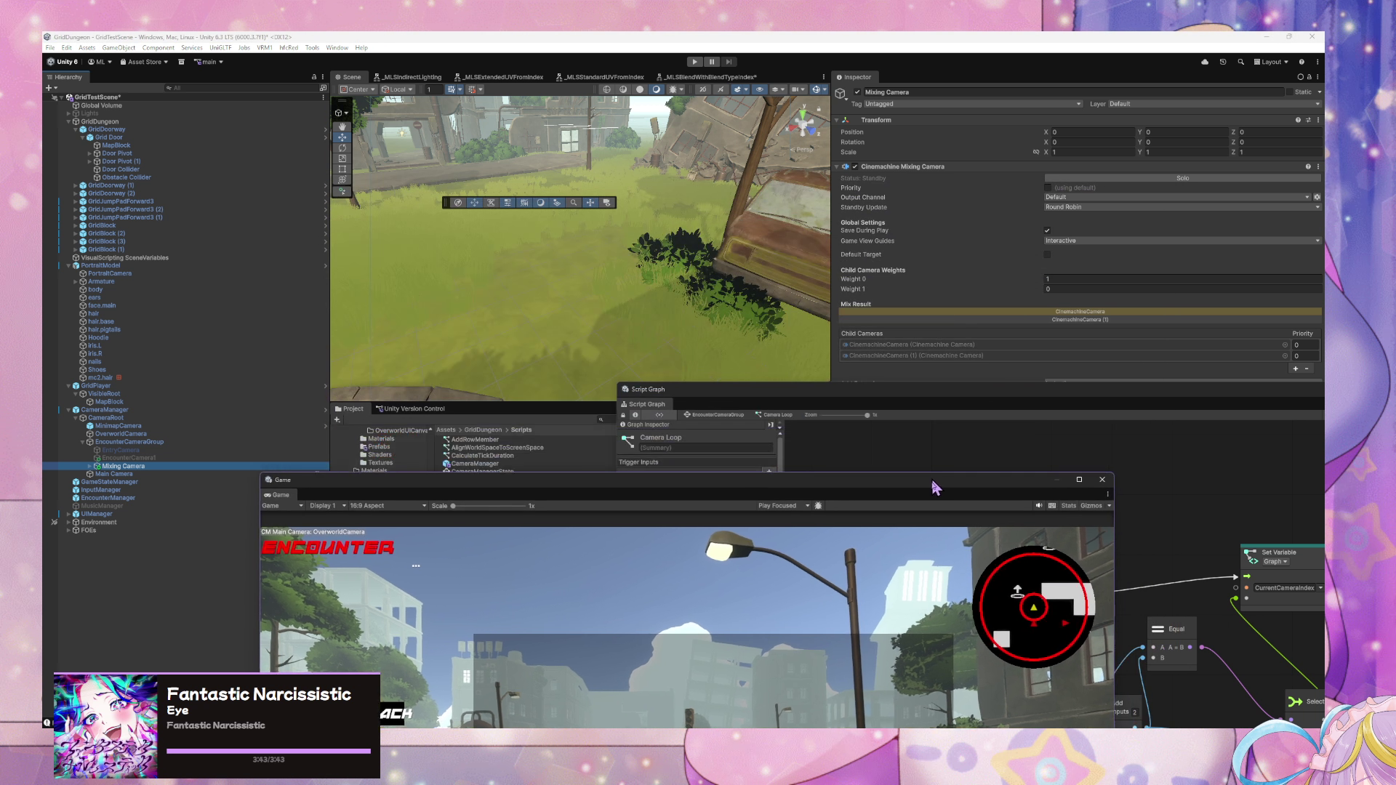
left_click_drag(992, 384, 882, 548)
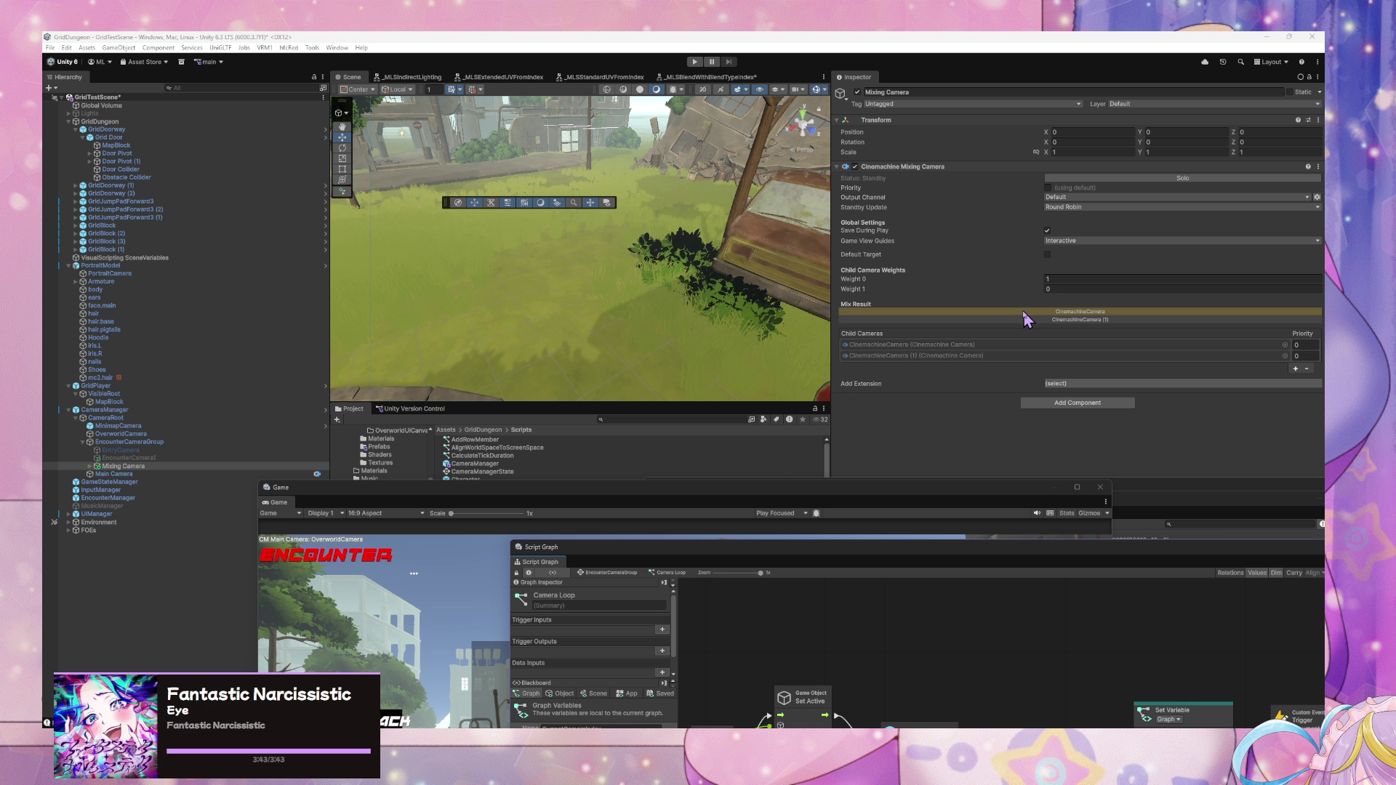
left_click(1098, 326)
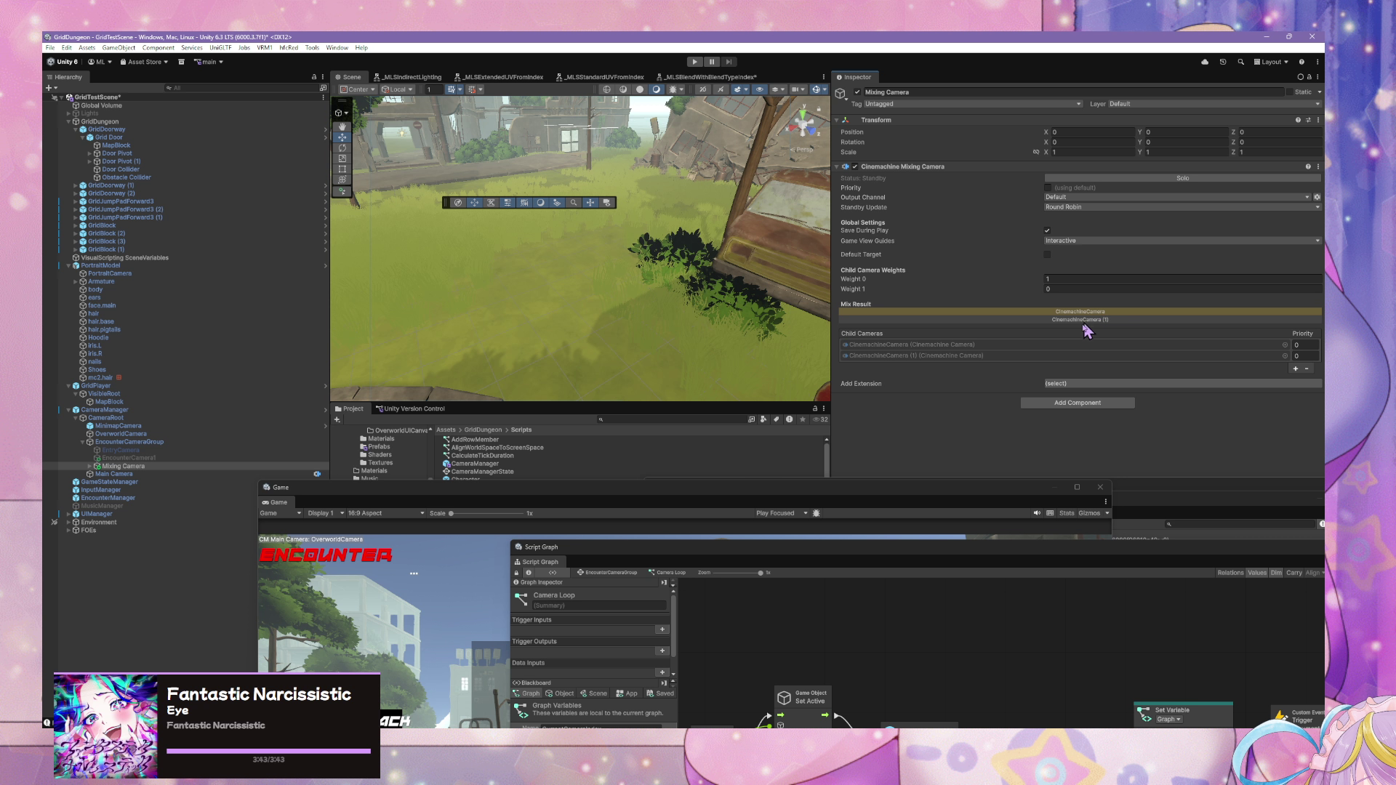
left_click(1066, 385)
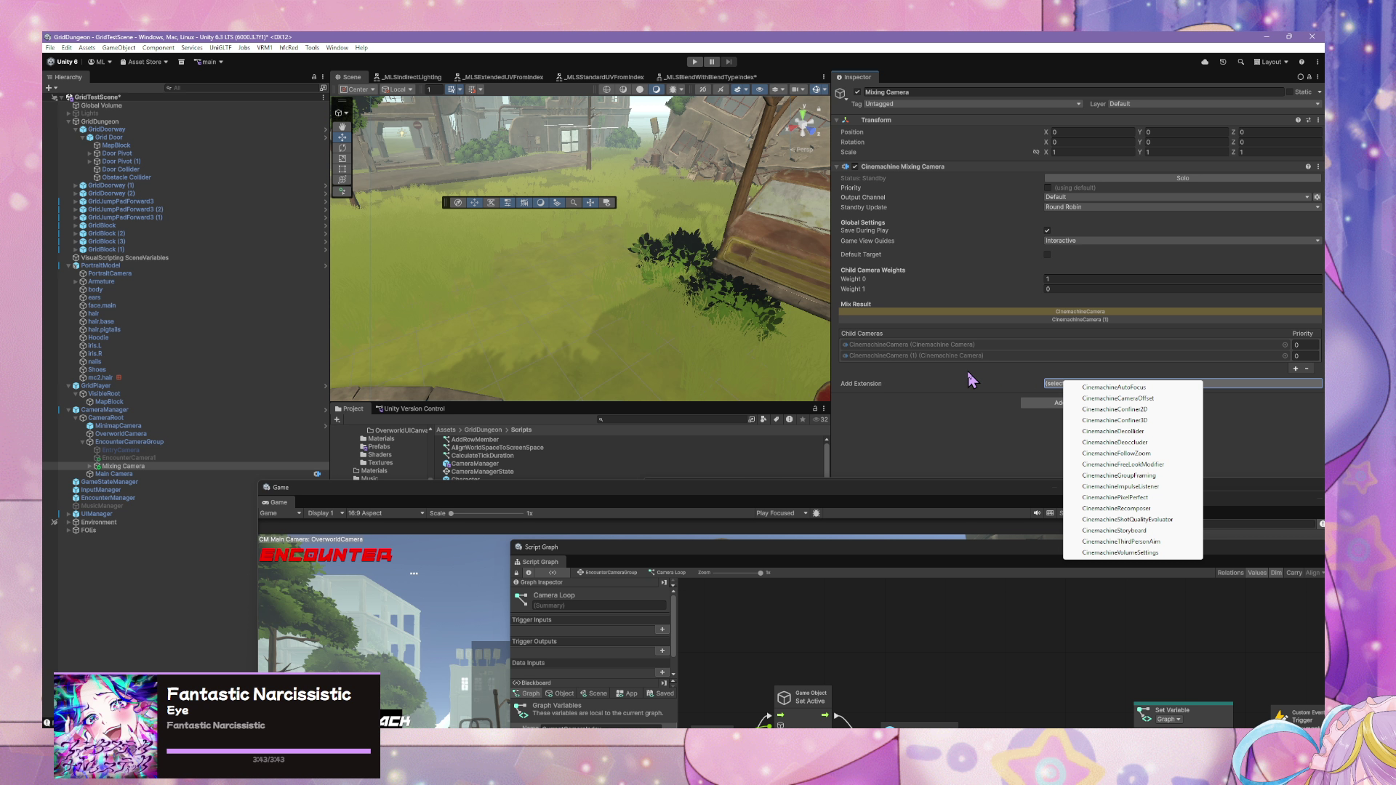
left_click(1113, 530)
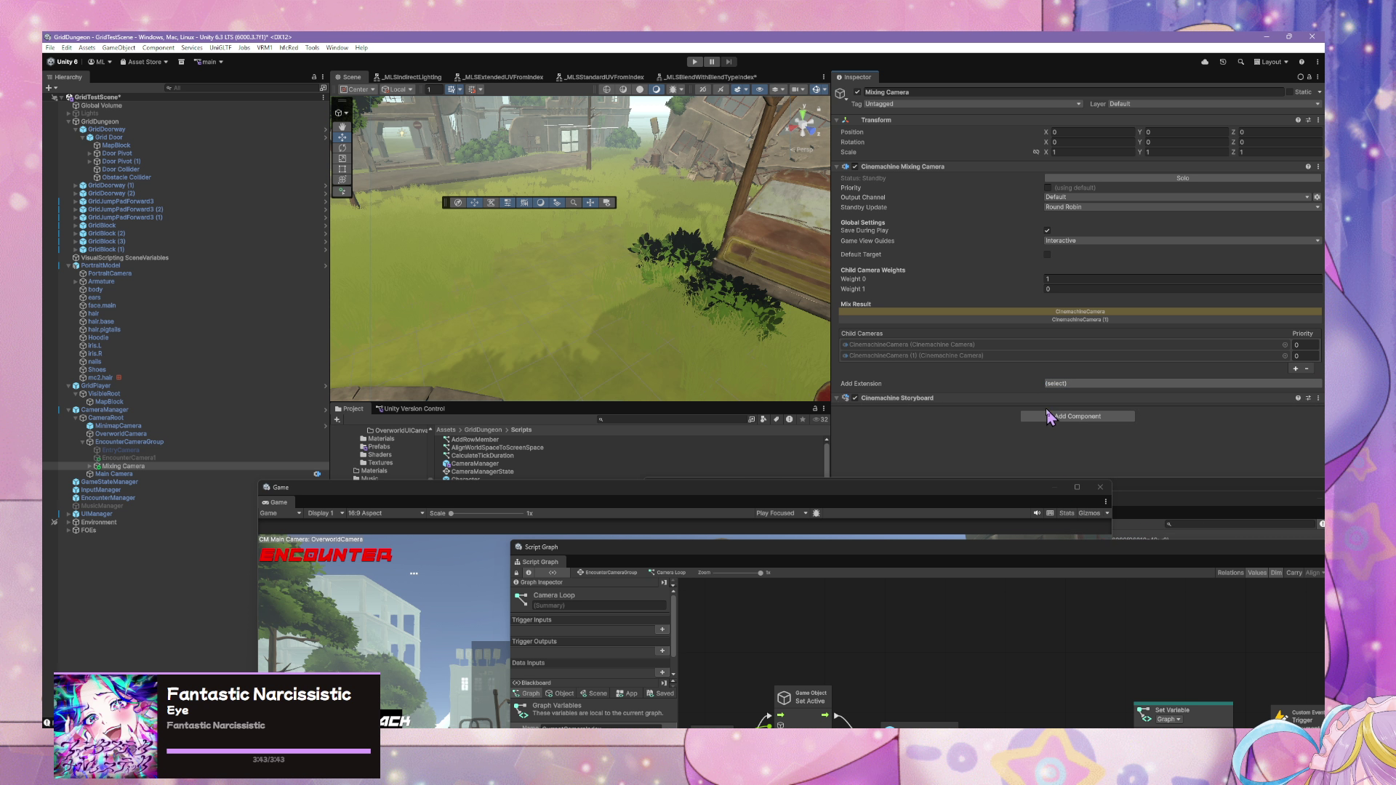
- Move the Game, Console and Animator windows down, then switch to the web browser
left_click(954, 486)
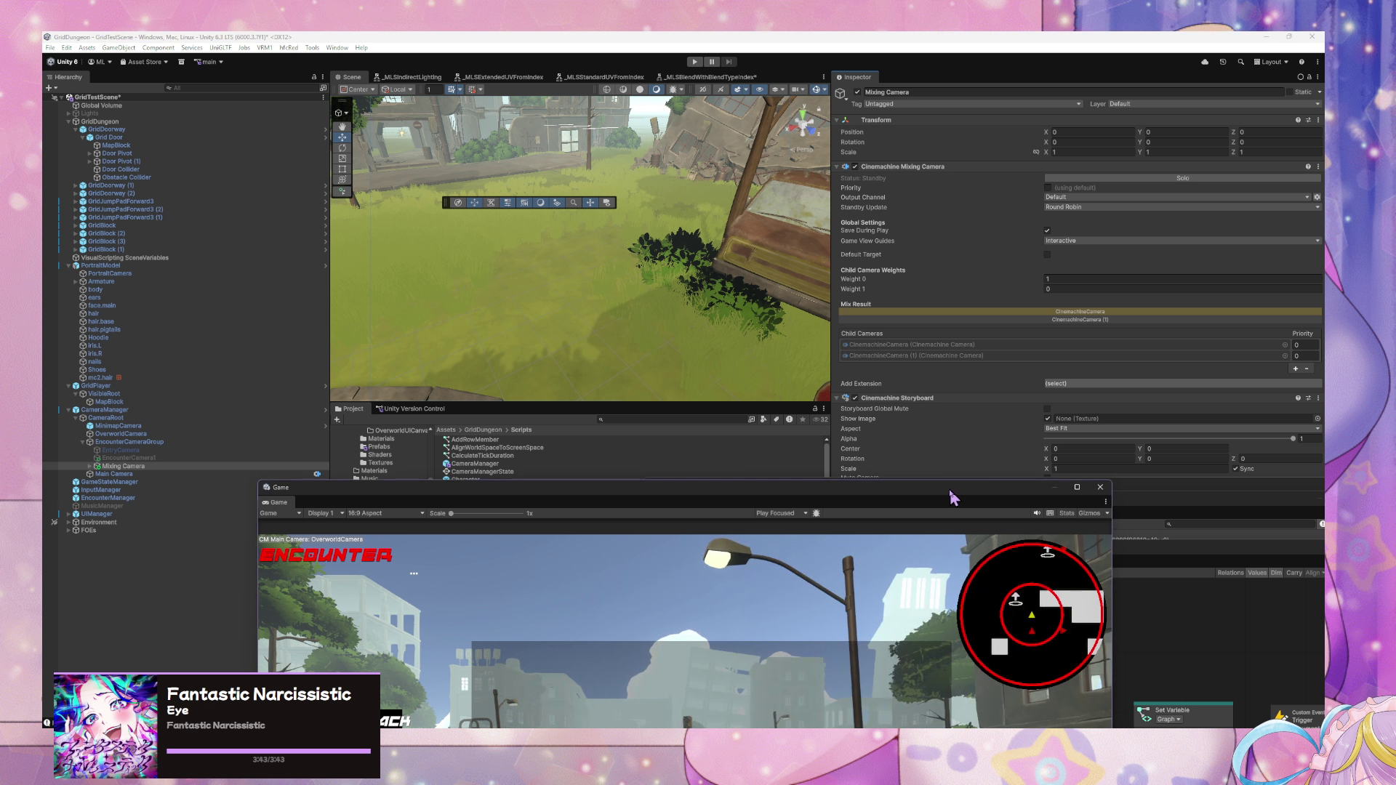
left_click_drag(1044, 505, 1003, 636)
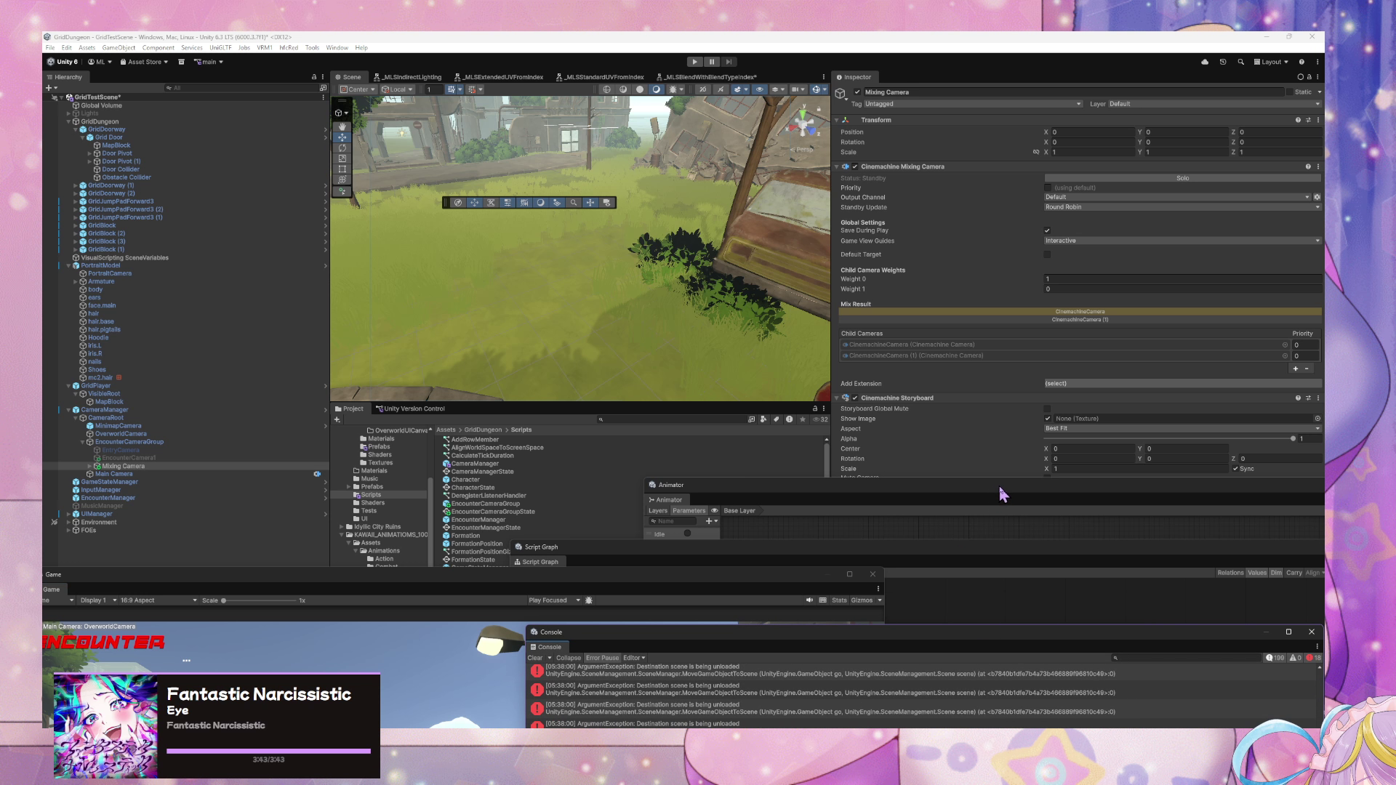
left_click_drag(1004, 492, 788, 630)
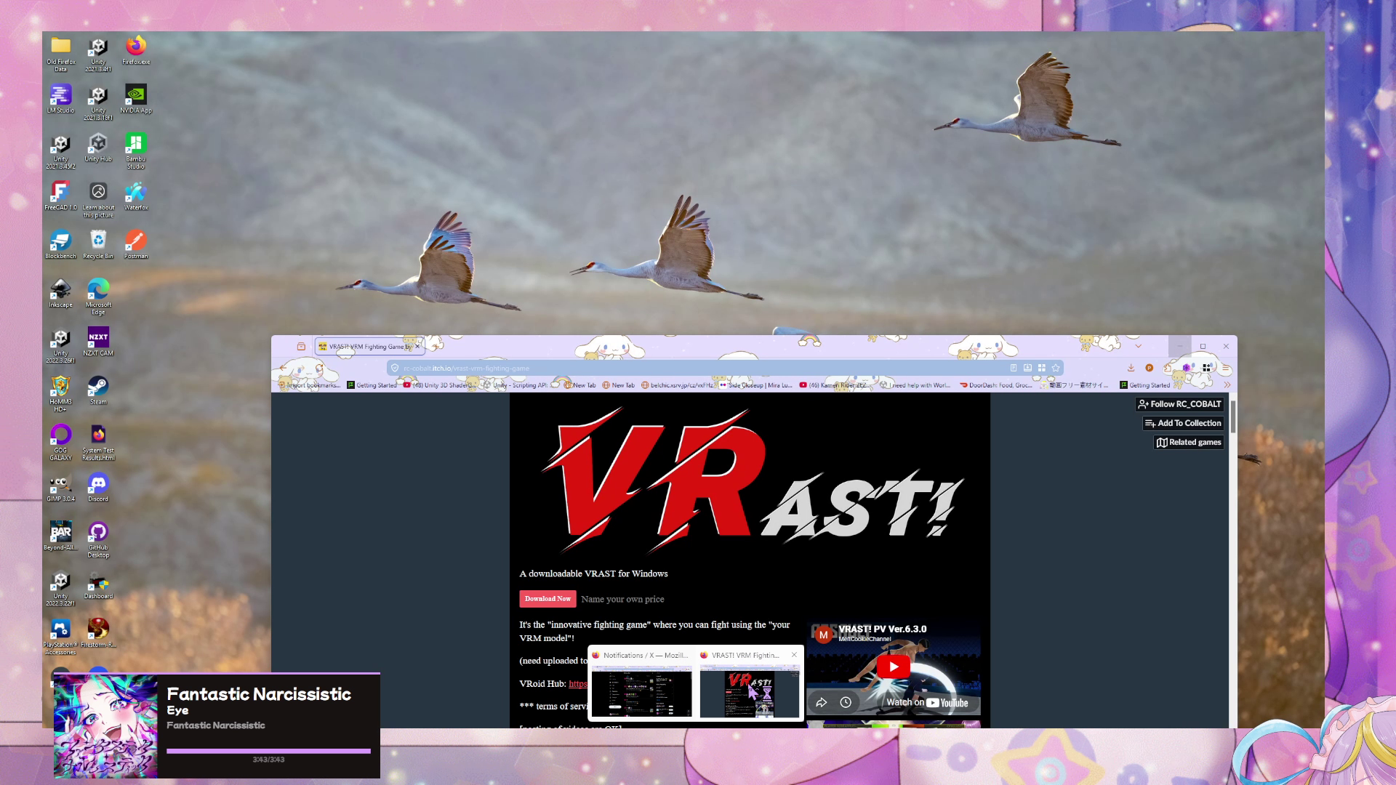
left_click(752, 687)
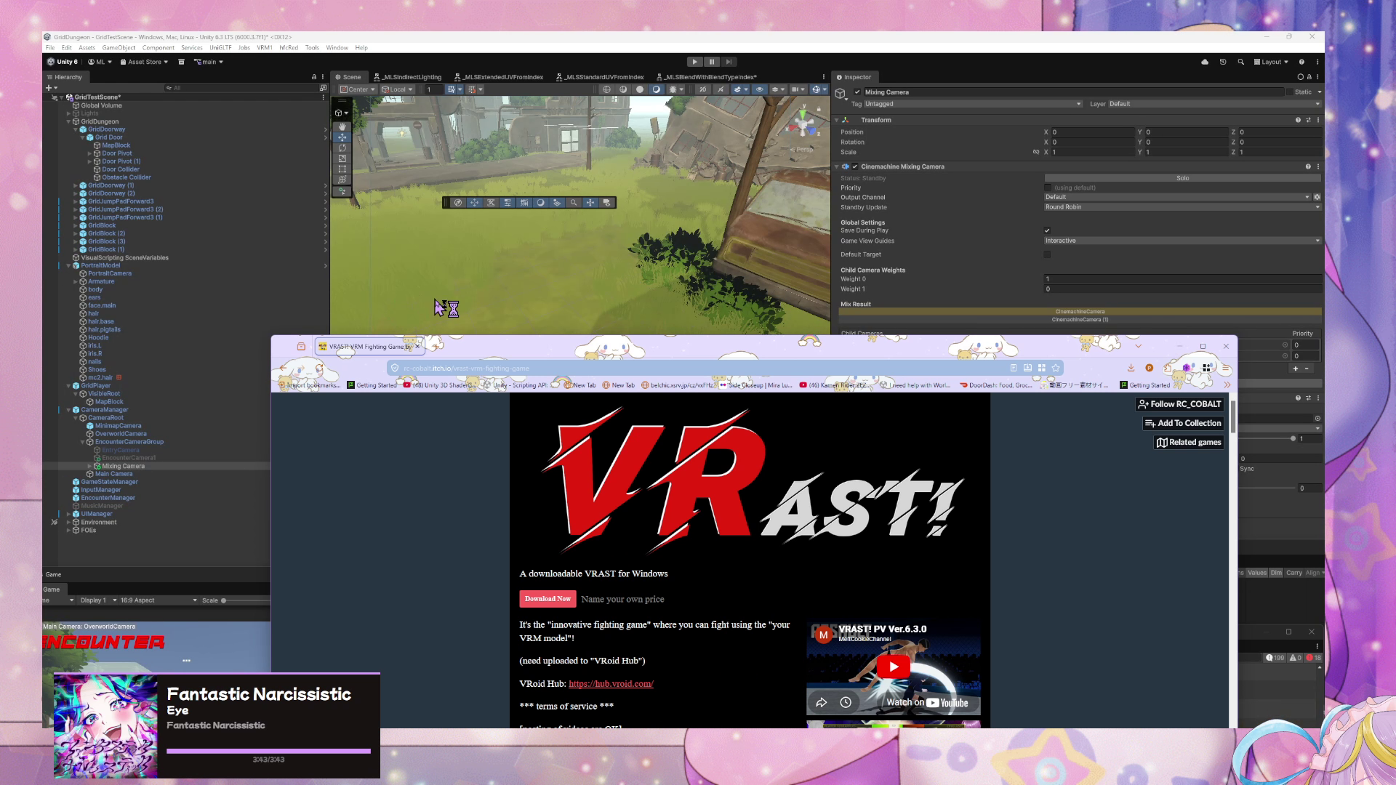
- Search 'cinemachine mixing camera', read the docs.unity3d.com Properties table, then return to Unity
left_click(467, 366)
type("cinemachine mixing camera")
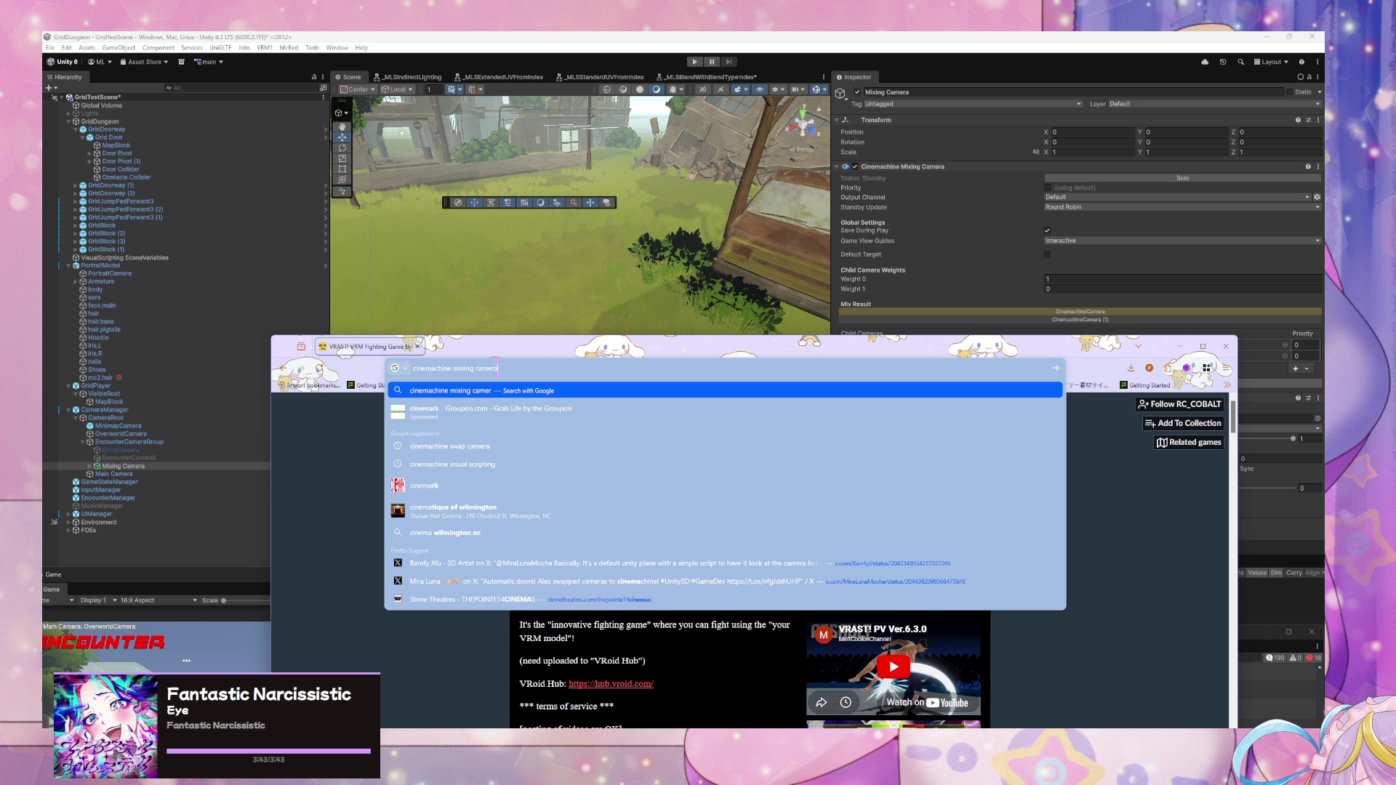
key("Return")
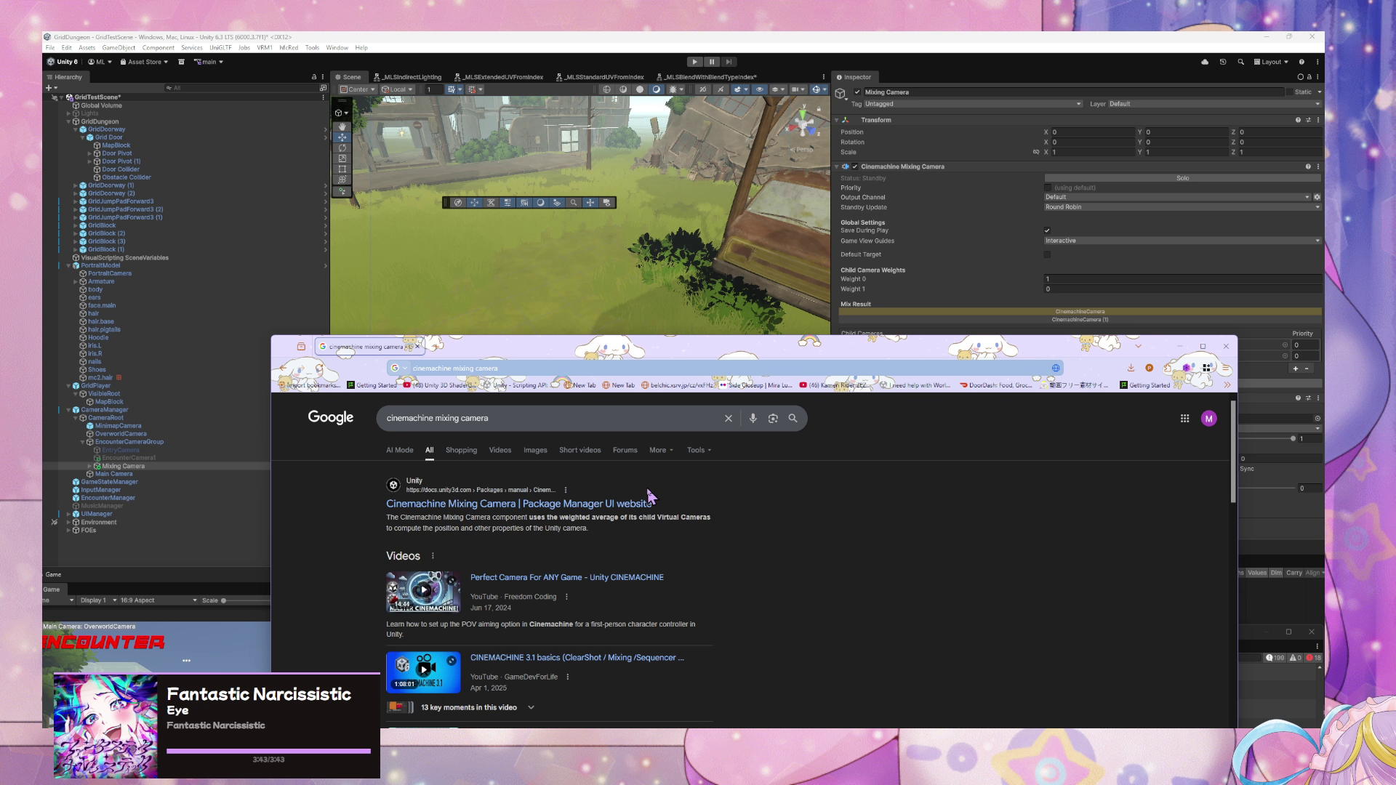
left_click(586, 505)
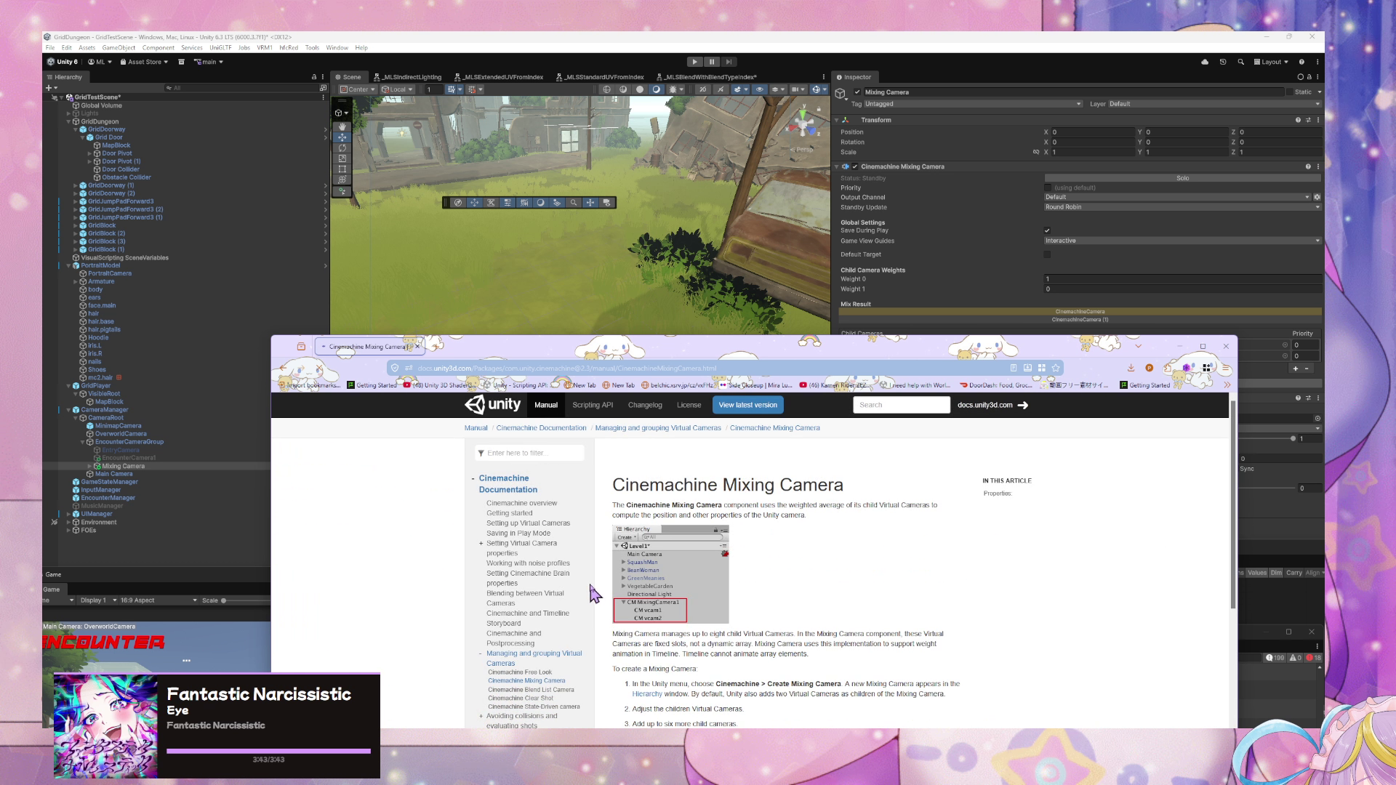
scroll(593, 575, "down", 5)
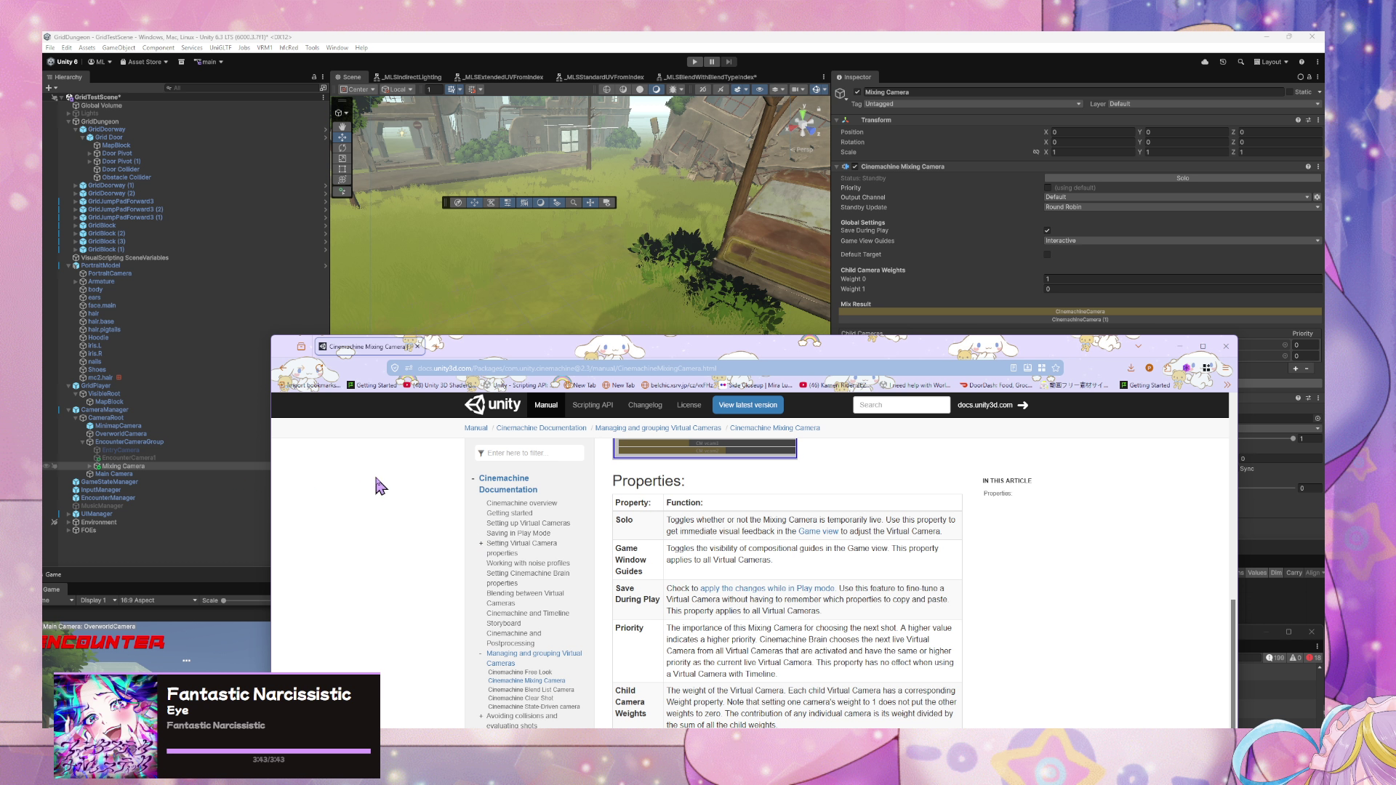
scroll(384, 486, "down", 1)
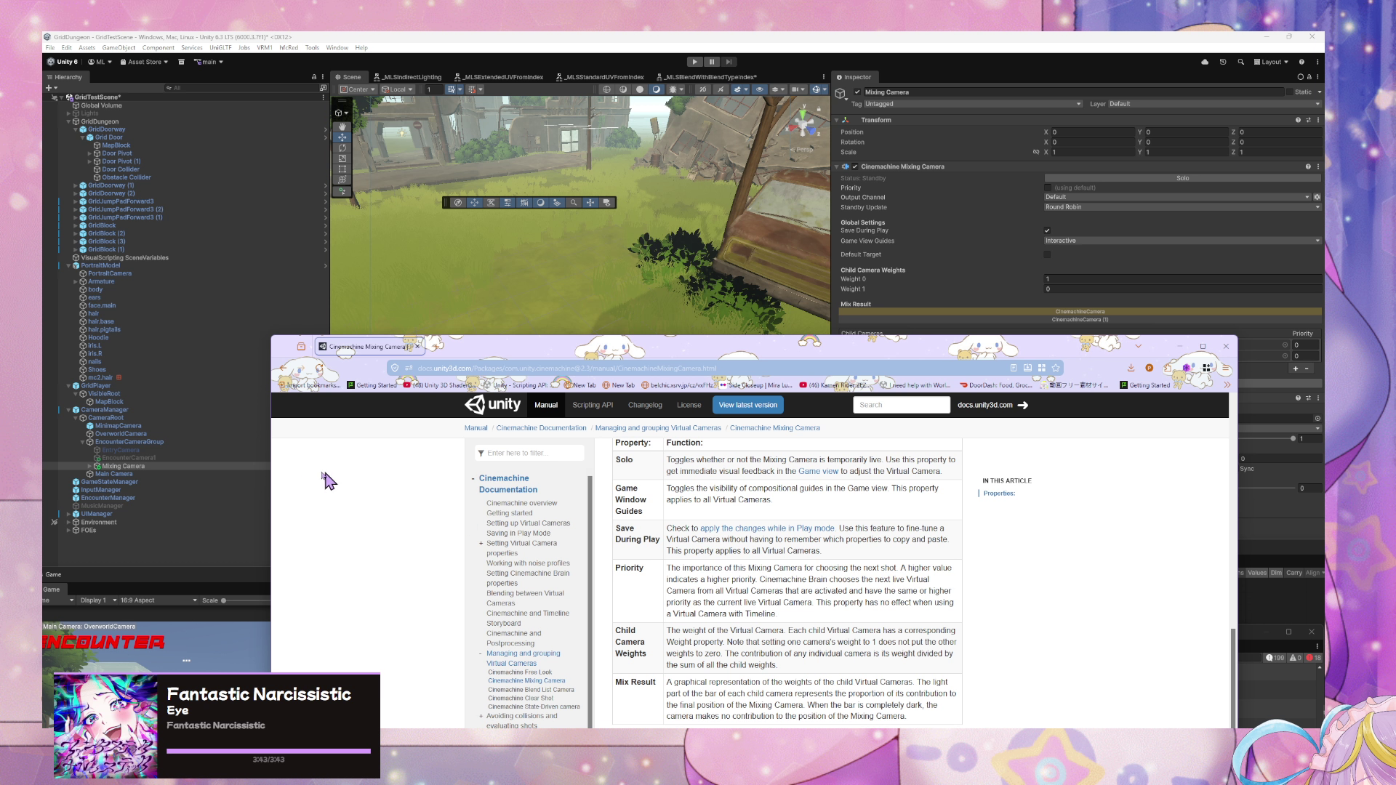
left_click(159, 469)
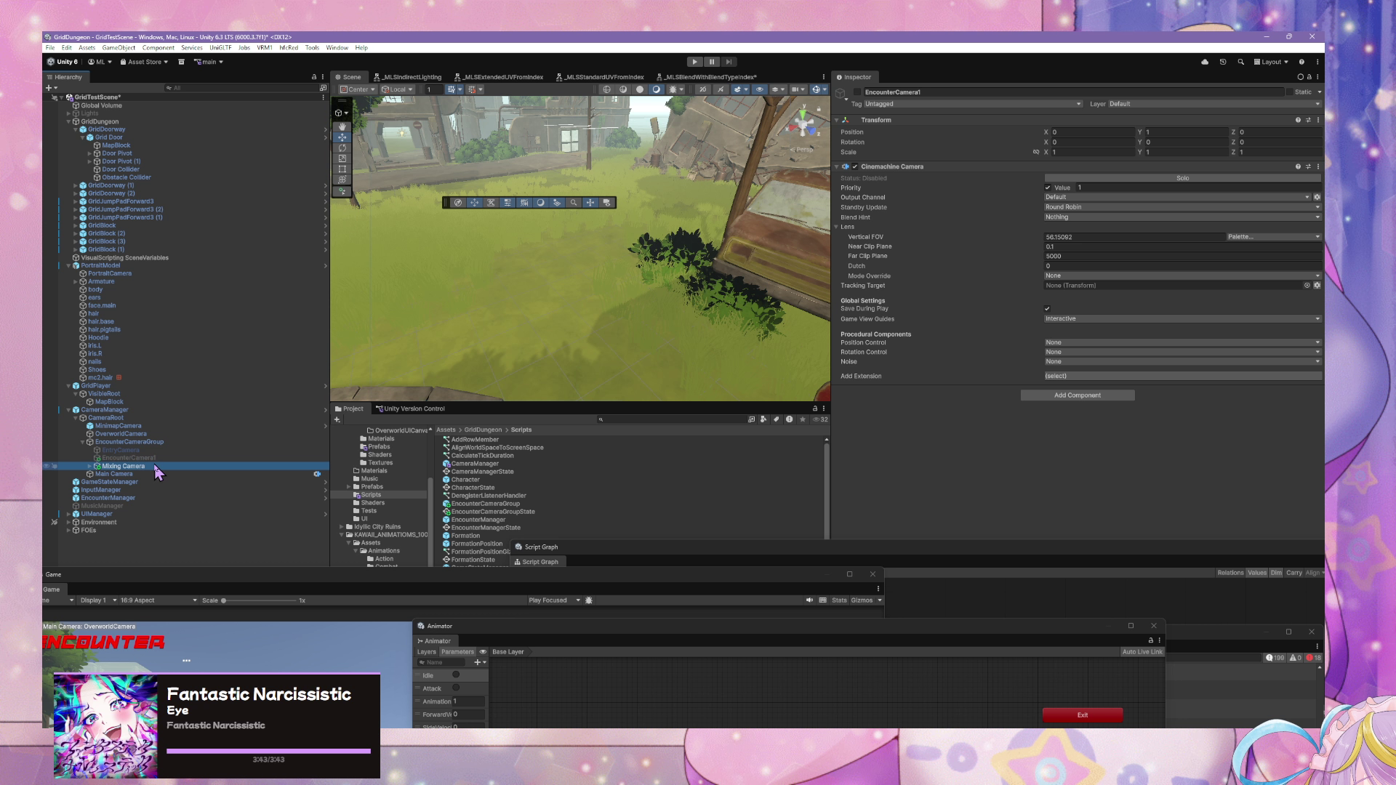
- Delete the Mixing Camera and add a Cinemachine Sequencer Camera, with two child cameras, to EncounterCameraGroup
key("Delete")
right_click(155, 448)
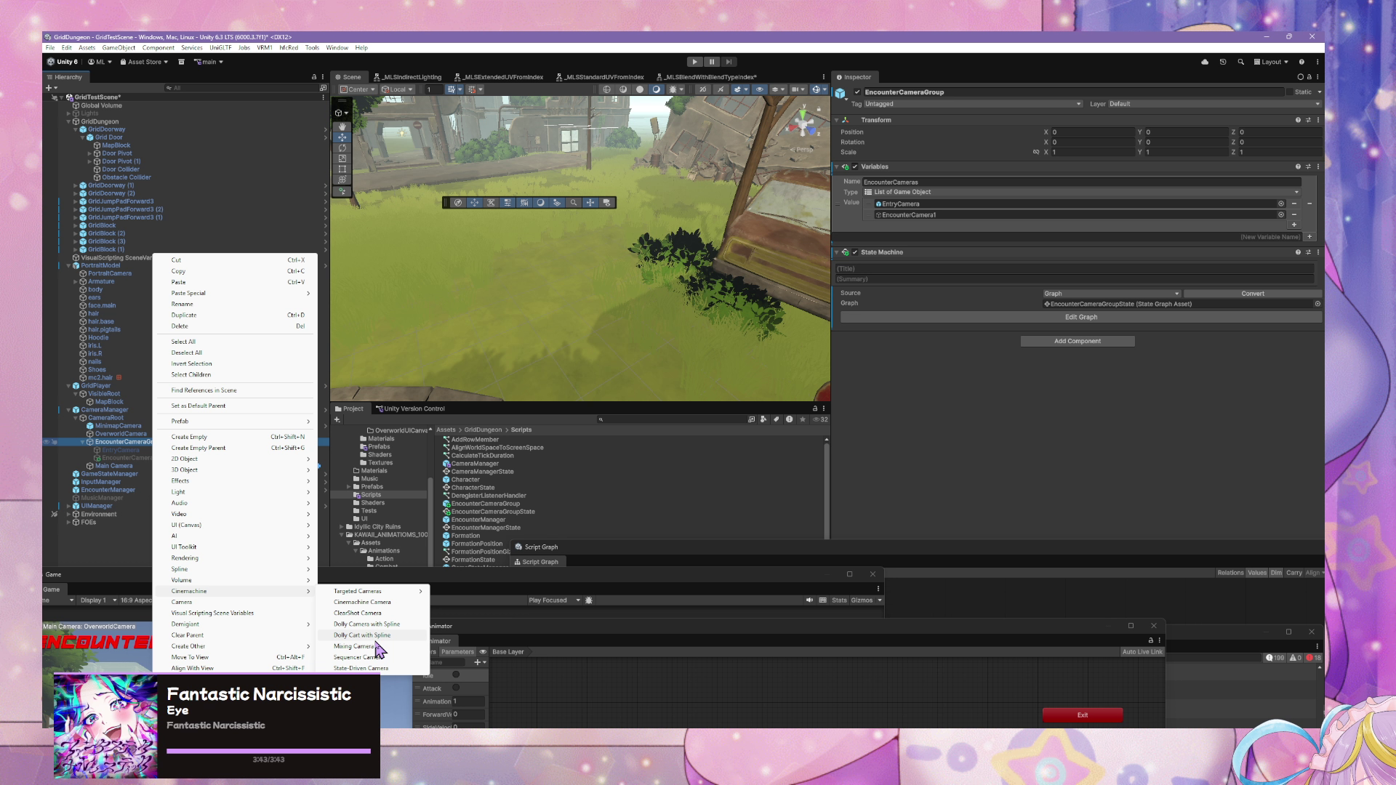
left_click(398, 658)
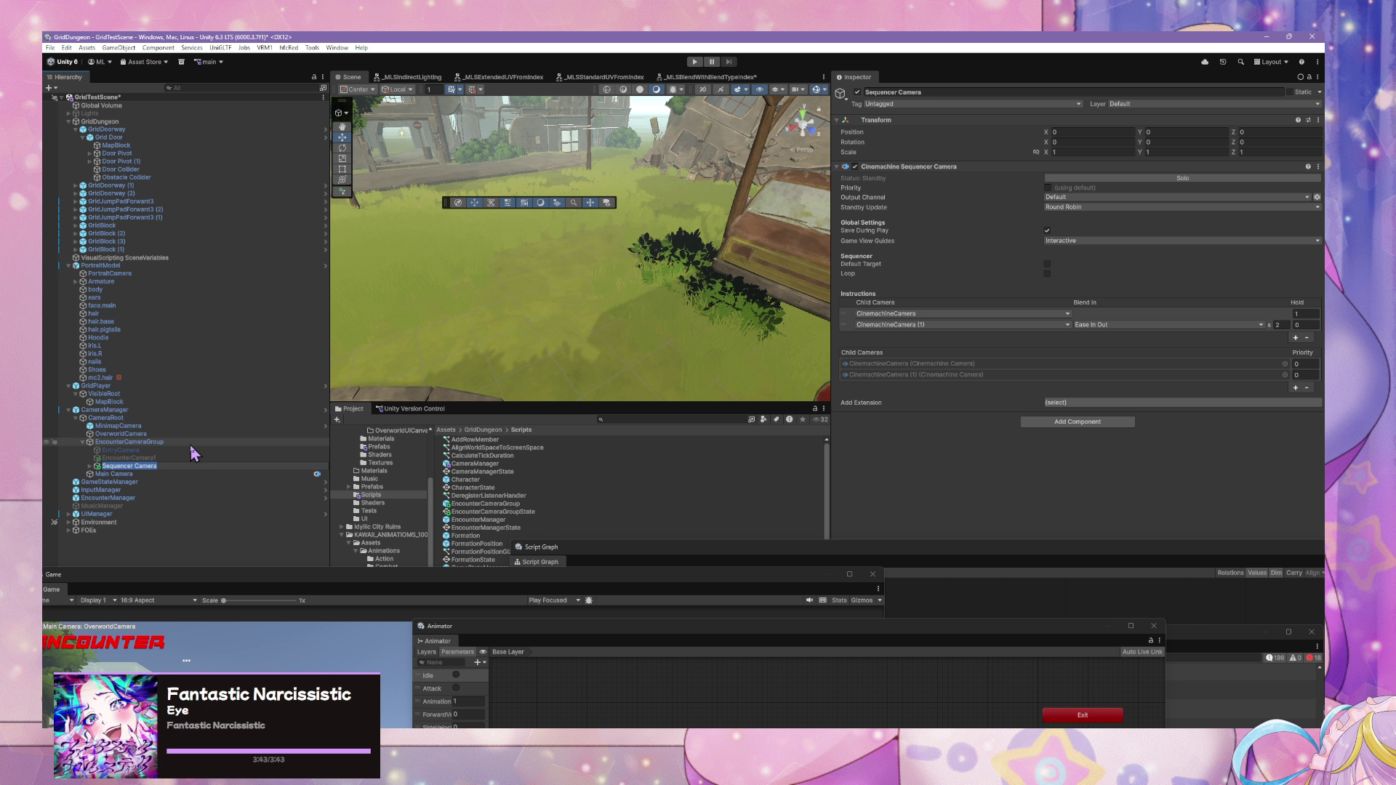
left_click_drag(175, 458, 129, 474)
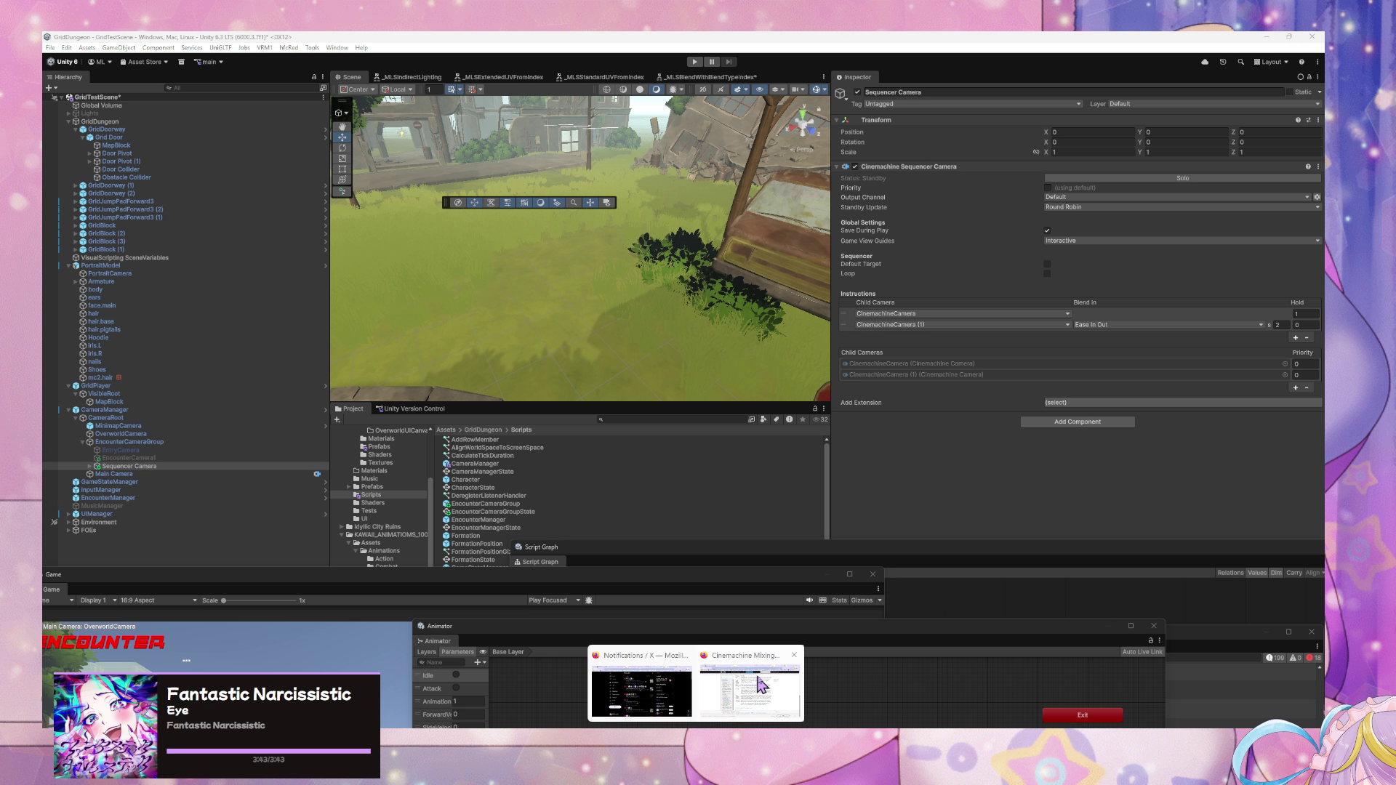
- Search Google for 'sequencer camera unity', open the Cinemachine Sequencer Camera manual, then minimize Firefox
left_click(753, 687)
left_click(565, 368)
type("se")
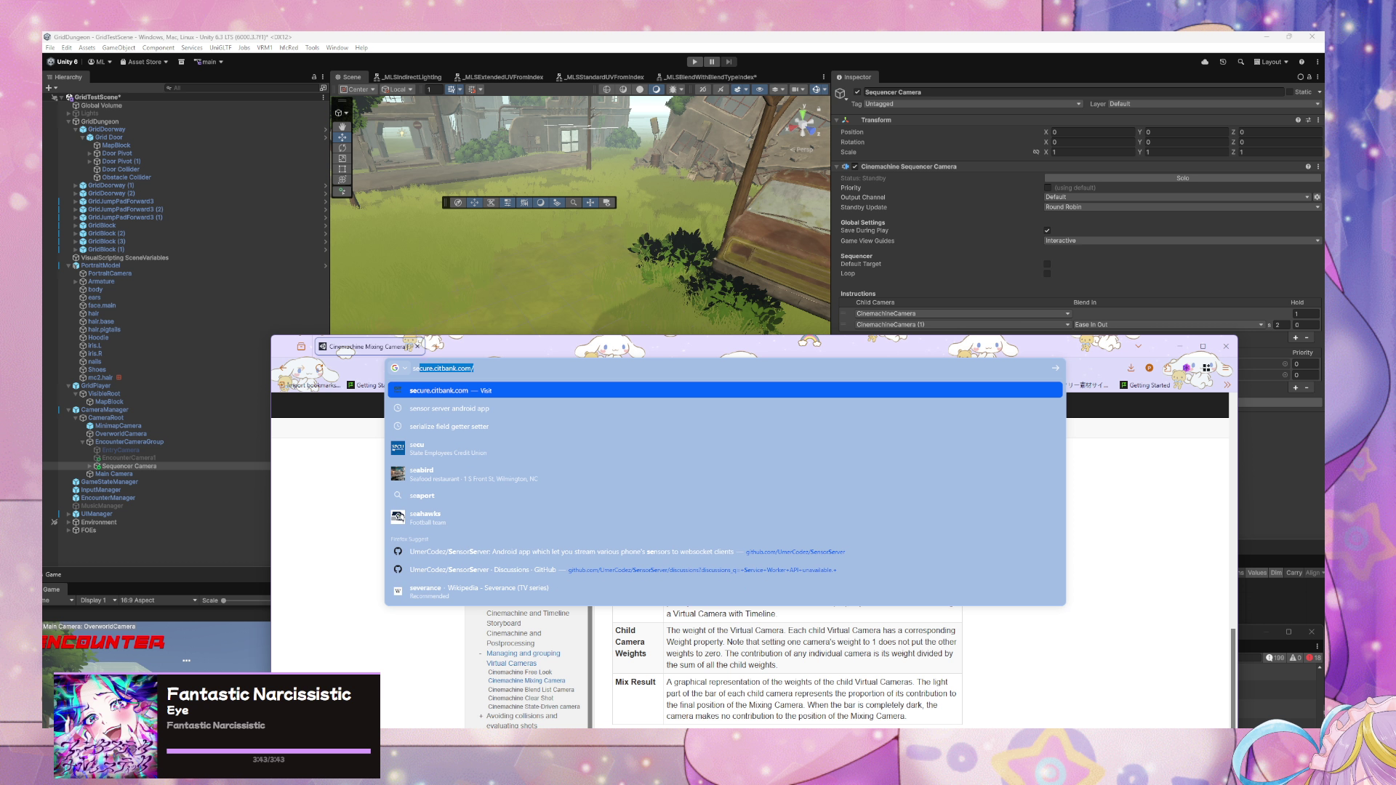
type("quencer camera")
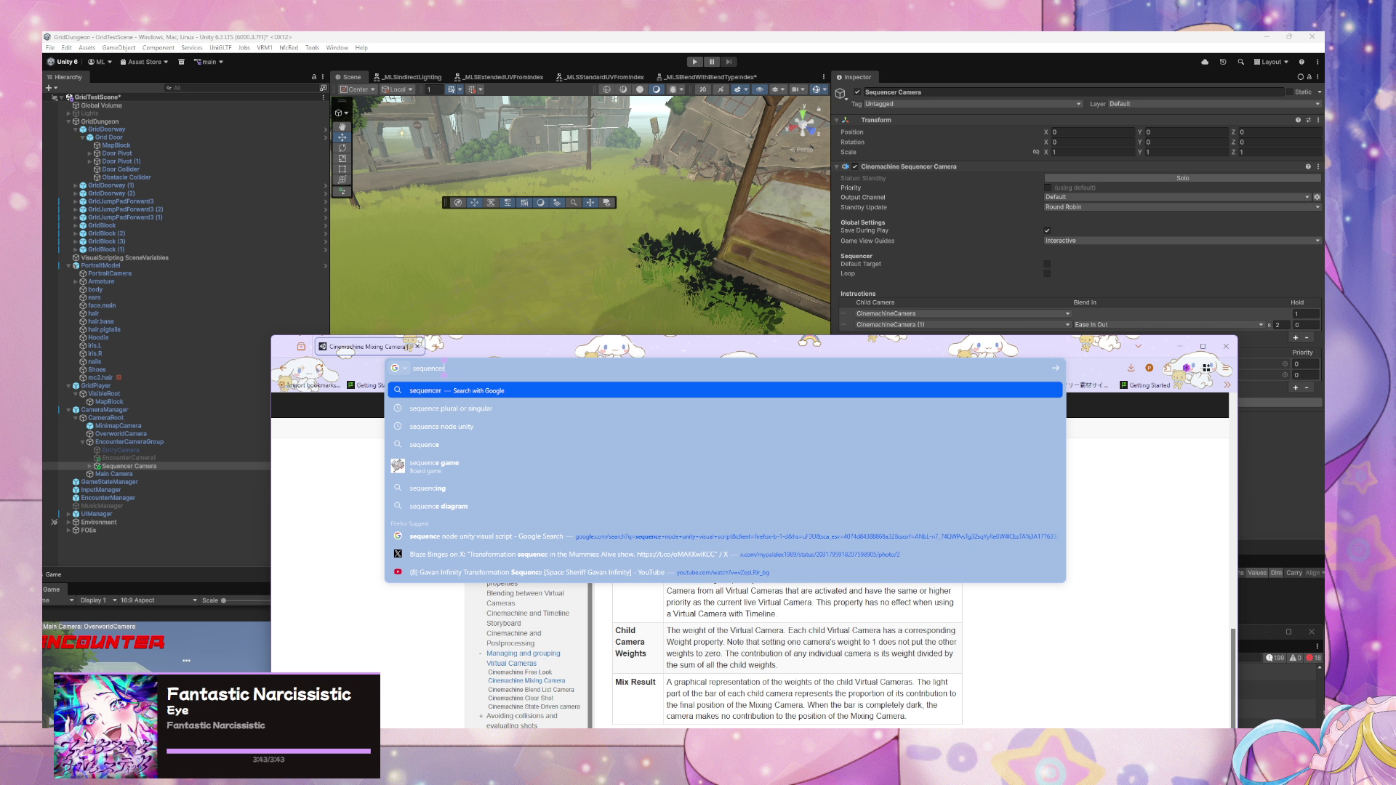
key("Escape")
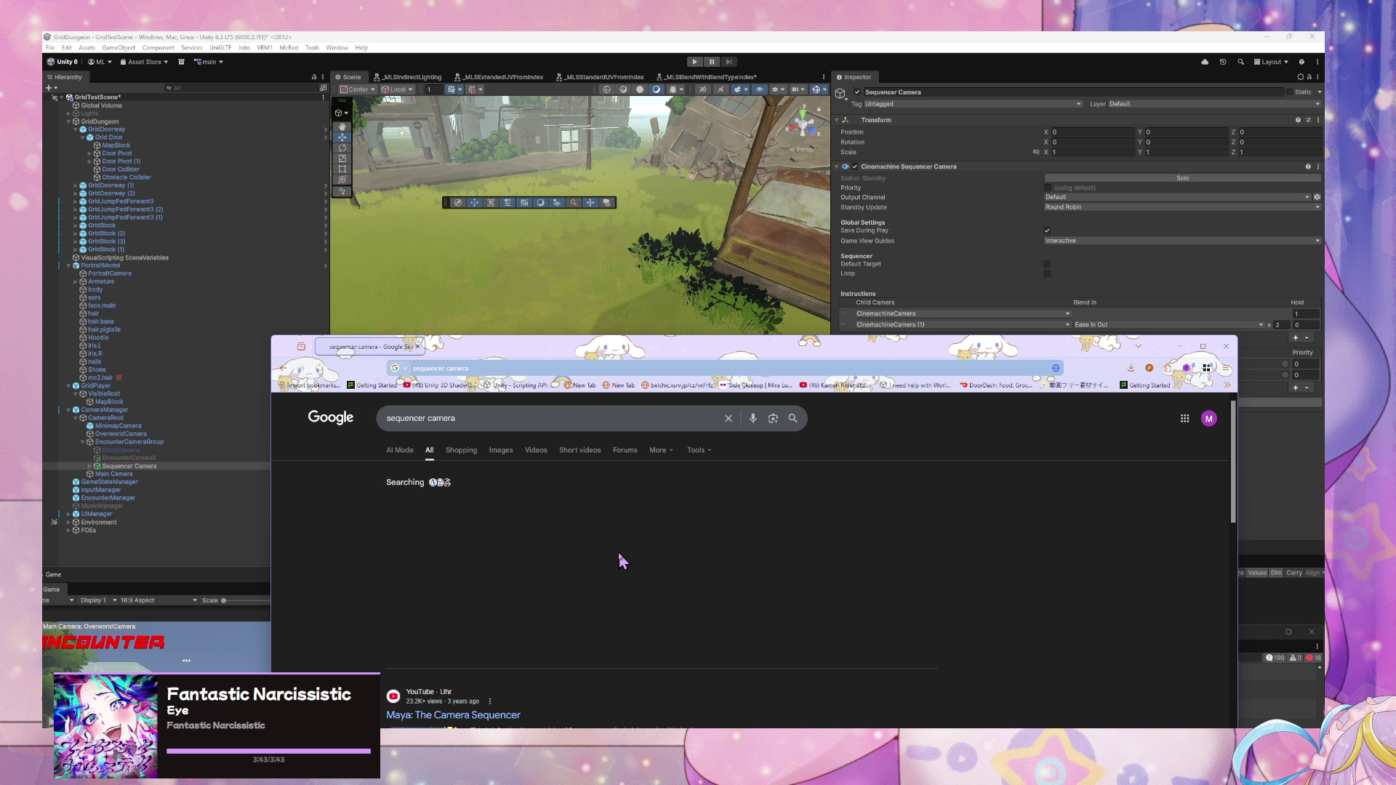
left_click(507, 421)
type("unity")
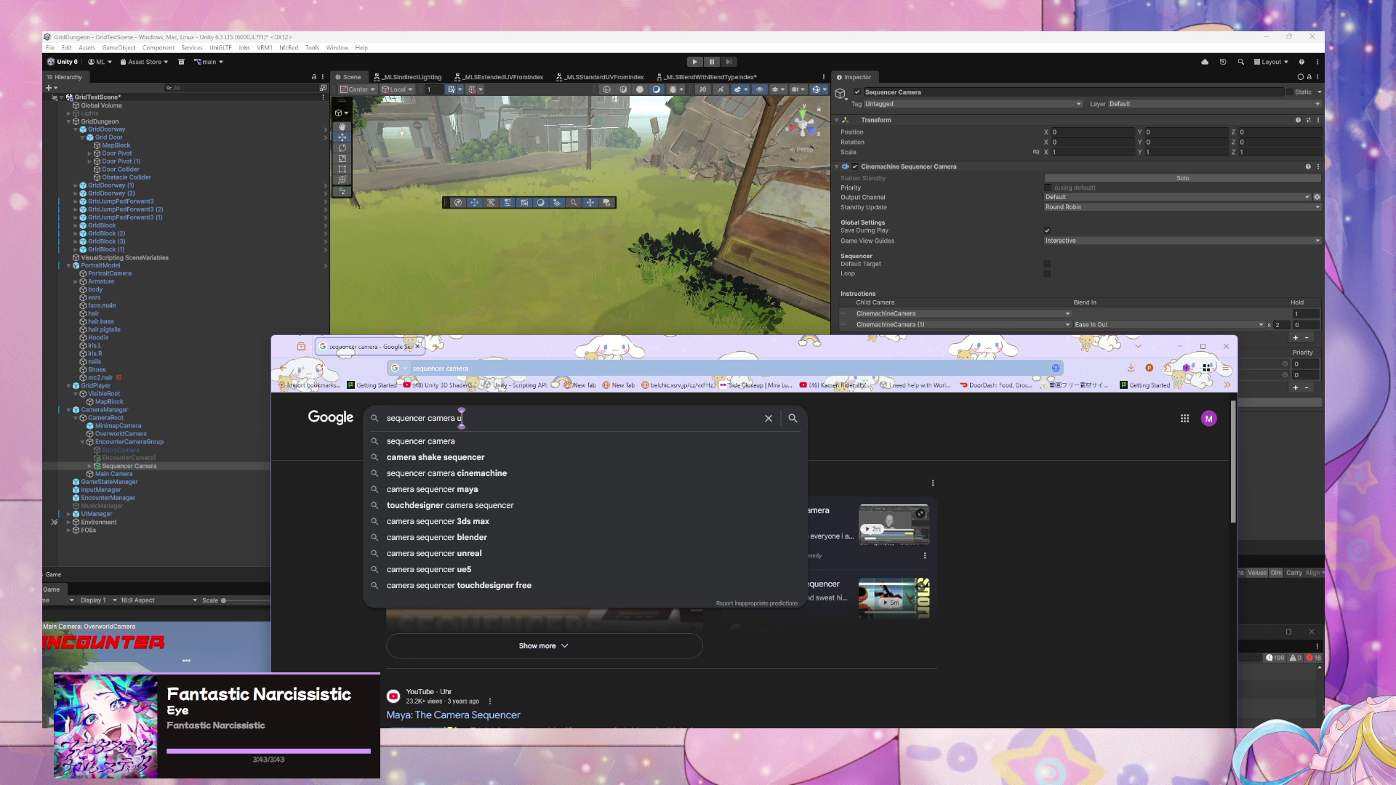
key("Return")
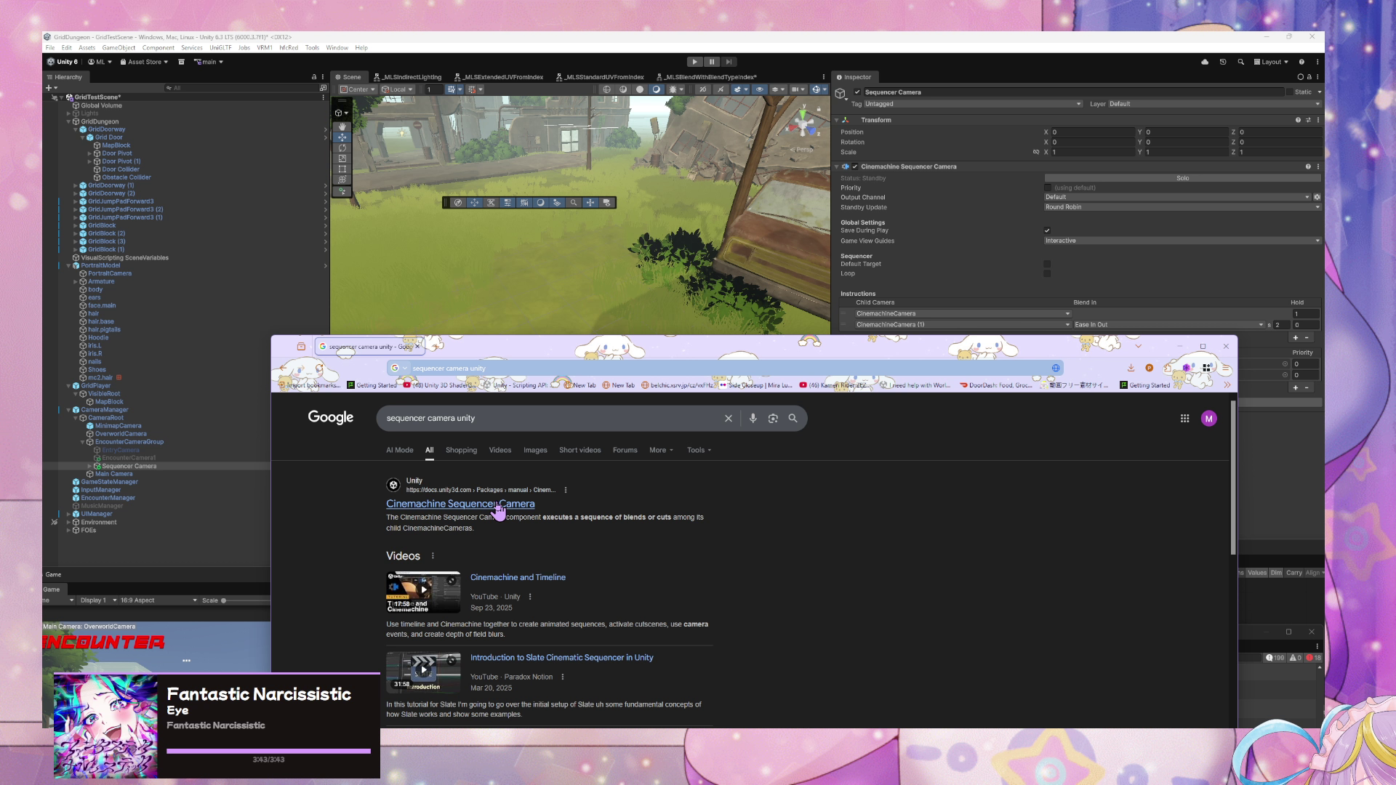
left_click(499, 509)
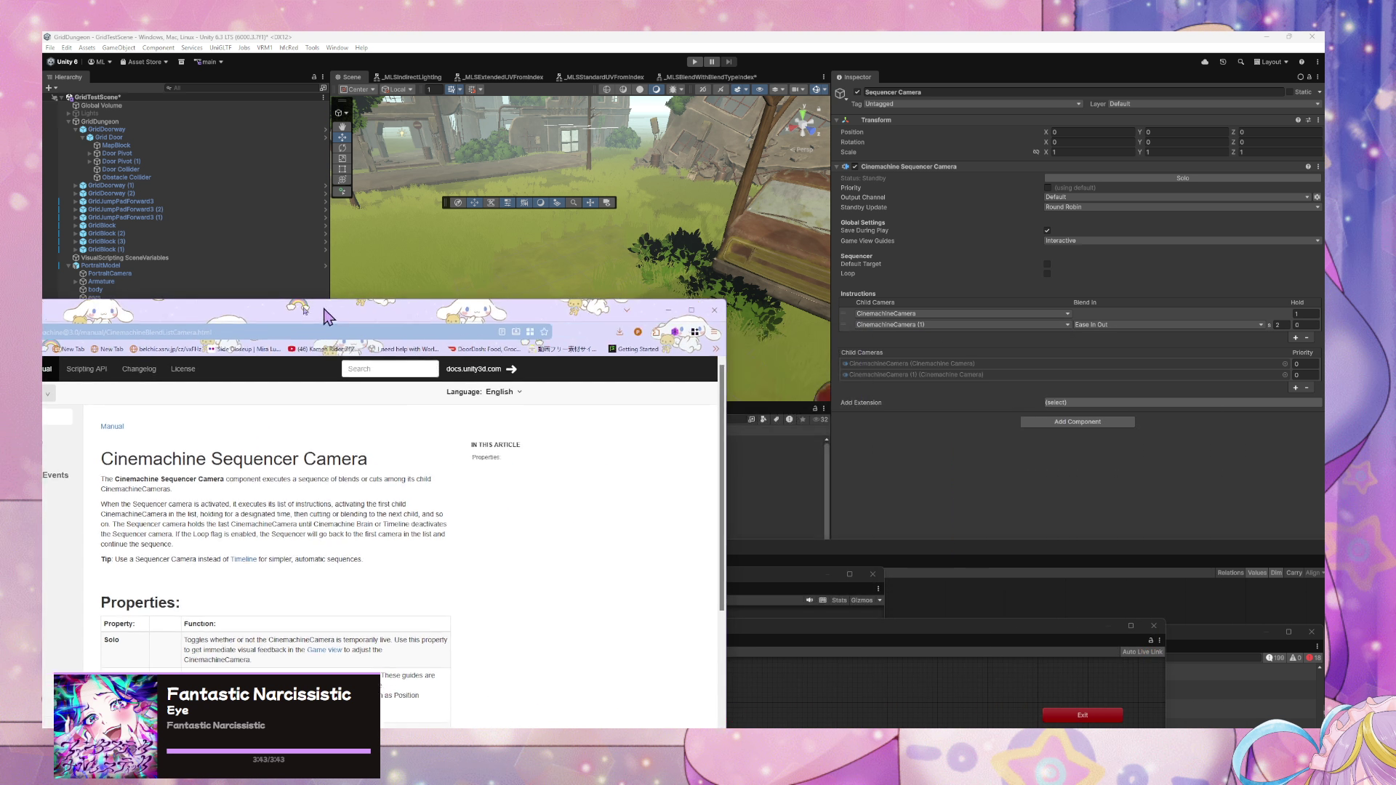
left_click(1203, 346)
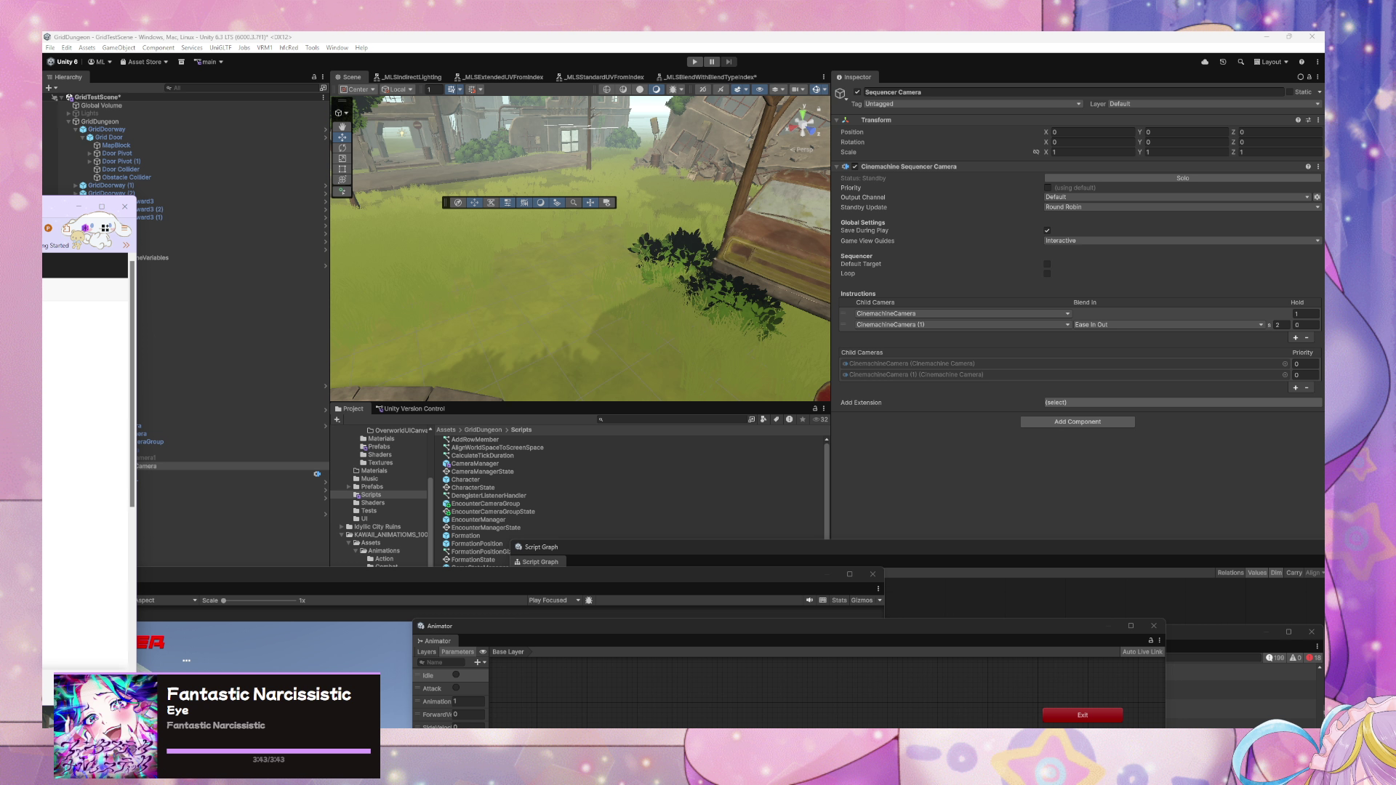
- Add a Cinemachine Sequencer Camera component to EncounterCameraGroup
left_click(153, 469)
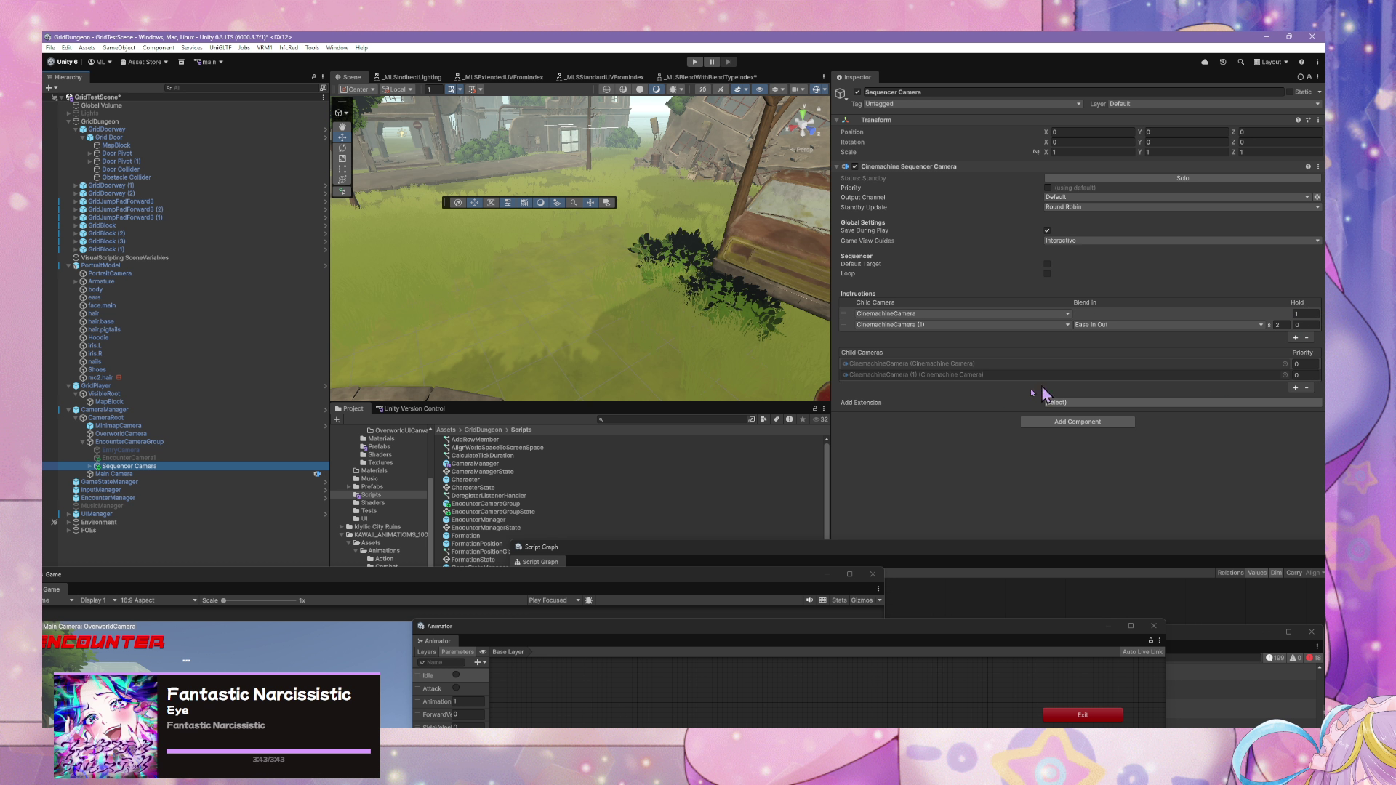
left_click(128, 468)
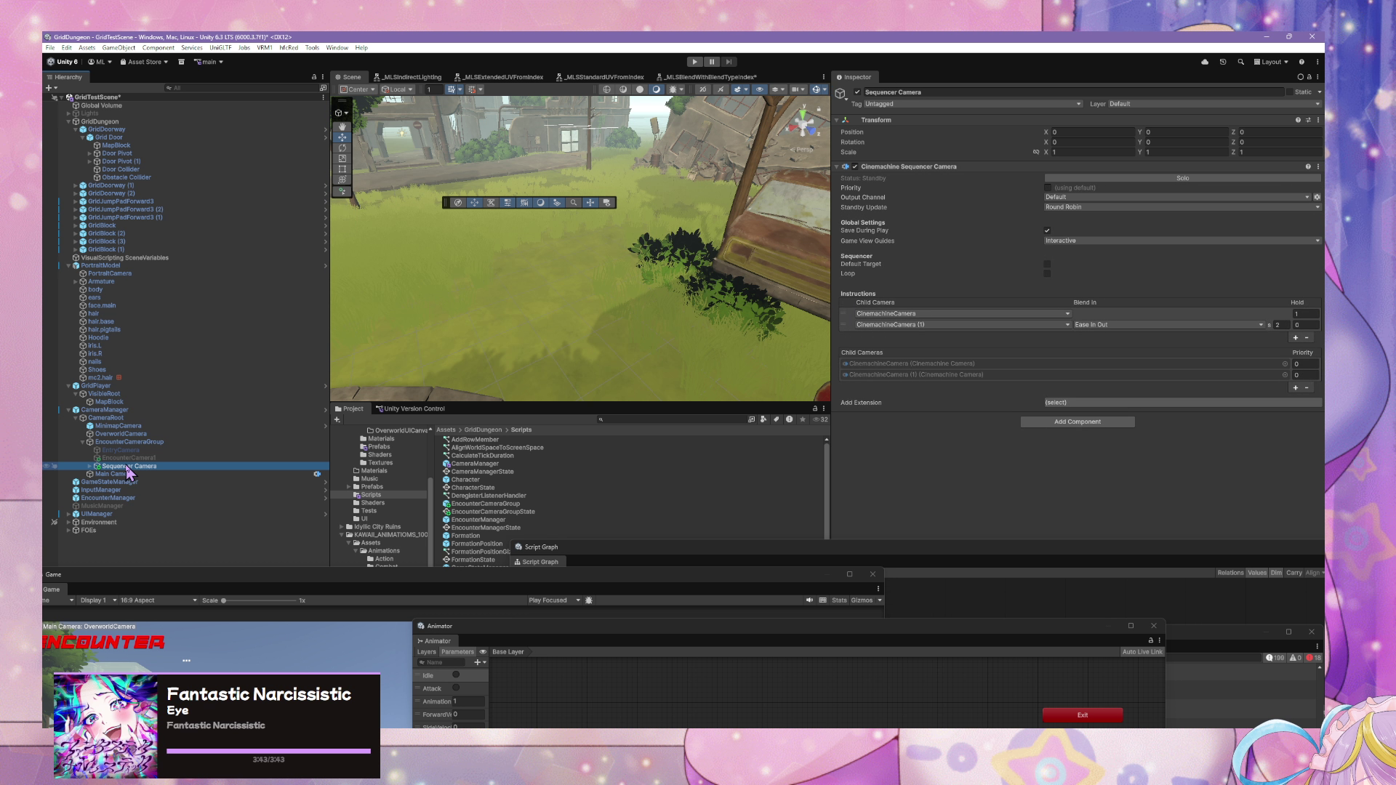
left_click(127, 442)
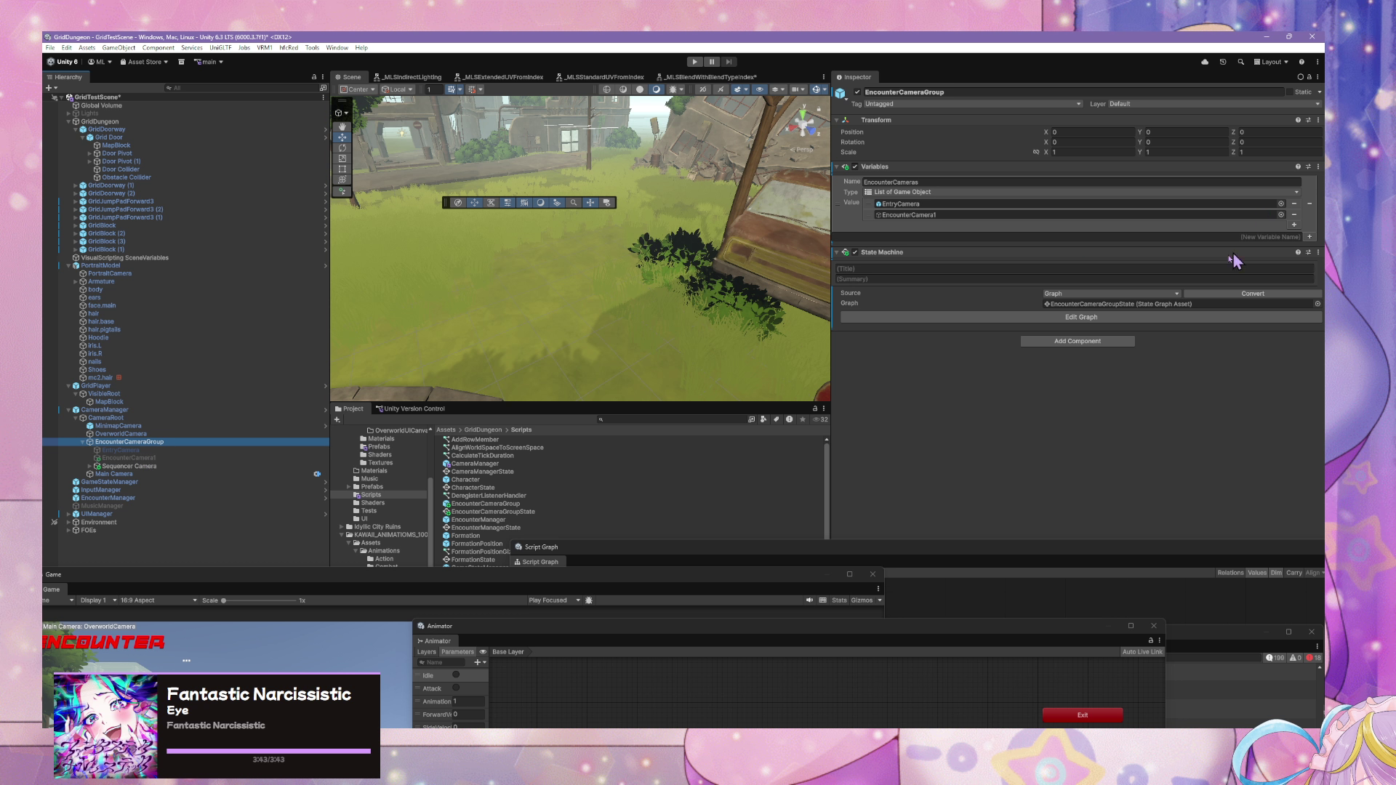
left_click(1112, 341)
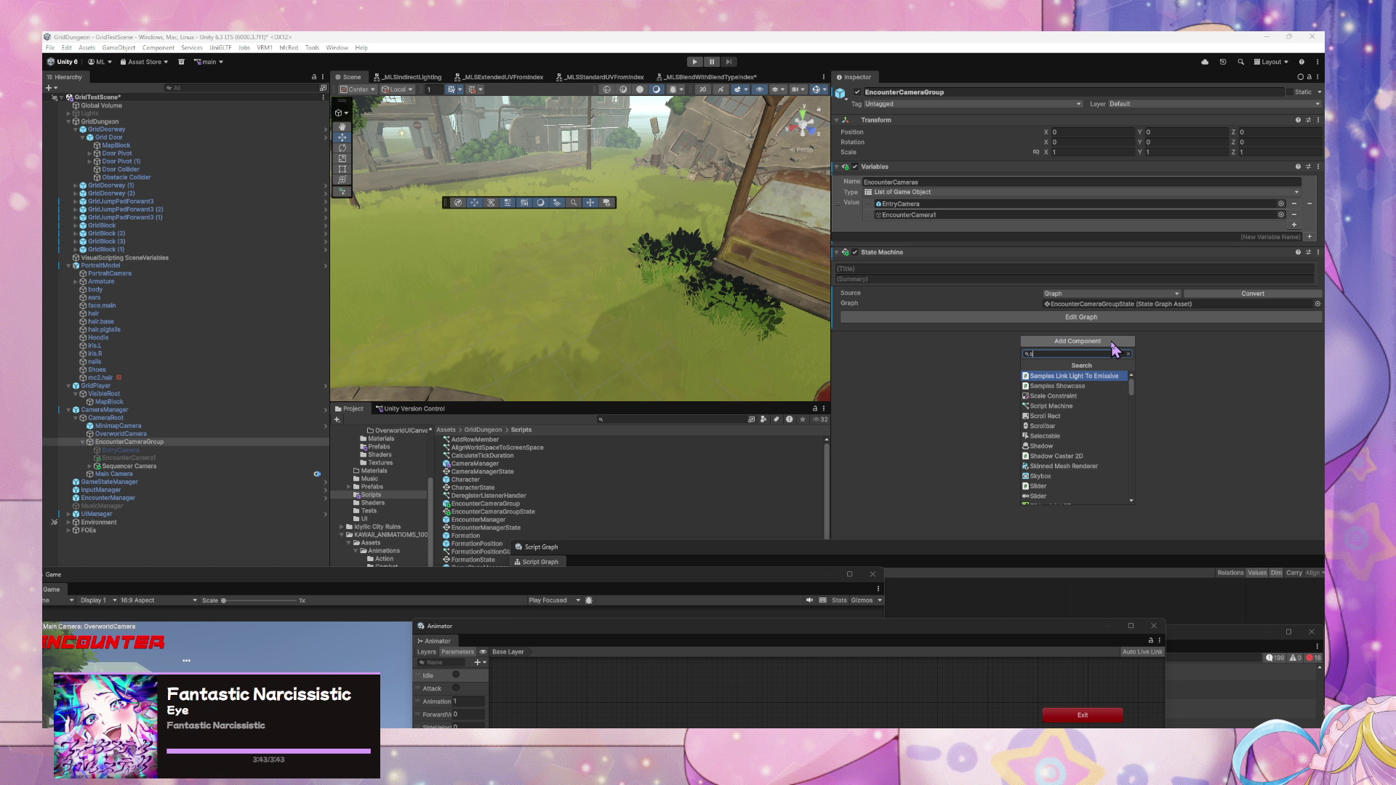
type("seq'")
key("Return")
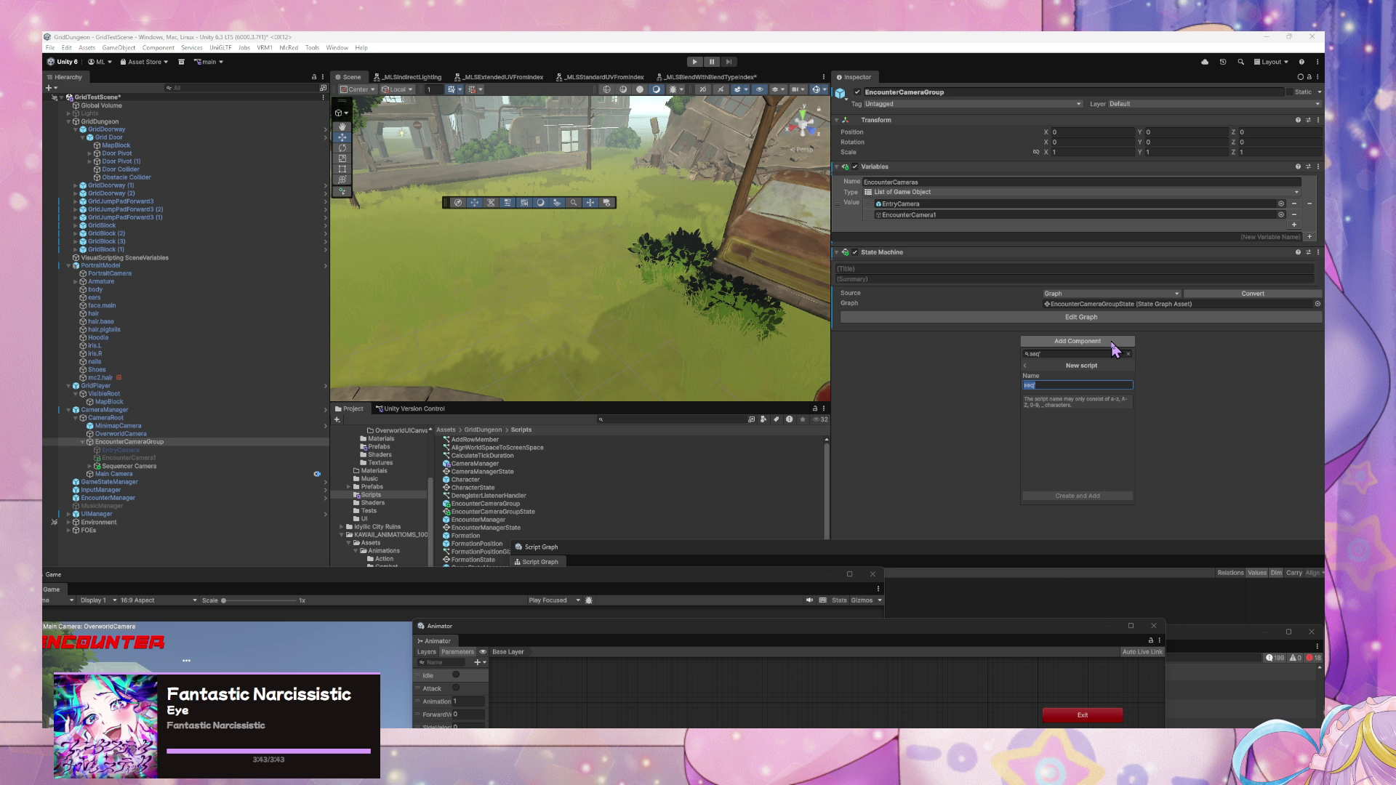
key("BackSpace")
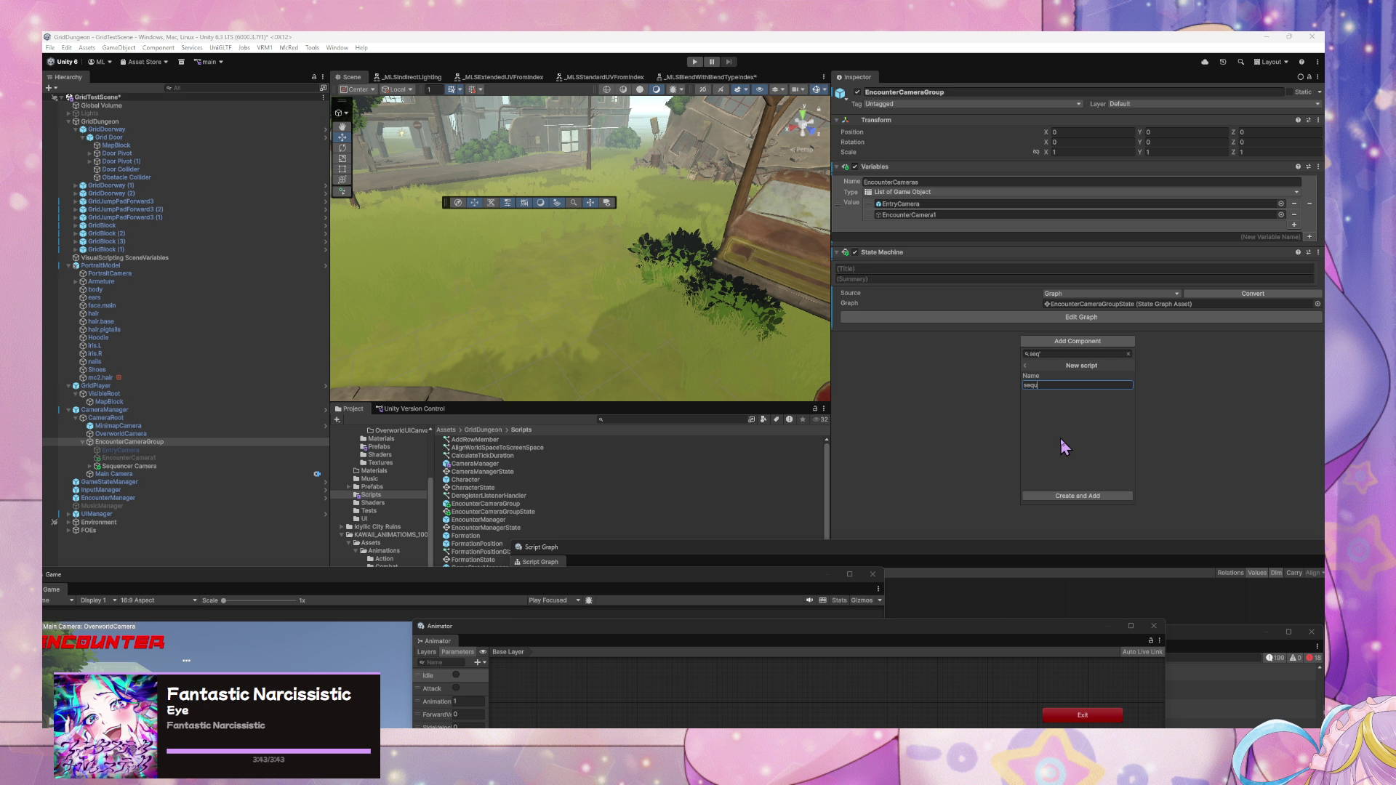
key("BackSpace")
key("BackSpace")
key("BackSpace")
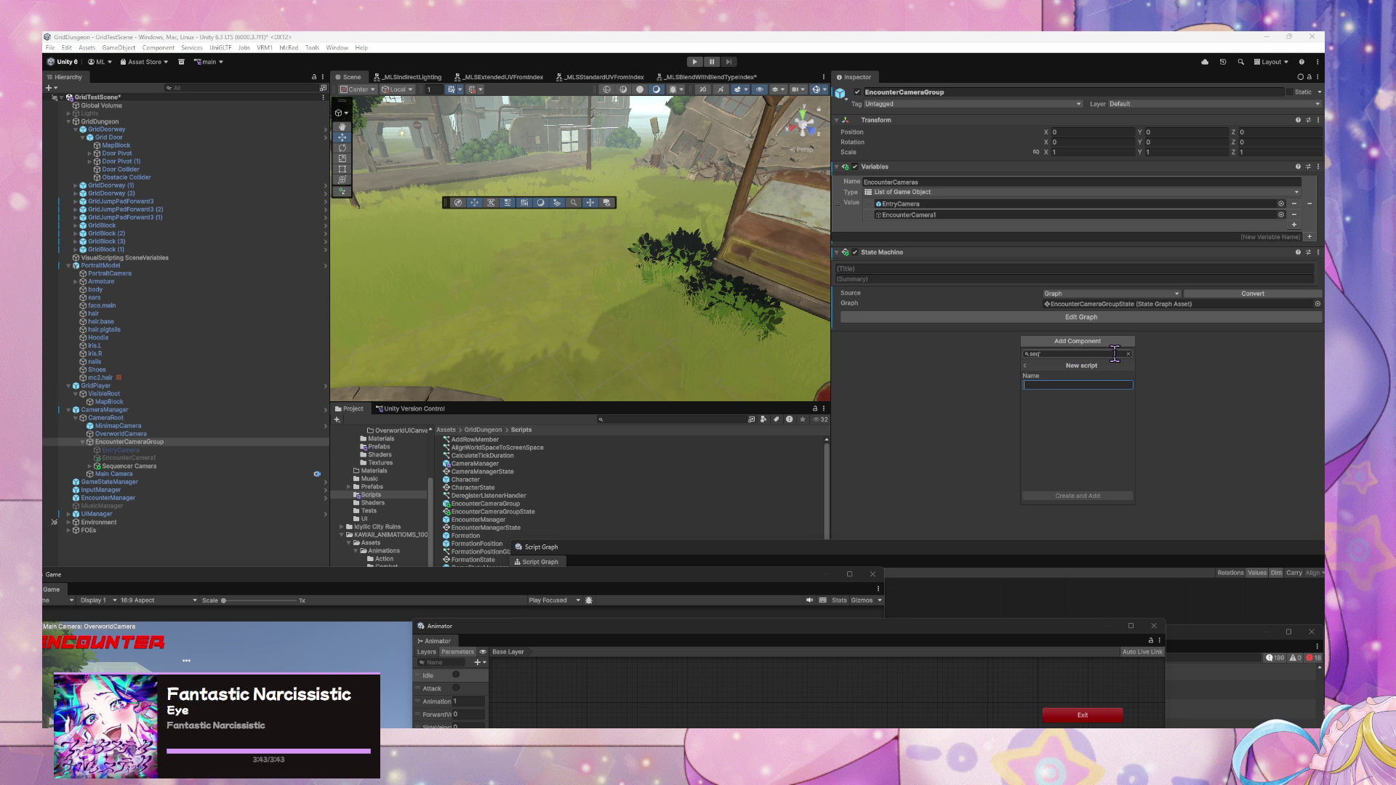
left_click(1128, 353)
type("seq")
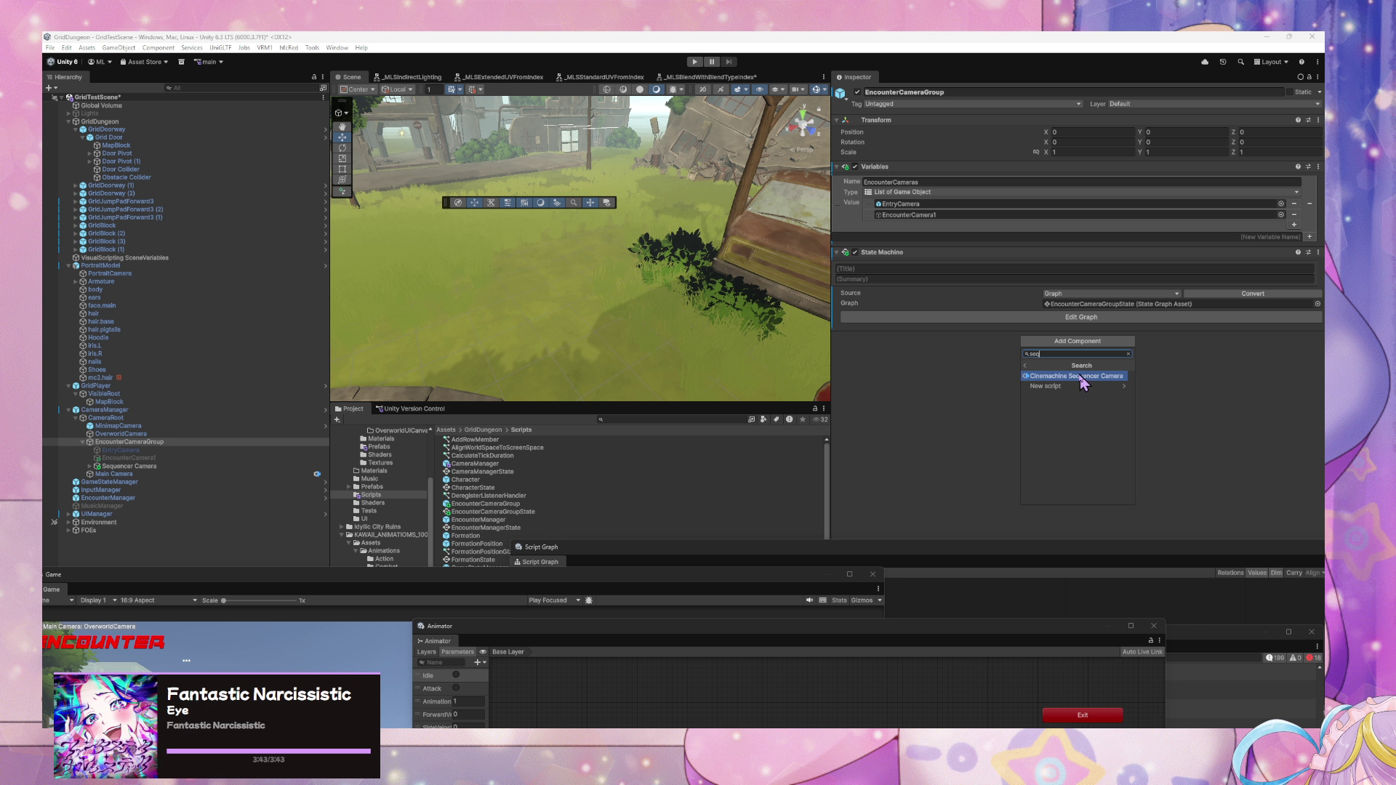
left_click(1084, 378)
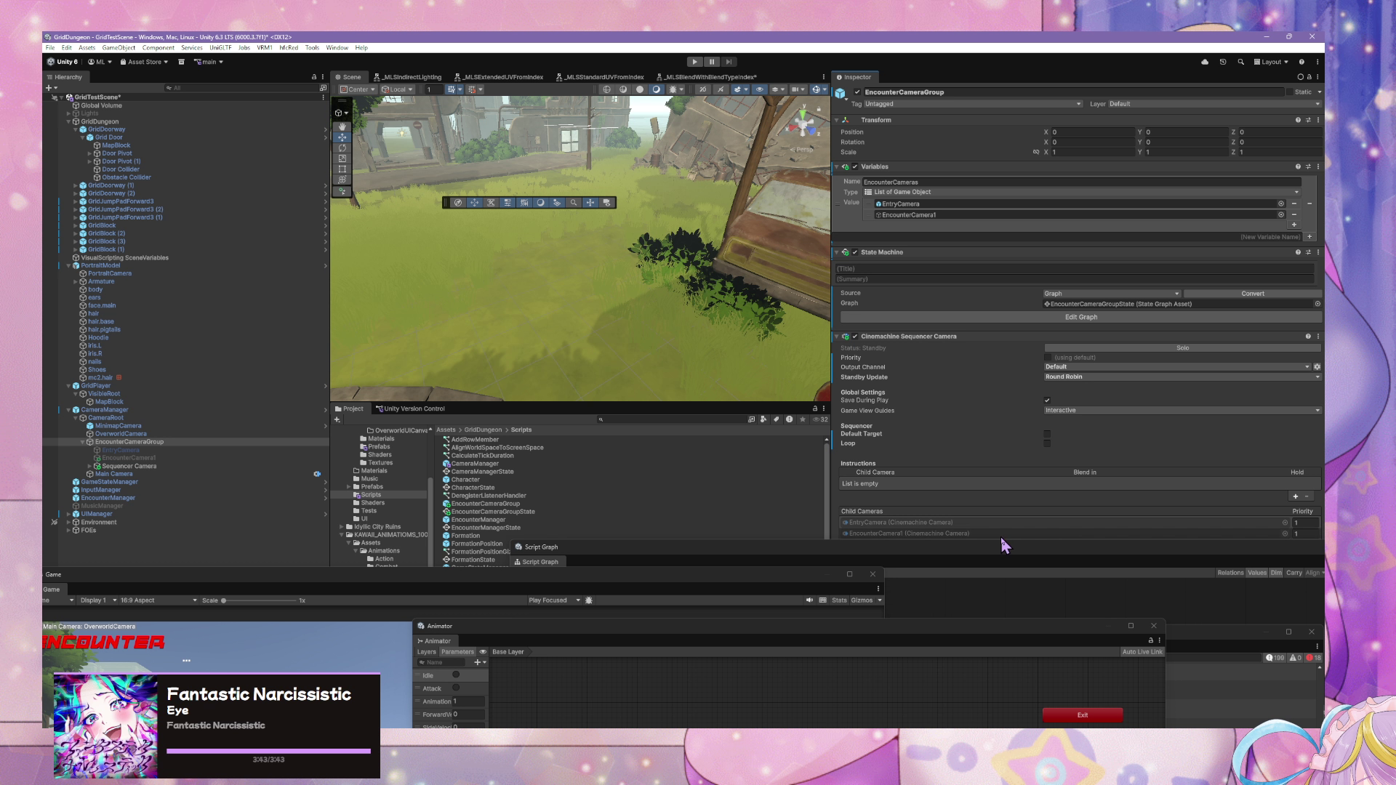
- Set the State Machine graph to None and remove the State Machine component
left_click(145, 442)
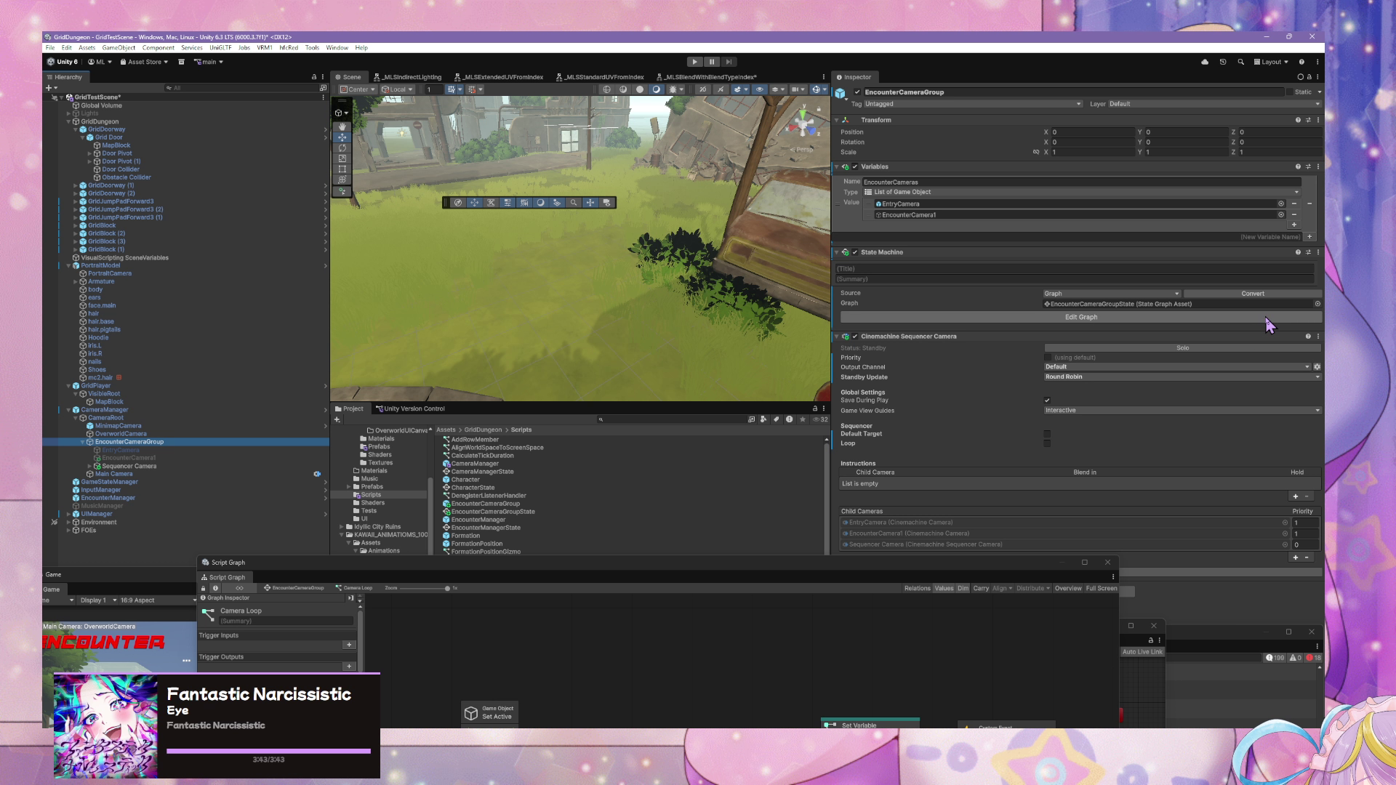
left_click(855, 252)
left_click(1317, 304)
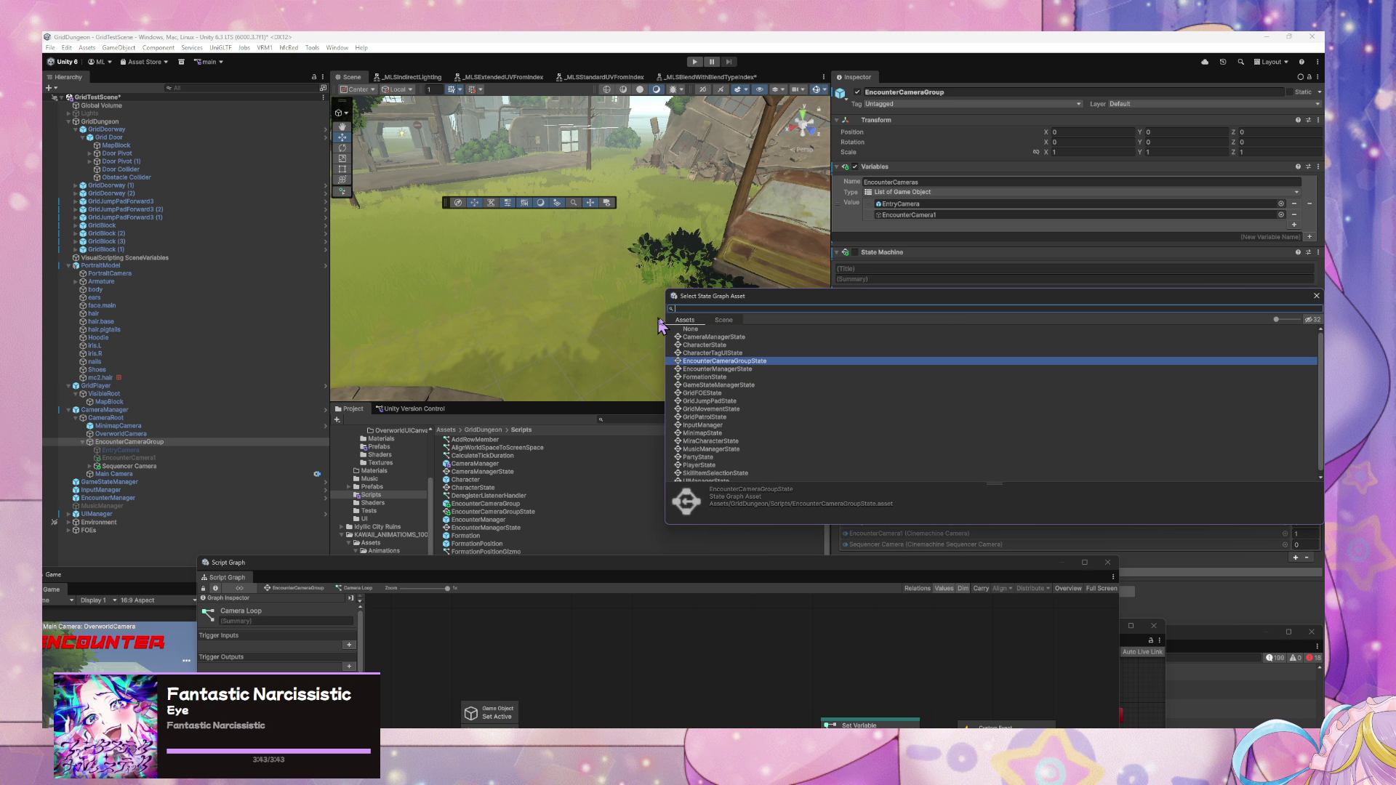
double_click(715, 332)
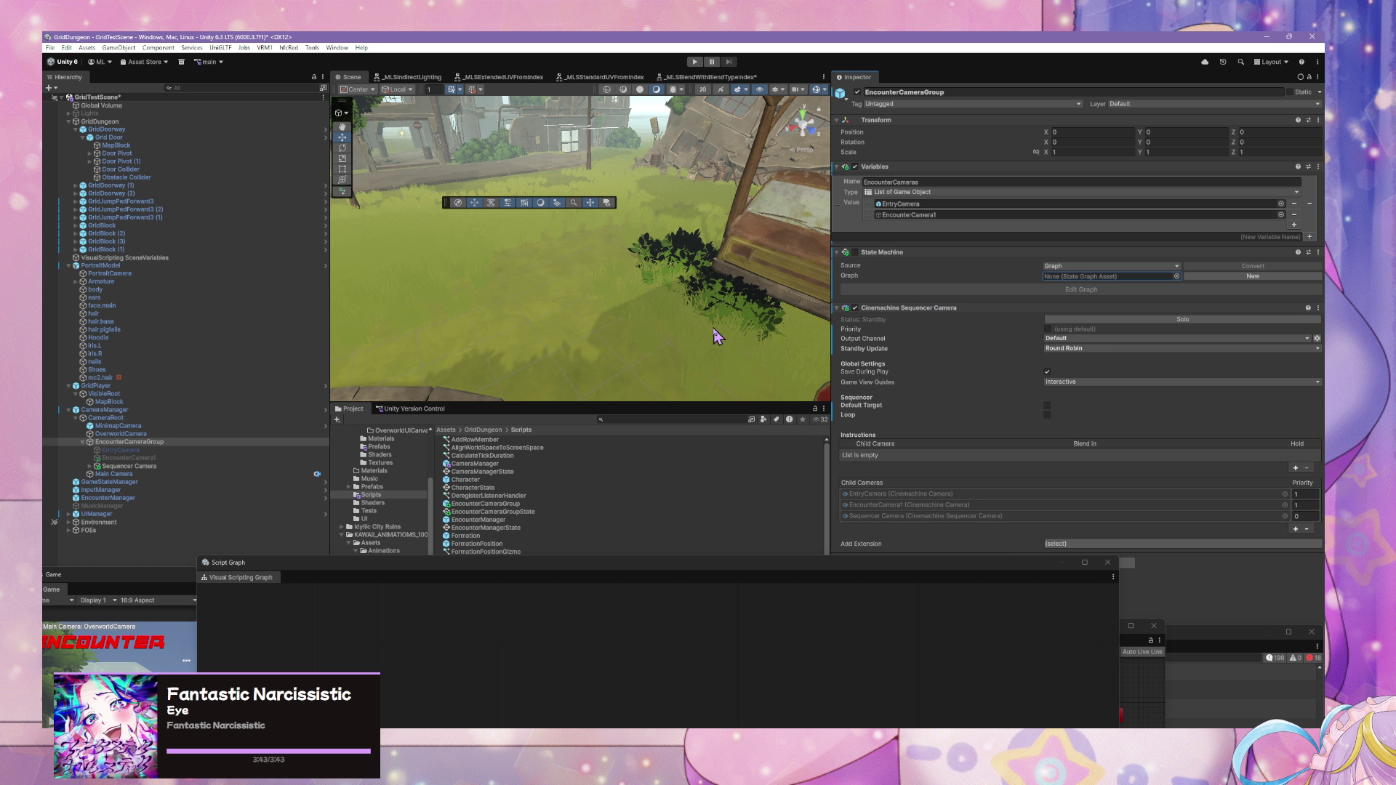
left_click(1317, 253)
left_click(1258, 312)
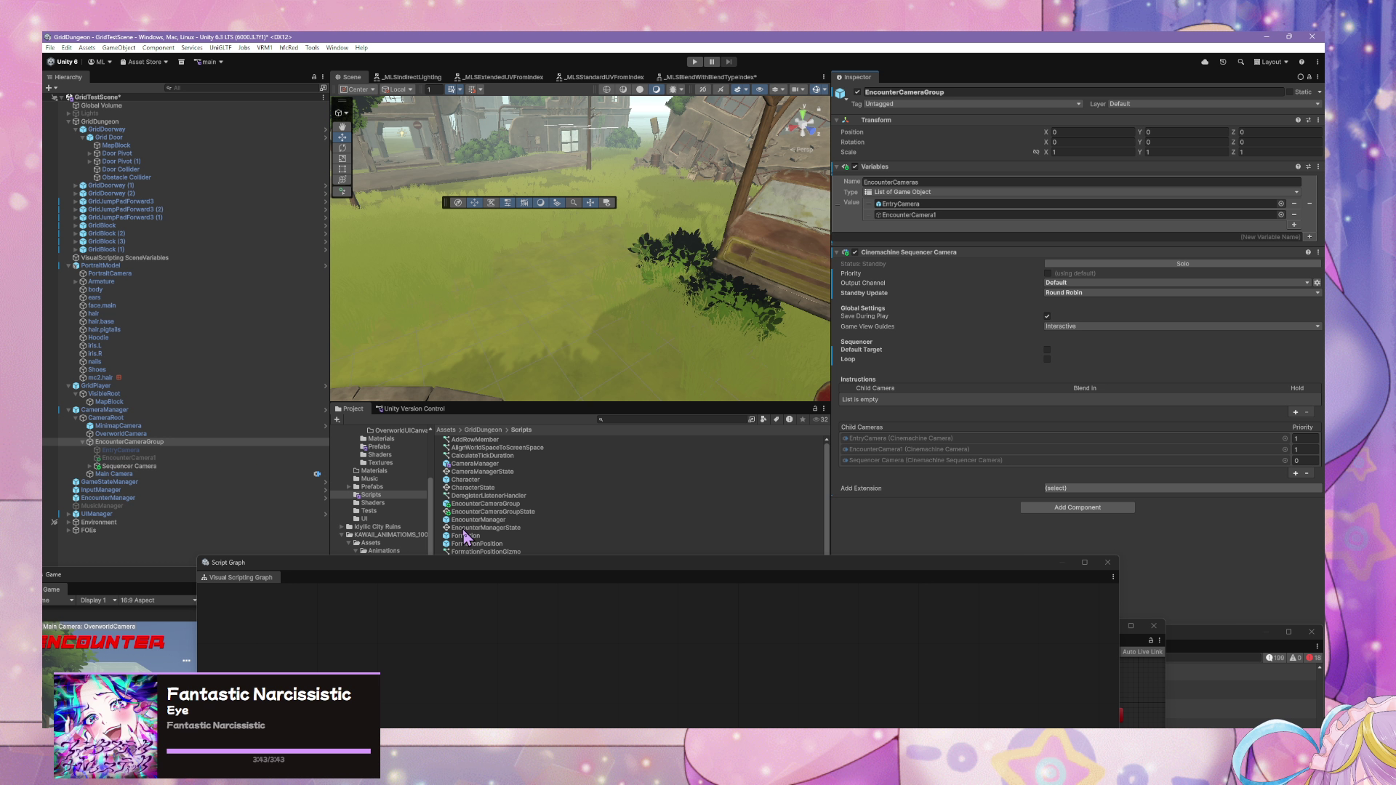
scroll(469, 537, "down", 3)
scroll(485, 516, "up", 2)
left_click(514, 474)
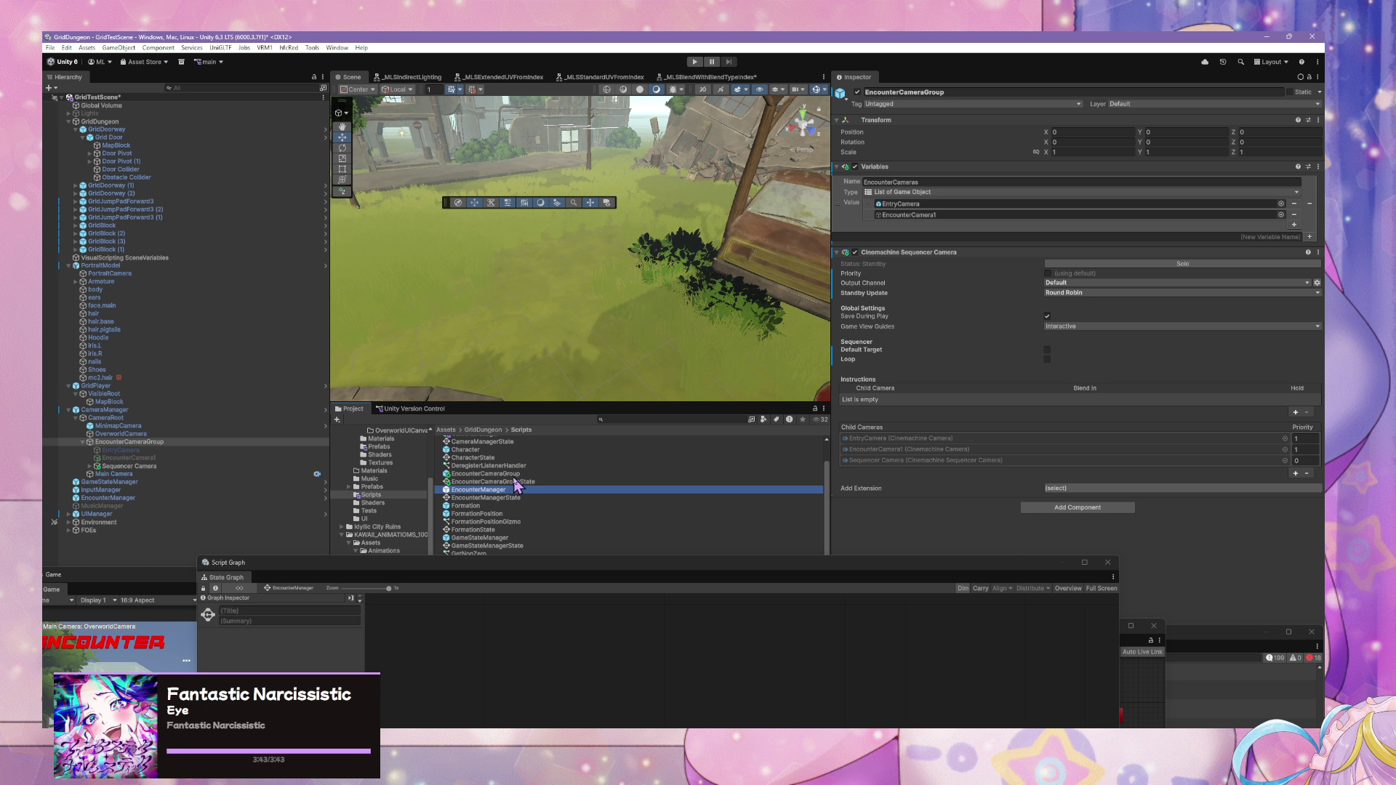
- Delete the old EncounterCameraGroupState graph asset and the EncounterCameraGroup prefab asset
left_click(527, 482)
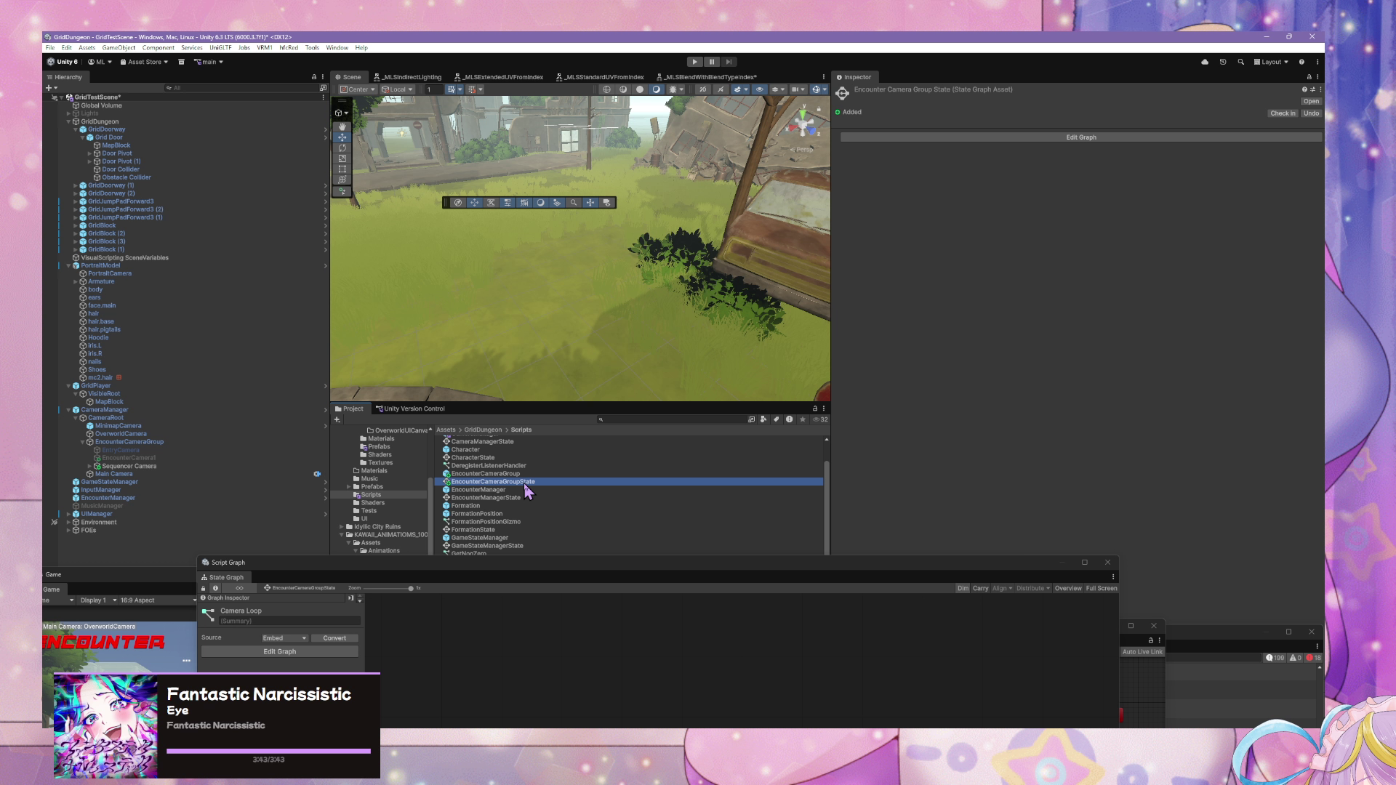
key("Delete")
left_click(715, 403)
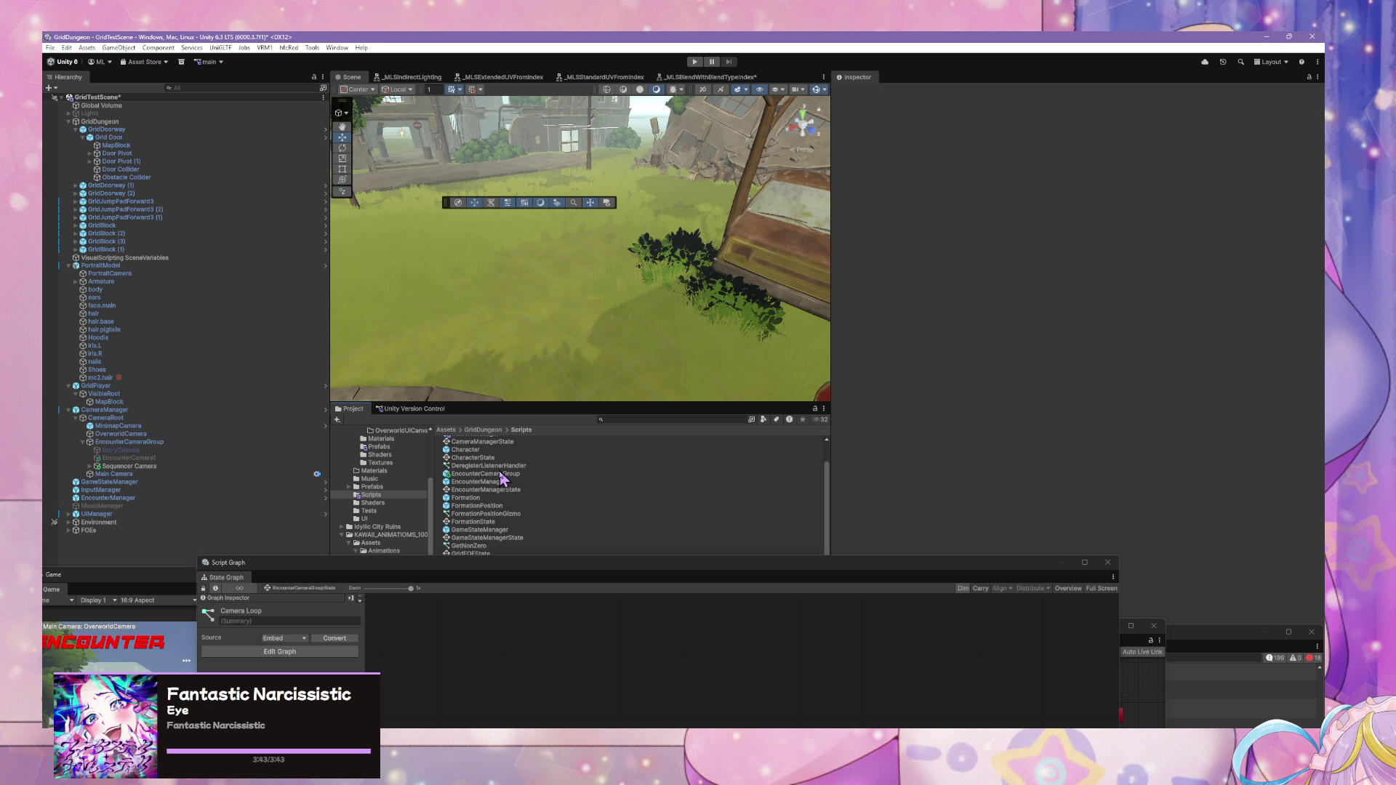
left_click(501, 474)
key("Delete")
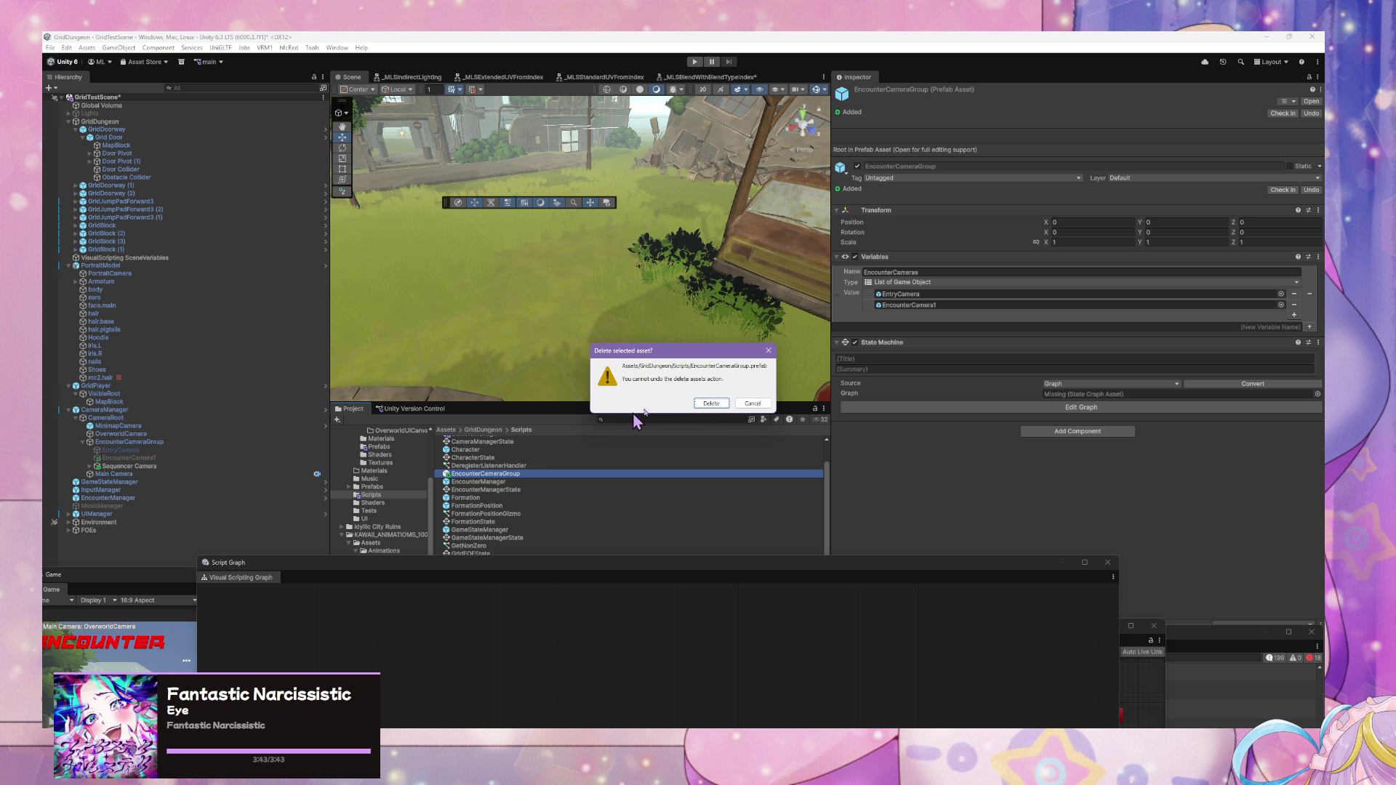
left_click(711, 403)
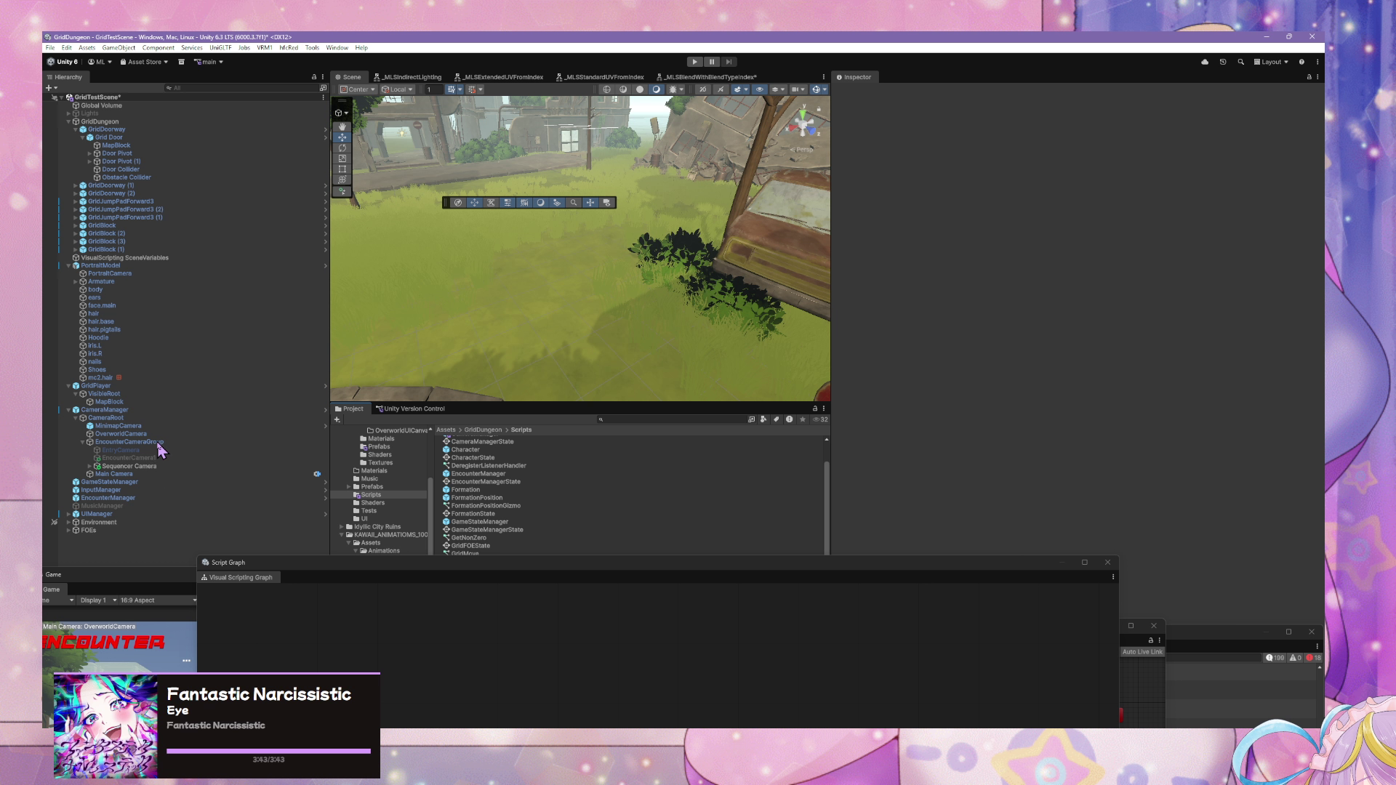
- Make EncounterCameraGroup a new prefab and apply all overrides to the CameraManager prefab
mouse_move(160, 443)
left_mouse_down()
mouse_move(563, 478)
mouse_move(473, 447)
left_mouse_up()
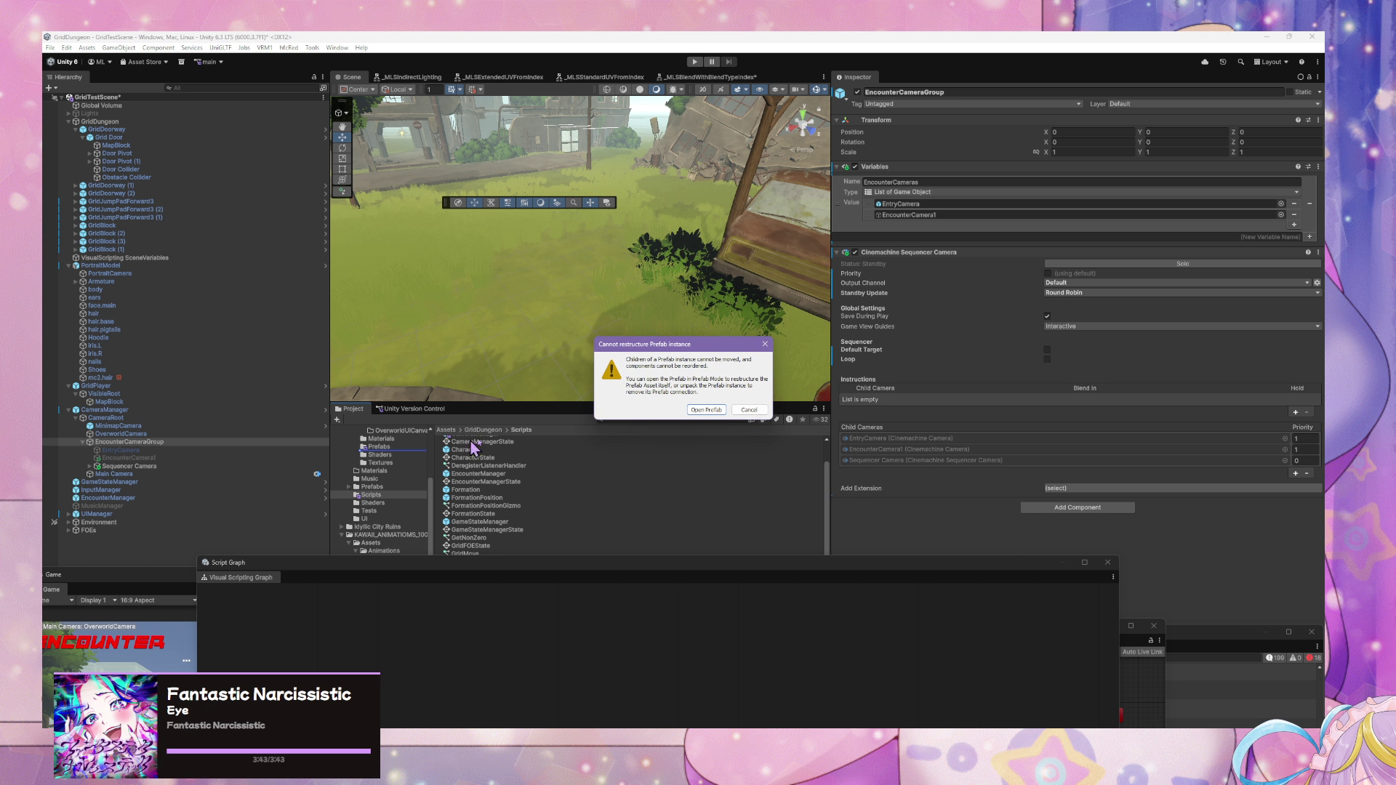
left_click(748, 409)
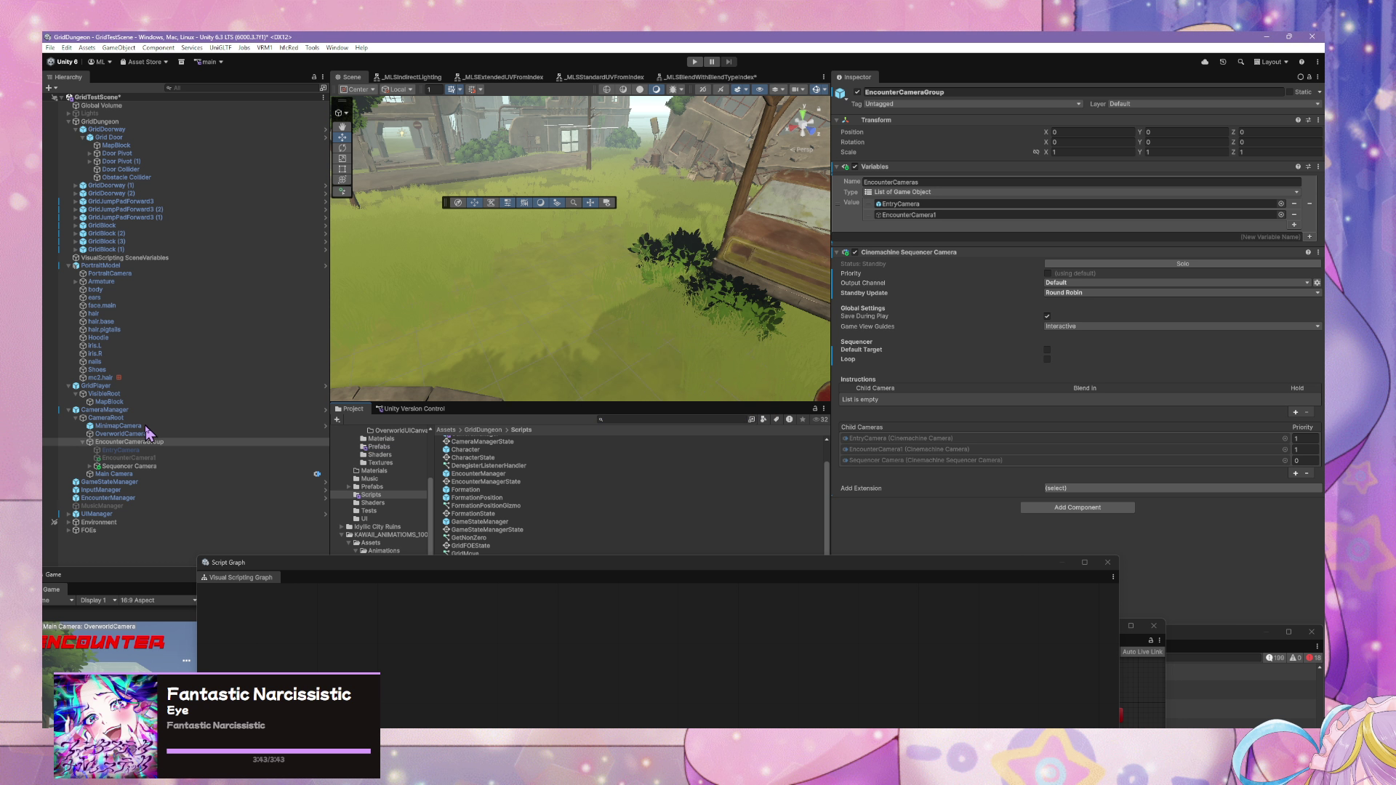
left_click(143, 443)
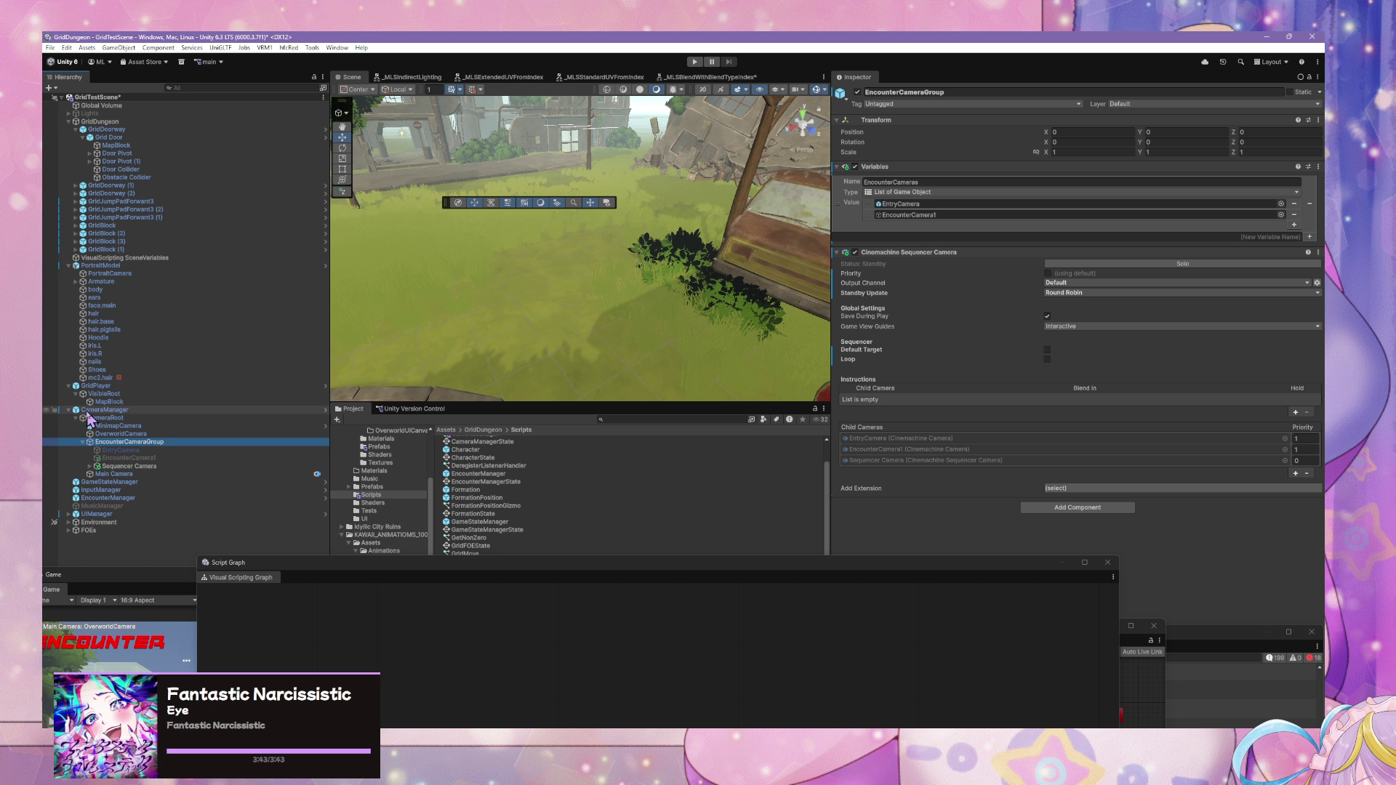
key("Up")
key("Up")
key("Up")
left_click(896, 132)
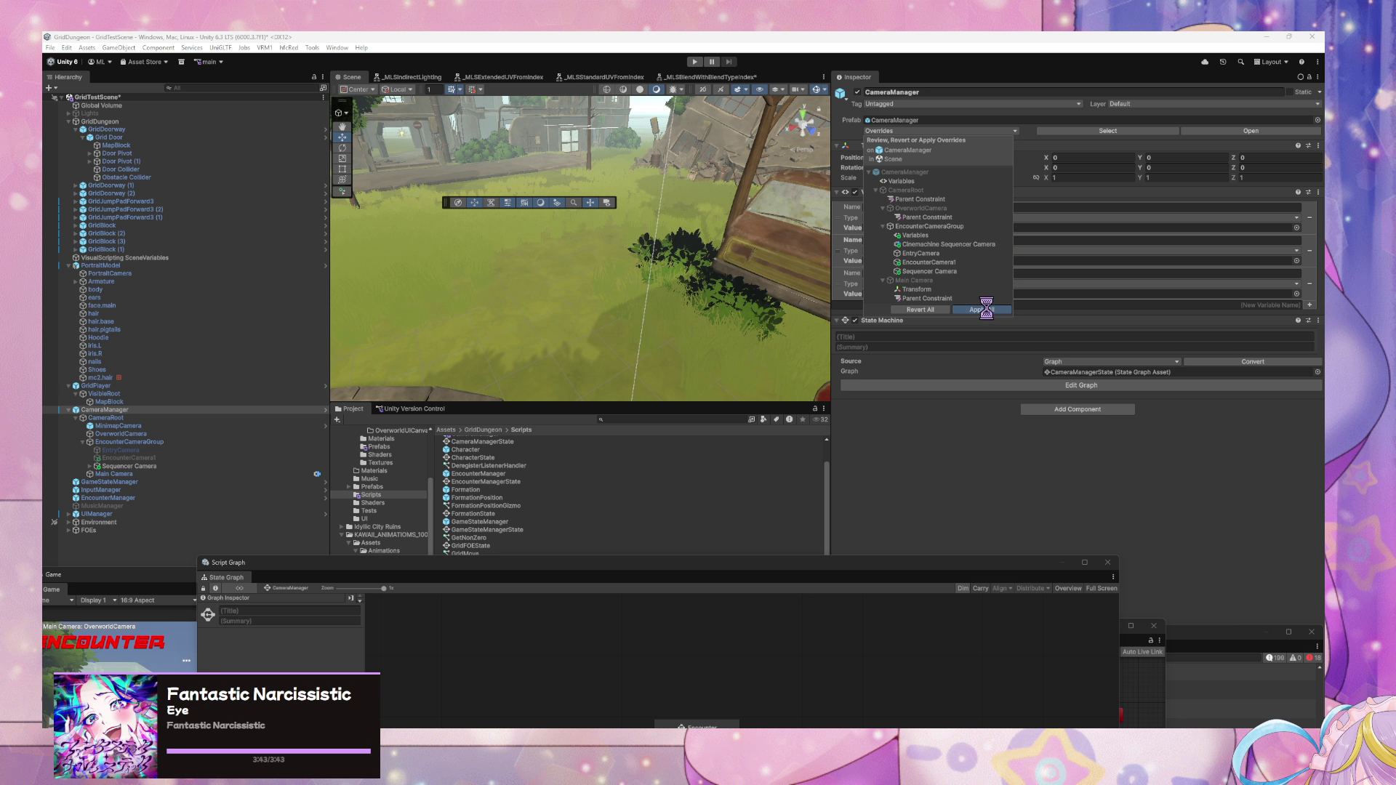
left_click(982, 310)
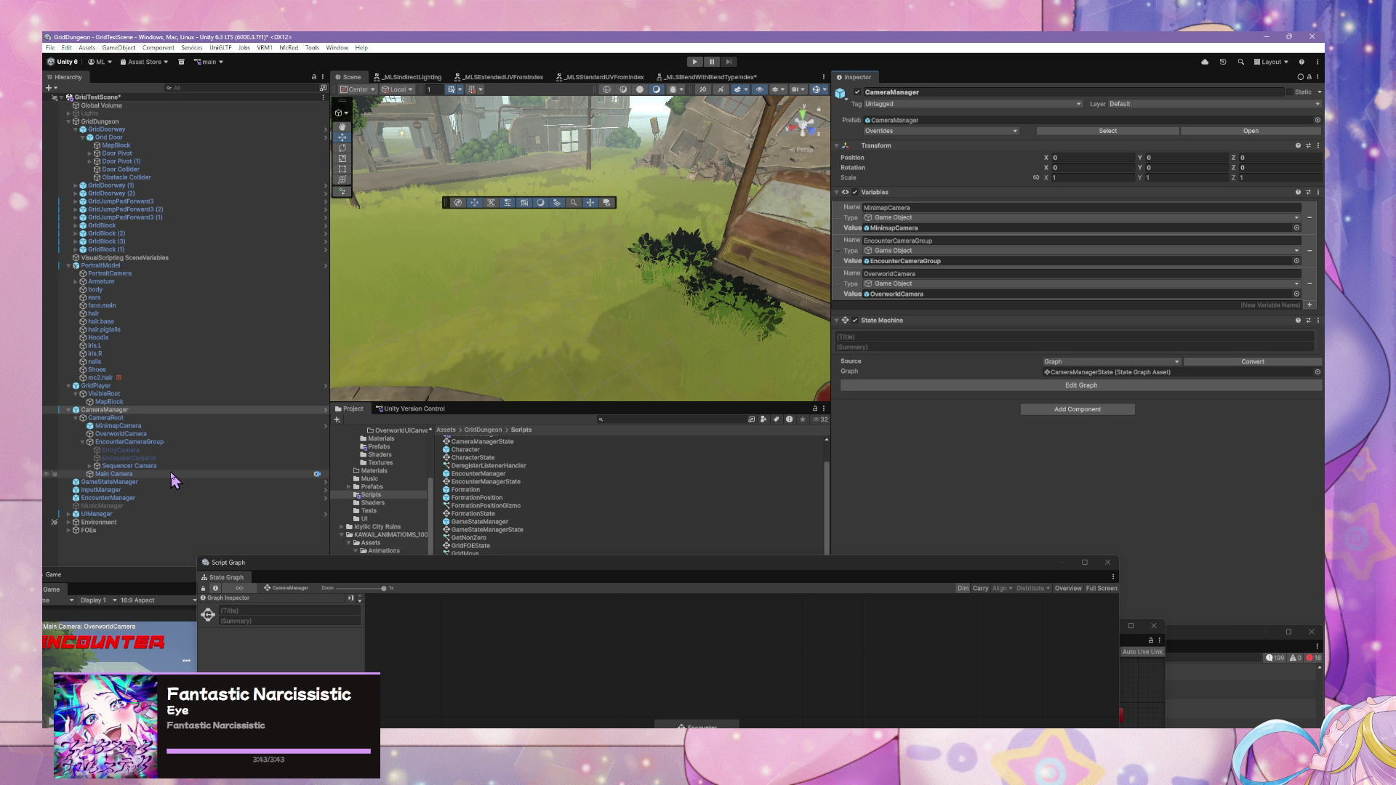
- Delete Sequencer Camera, then save EncounterCameraGroup from the CameraManager prefab into Scripts, declining replacement
left_click(171, 467)
key("Delete")
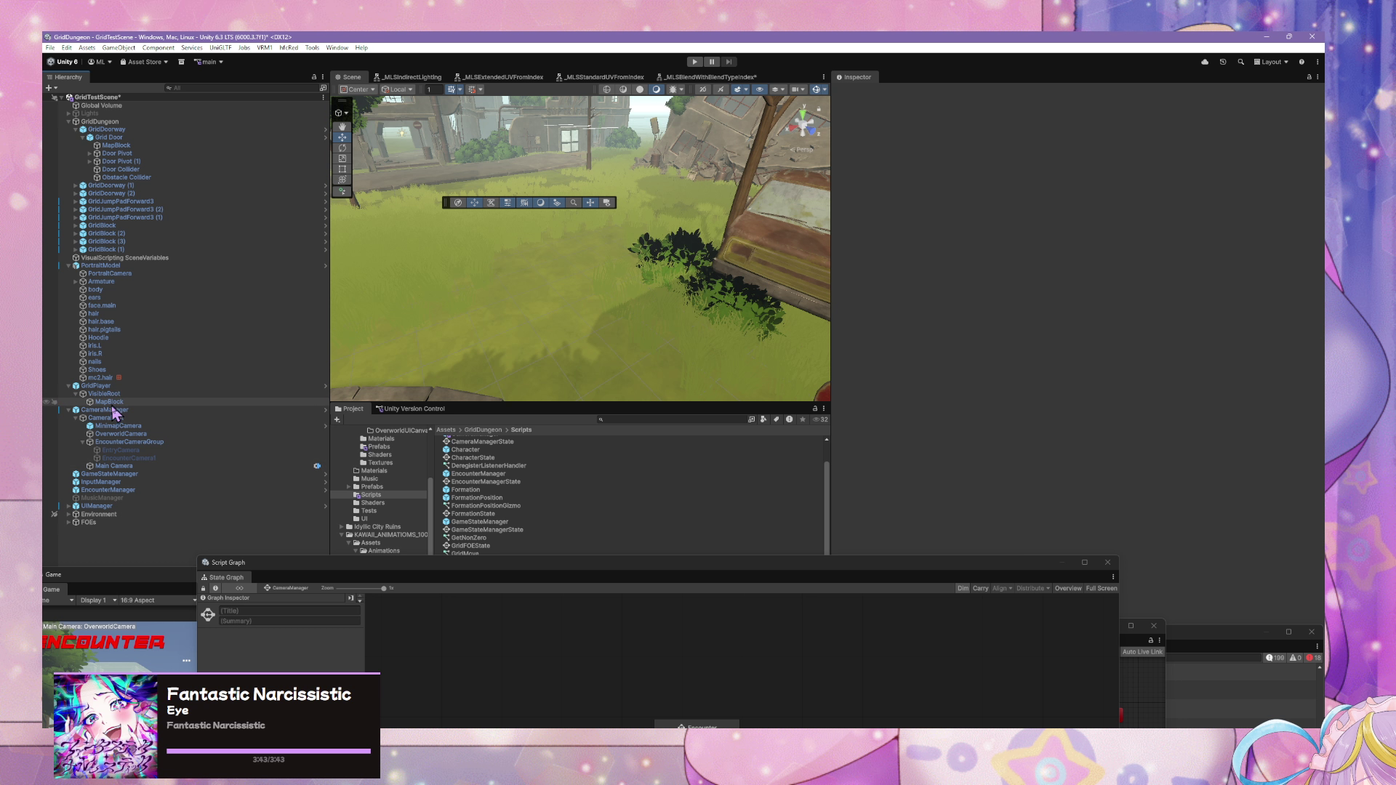
left_click(105, 410)
left_click(1233, 130)
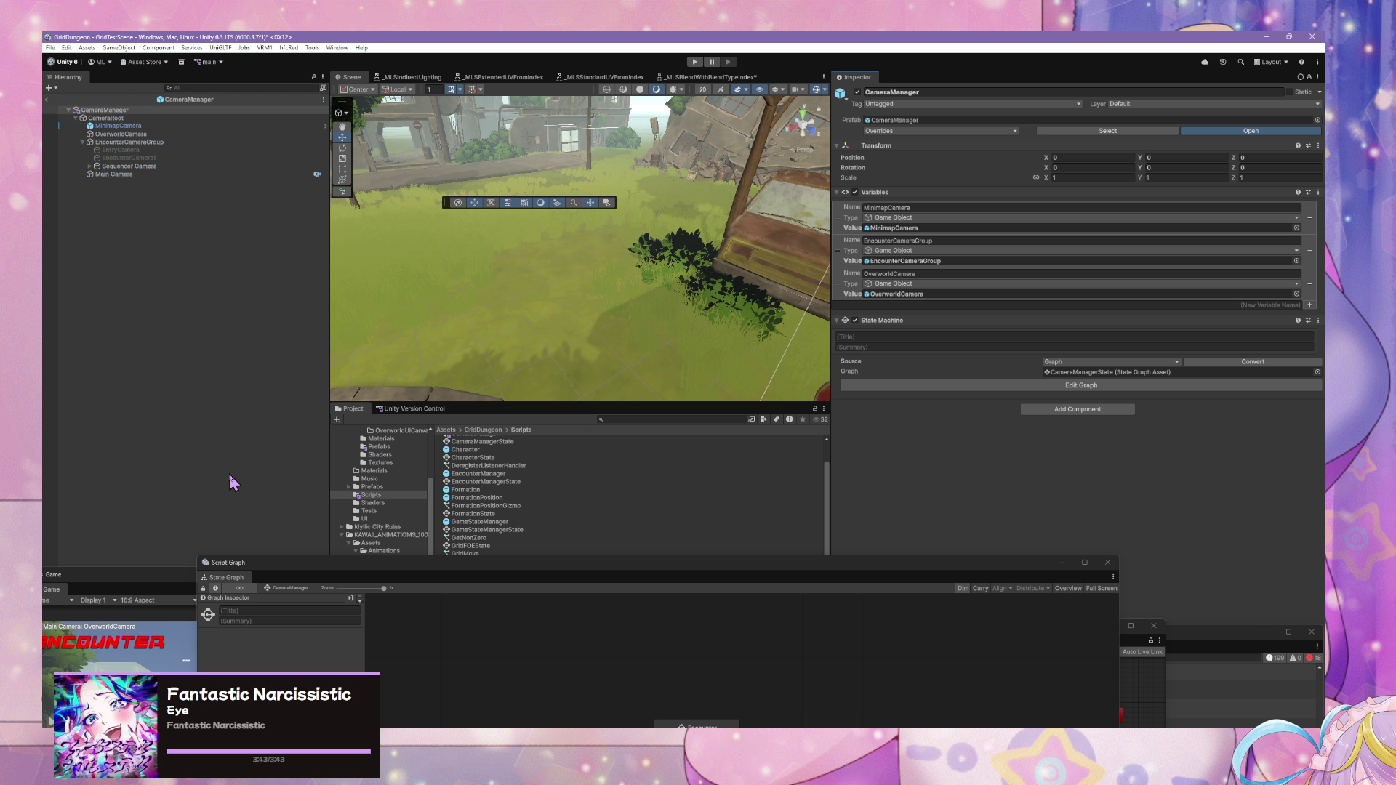
left_click(149, 142)
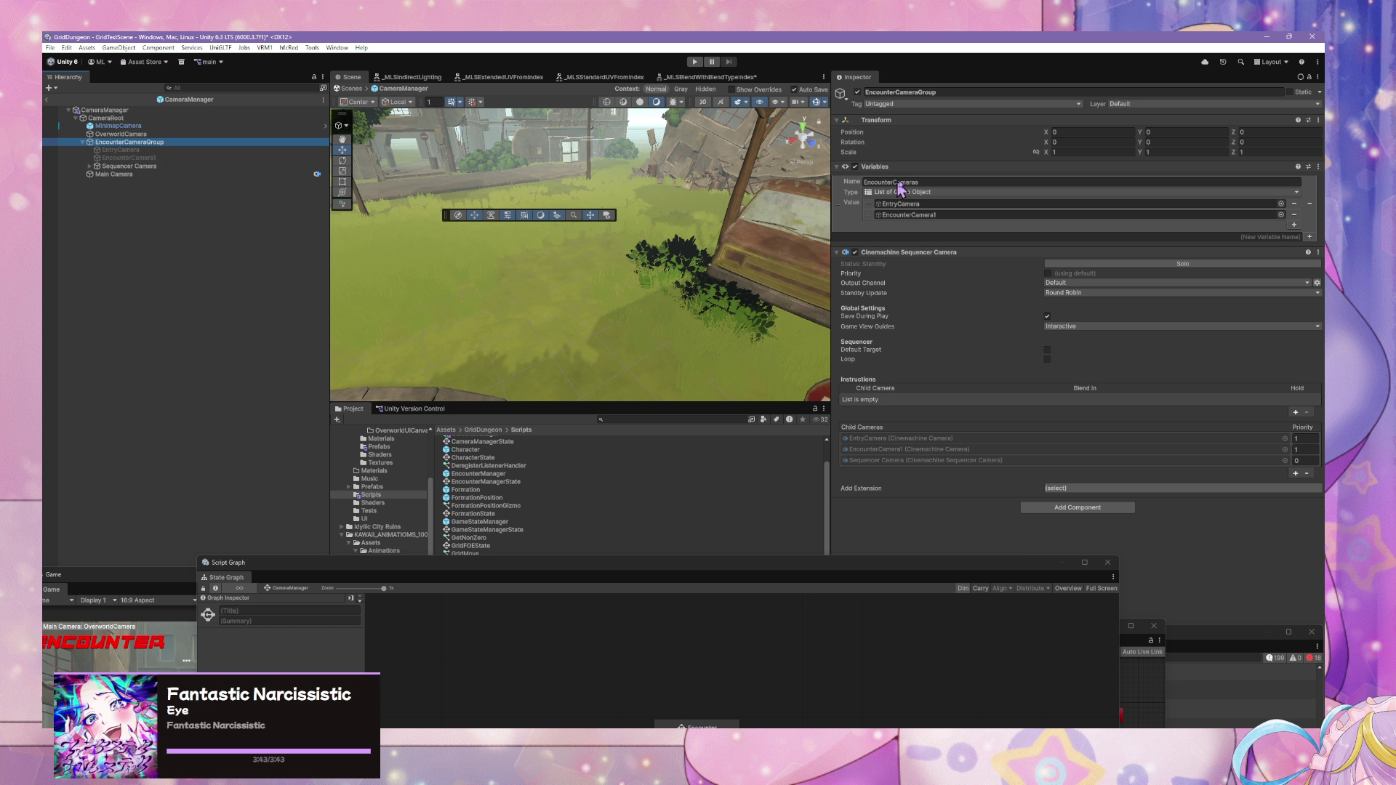
mouse_move(120, 143)
left_mouse_down()
mouse_move(655, 547)
mouse_move(662, 525)
left_mouse_up()
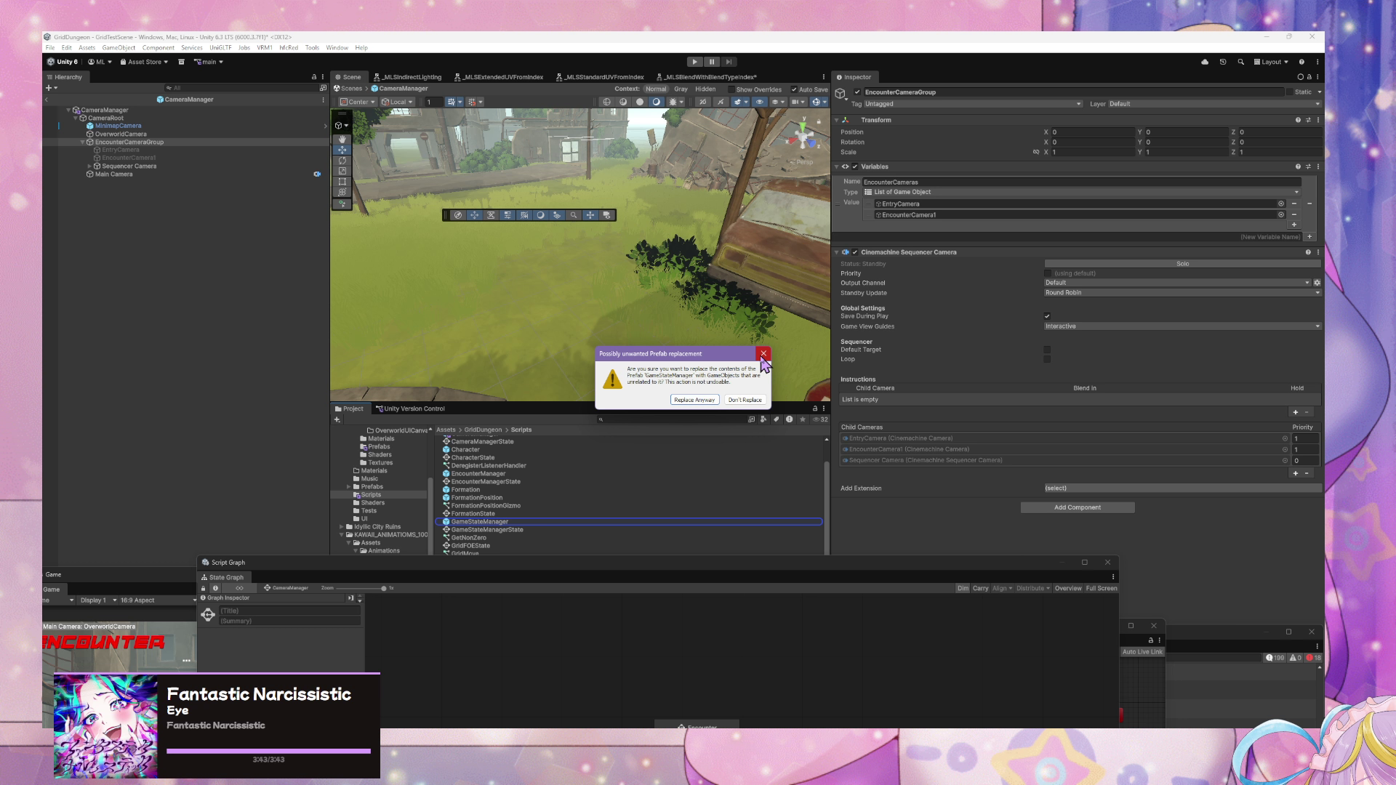
left_click(744, 400)
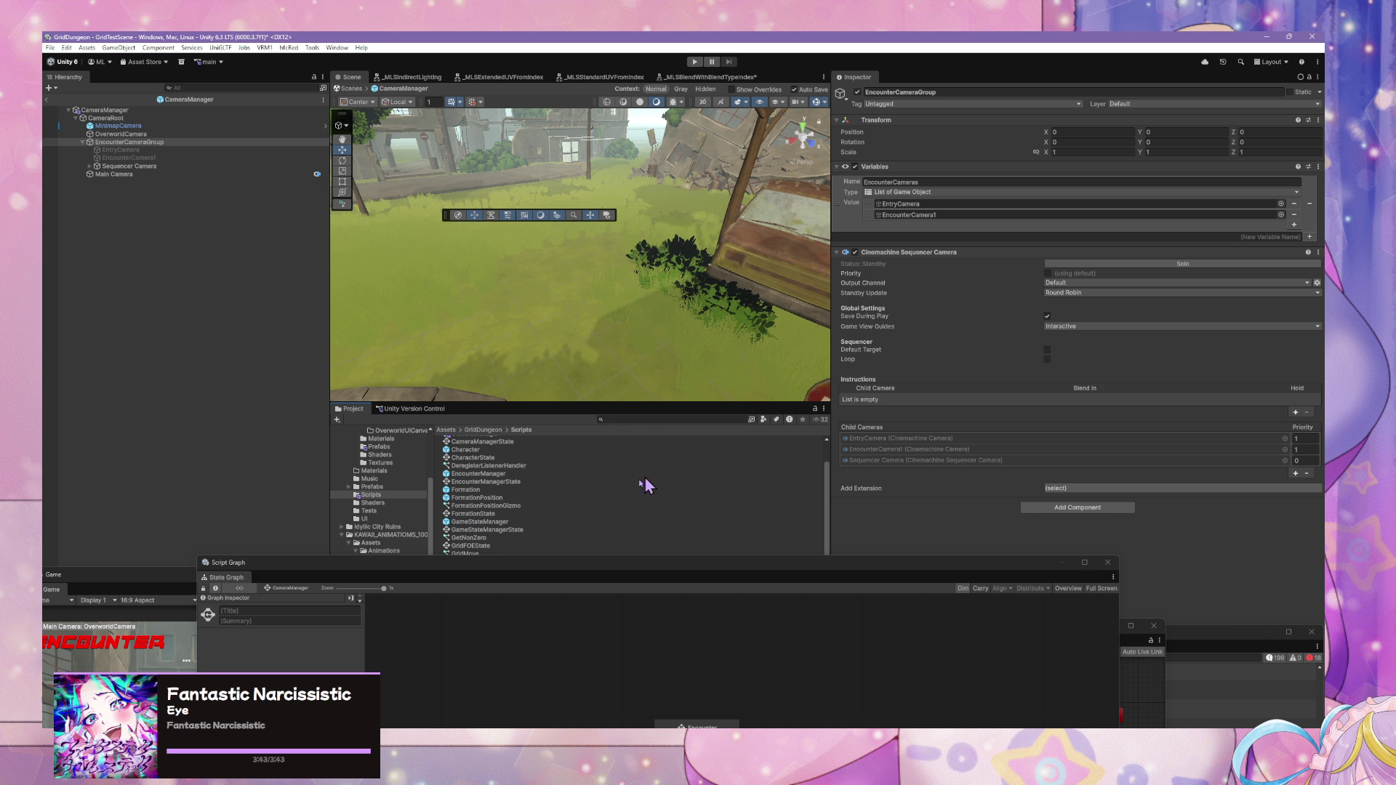
mouse_move(156, 145)
left_mouse_down()
mouse_move(676, 426)
mouse_move(742, 477)
mouse_move(748, 467)
left_mouse_up()
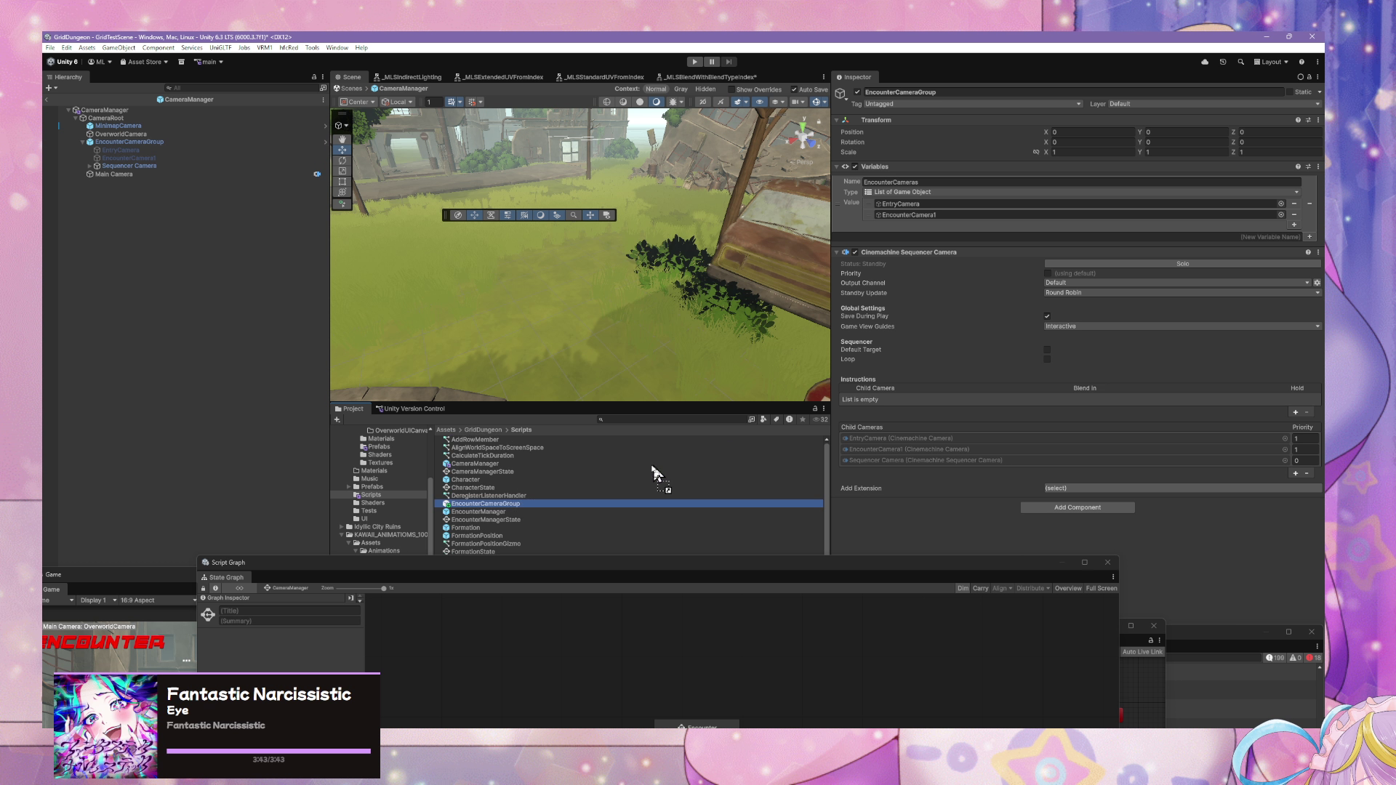
- Delete the leftover Sequencer Camera in the prefab and return to GridTestScene
left_click(148, 166)
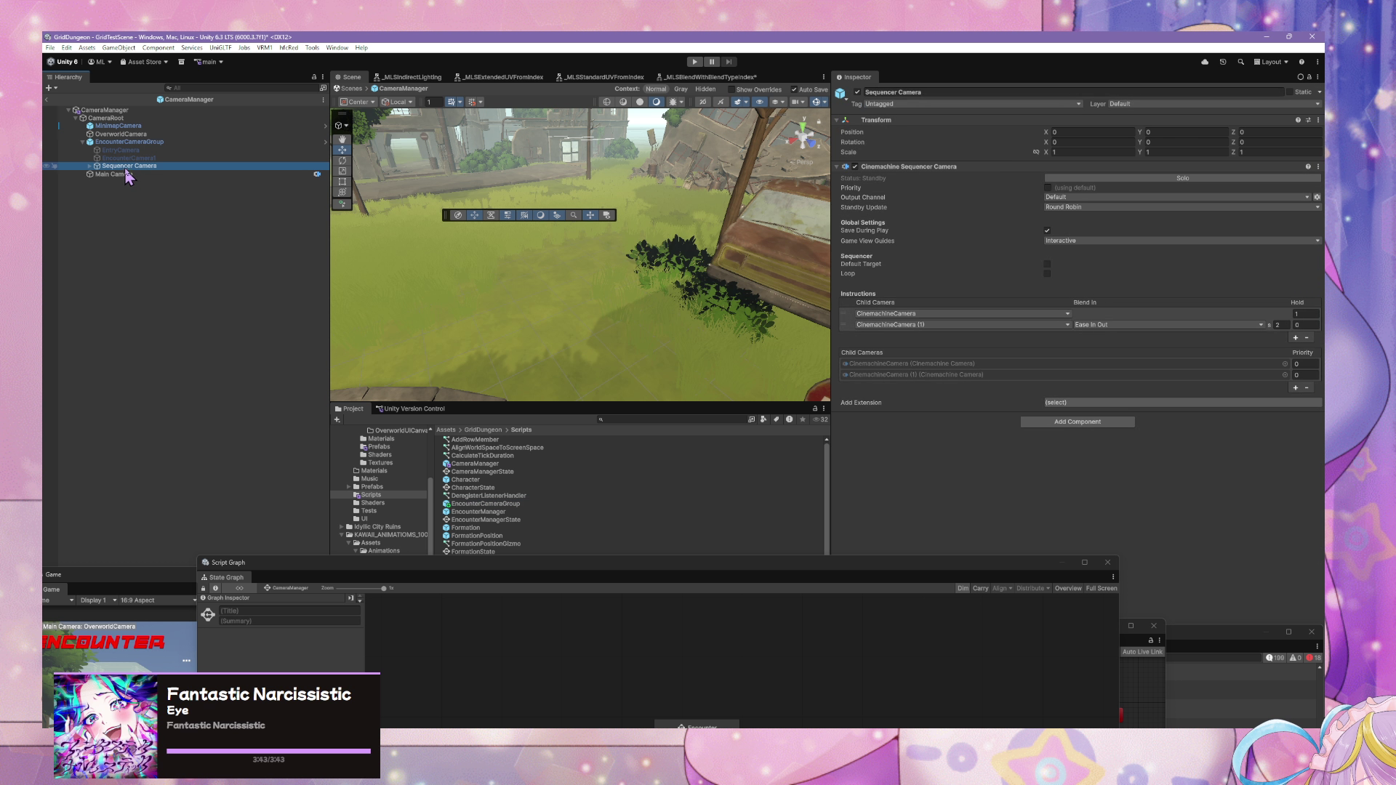
key("Delete")
left_click(202, 142)
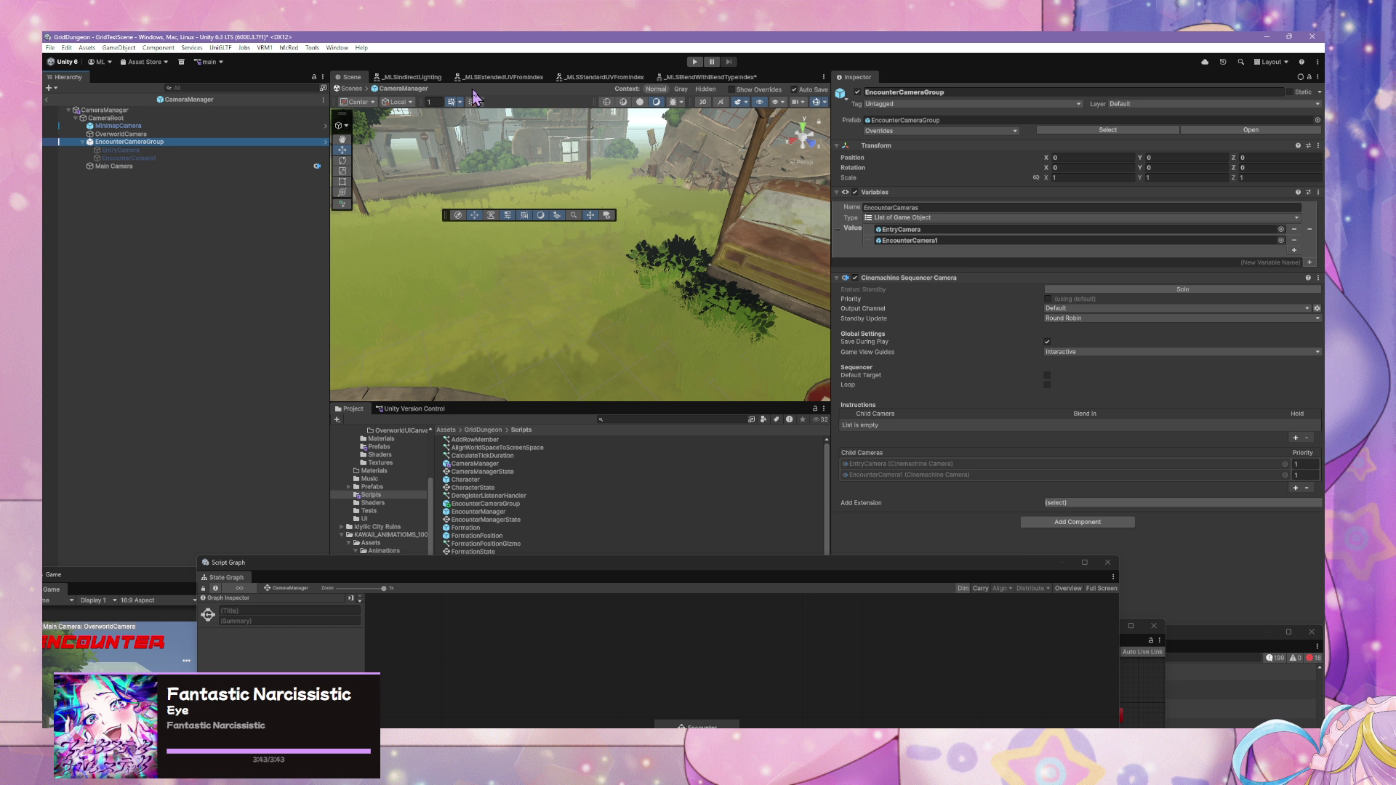
left_click(352, 88)
left_click(356, 92)
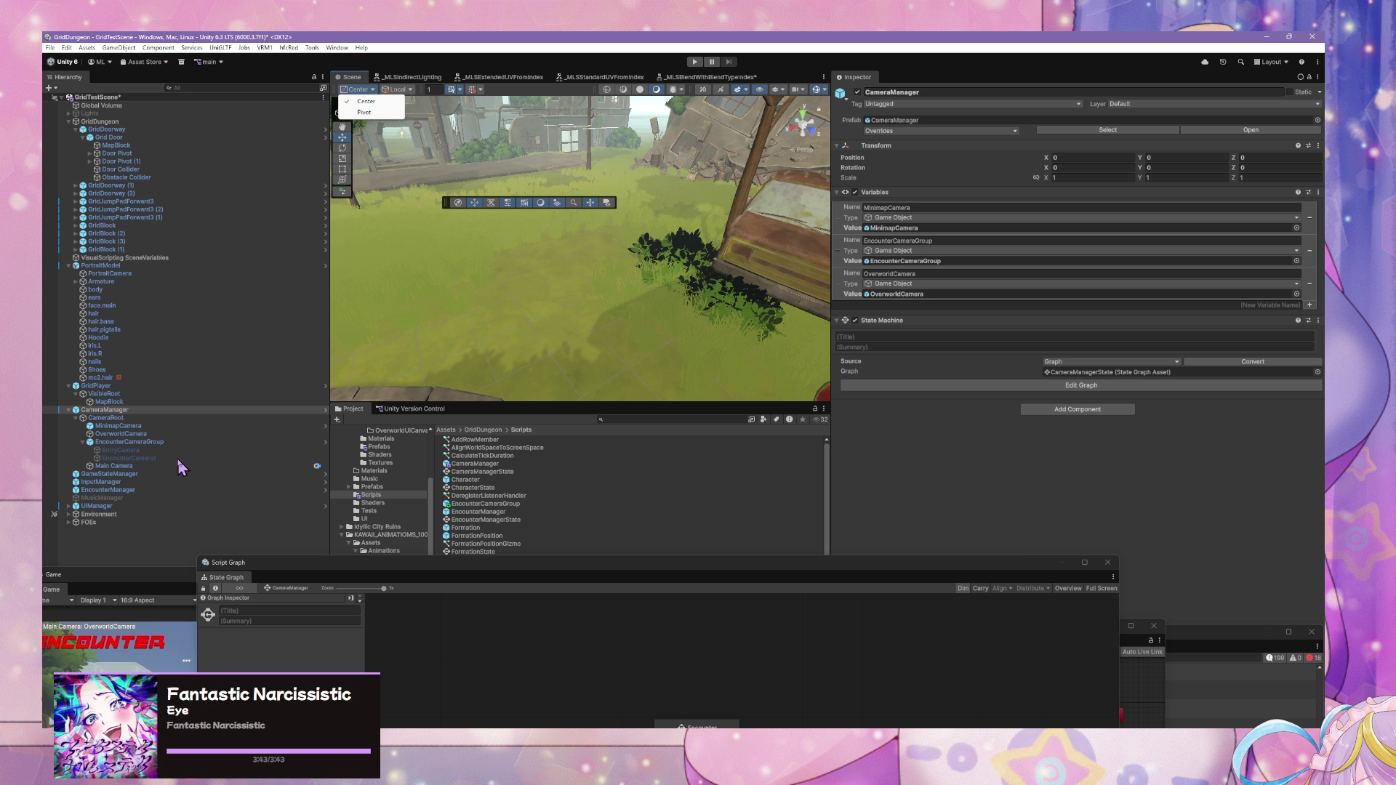
- Select EncounterCameraGroup and move the graph window aside to reveal its sequencer settings
left_click(178, 460)
mouse_move(536, 571)
left_mouse_down()
mouse_move(749, 196)
mouse_move(613, 457)
mouse_move(561, 499)
mouse_move(601, 510)
left_mouse_up()
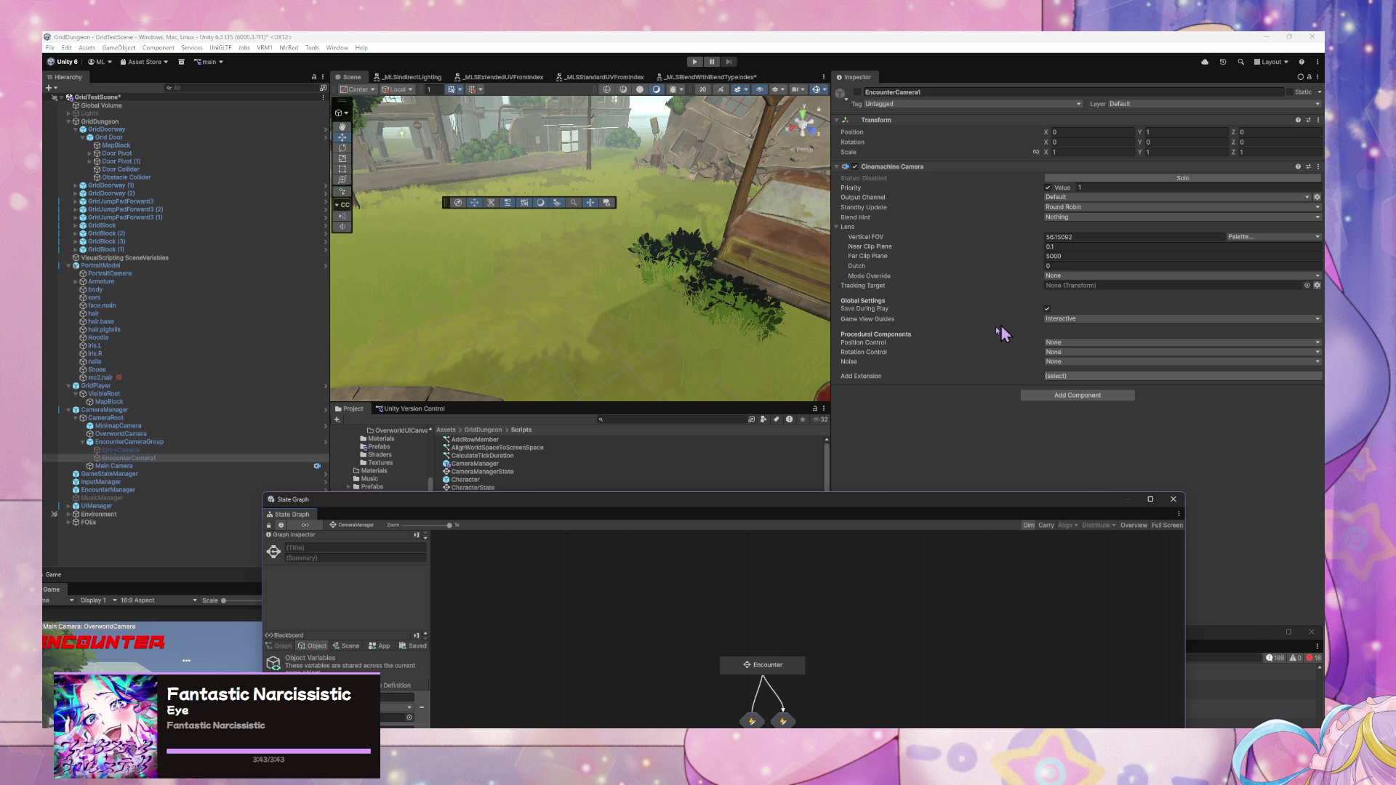
mouse_move(735, 517)
left_mouse_down()
mouse_move(757, 255)
mouse_move(875, 451)
left_mouse_up()
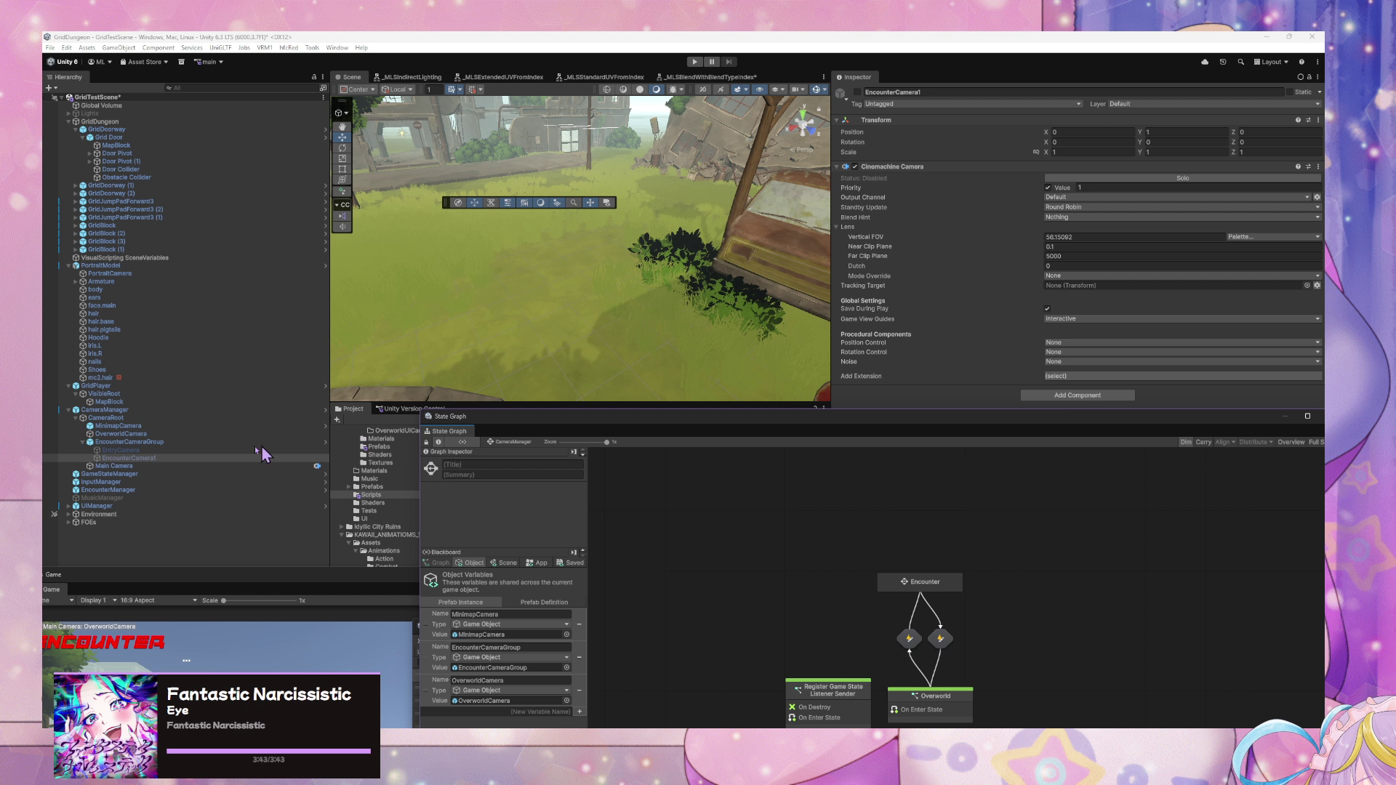
left_click(182, 442)
left_click_drag(619, 425, 853, 466)
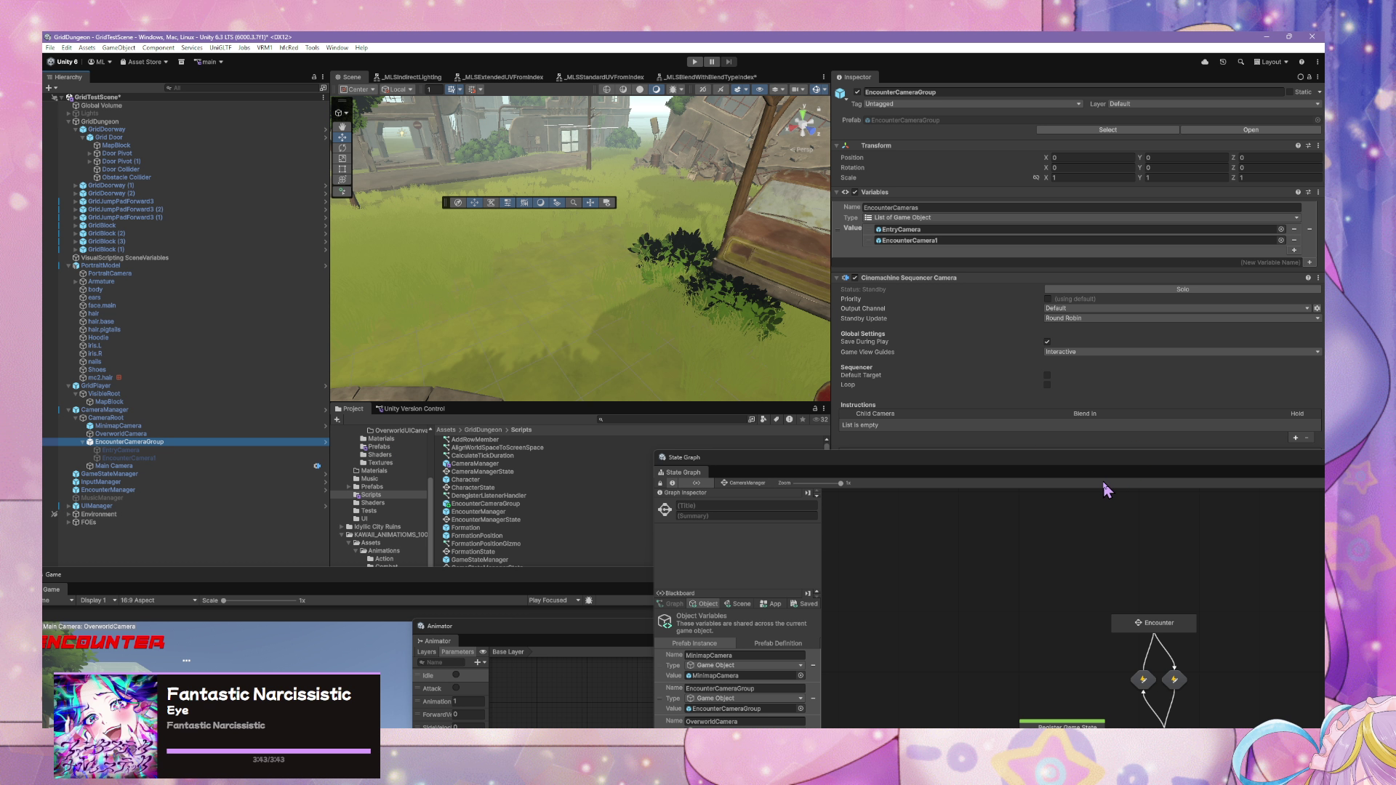
left_click_drag(1088, 469, 919, 614)
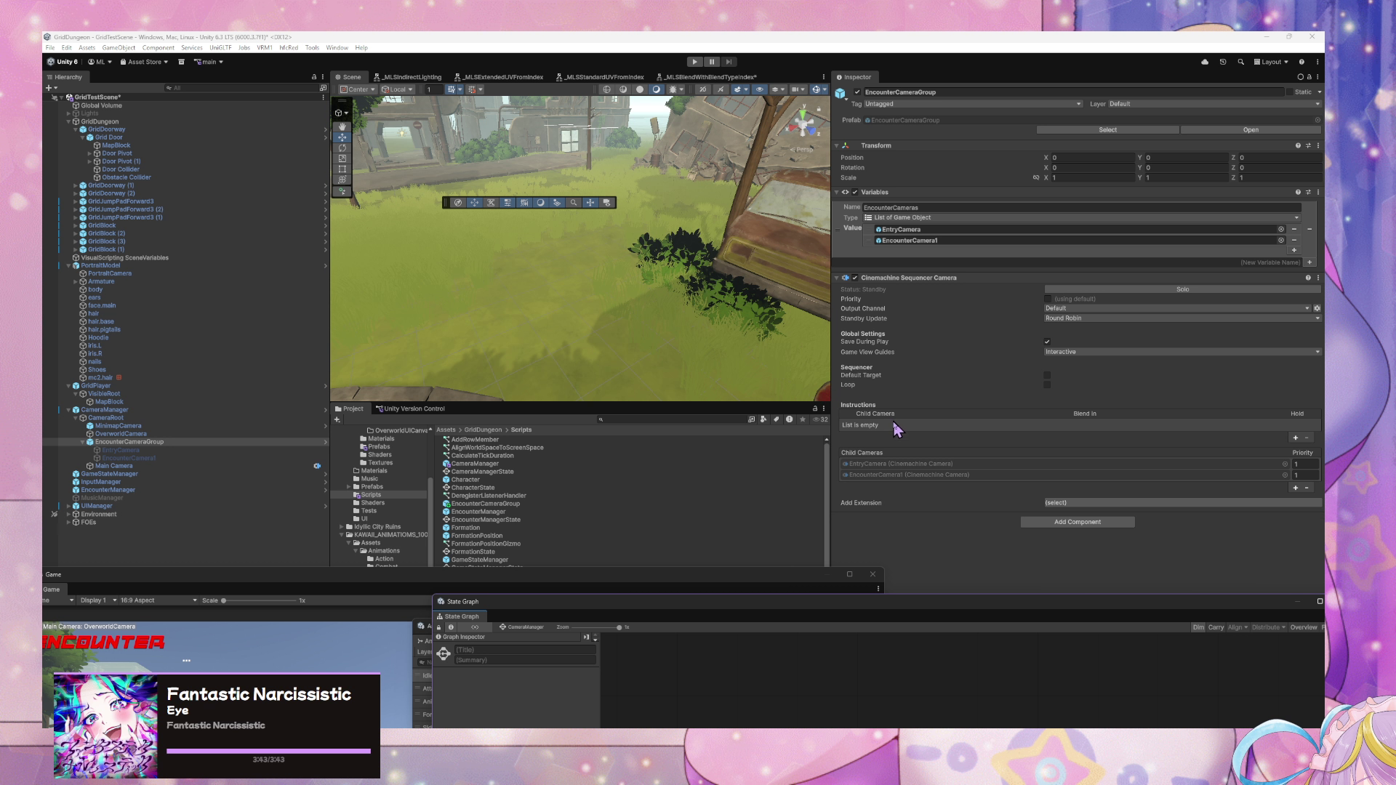
left_click(864, 432)
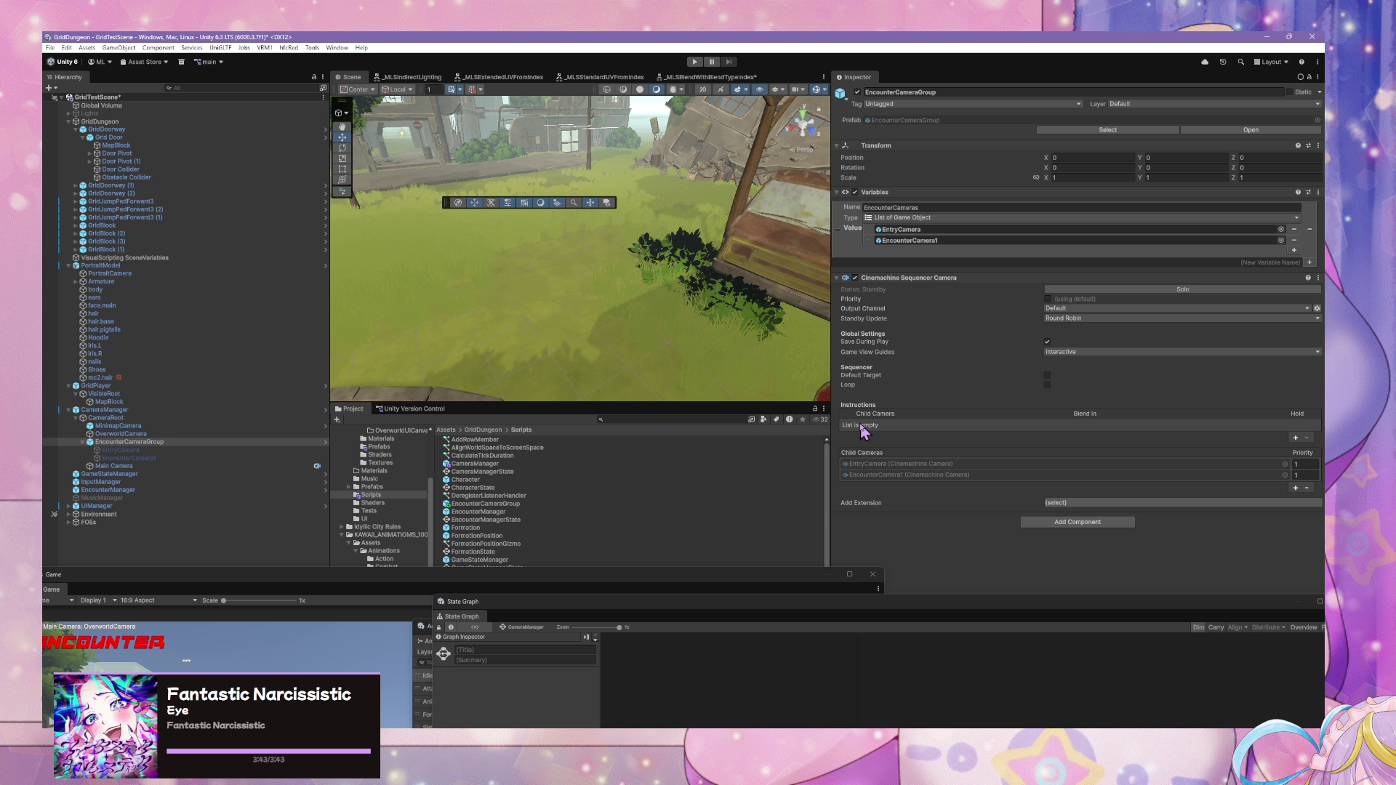
- Add two sequence instructions, EntryCamera then EncounterCamera1, and turn on Loop
left_click(1296, 438)
left_click(1296, 438)
left_click(982, 435)
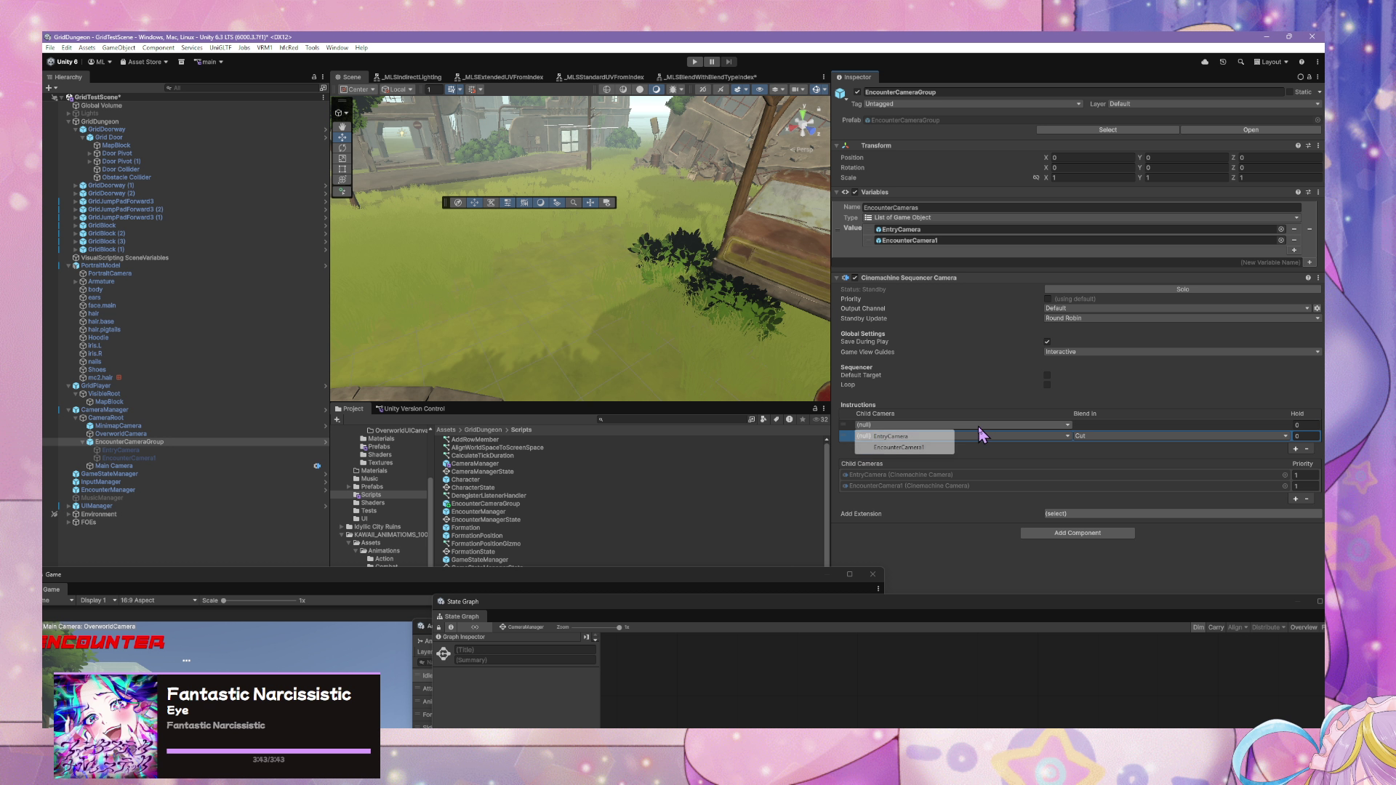
left_click(939, 436)
left_click(946, 435)
left_click(938, 458)
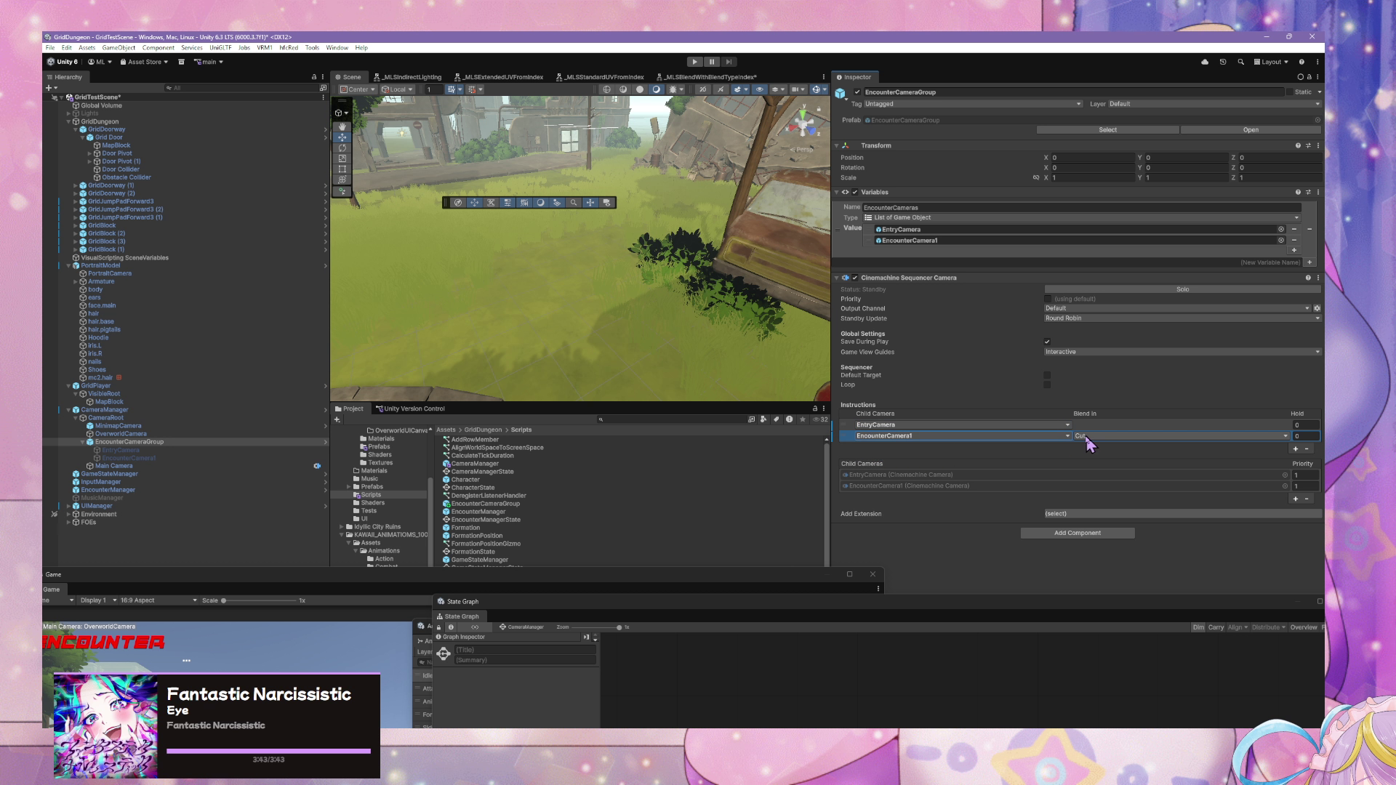
left_click(1194, 437)
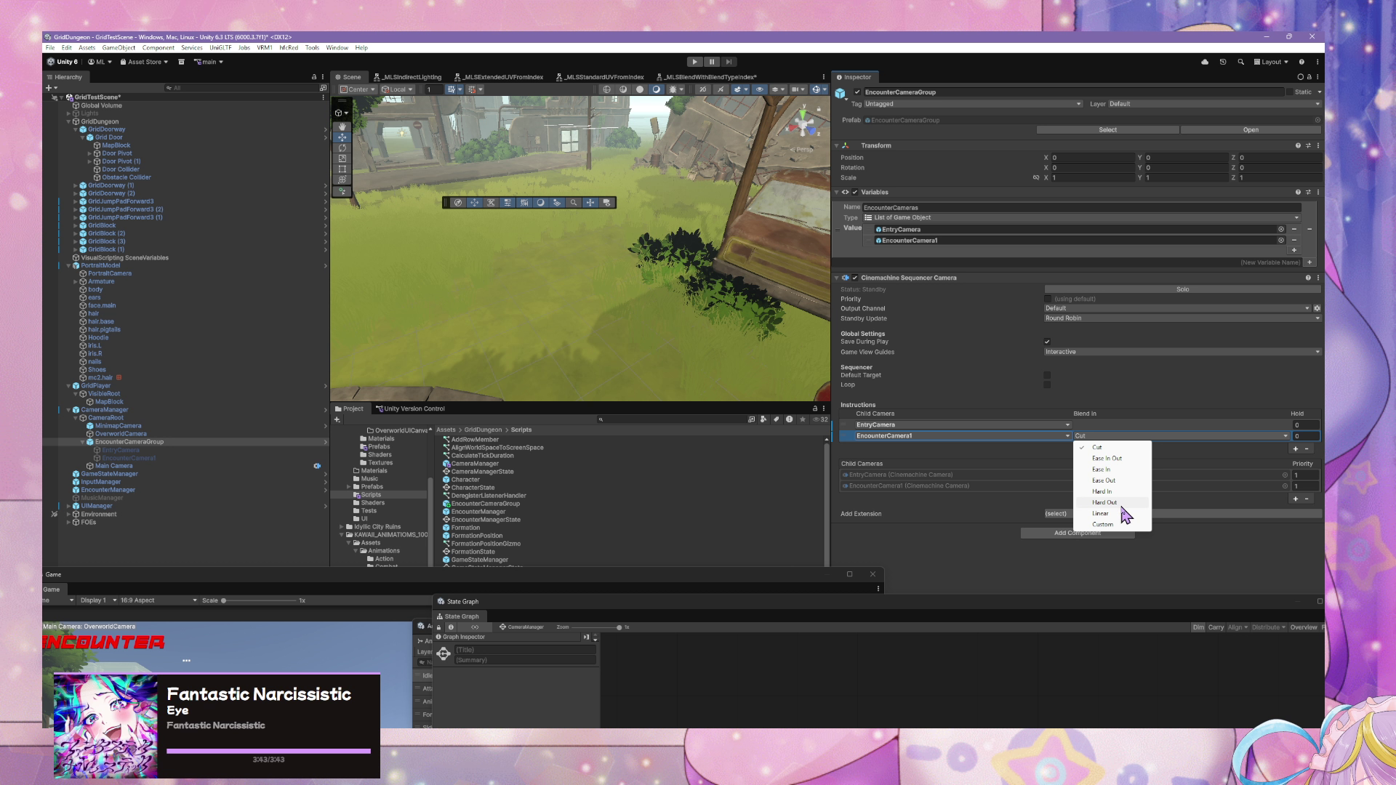
left_click(971, 560)
left_click(1047, 385)
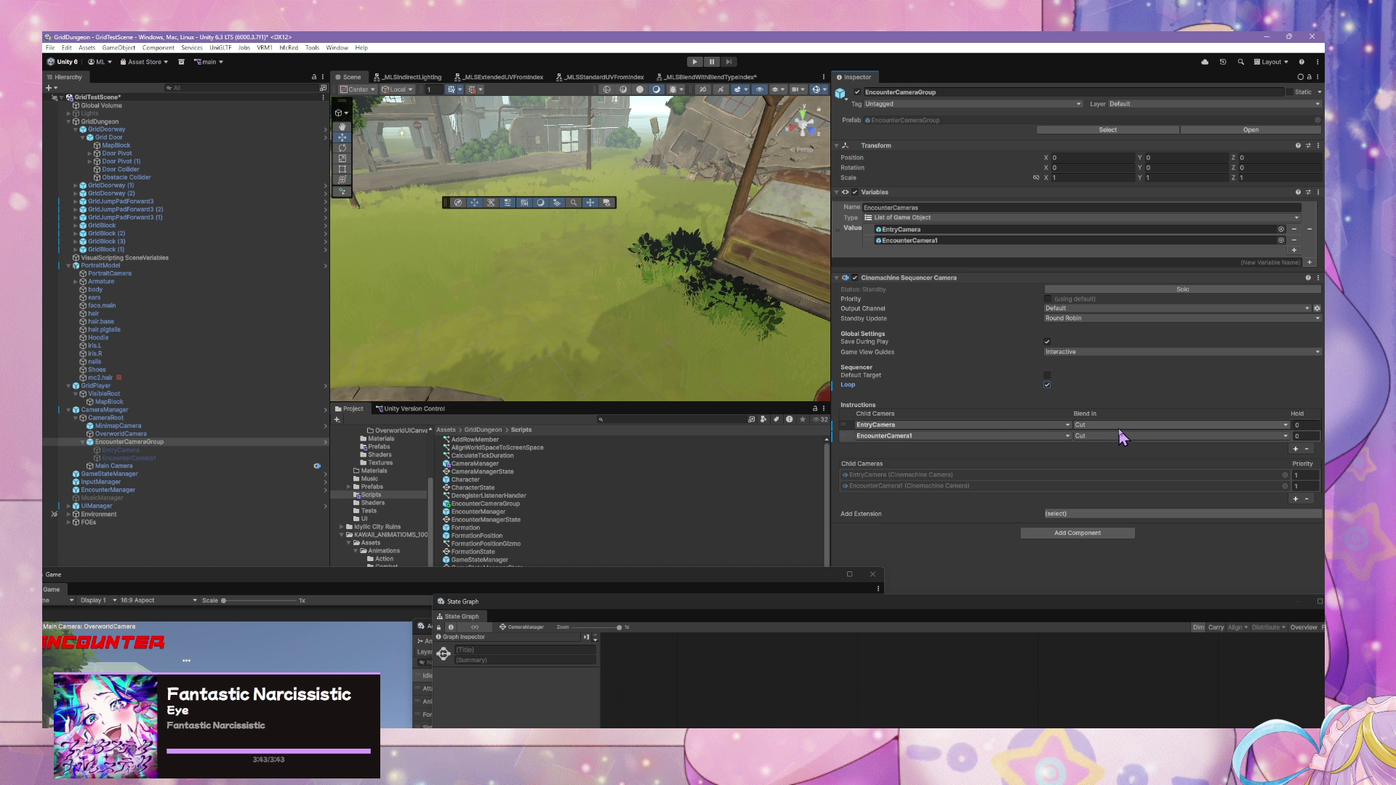
- Set EntryCamera's blend to Hard In, then duplicate EncounterCamera1 with Ctrl+D
left_click(1118, 426)
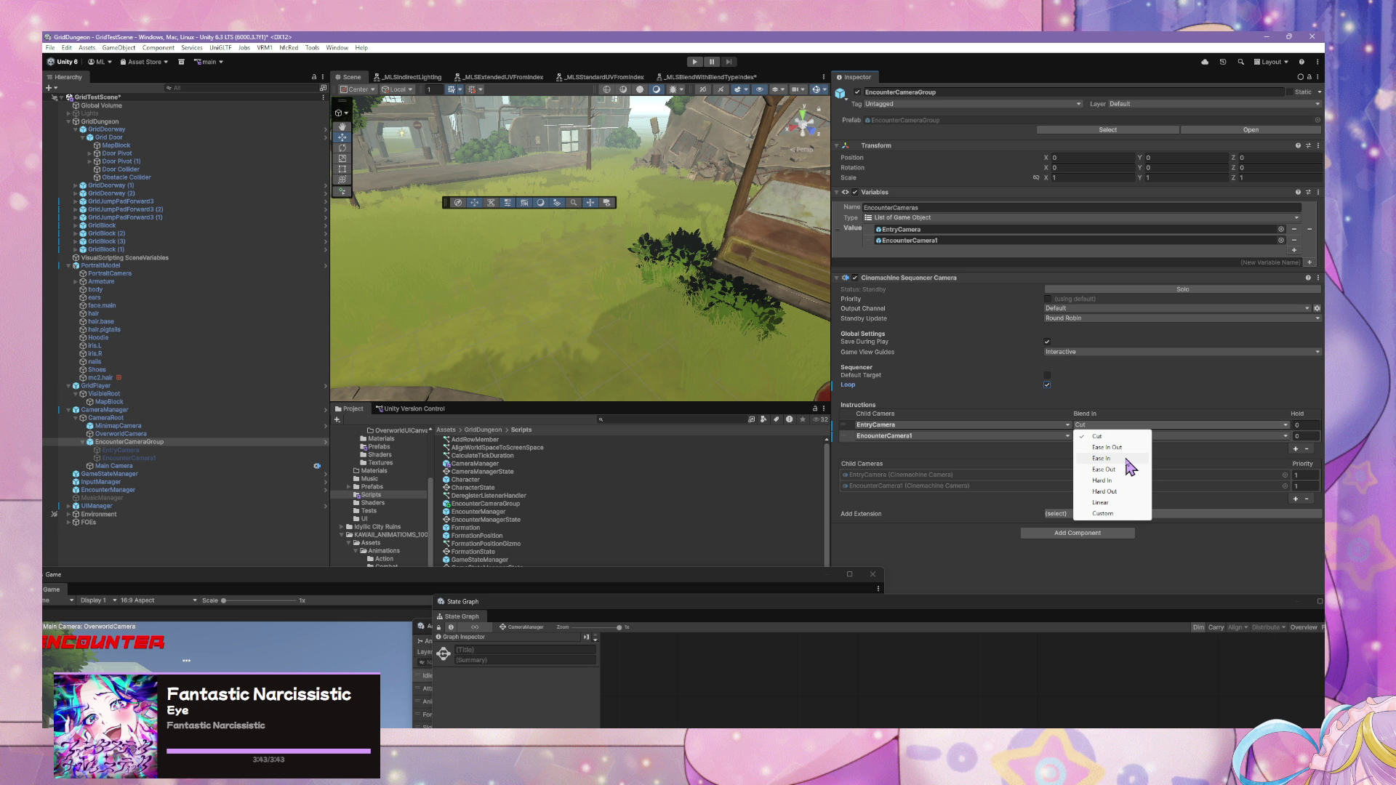
left_click(1134, 459)
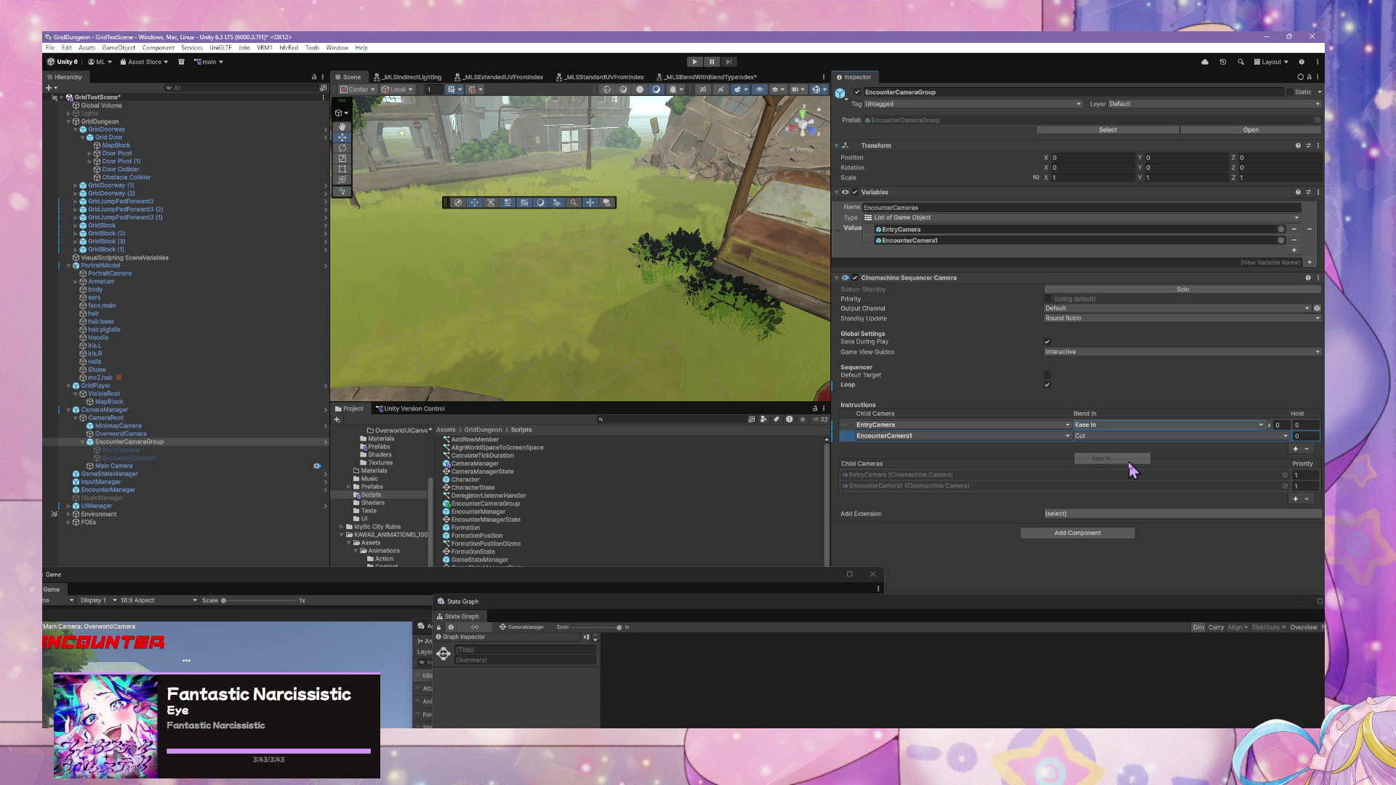
left_click(1115, 426)
left_click(1278, 425)
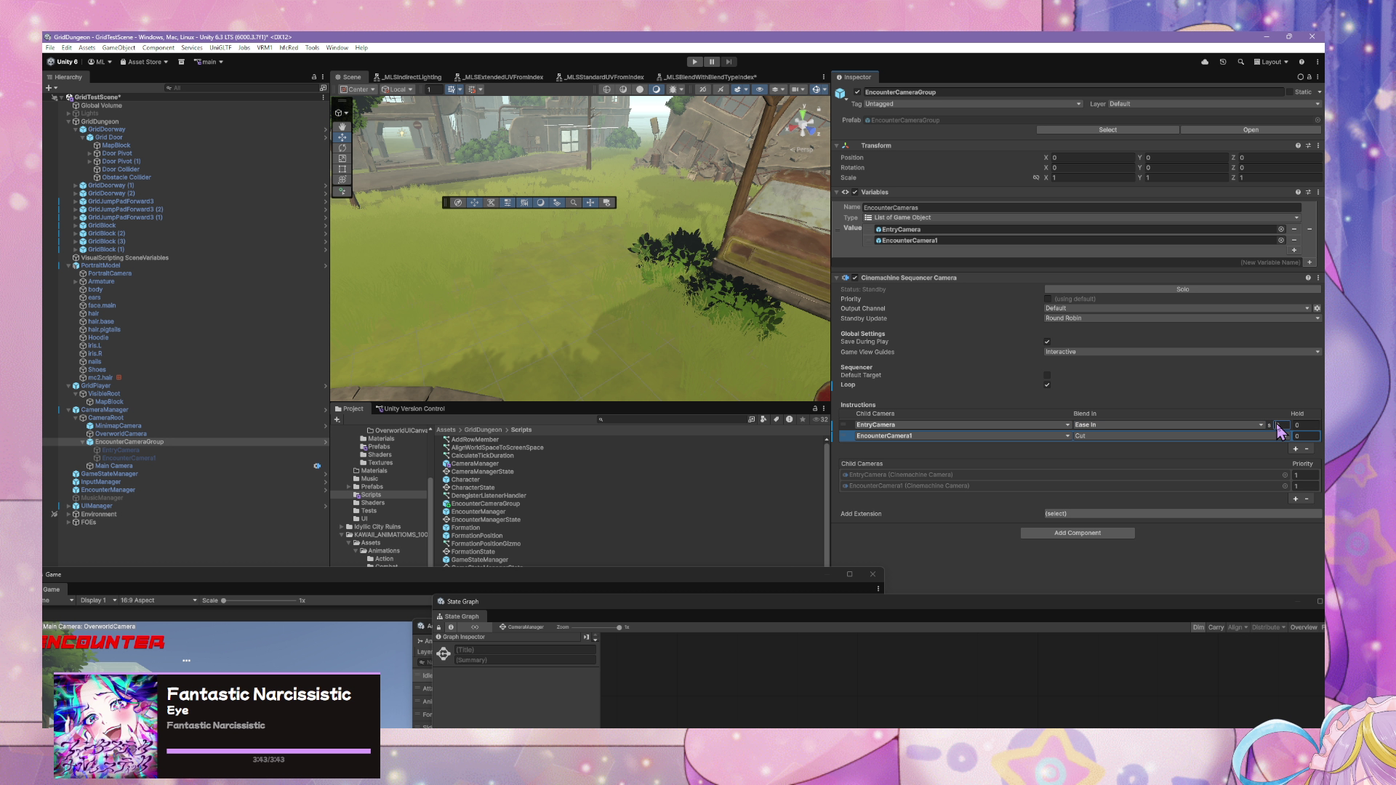
left_click(1107, 426)
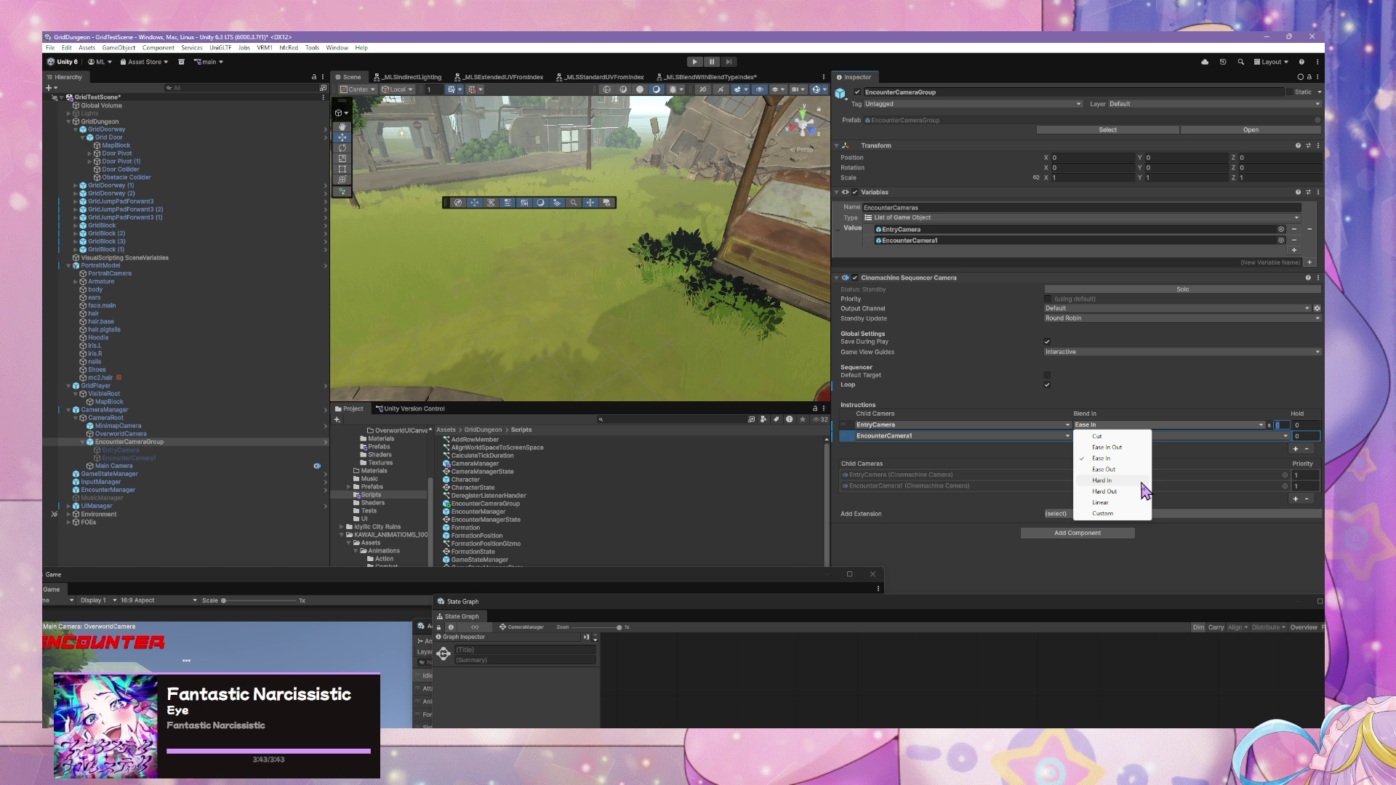
left_click(1139, 482)
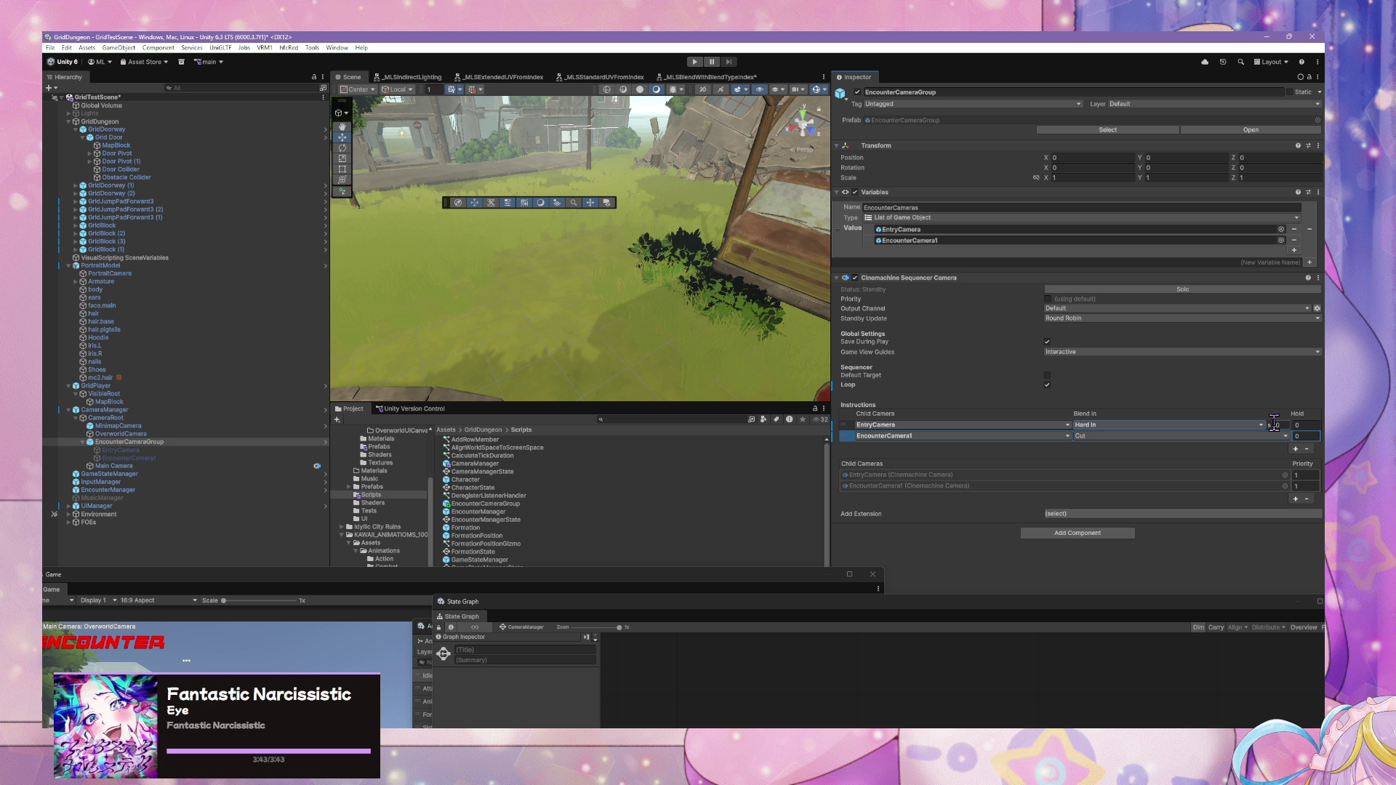
left_click(1274, 425)
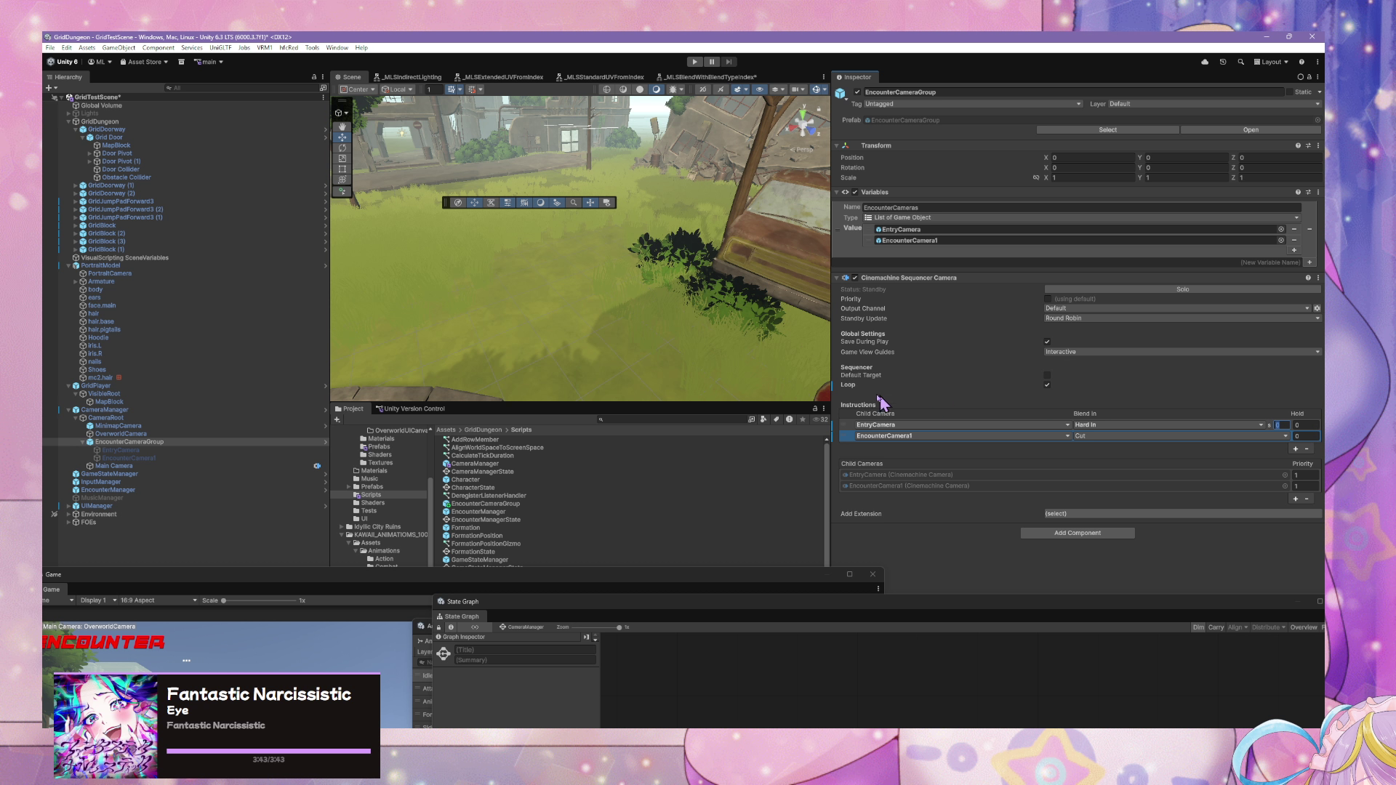
left_click(242, 457)
key("ctrl+d")
type("Enc")
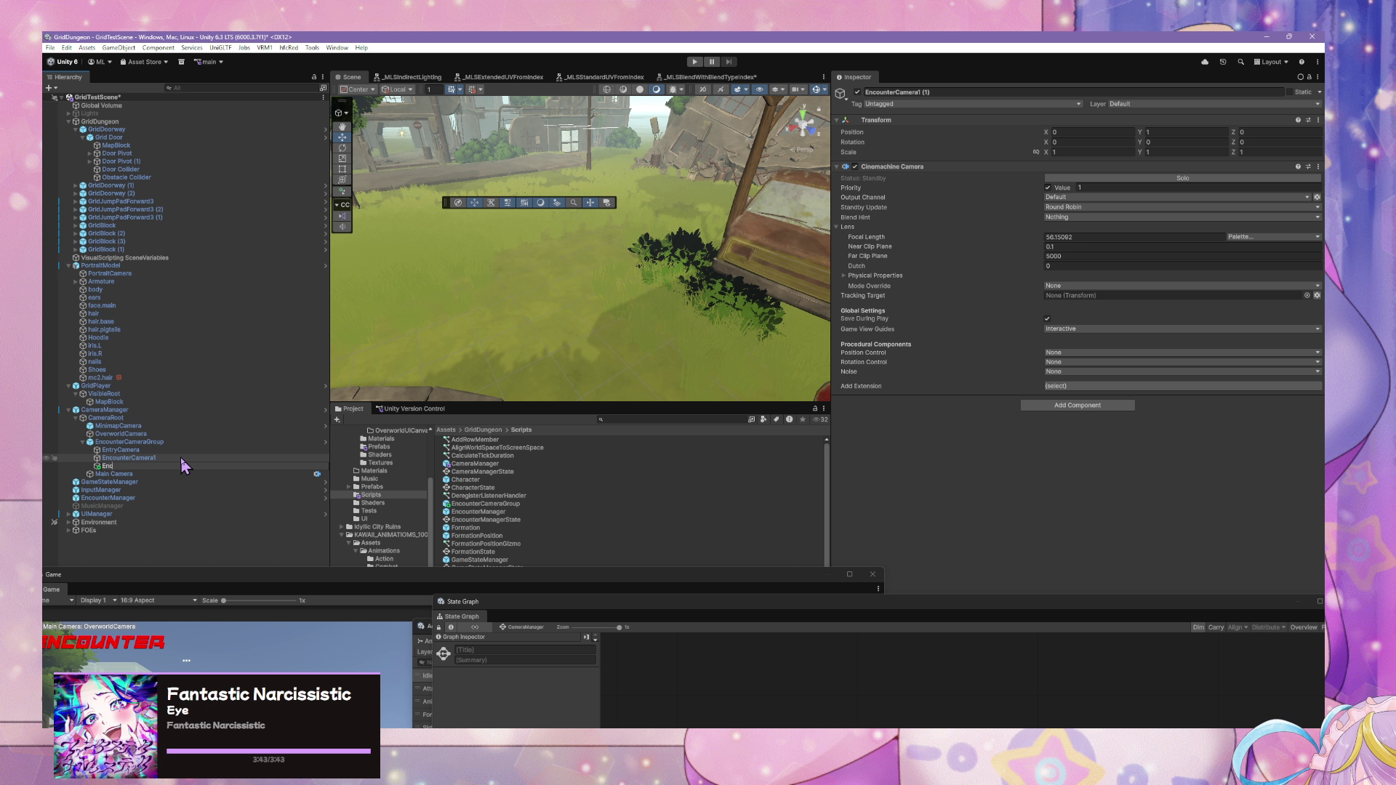
- Name the duplicate EncounterCamera2, check EncounterCameraGroup's cameras, and enter Play mode
type("ounterCa")
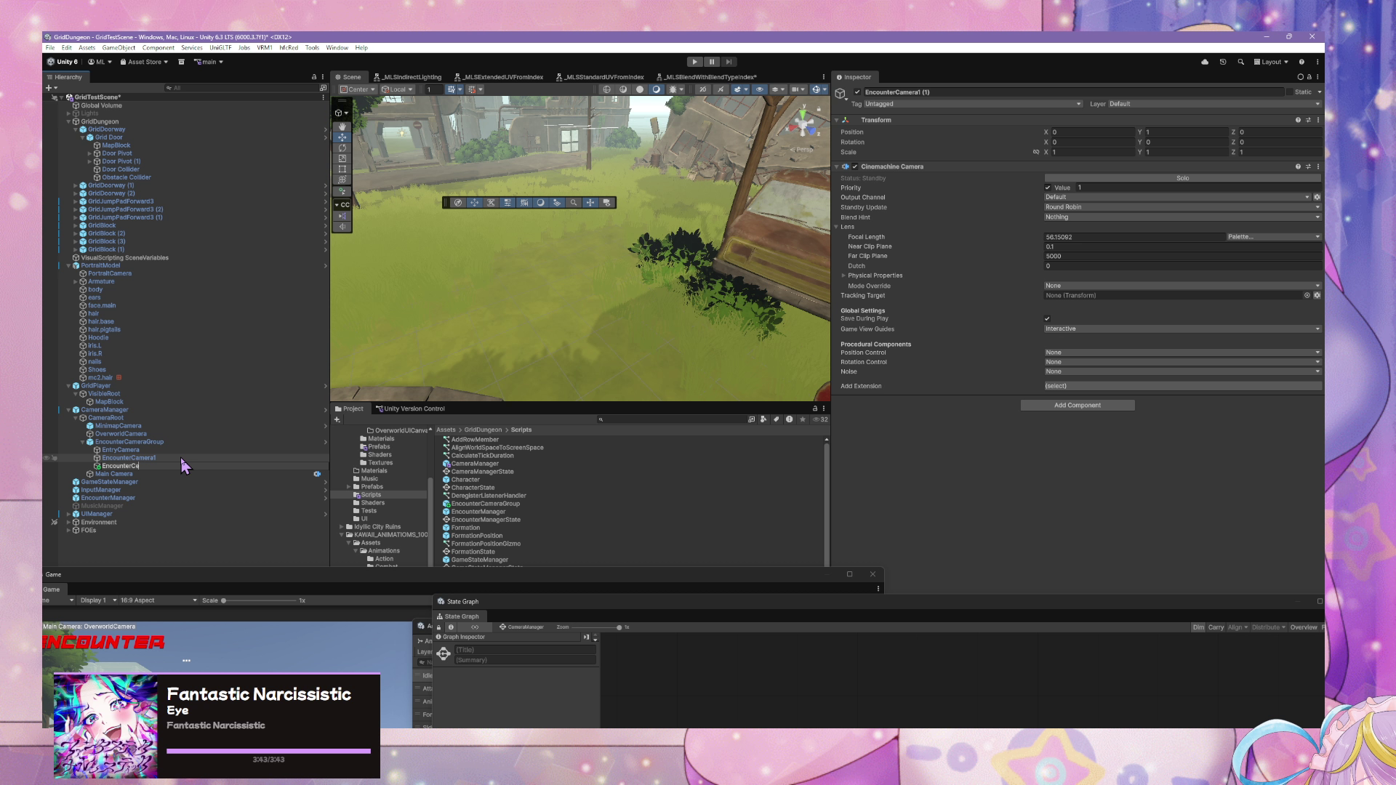
type("mera2")
key("Return")
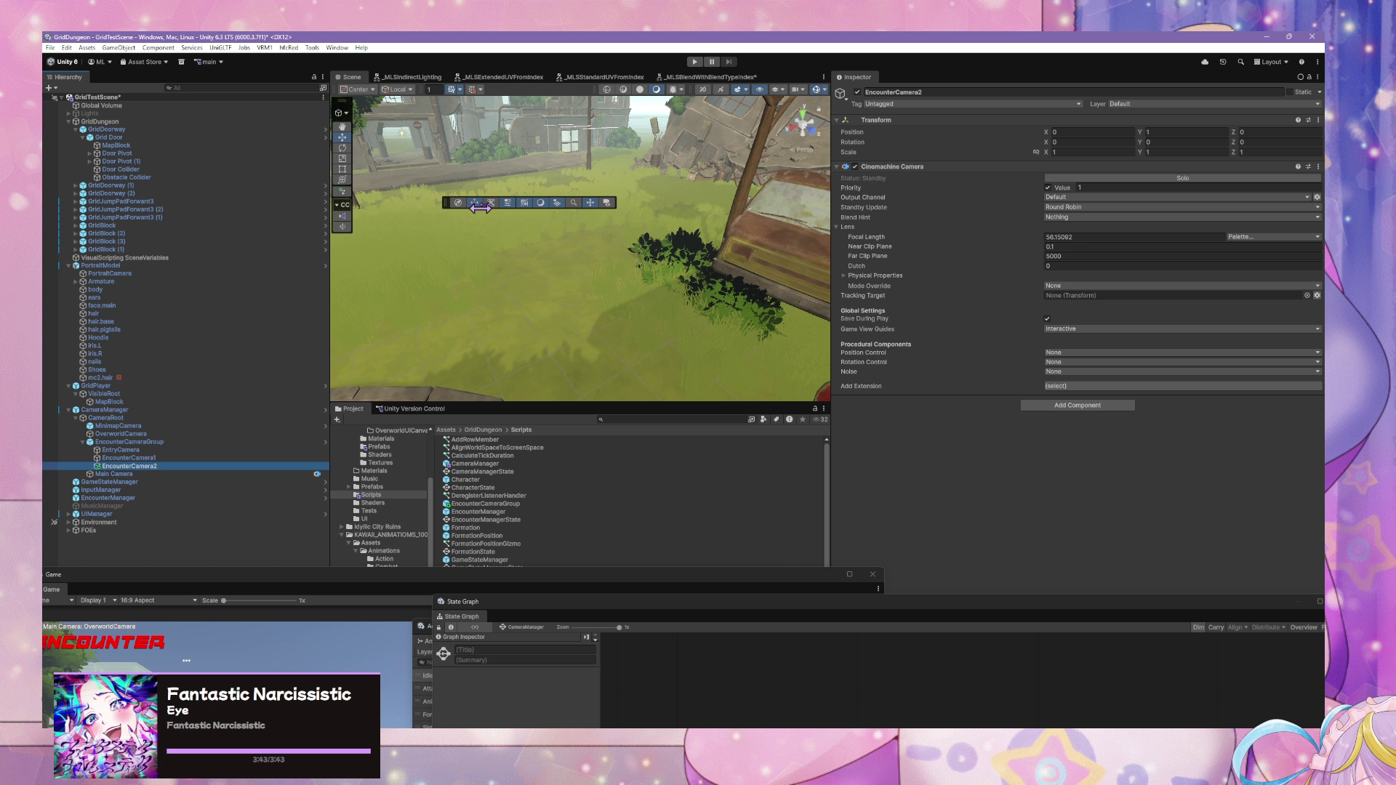
left_click(249, 442)
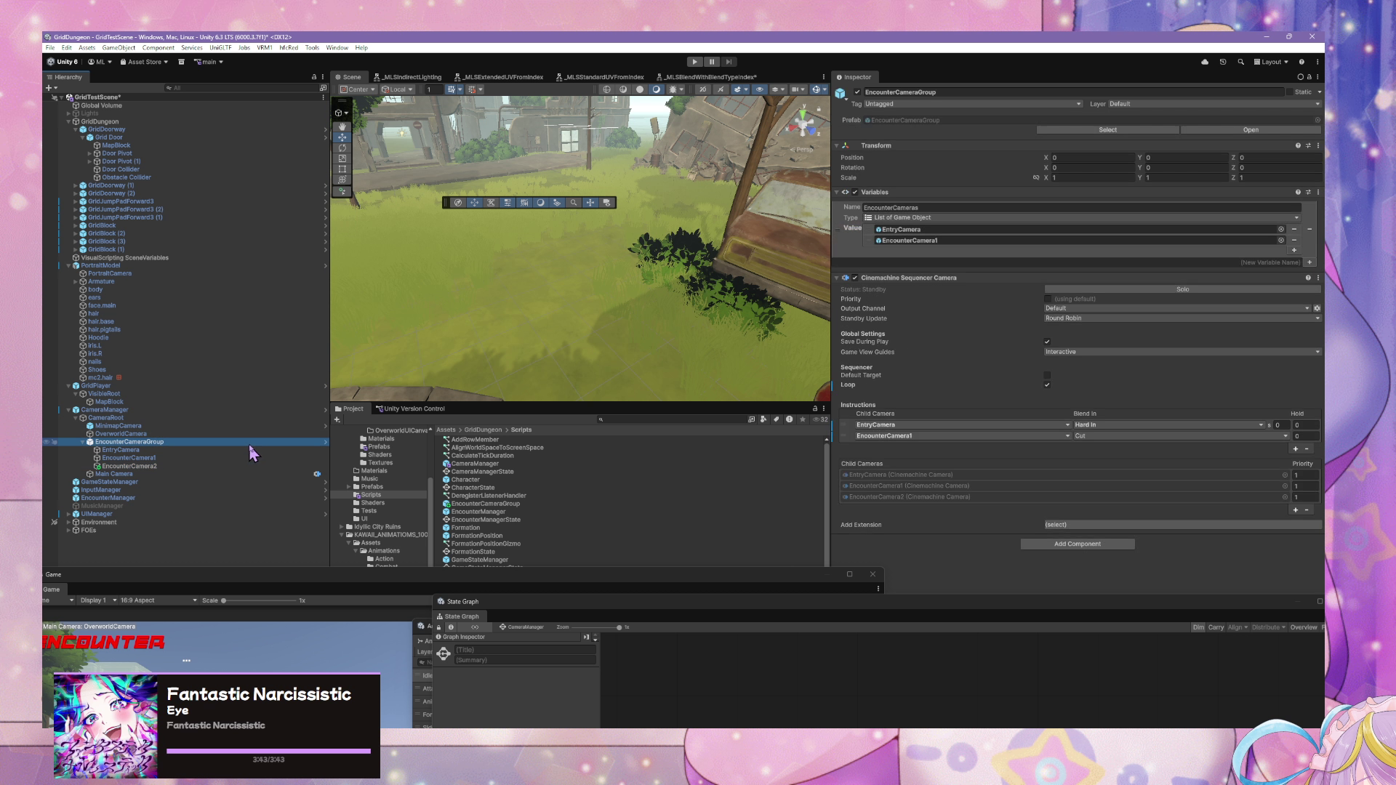
left_click(696, 64)
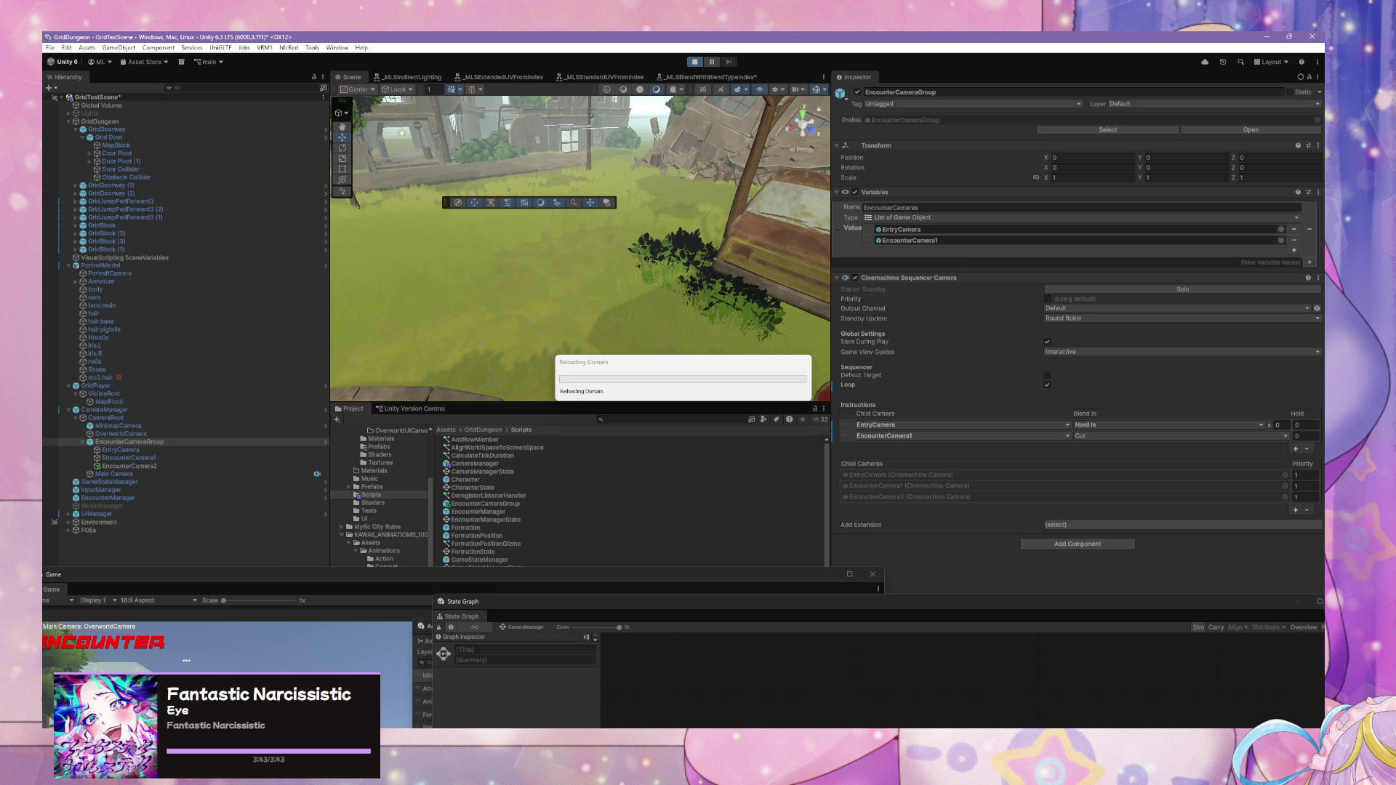
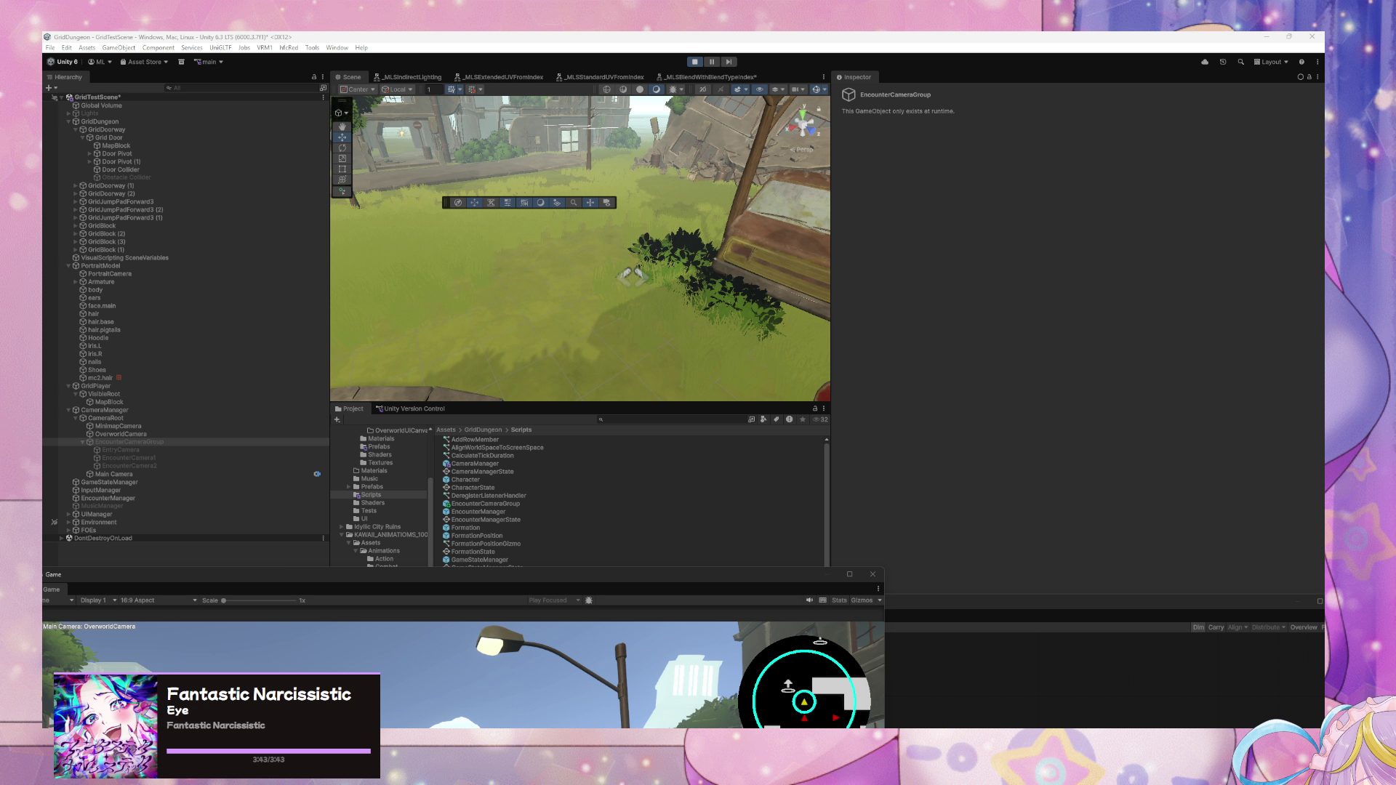
- Walk the player into the slime battle encounter and select EncounterCamera1 in the Hierarchy
mouse_move(674, 579)
left_mouse_down()
mouse_move(904, 265)
mouse_move(932, 178)
mouse_move(922, 170)
left_mouse_up()
key("w")
key("d")
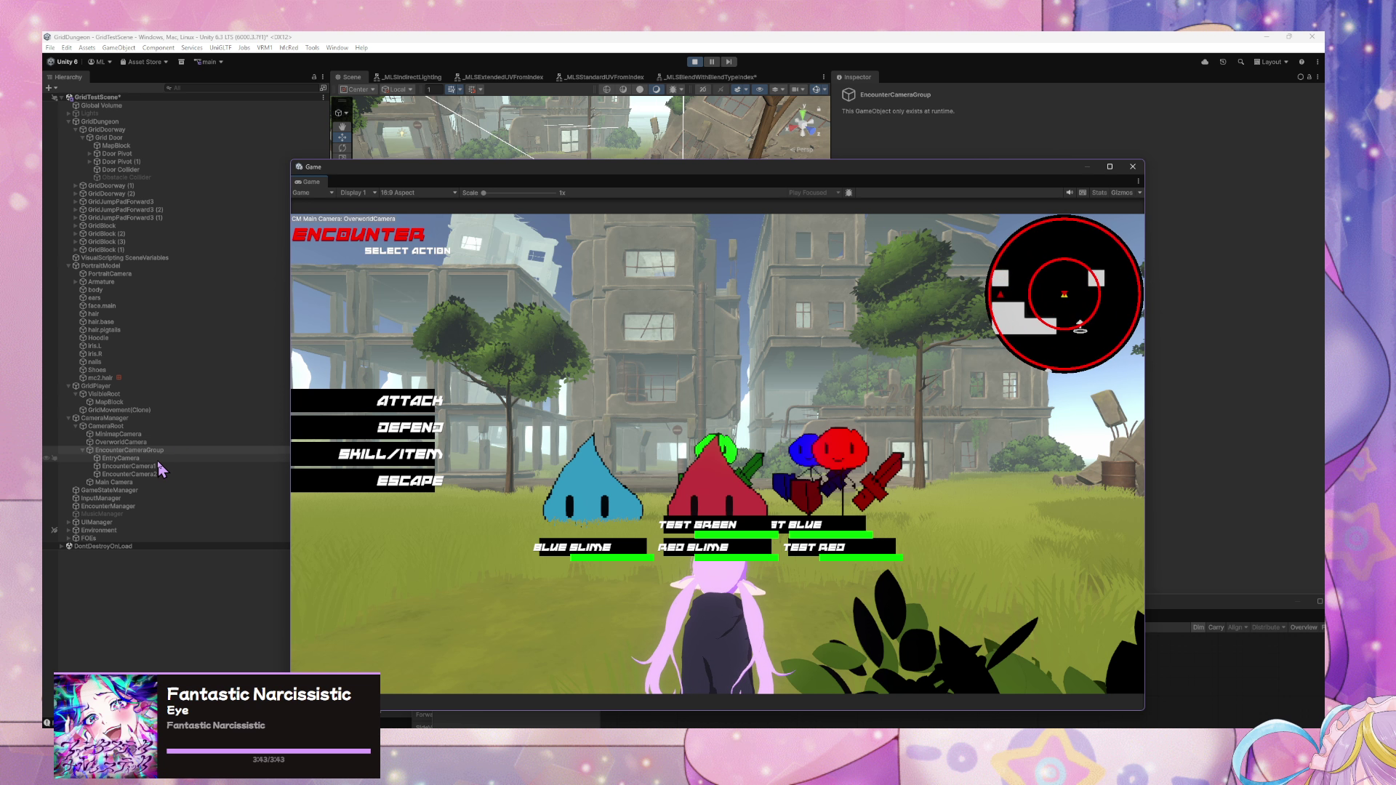
left_click(128, 467)
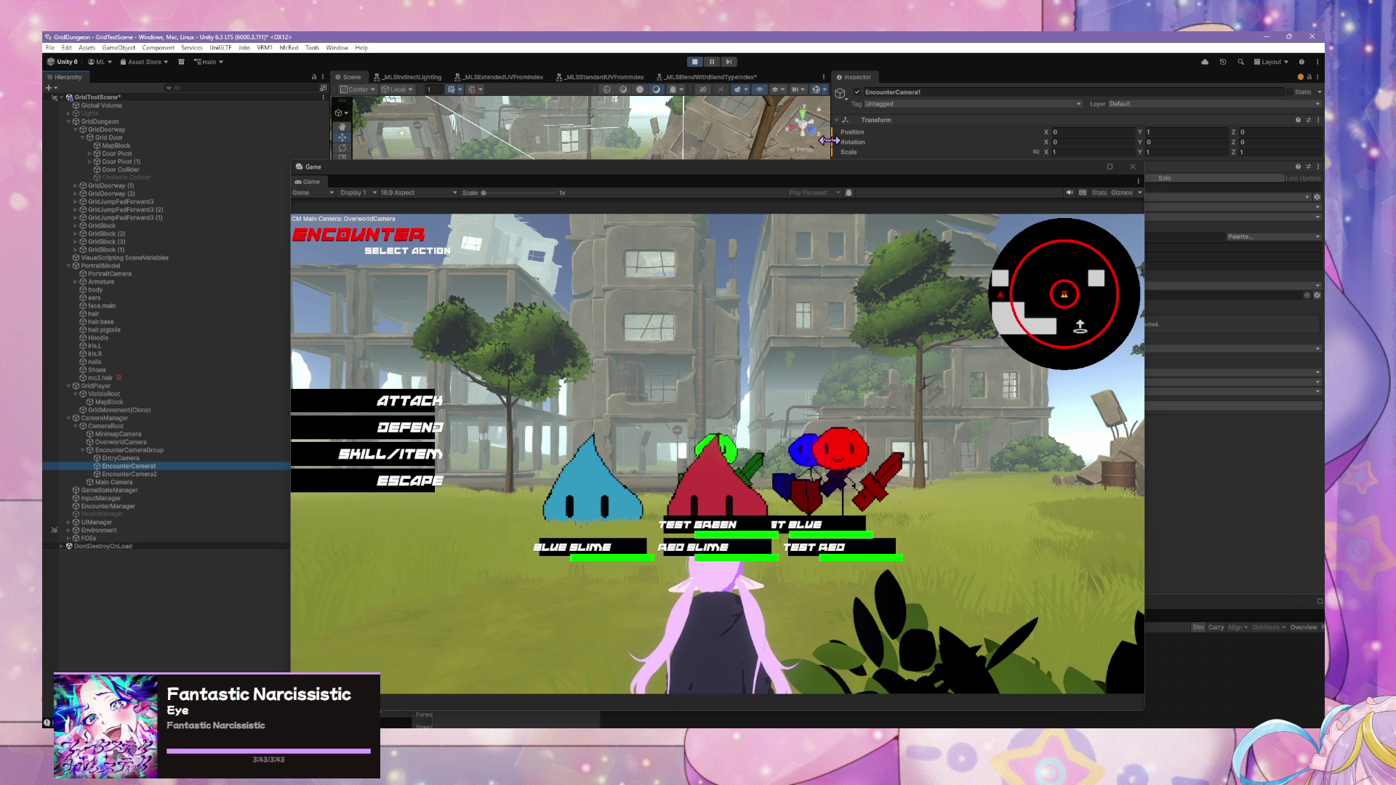
mouse_move(696, 161)
left_mouse_down()
mouse_move(931, 462)
mouse_move(800, 483)
left_mouse_up()
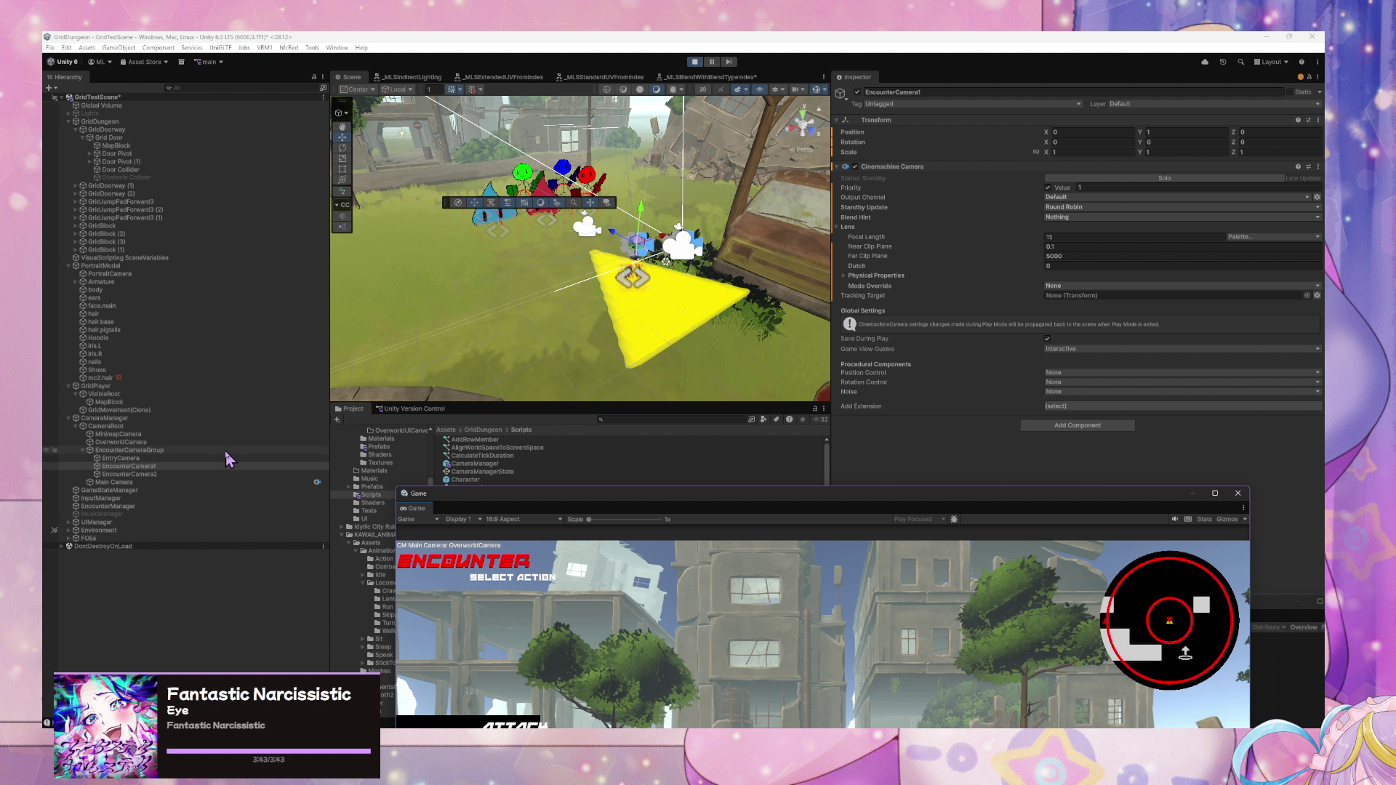
- Select EncounterCameraGroup and set the first camera step's Hold to 2, keeping the Cut blend
left_click_drag(228, 451, 459, 455)
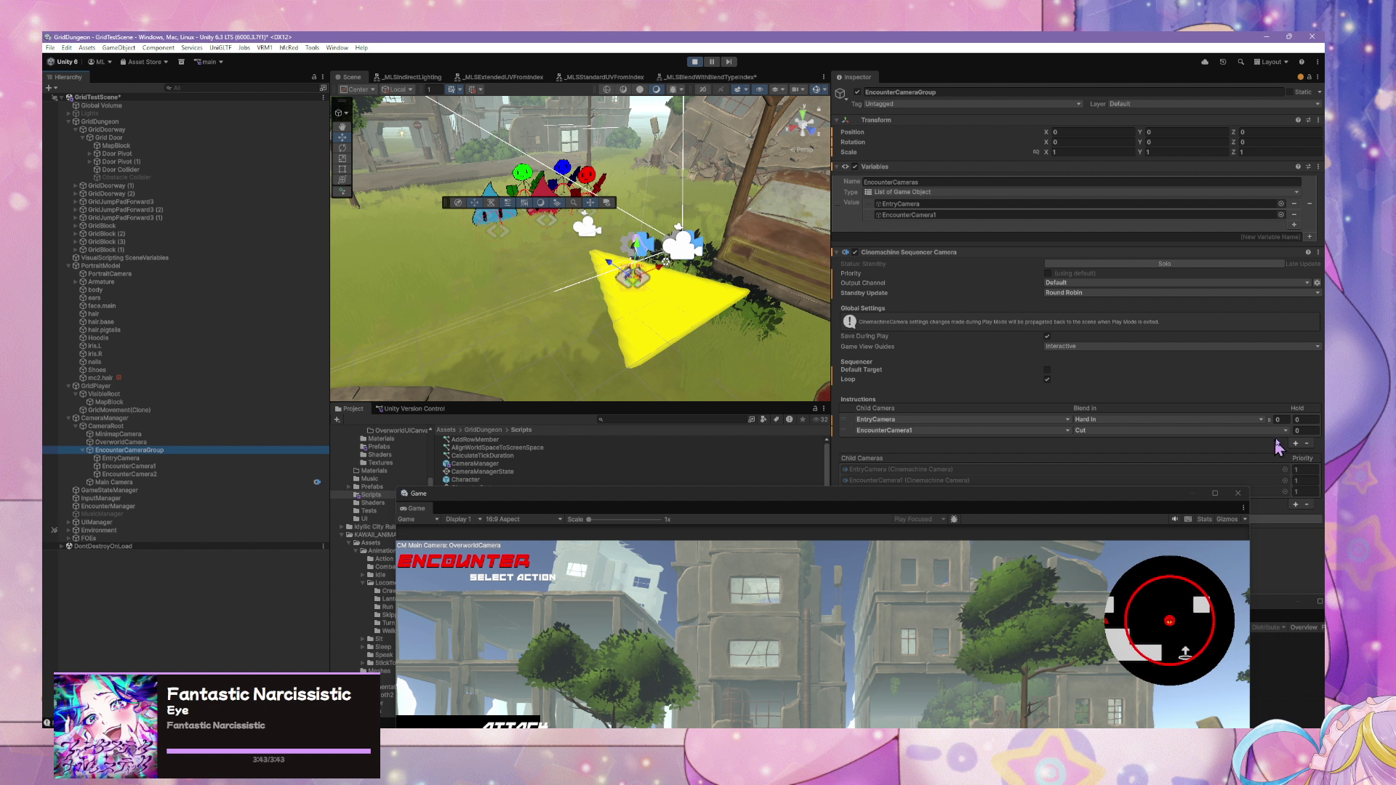
left_click(1305, 421)
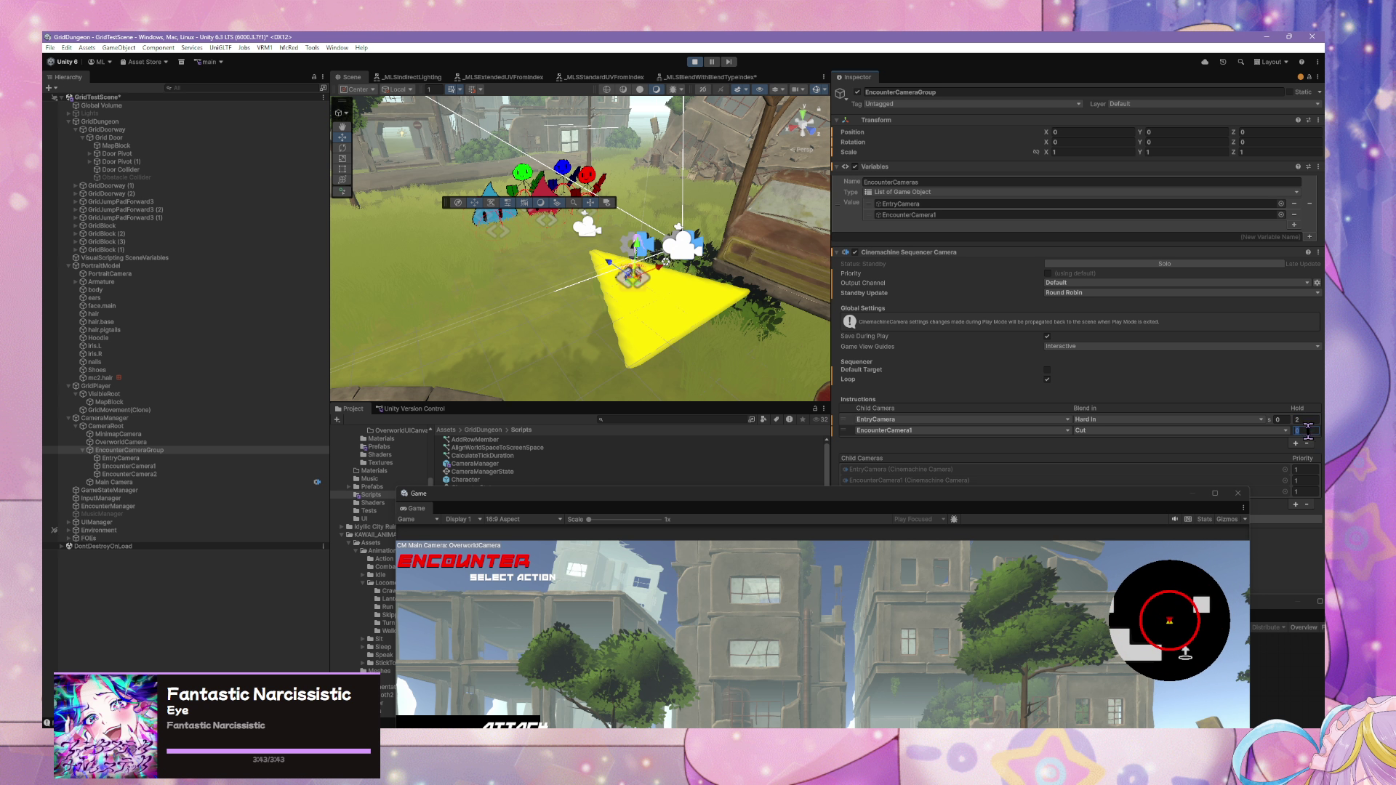
type("2")
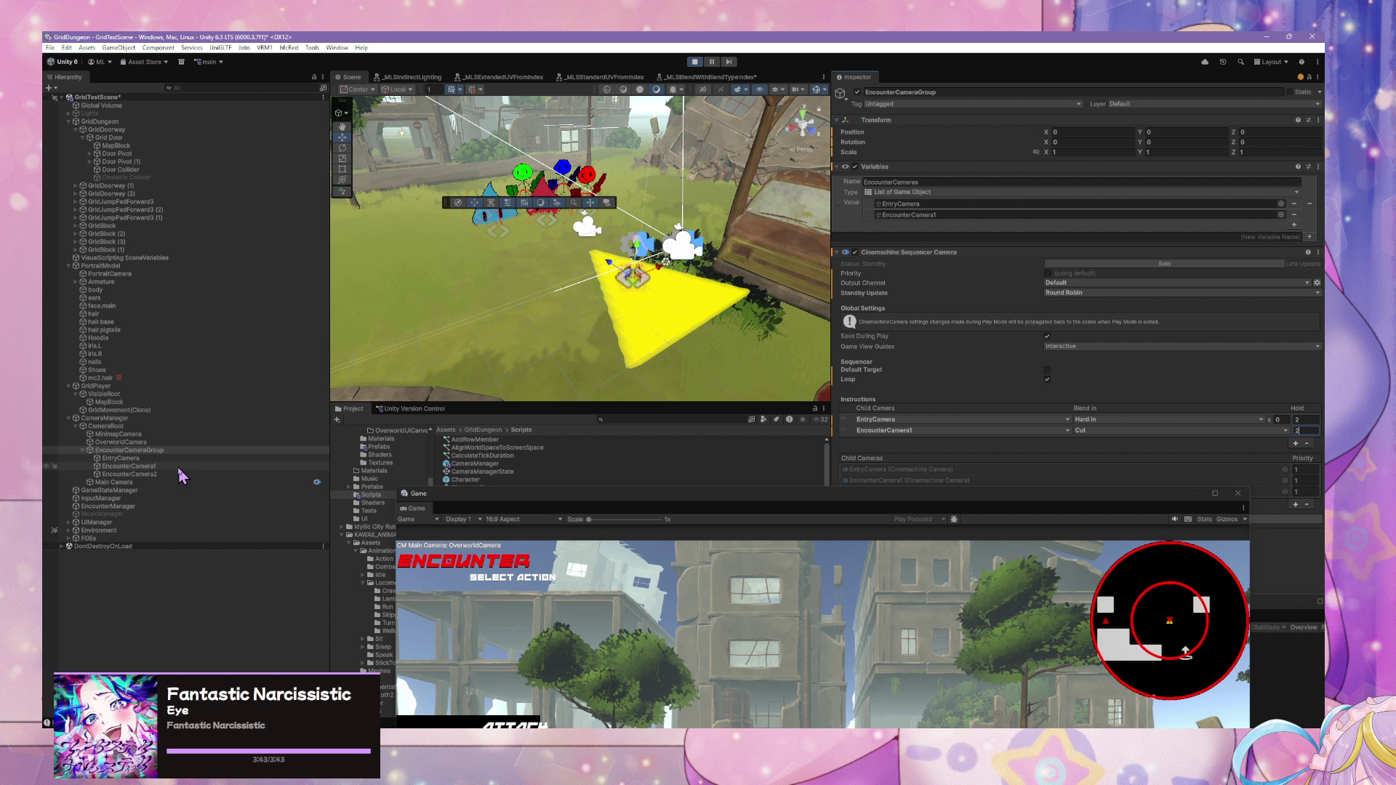
left_click(1099, 430)
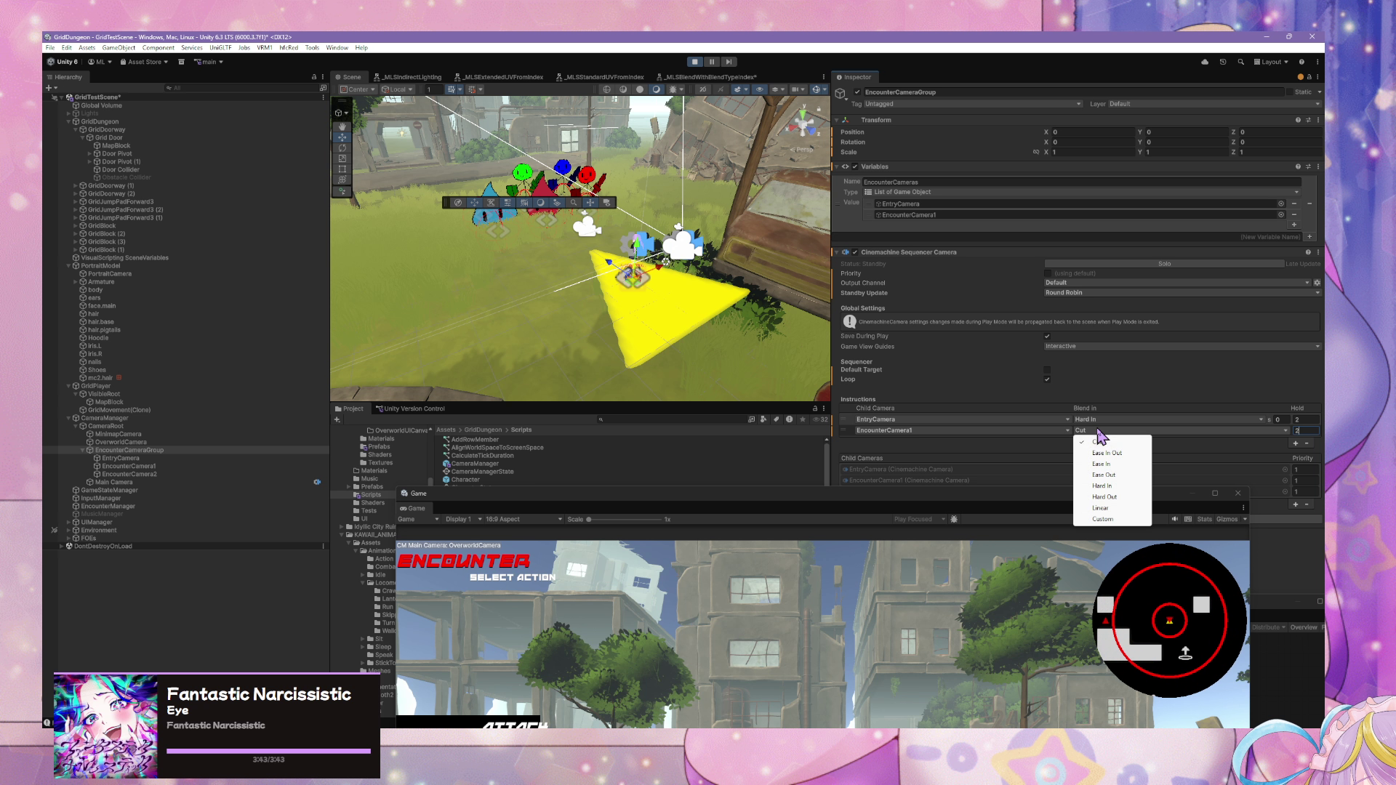
left_click(1000, 383)
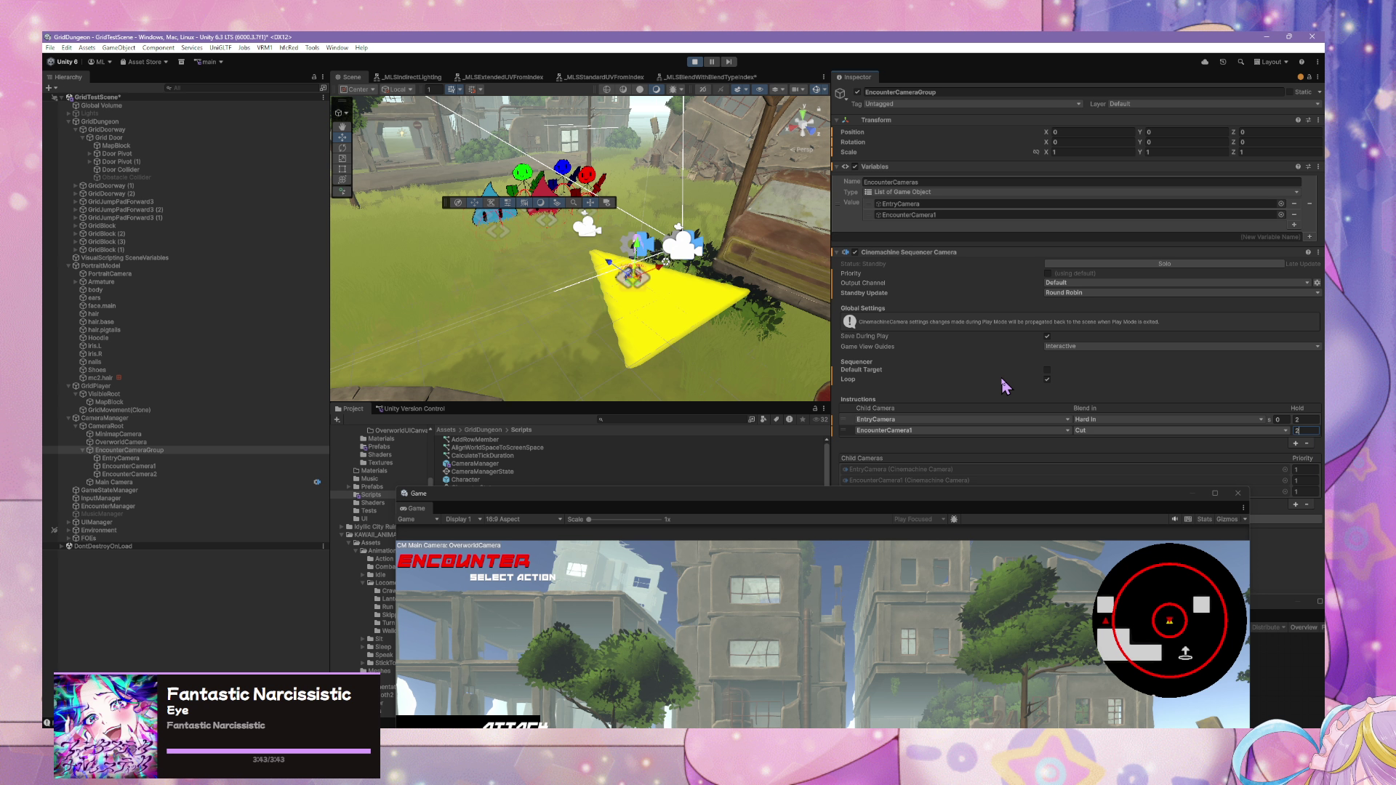
- Try the sequencer's Loop and Default Target toggles, leaving both as they were
left_click(999, 381)
left_click(1048, 380)
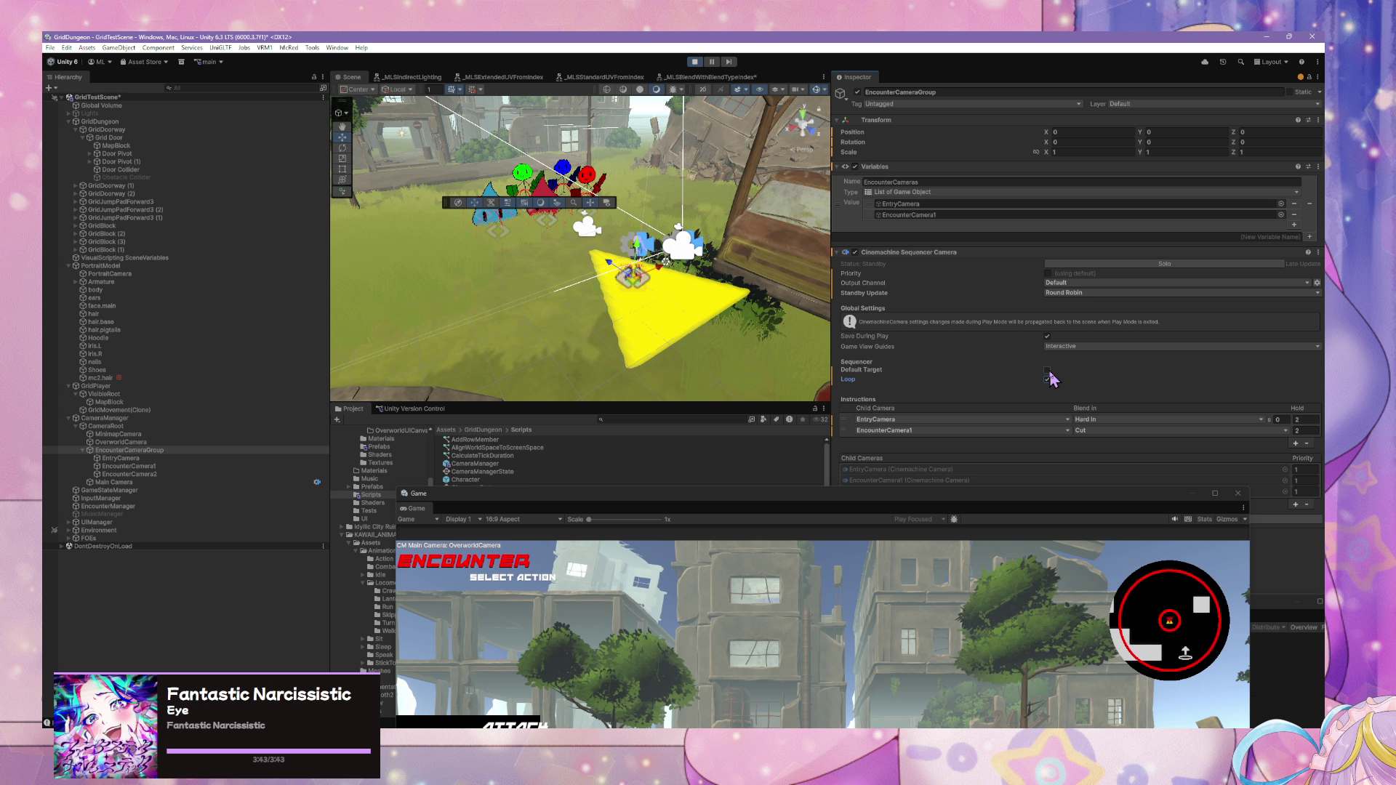
left_click(1048, 371)
left_click(1048, 371)
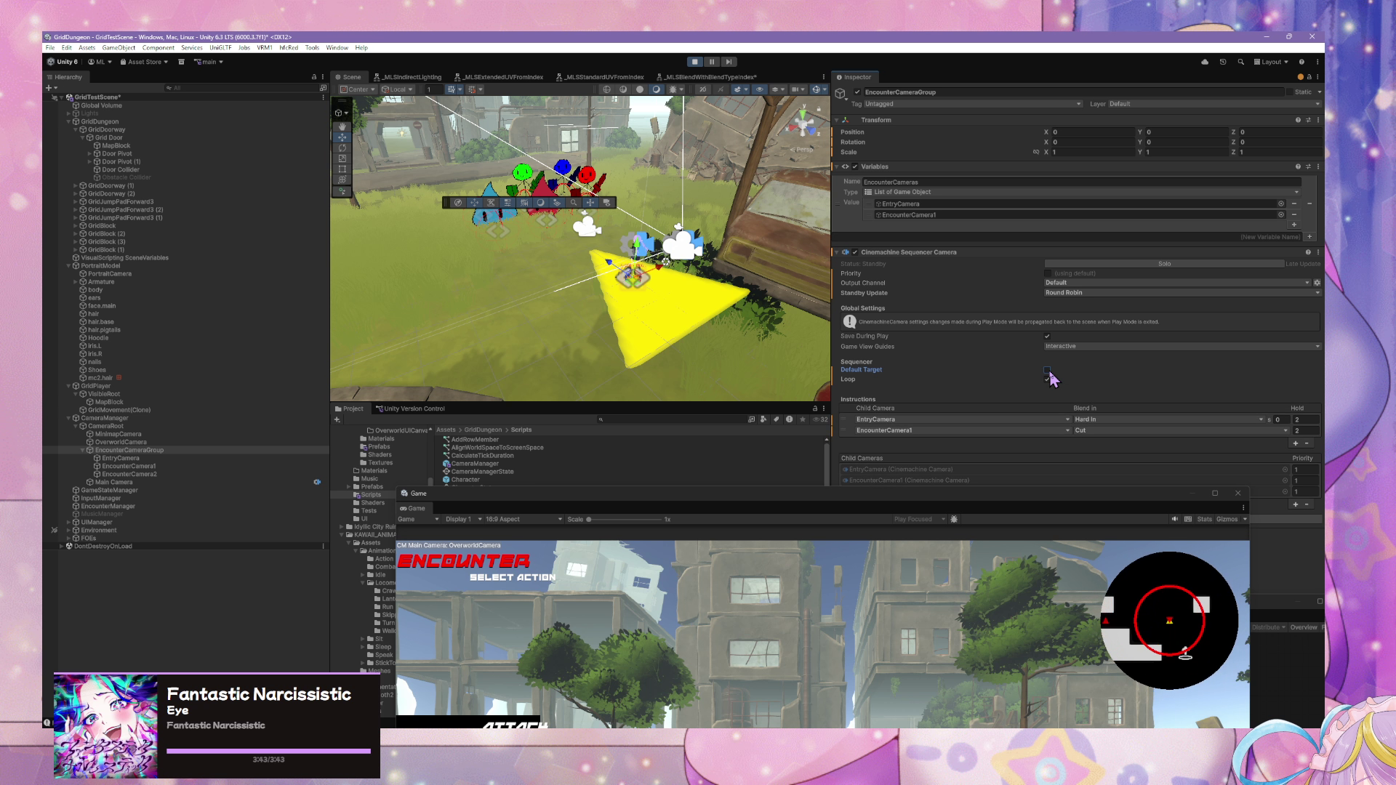
left_click(1077, 347)
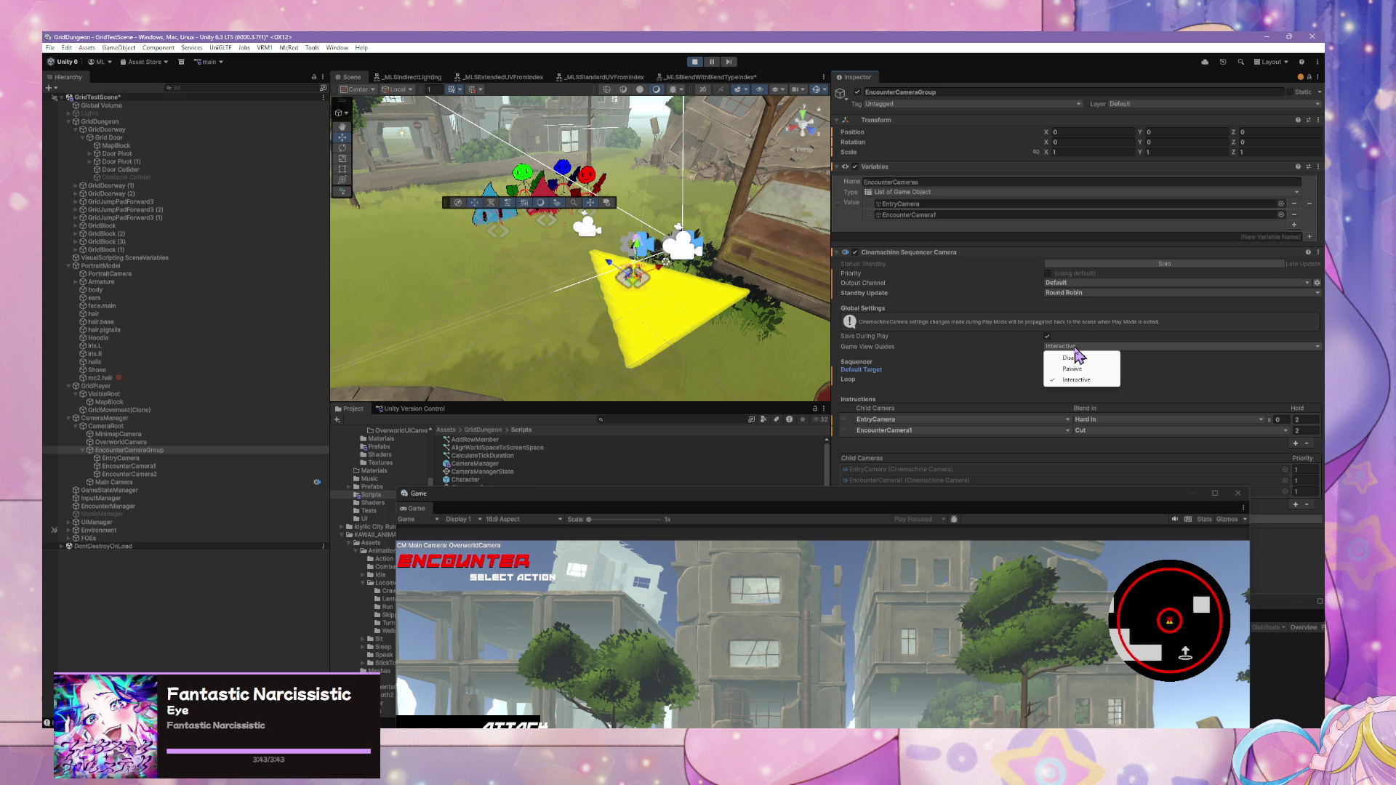
key("Escape")
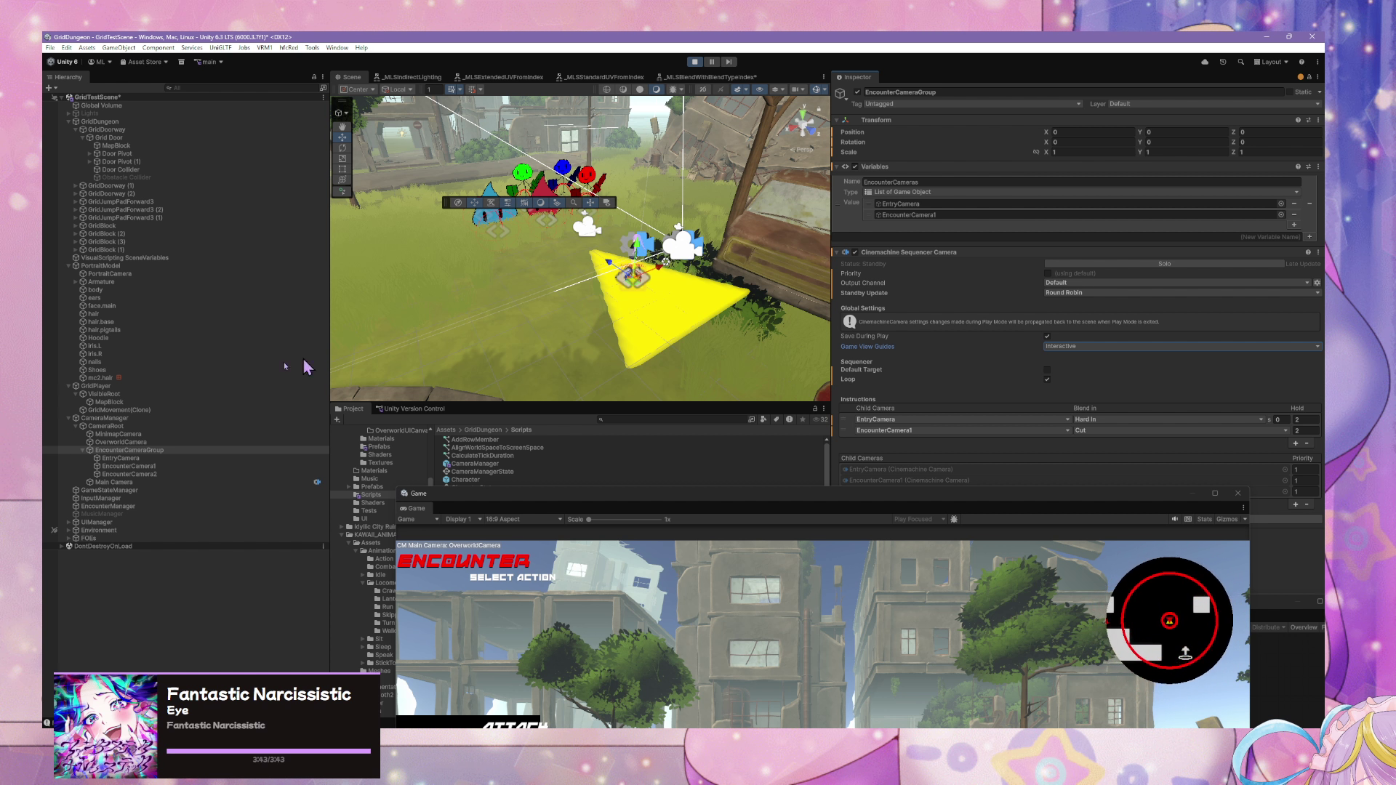
- Review EncounterCamera1, Main Camera and EntryCamera, then add a third sequencer instruction row
left_click(151, 467)
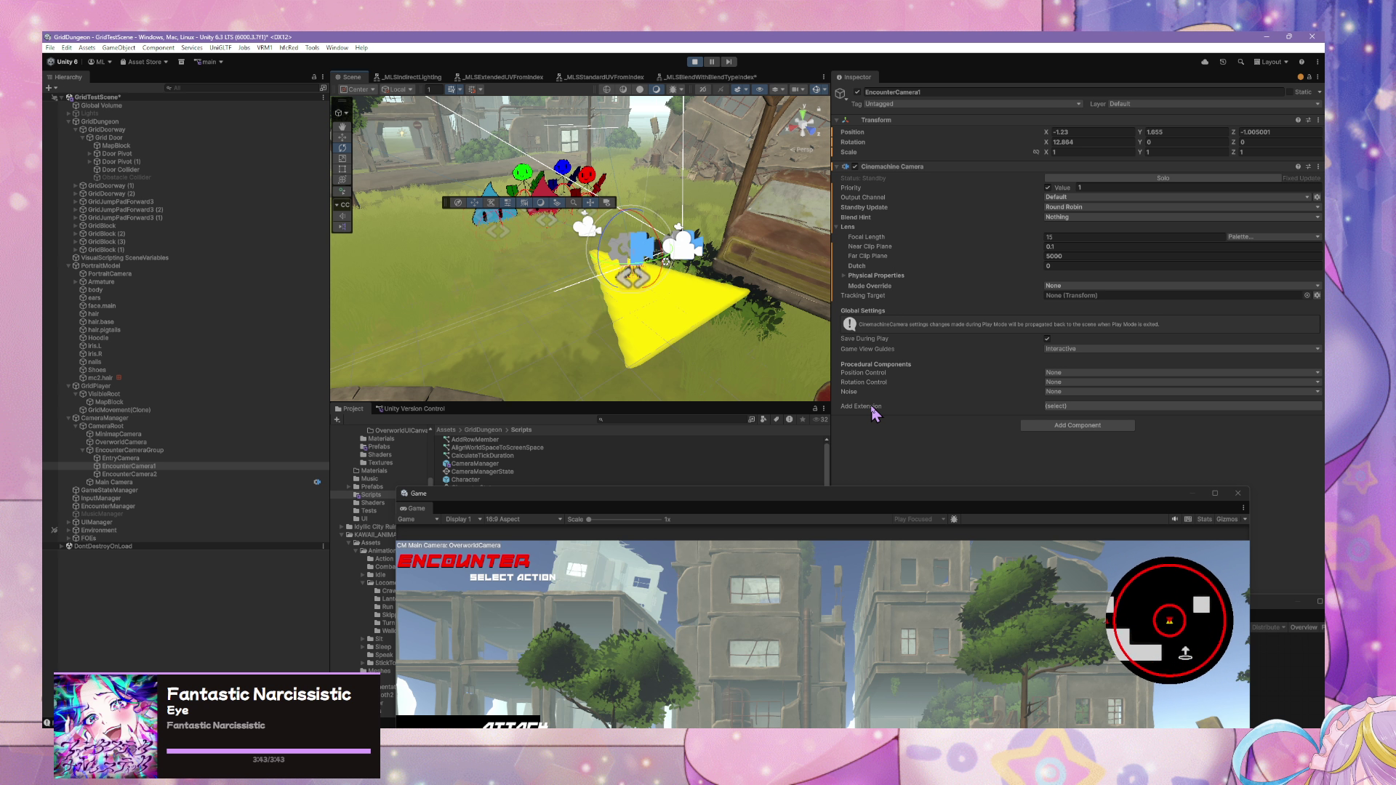
left_click(282, 483)
left_click(249, 459)
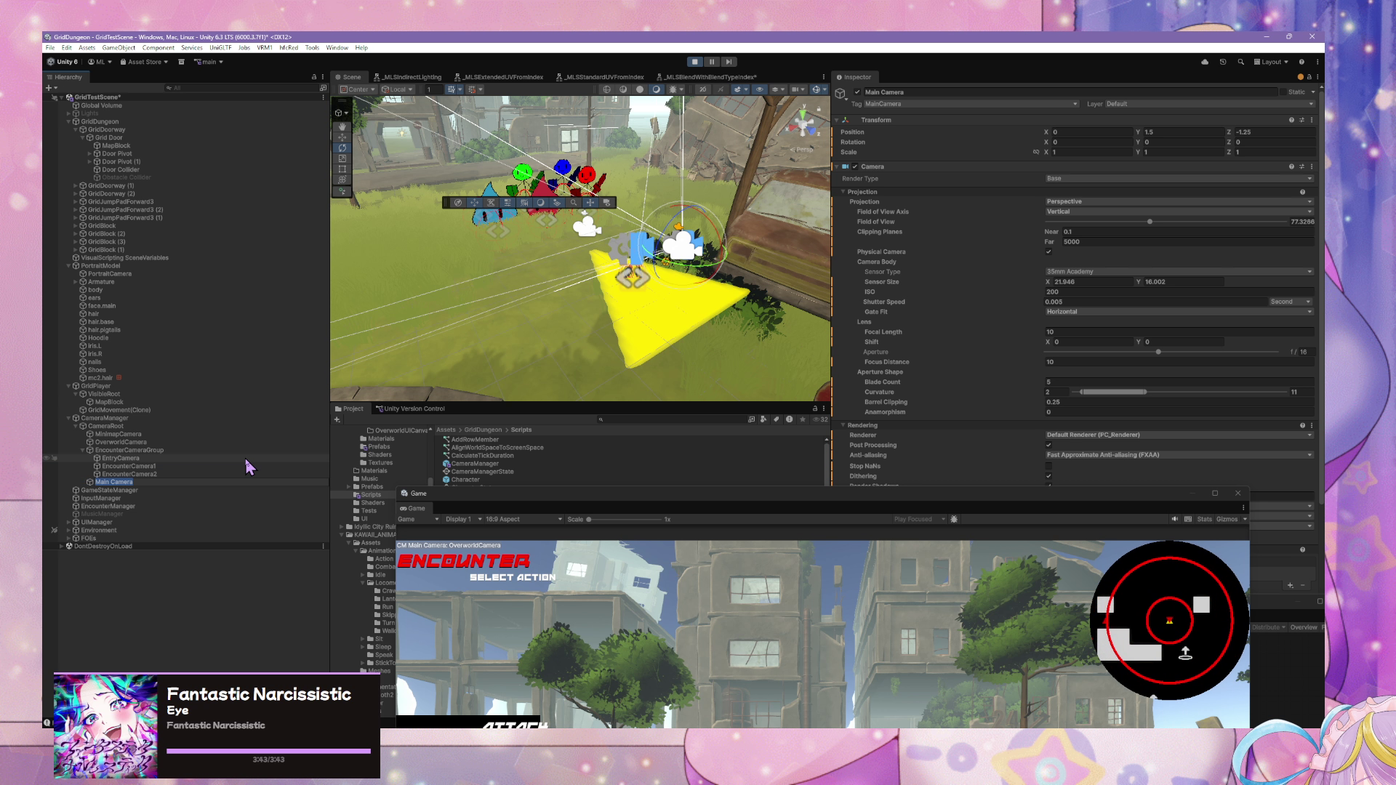
key("Up")
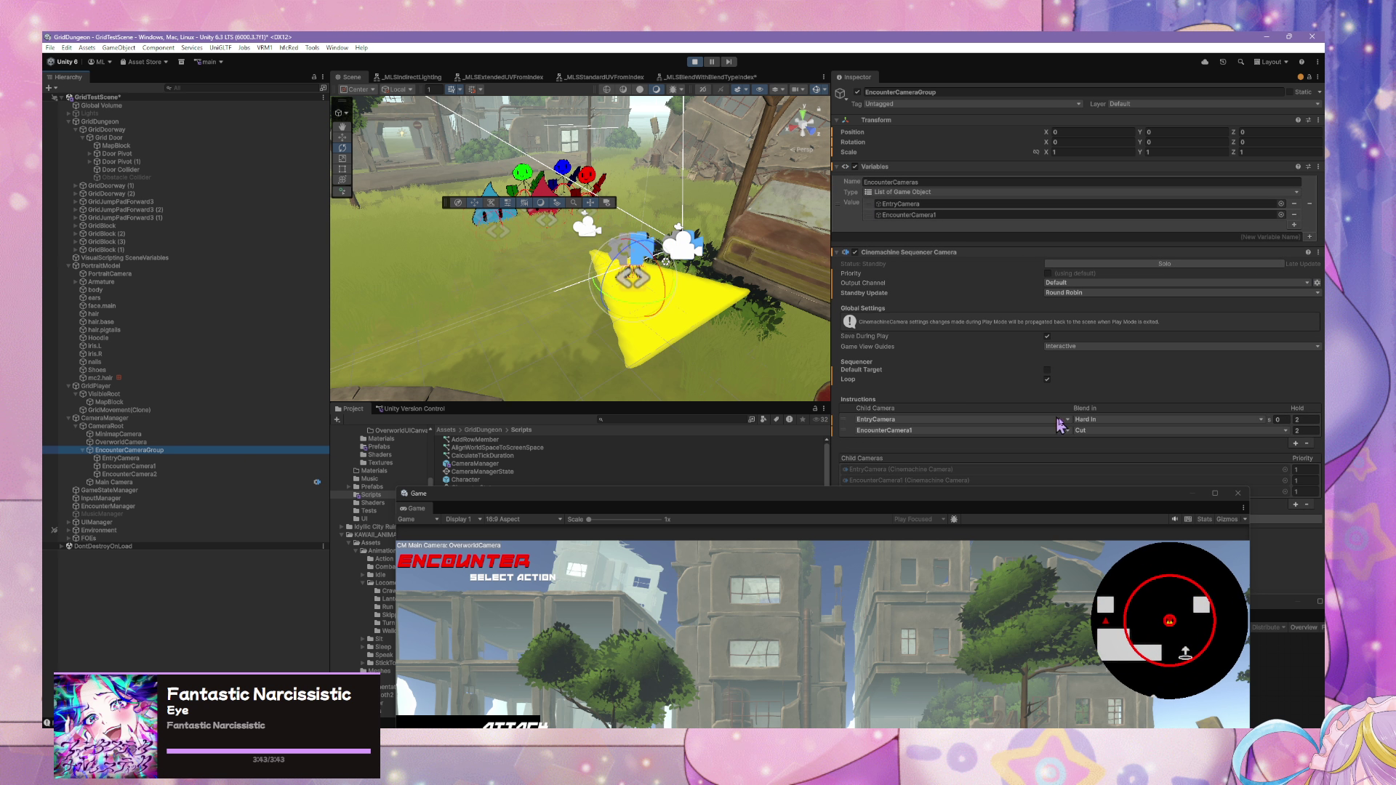
left_click(1295, 443)
left_click(1054, 442)
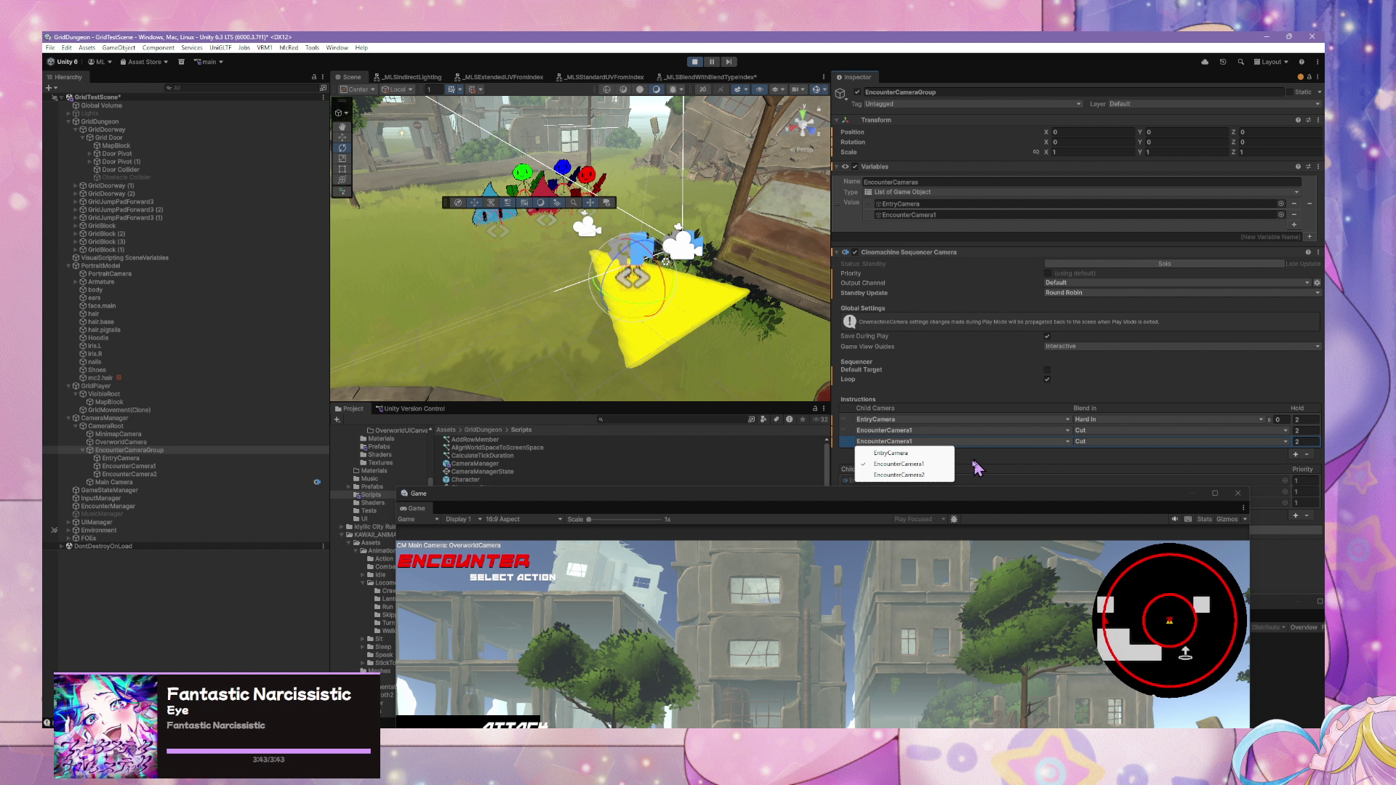
- Assign EncounterCamera2 to the new third sequencer instruction
left_click(949, 479)
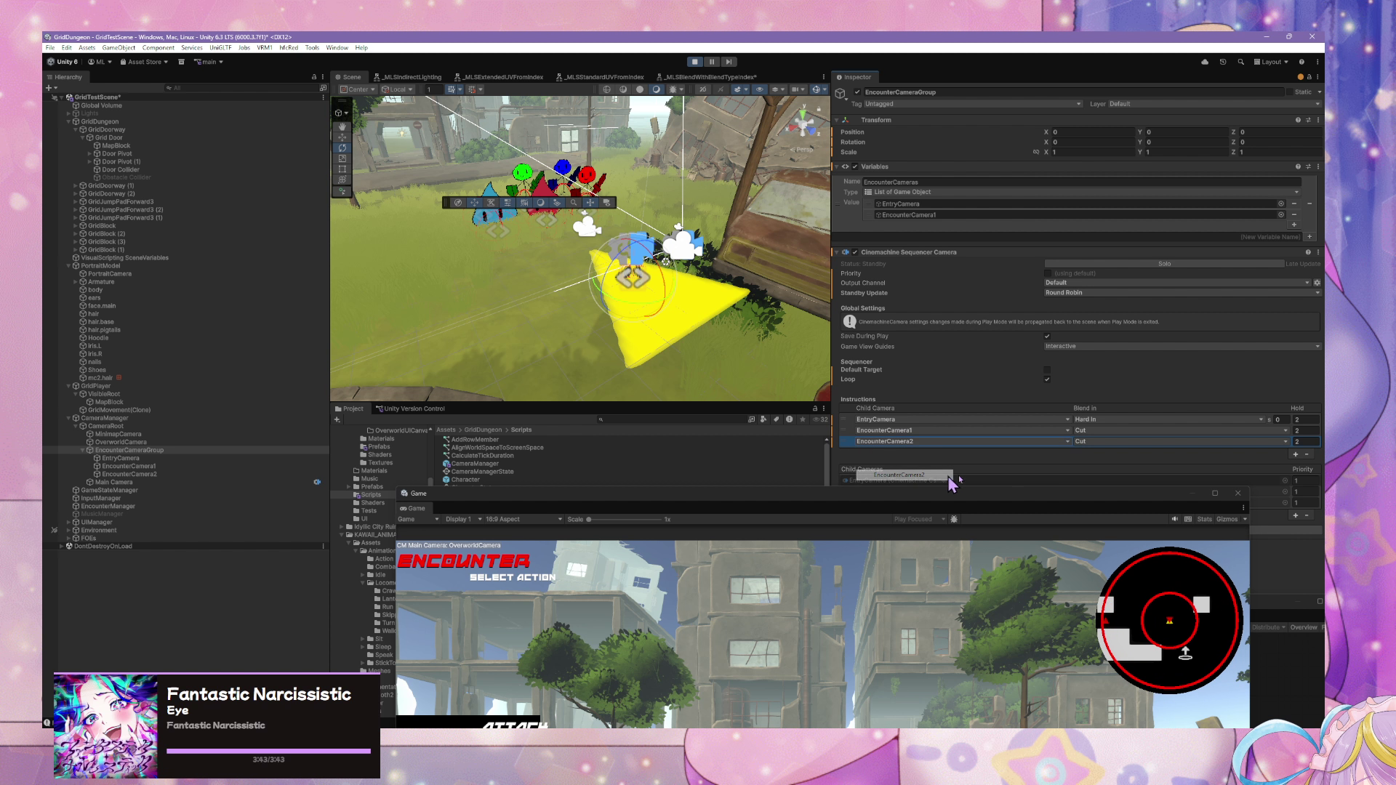
left_click(1094, 442)
mouse_move(757, 515)
left_mouse_down()
mouse_move(766, 431)
mouse_move(653, 322)
mouse_move(872, 447)
mouse_move(807, 425)
left_mouse_up()
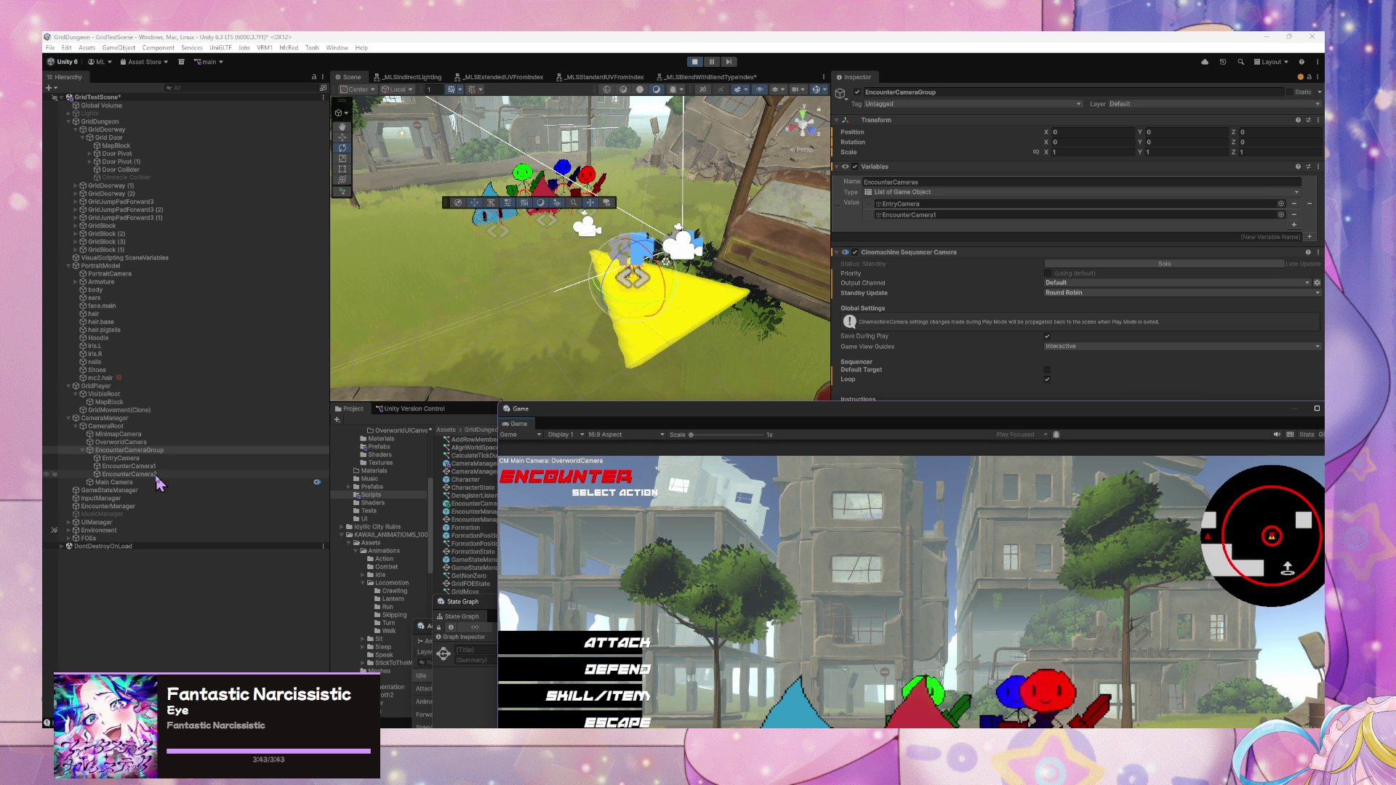
- Rotate EncounterCamera2 in the scene to roughly 32.8 X, −105.9 Y
left_click(155, 475)
left_click(342, 136)
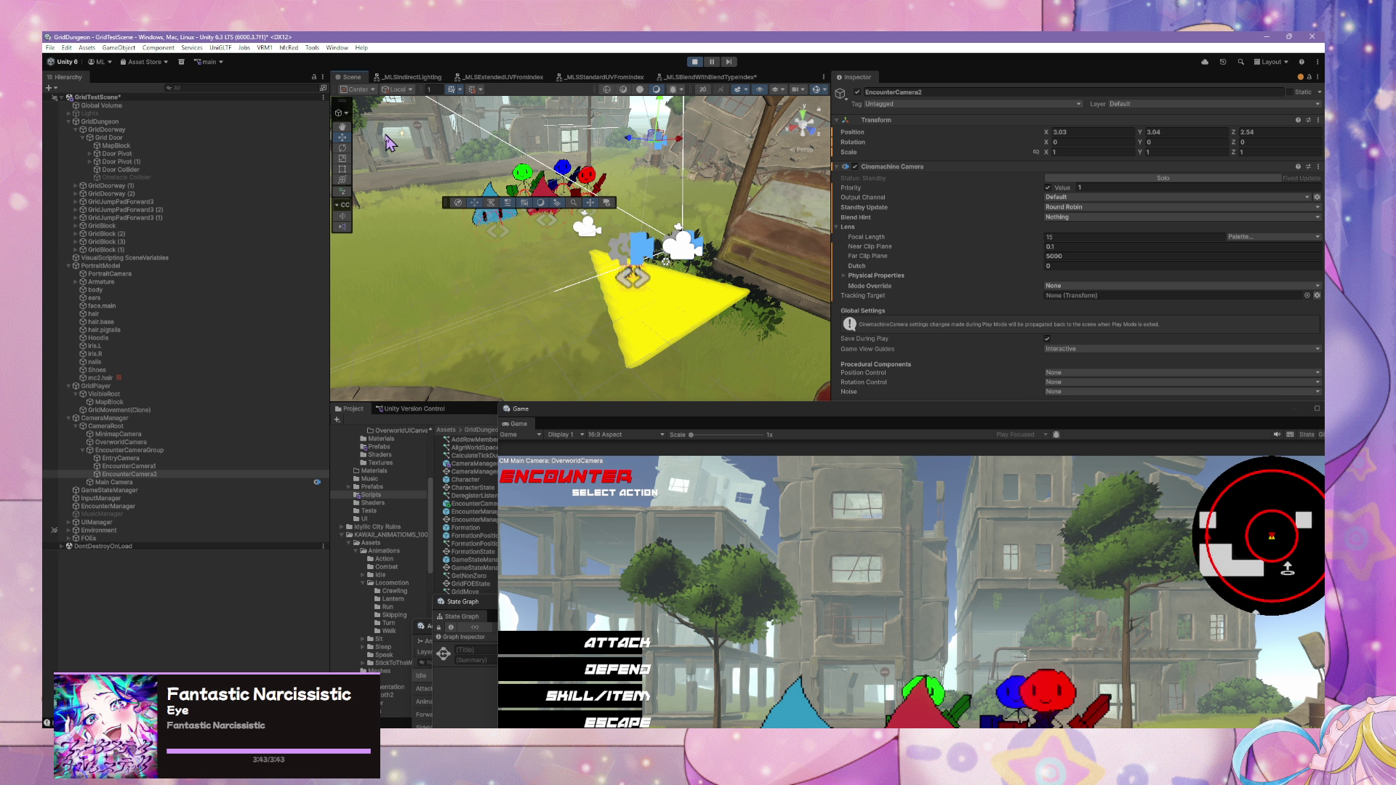
left_click(342, 148)
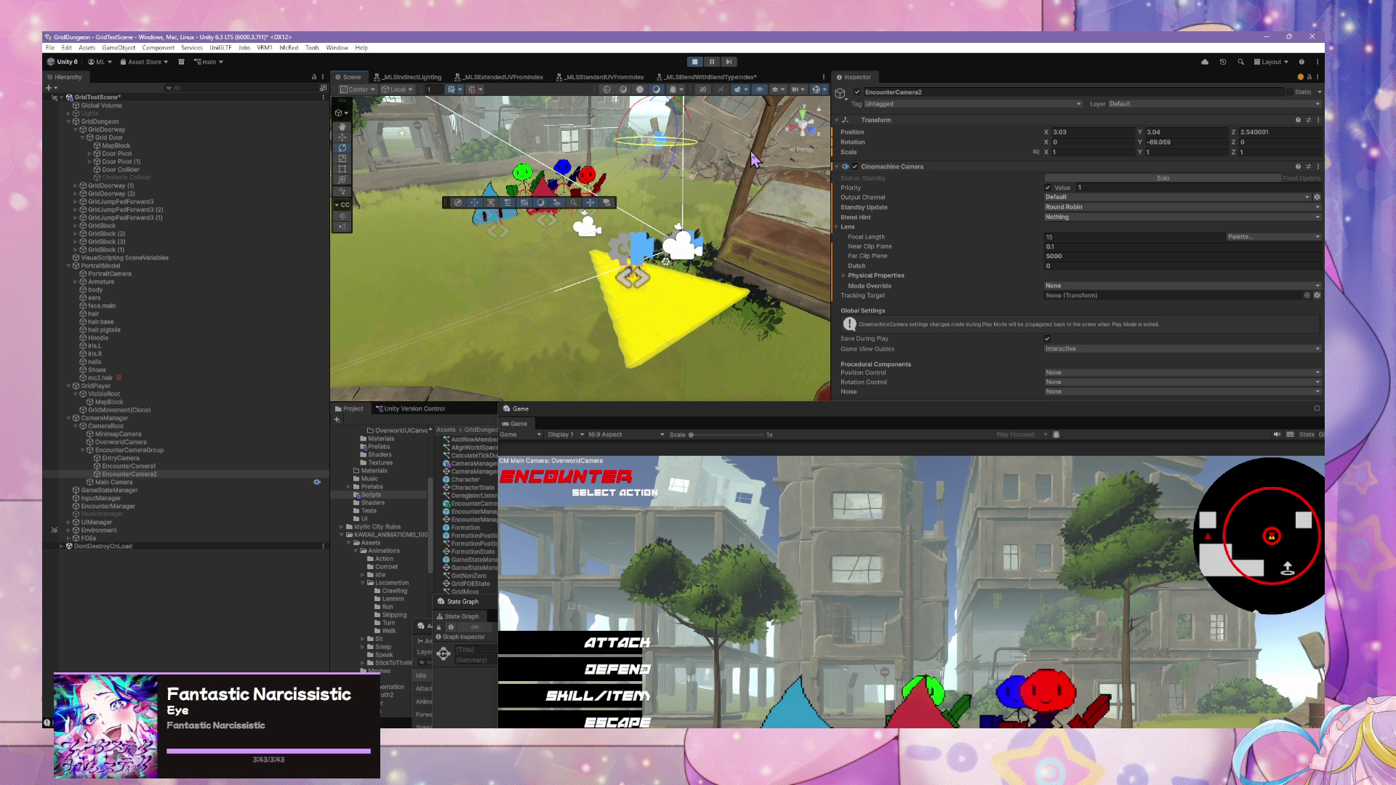
mouse_move(809, 155)
left_mouse_down()
mouse_move(649, 131)
mouse_move(685, 163)
left_mouse_up()
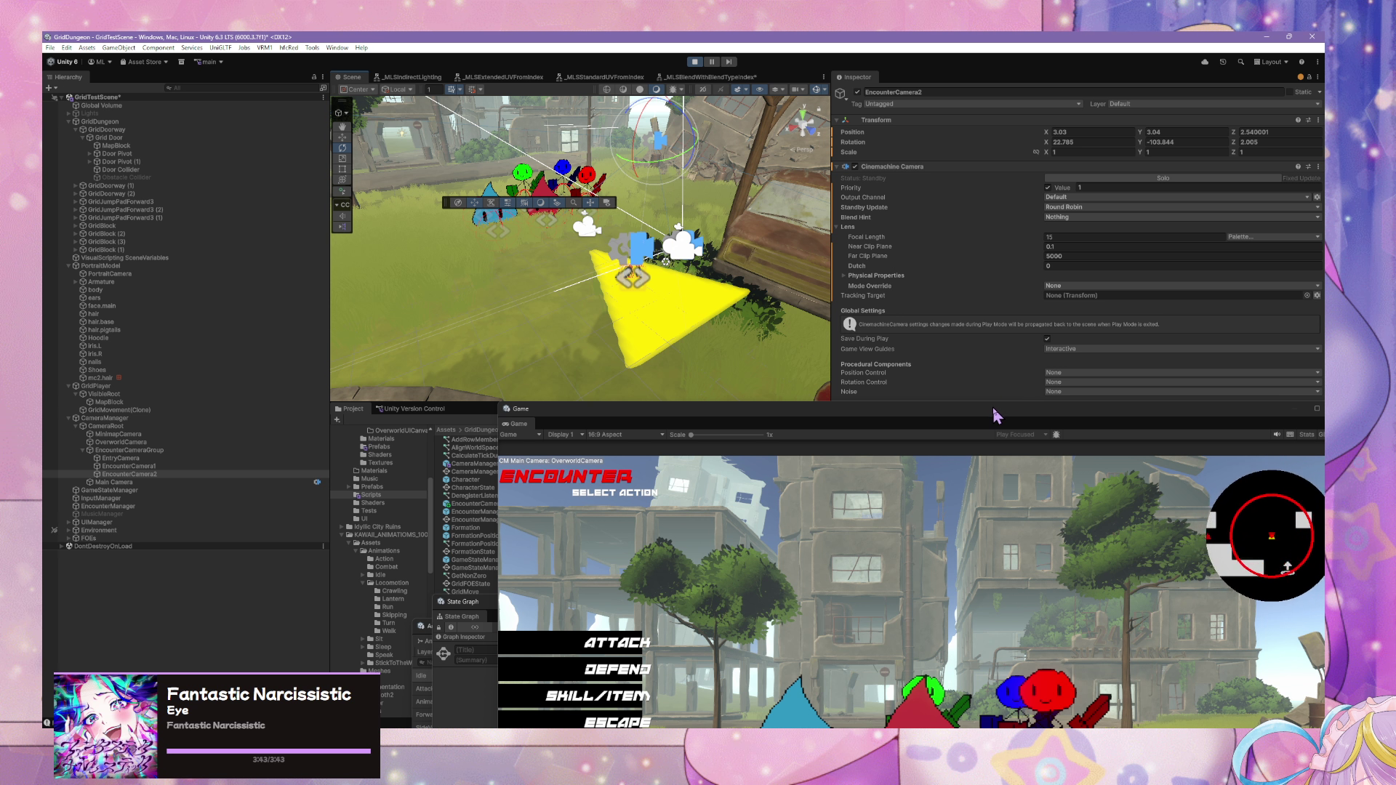
mouse_move(996, 416)
left_mouse_down()
mouse_move(895, 603)
mouse_move(949, 546)
mouse_move(917, 368)
mouse_move(738, 177)
left_mouse_up()
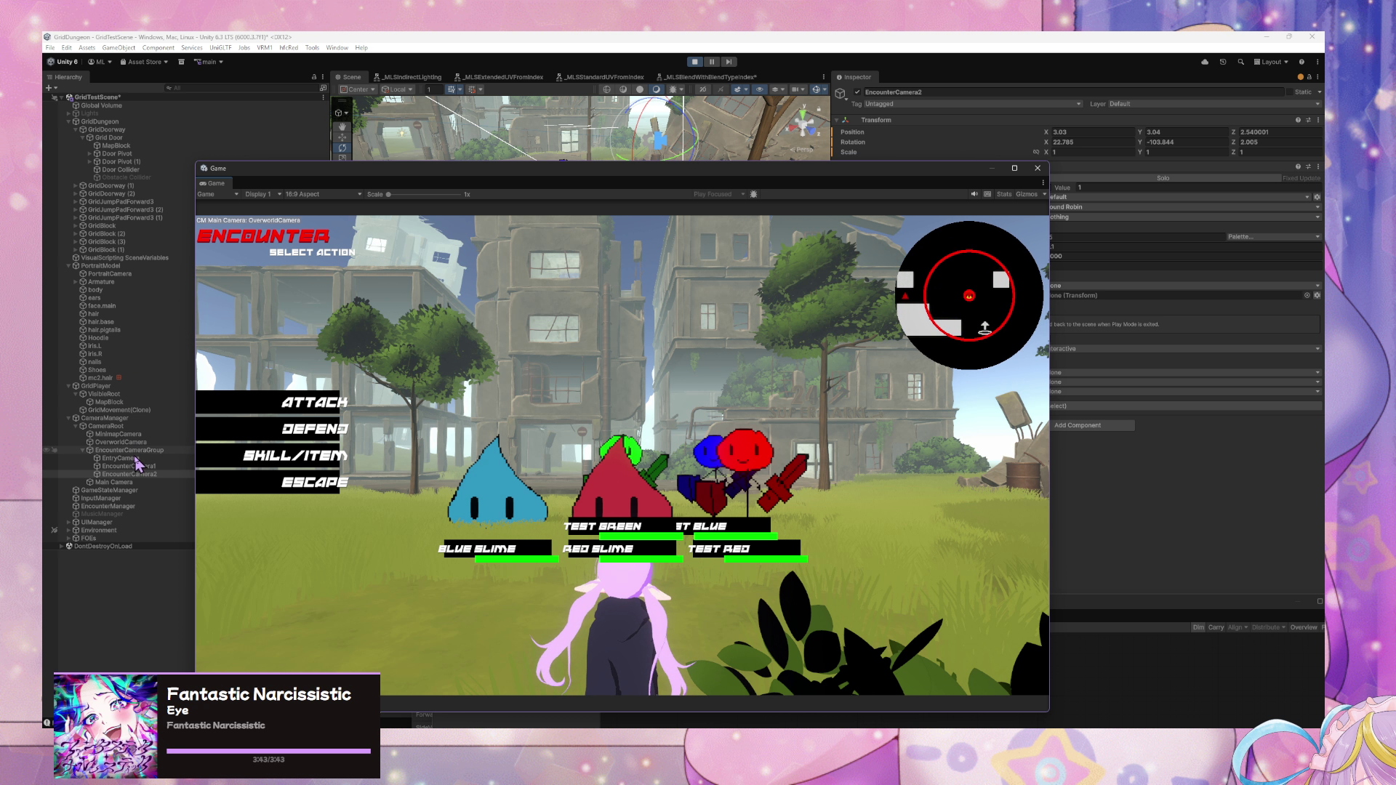
- Give the EncounterCameraGroup sequencer a custom priority of 1
left_click(127, 450)
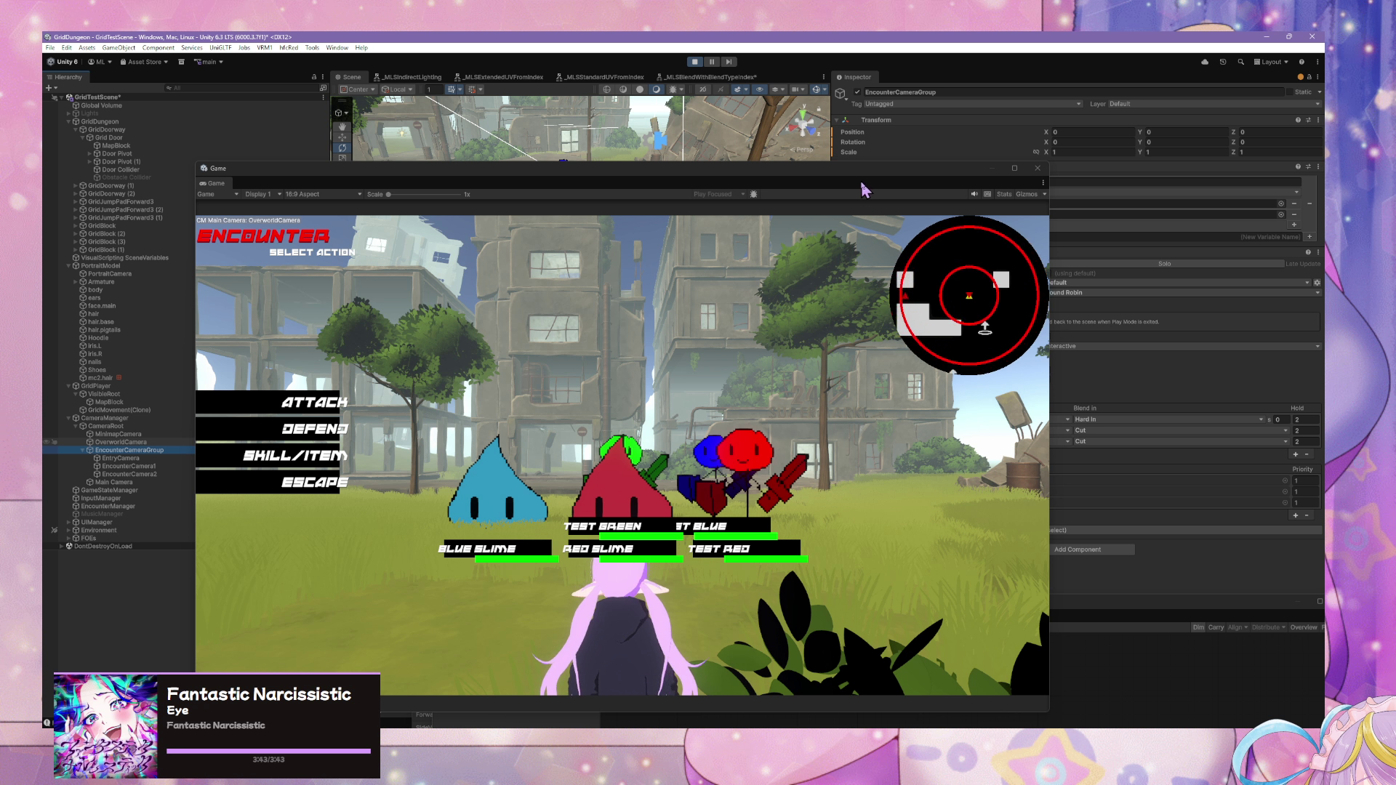
left_click_drag(862, 187, 577, 154)
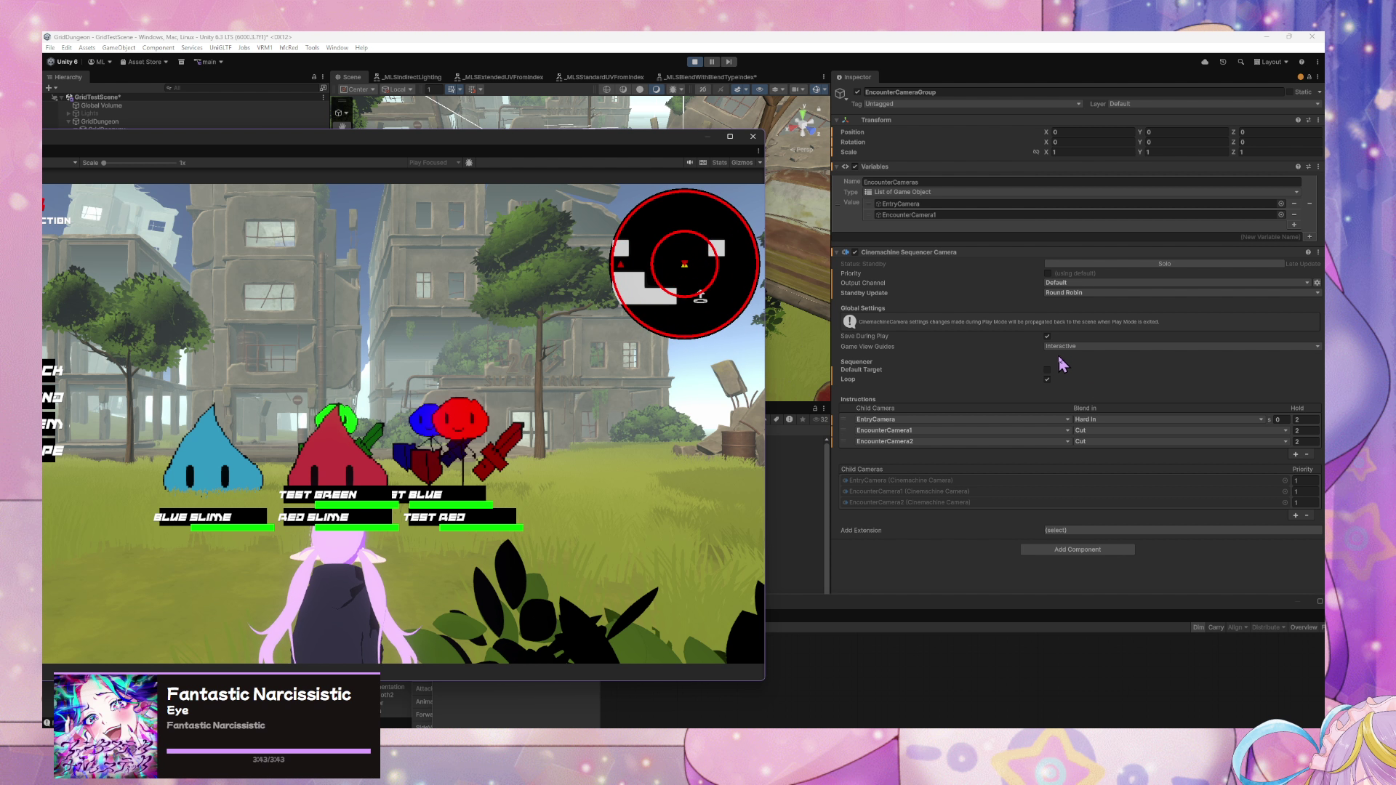
left_click(1048, 273)
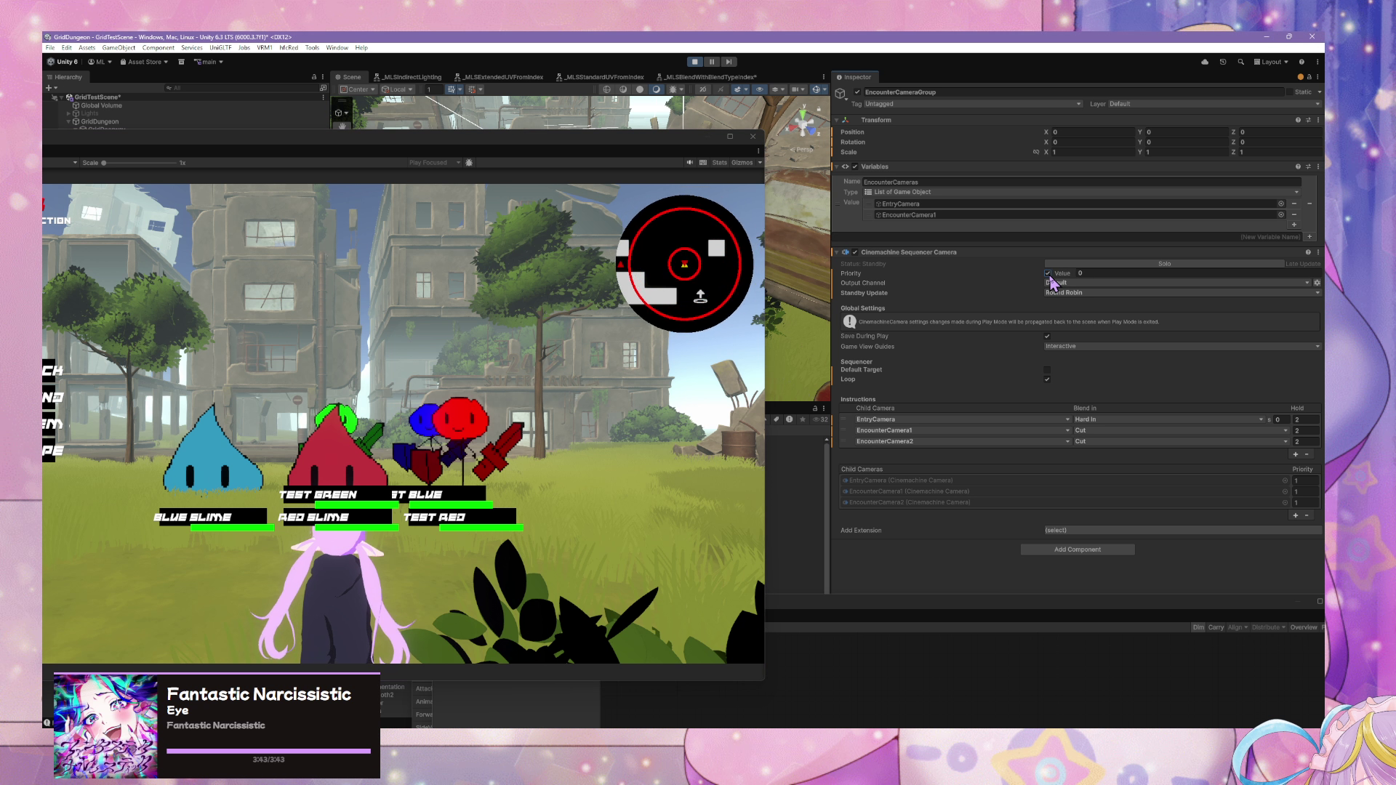
left_click(1084, 273)
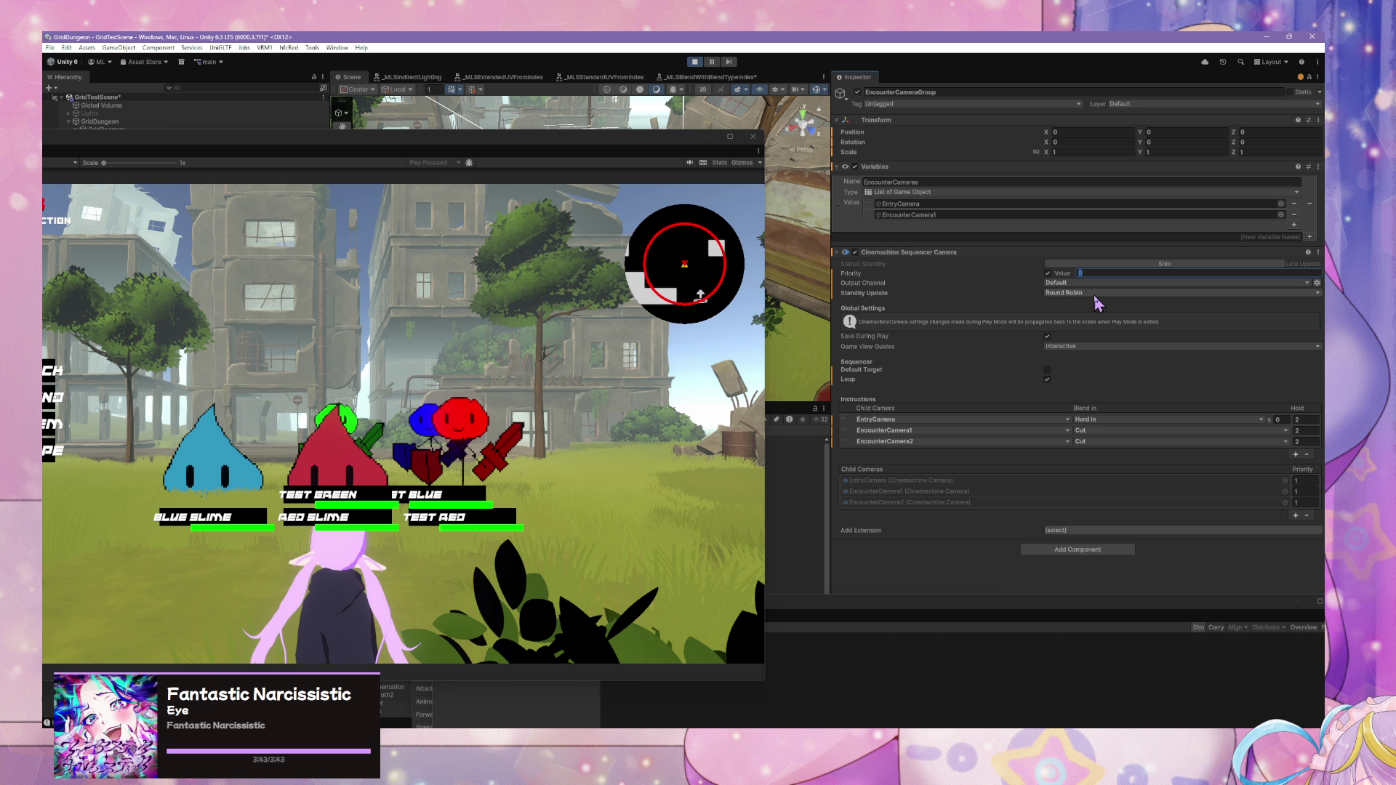
type("1")
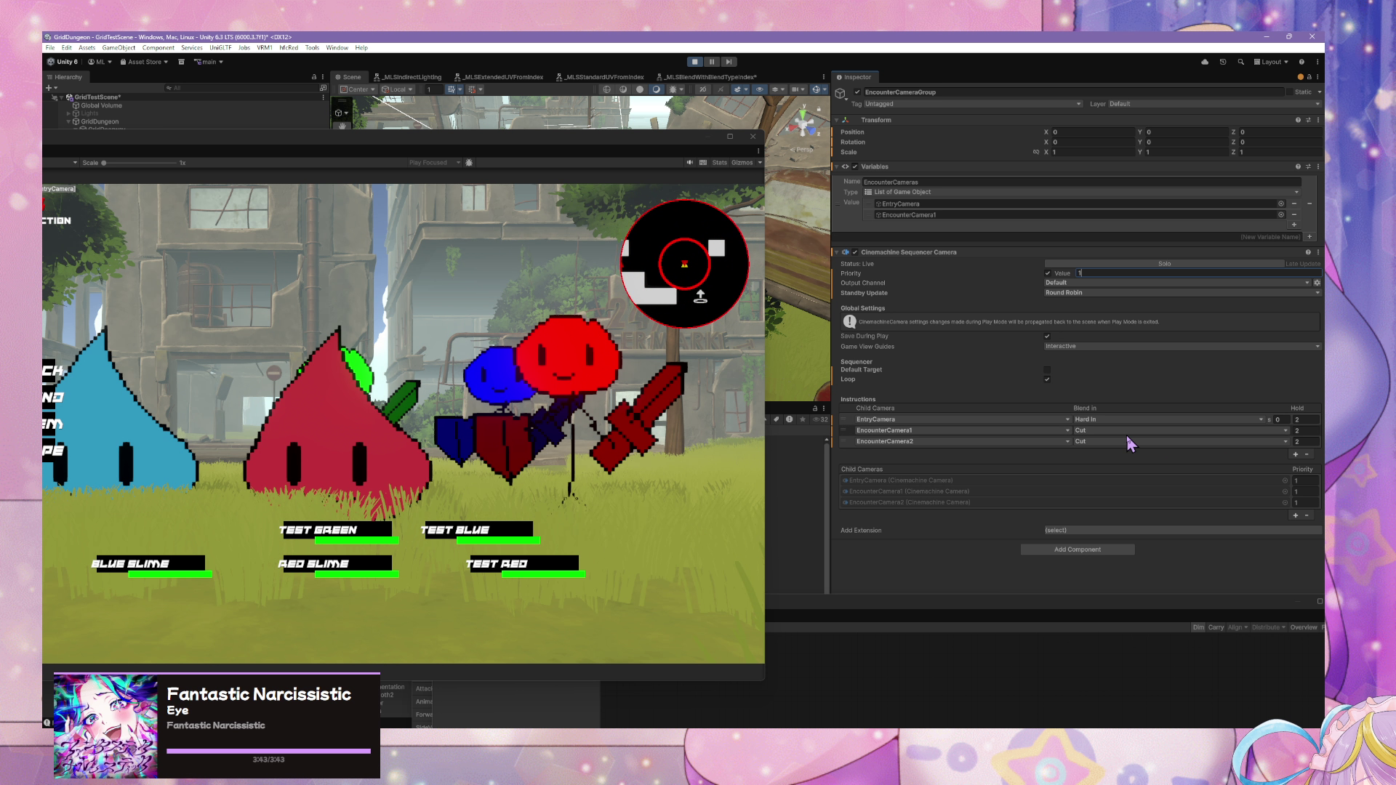
- Set the Blend In of the EntryCamera, EncounterCamera1 and EncounterCamera2 steps to Ease In
left_click(1131, 431)
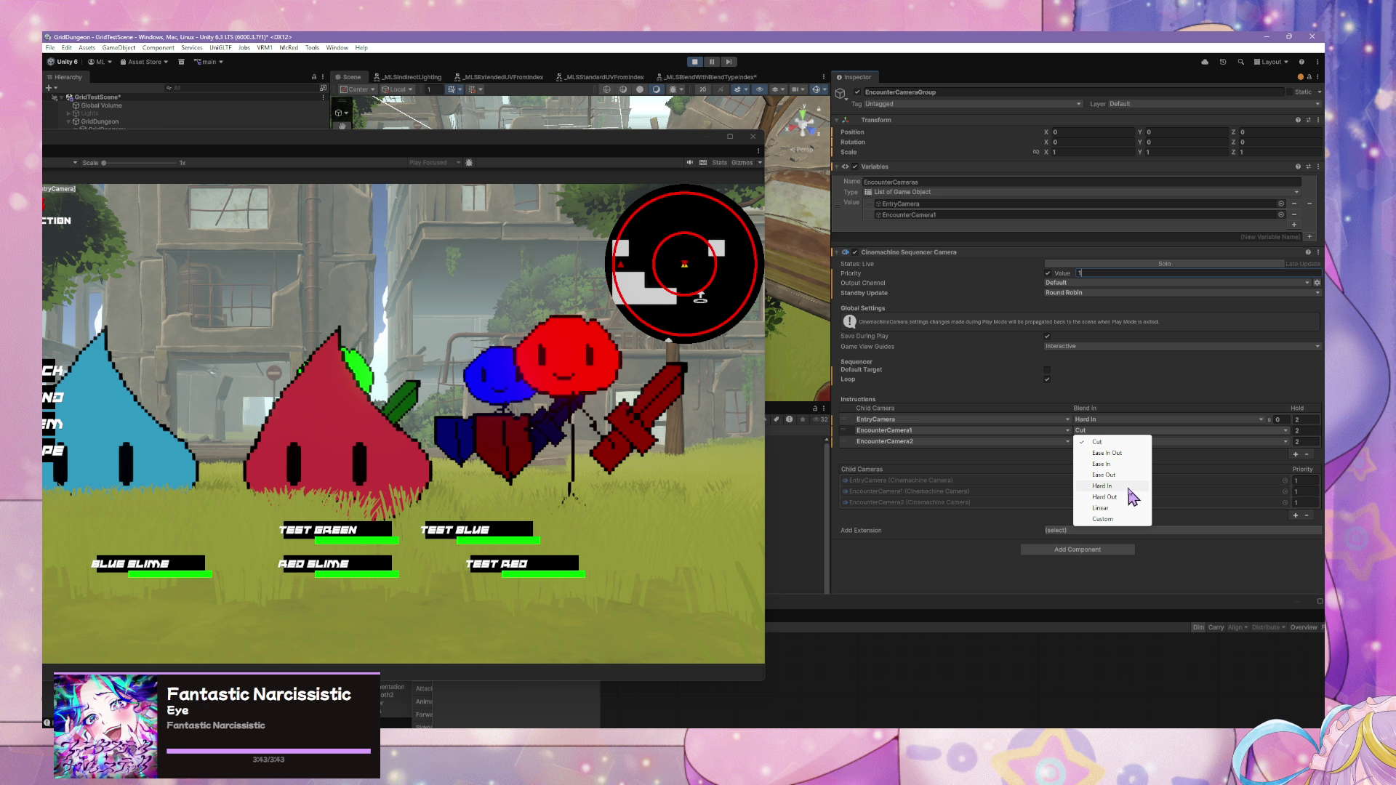
left_click(1126, 465)
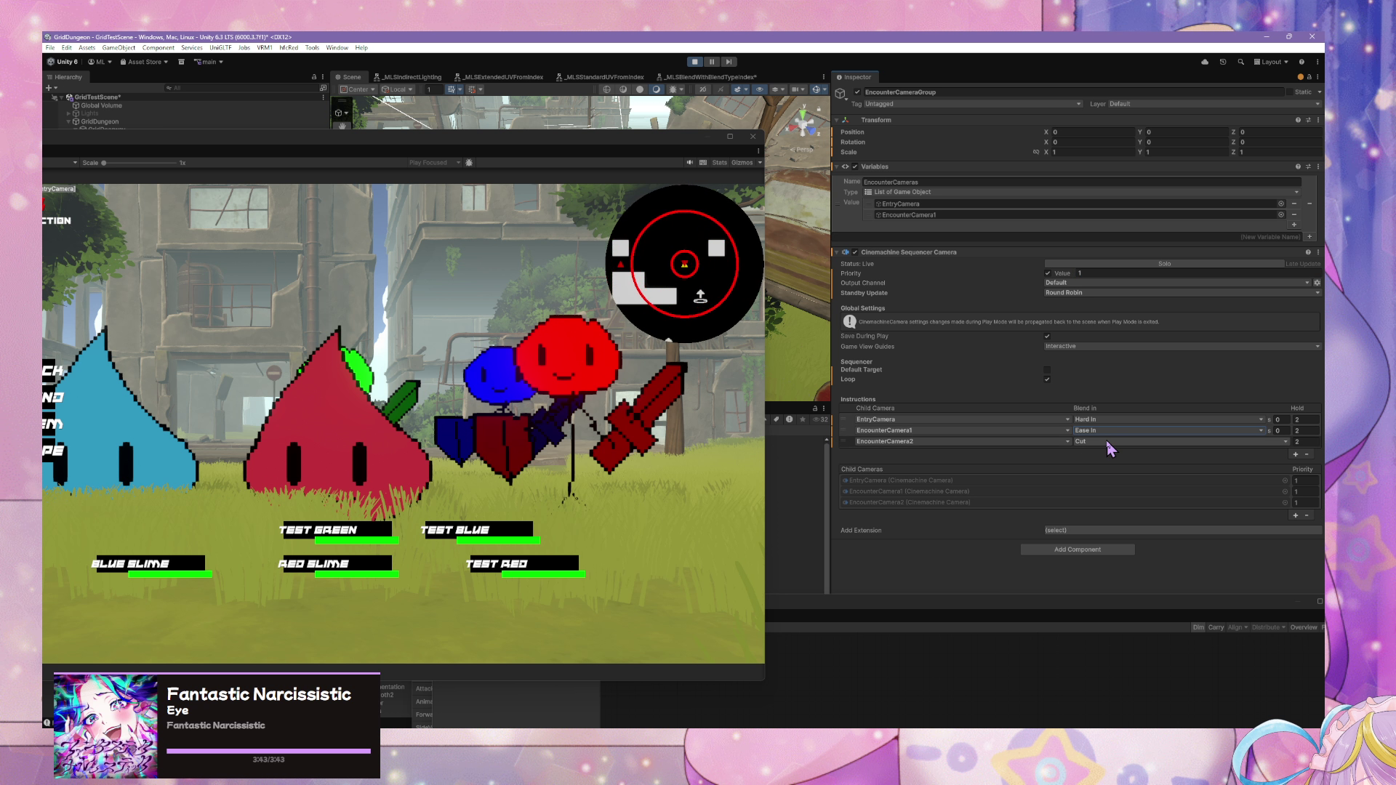
left_click(1106, 442)
left_click(1102, 475)
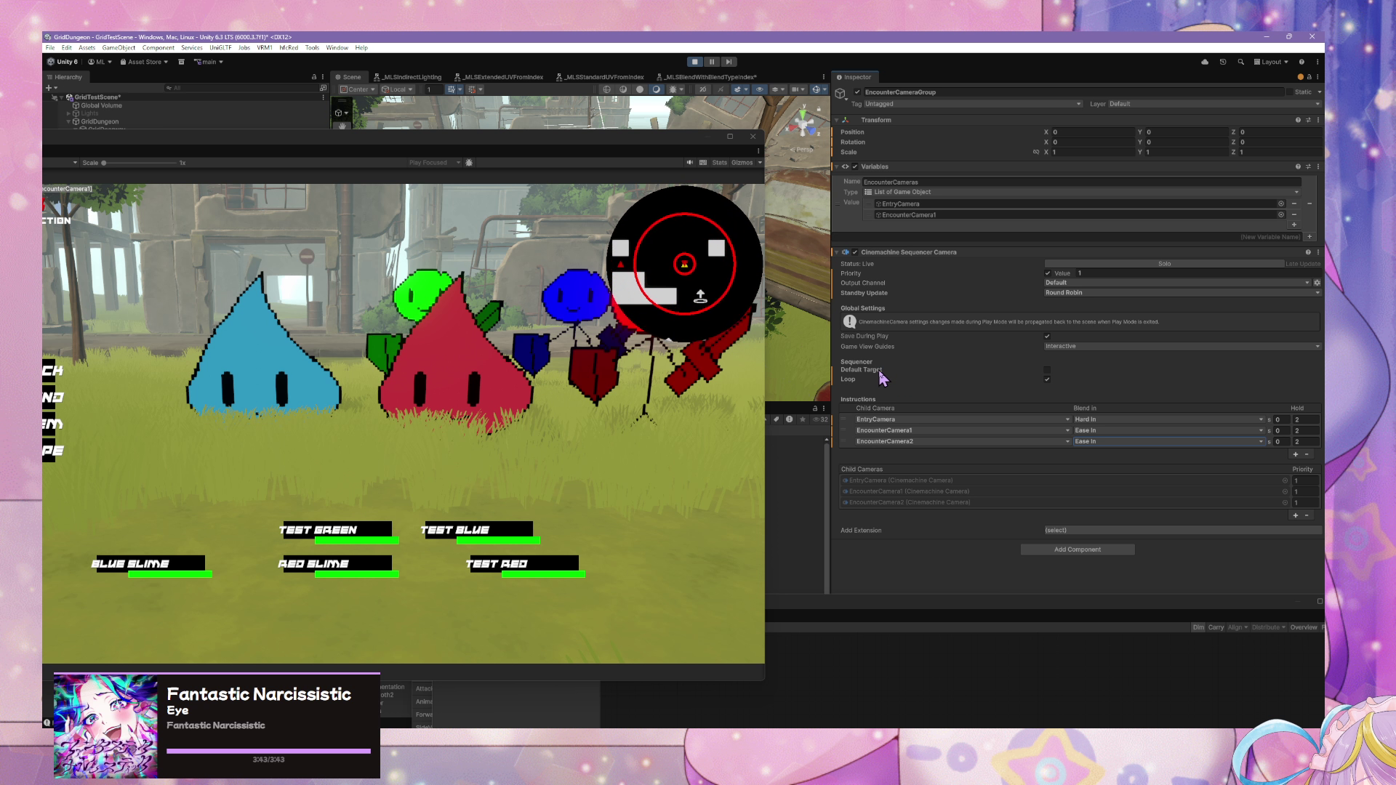
left_click(1155, 420)
left_click(1102, 453)
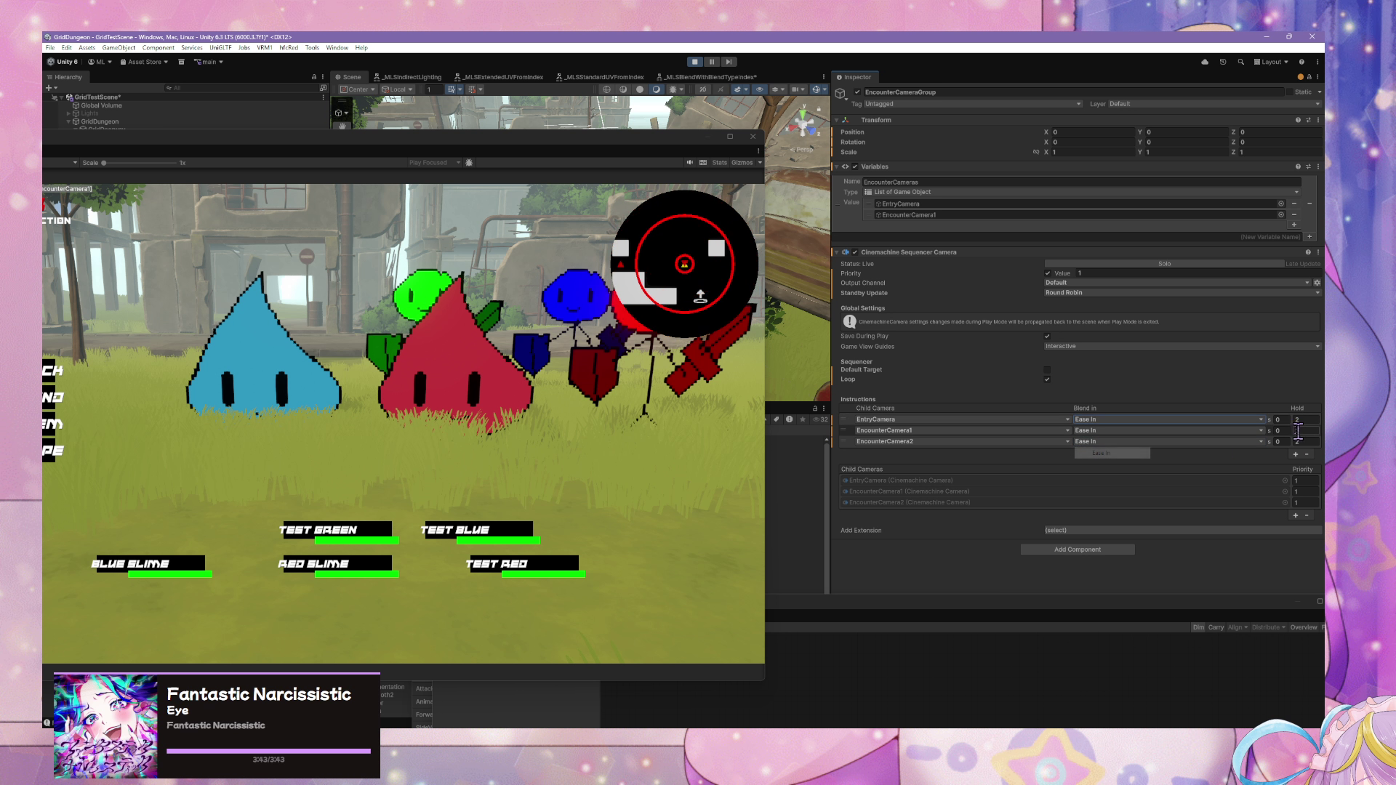
- Set the steps' blend times: 0.25 for EncounterCamera1, 1 for EntryCamera and EncounterCamera2
left_click(1279, 431)
type("0.25")
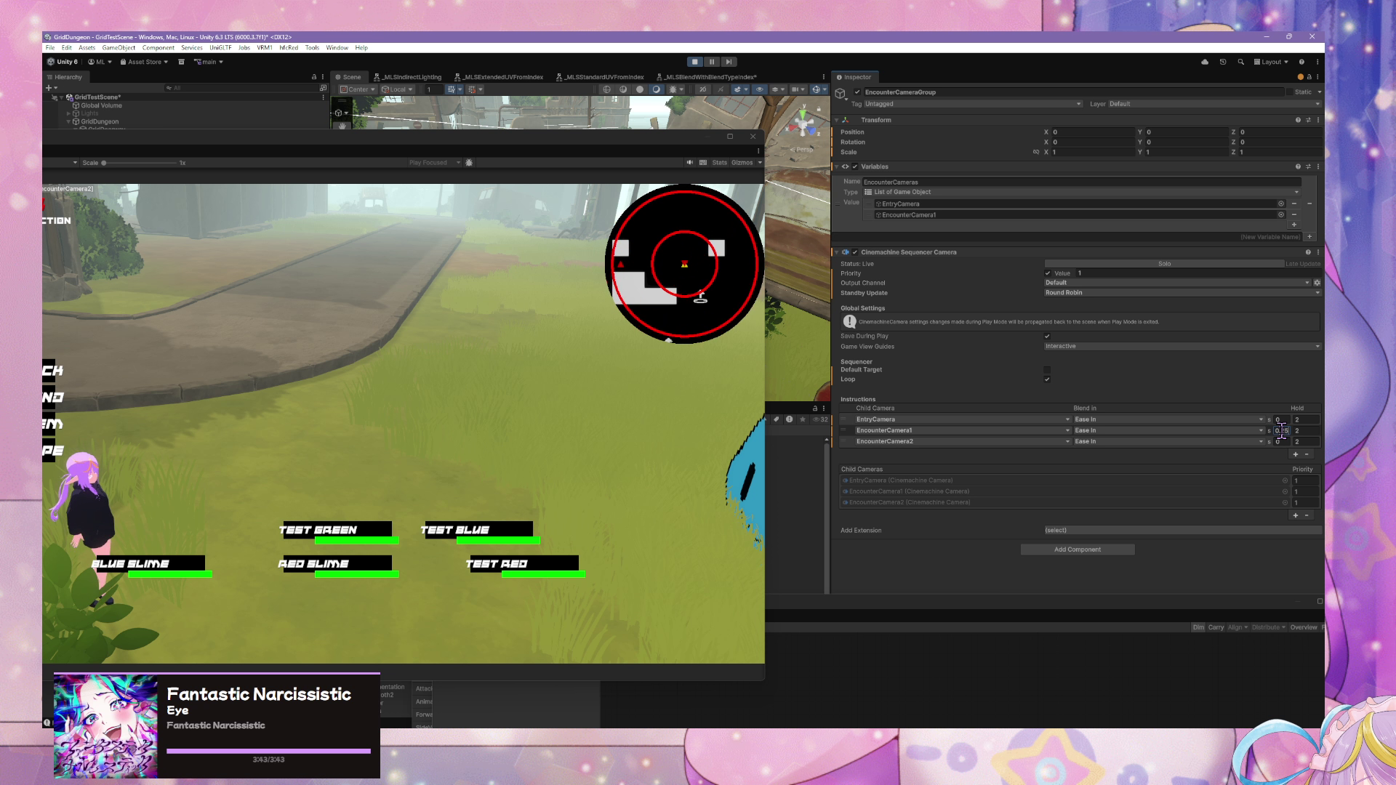
left_click(1281, 441)
type(".2")
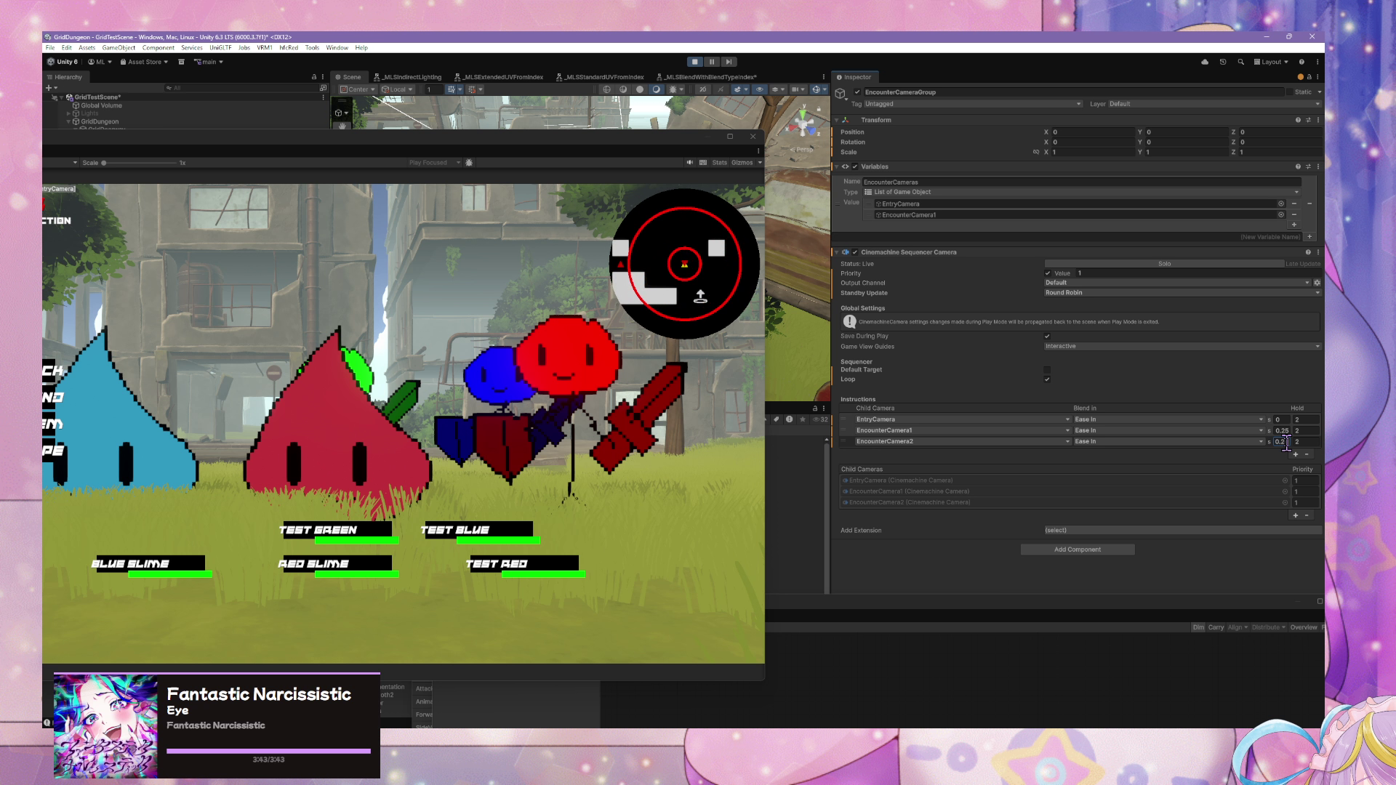
type("5")
left_click(1281, 419)
type("1")
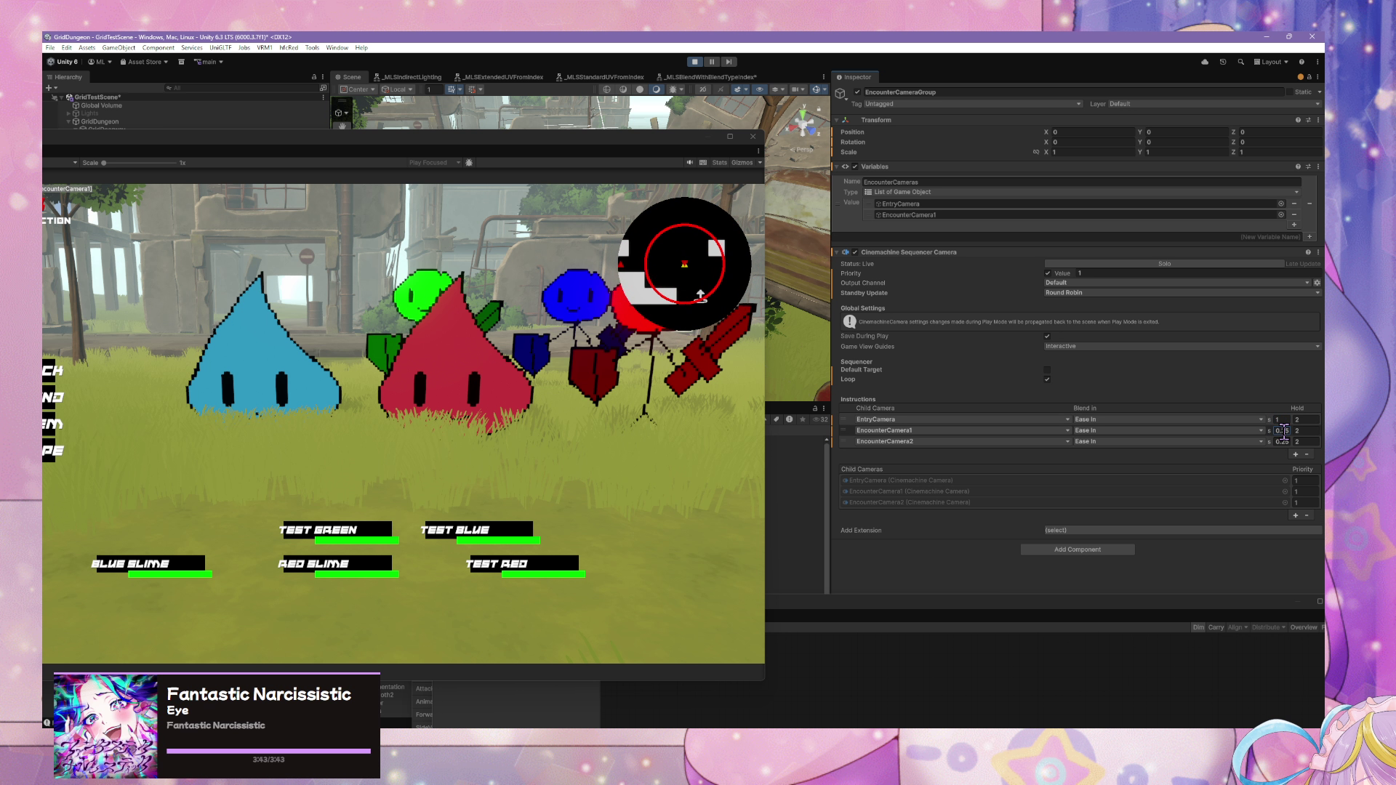
left_click(1281, 442)
type("1")
- Set the EntryCamera and EncounterCamera1 hold durations to 4 seconds
left_click(1305, 420)
type("4")
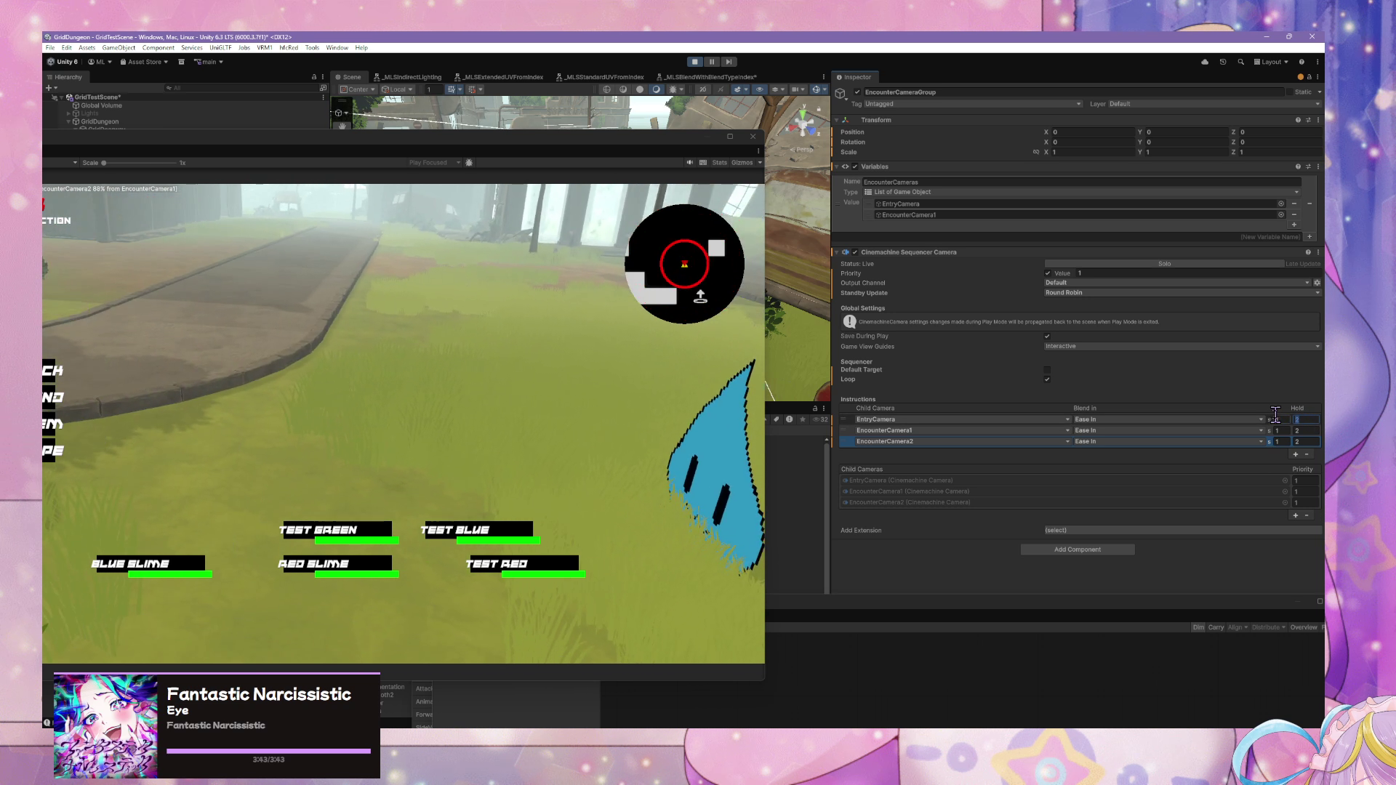
left_click(1306, 431)
type("4")
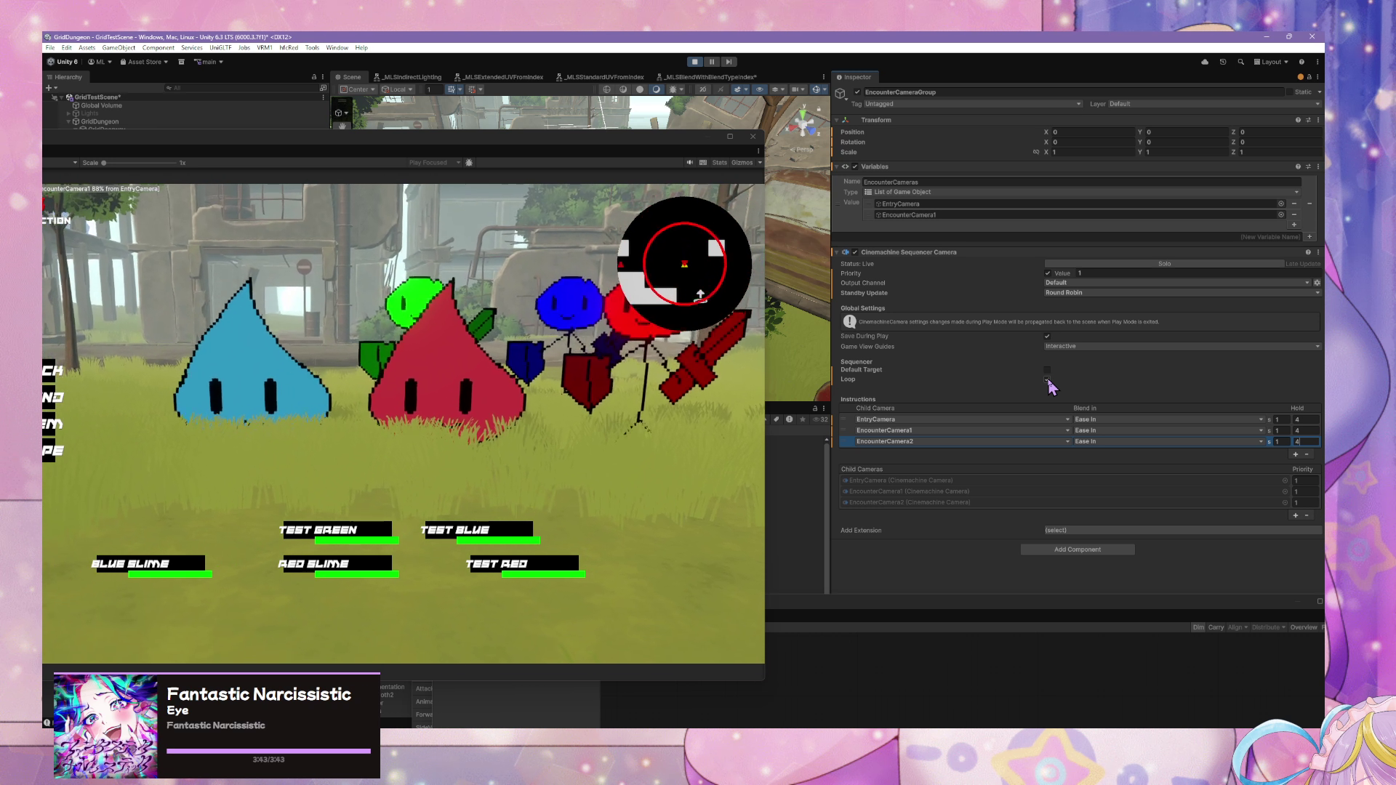
left_click(607, 155)
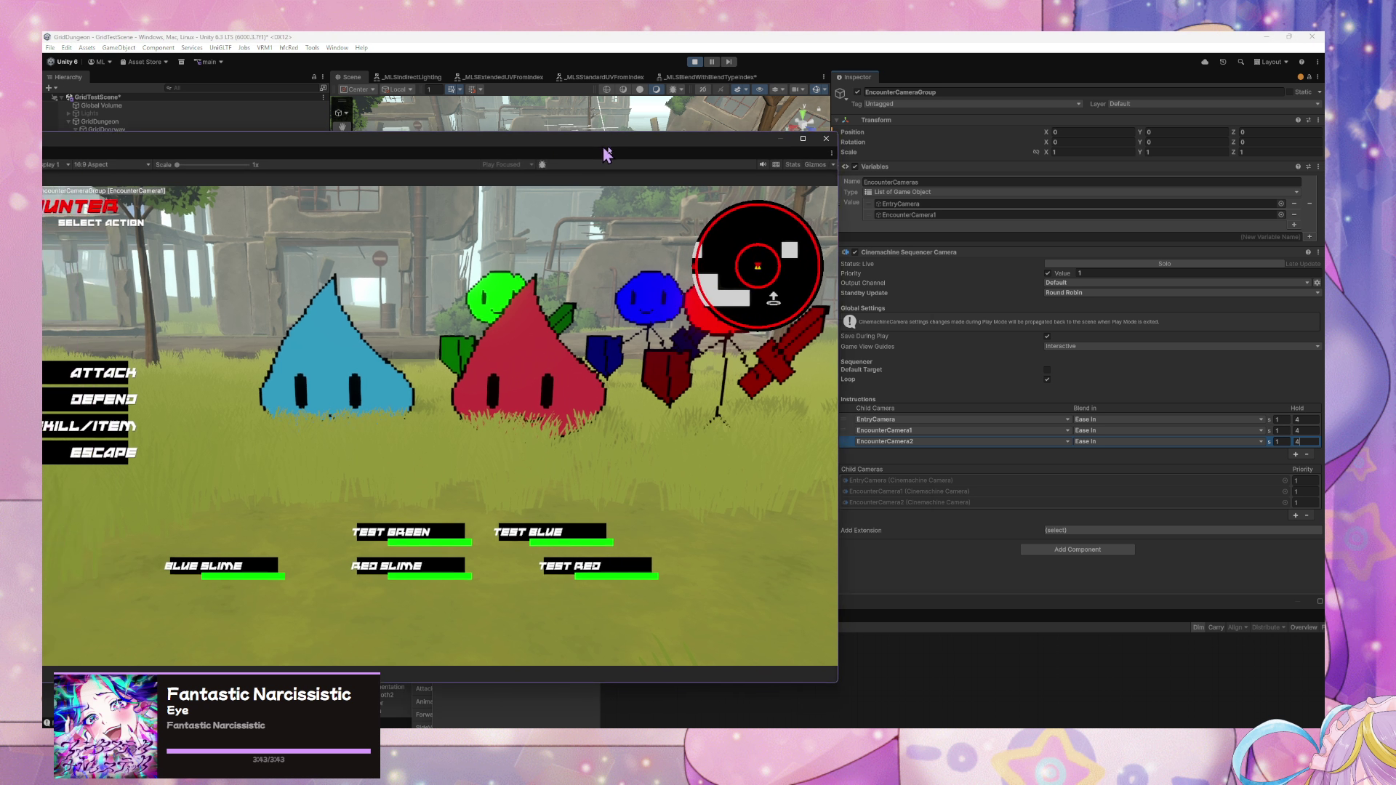
- Shrink the floating Game view and move it low on the screen to uncover the scene
double_click(607, 154)
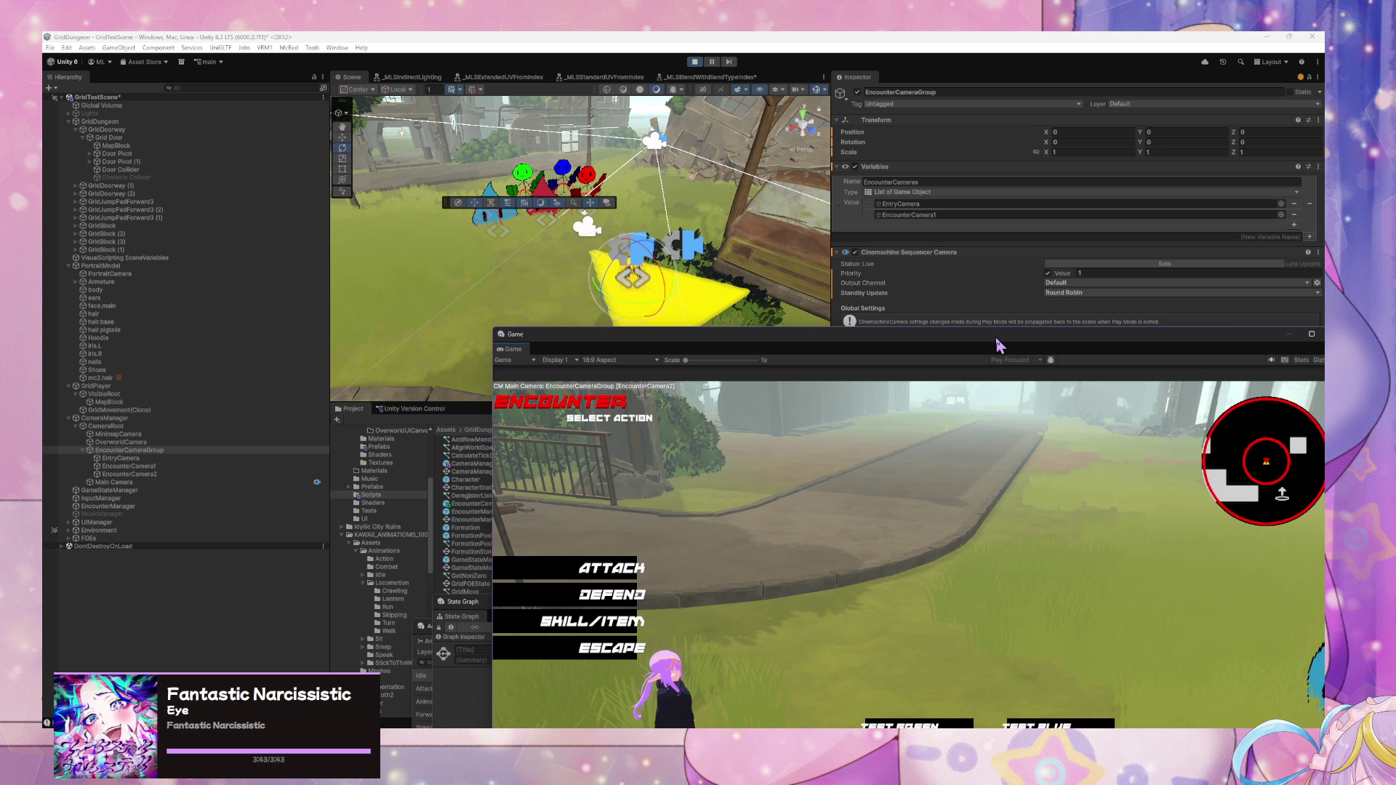
mouse_move(997, 346)
left_mouse_down()
mouse_move(665, 194)
mouse_move(701, 202)
mouse_move(880, 324)
mouse_move(670, 184)
left_mouse_up()
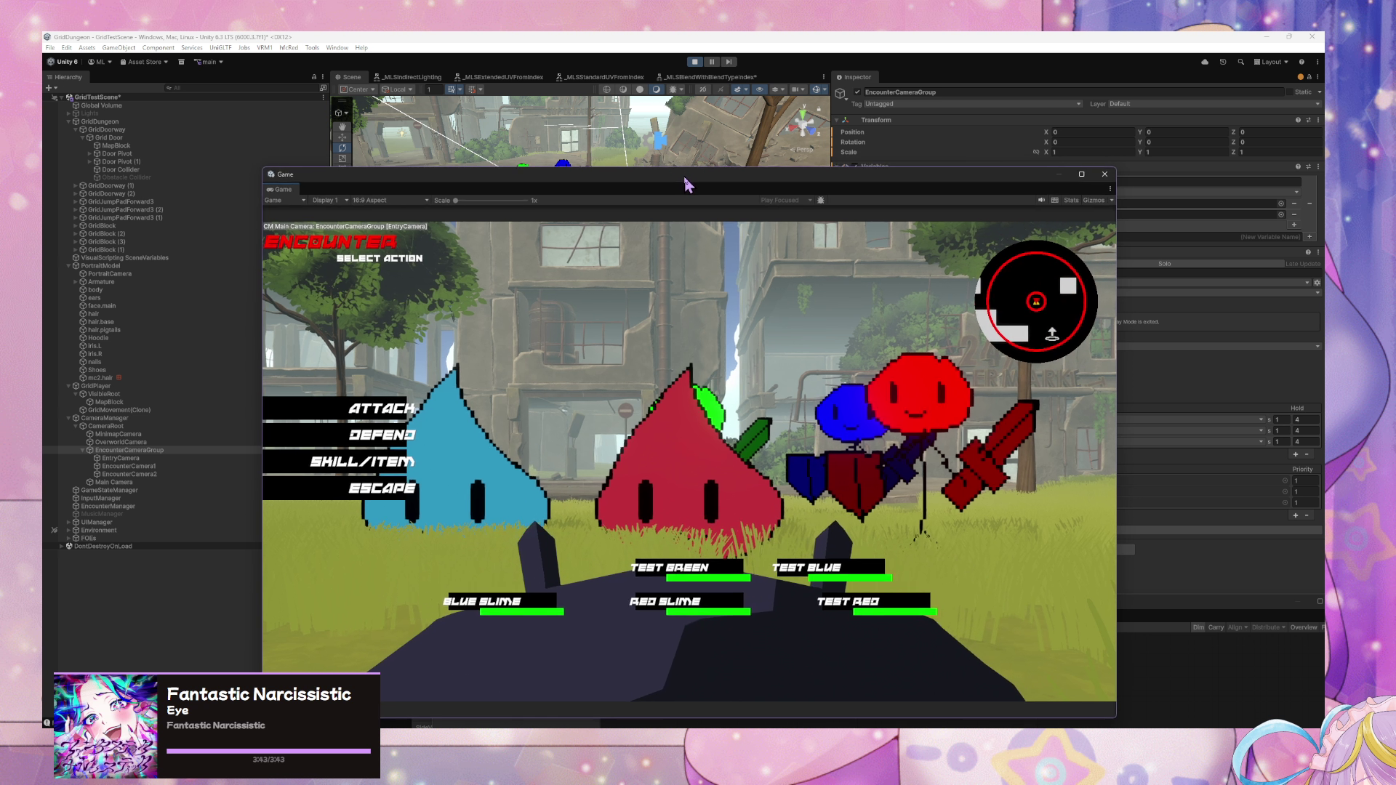
mouse_move(687, 185)
left_mouse_down()
mouse_move(795, 262)
mouse_move(667, 490)
mouse_move(713, 520)
mouse_move(693, 533)
left_mouse_up()
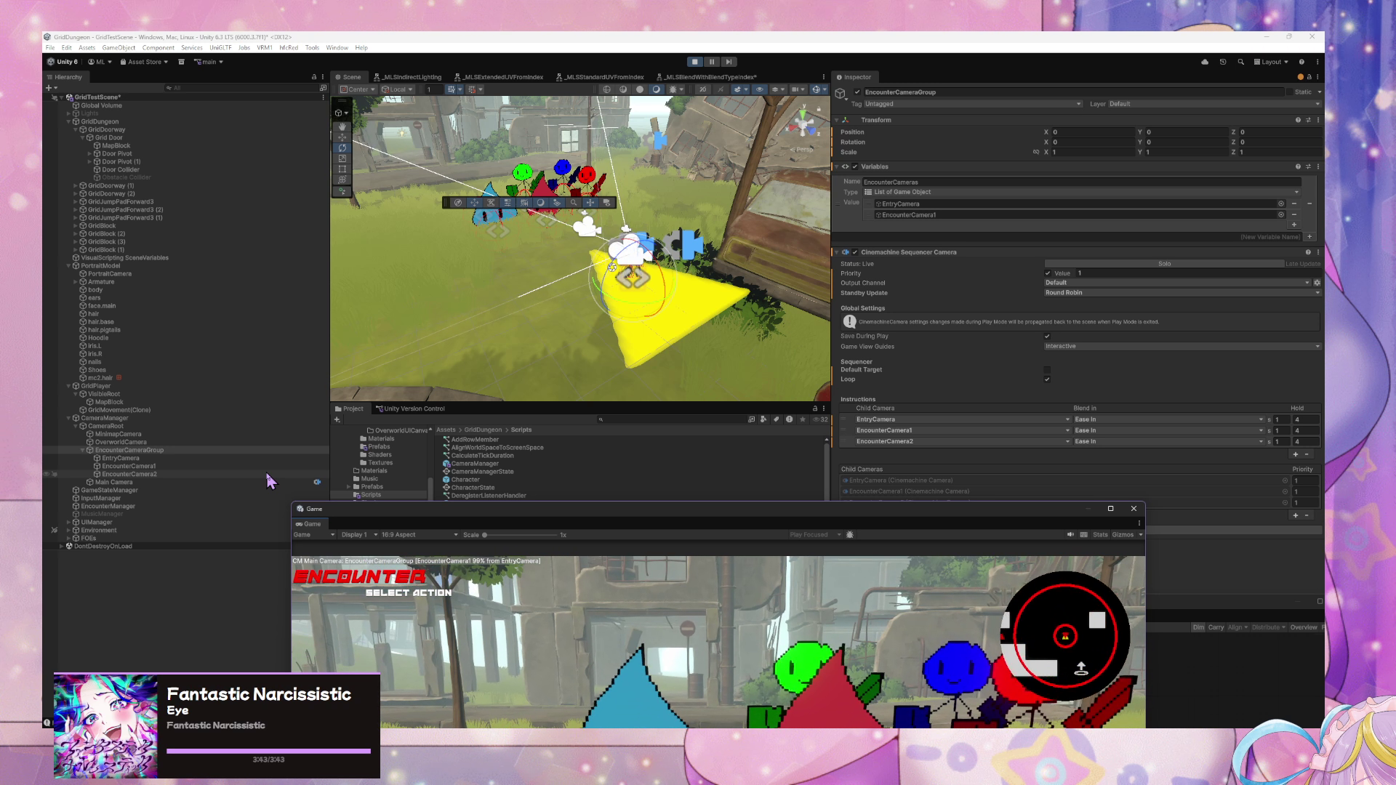
left_click(229, 479)
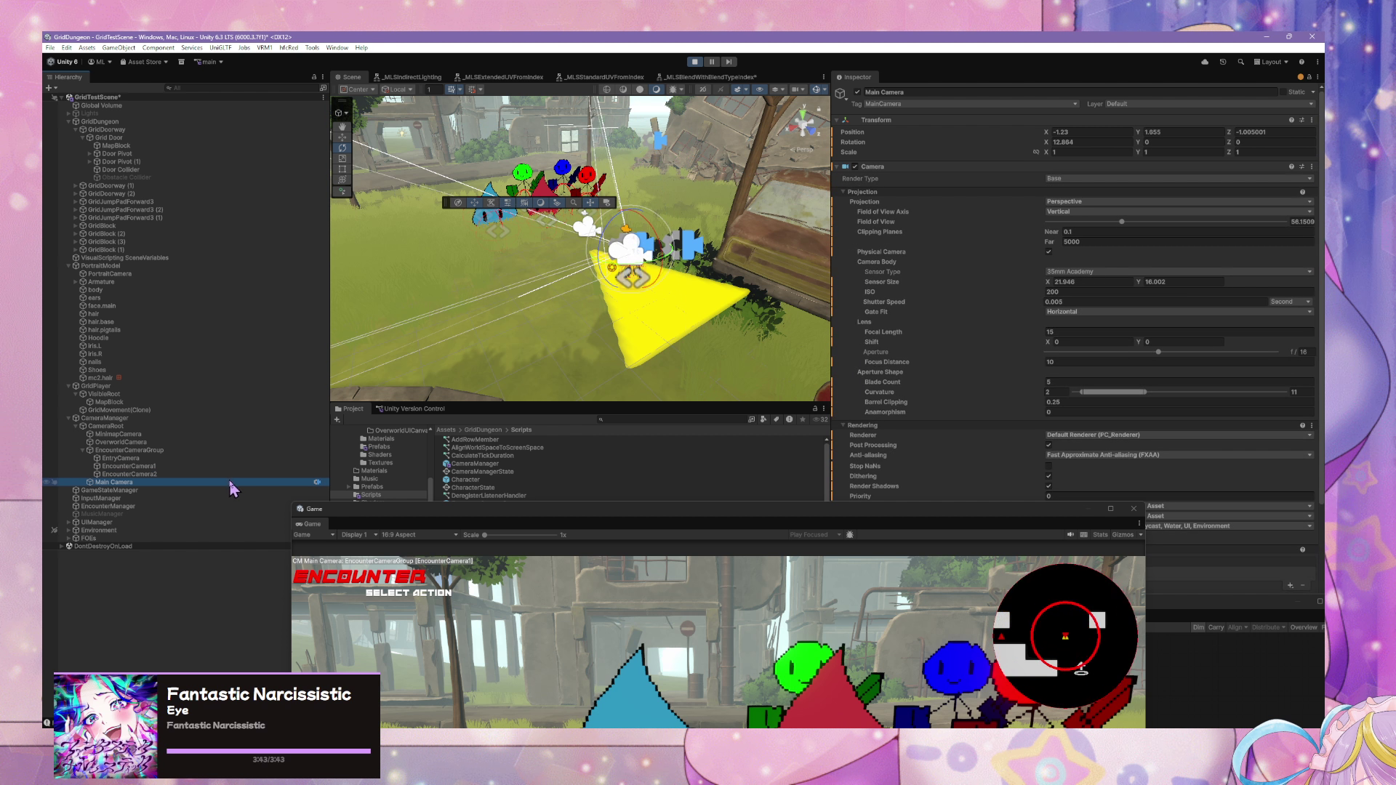
left_click(230, 459)
left_click(232, 452)
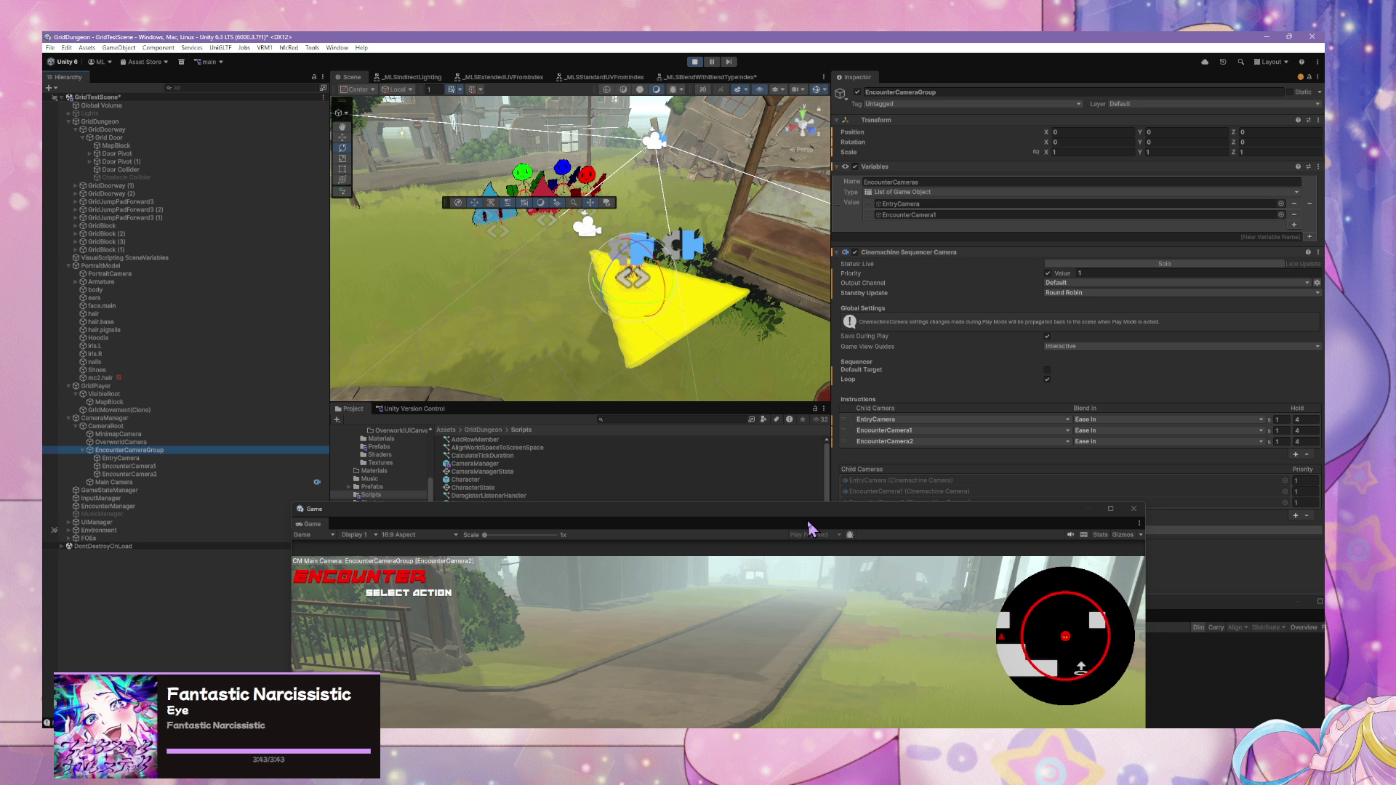
left_click_drag(774, 521, 730, 602)
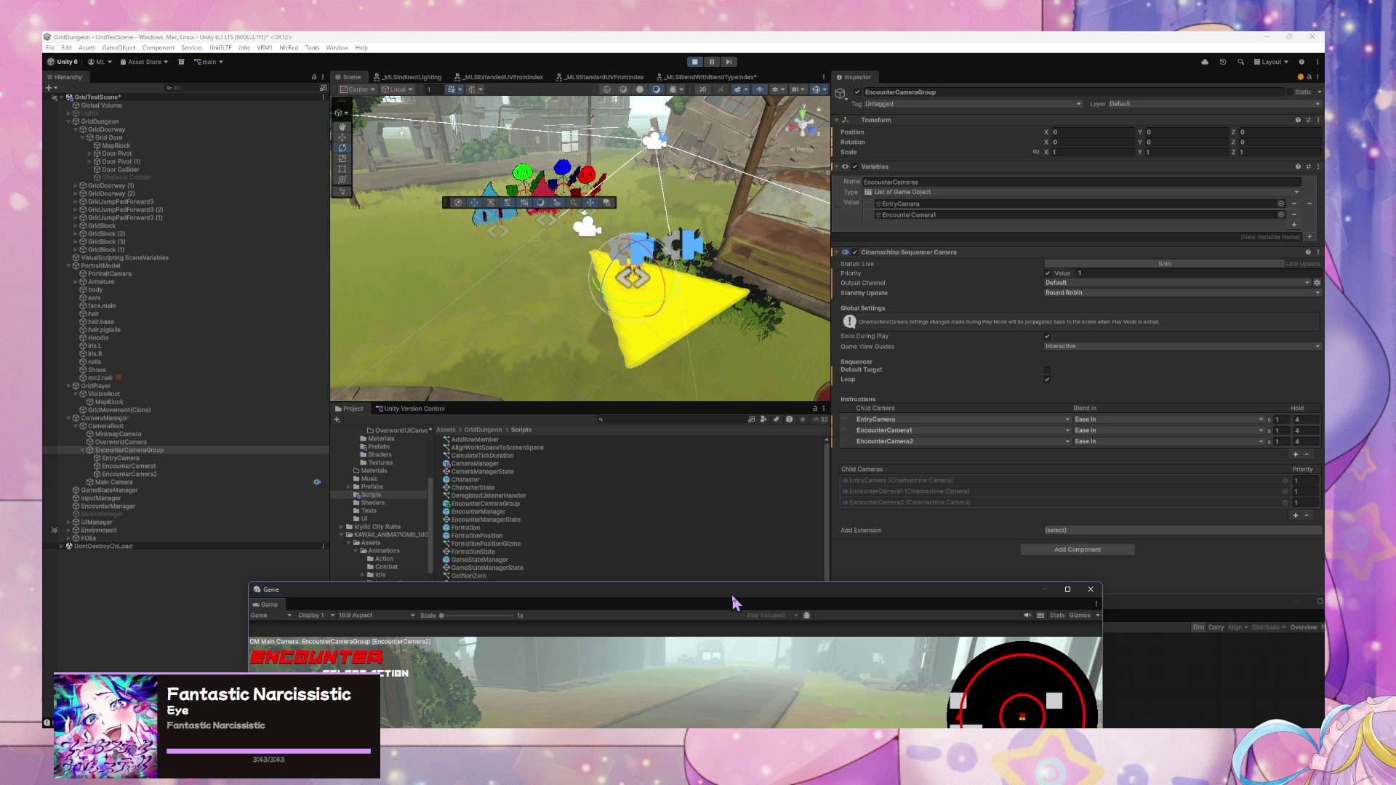
- Select EntryCamera with the Move tool active and place the Game view to watch the blends
left_click(165, 458)
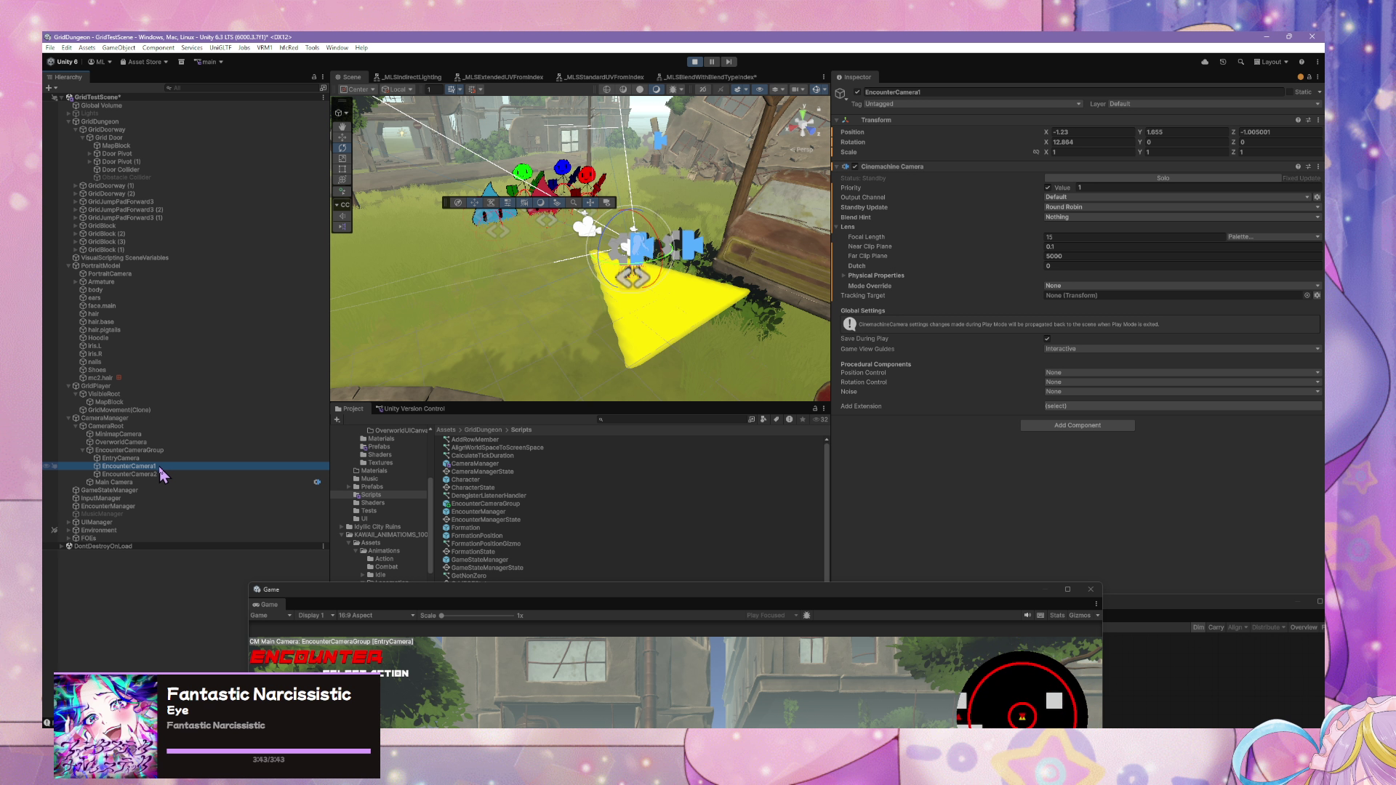
left_click(342, 137)
left_click_drag(635, 252, 534, 248)
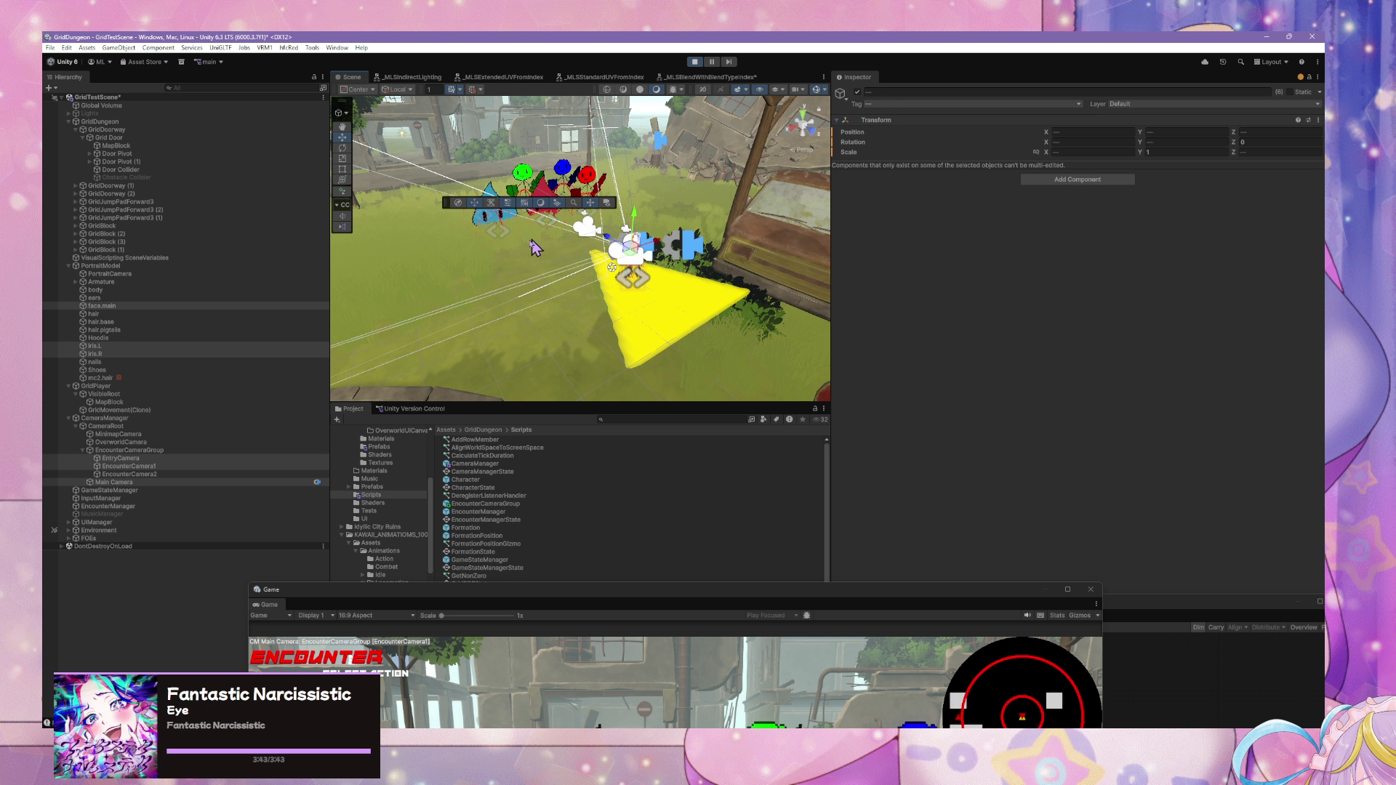
left_click(208, 459)
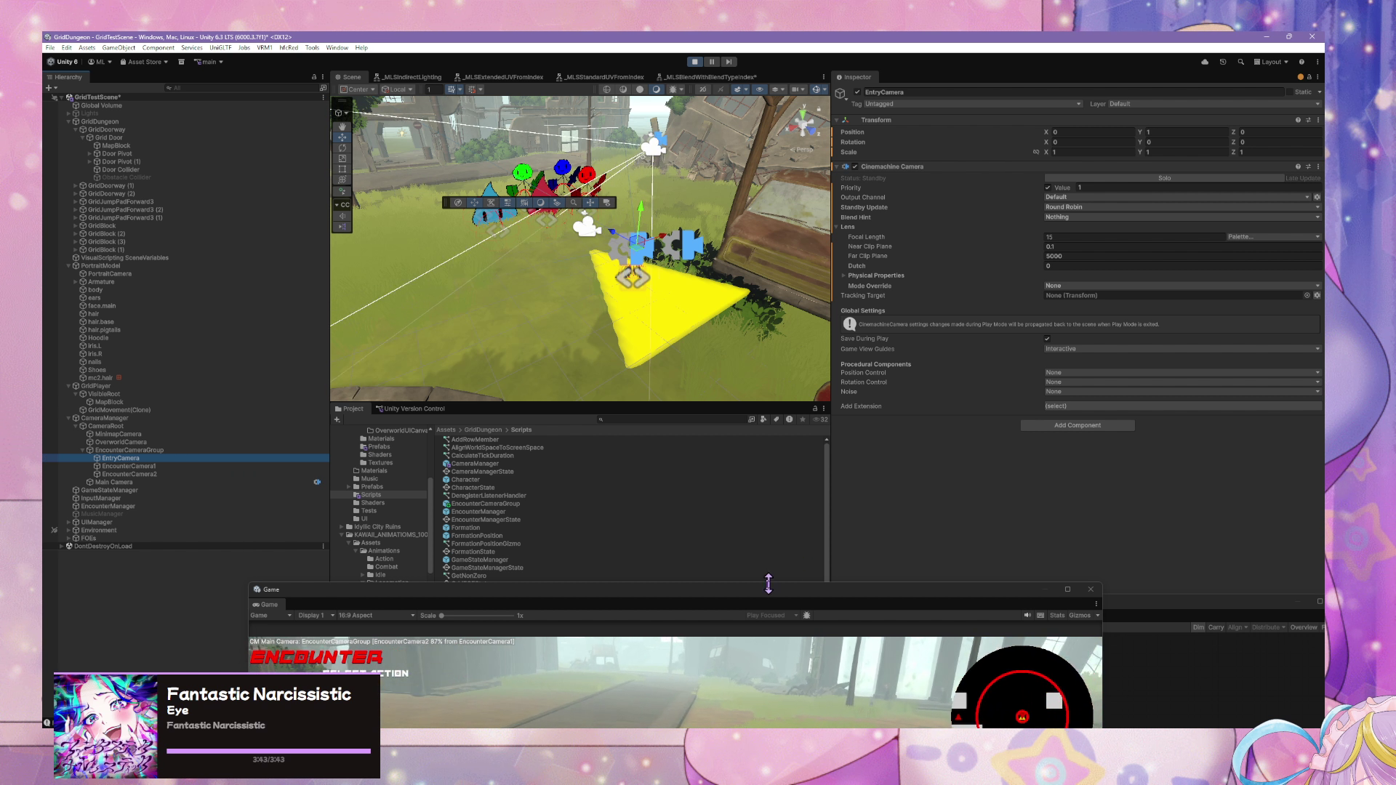
mouse_move(760, 591)
left_mouse_down()
mouse_move(740, 377)
mouse_move(752, 194)
left_mouse_up()
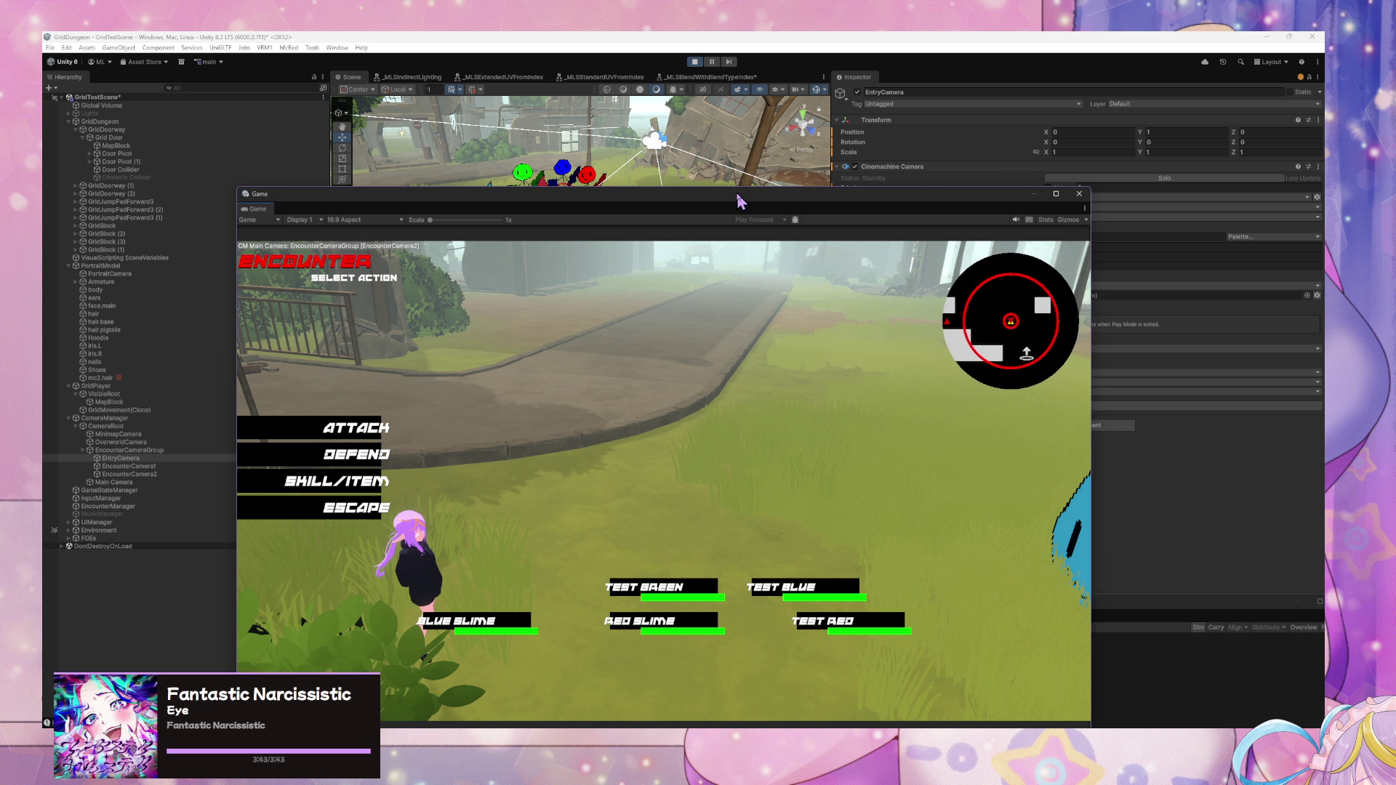
mouse_move(741, 201)
left_mouse_down()
mouse_move(749, 312)
mouse_move(730, 244)
mouse_move(756, 177)
mouse_move(818, 451)
left_mouse_up()
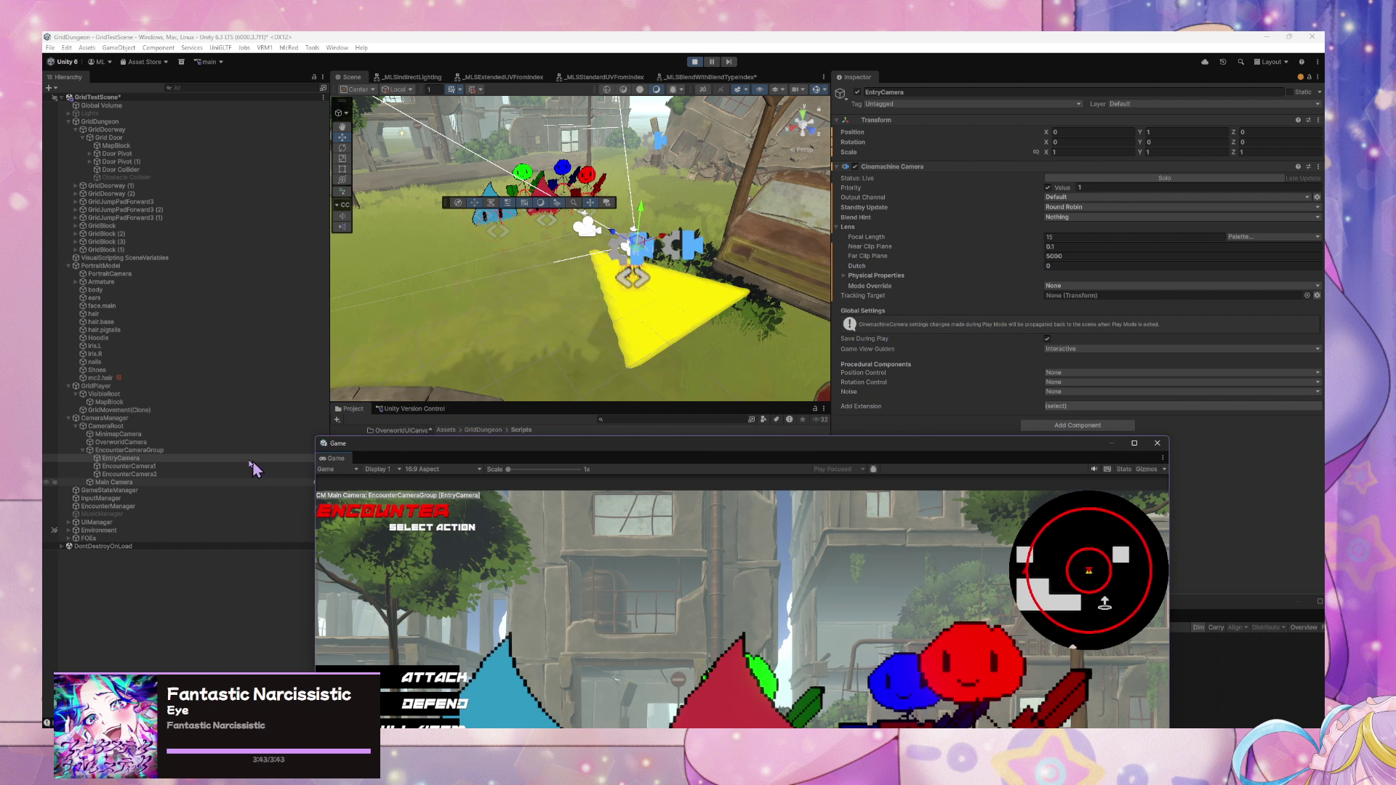
- Nudge EntryCamera slightly back with the Move gizmo
left_click(209, 451)
left_click(197, 459)
left_click_drag(617, 242, 640, 263)
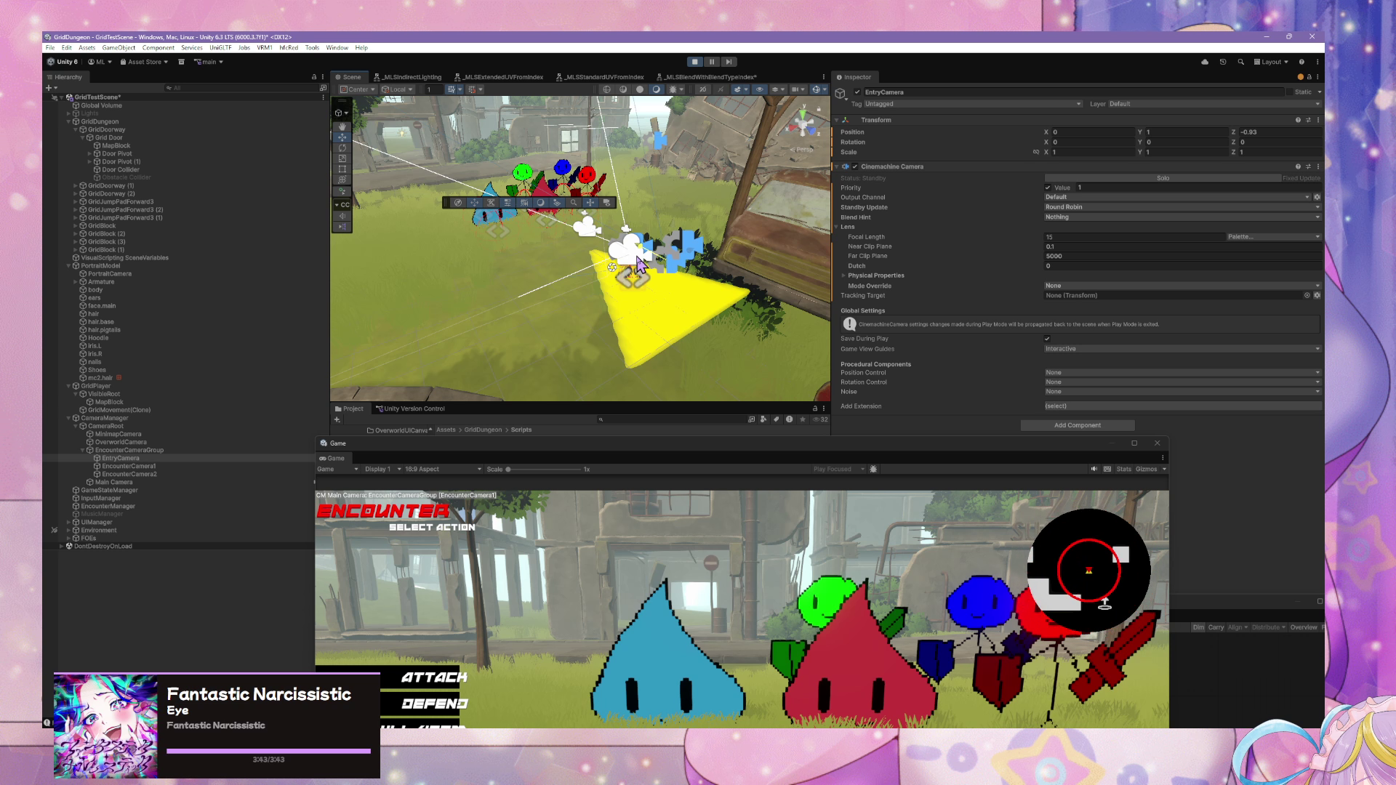
- Move EncounterCamera1 further left and reset its rotation to 0, 0, 0
left_click(160, 468)
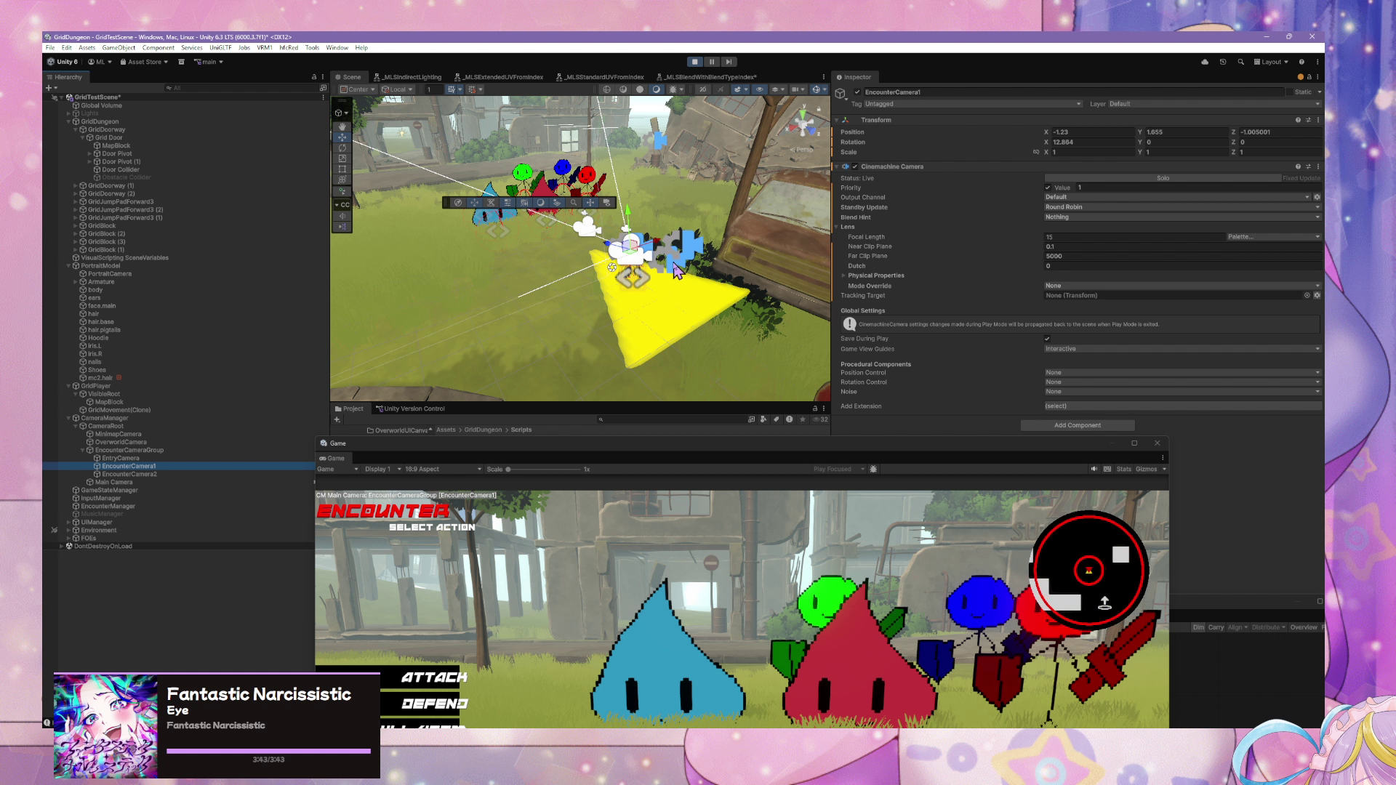
mouse_move(656, 250)
left_mouse_down()
mouse_move(557, 274)
mouse_move(516, 236)
left_mouse_up()
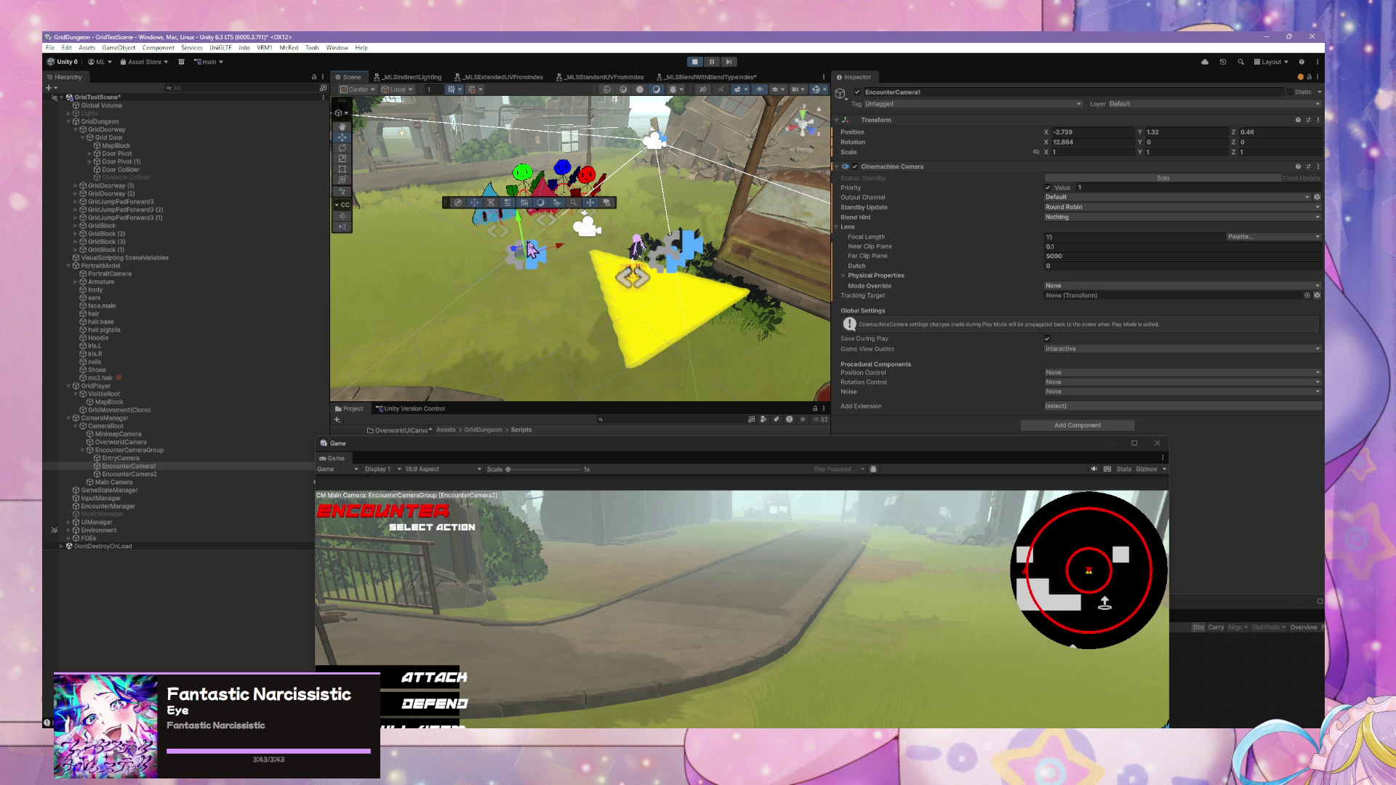
left_click(342, 148)
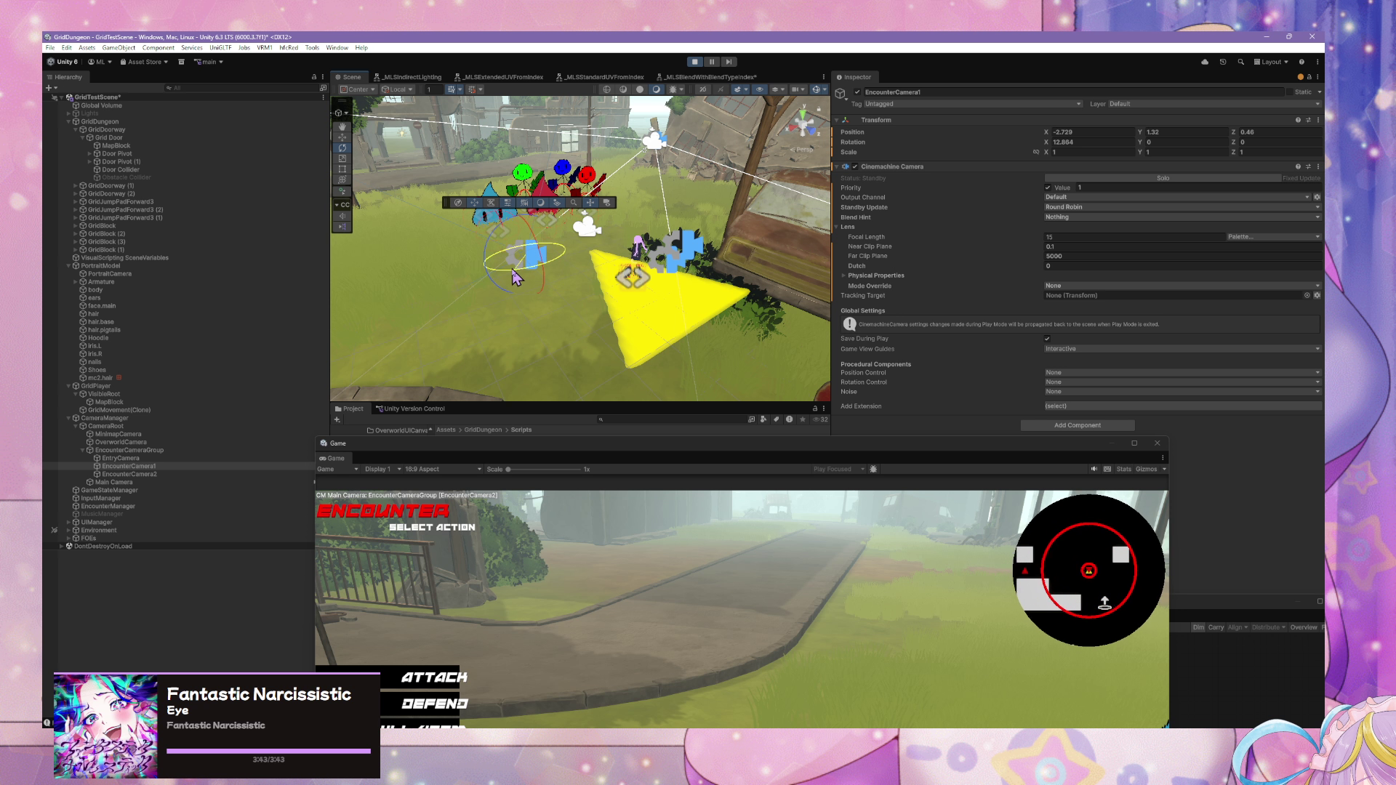
left_click_drag(451, 269, 422, 273)
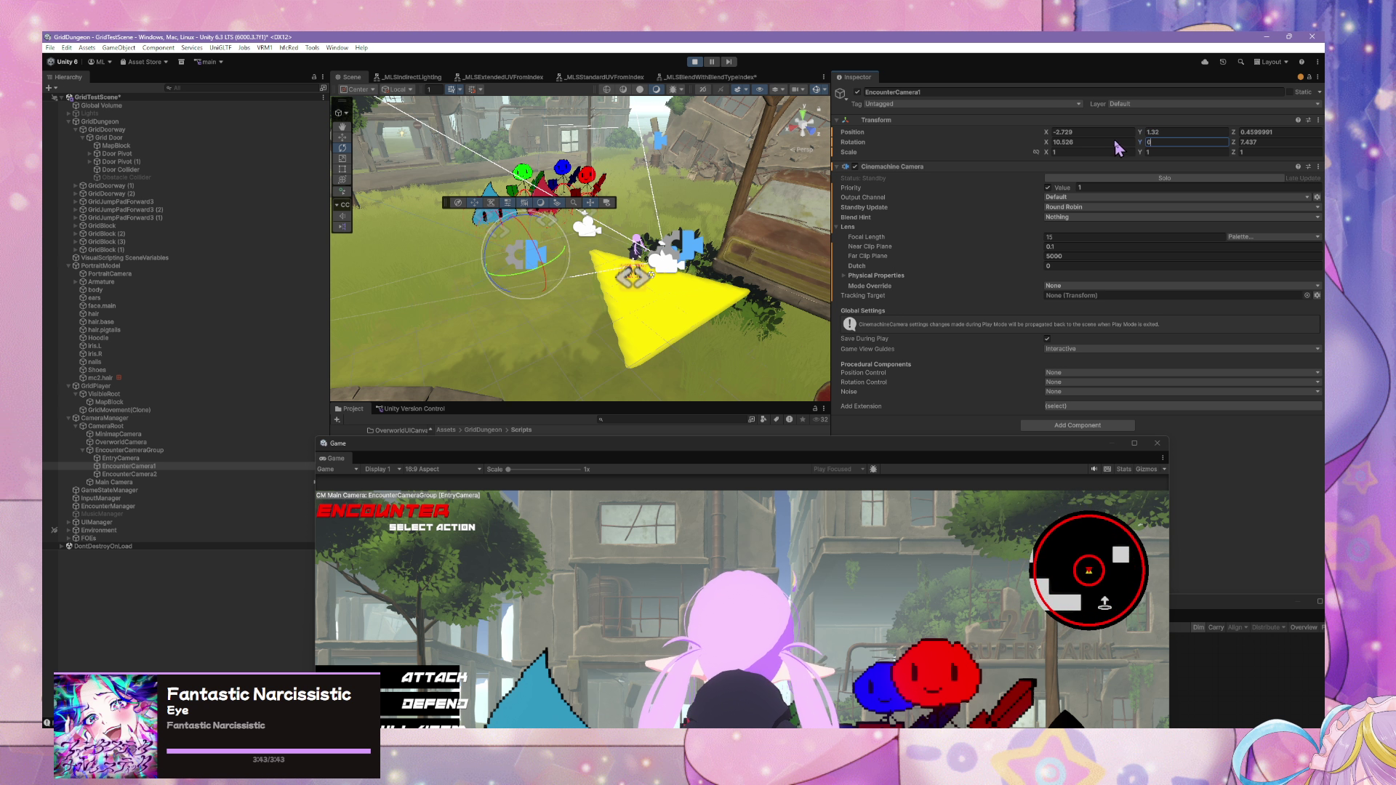
left_click(1083, 142)
type("0")
key("Tab")
type("0")
key("Tab")
type("0")
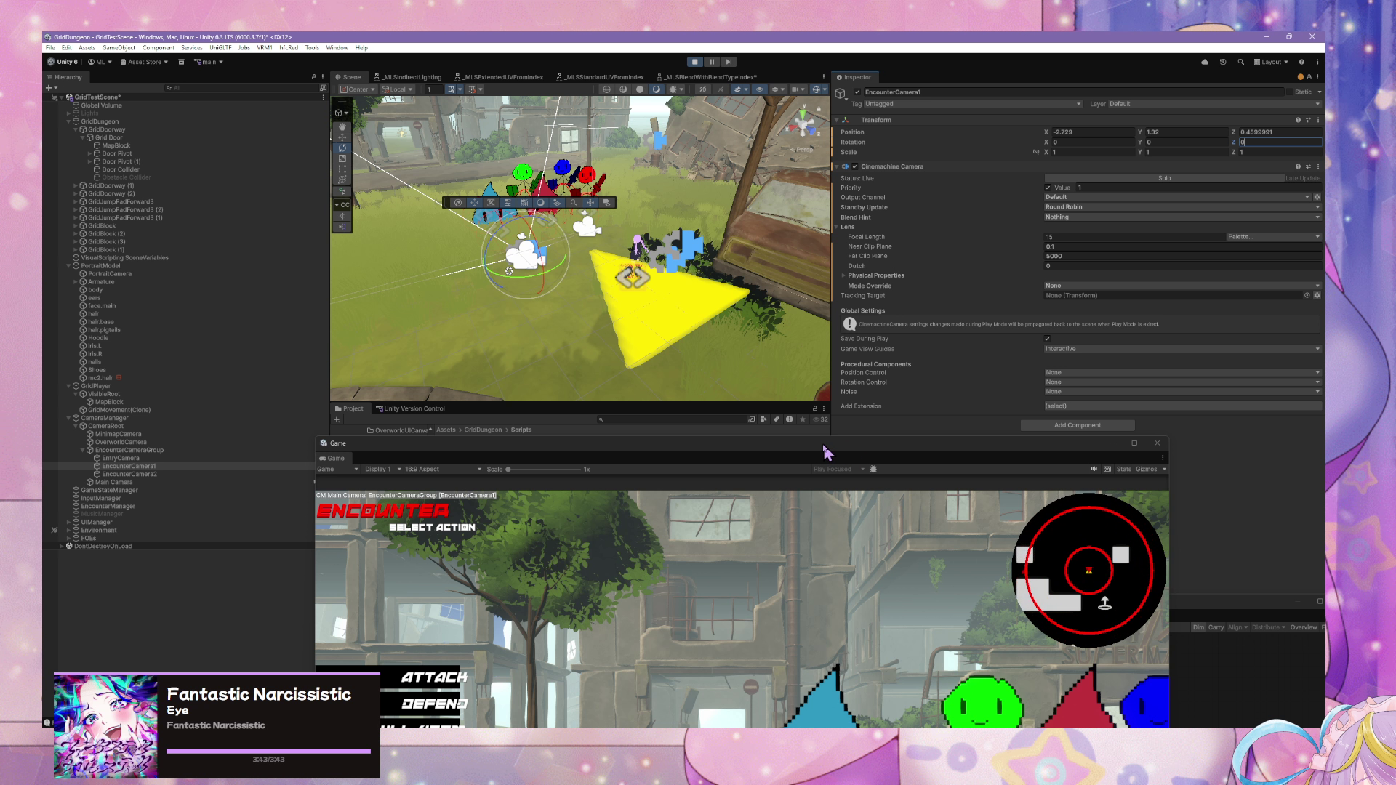
- Aim EncounterCamera1 at the battle and raise it, to about 18.4 X at (−2.729, 2.575, 0.66)
mouse_move(827, 452)
left_mouse_down()
mouse_move(715, 196)
mouse_move(0, 88)
left_mouse_up()
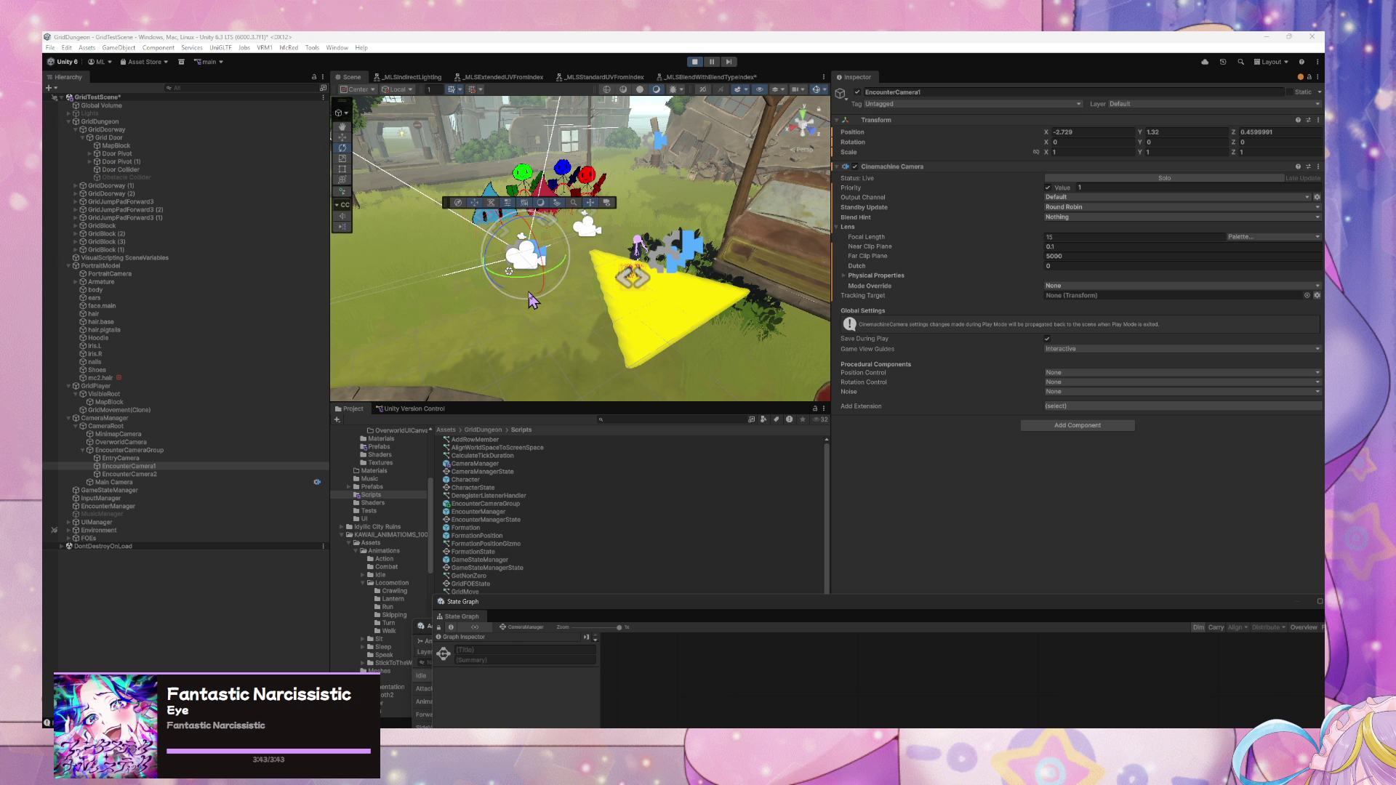
mouse_move(533, 290)
left_mouse_down()
mouse_move(480, 280)
mouse_move(487, 288)
left_mouse_up()
left_click(342, 138)
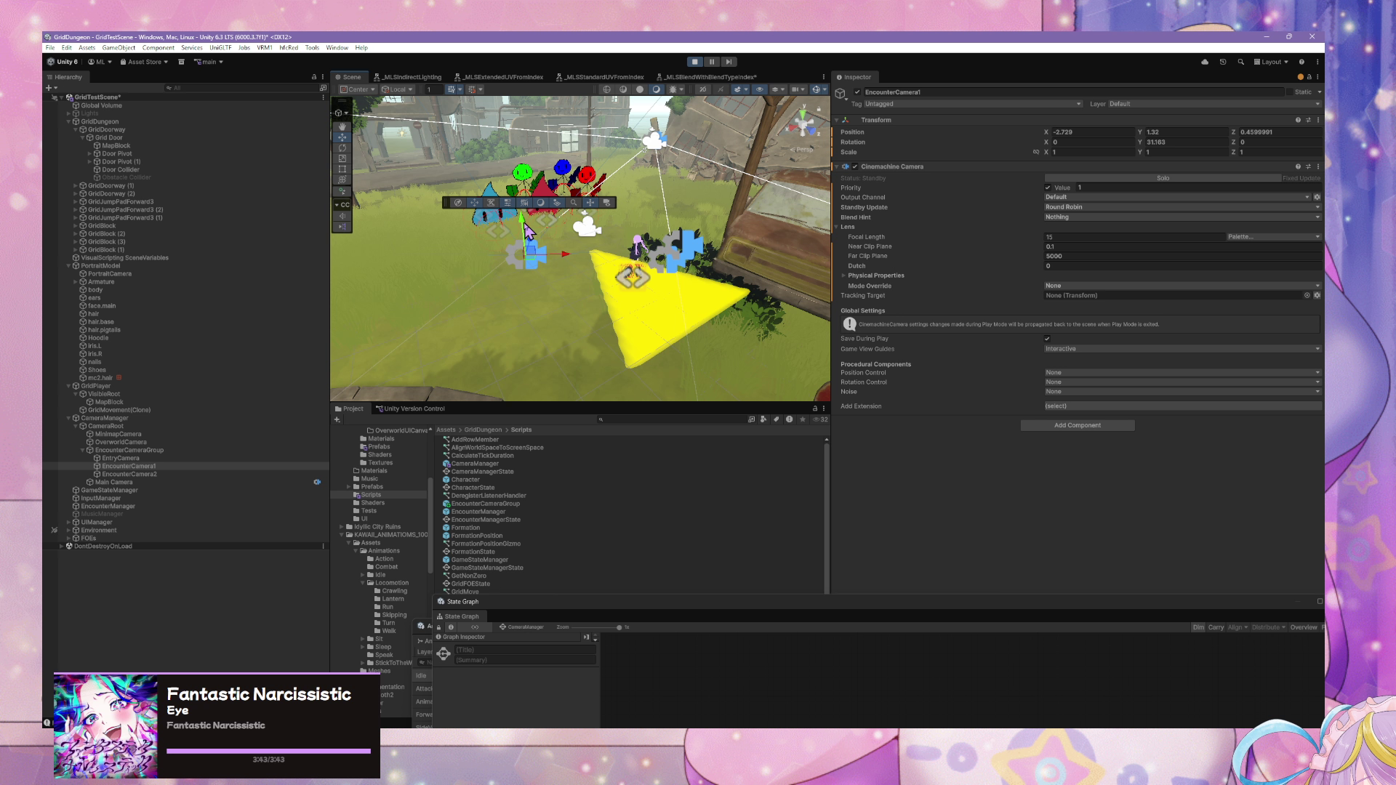
left_click_drag(527, 232, 525, 182)
left_click(341, 148)
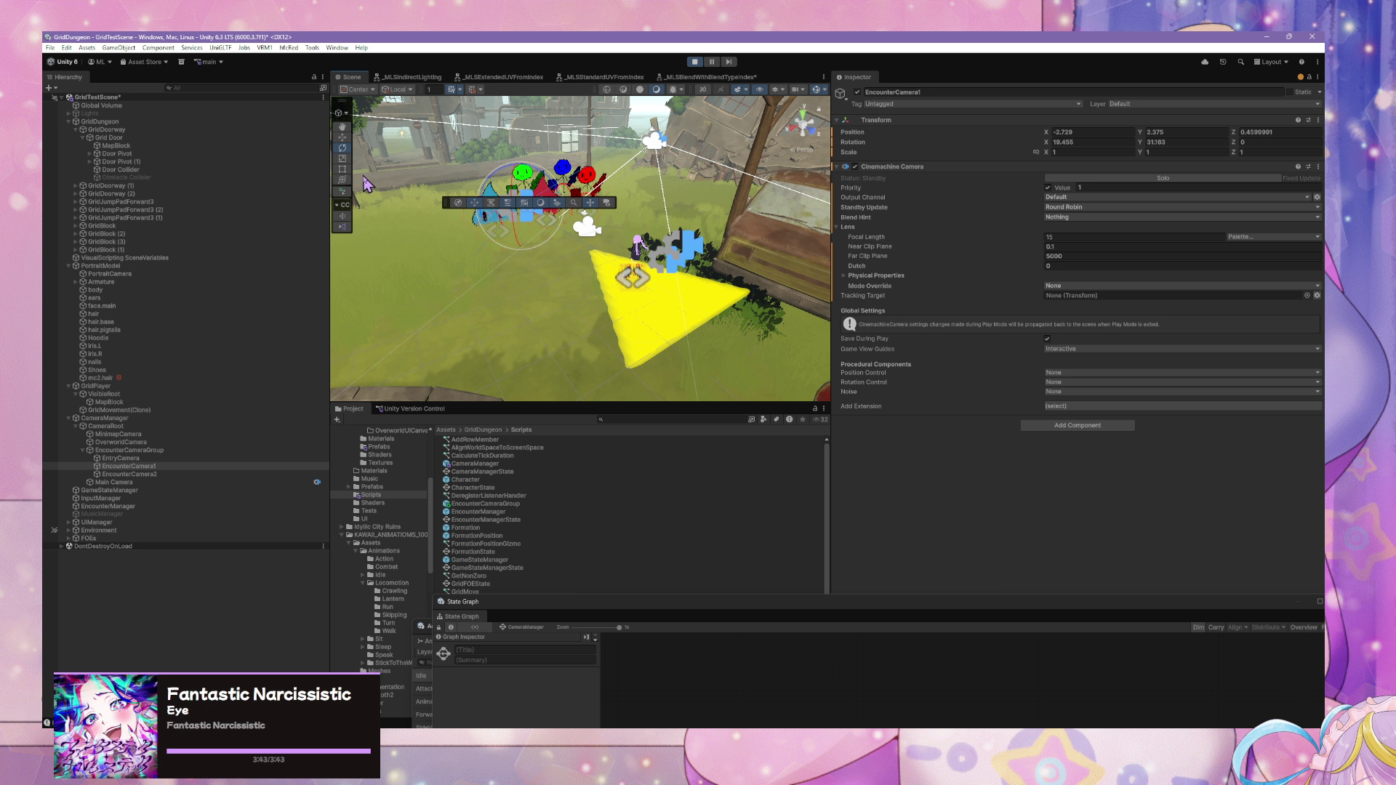
left_click(152, 474)
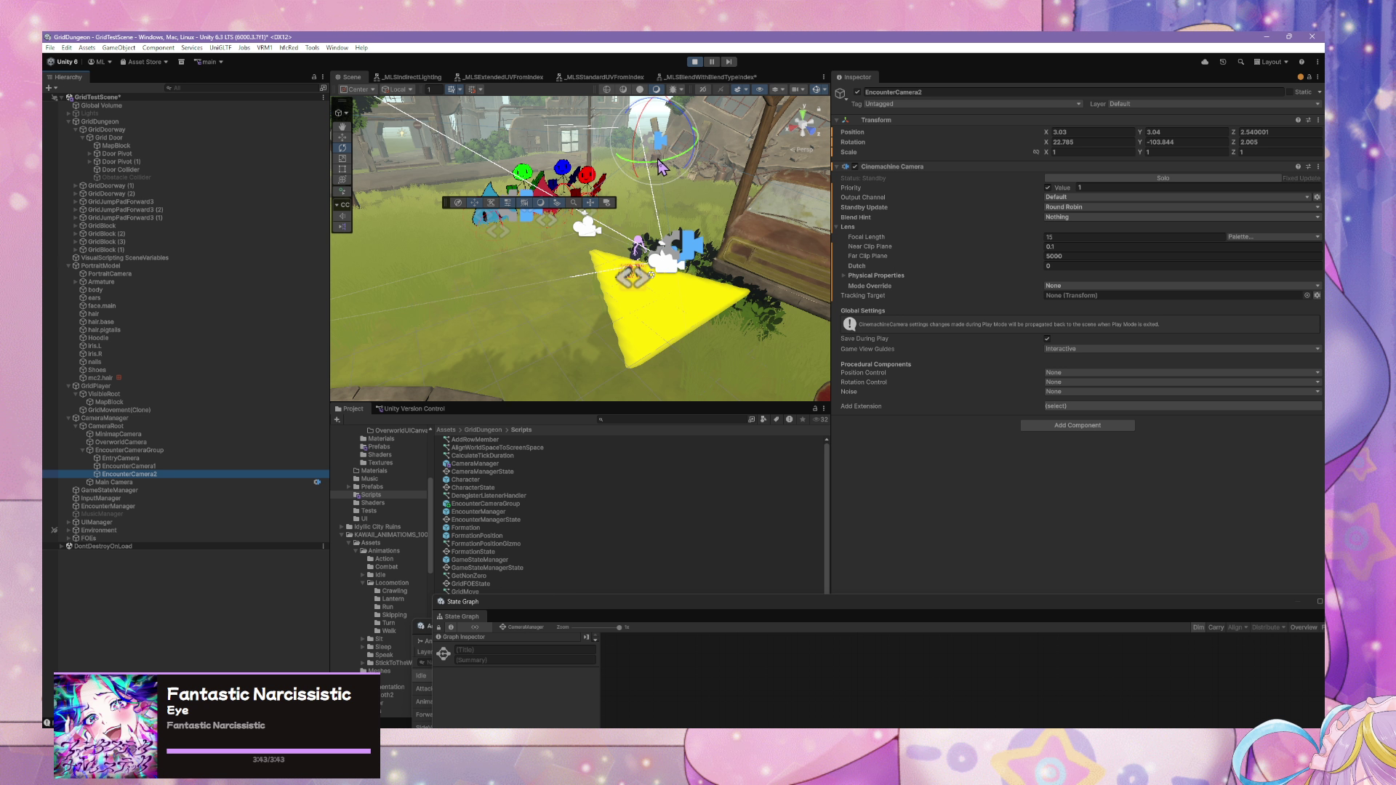
- Zero EncounterCamera2's rotation and position values
left_click(1094, 142)
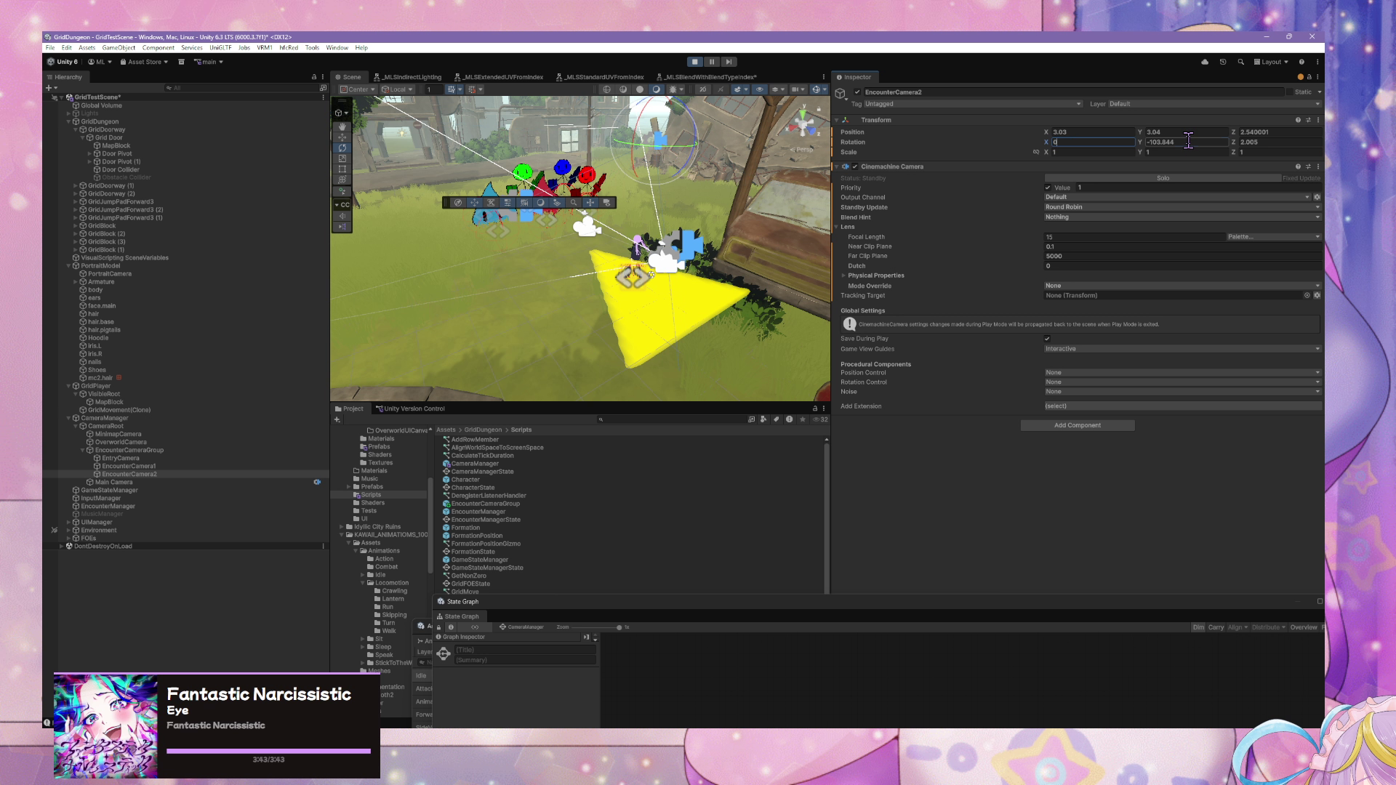
type("0")
key("Tab")
type("0")
key("Tab")
type("0")
left_click(1091, 132)
type("0")
key("Tab")
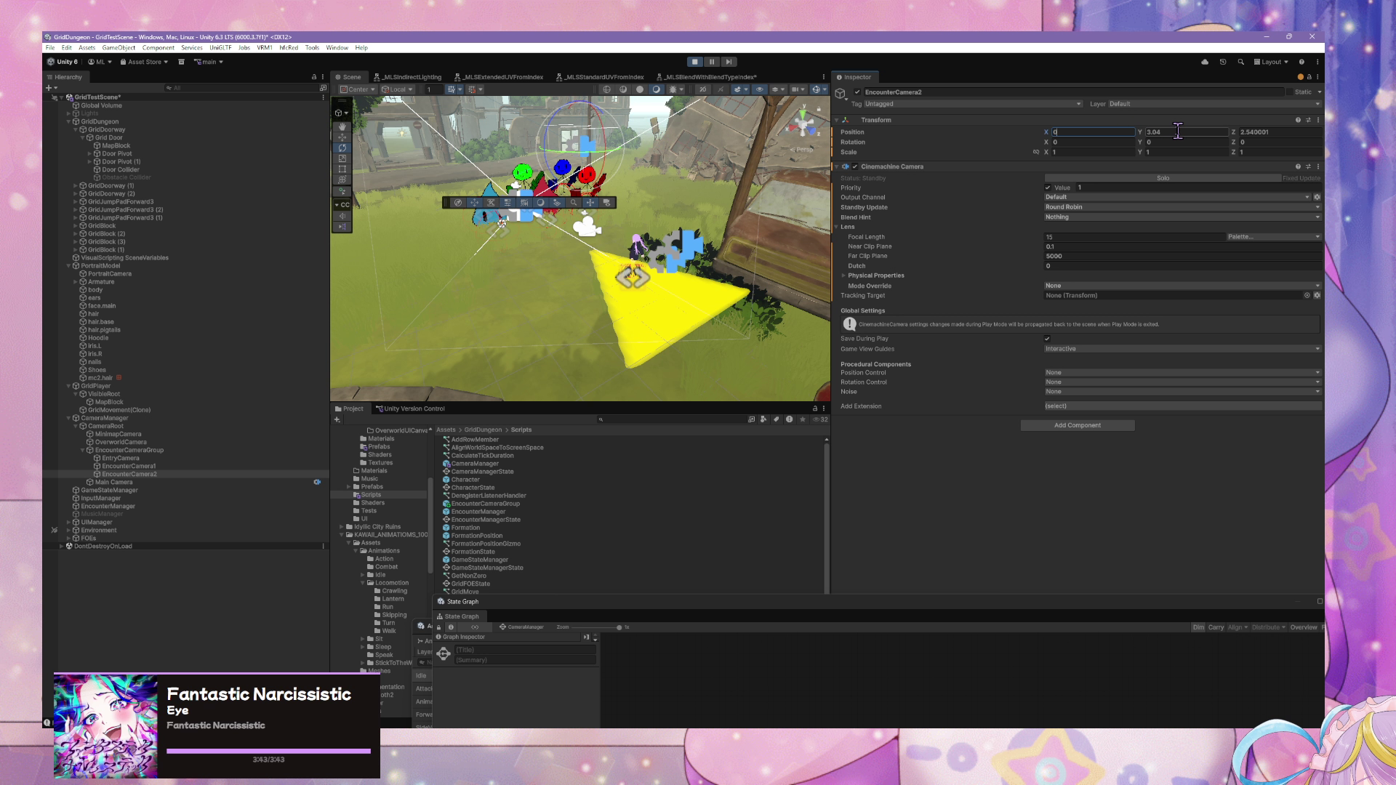
type("0")
key("Tab")
type("0")
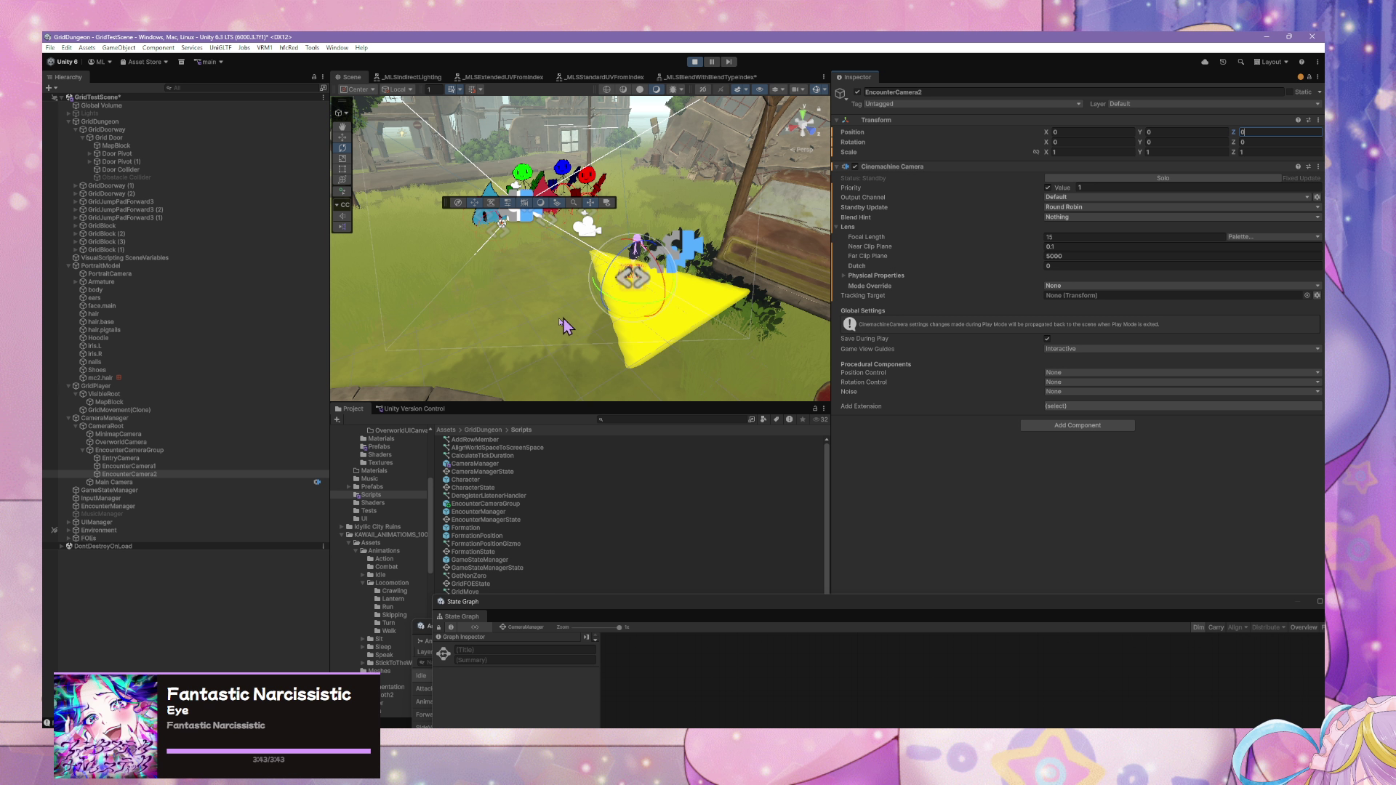
- Raise EncounterCamera2 about one unit, set its Y rotation to 180 and tilt it down
left_click(342, 137)
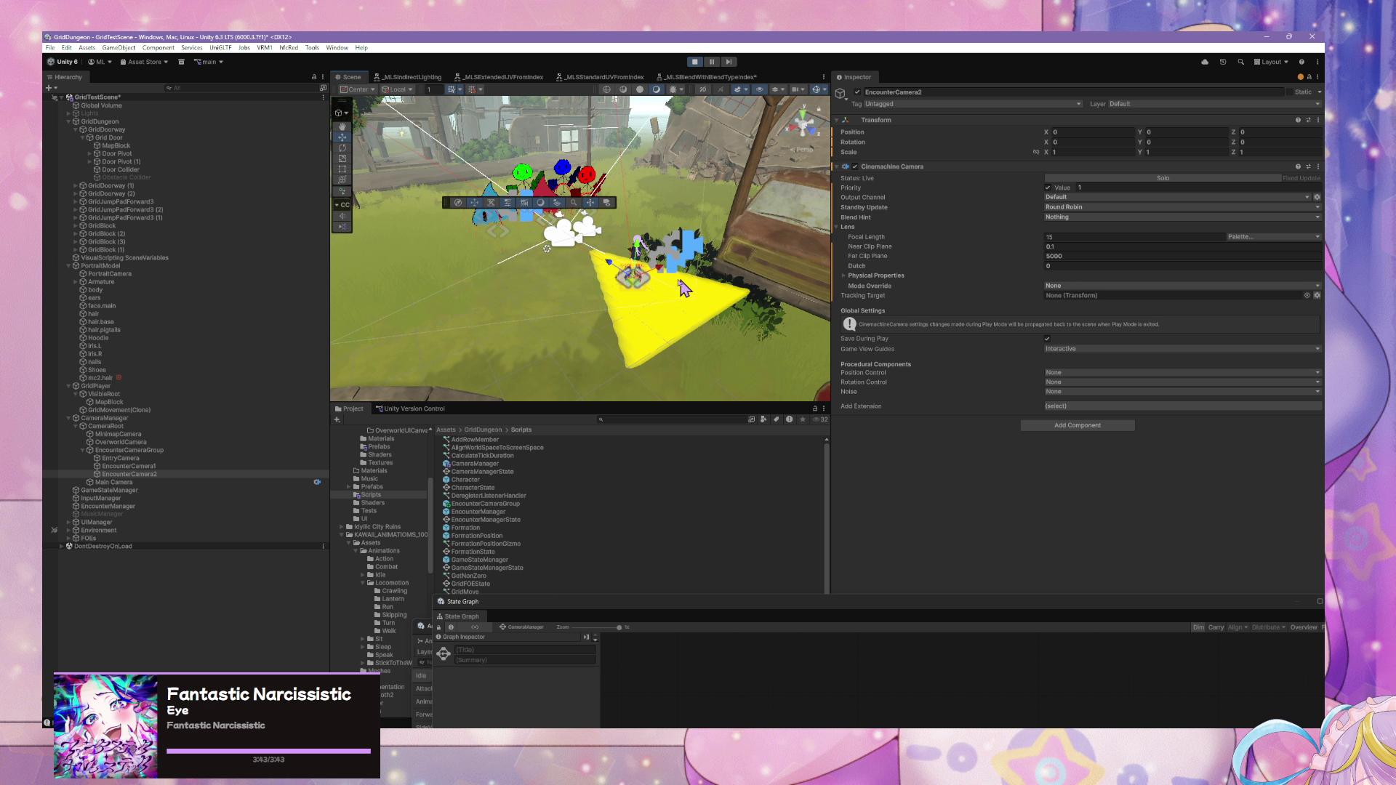
mouse_move(645, 231)
left_mouse_down()
mouse_move(648, 205)
mouse_move(605, 228)
mouse_move(546, 195)
mouse_move(555, 116)
left_mouse_up()
left_click(343, 148)
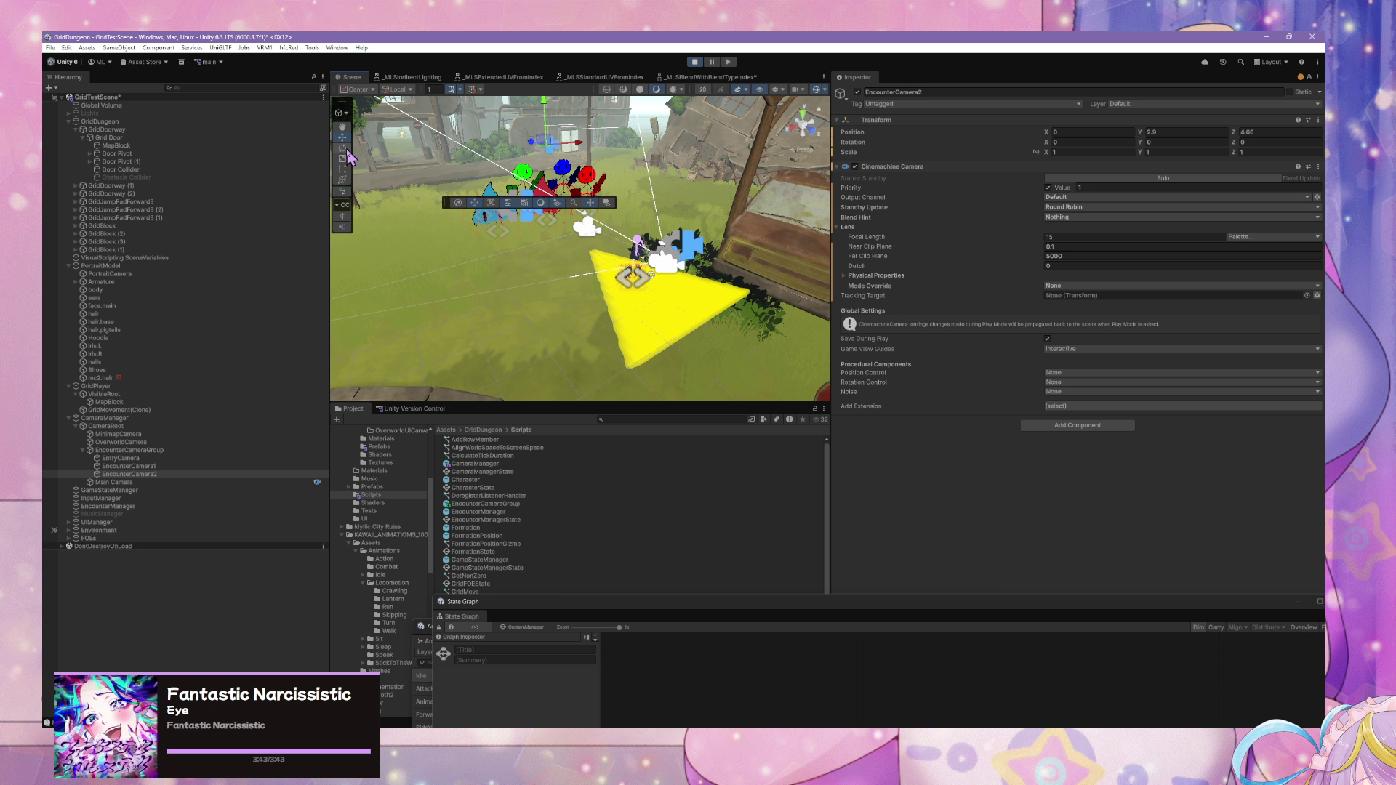
left_click(1163, 142)
type("180")
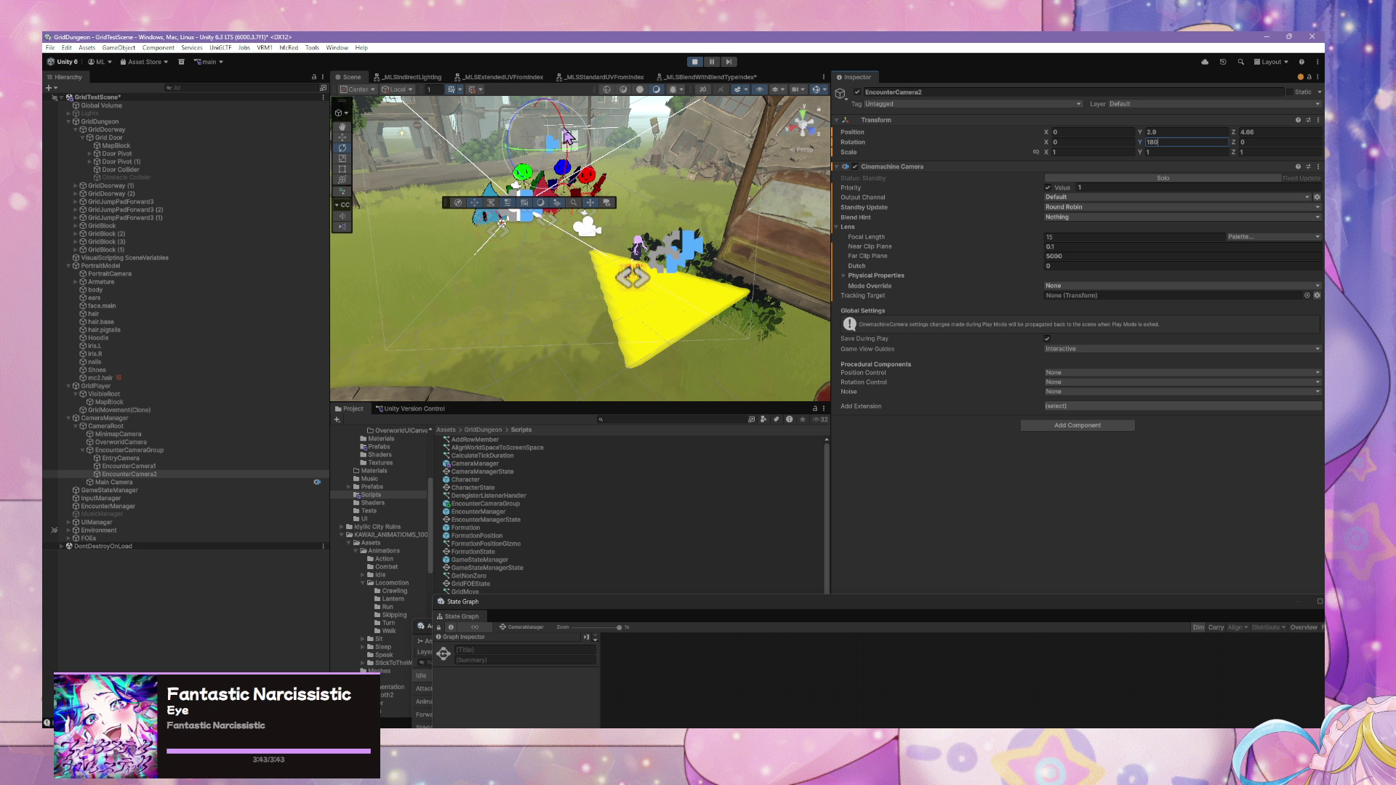
mouse_move(567, 136)
left_mouse_down()
mouse_move(605, 182)
mouse_move(568, 144)
left_mouse_up()
- Lower and pull back EncounterCamera2 to 2.58 Y, then select EncounterCameraGroup
key("w")
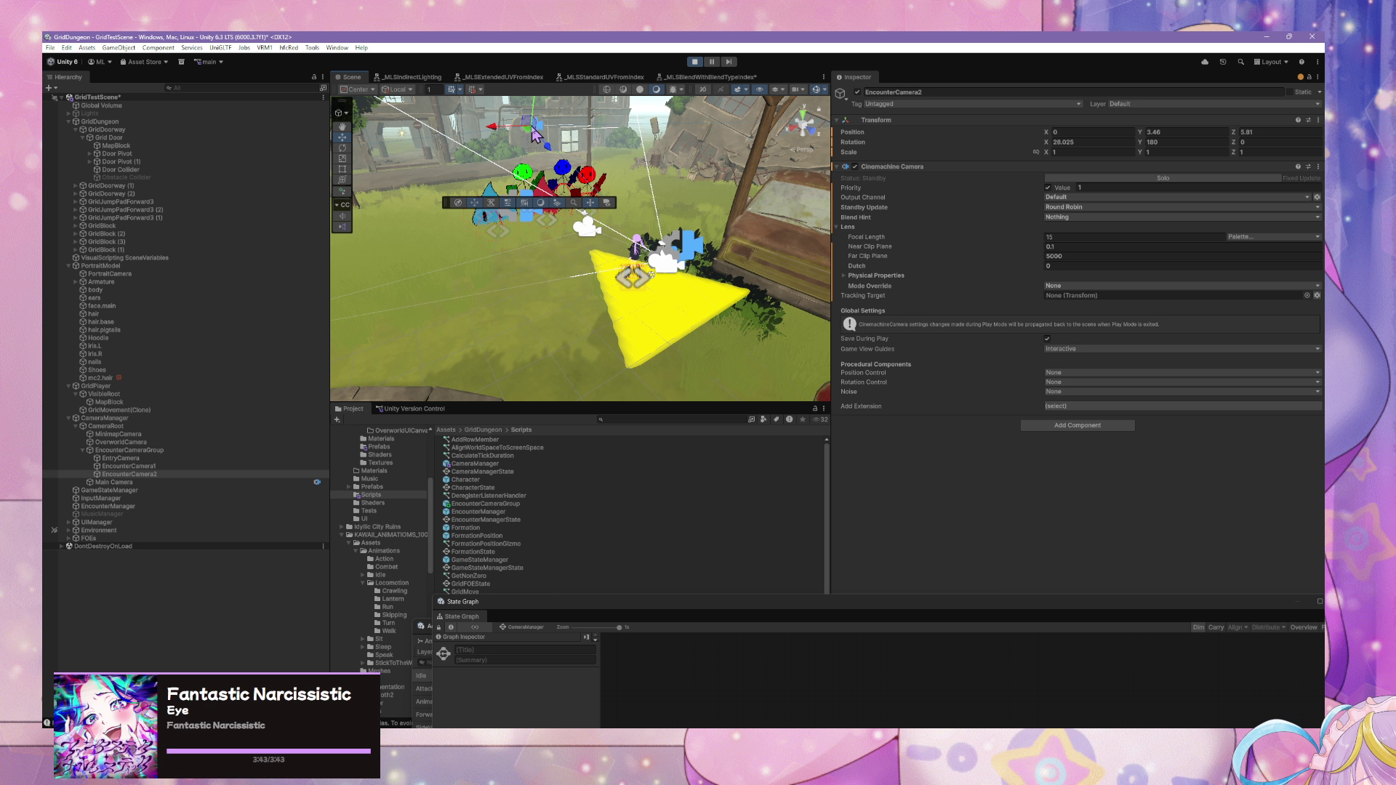
mouse_move(536, 107)
left_mouse_down()
mouse_move(551, 154)
mouse_move(534, 164)
left_mouse_up()
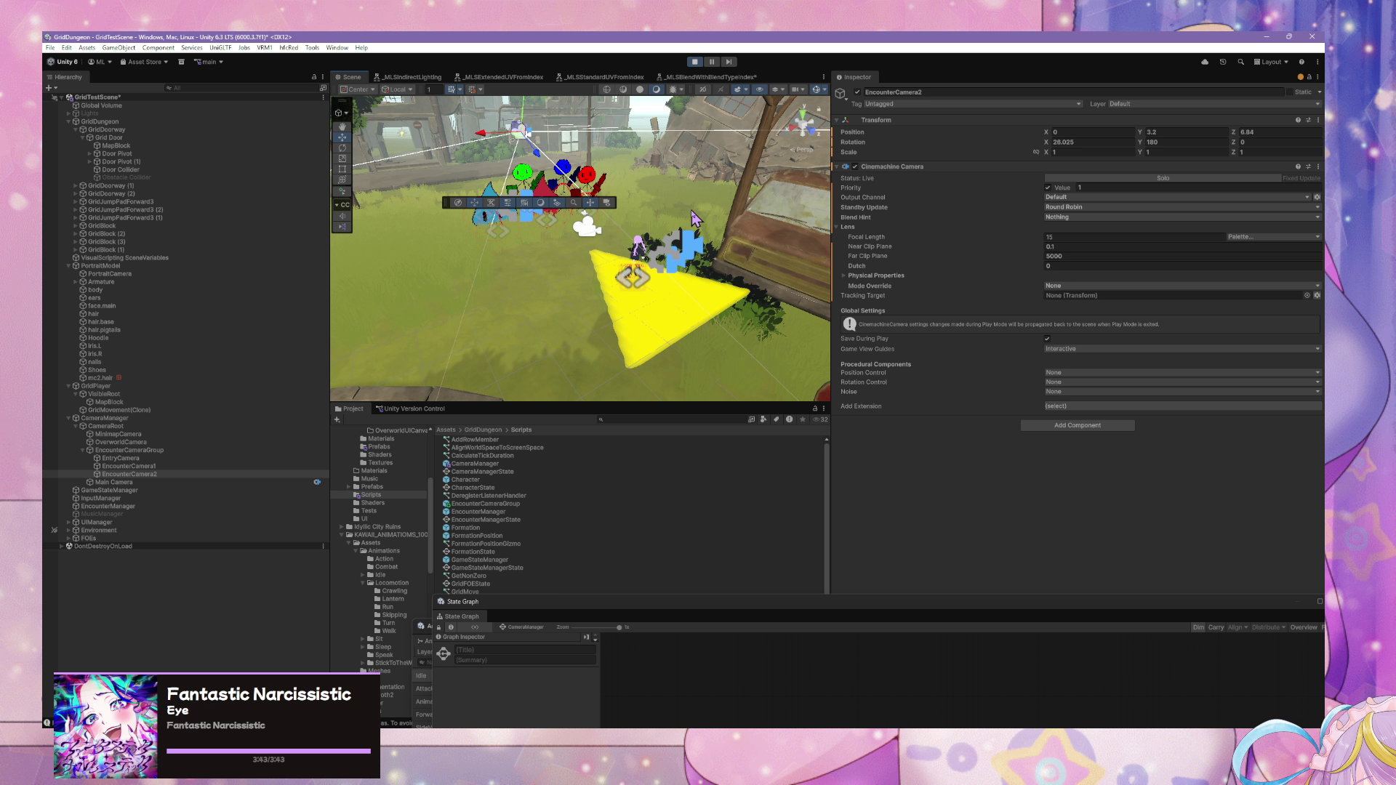
mouse_move(531, 111)
left_mouse_down()
mouse_move(522, 123)
mouse_move(539, 128)
left_mouse_up()
left_click(343, 148)
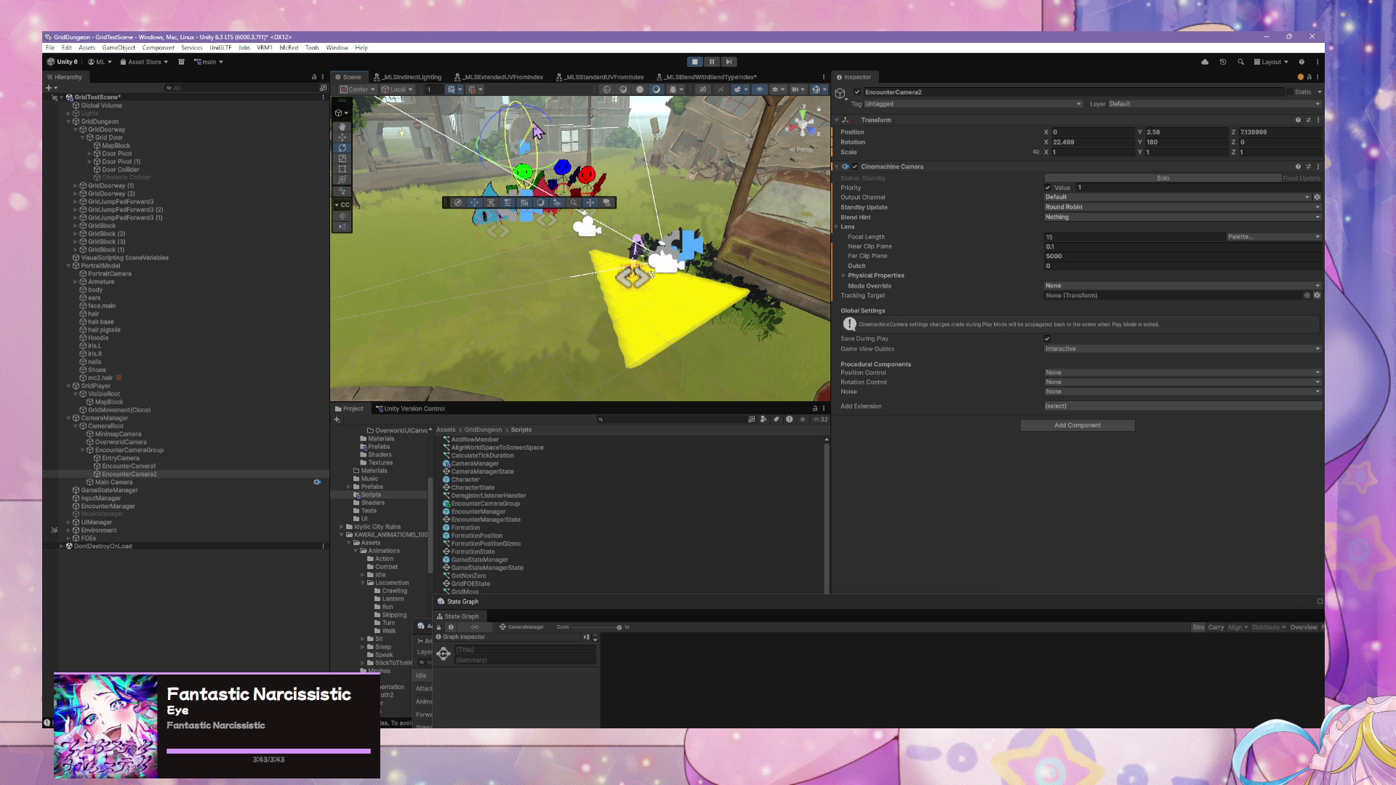
left_click(343, 137)
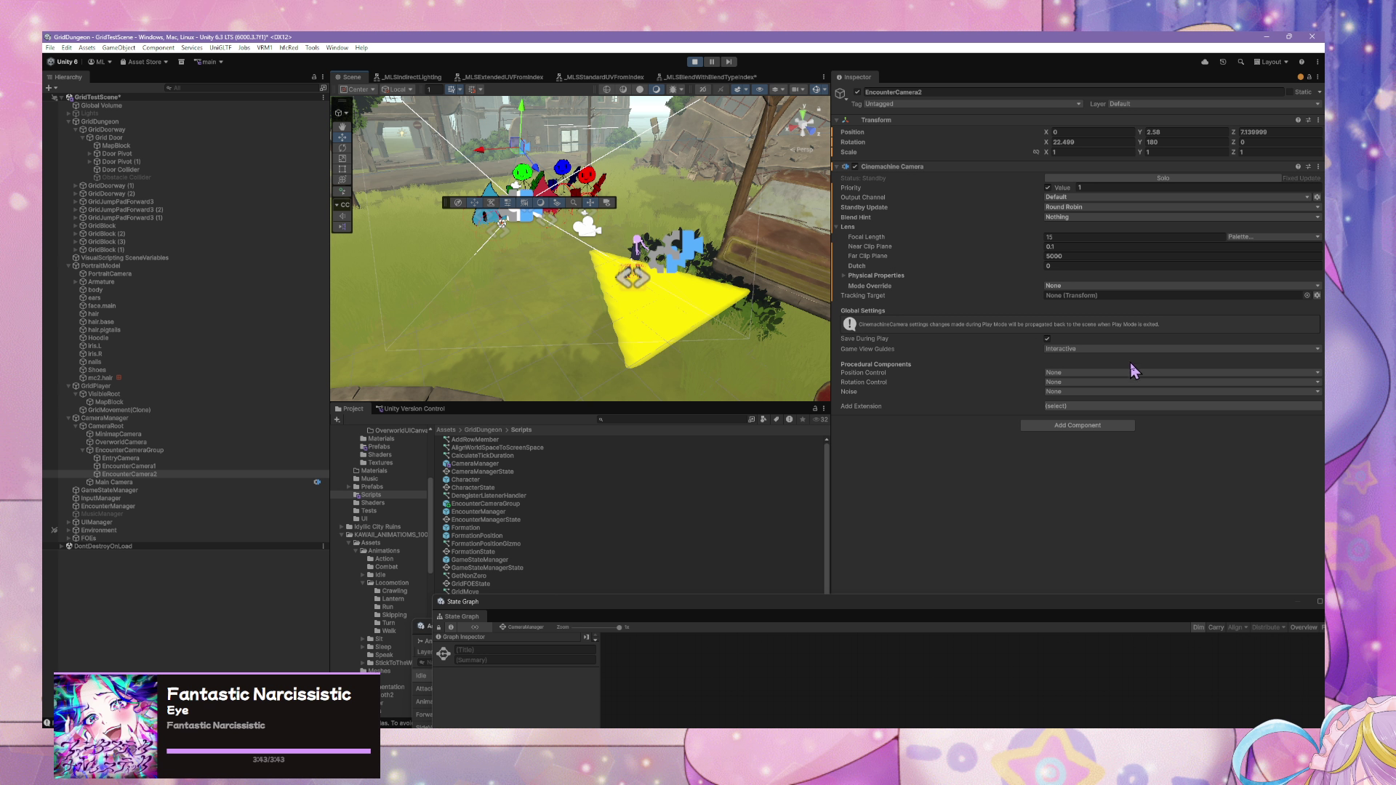
left_click(202, 451)
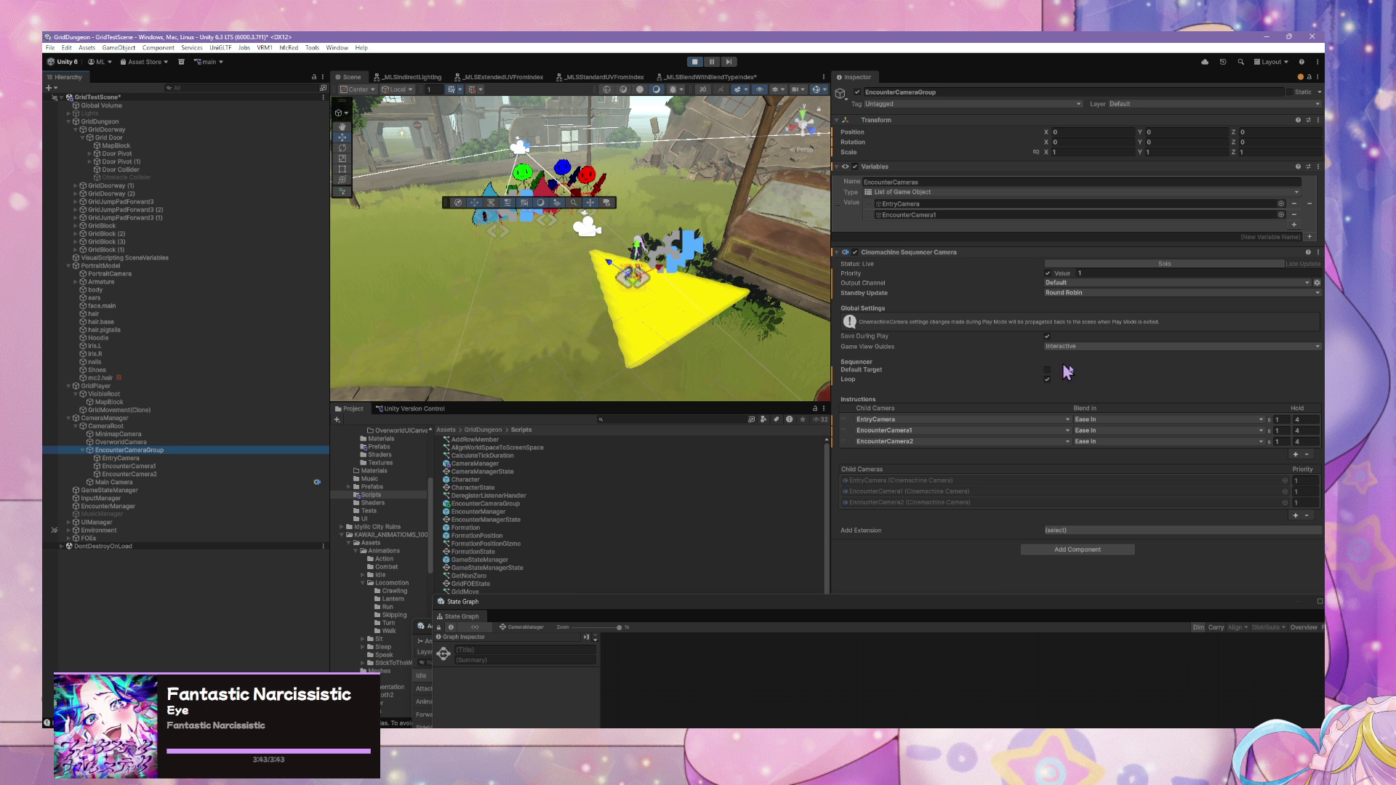
- Set the blend time of all three camera steps to 3
left_click(1280, 420)
type("3")
left_click(1280, 430)
type("3")
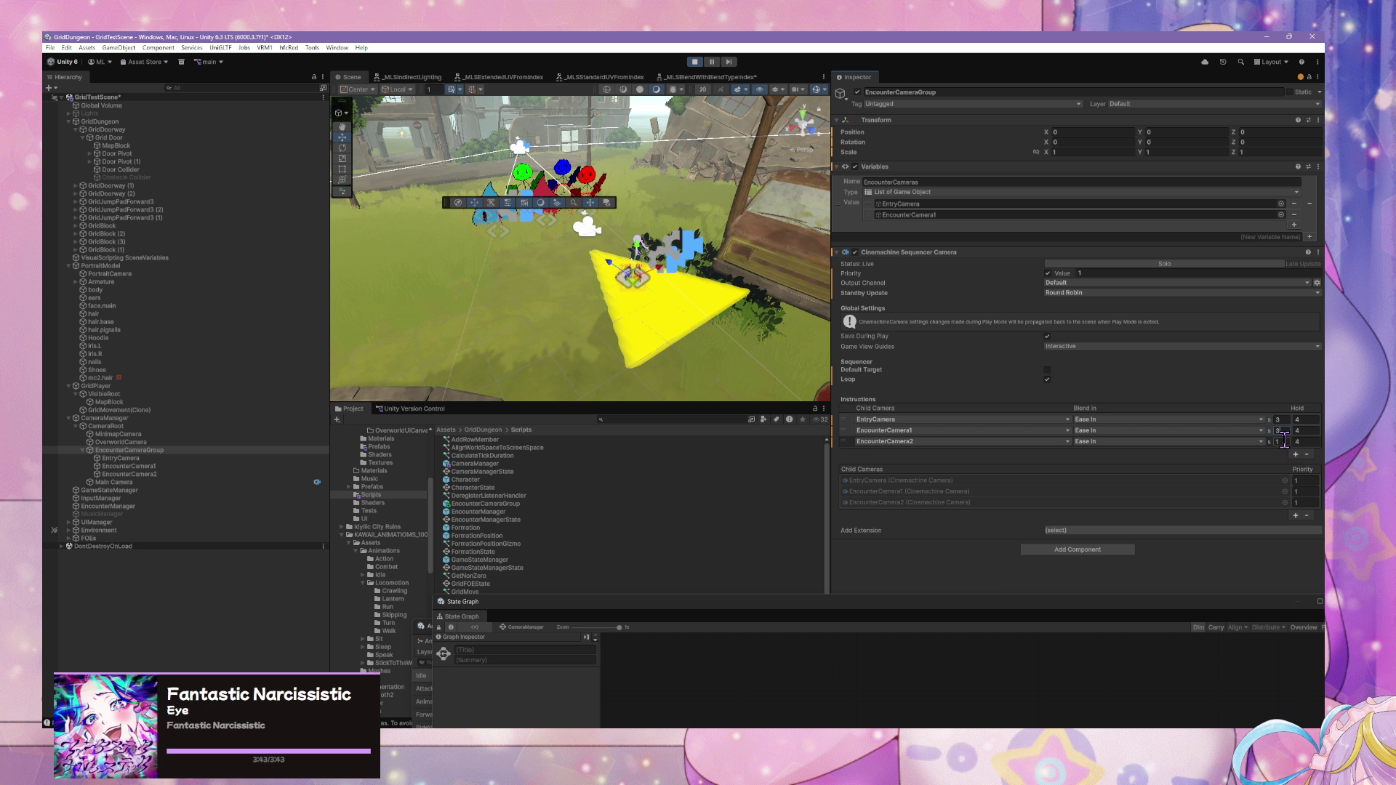
left_click(1280, 442)
type("3")
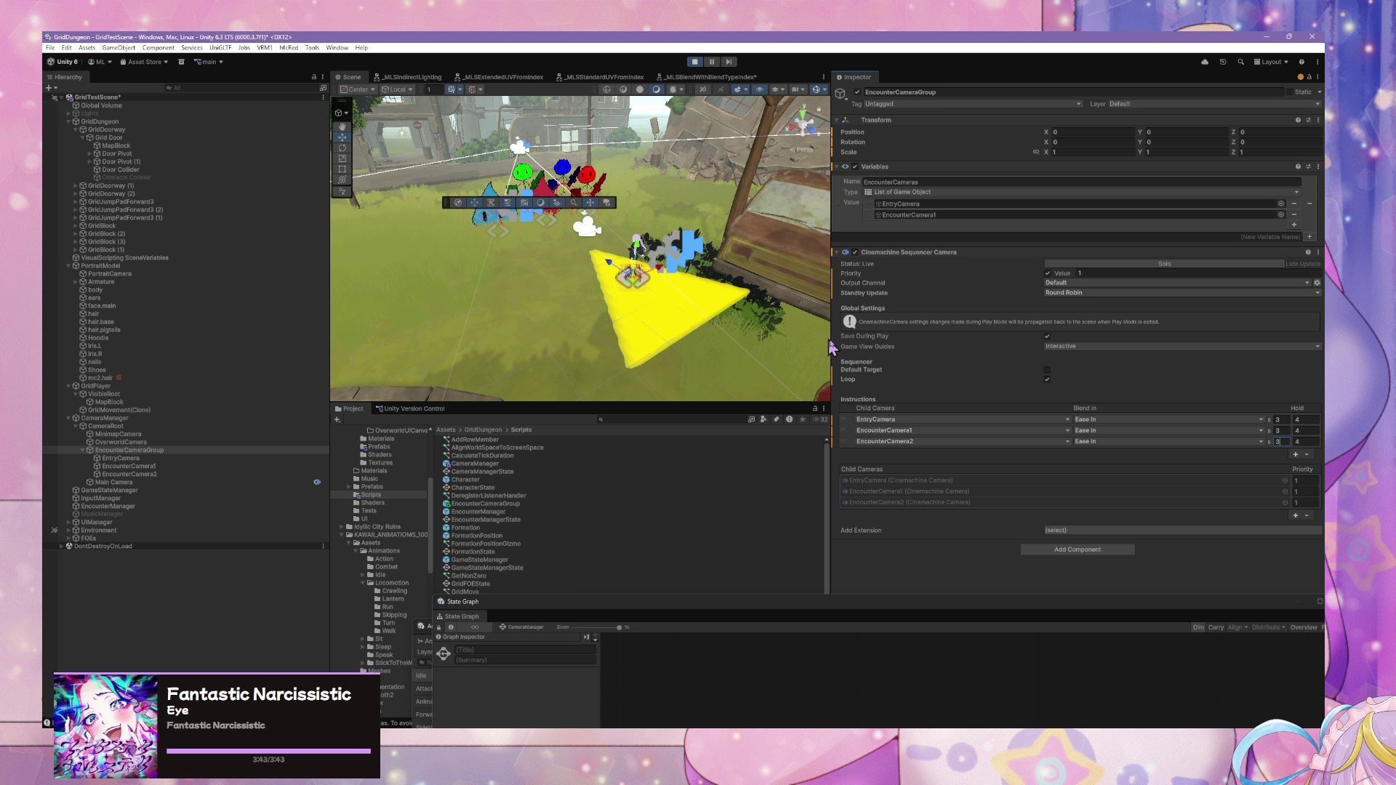
left_click(1278, 421)
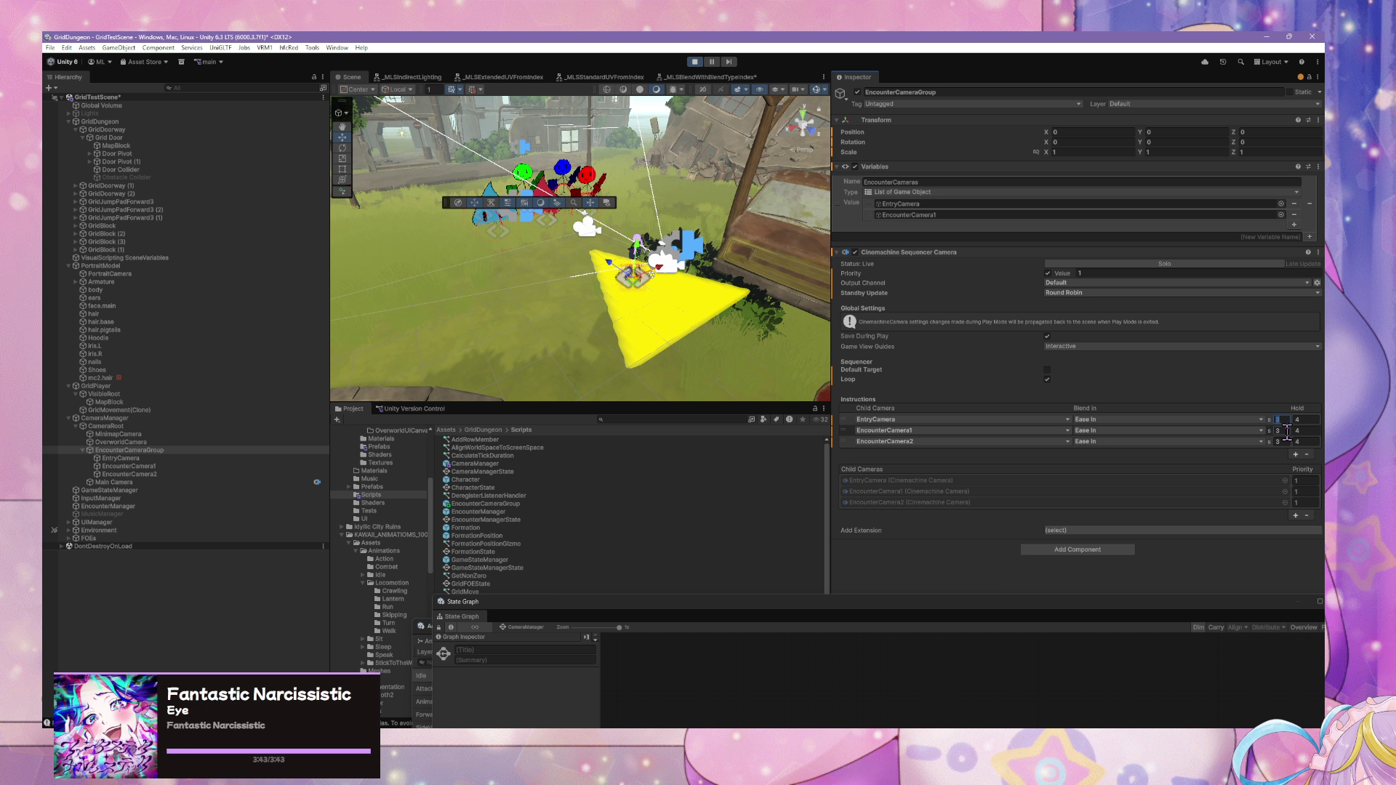
- Set the hold time of all three camera steps to 1
left_click(1302, 419)
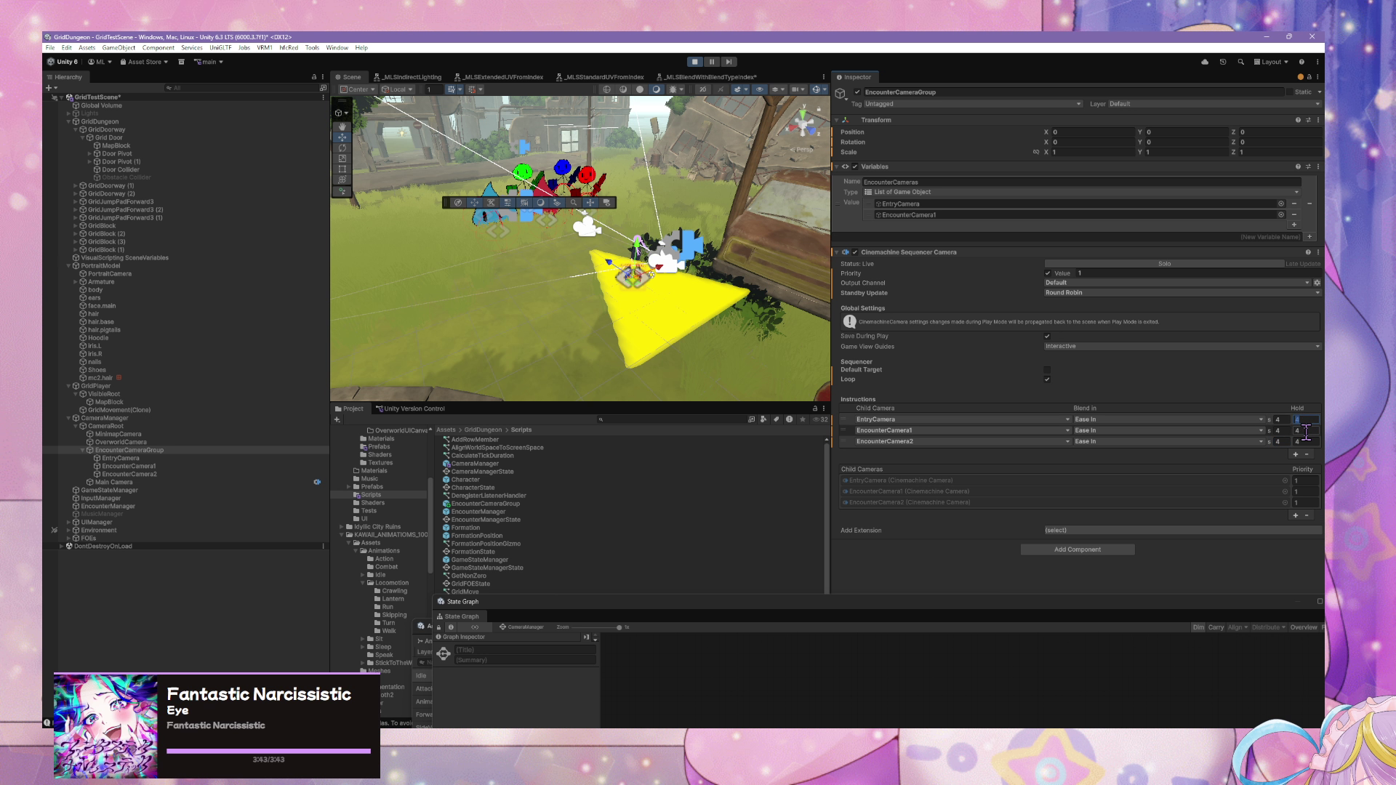
type("1")
left_click(1306, 431)
type("1")
left_click(1307, 441)
type("1")
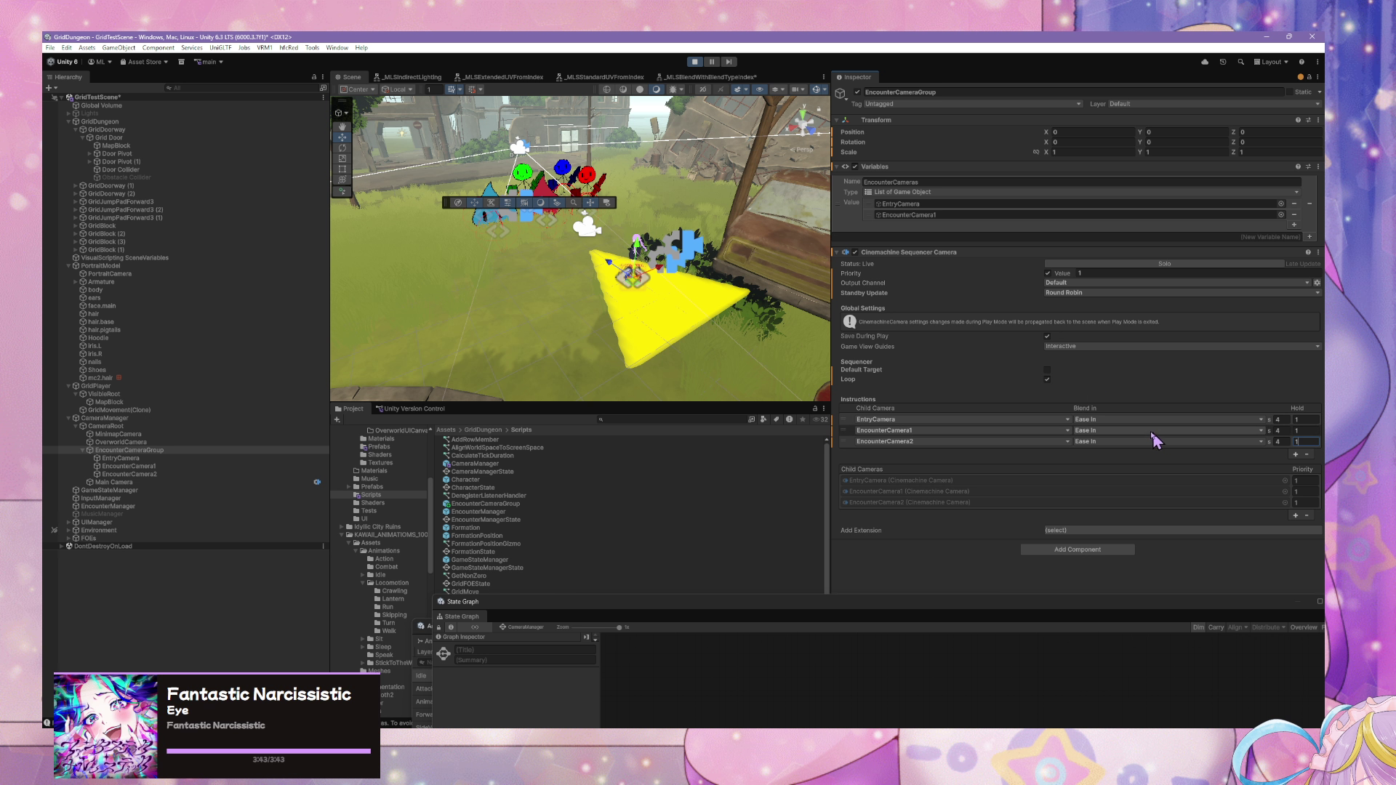
- Switch the Blend In of EntryCamera, EncounterCamera1 and EncounterCamera2 to Linear
left_click(1132, 421)
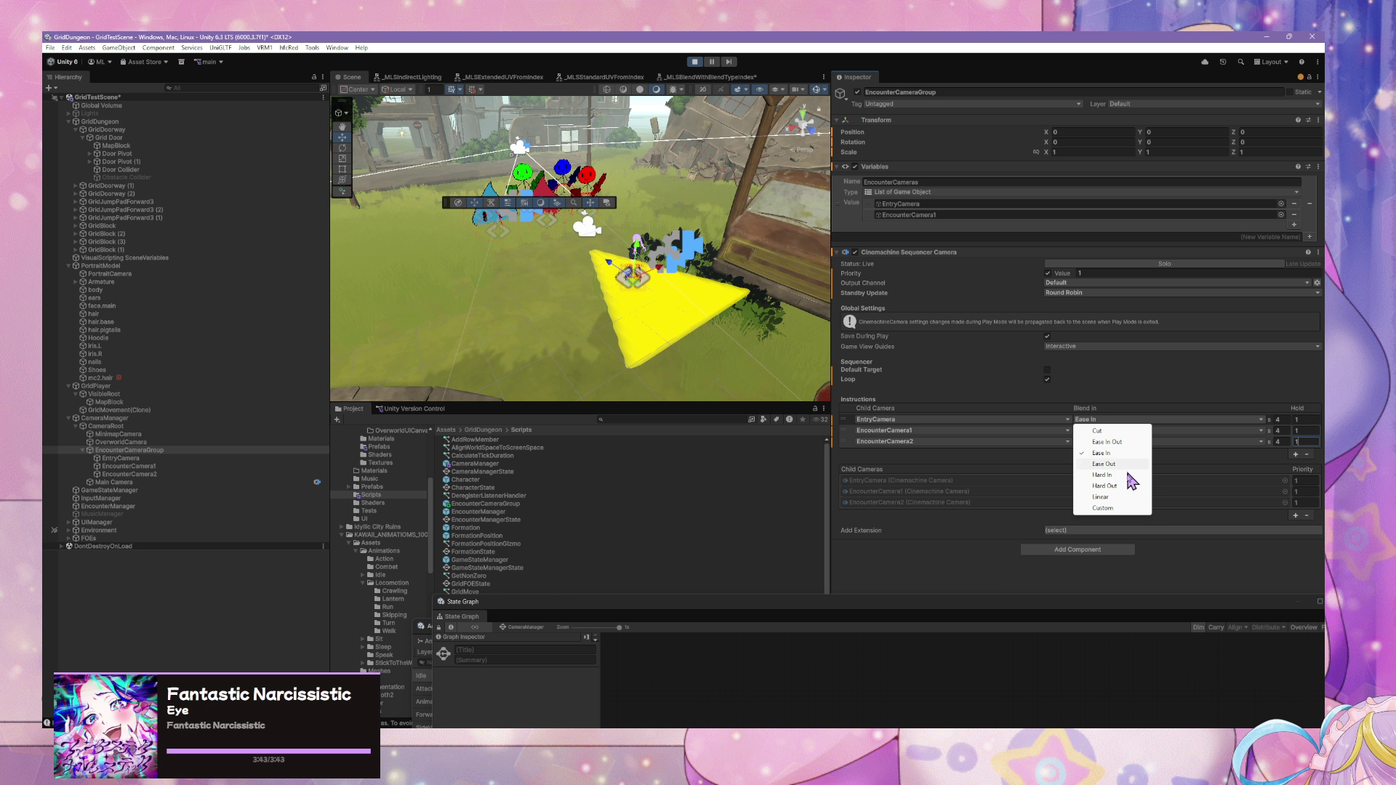
left_click(1120, 496)
left_click(1110, 432)
left_click(1102, 509)
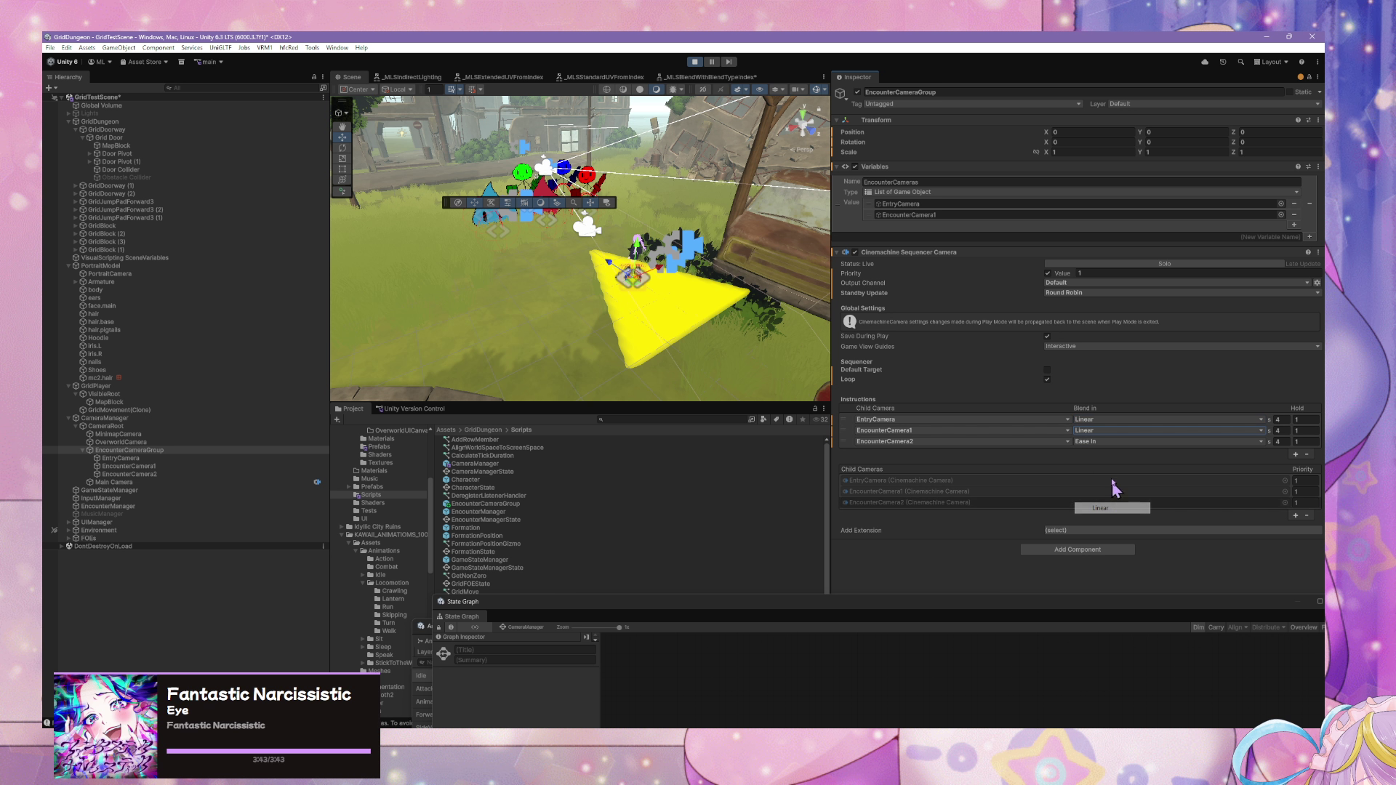
left_click(1110, 441)
left_click(1108, 520)
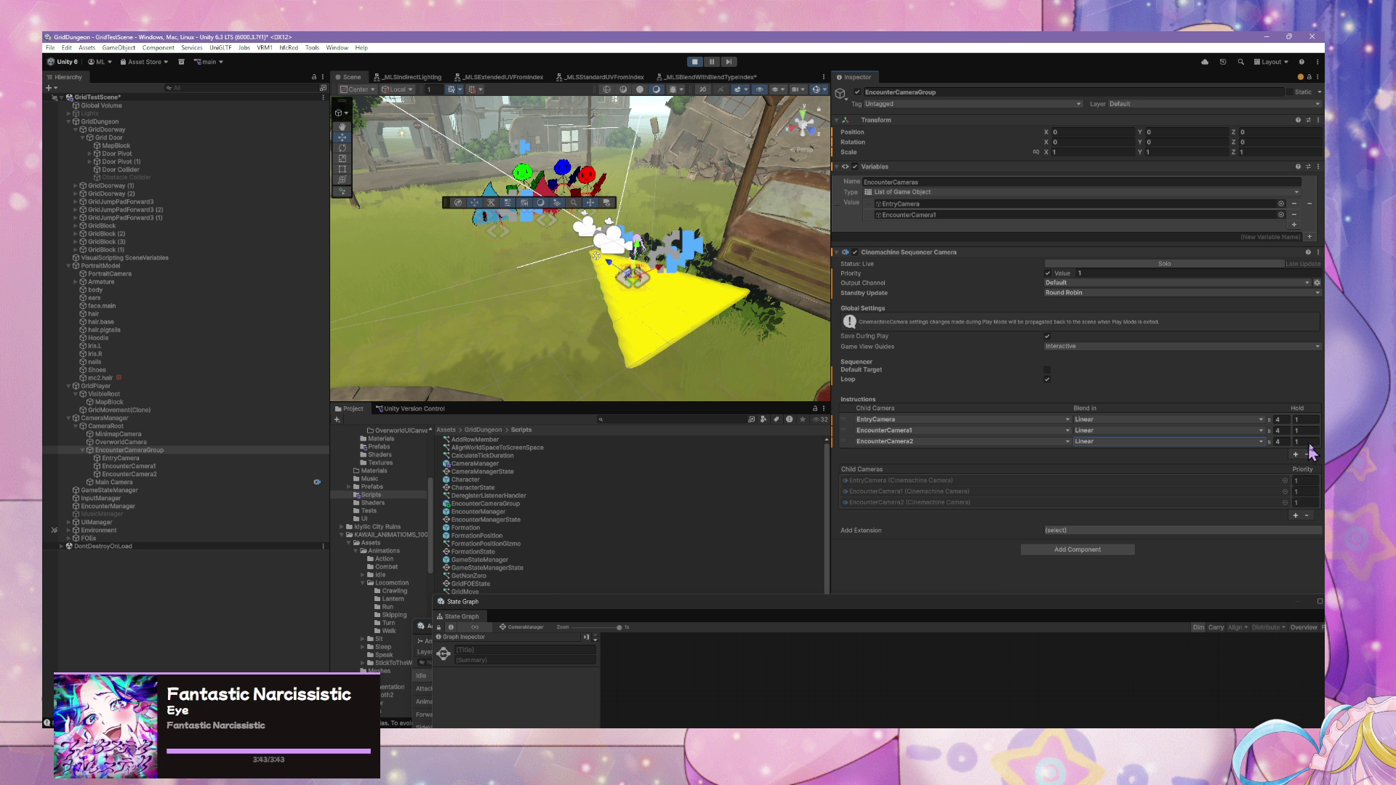
- Set the hold time of all three camera steps to 4
left_click(1300, 420)
type("4")
left_click(1299, 431)
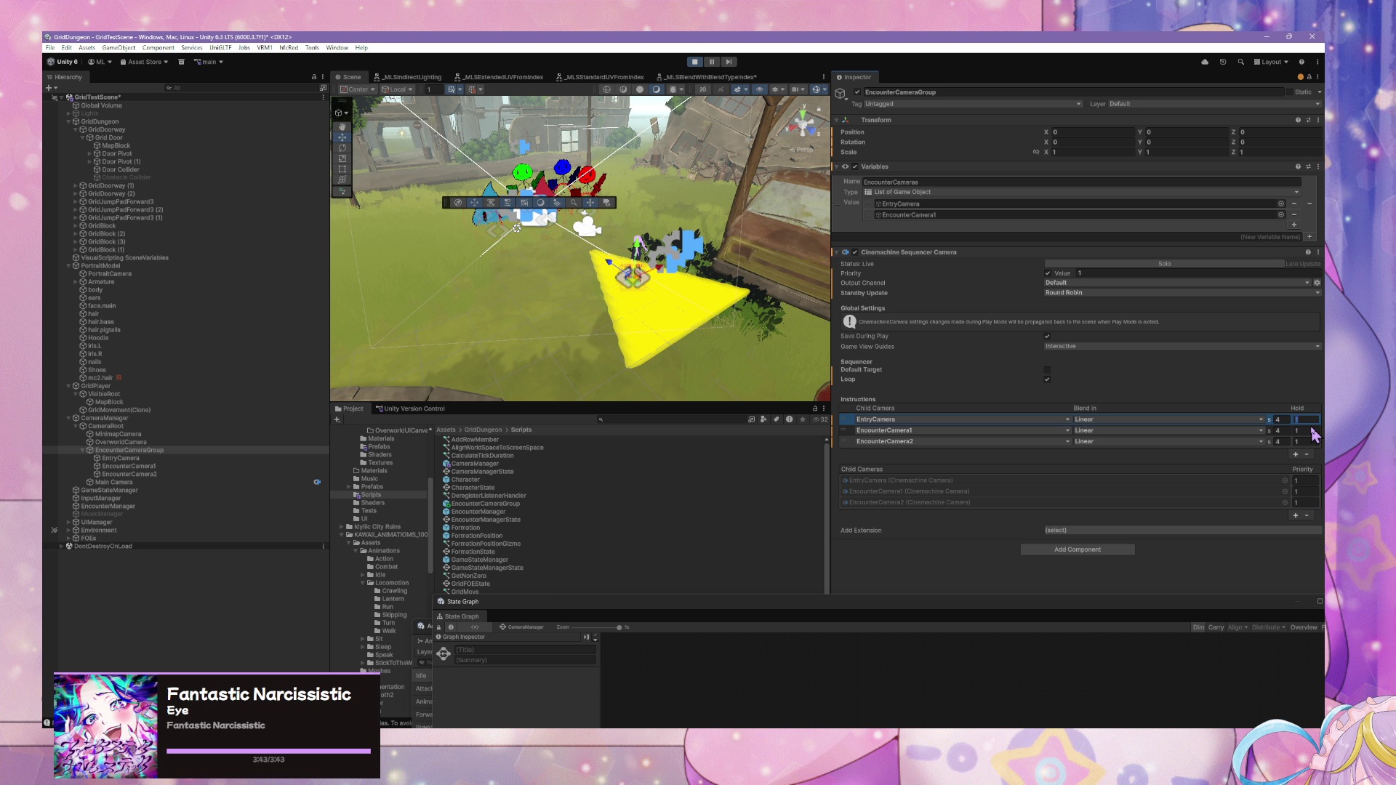
type("4")
left_click(1308, 442)
type("4")
- Change all three hold times to 5 and stop Play mode
left_click(1299, 419)
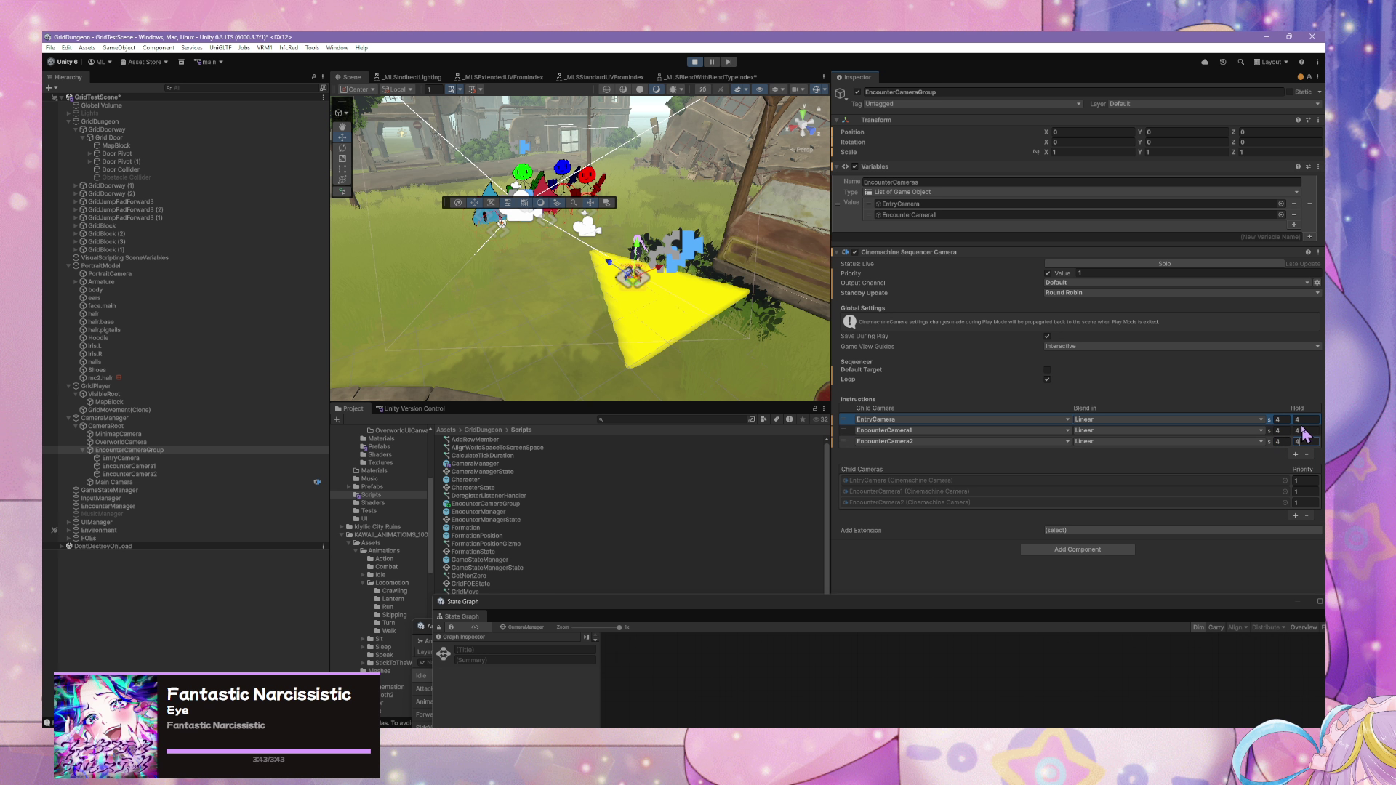
type("5")
left_click(1304, 431)
type("5")
left_click(1302, 442)
type("5")
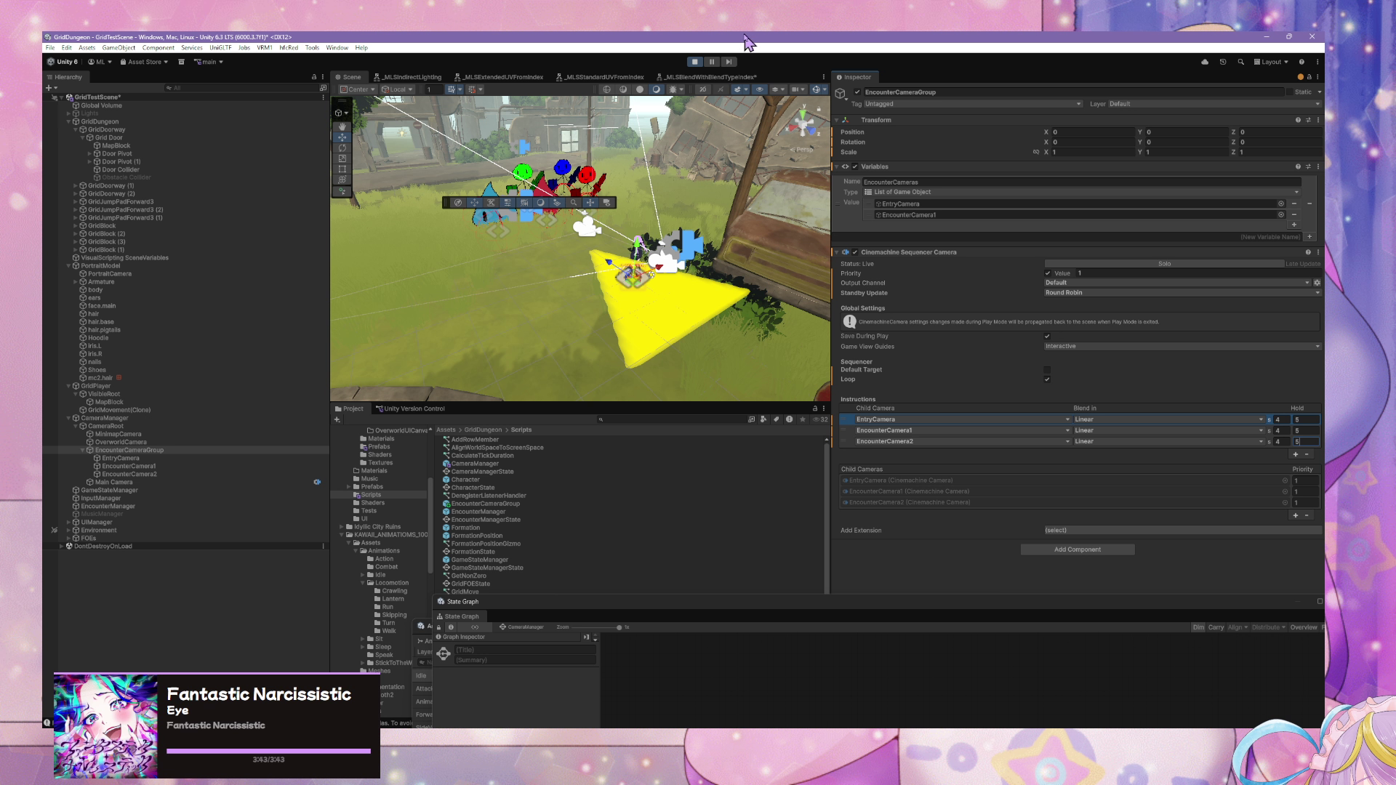
left_click(695, 62)
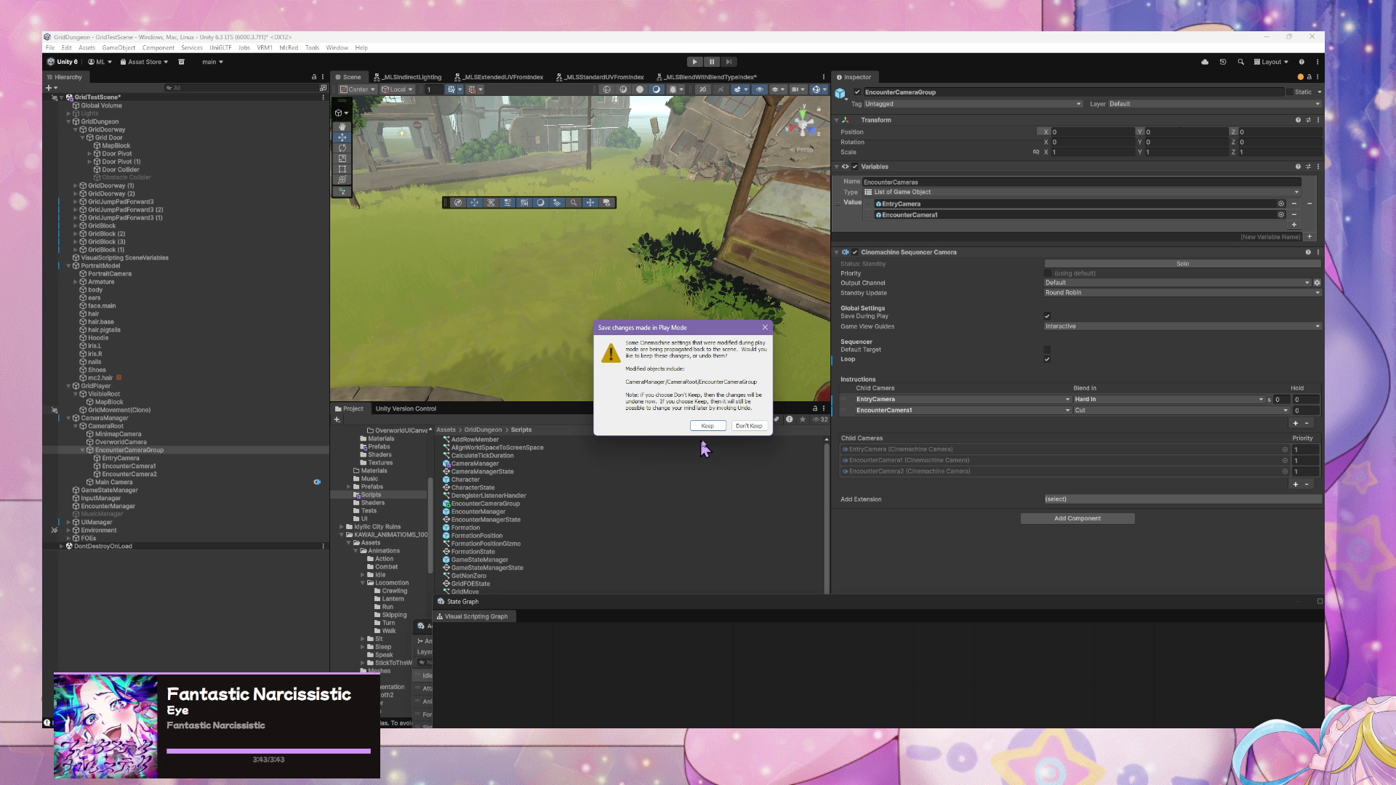
- Keep the Play-mode changes, then duplicate EncounterCamera2 and rename the copy EncounterCamera3
left_click(706, 426)
left_click(171, 466)
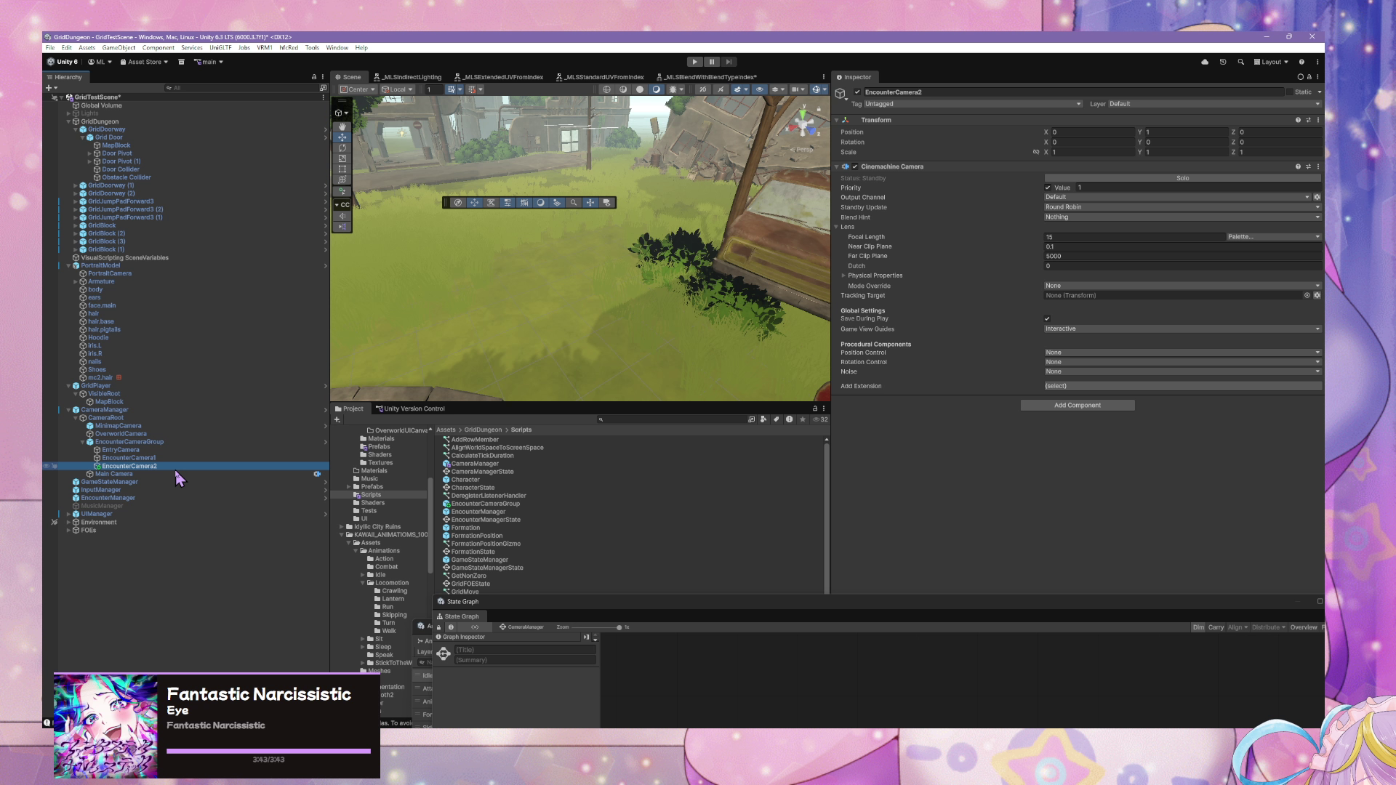
key("ctrl+d")
left_click(152, 475)
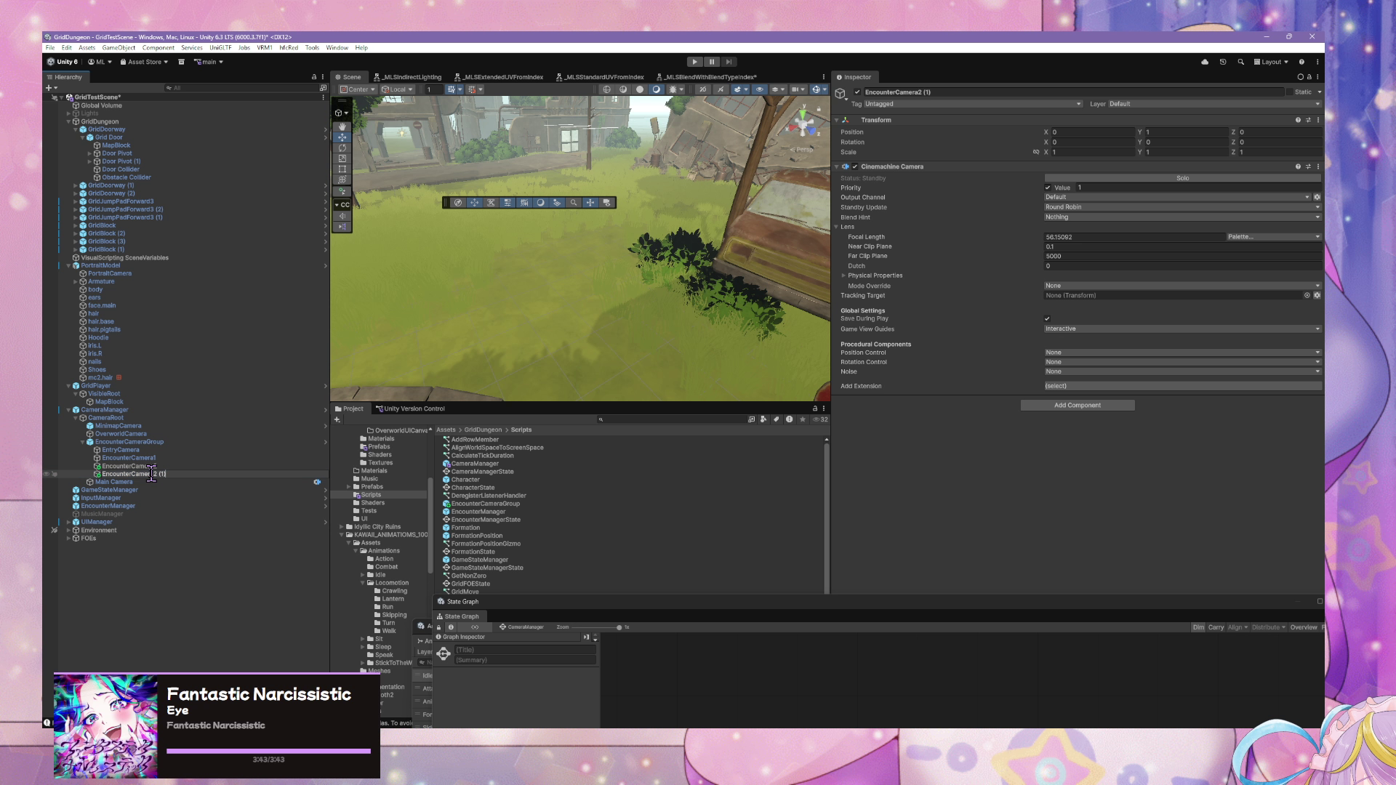
type("EncounterCamera3")
key("Return")
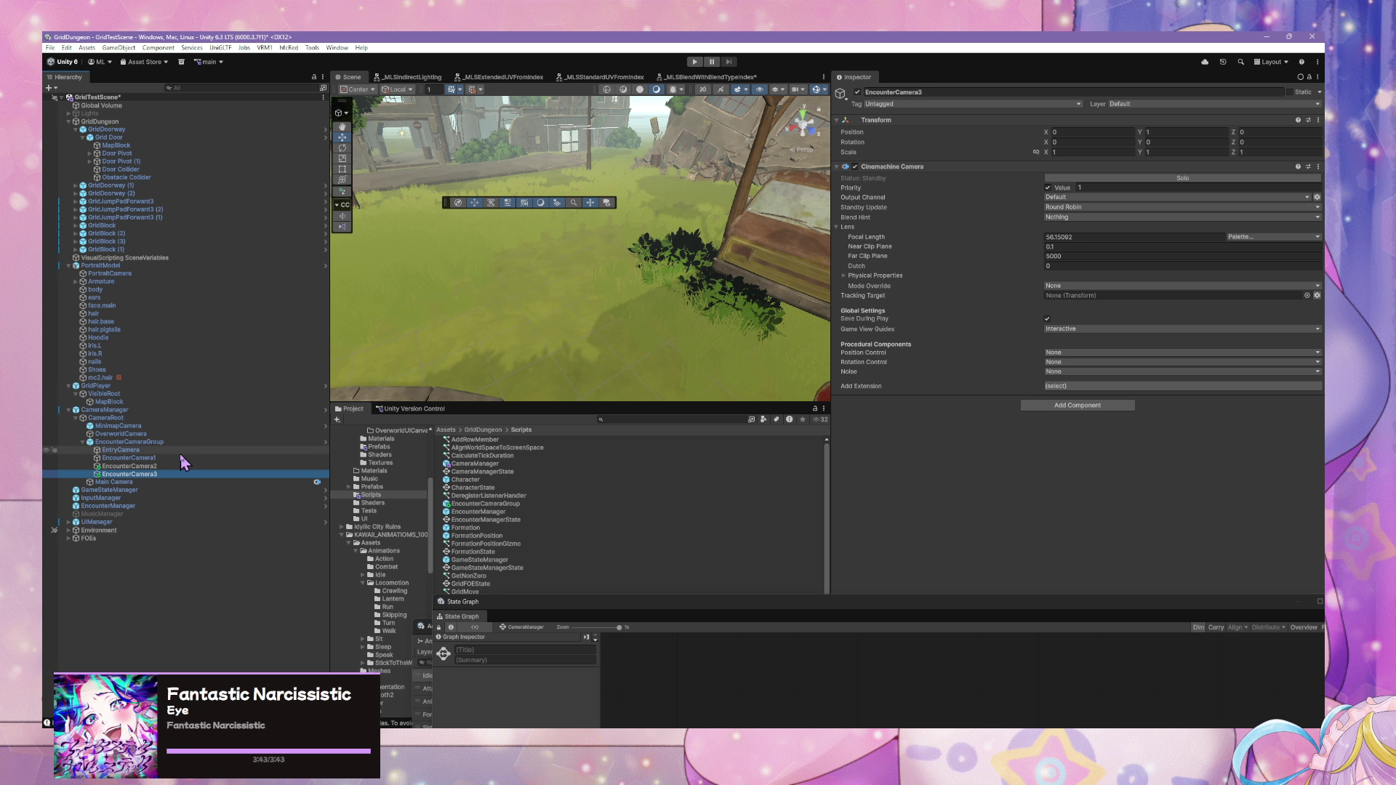
- Select EncounterCameraGroup and enter Play mode to watch the encounter cameras
left_click(174, 443)
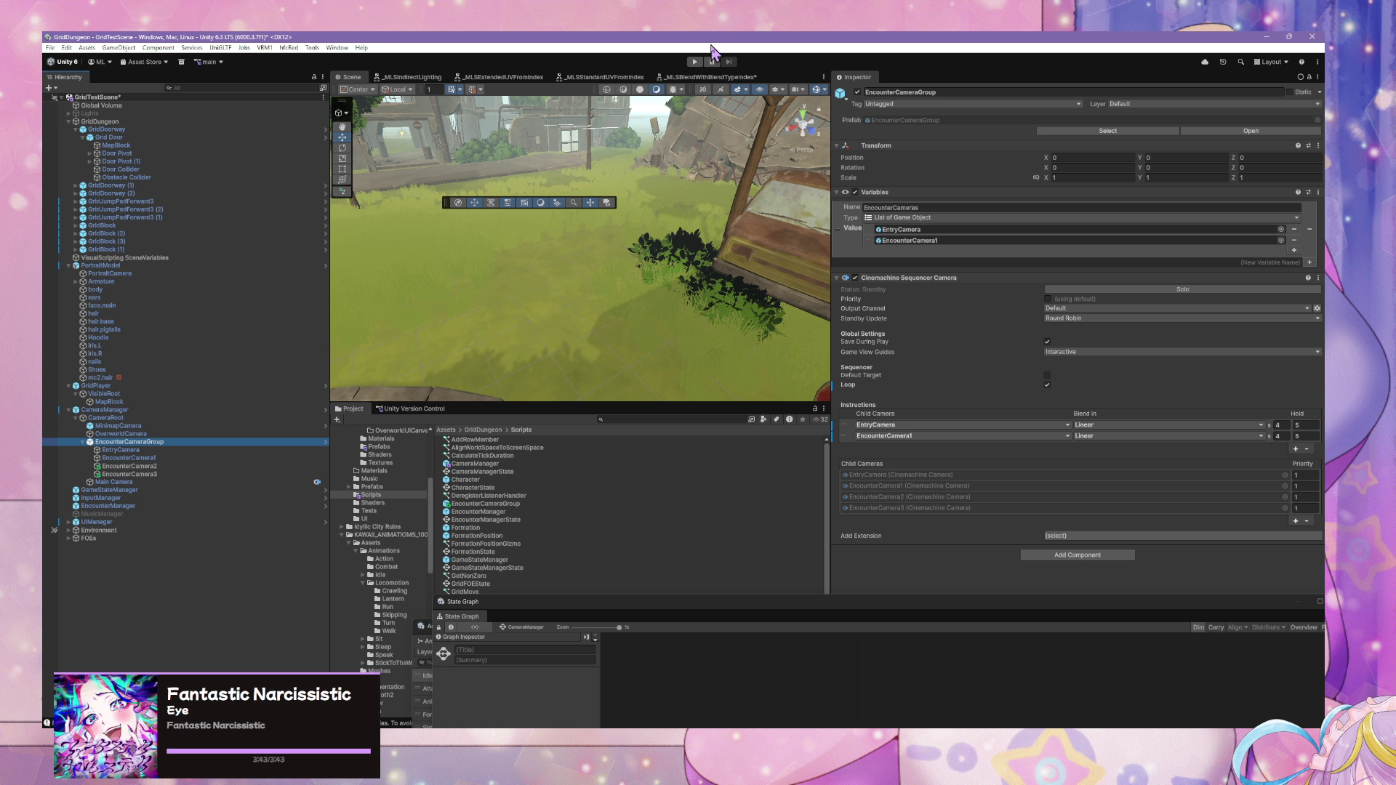
left_click(695, 65)
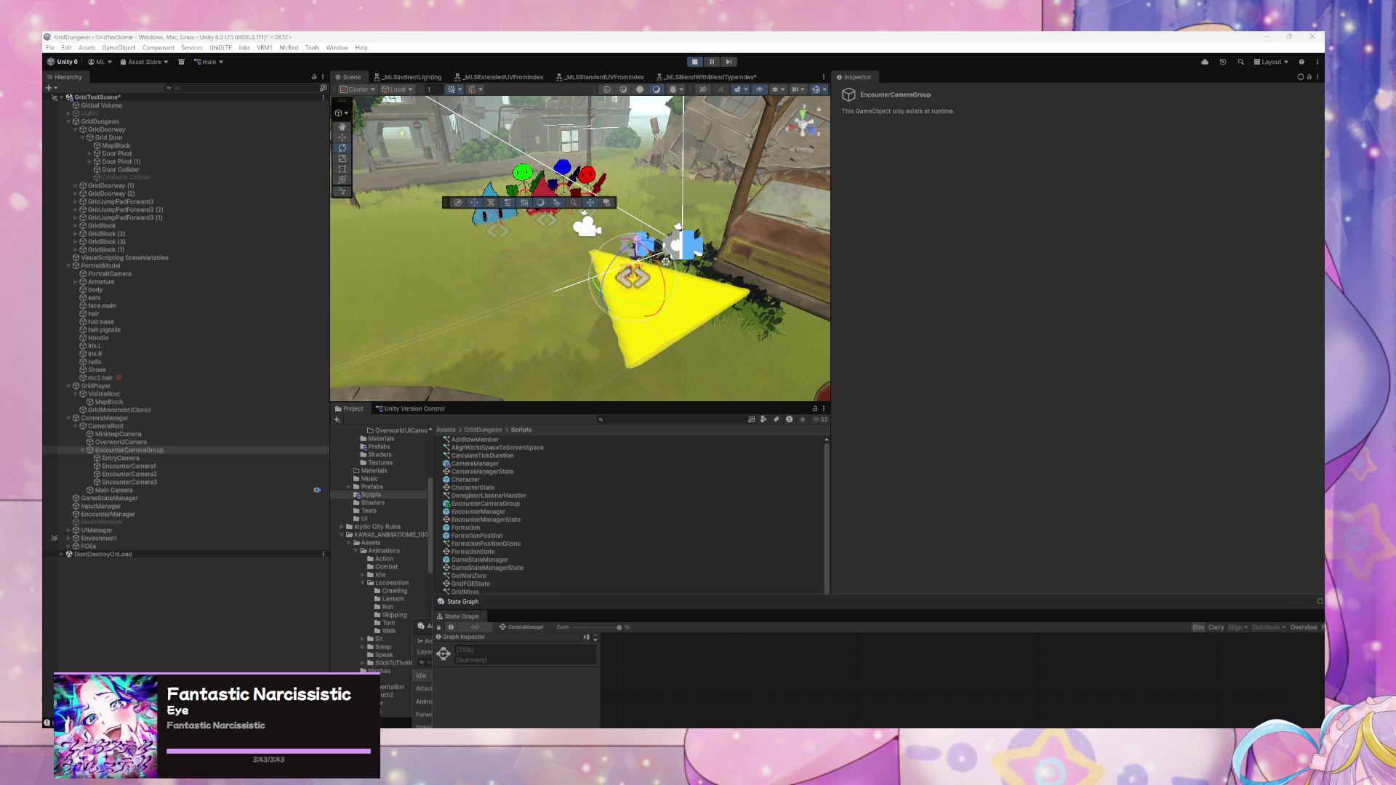
- Add three new rows to EncounterCameraGroup's sequencer Instructions list
left_click(144, 451)
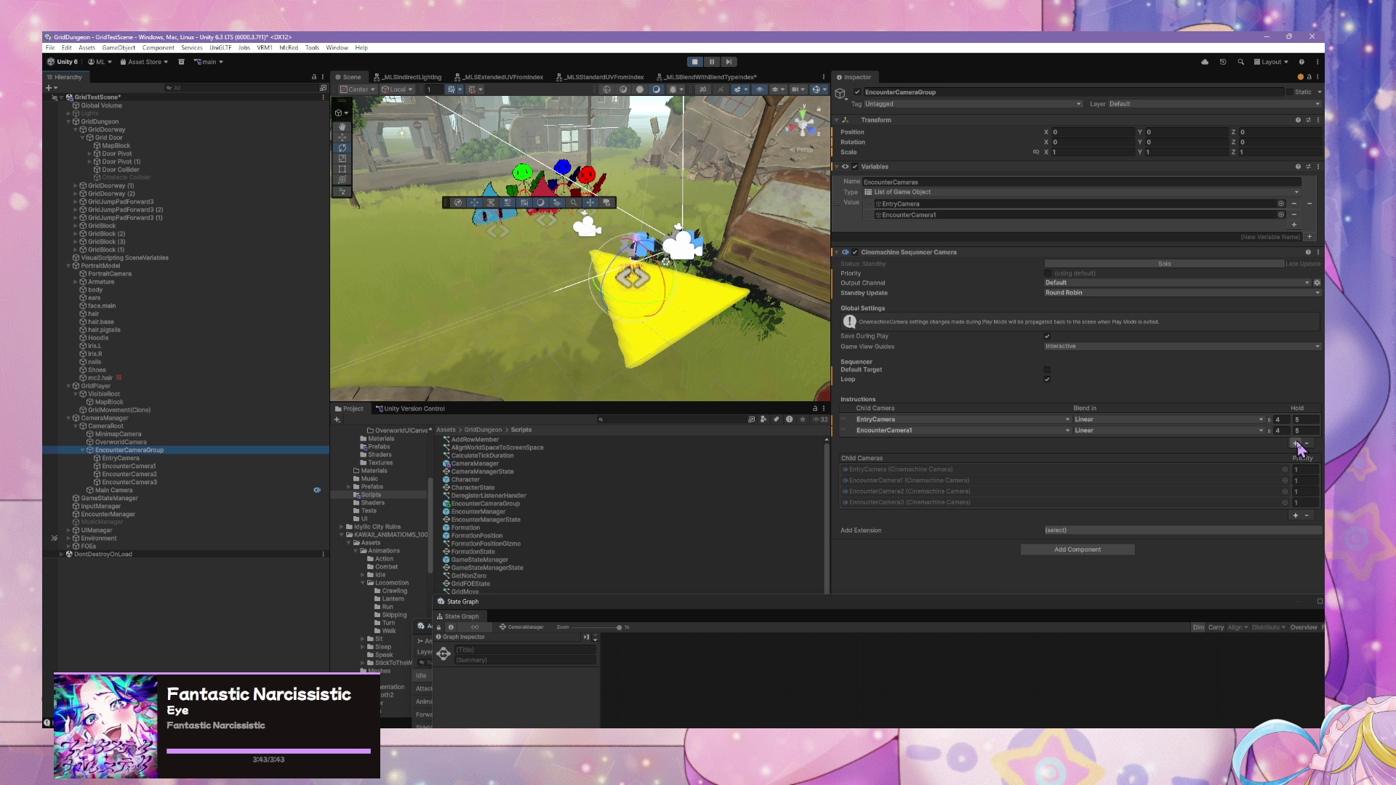
left_click(1295, 442)
left_click(1296, 454)
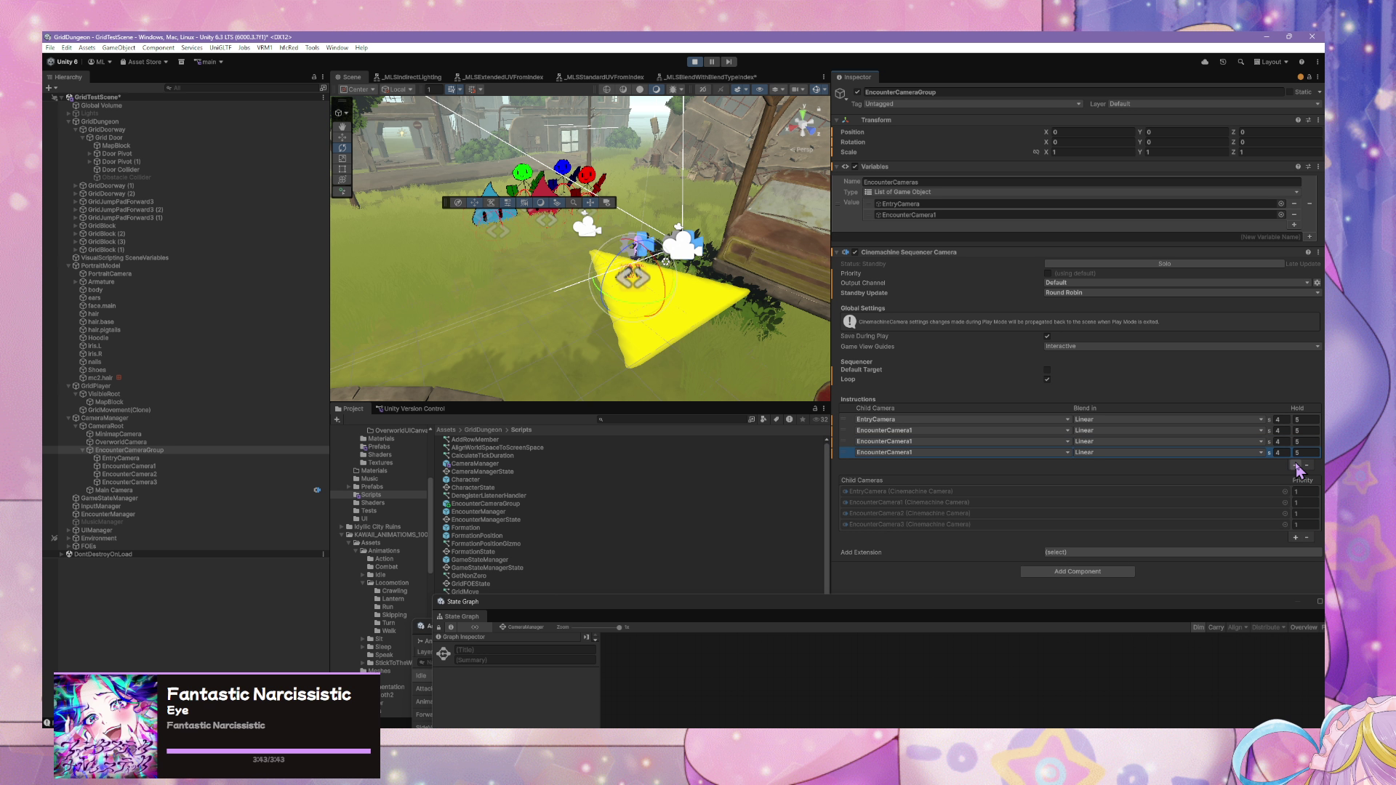
left_click(1299, 464)
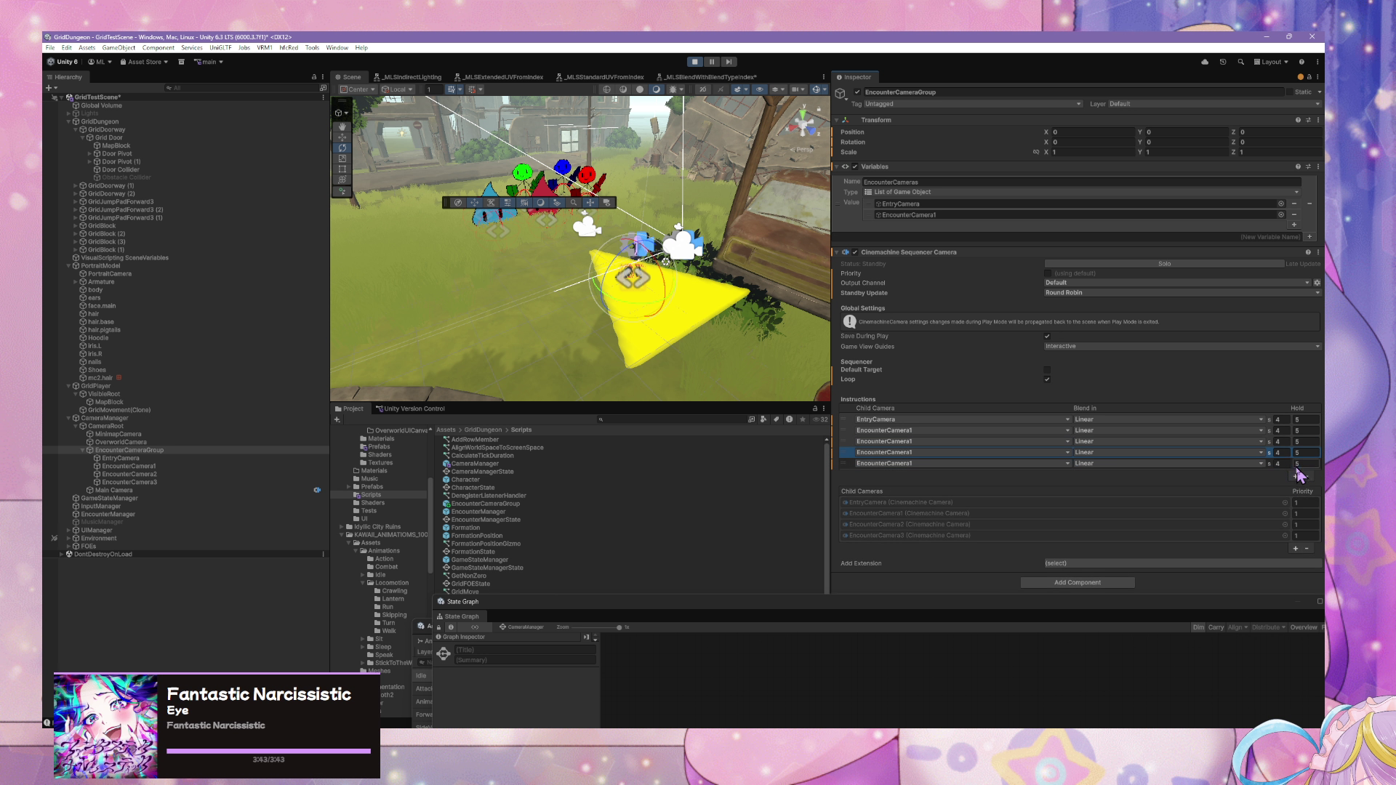
- Assign EncounterCamera2 and EncounterCamera3 to rows three and four, remove the fifth row, and exit Play mode
left_click(906, 442)
left_click(919, 480)
left_click(919, 453)
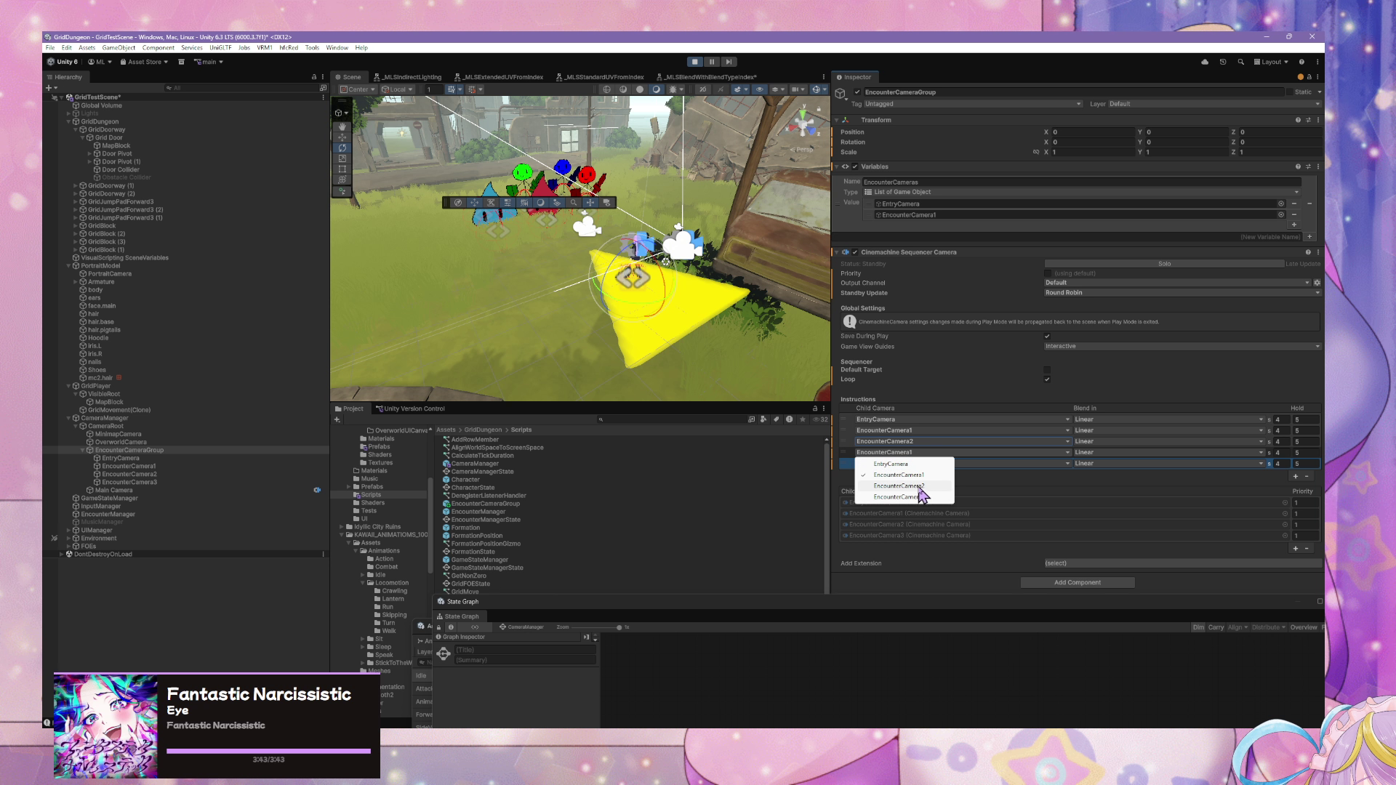
left_click(920, 497)
left_click(920, 463)
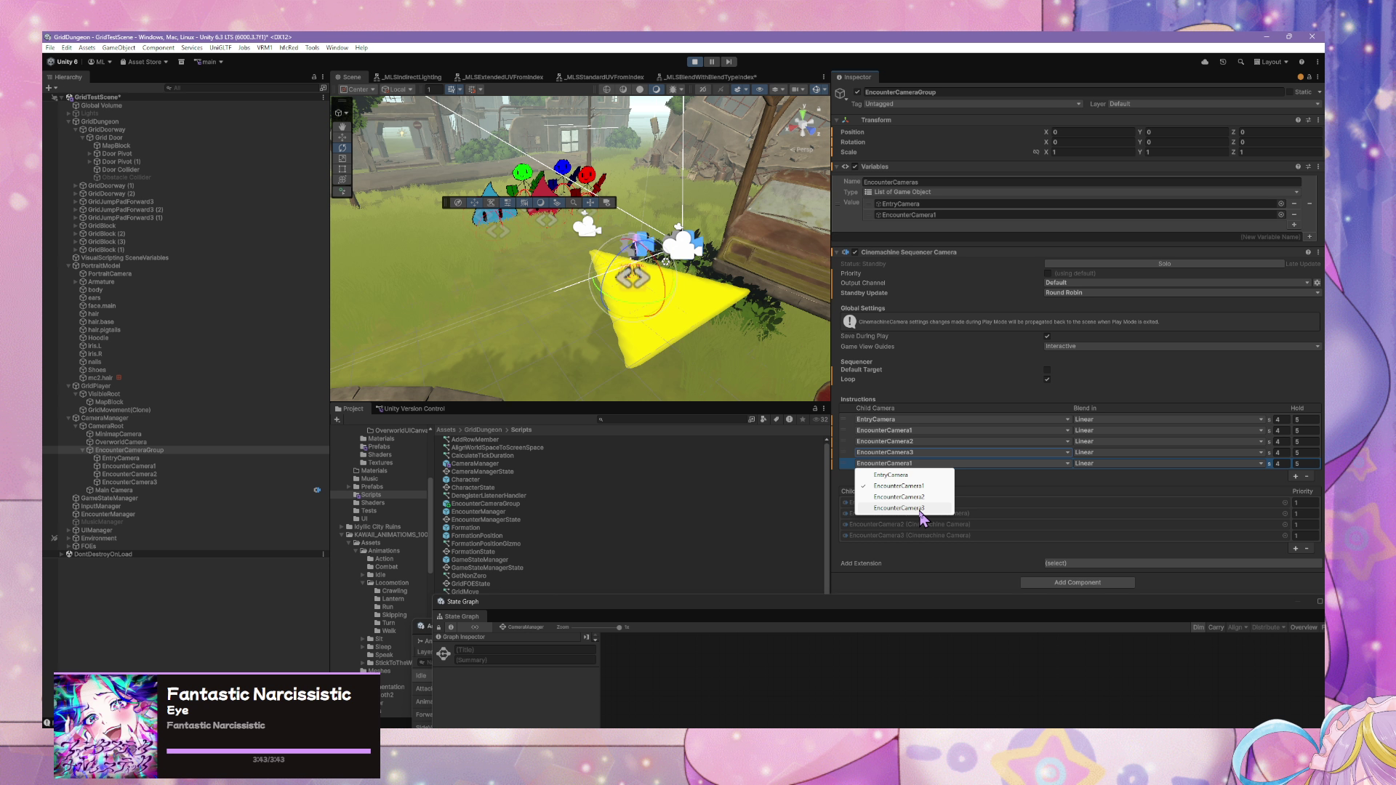
key("Escape")
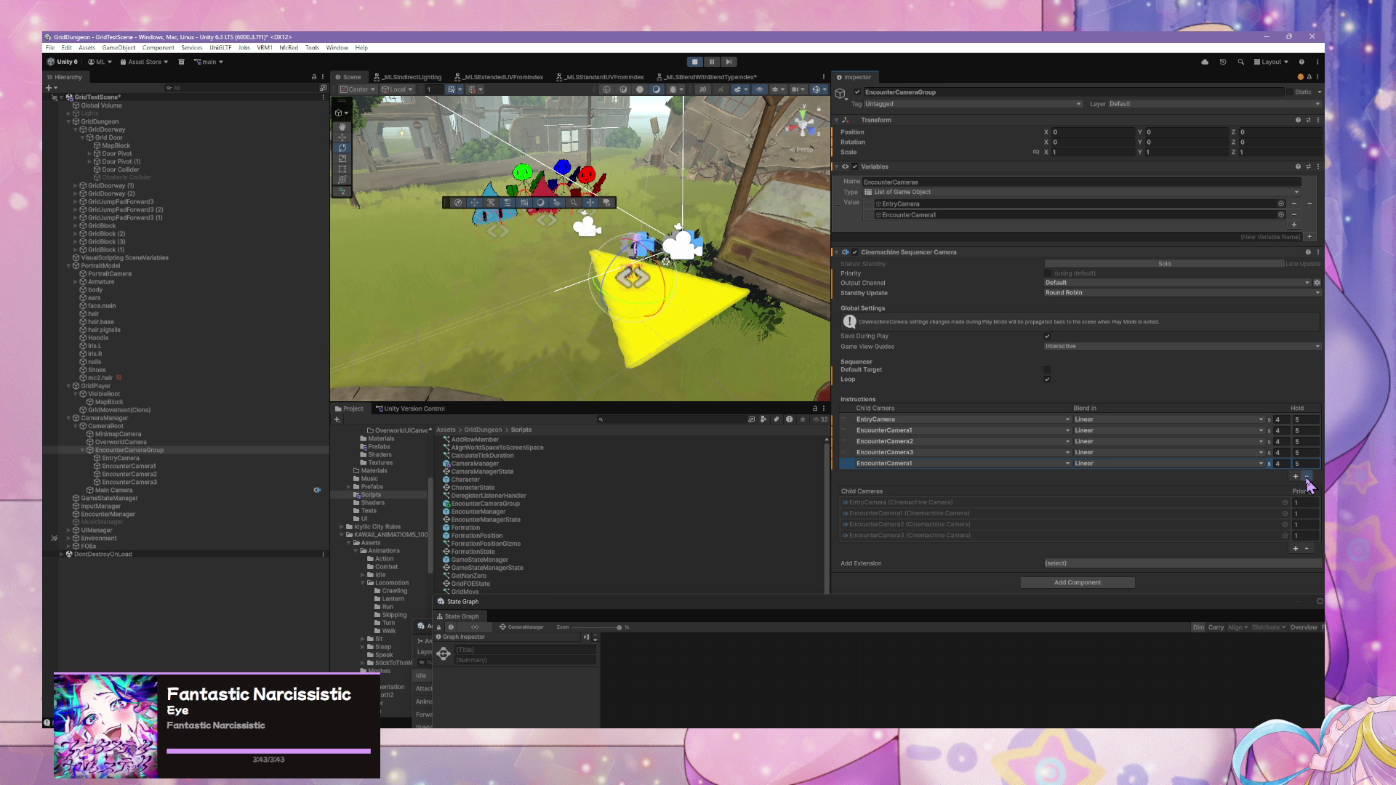
left_click(1307, 476)
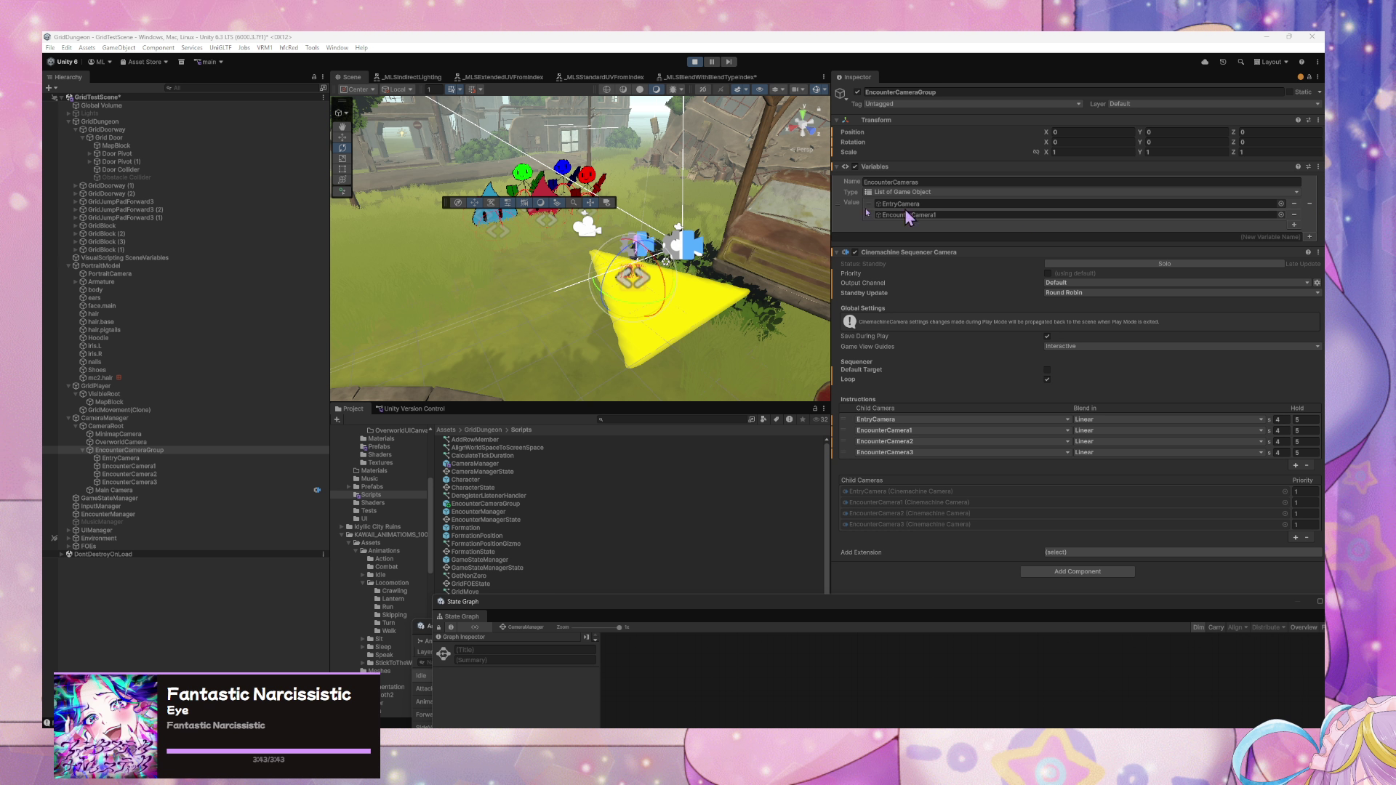
left_click(697, 62)
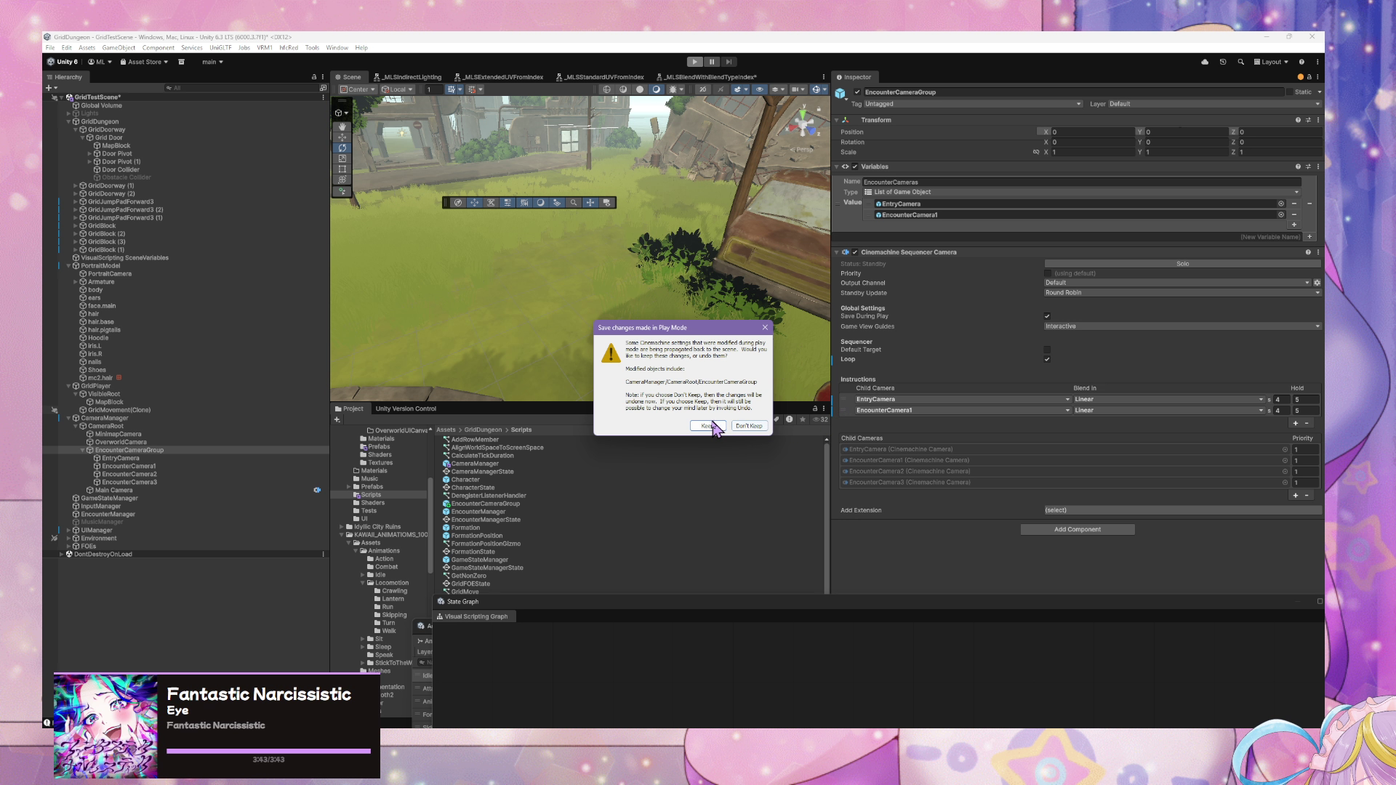
- Keep changes, add EncounterCamera2 and EncounterCamera3 instruction rows, and enable custom Priority 0
left_click(703, 426)
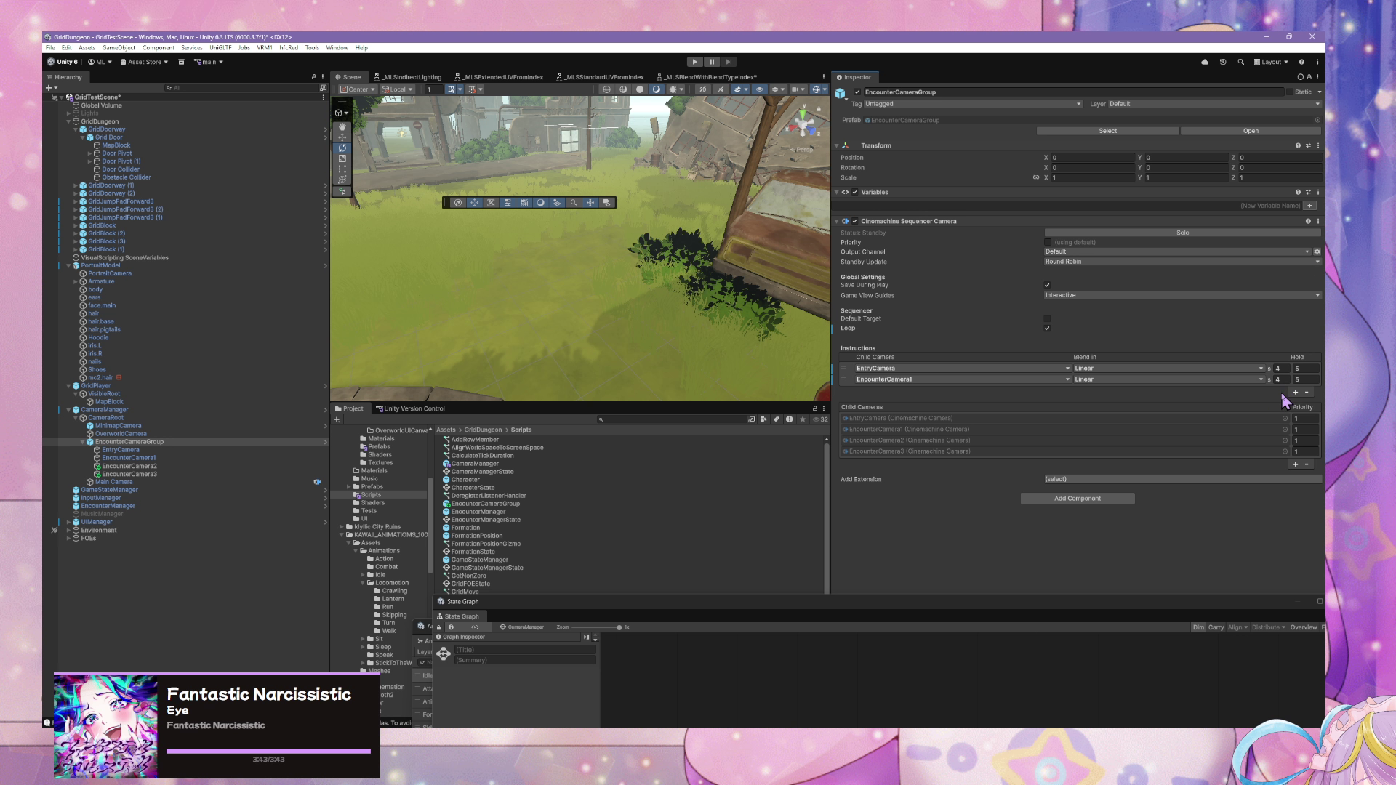
left_click(1296, 392)
left_click(1295, 403)
left_click(989, 391)
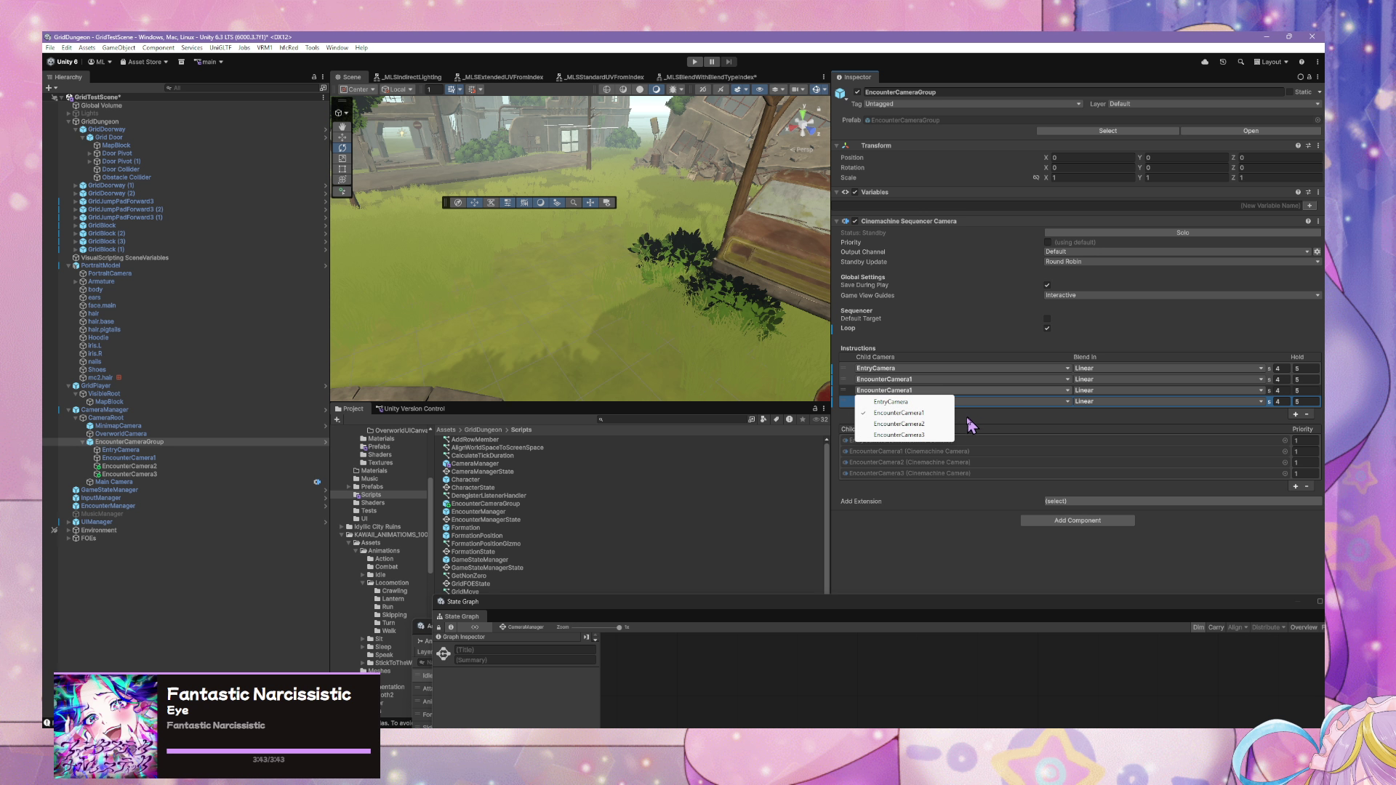
left_click(935, 423)
left_click(934, 401)
left_click(899, 446)
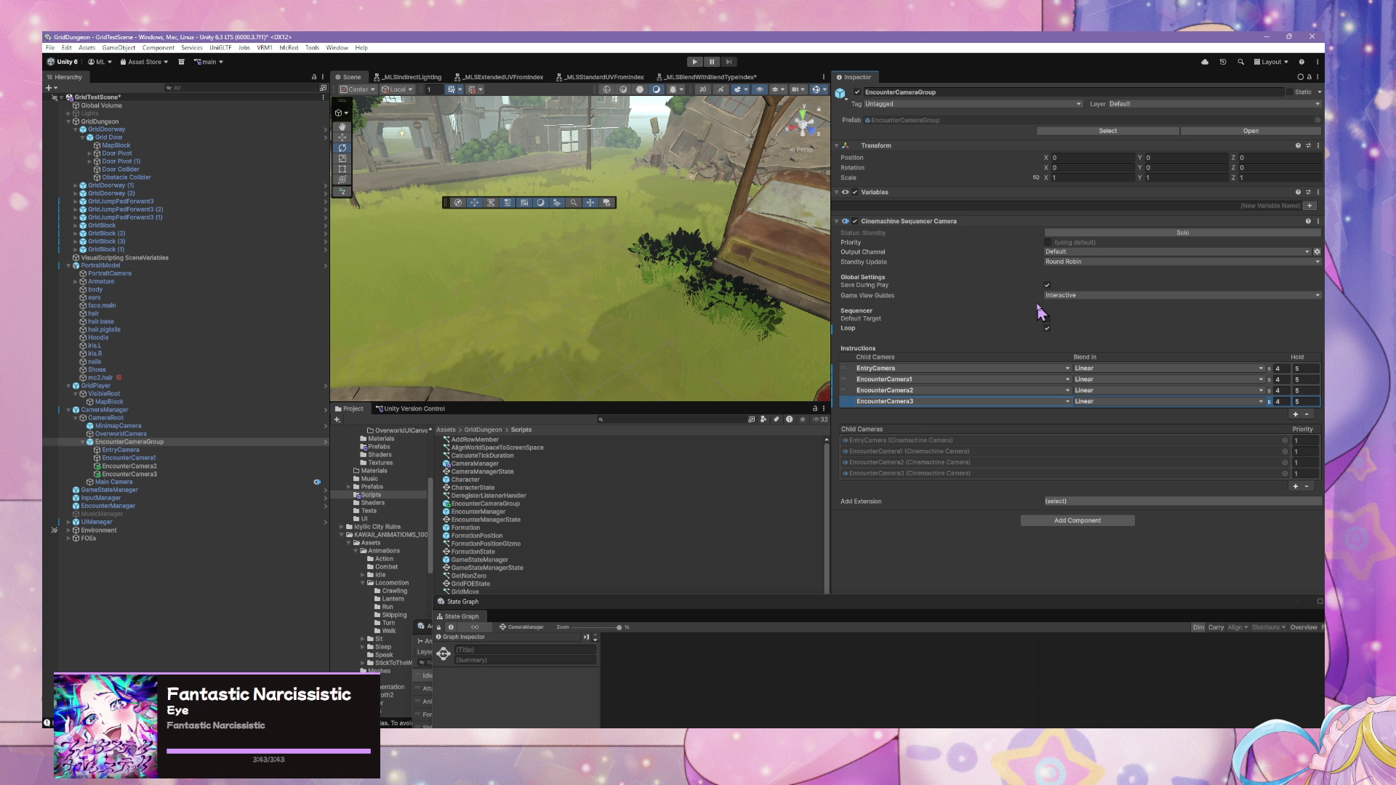
left_click(1047, 244)
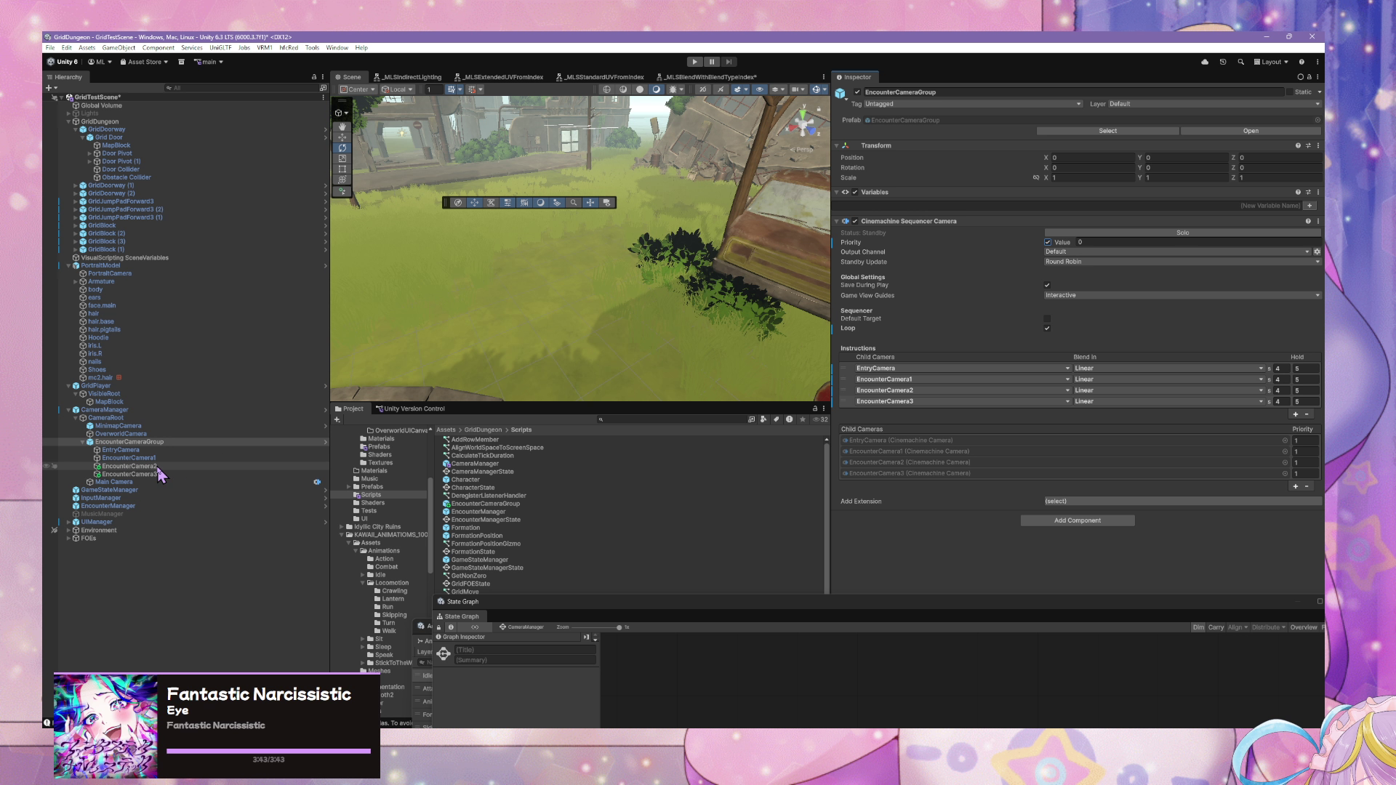
left_click(142, 466)
left_click(148, 474)
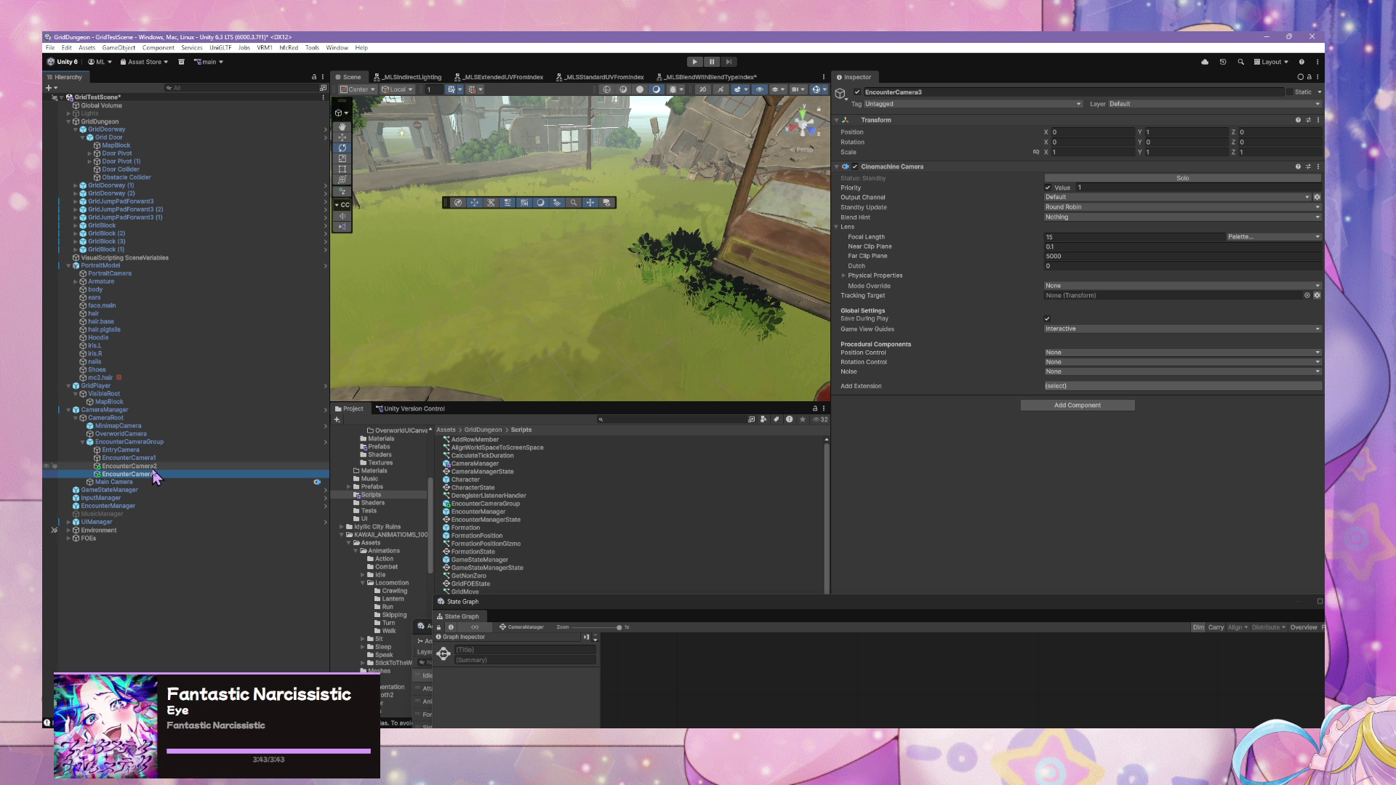
key("Up")
key("Up")
key("Up")
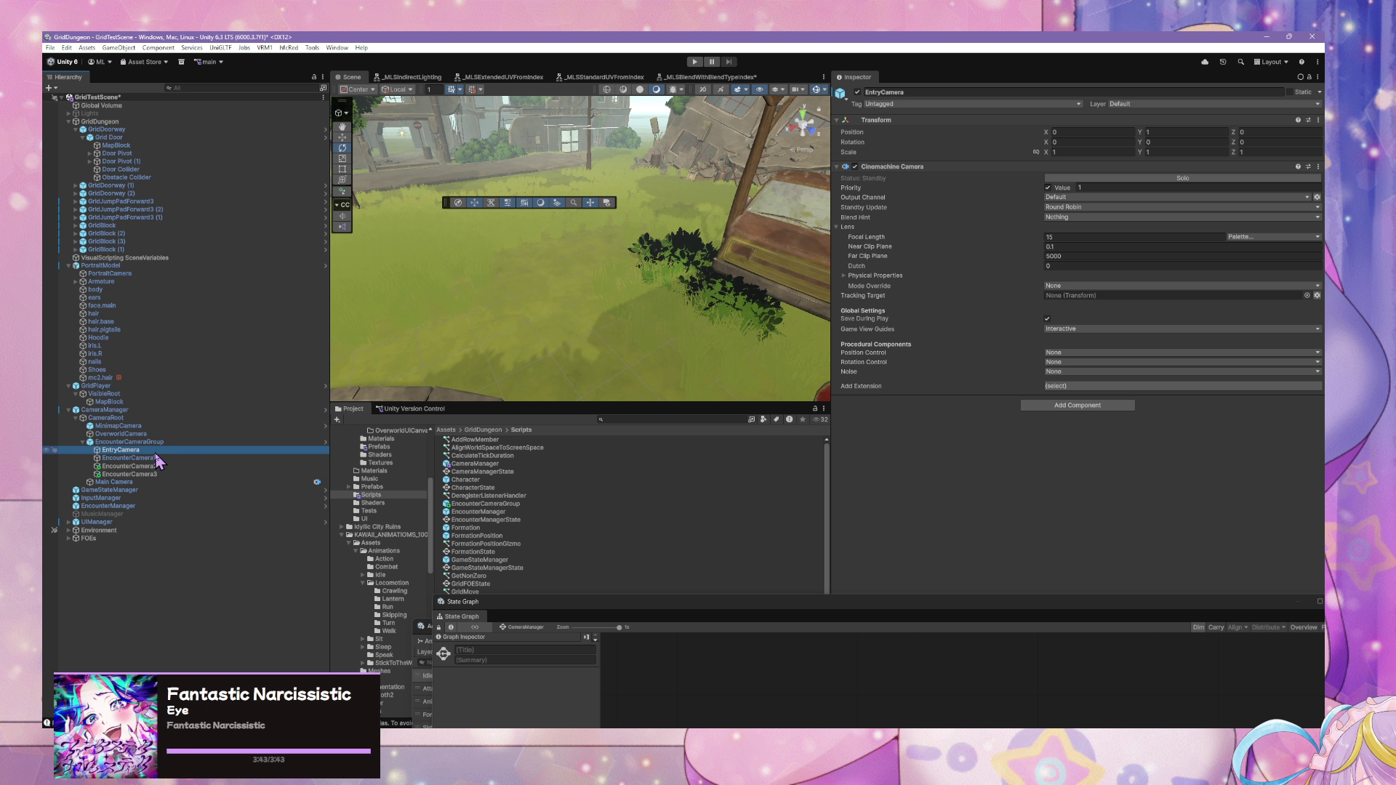
key("Up")
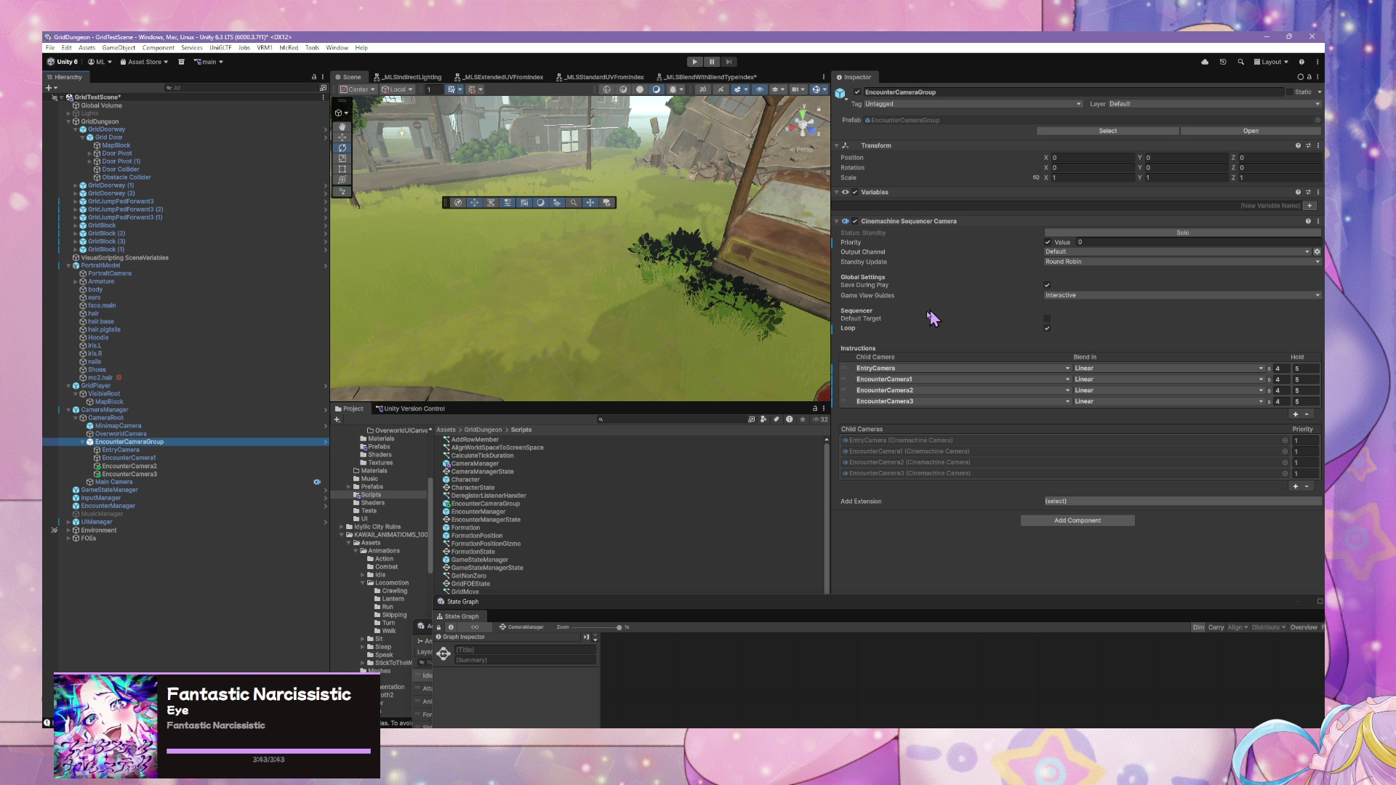
left_click(1142, 242)
type("1")
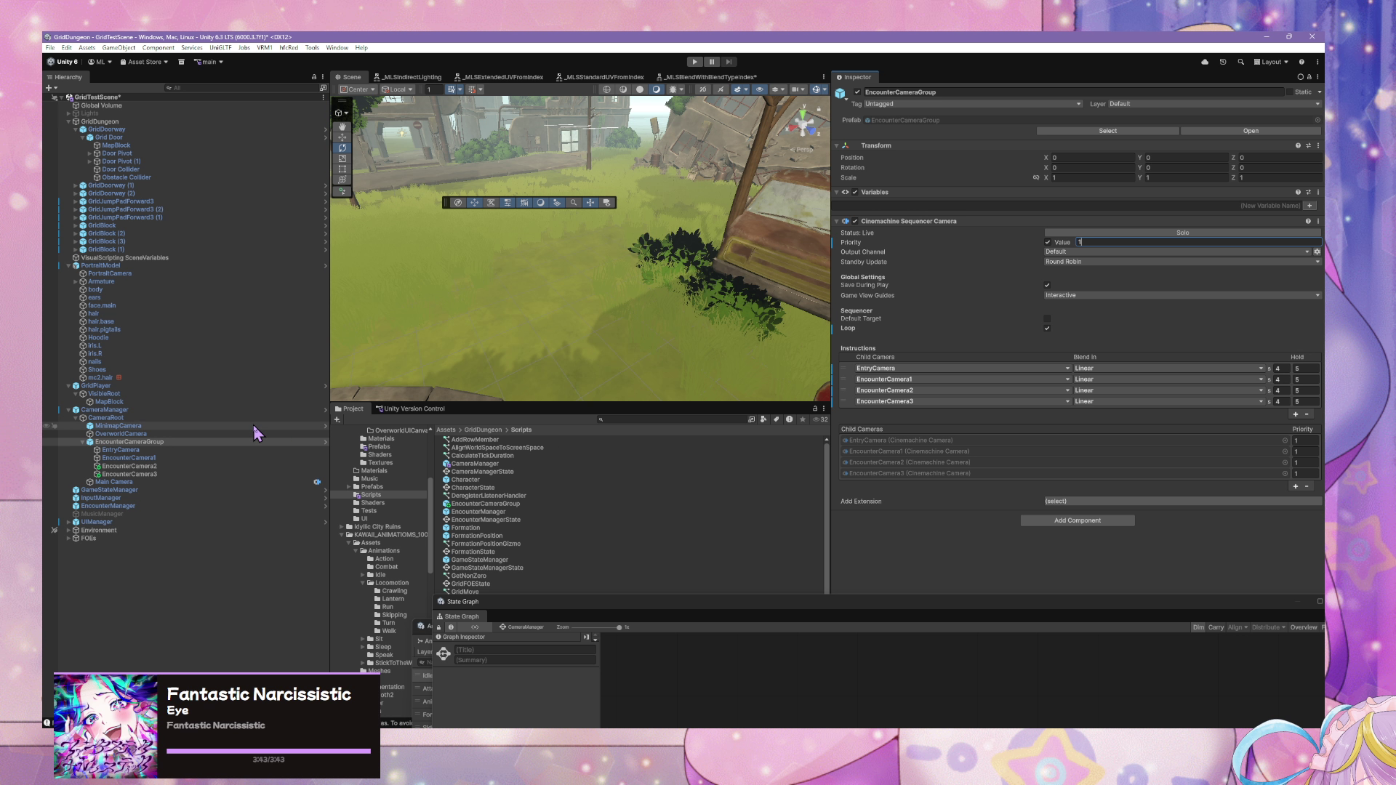
key("BackSpace")
type("0")
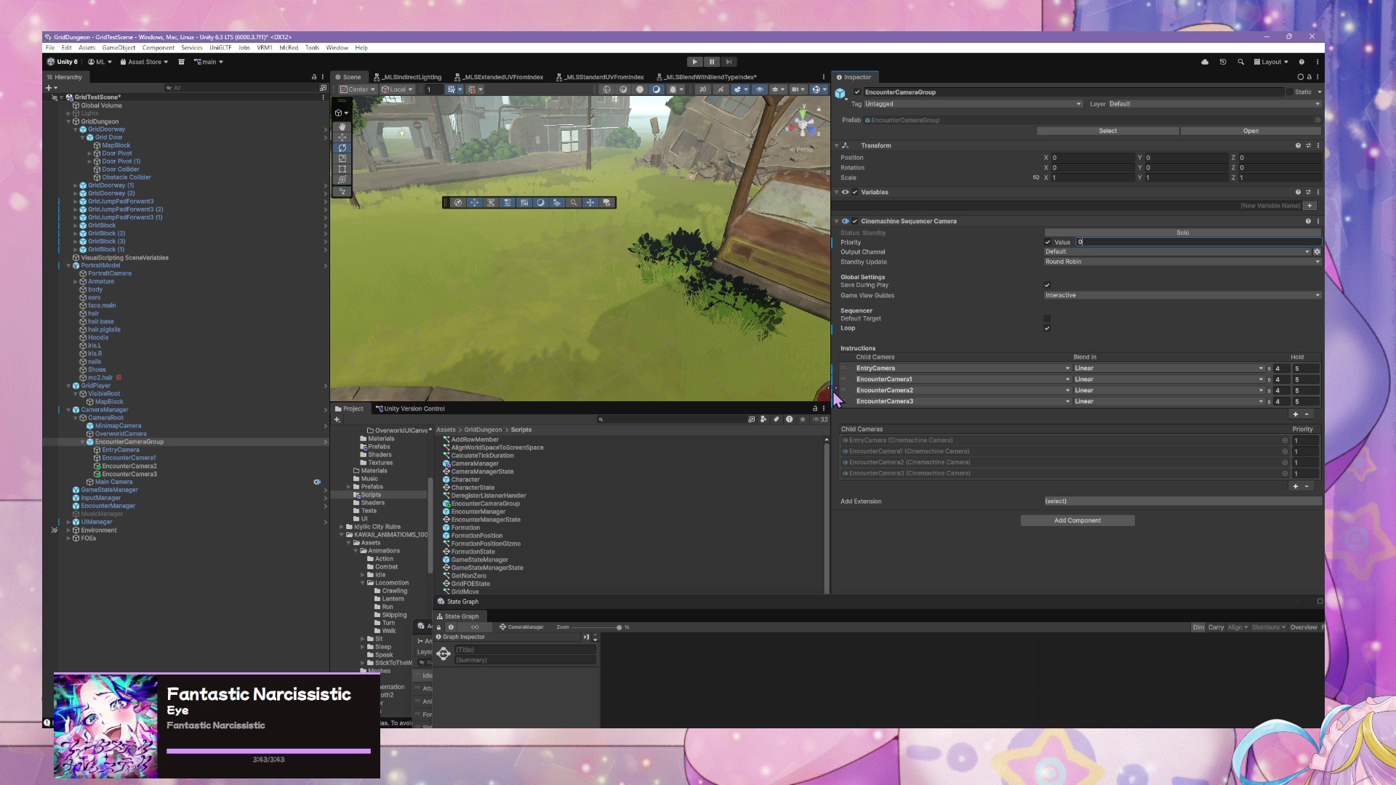
- Enter Play mode, then select EntryCamera and EncounterCameraGroup to view its four sequencer steps
left_click(695, 61)
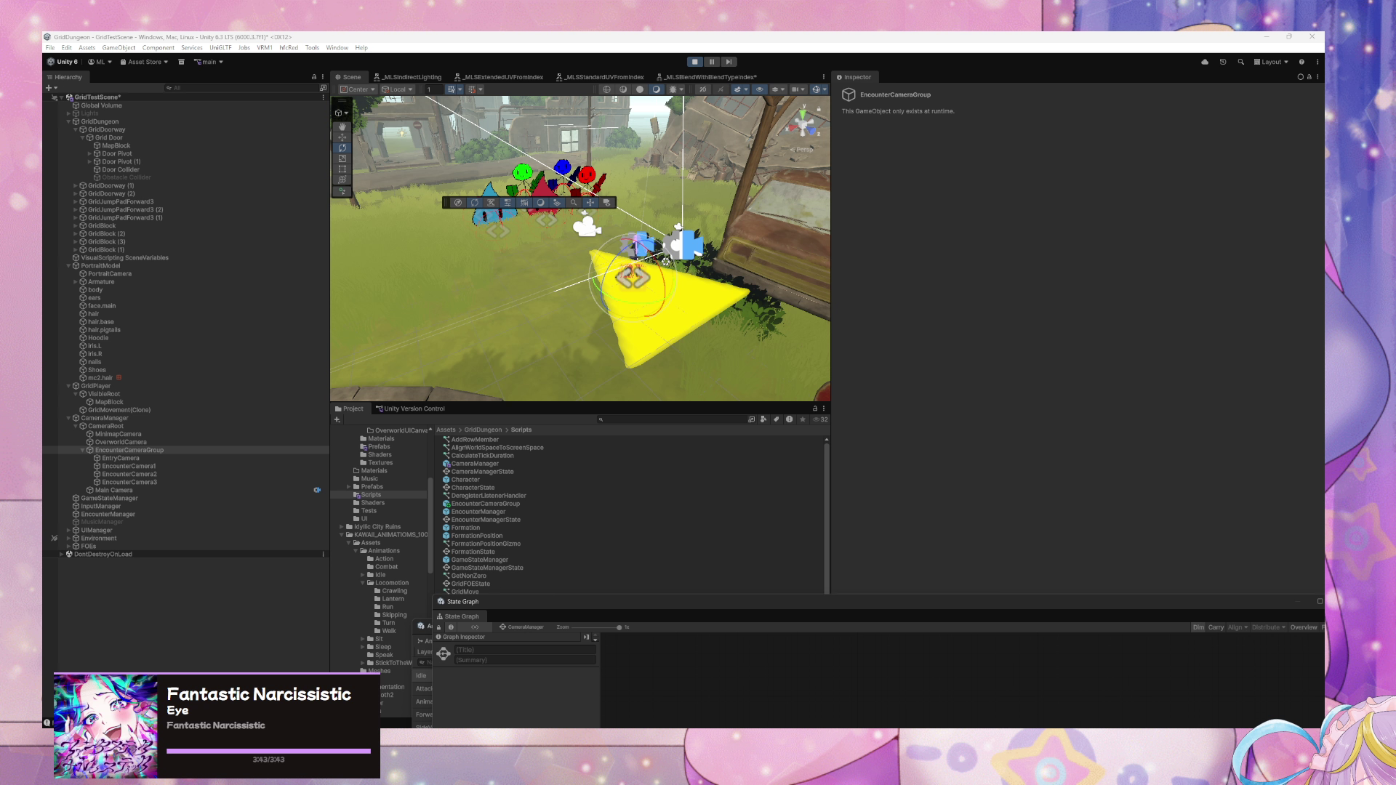
left_click(156, 458)
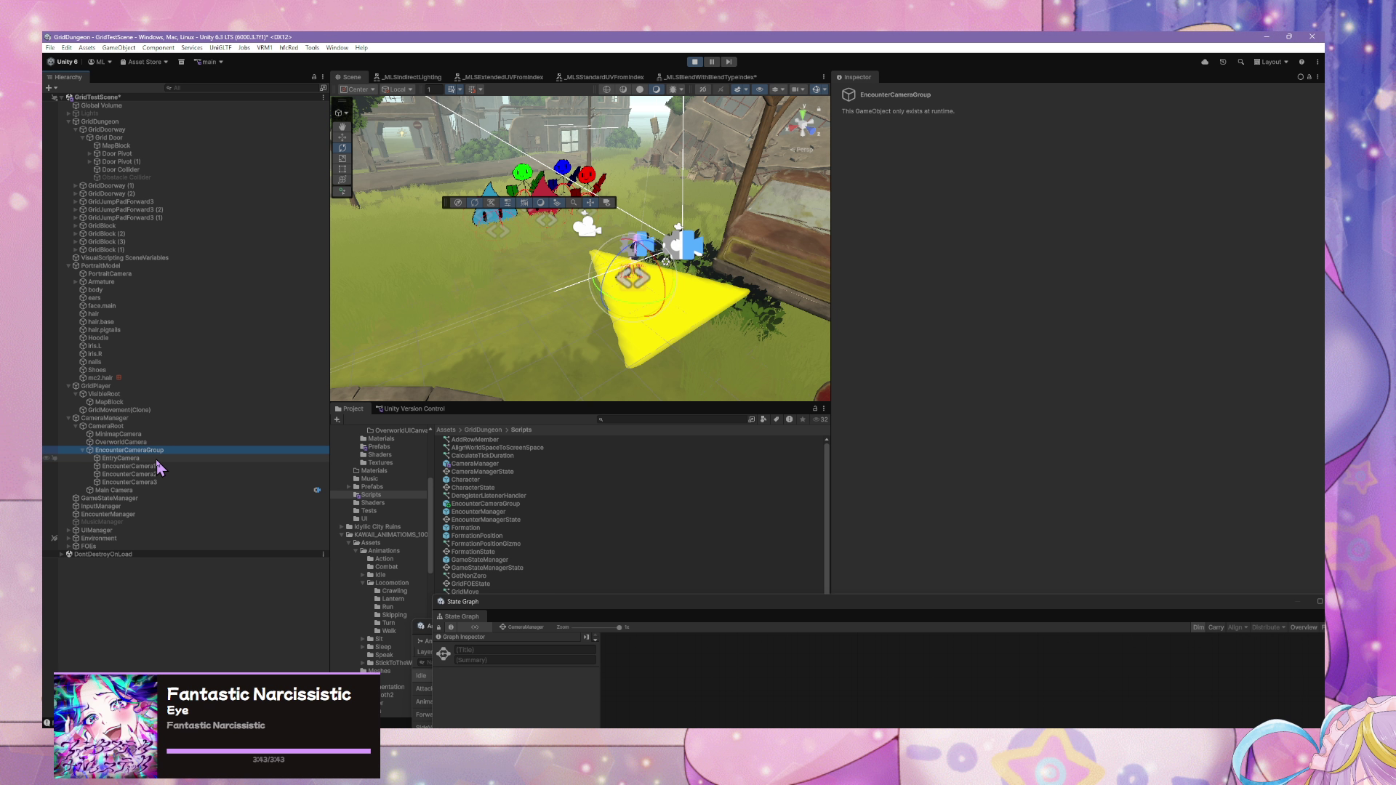
left_click(160, 448)
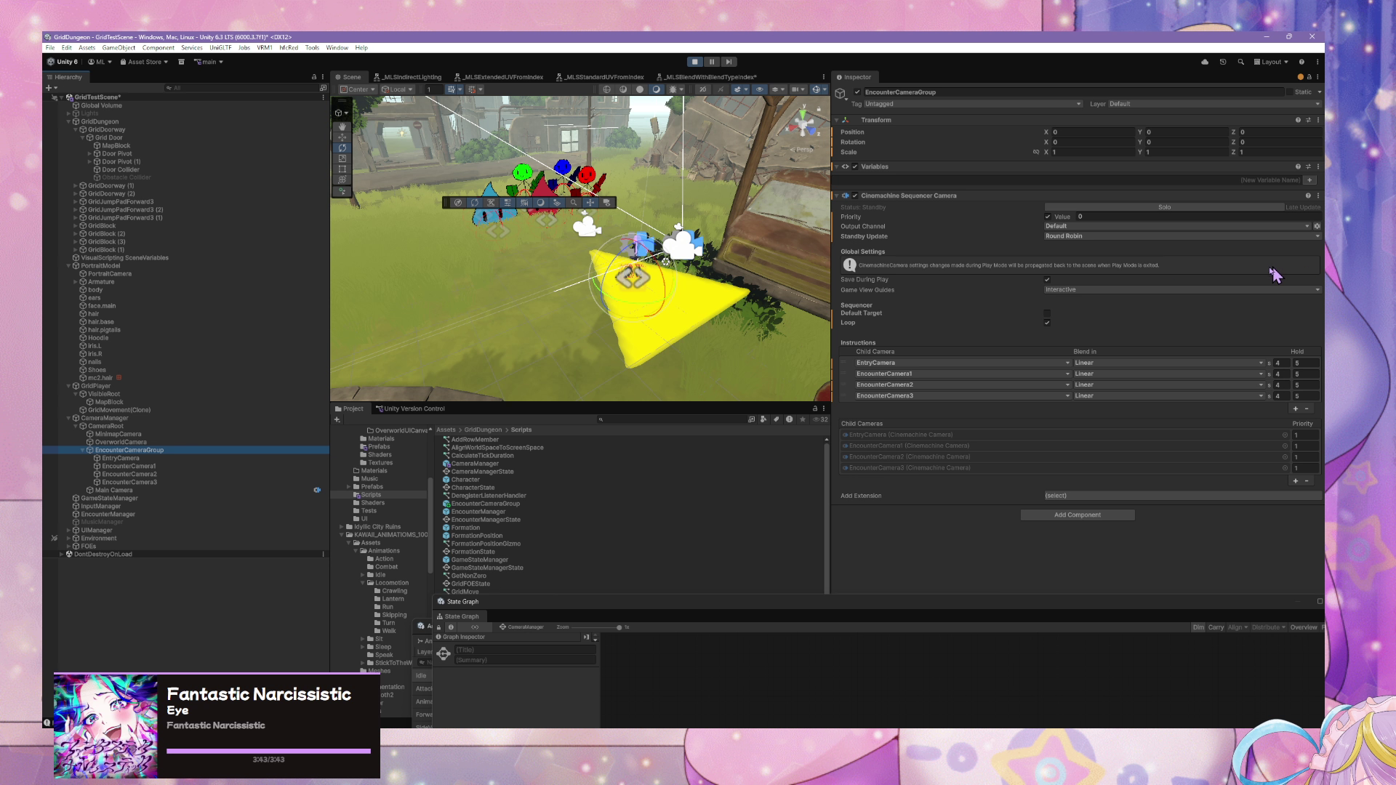
- Set the Hold time of all four camera instructions to 2
left_click(1306, 363)
type("2")
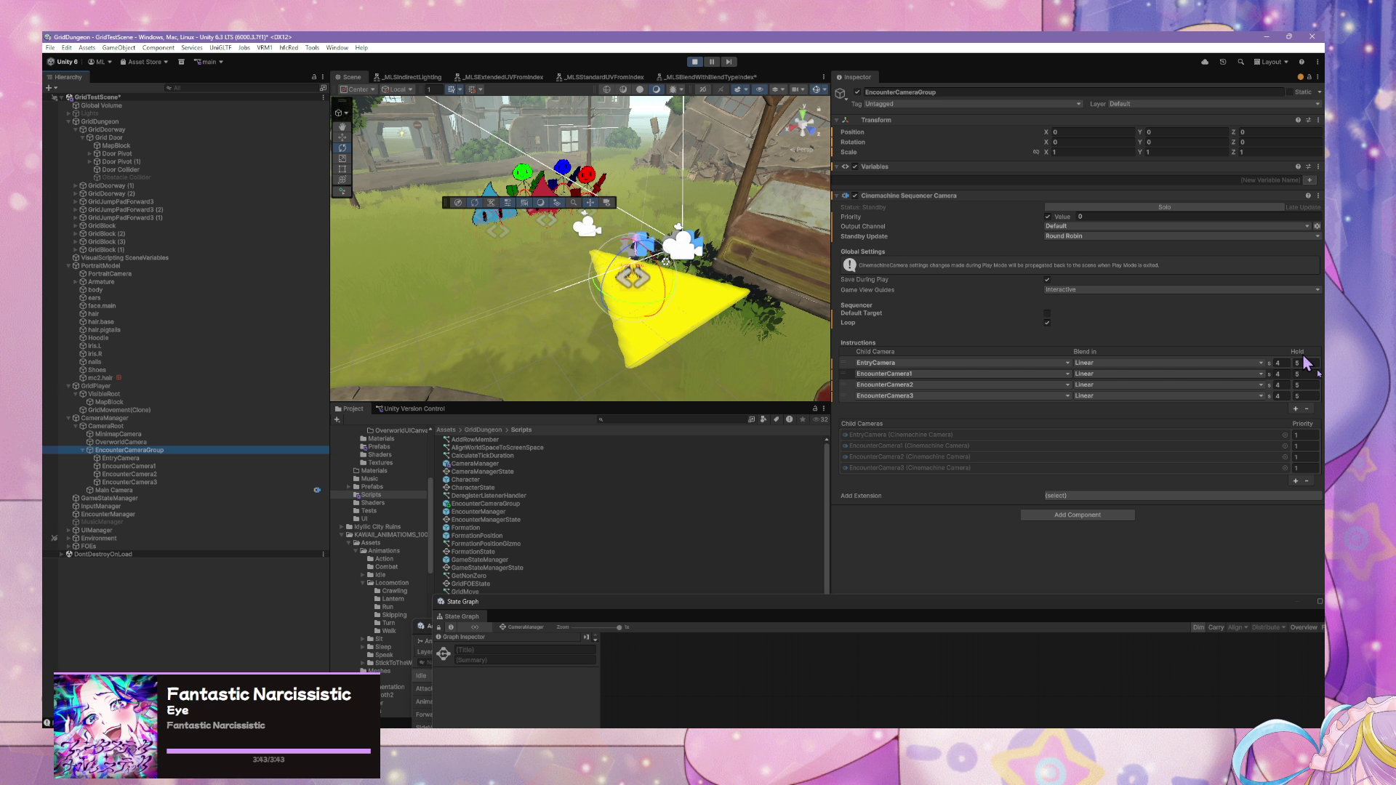
left_click(1305, 374)
type("2")
left_click(1305, 385)
type("2")
left_click(1304, 396)
type("2")
- Re-enter Hold 2 for steps three and four, and re-enable Priority at value 1
left_click(1309, 385)
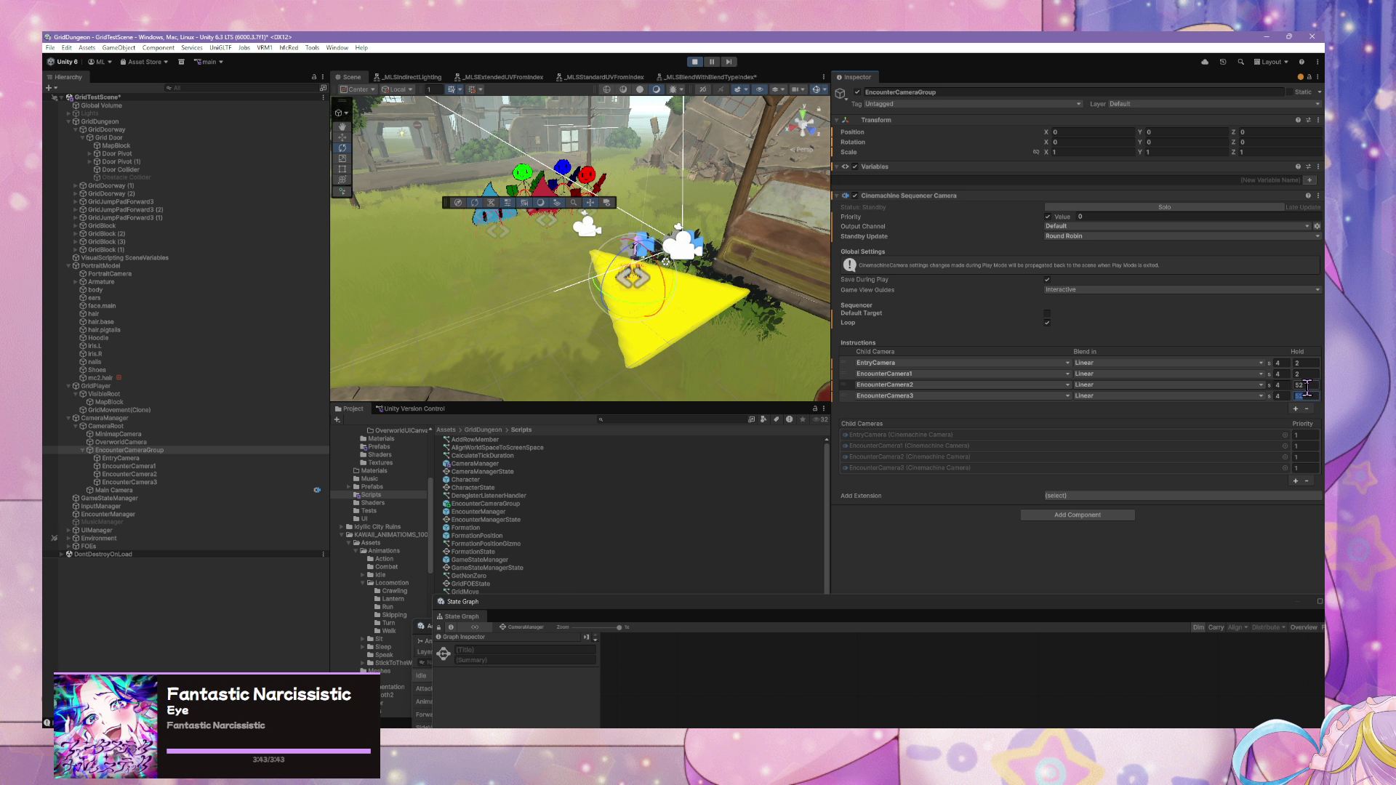
type("22")
left_click(1306, 395)
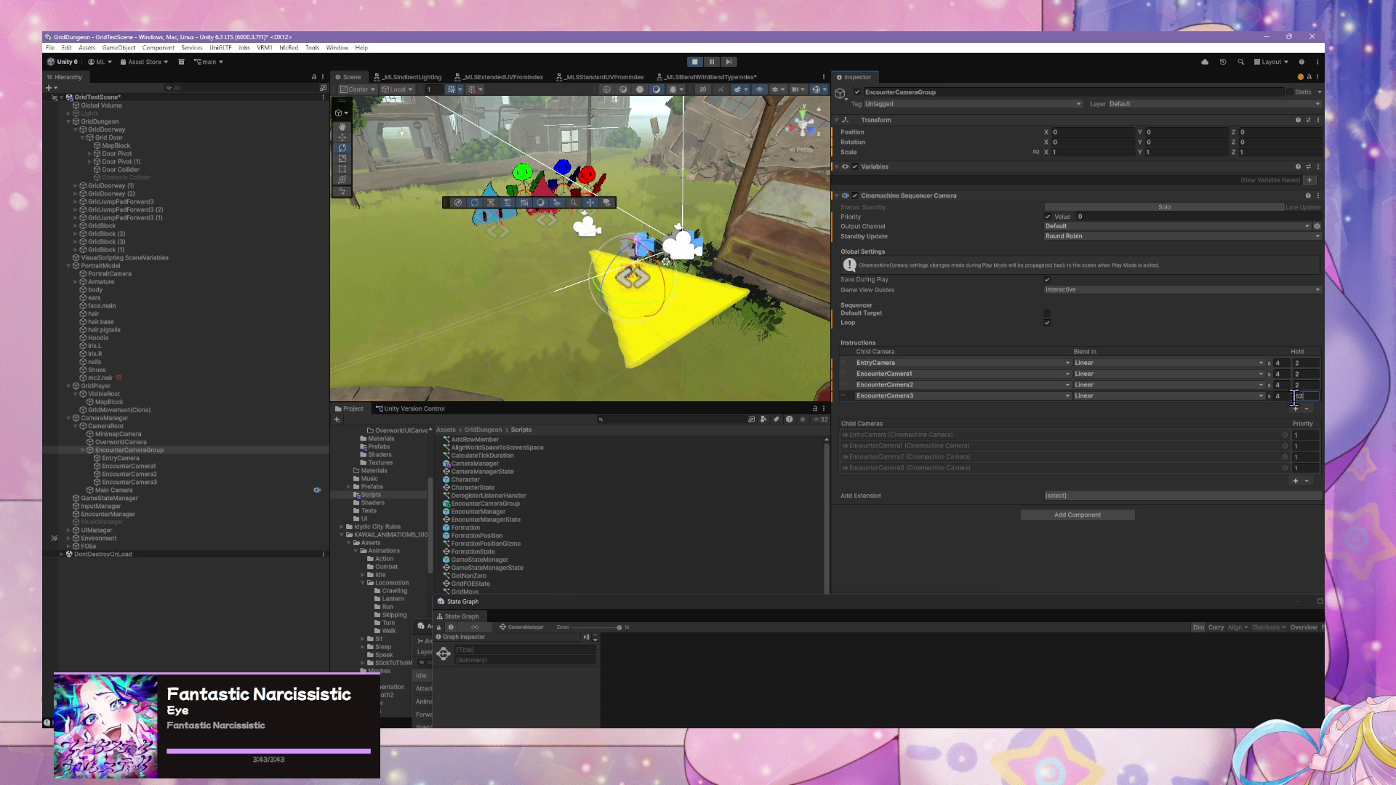
type("2")
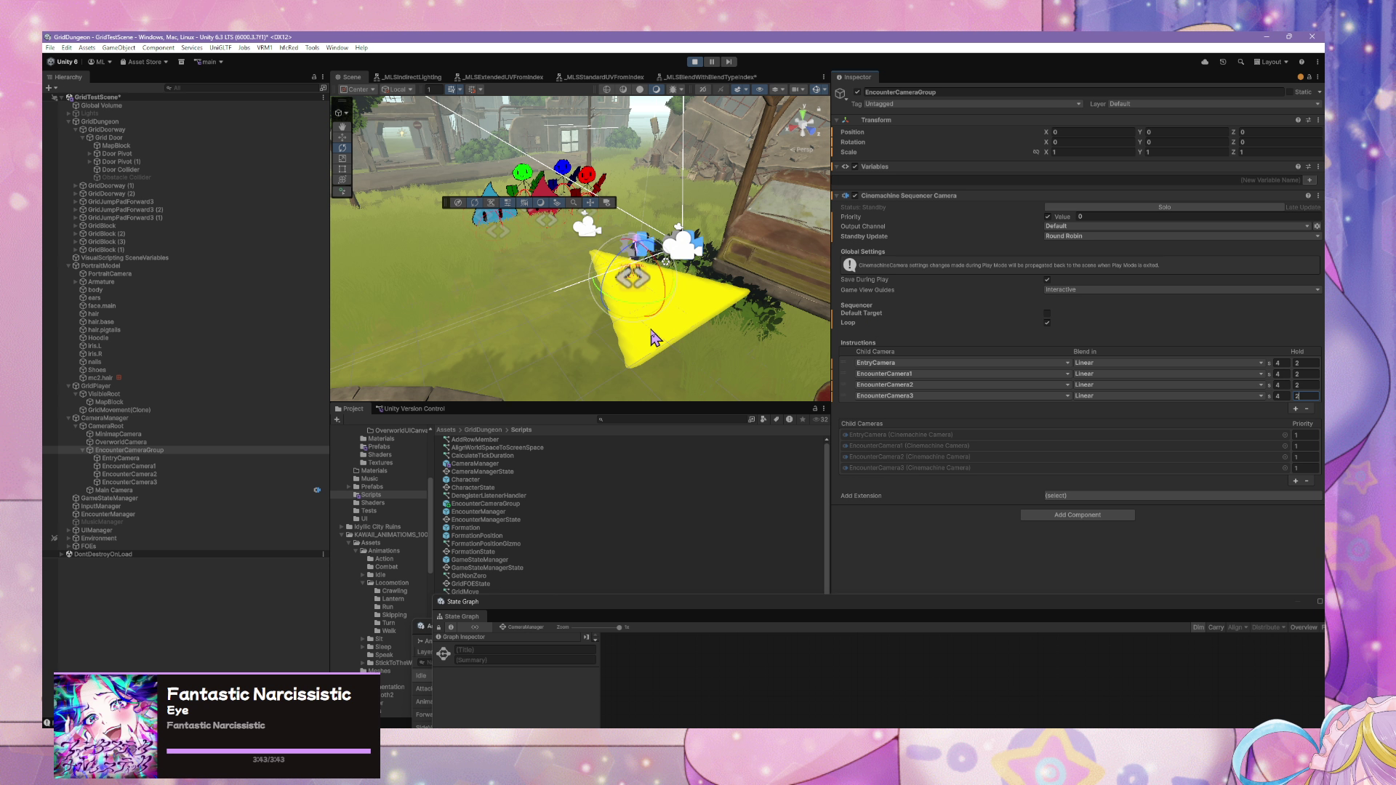
left_click(1048, 217)
left_click(1048, 217)
type("1")
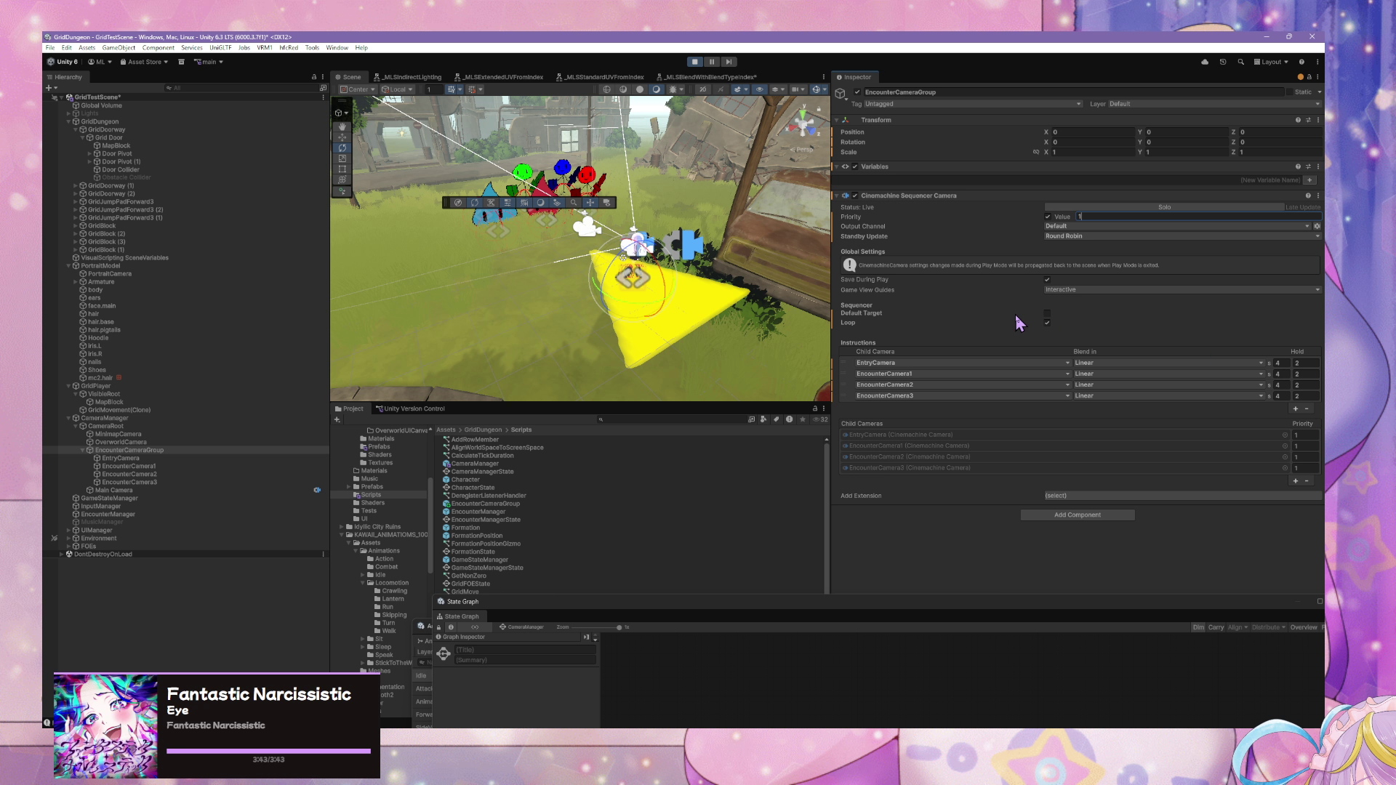
- Toggle the sequencer's custom Priority off and on repeatedly to compare output, leaving it enabled at 1
left_click(1048, 279)
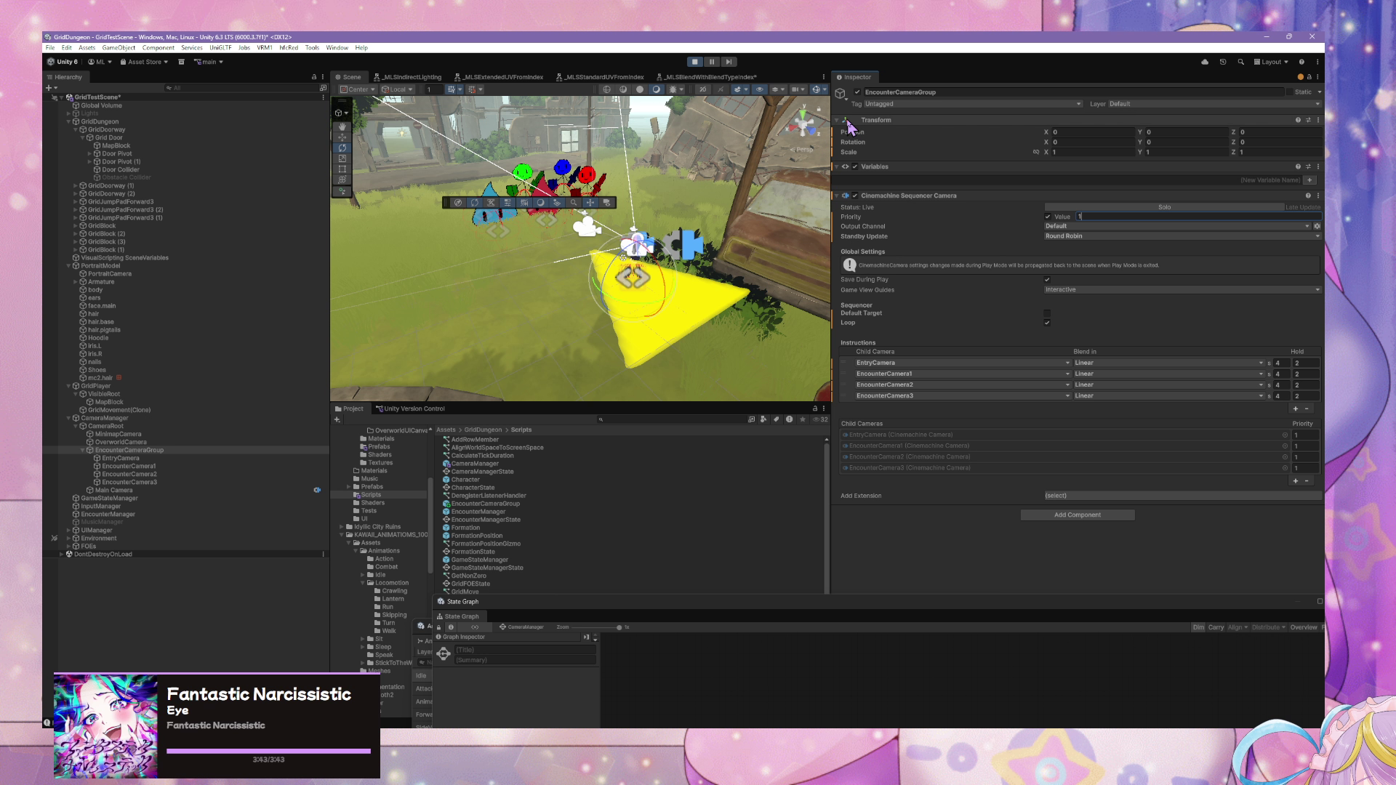
left_click(861, 102)
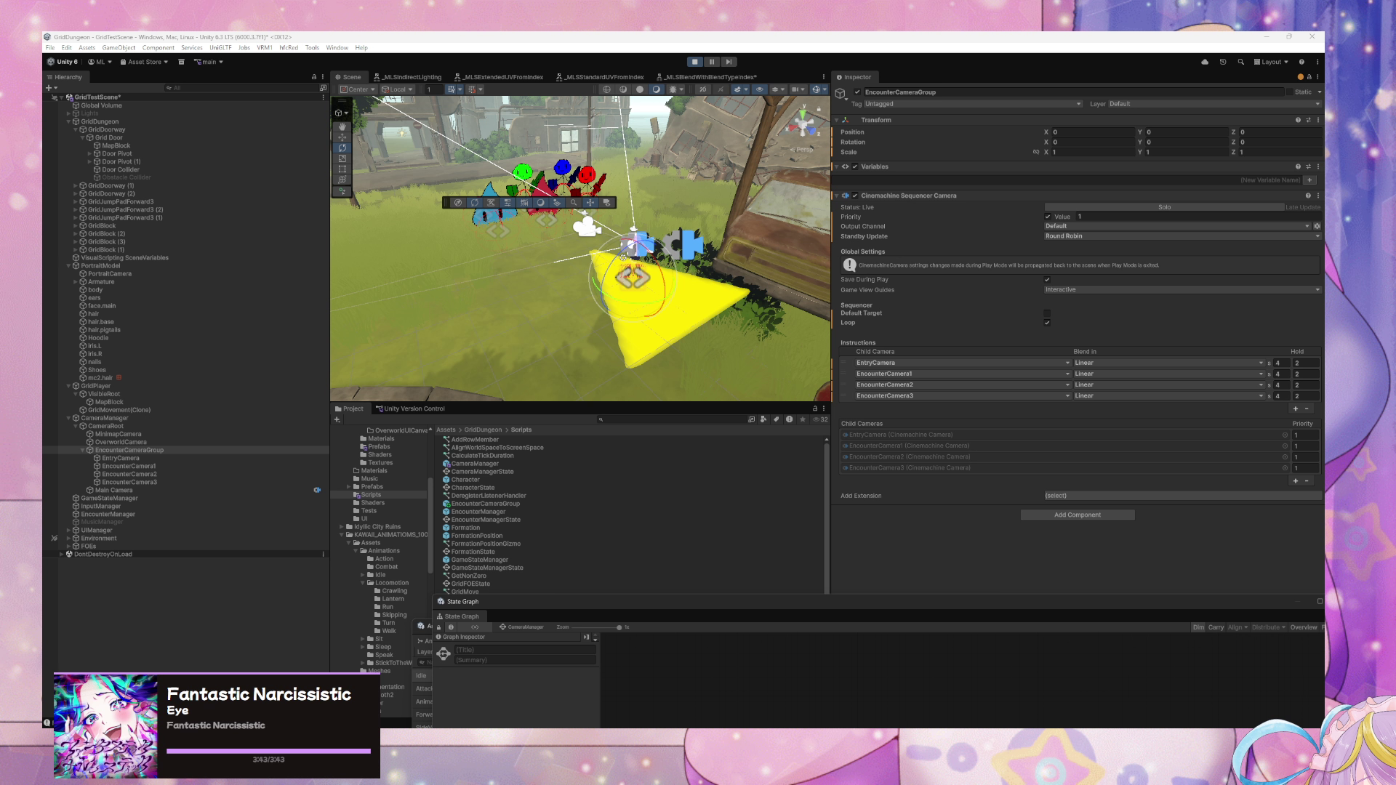
left_click(1048, 217)
left_click(1048, 217)
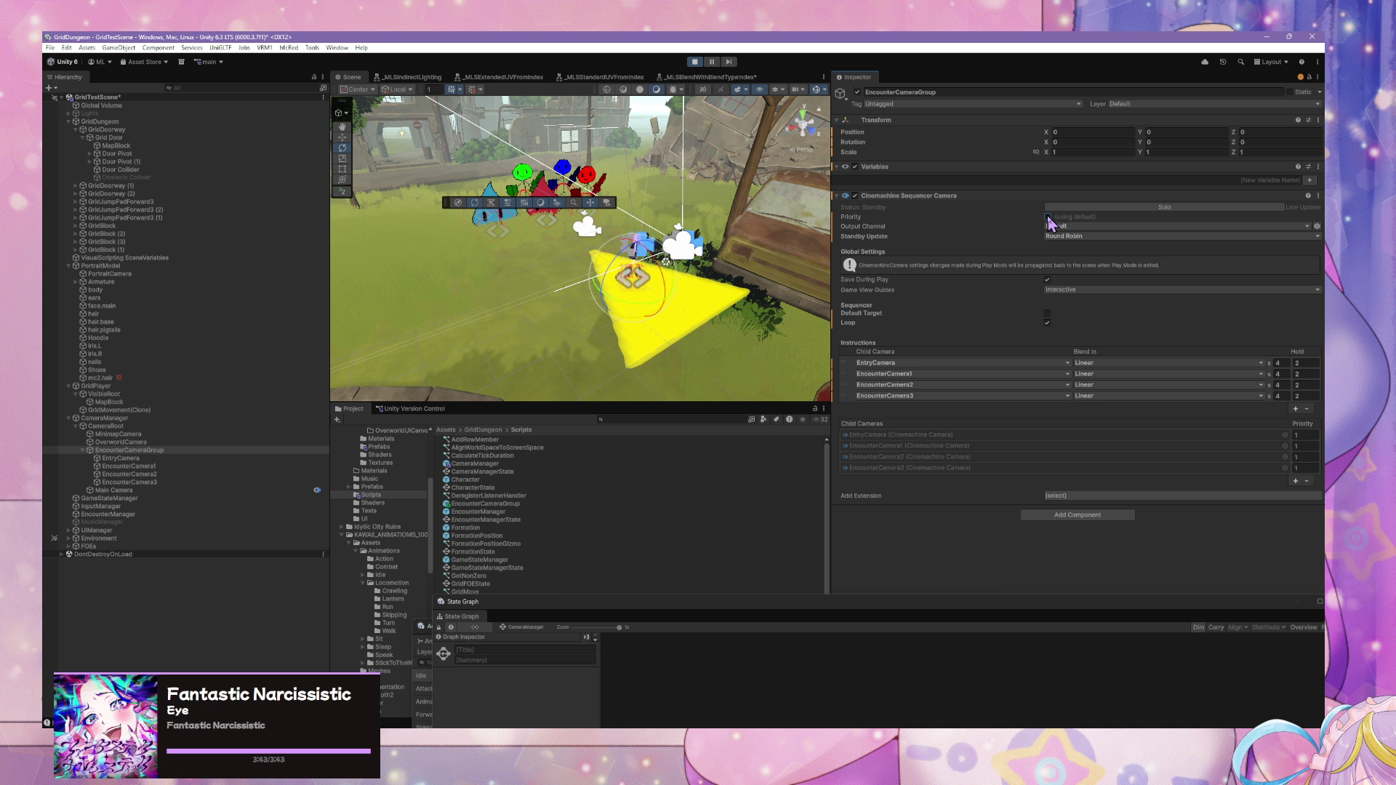
left_click(1048, 217)
left_click(1048, 218)
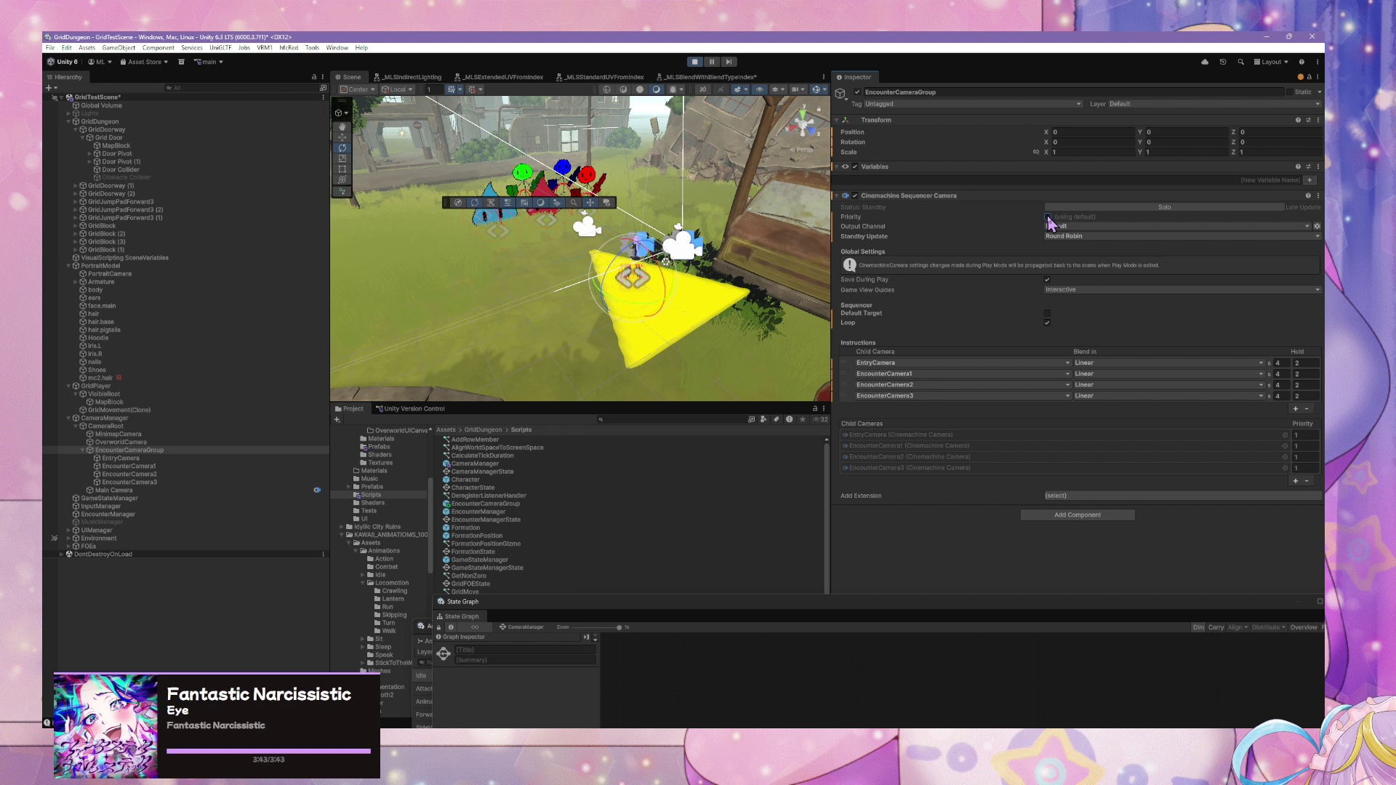
left_click(1048, 218)
left_click(1048, 217)
left_click(1048, 218)
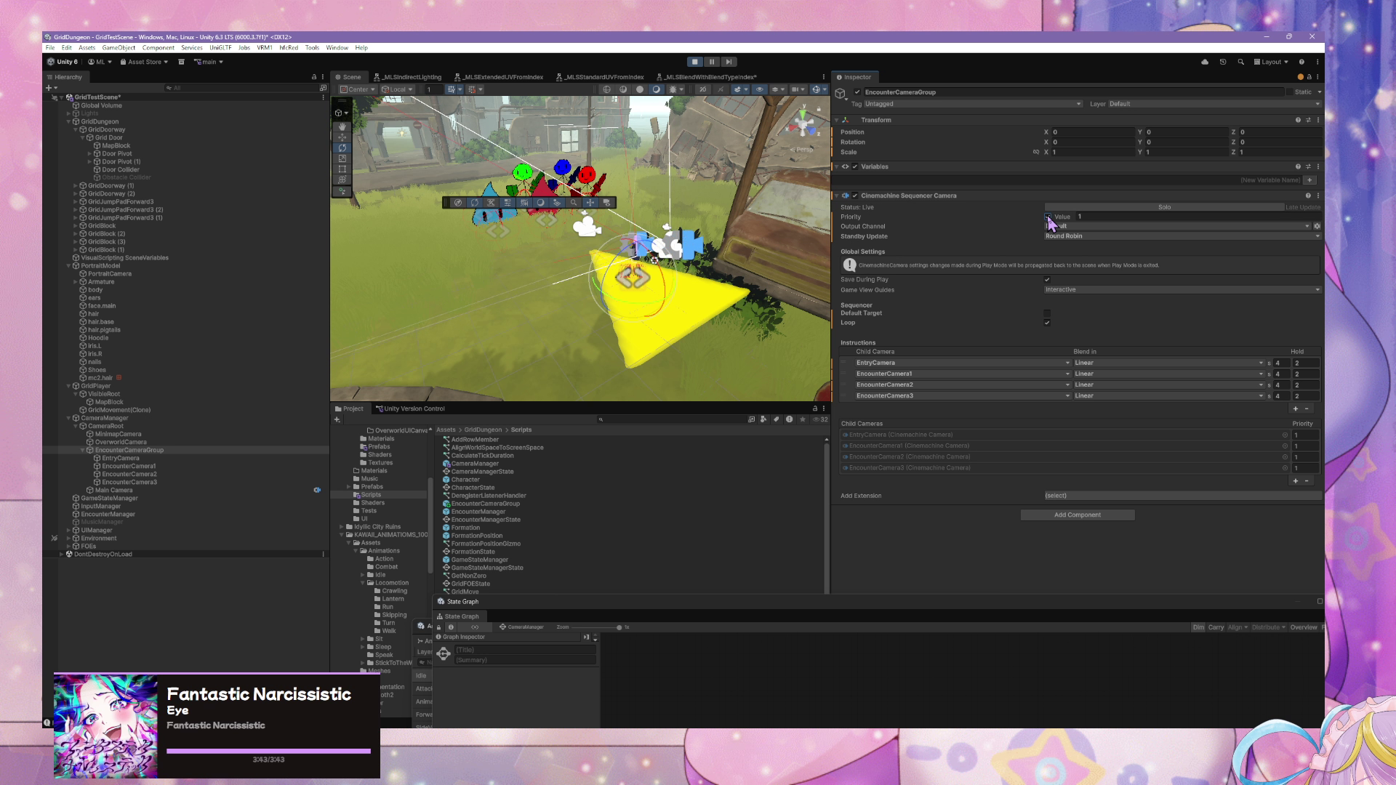
left_click(1048, 218)
left_click(1048, 217)
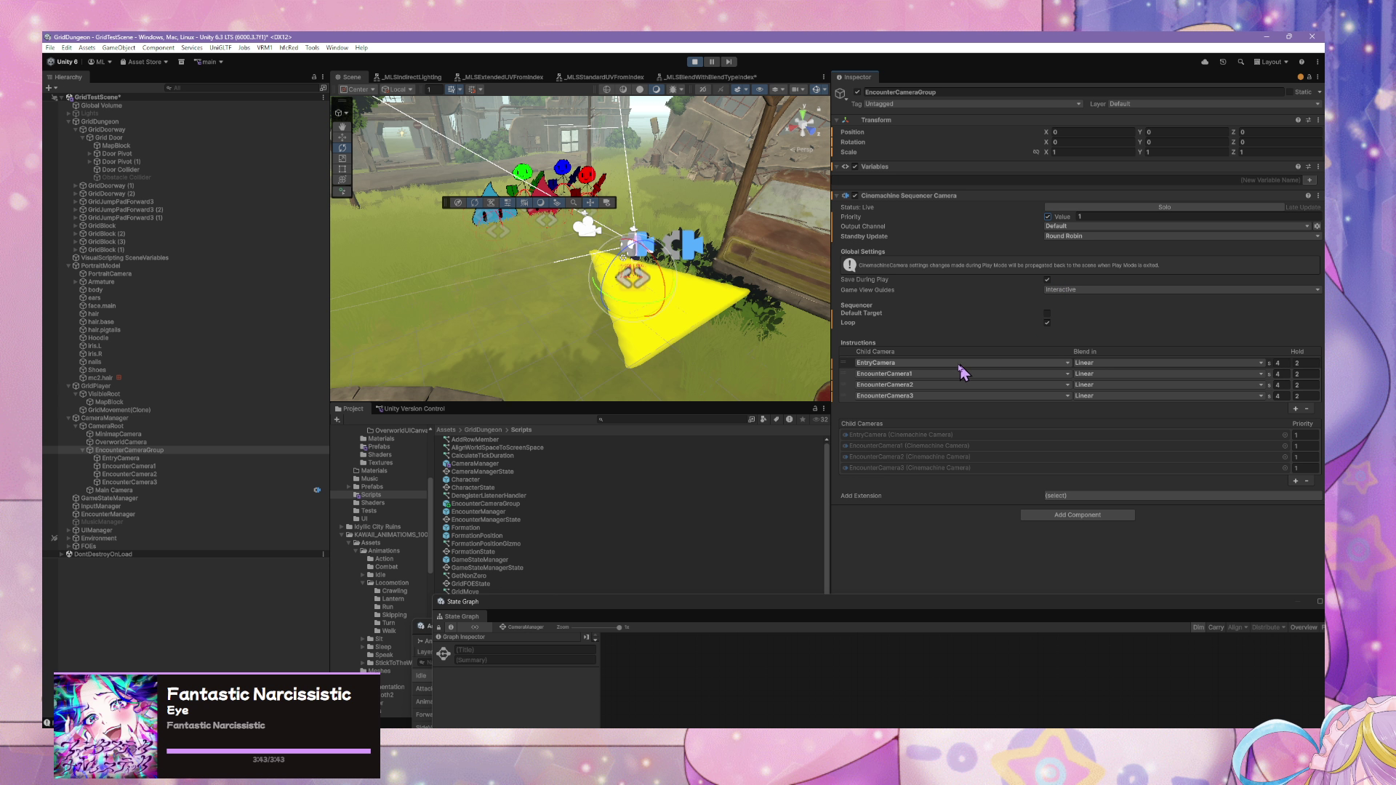
- Inspect EntryCamera, EncounterCamera2 and EncounterCamera3, keeping EncounterCamera3's Blend Hint at Nothing
left_click(207, 459)
left_click(202, 475)
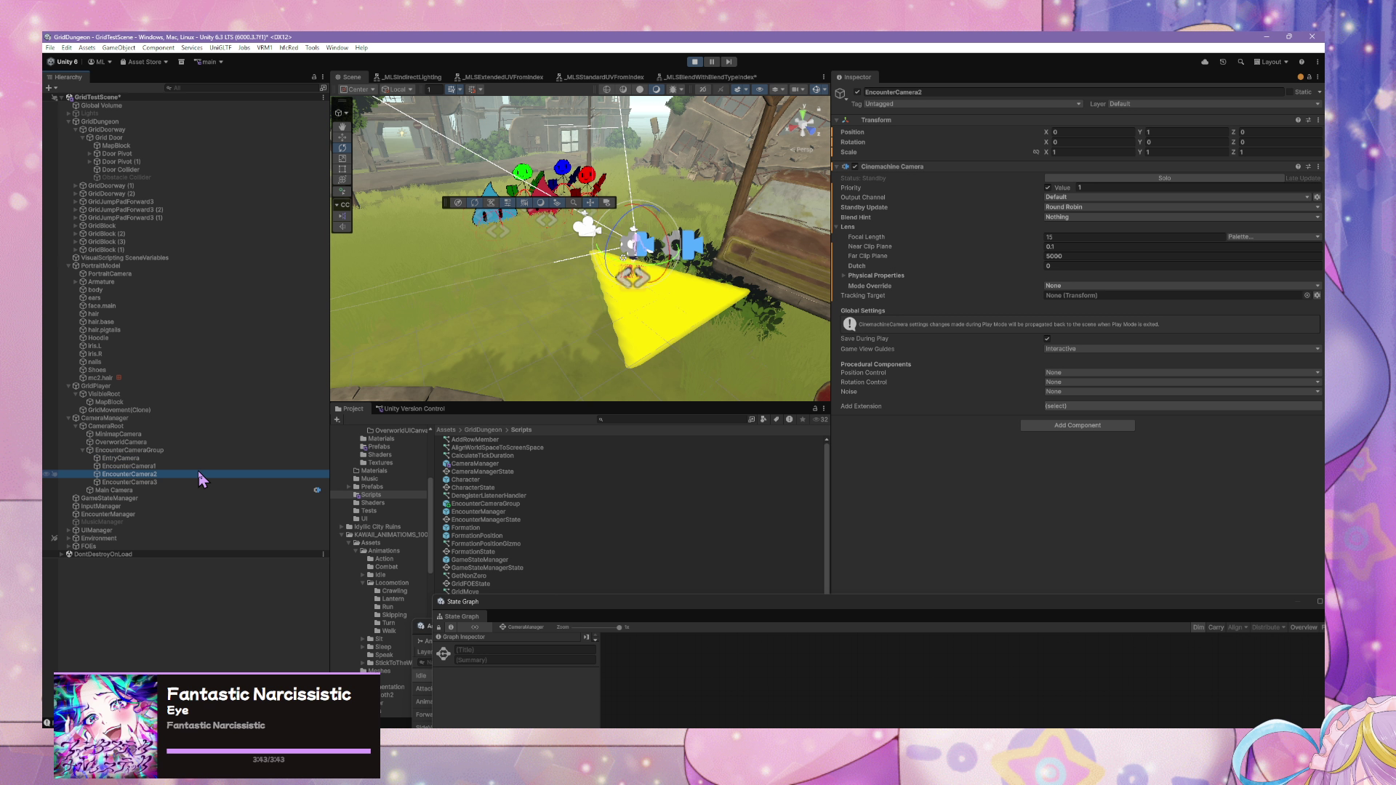
left_click(189, 482)
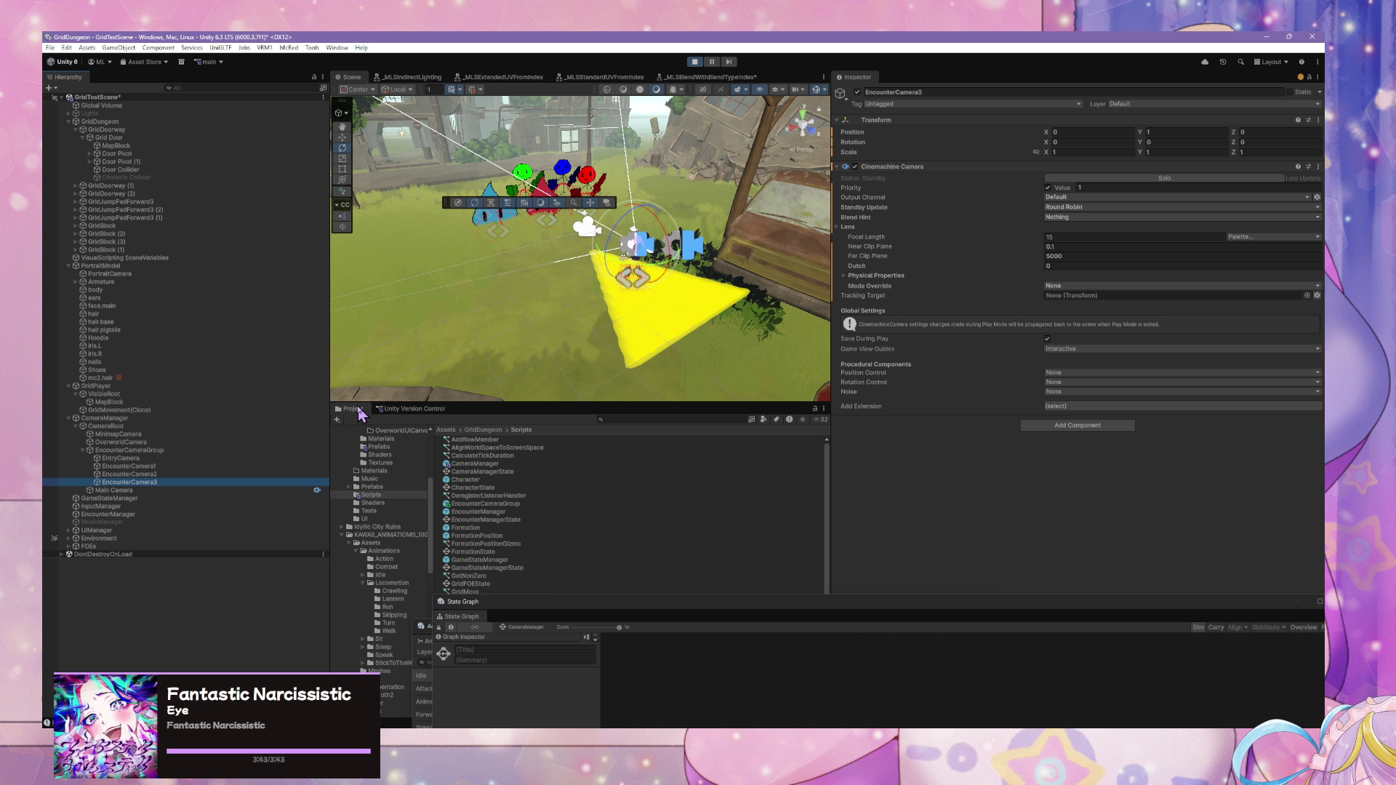
left_click(1113, 217)
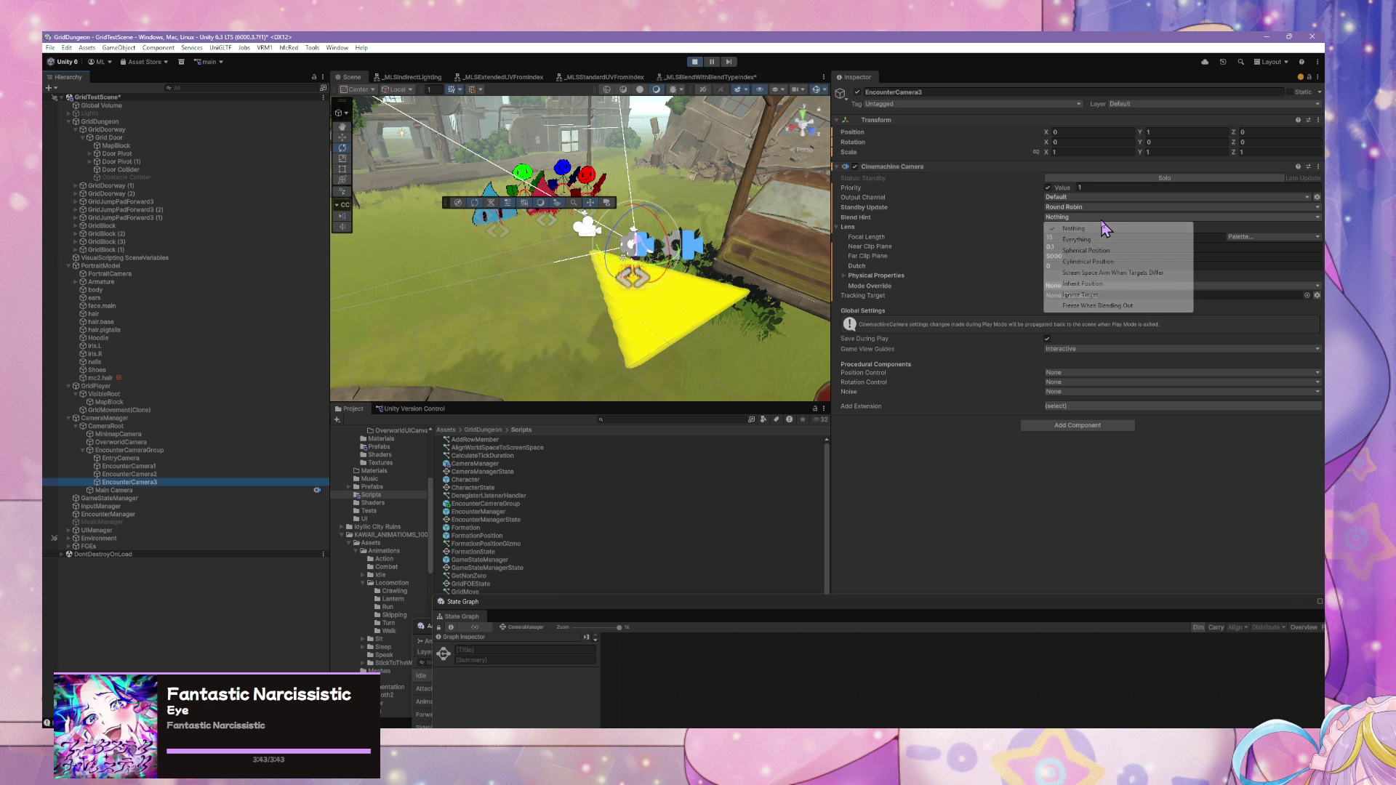
left_click(1125, 221)
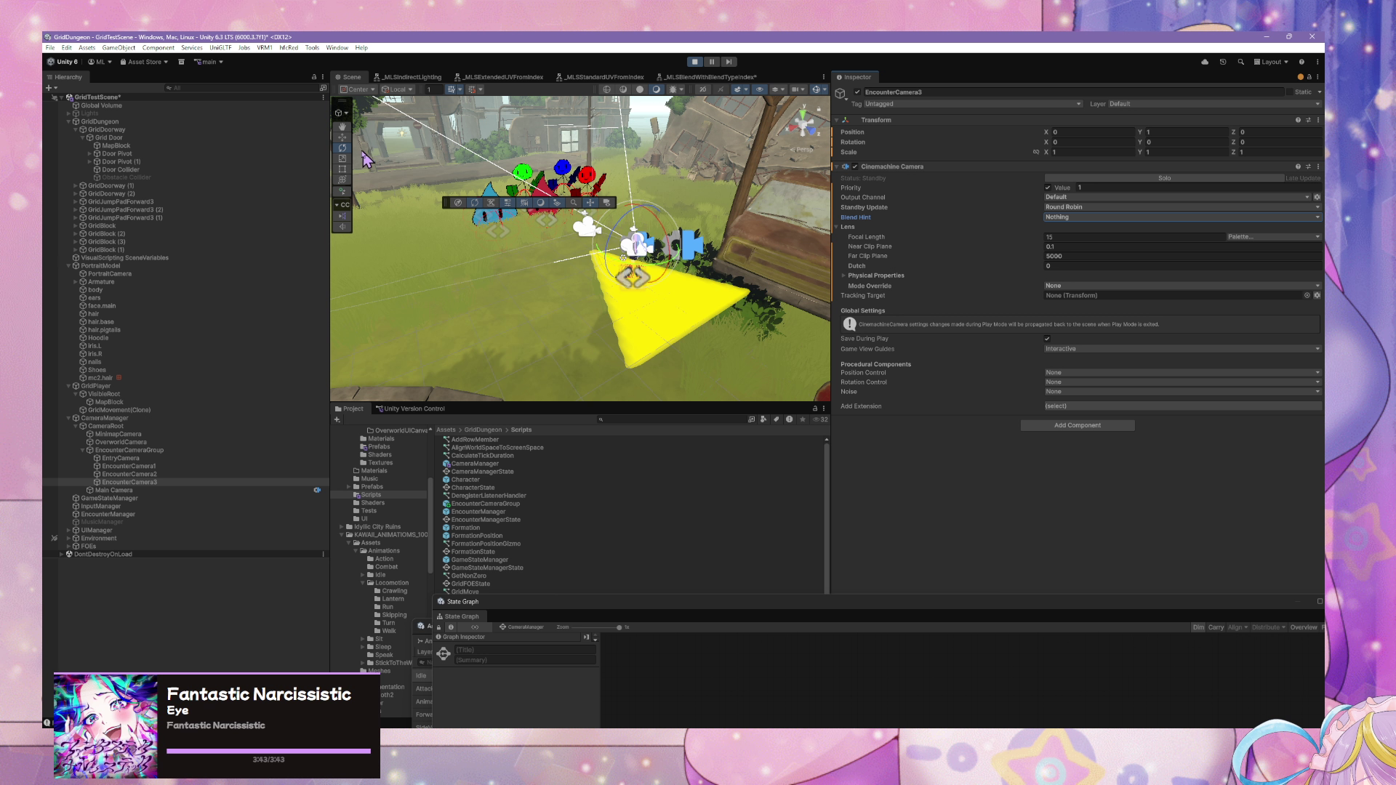
left_click(343, 138)
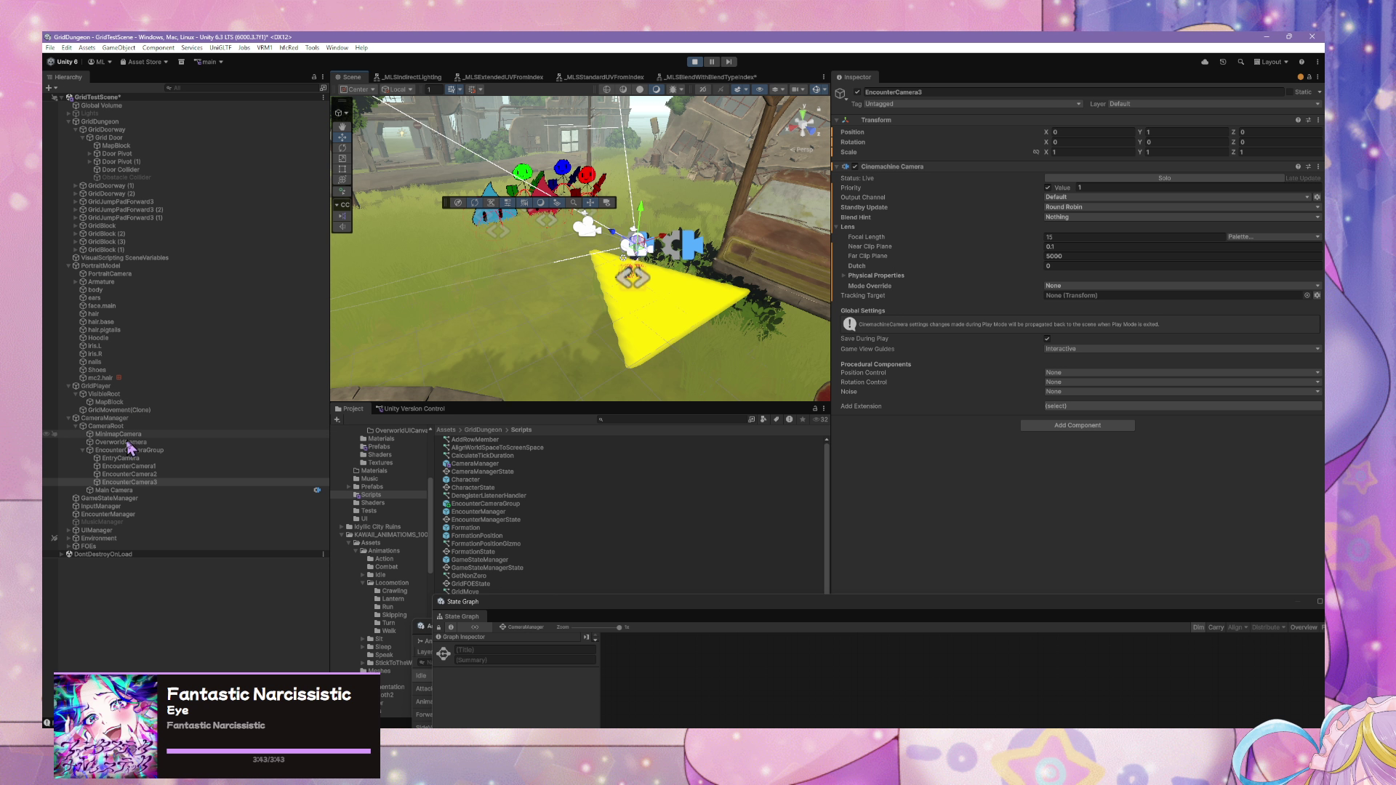
- Inspect the spawned Party(Clone) under FOEs, then exit Play mode keeping the changes
left_click(68, 546)
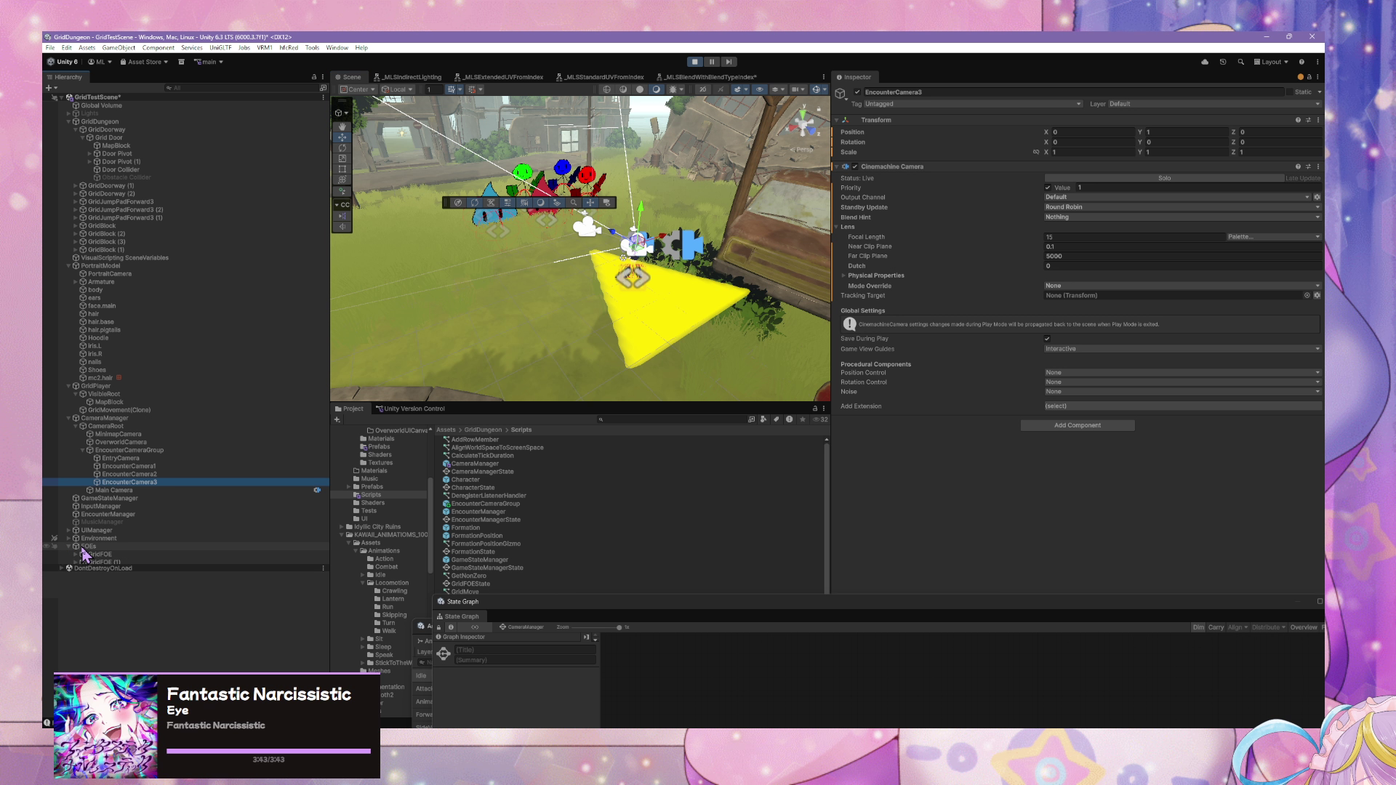
left_click(76, 562)
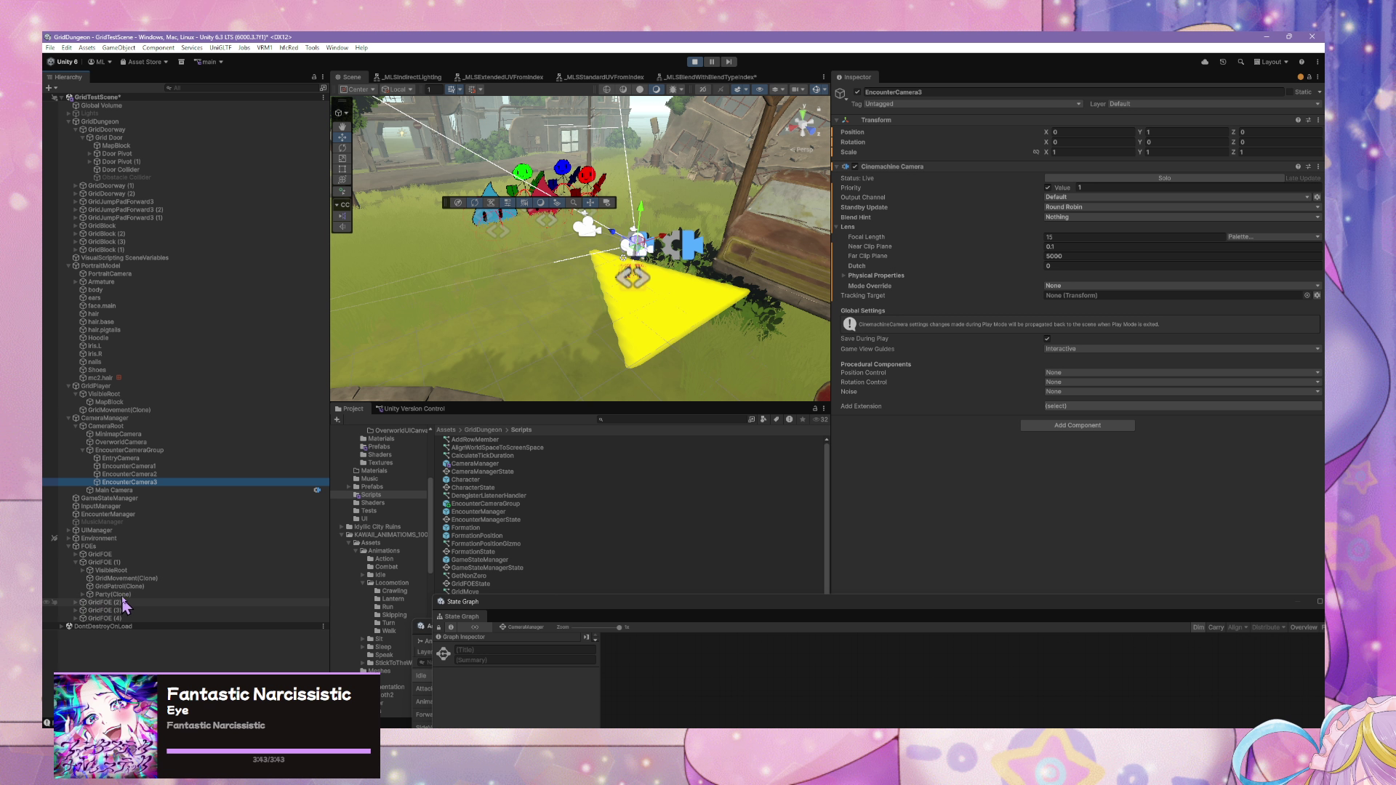
left_click(90, 595)
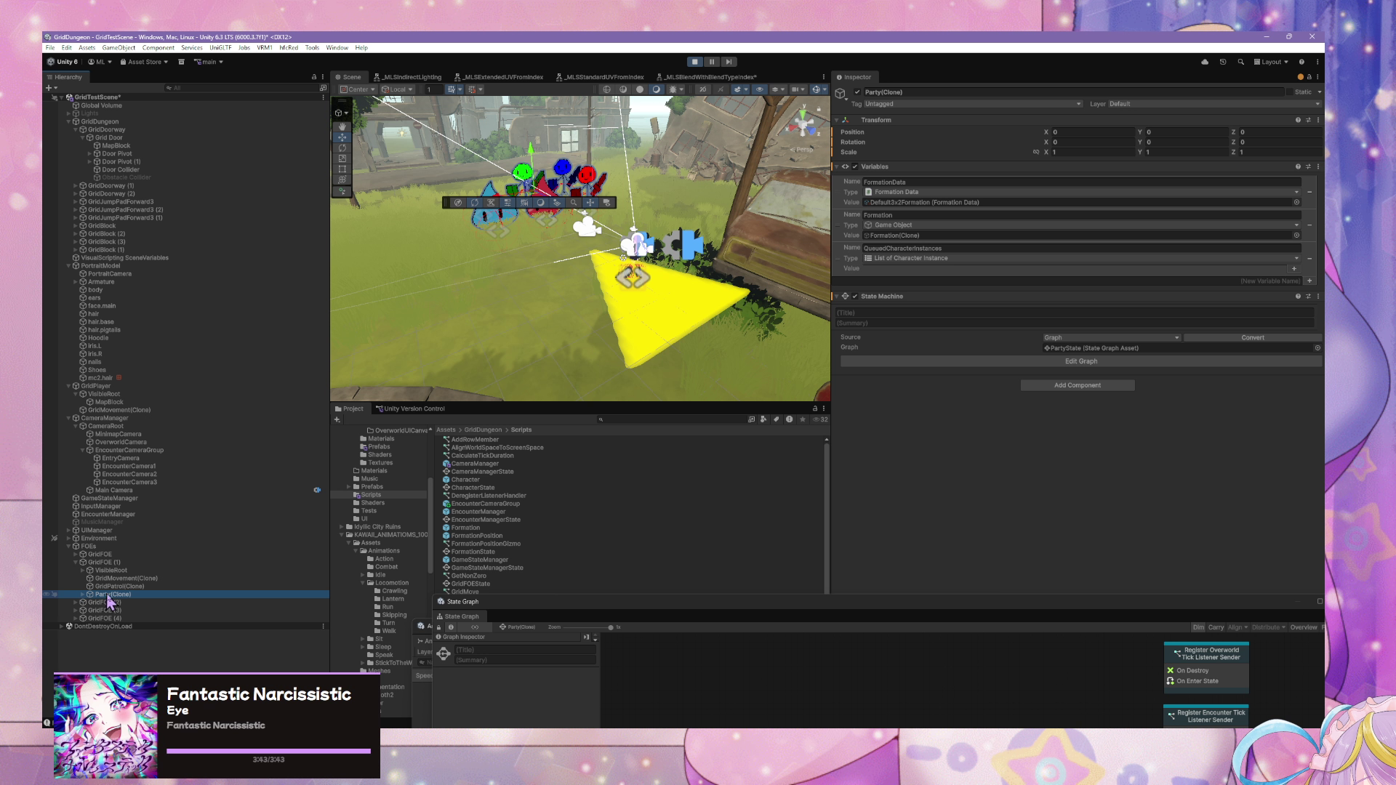
left_click(699, 62)
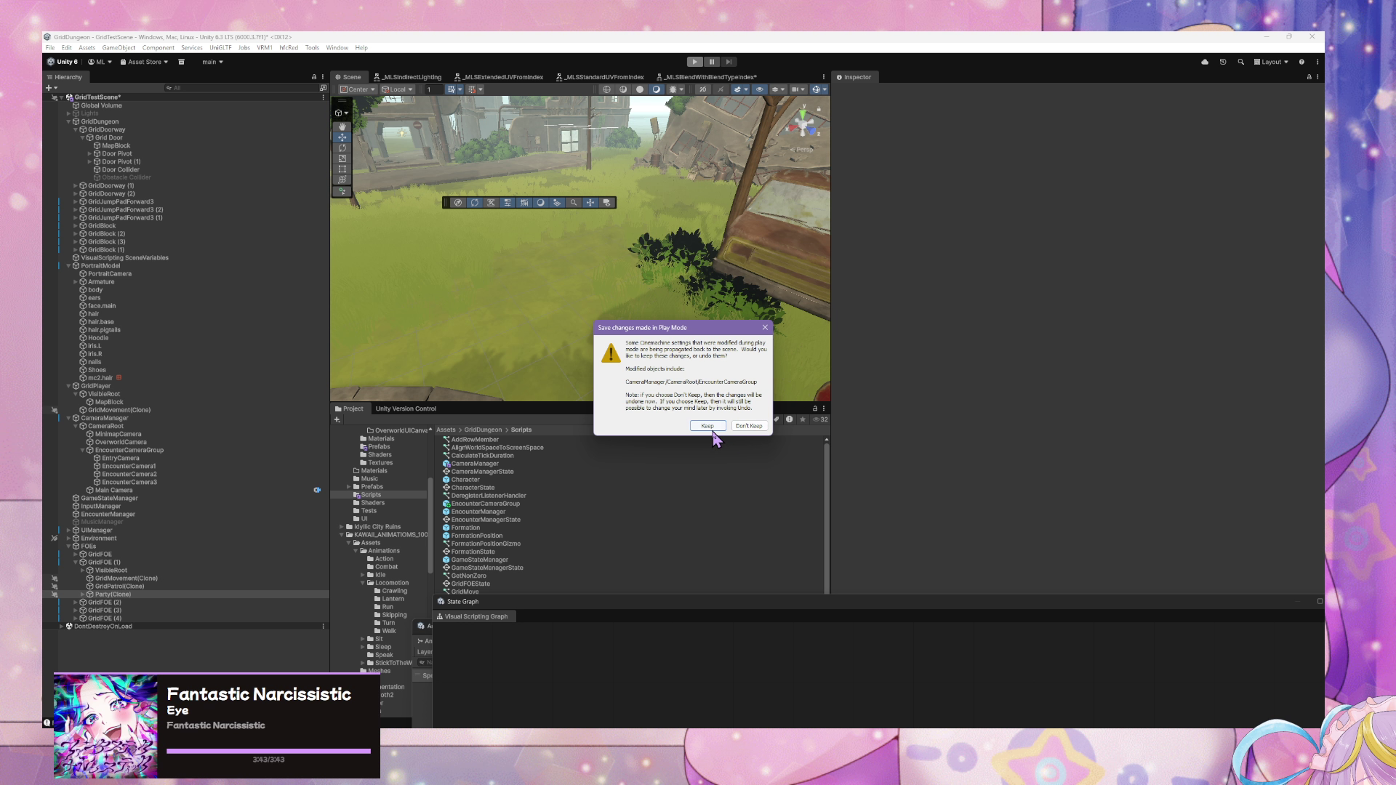
left_click(711, 427)
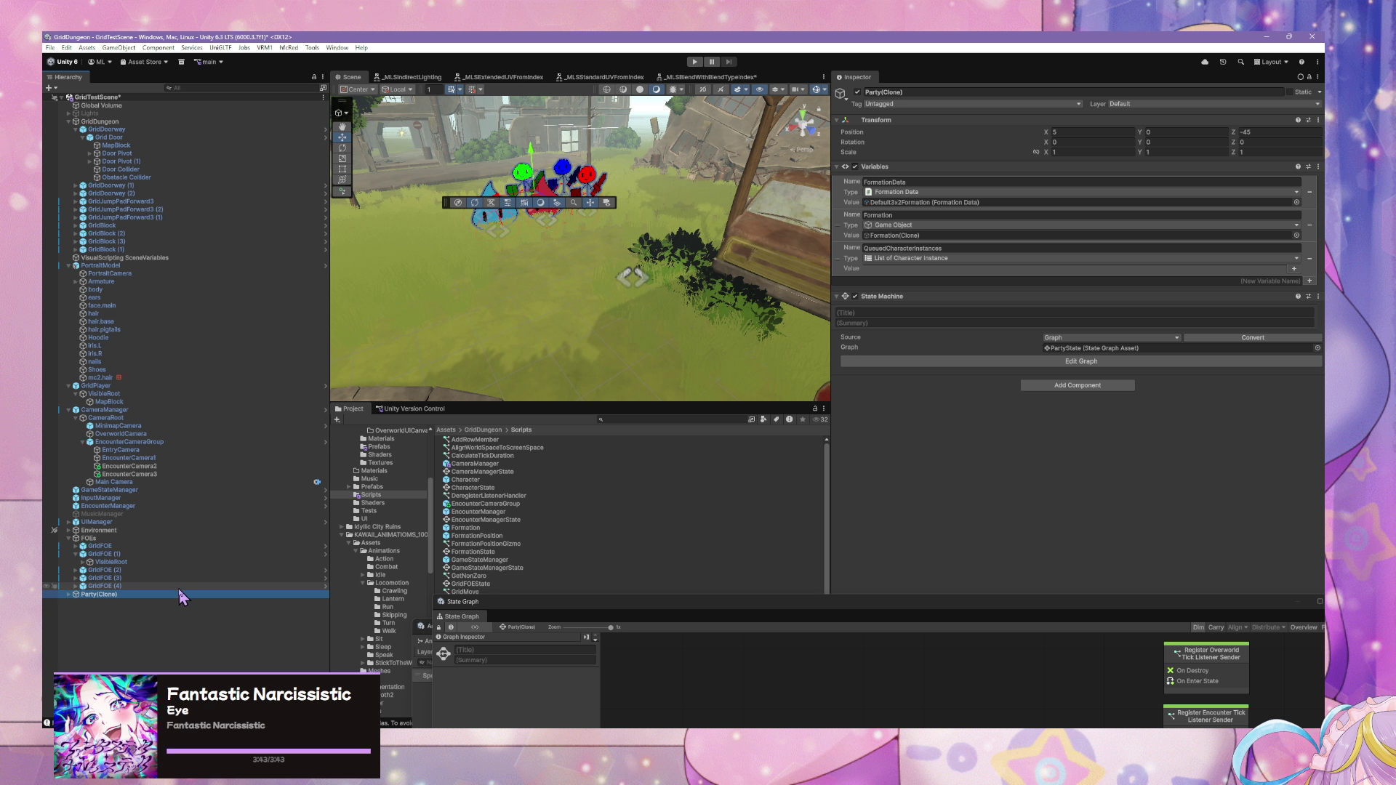
- Set GridPlayer's Rotation Y to 180 and Position X to 5, Z to -45
left_click(112, 403)
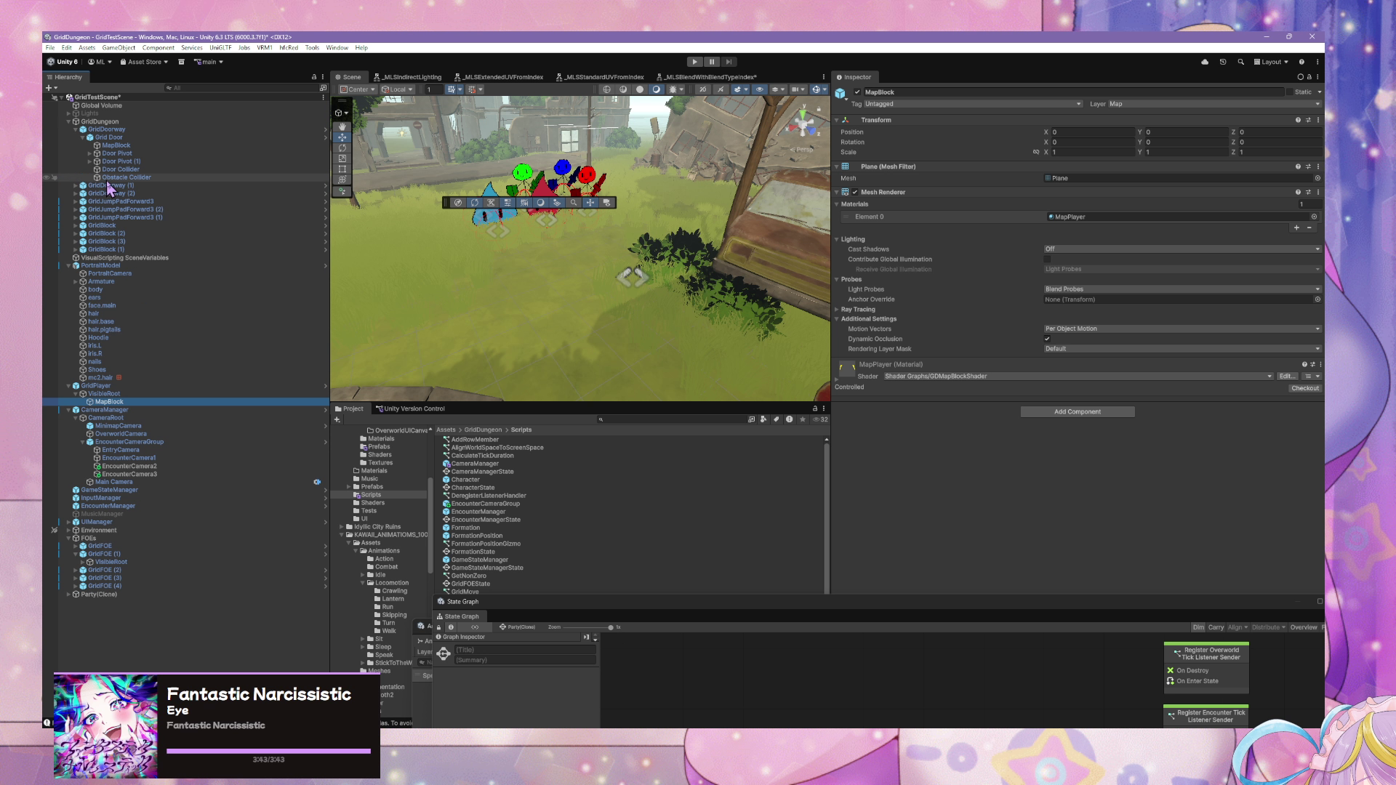
left_click(185, 386)
left_click(1162, 170)
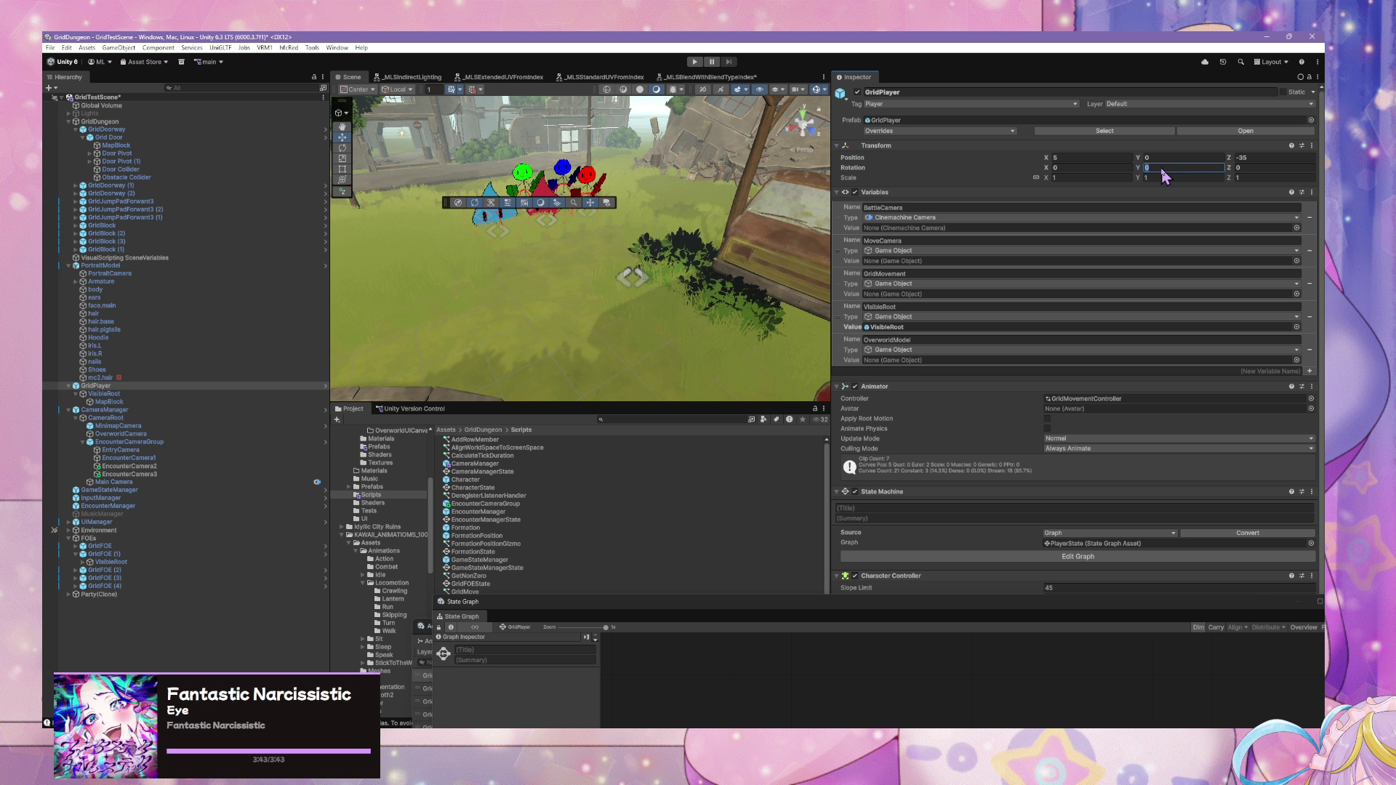
type("180")
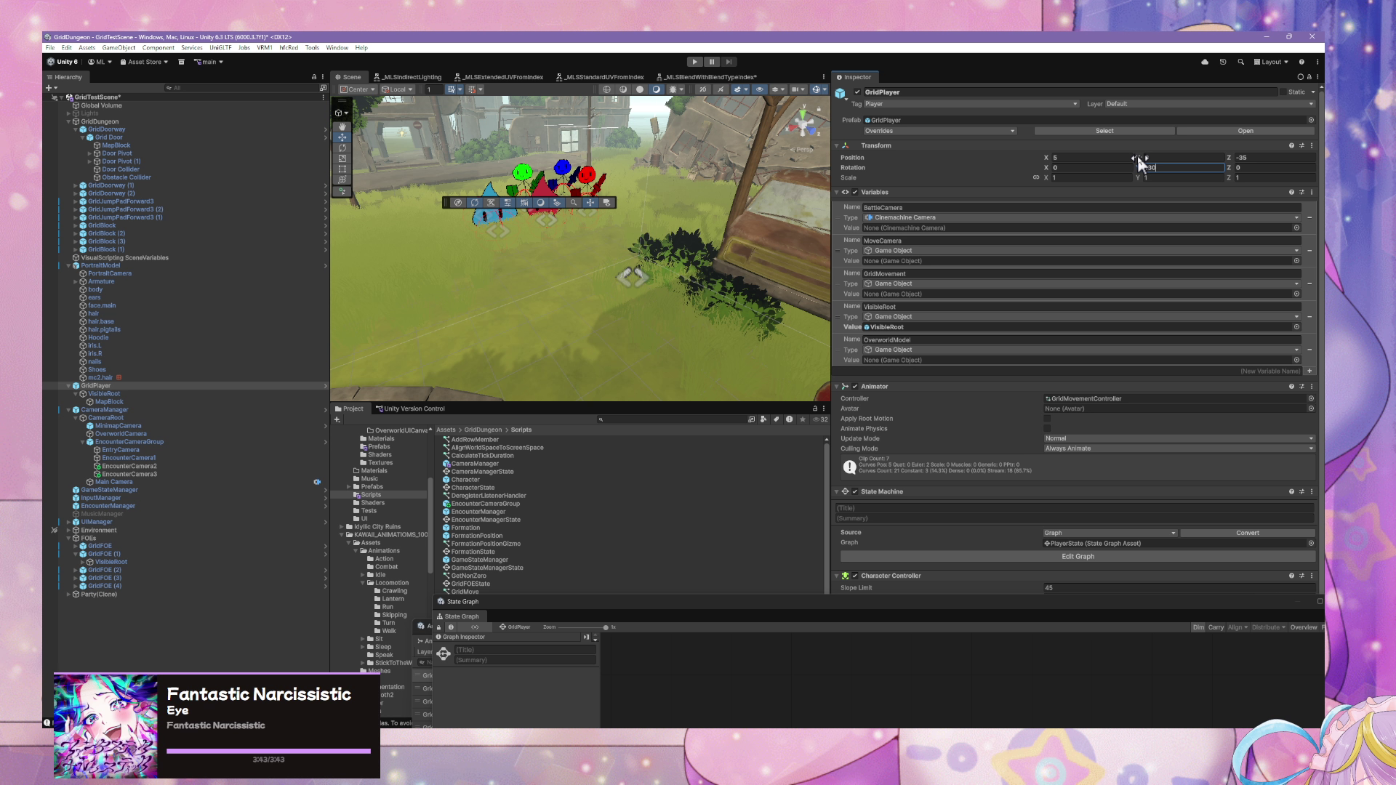
left_click(1075, 157)
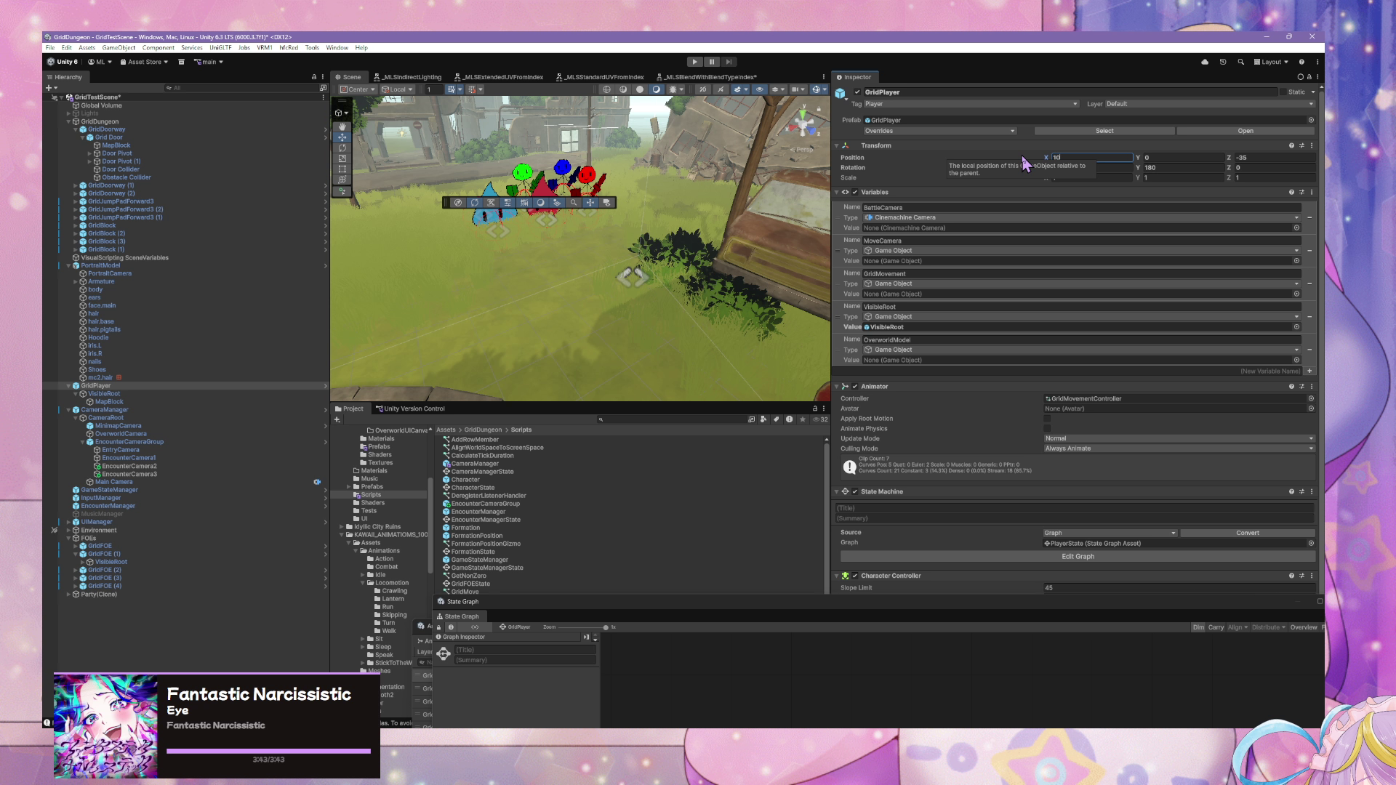
type("5")
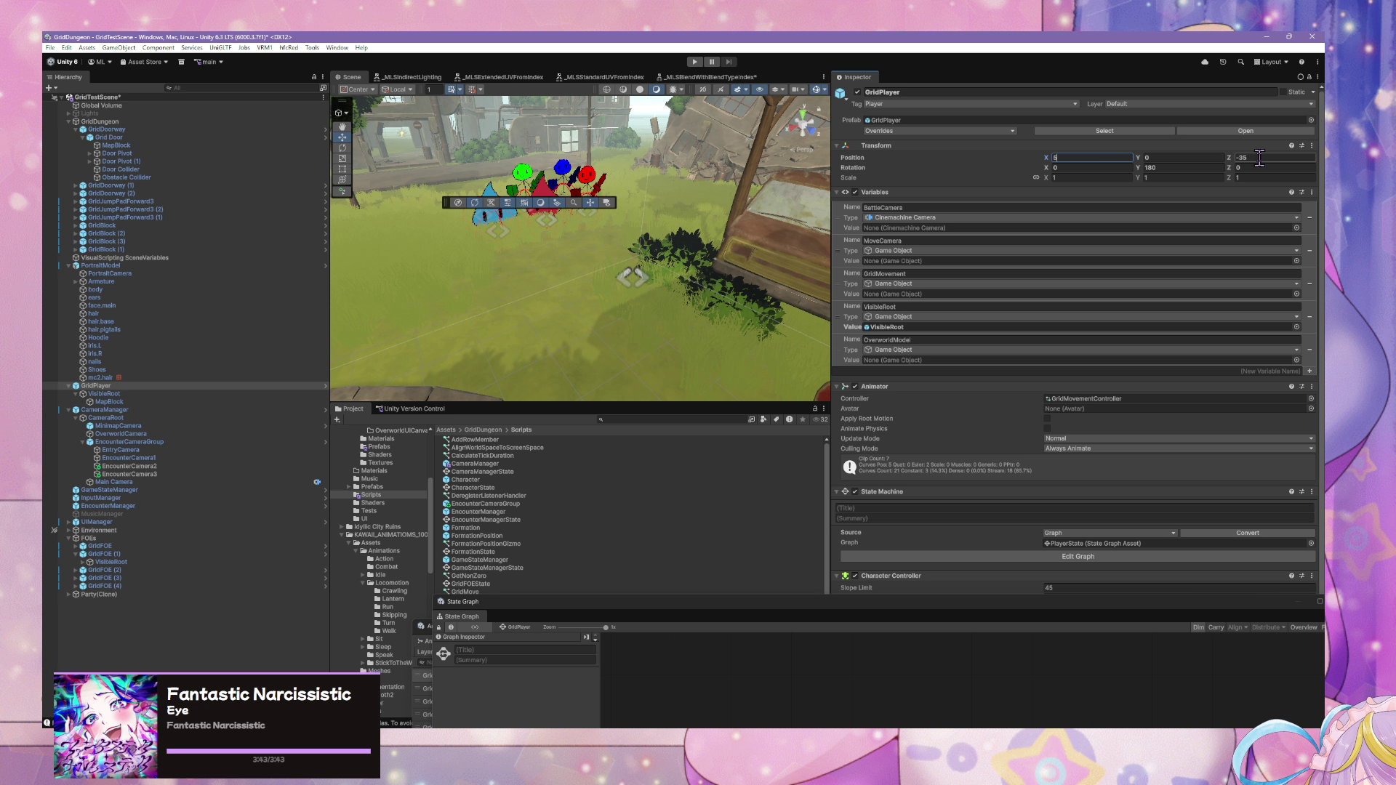
left_click(1259, 158)
type("-40")
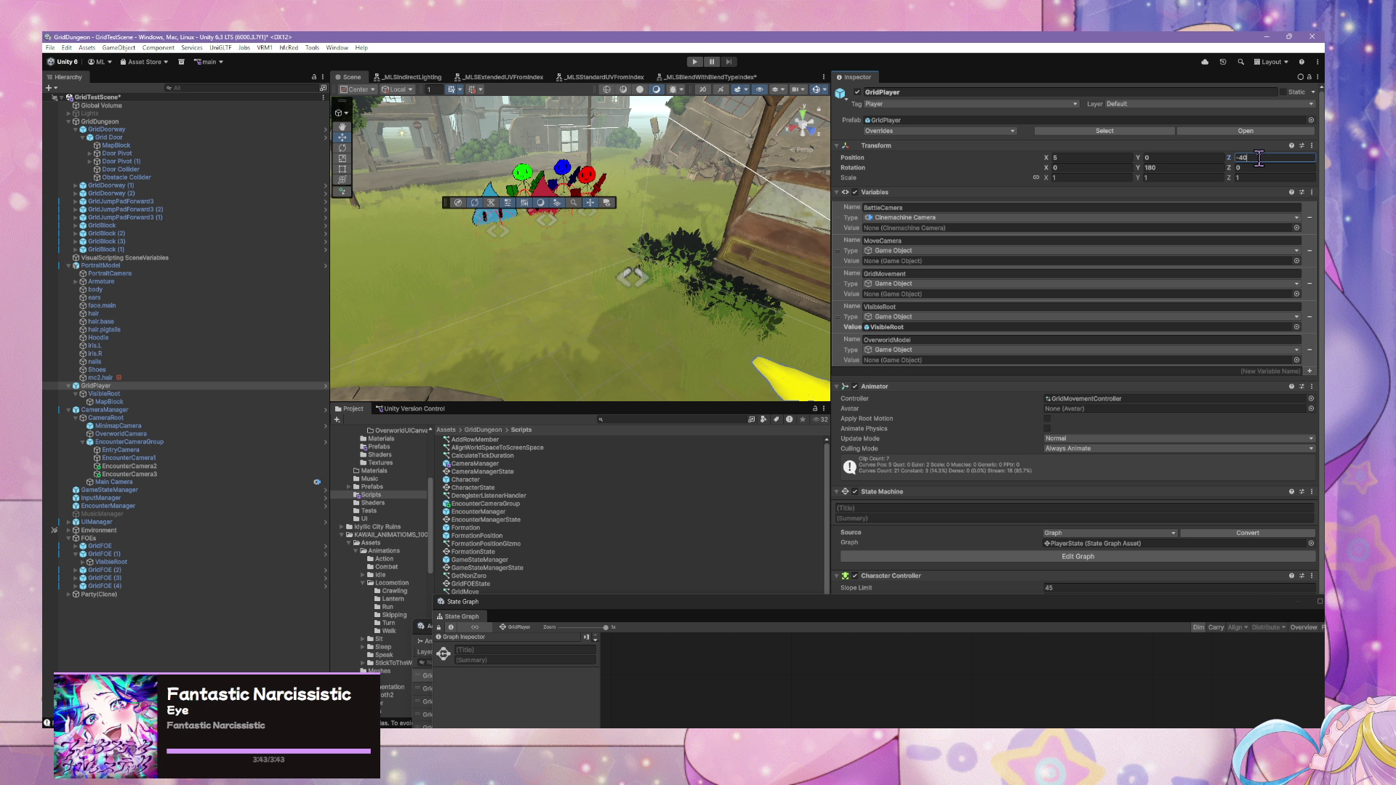
key("BackSpace")
type("5")
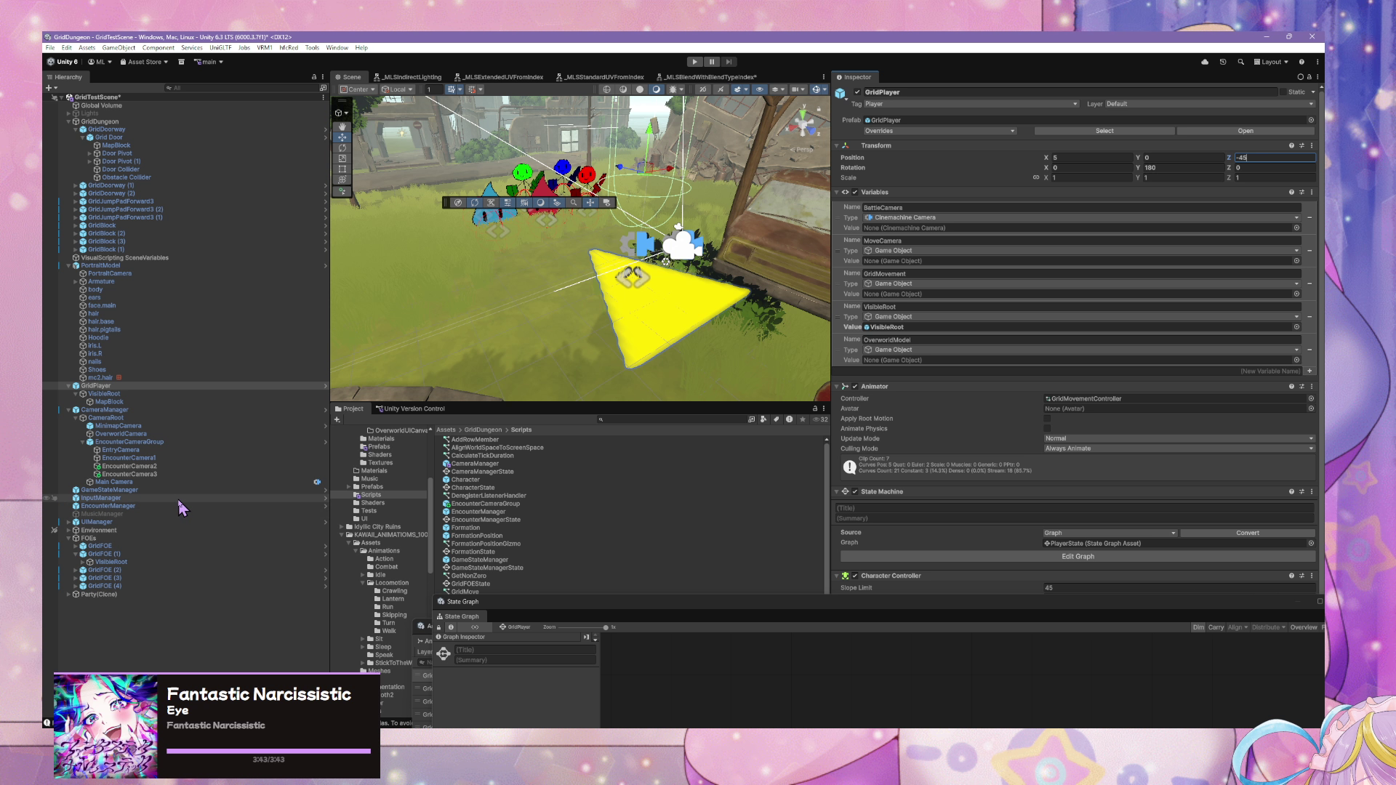
left_click(154, 459)
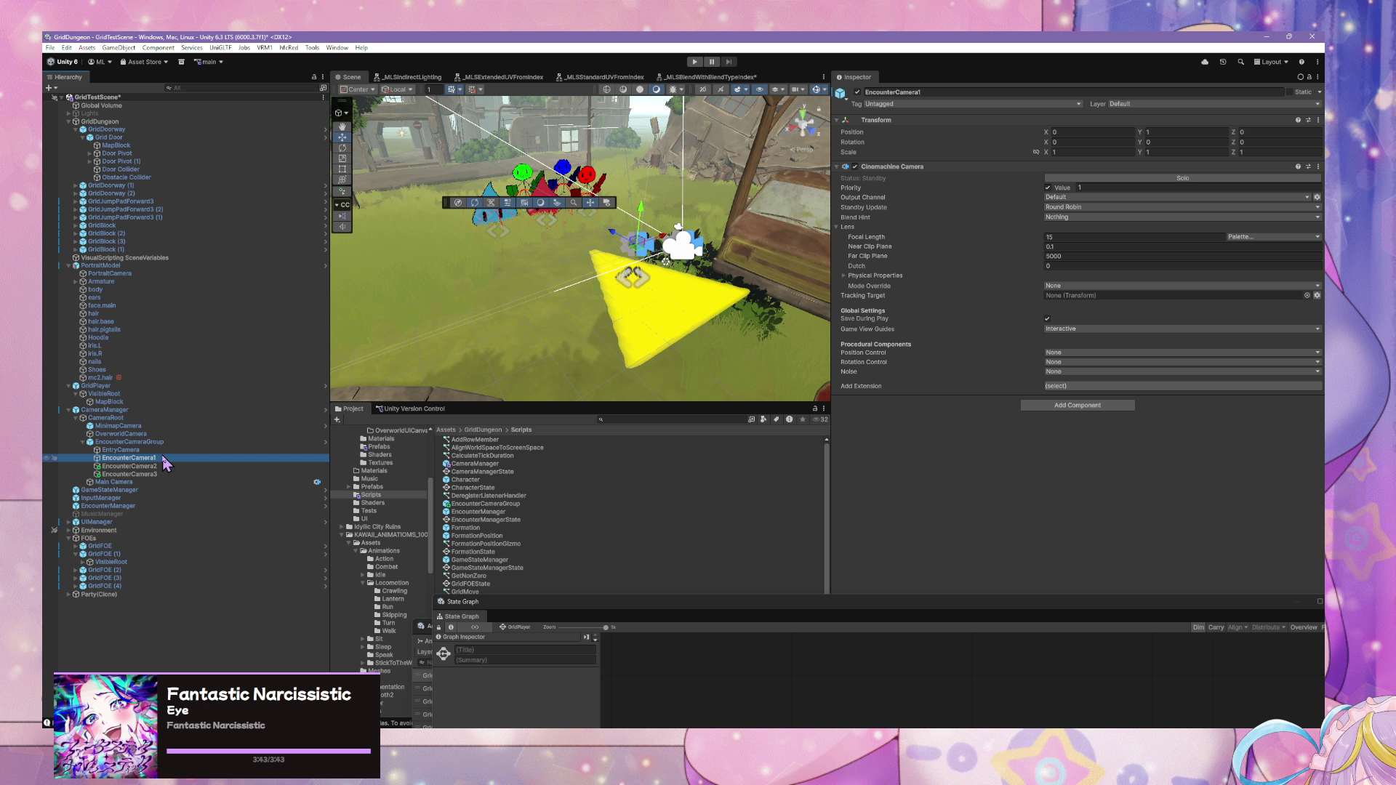
- Remove the leftover Party(Clone) object from the scene
left_click(155, 452)
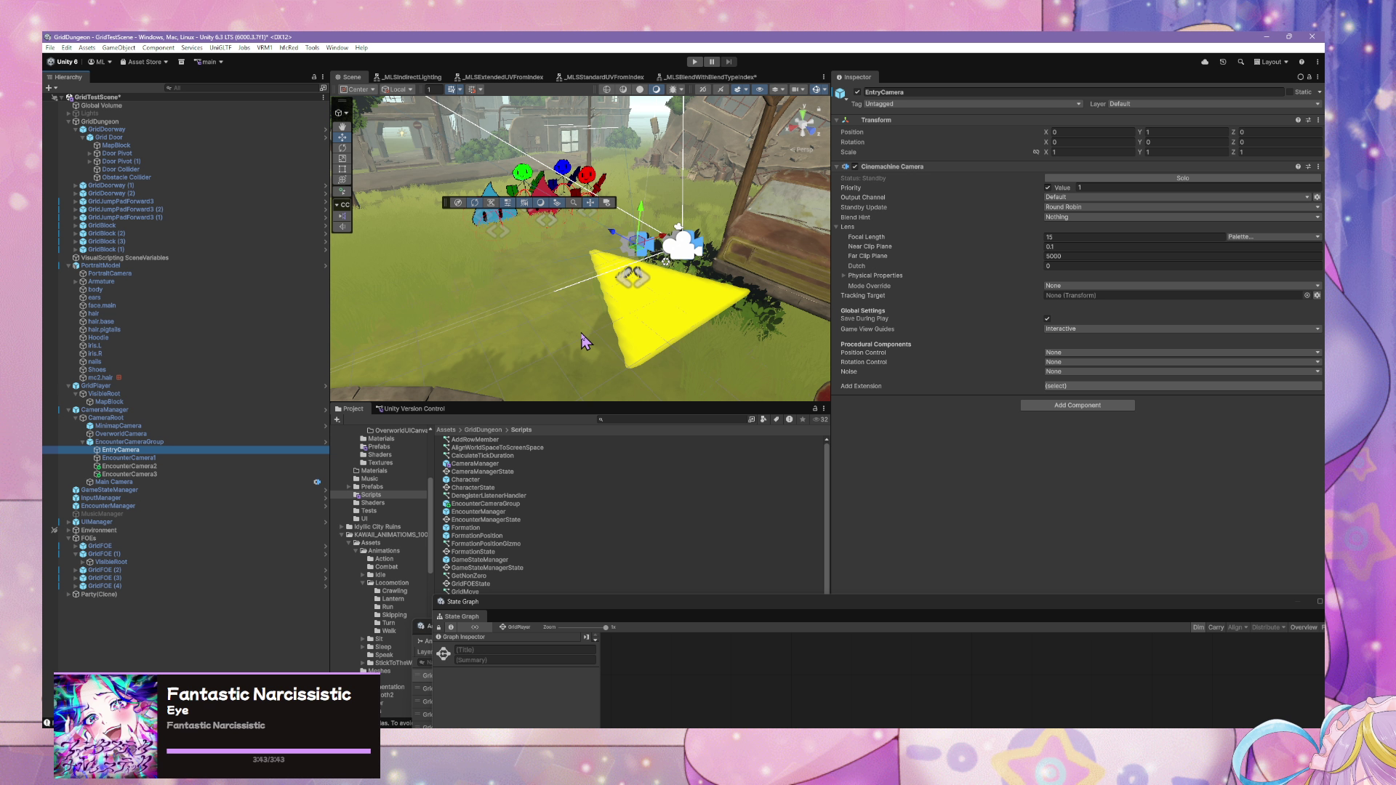
left_click(102, 595)
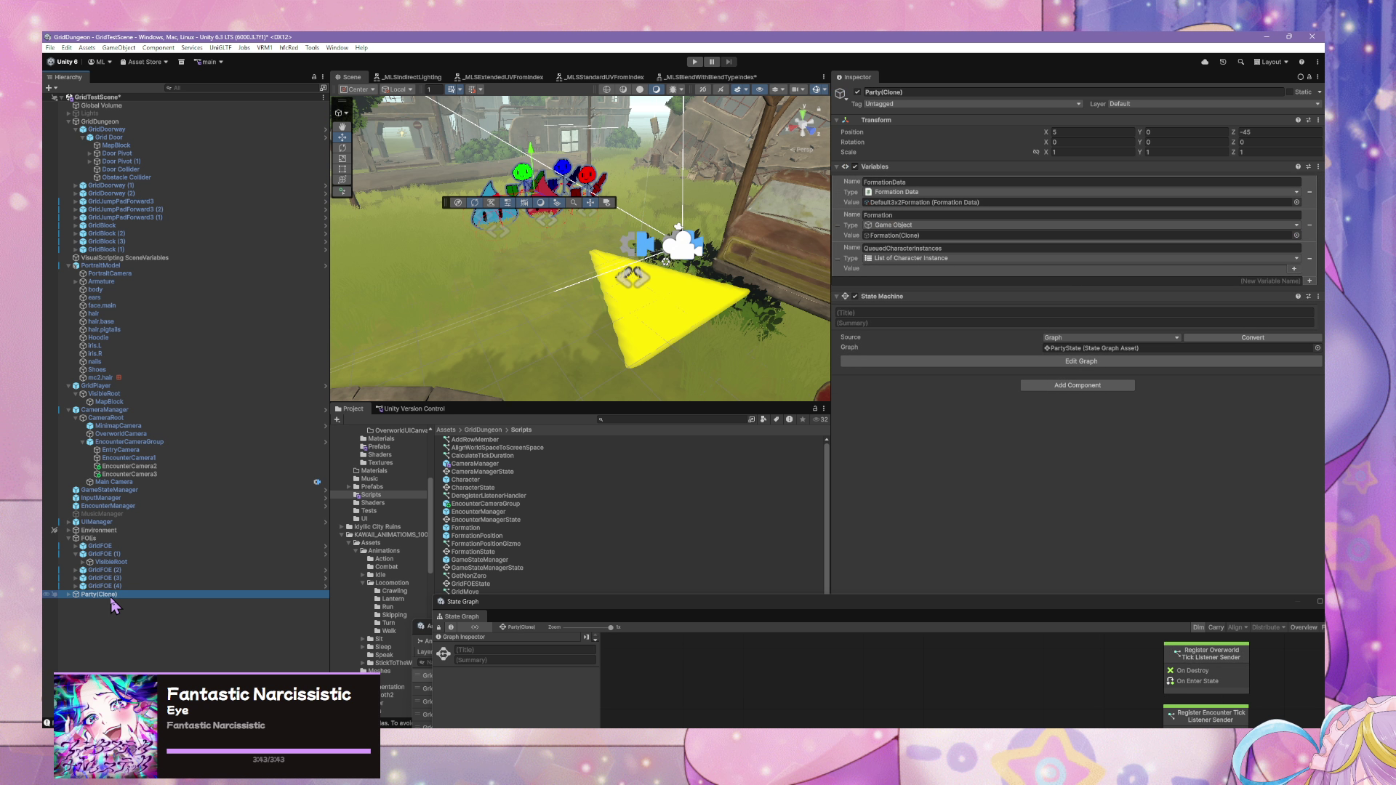
key("Delete")
- Select the four scene cameras, EntryCamera through EncounterCamera3, after a quick look at the EncounterCameraGroup prefab
left_click(160, 443)
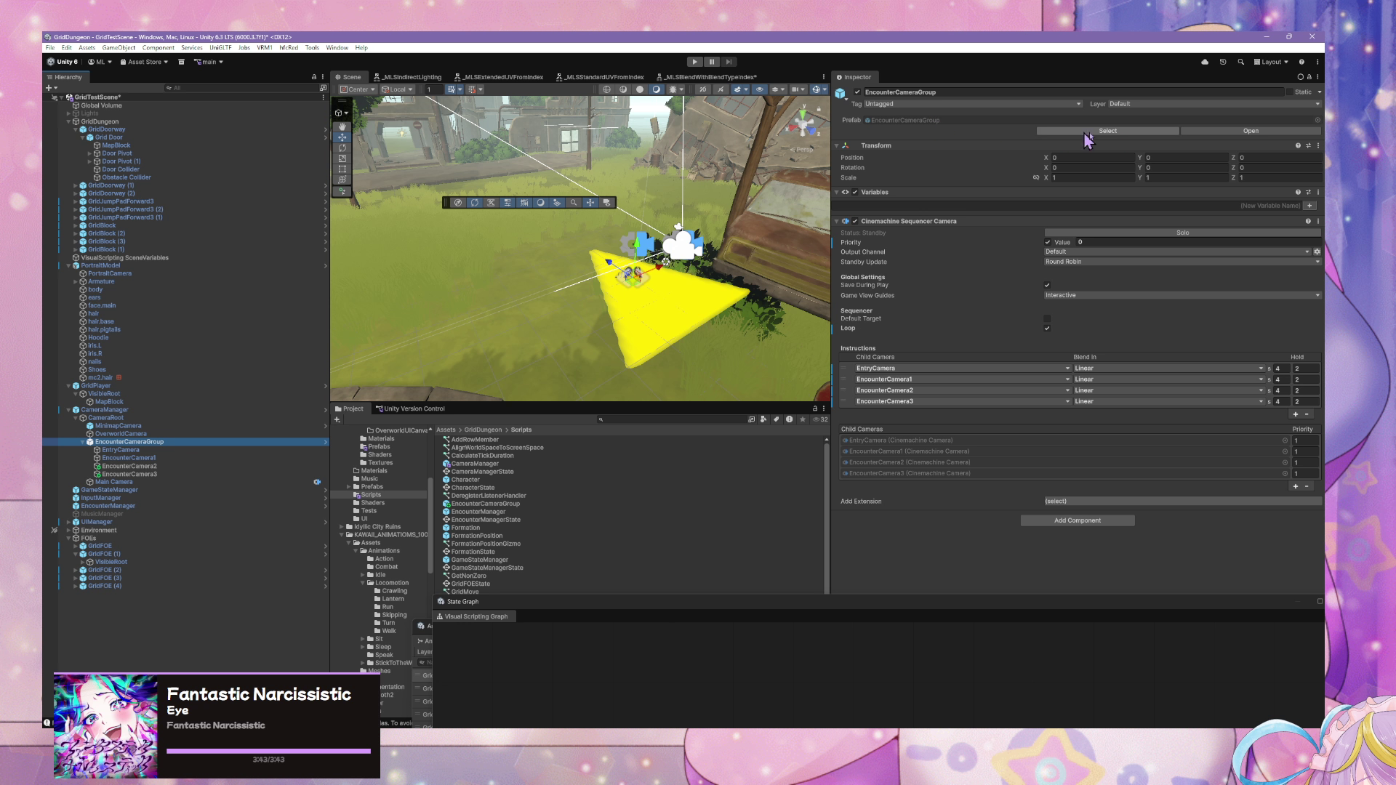
left_click(1229, 131)
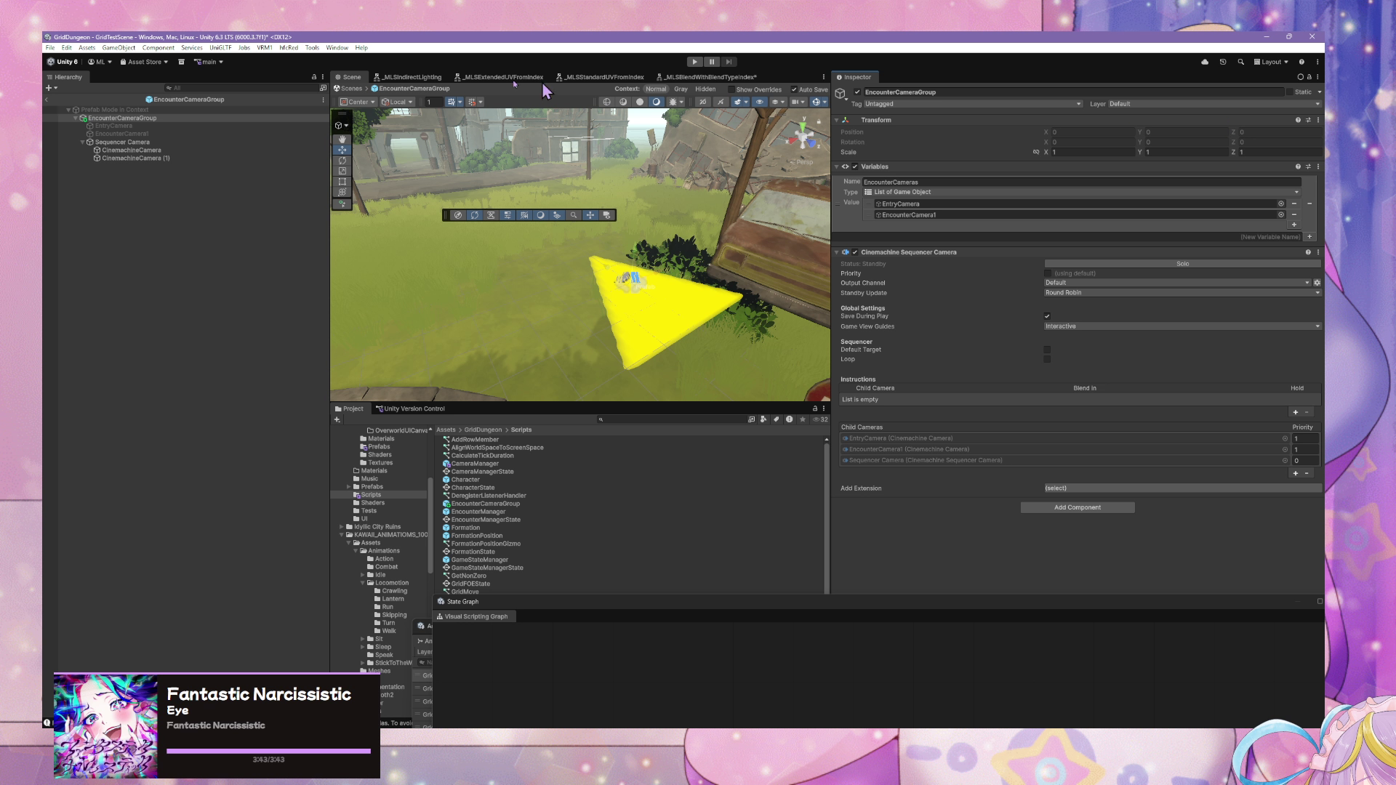
left_click(357, 91)
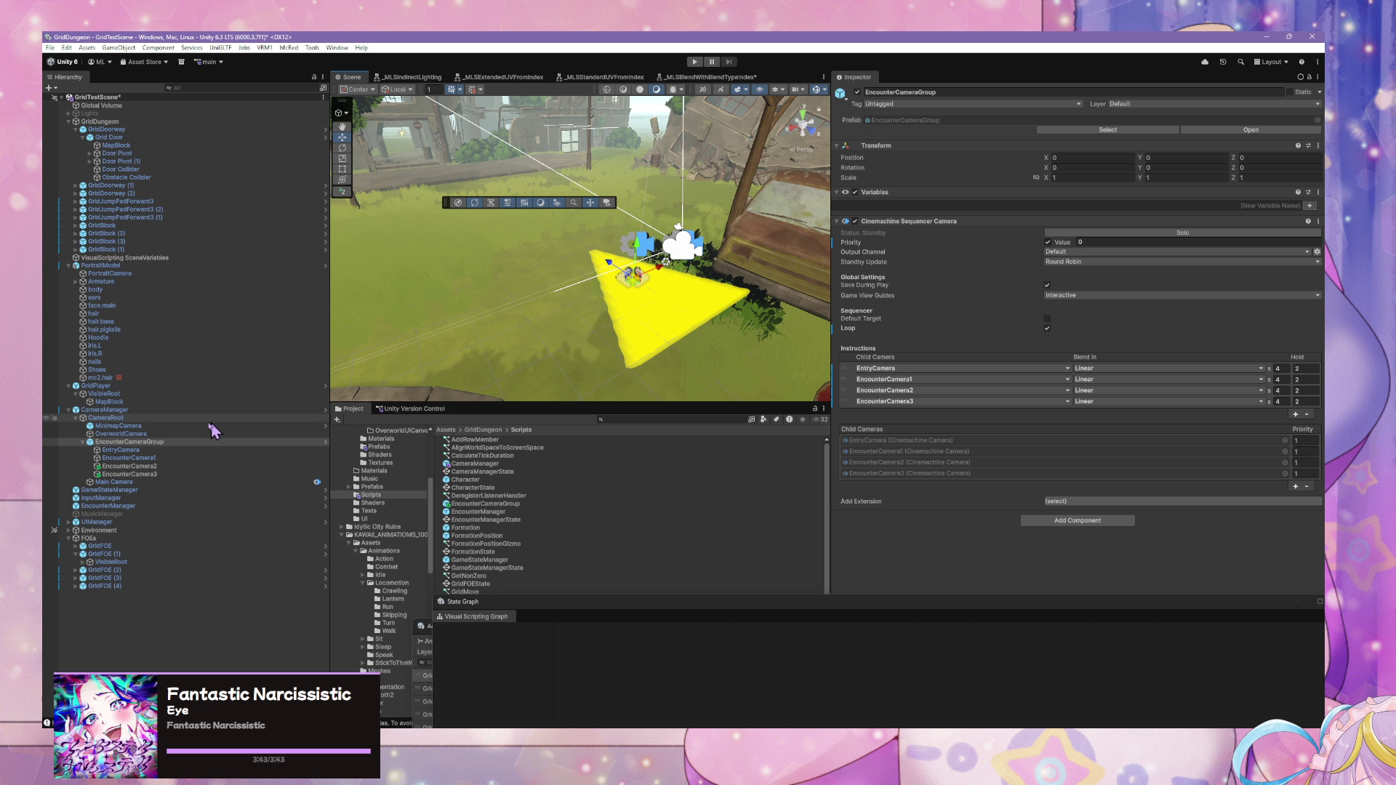
left_click(151, 475)
left_click(157, 450, "shift")
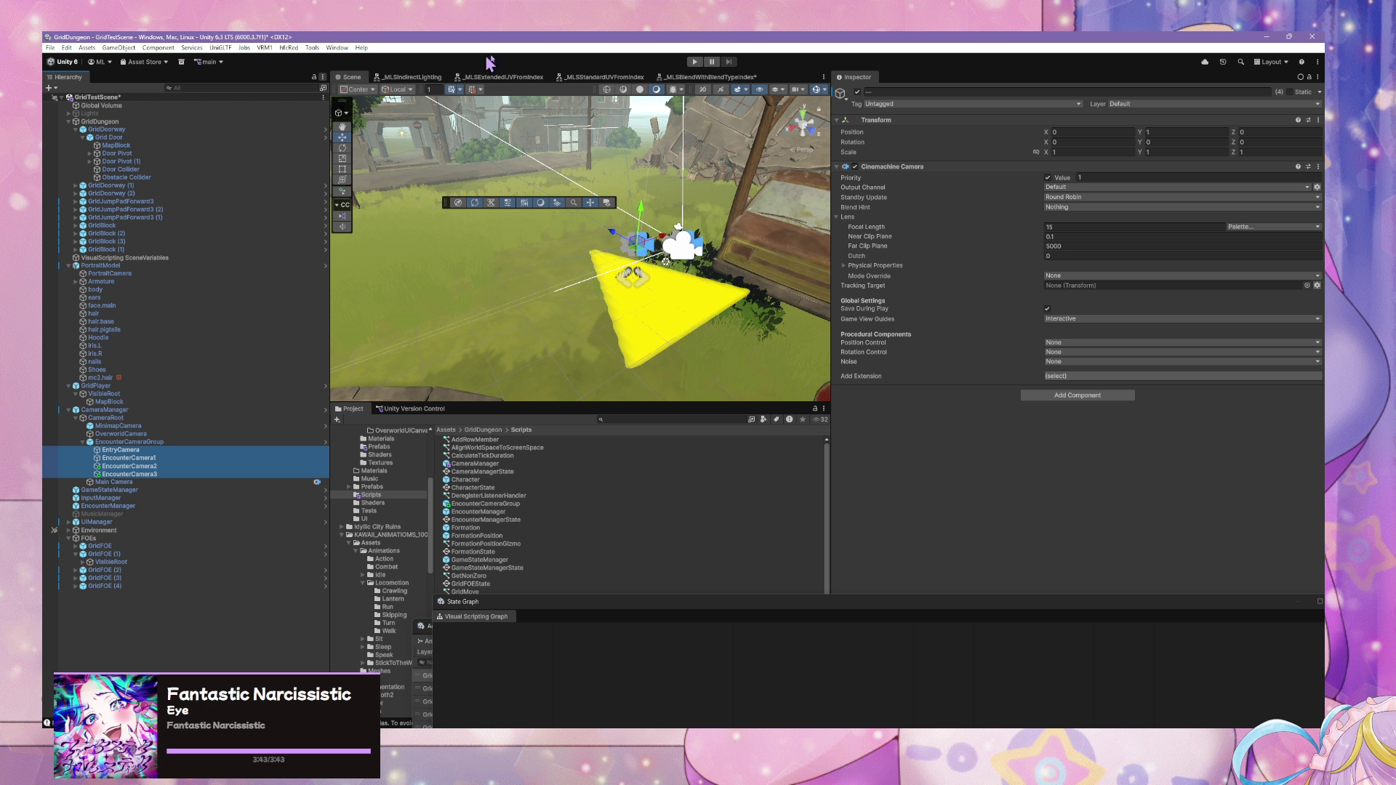
- In the EncounterCameraGroup prefab, replace the placeholder cameras with the pasted EntryCamera and encounter cameras
left_click(211, 441)
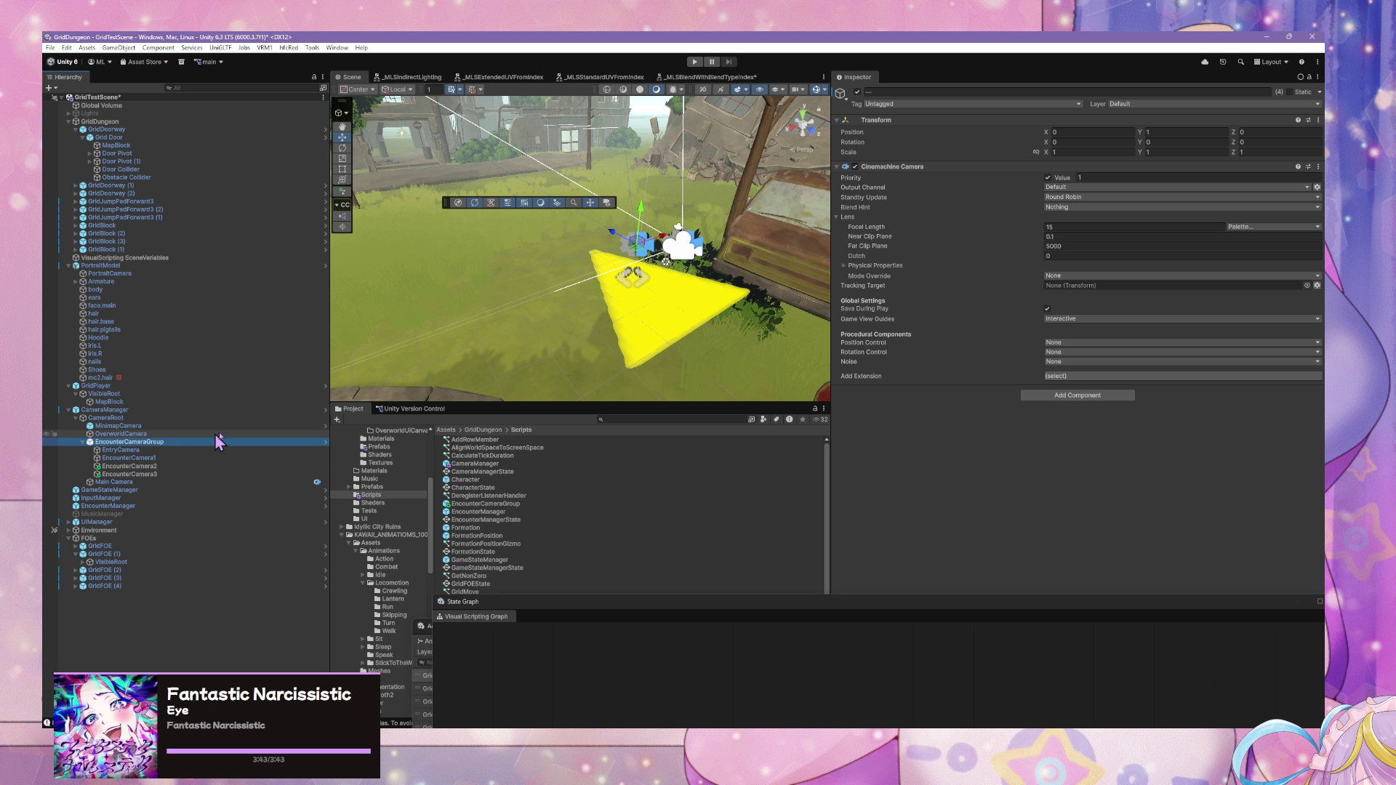
left_click(1257, 131)
left_click(155, 150)
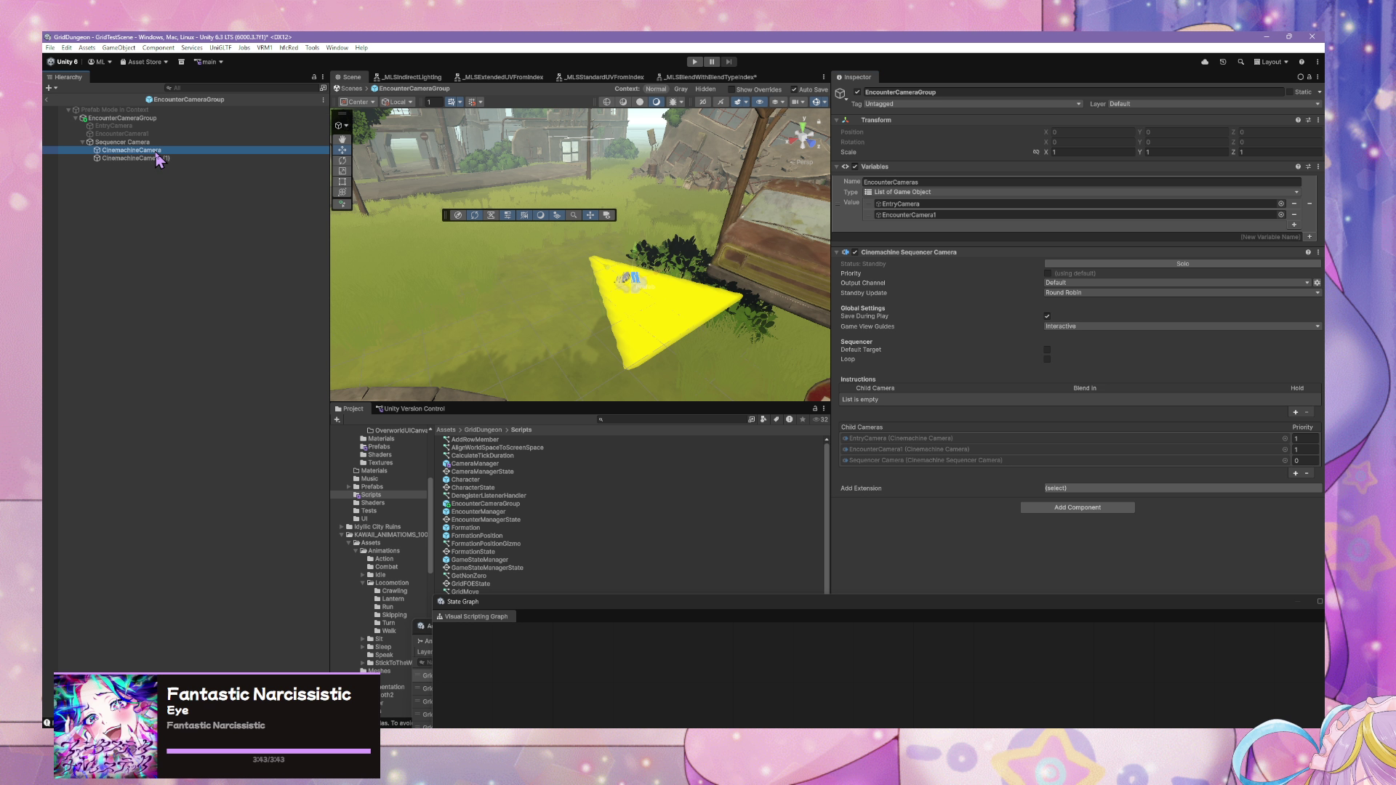
left_click(131, 126)
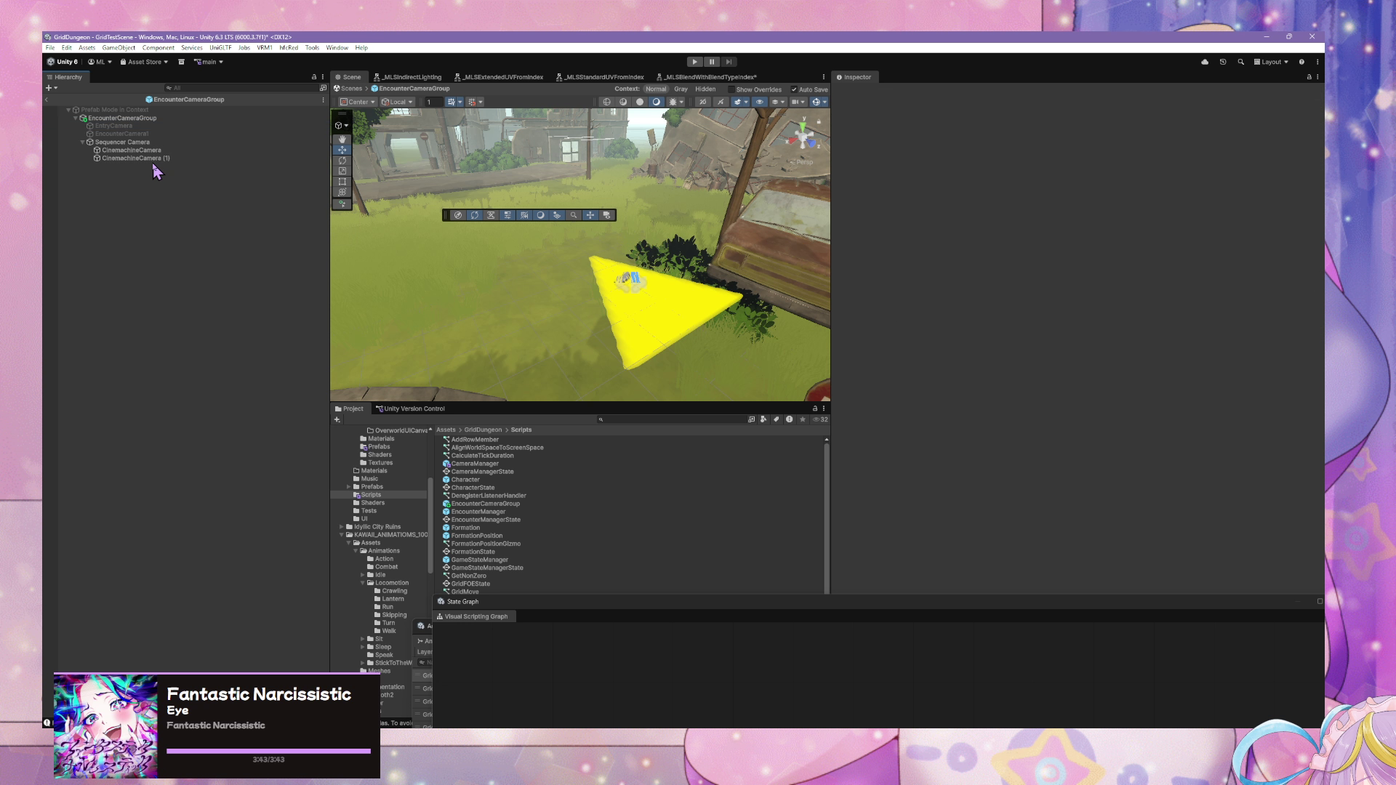
left_click(161, 157, "shift")
left_click(163, 122)
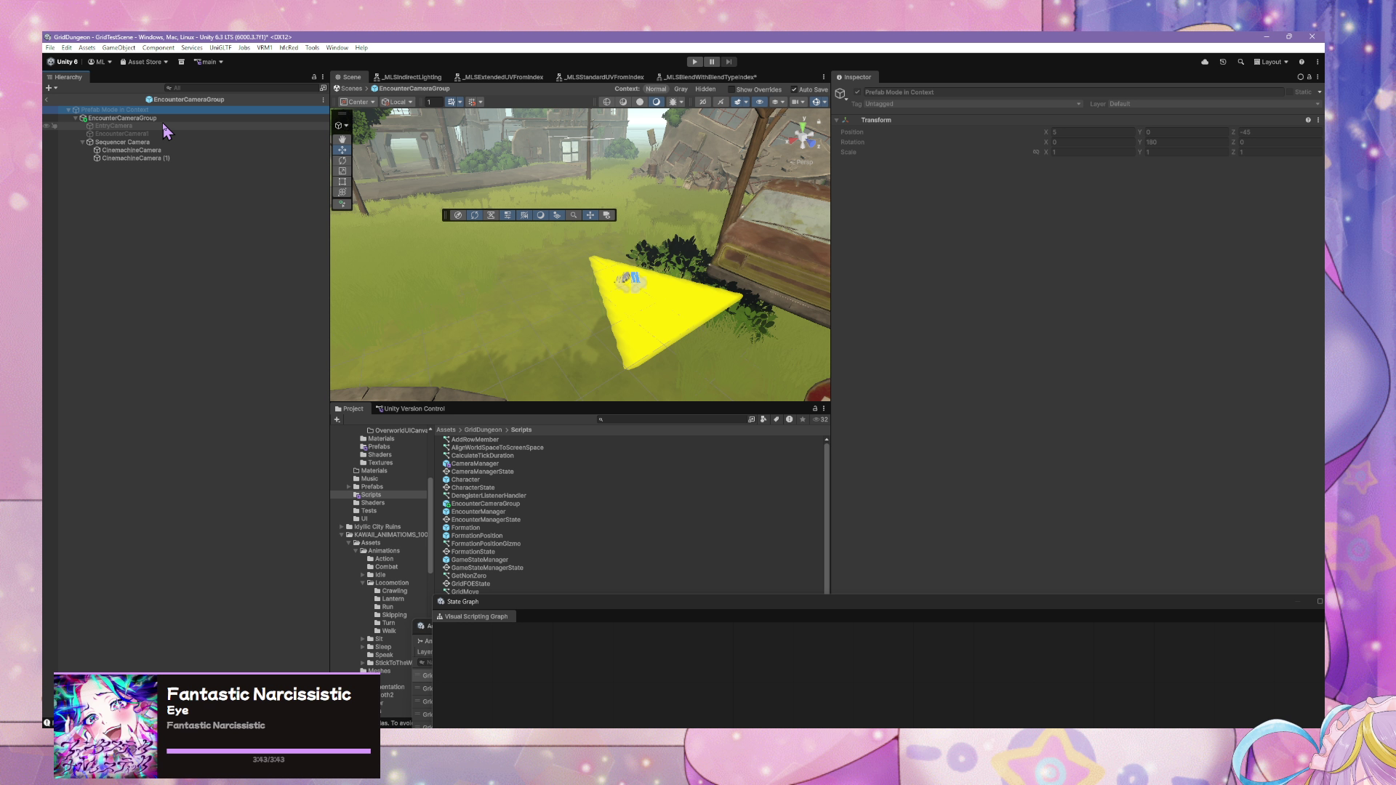
left_click(171, 160, "shift")
key("Delete")
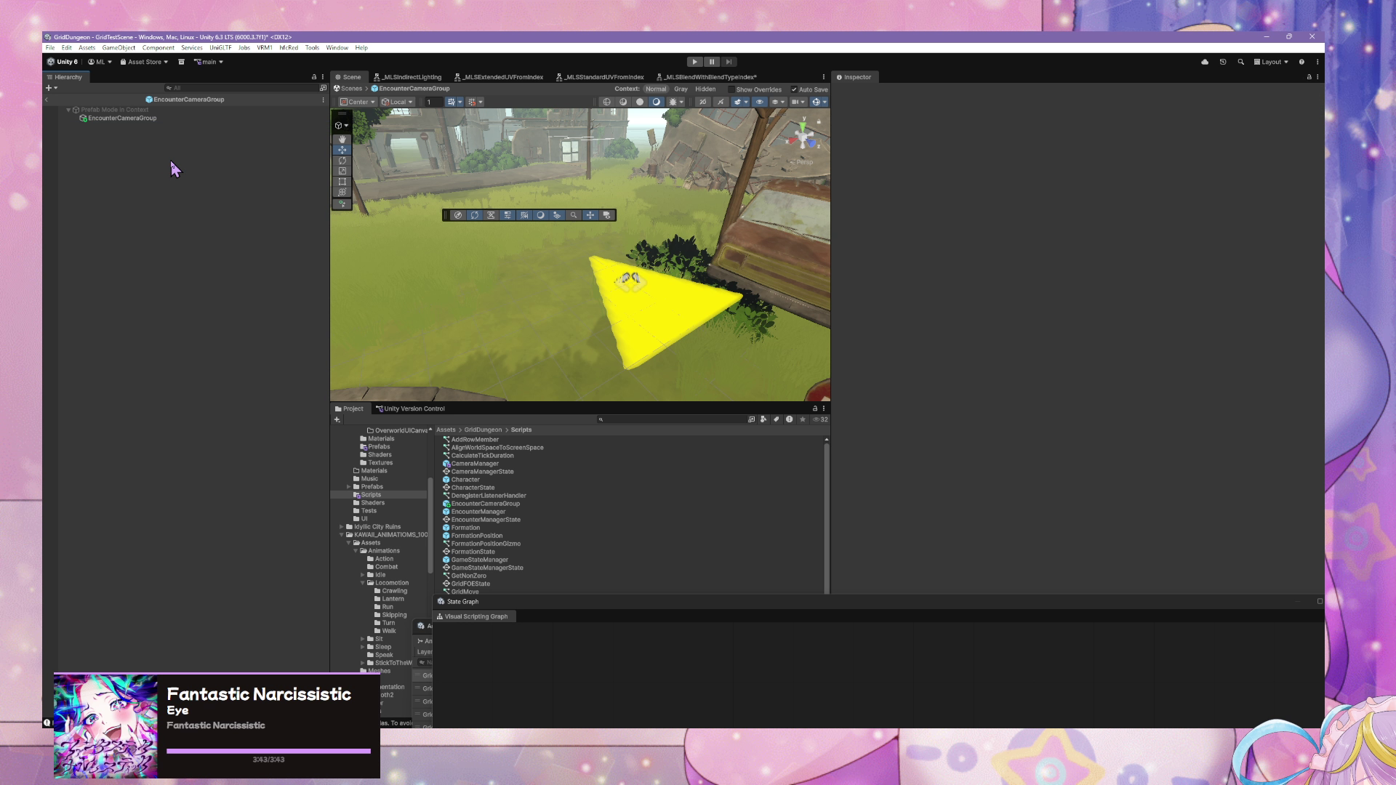
key("ctrl+v")
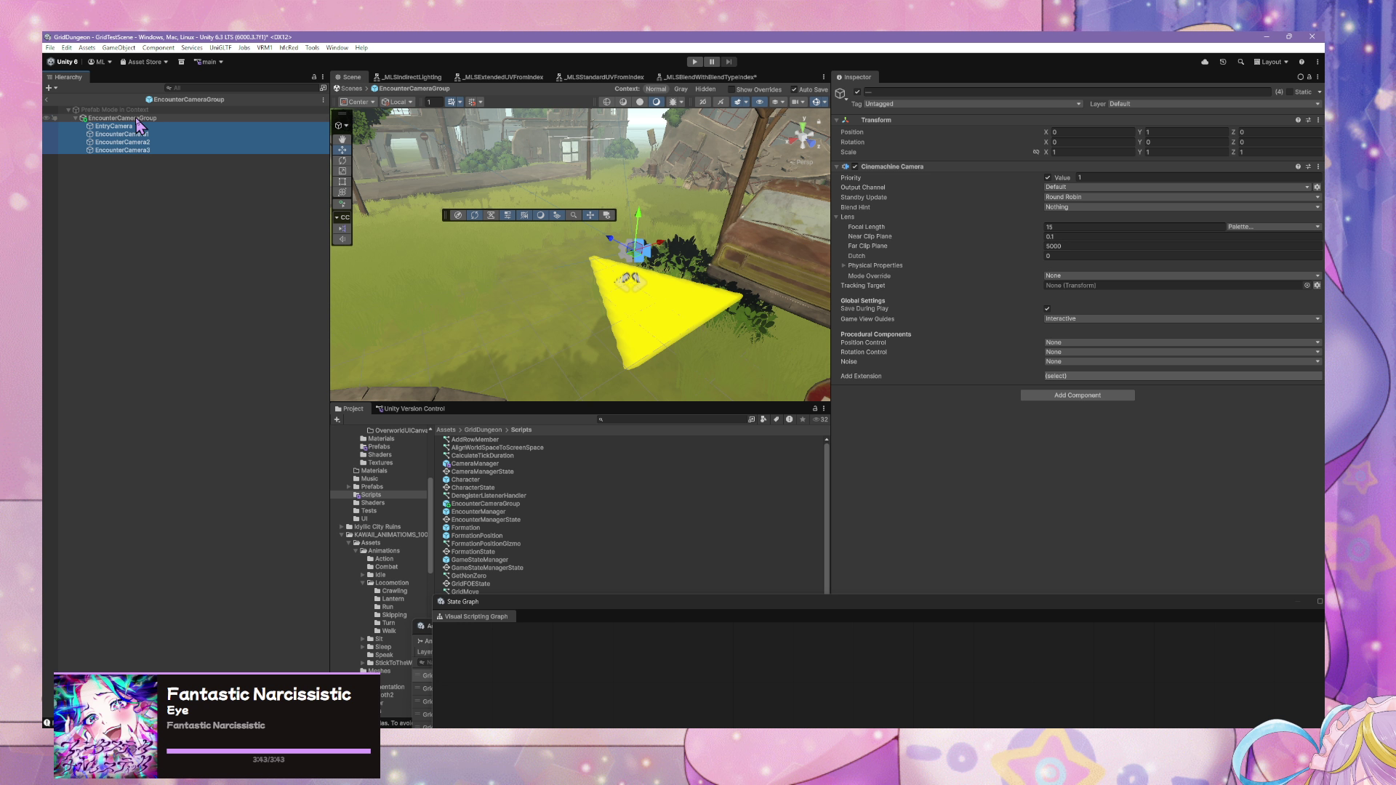
- Back in the scene, delete the duplicate EncounterCamera2 and EncounterCamera3
left_click(117, 118)
left_click(352, 88)
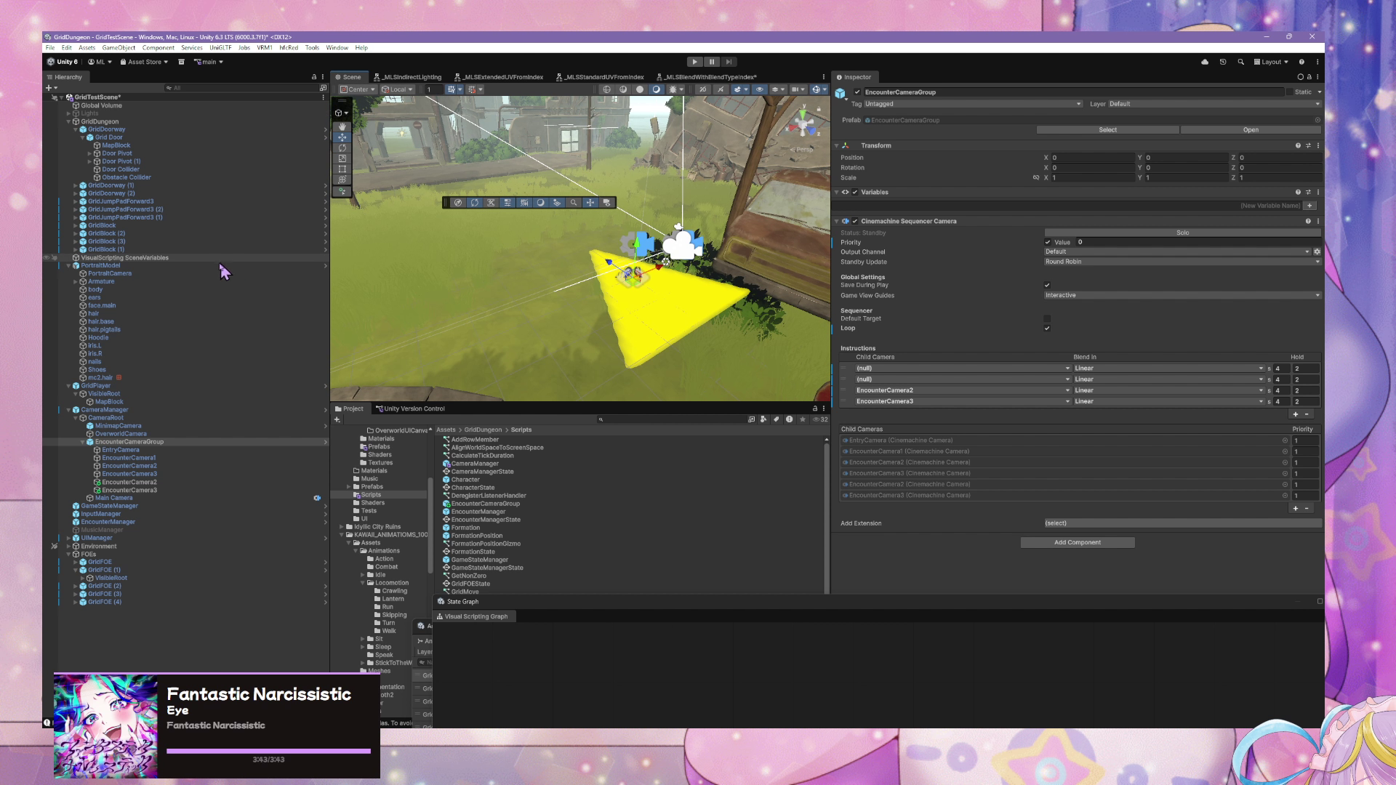
left_click(158, 443)
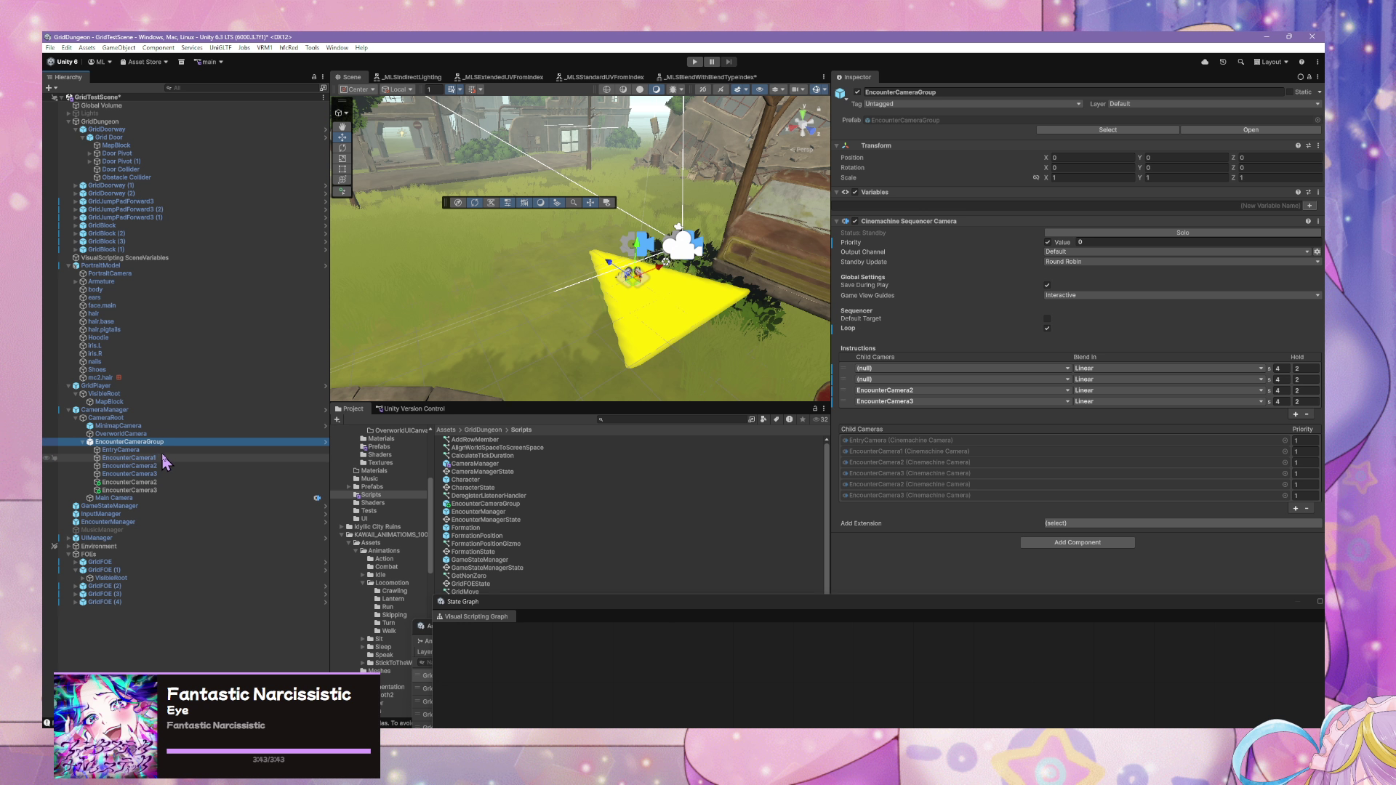
left_click(161, 451)
left_click(168, 482)
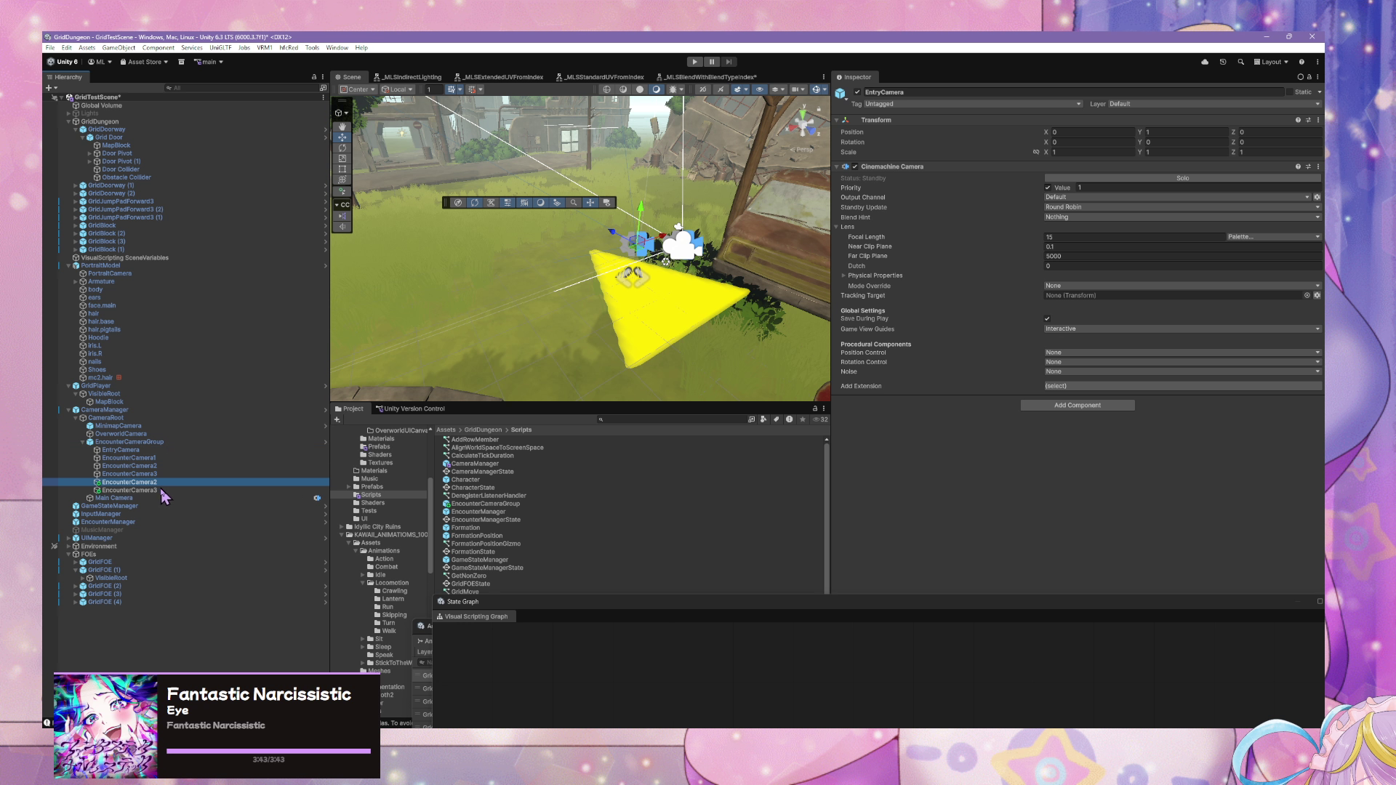
left_click(161, 491, "shift")
key("Delete")
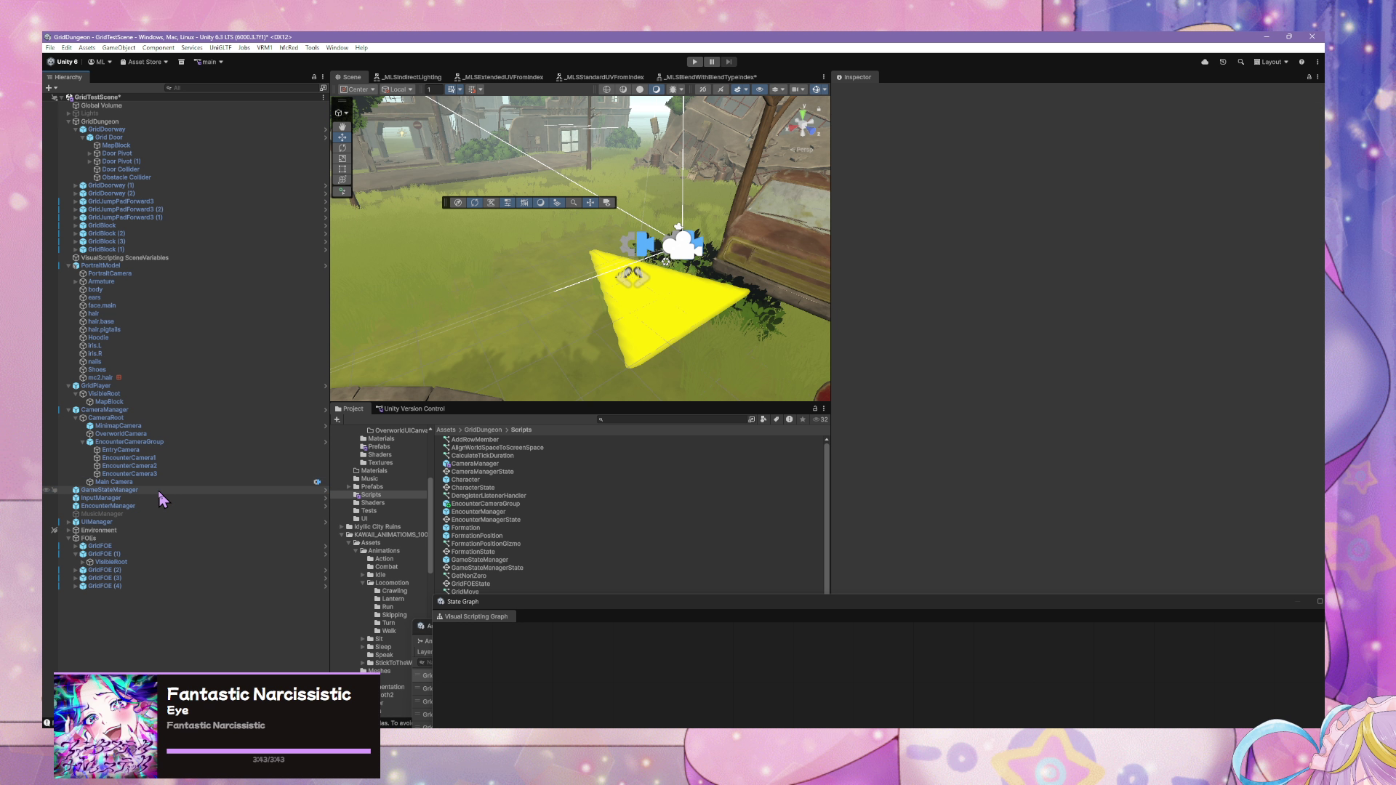
left_click(306, 442)
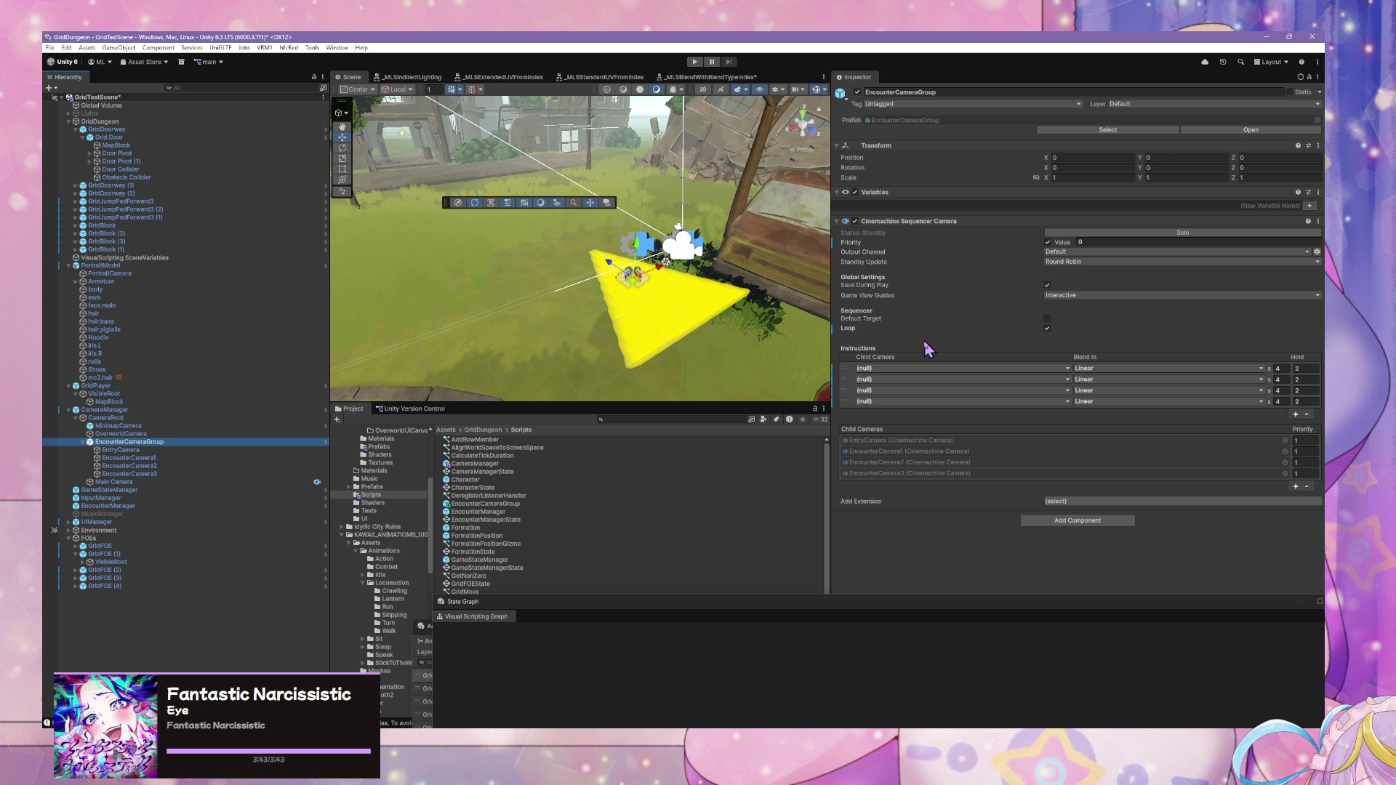
- Assign EntryCamera, EncounterCamera1, EncounterCamera2 and EncounterCamera3 to the four sequencer instructions in order
left_click(976, 369)
left_click(938, 386)
left_click(950, 380)
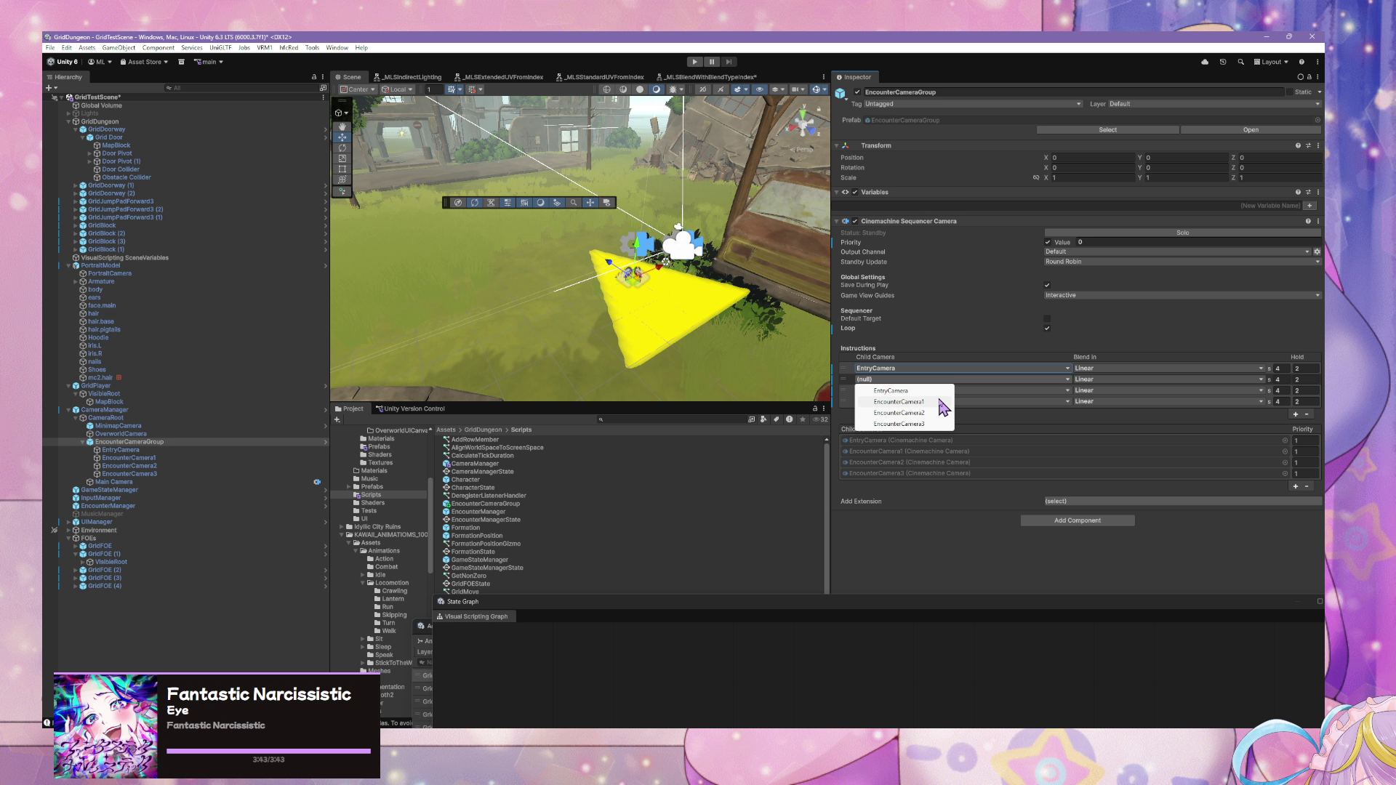
left_click(945, 402)
left_click(967, 396)
left_click(967, 390)
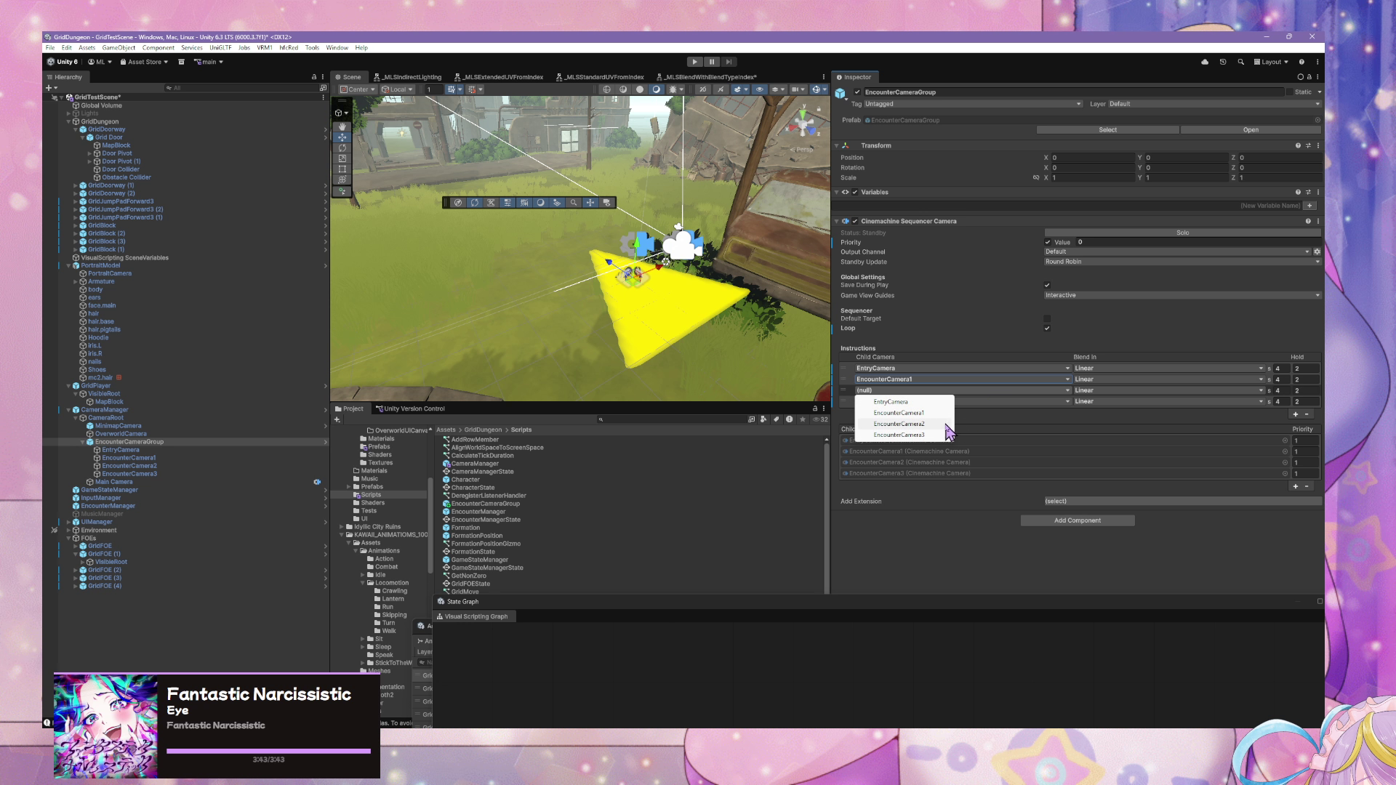
left_click(961, 424)
left_click(974, 401)
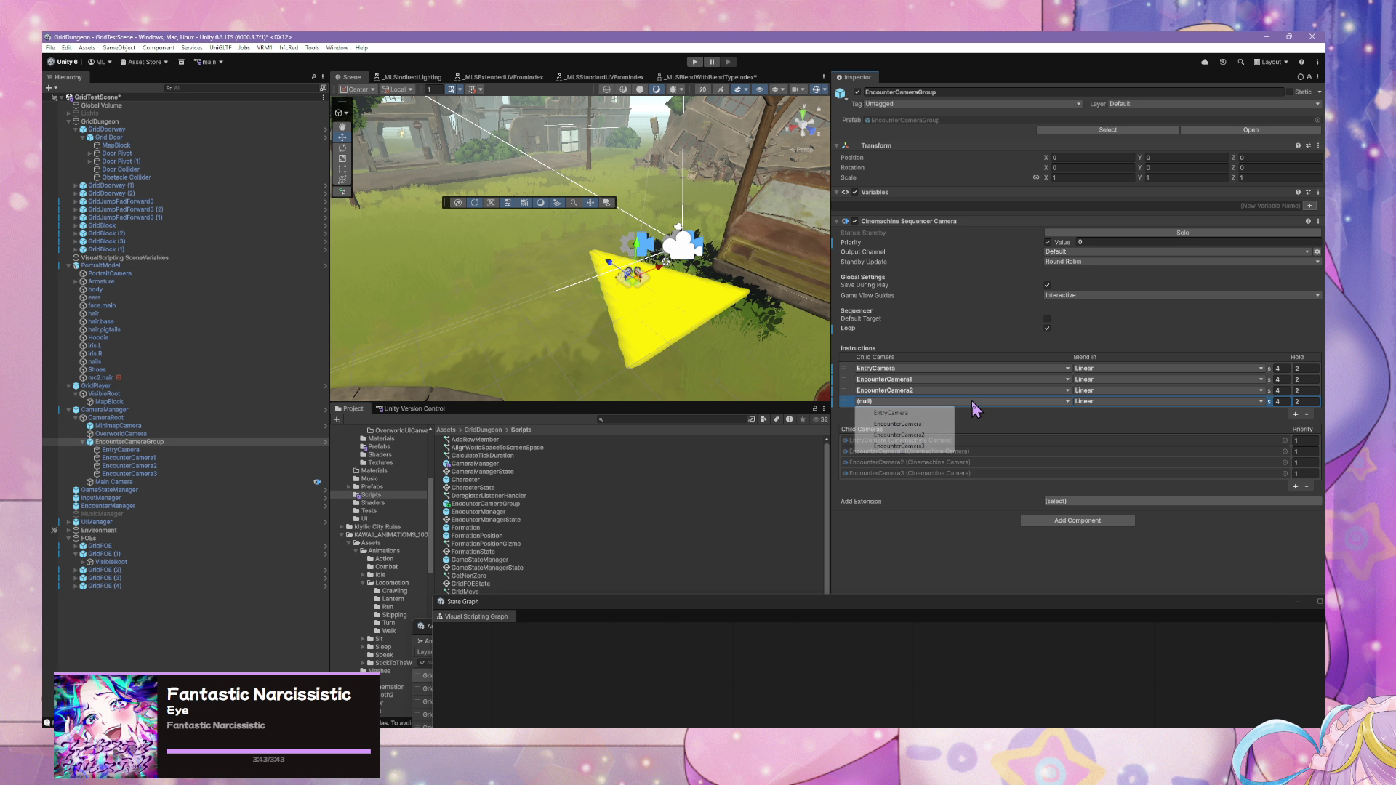
left_click(932, 446)
- Enable the sequencer's custom priority and set its value to 3
left_click(1109, 241)
type("3")
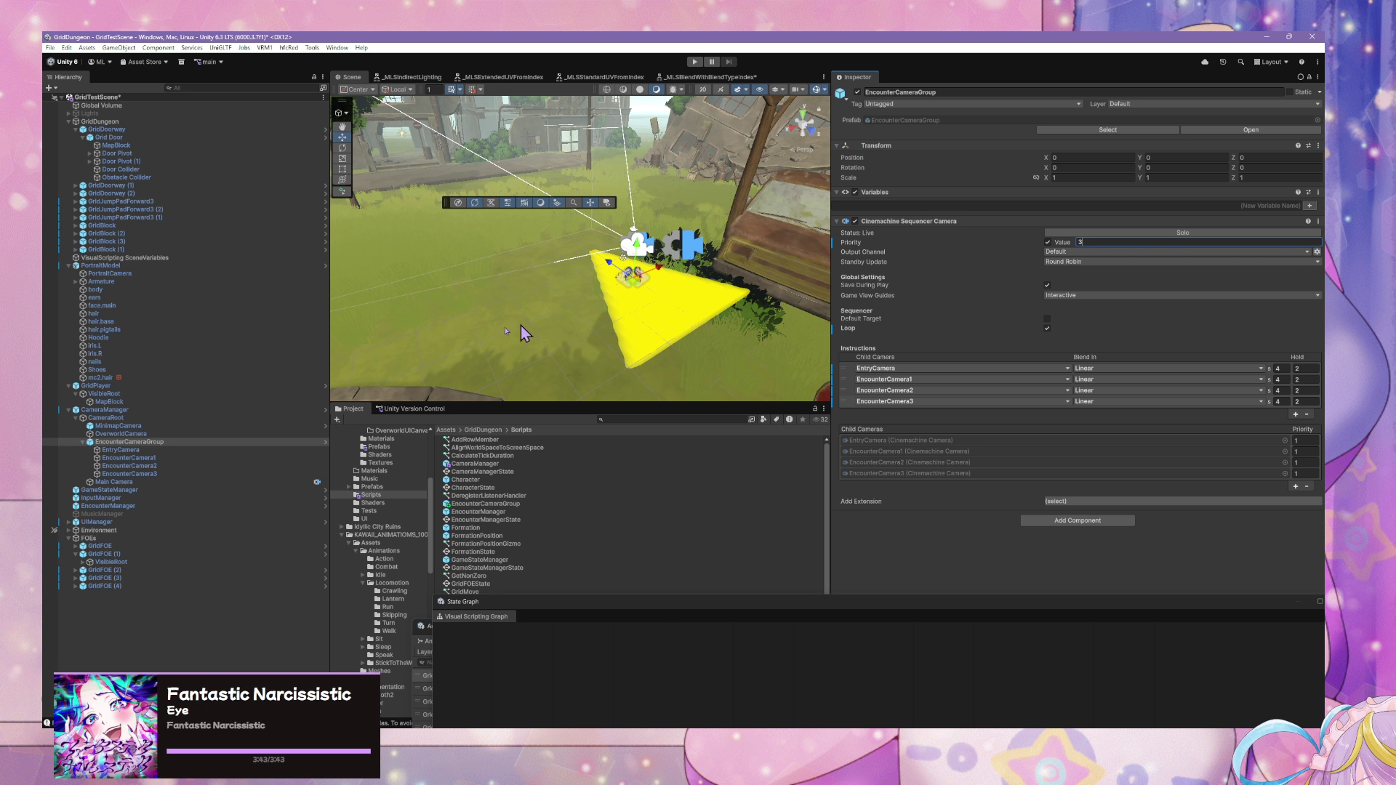
left_click(237, 611)
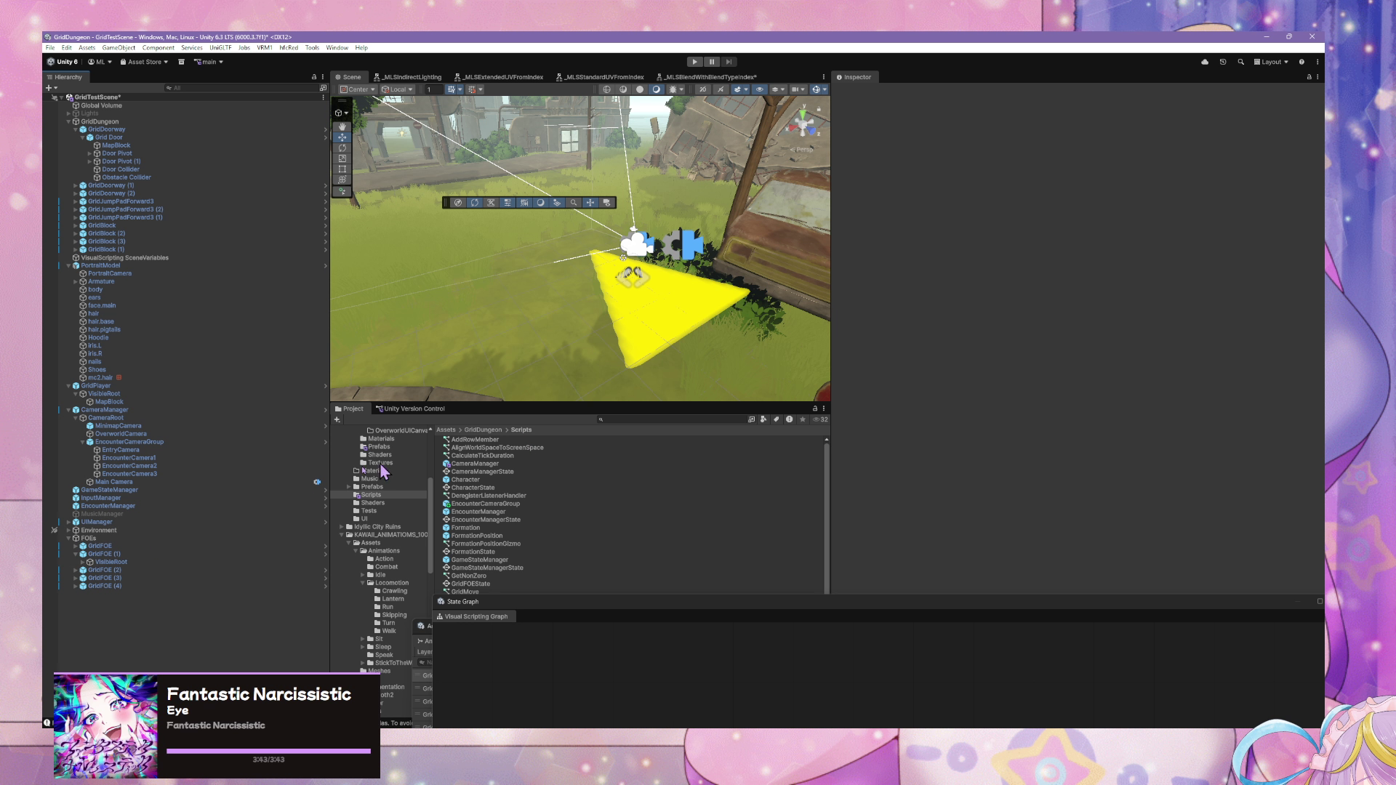
left_click(176, 442)
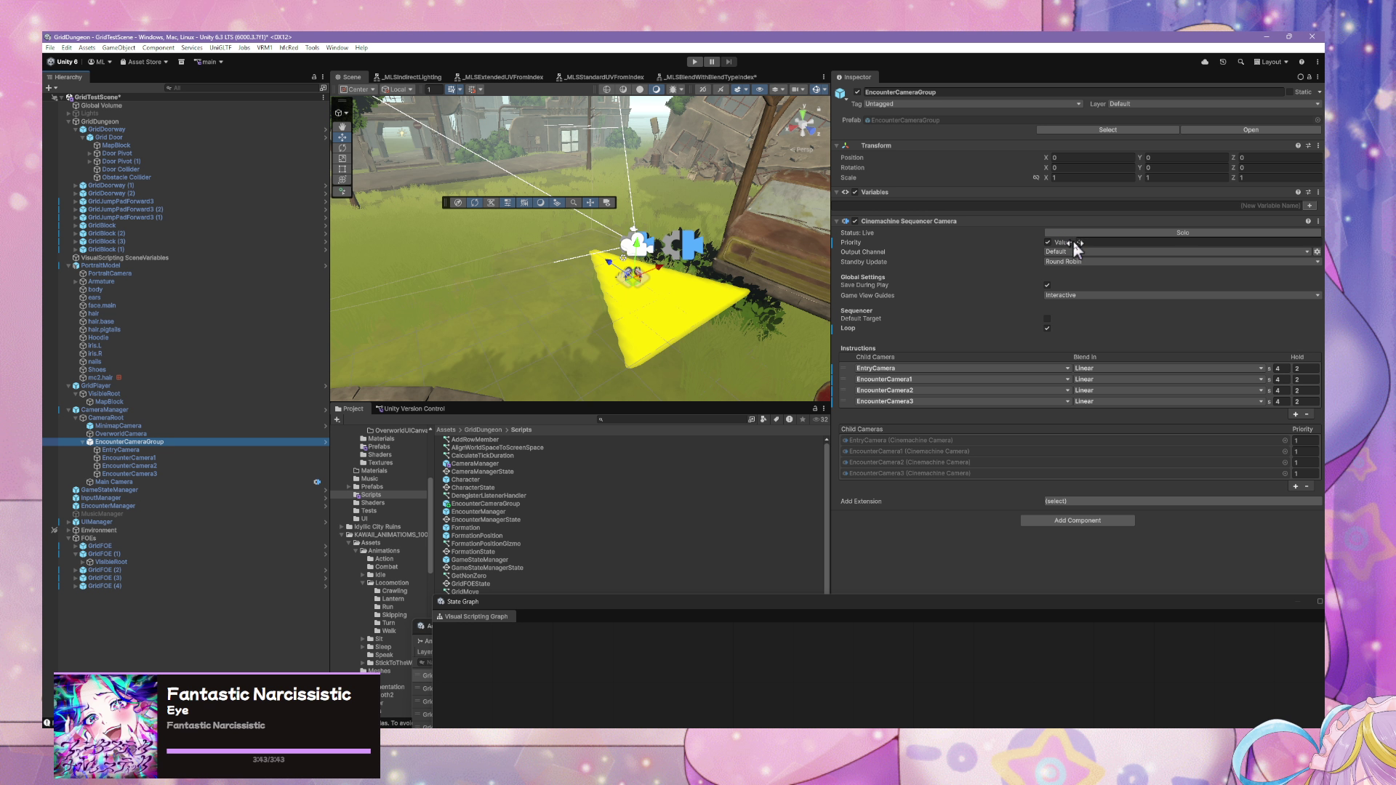
left_click(1048, 243)
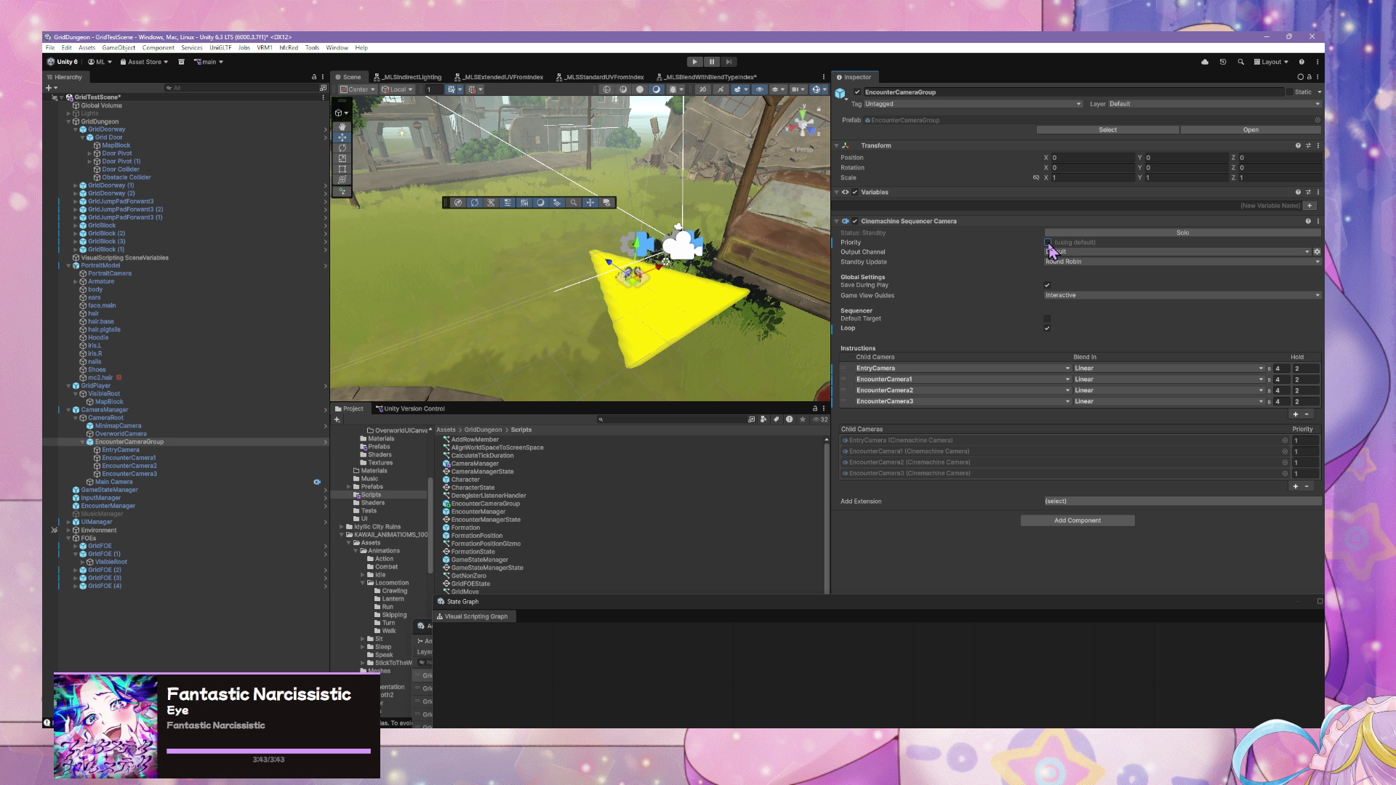
left_click(1048, 243)
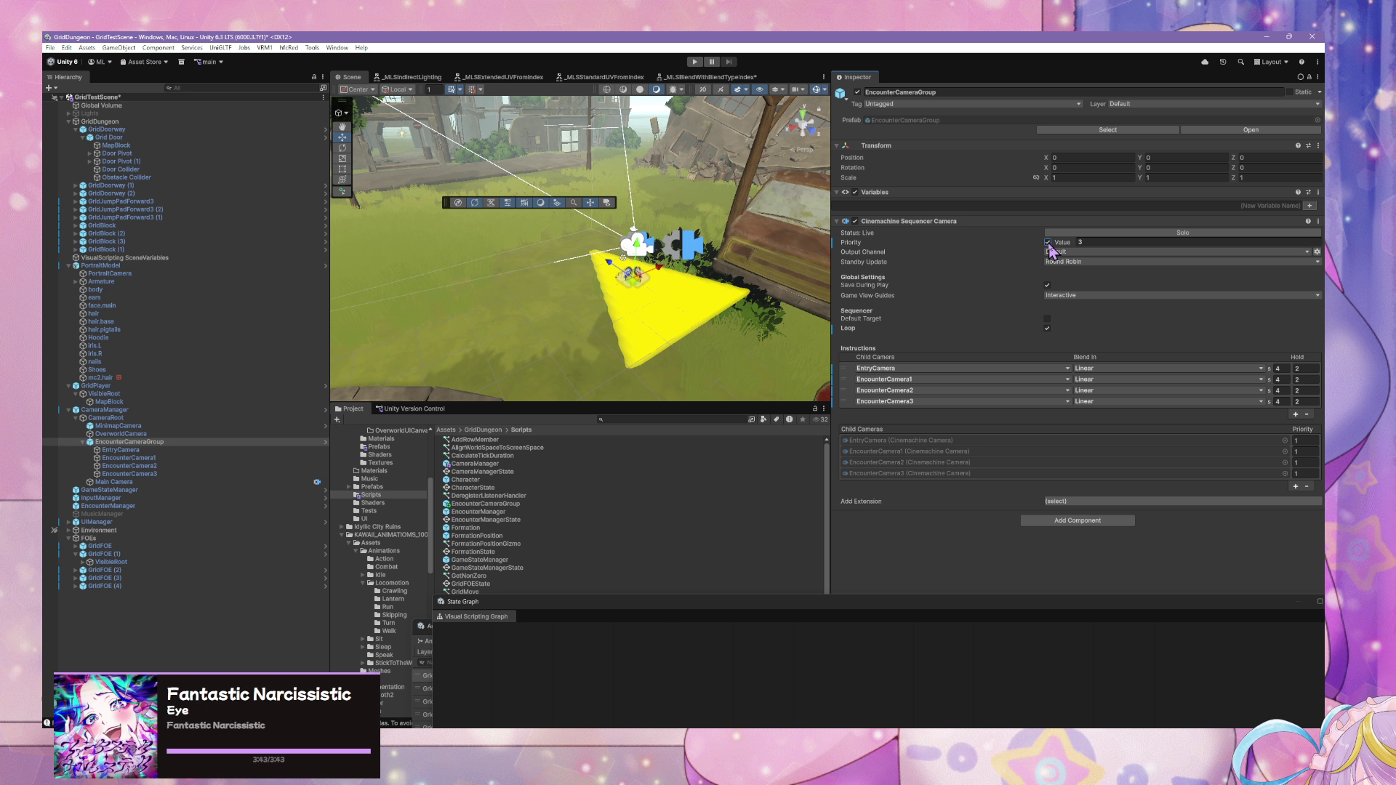
left_click(1082, 242)
type("1")
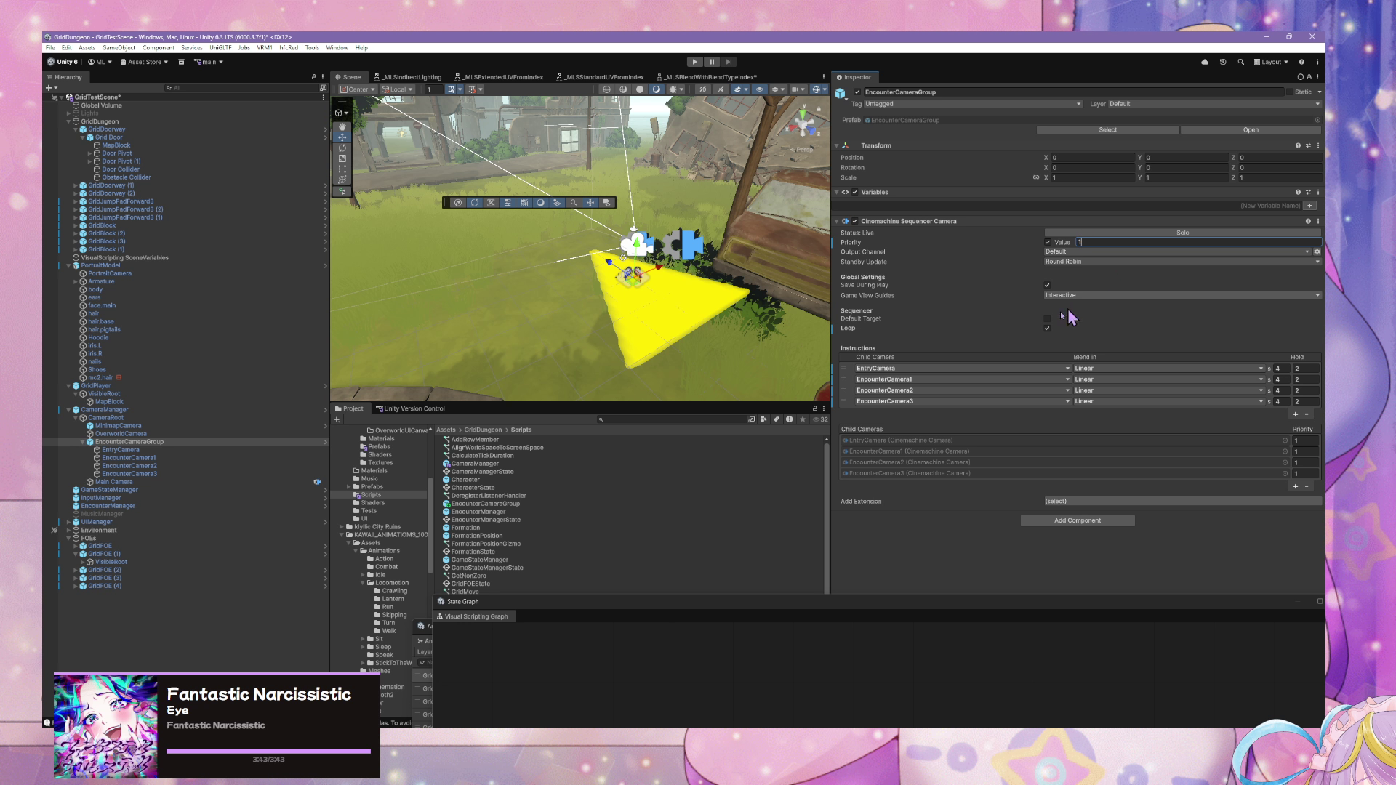
right_click(164, 442)
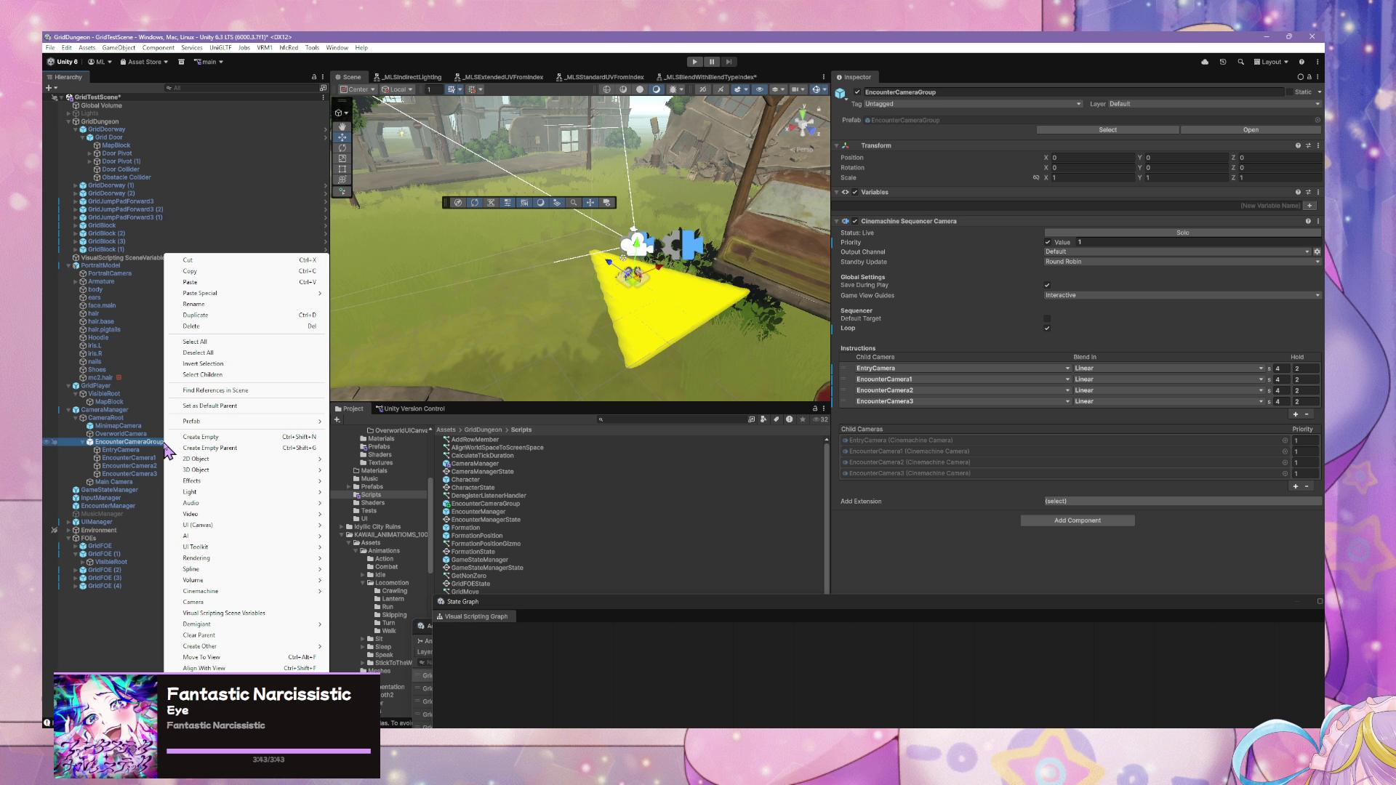
- Select the CameraManager prefab root and open it in Prefab Mode
left_click(135, 448)
right_click(130, 442)
mouse_move(193, 424)
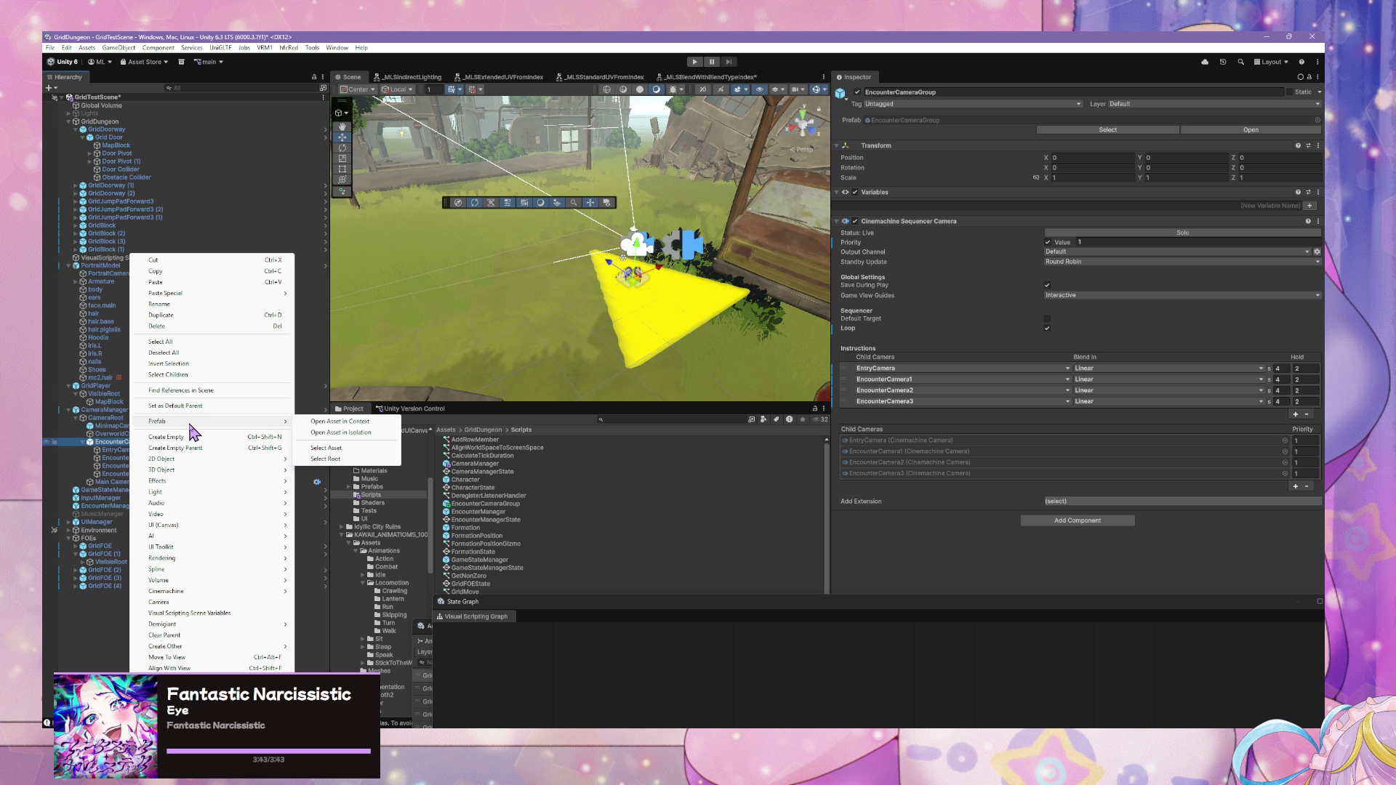
left_click(327, 459)
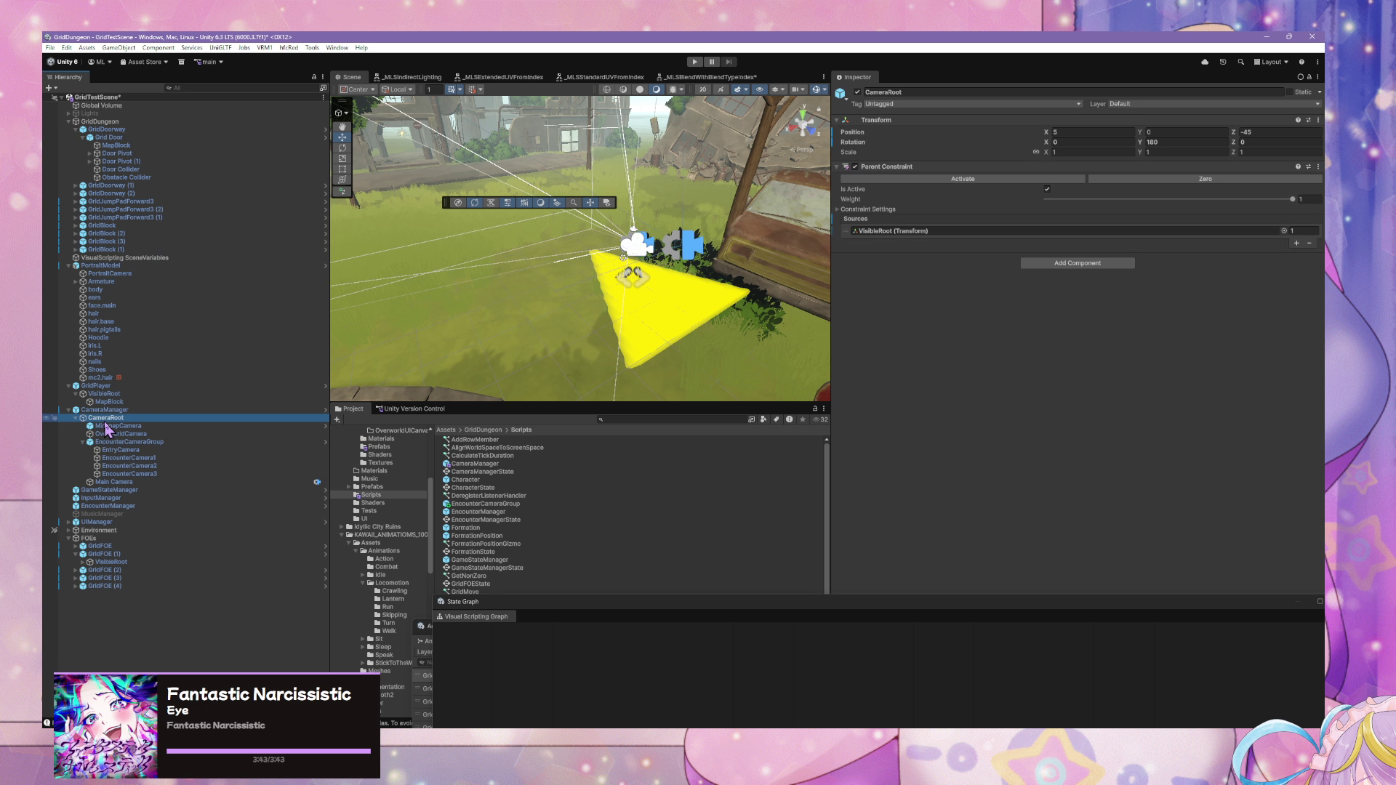
left_click(325, 409)
left_click(121, 134)
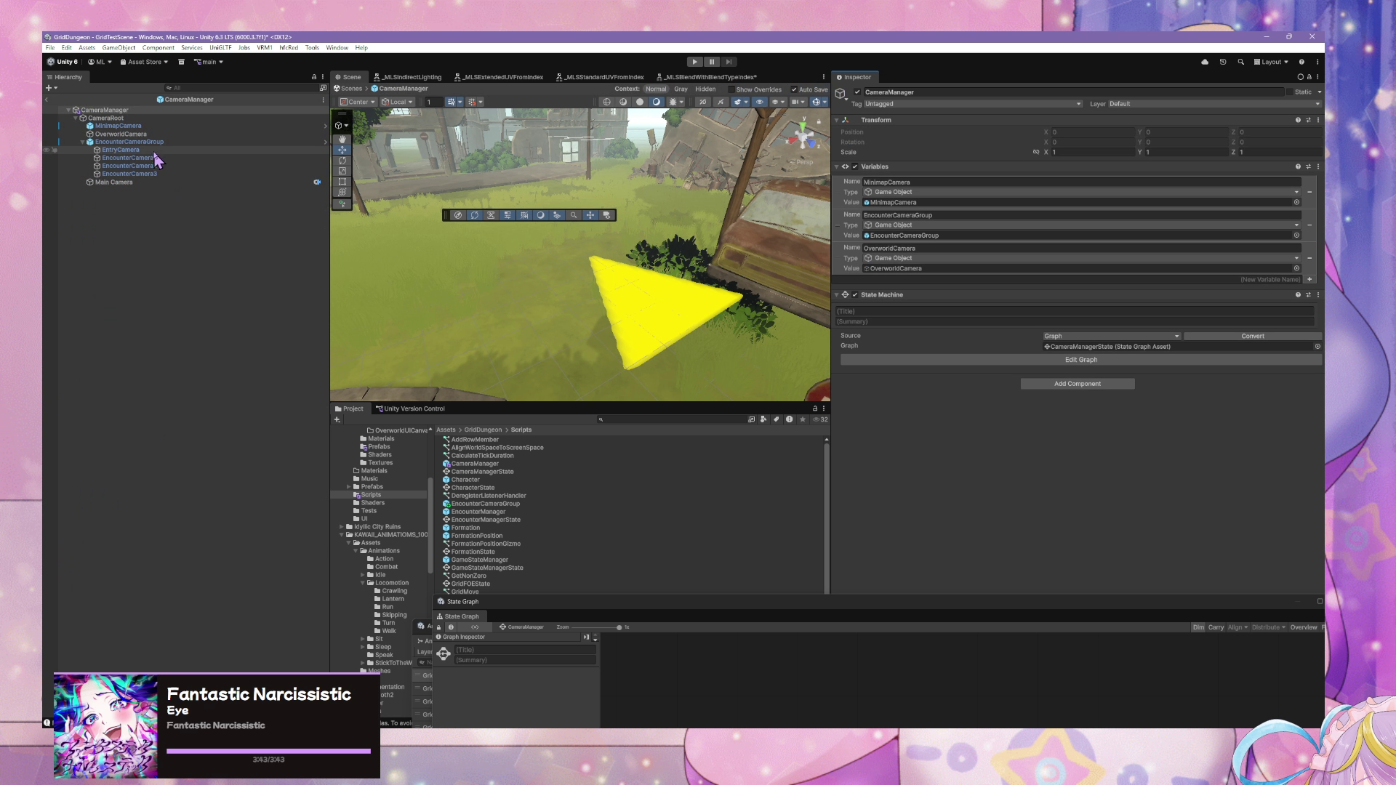
- Unpack EncounterCameraGroup completely inside CameraManager and return to the scene
right_click(151, 137)
left_click(149, 141)
right_click(149, 142)
mouse_move(218, 310)
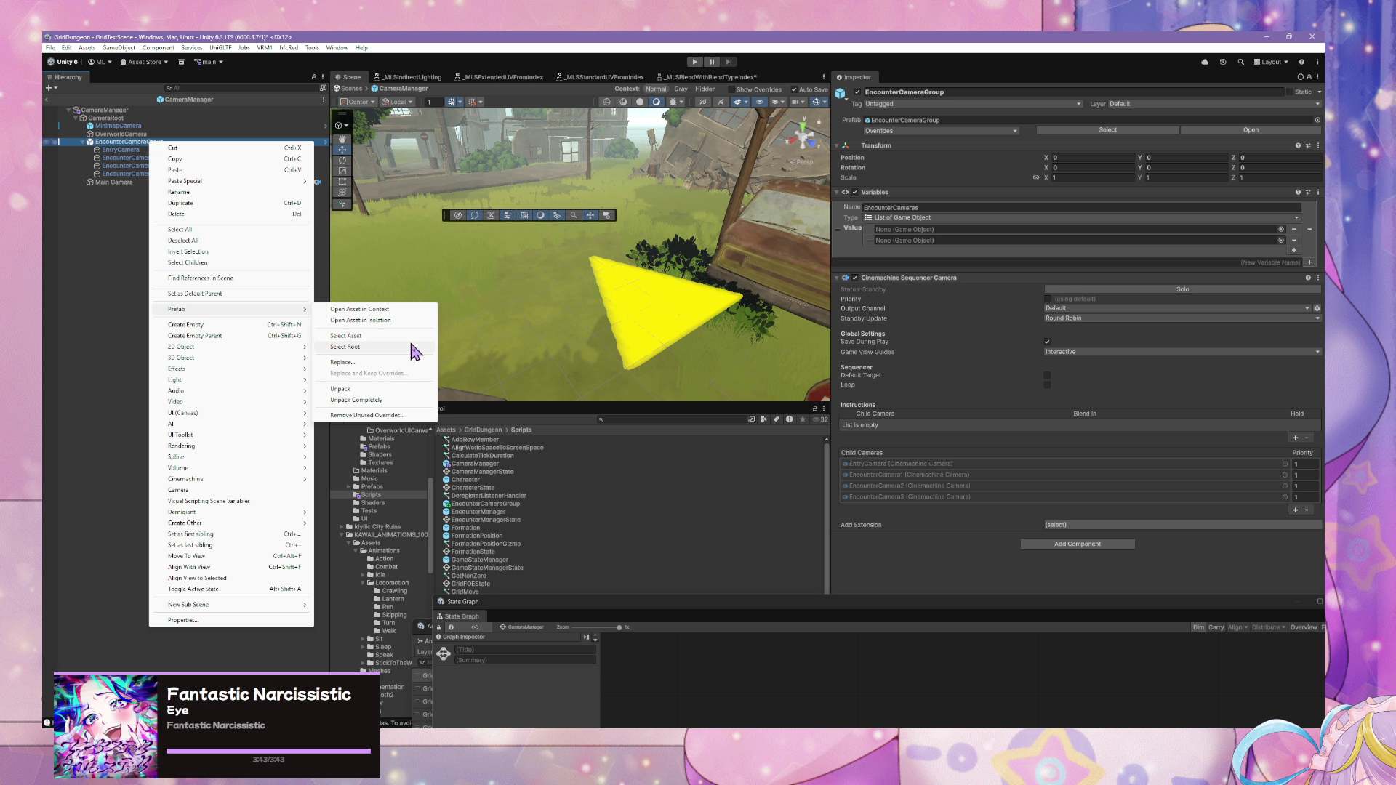
left_click(342, 400)
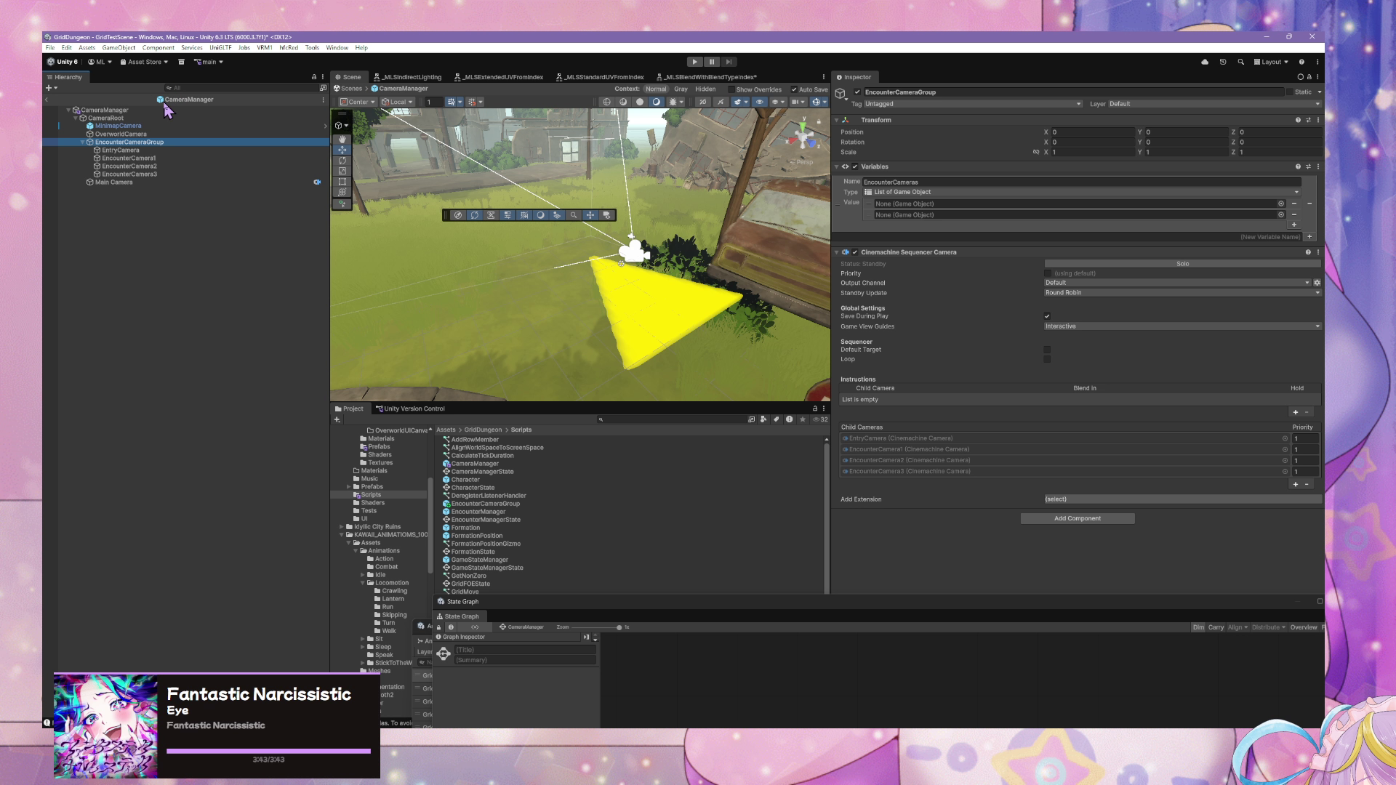
left_click(354, 88)
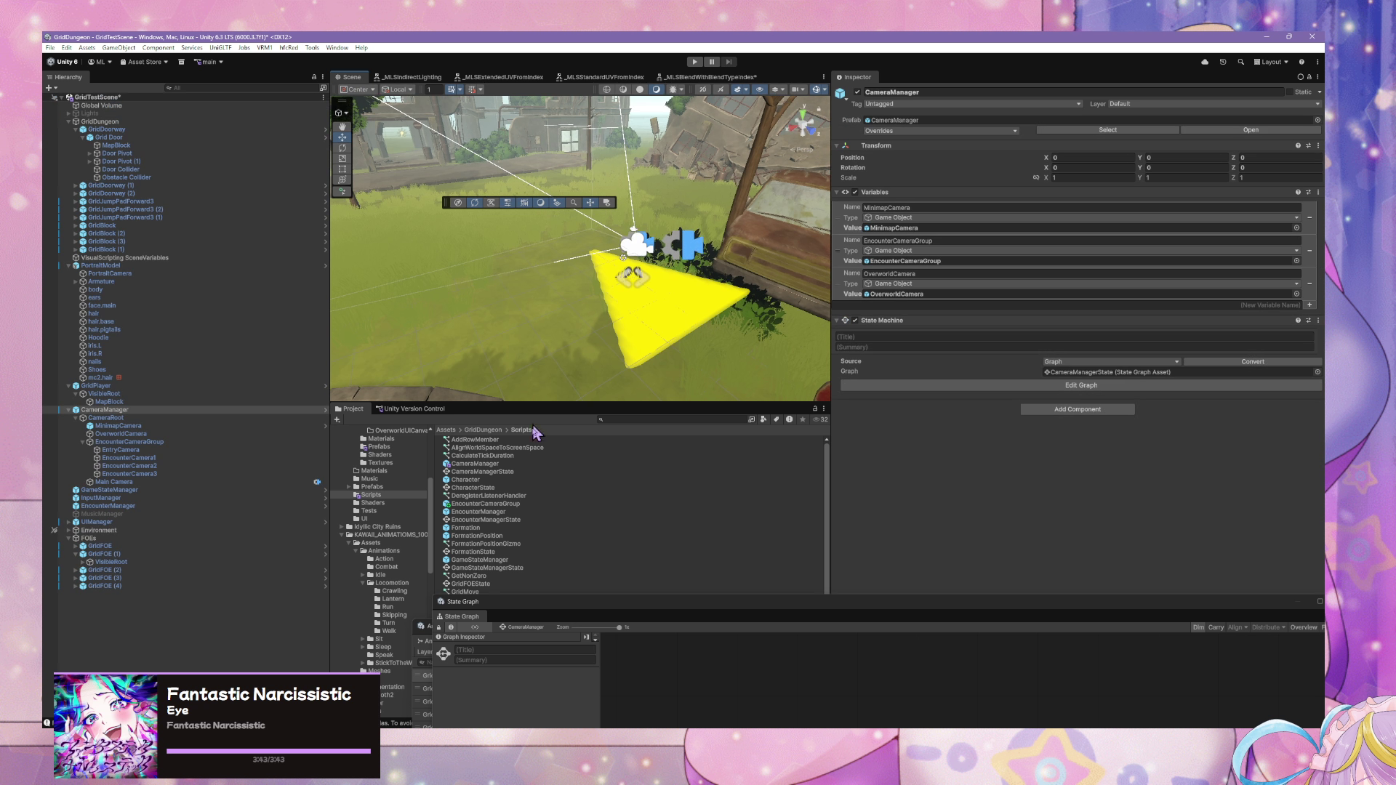
left_click(491, 504)
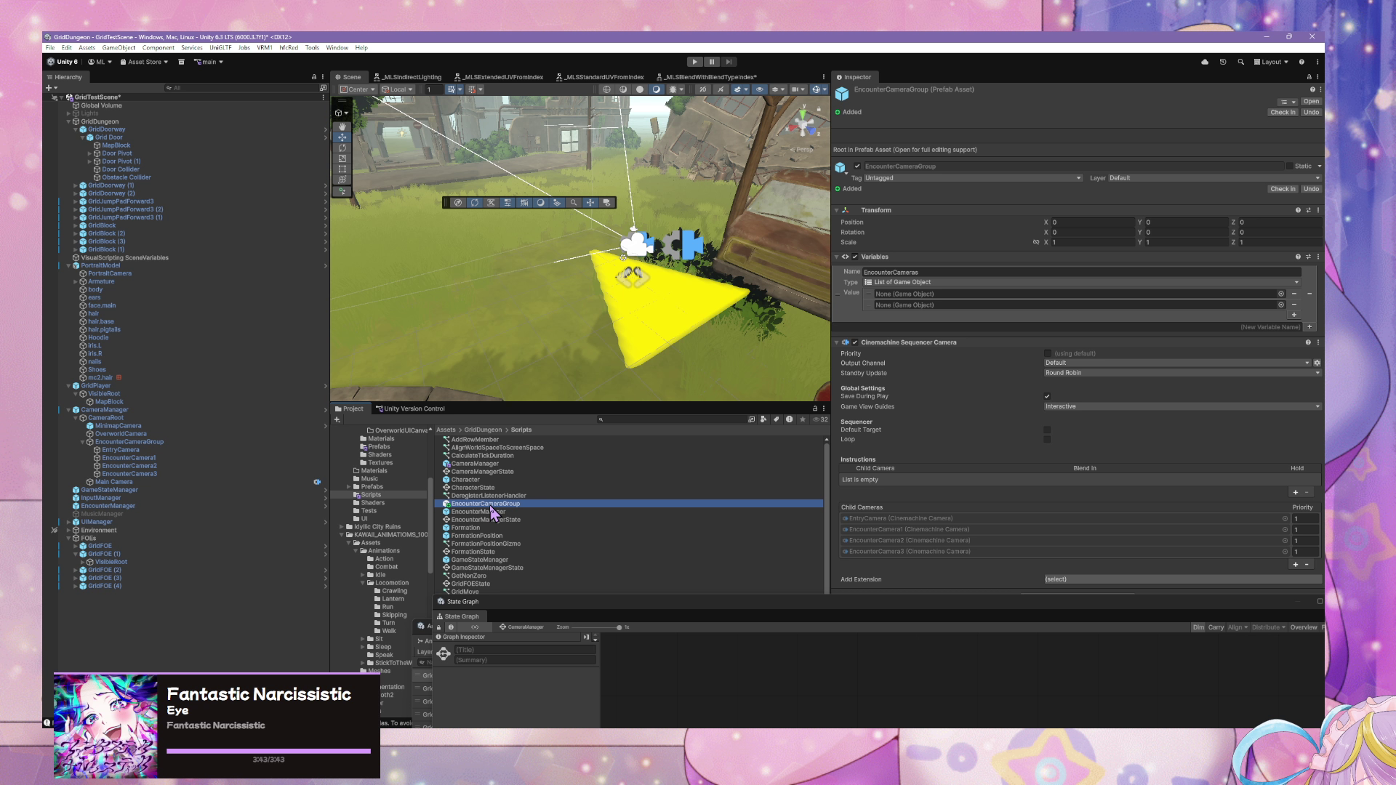
- Delete the EncounterCameraGroup prefab asset from the Project window
key("Up")
key("Down")
key("Delete")
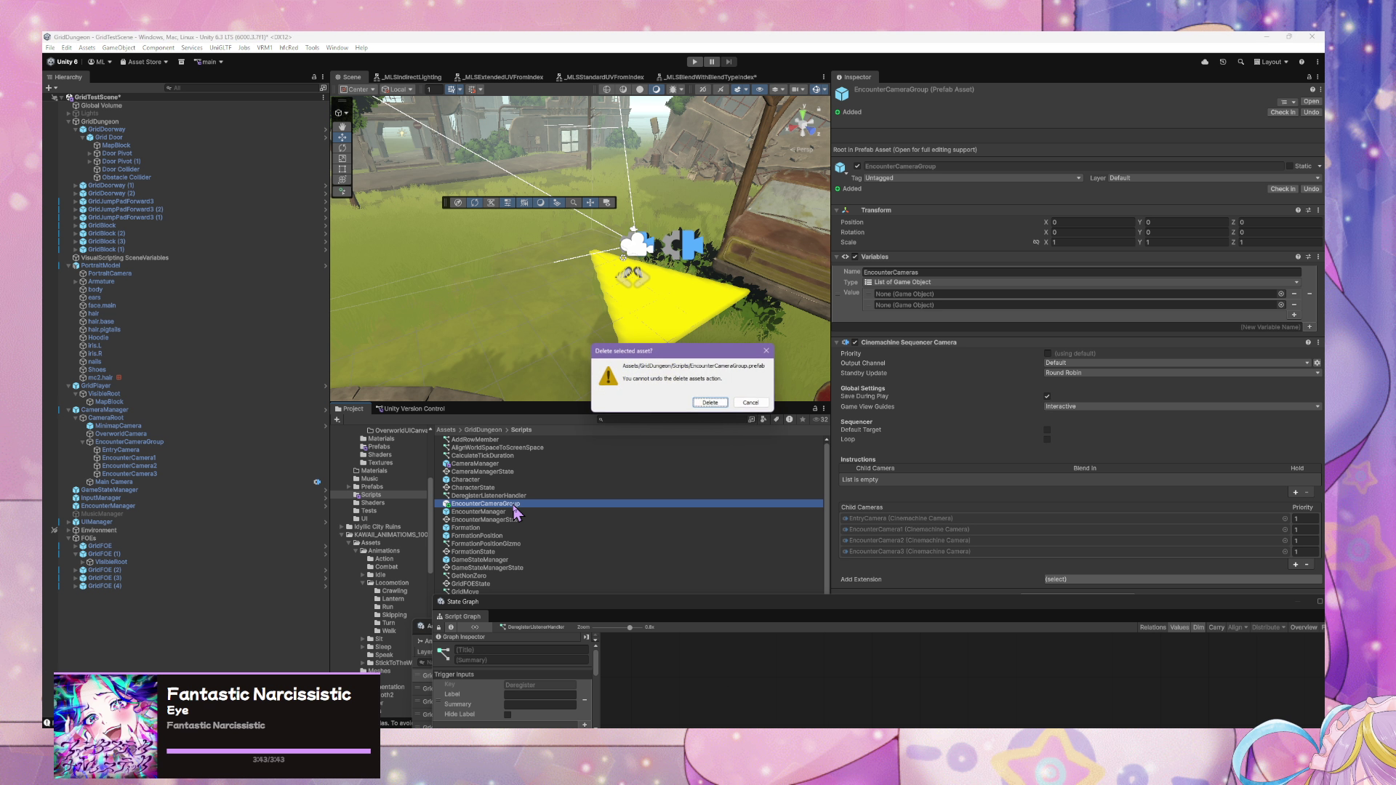
left_click(713, 403)
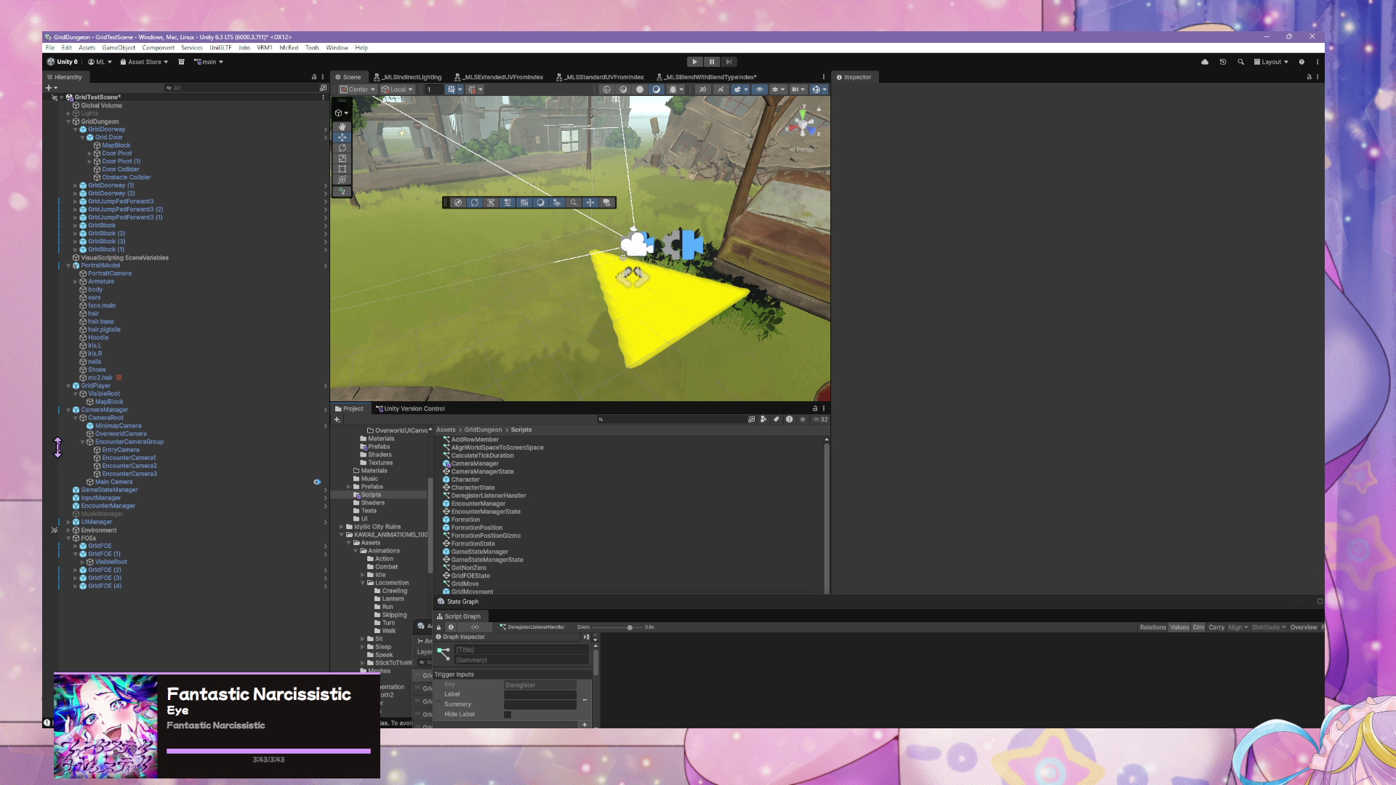
- Review EncounterCameraGroup and each of its four child cameras
left_click(131, 442)
left_click(142, 450)
left_click(143, 458)
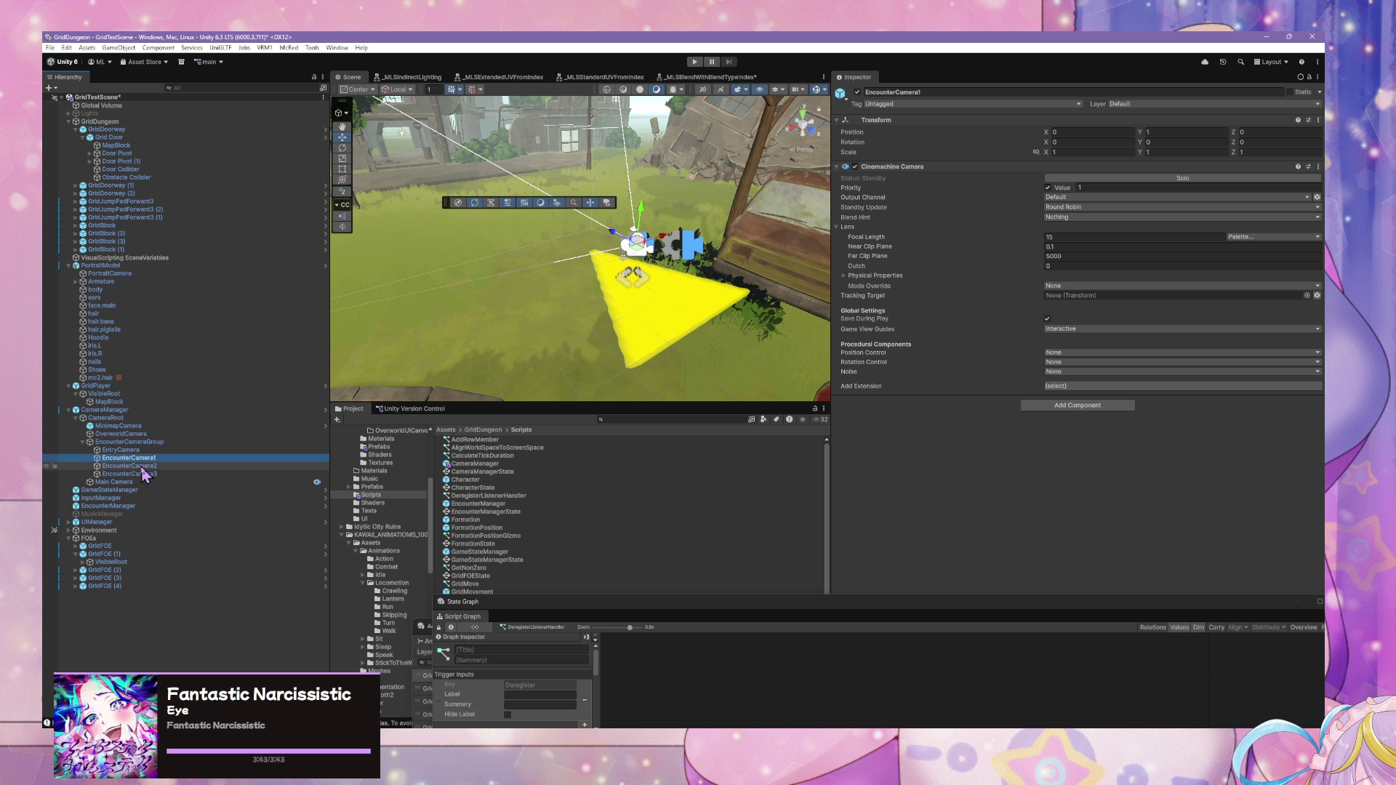
left_click(141, 467)
left_click(140, 475)
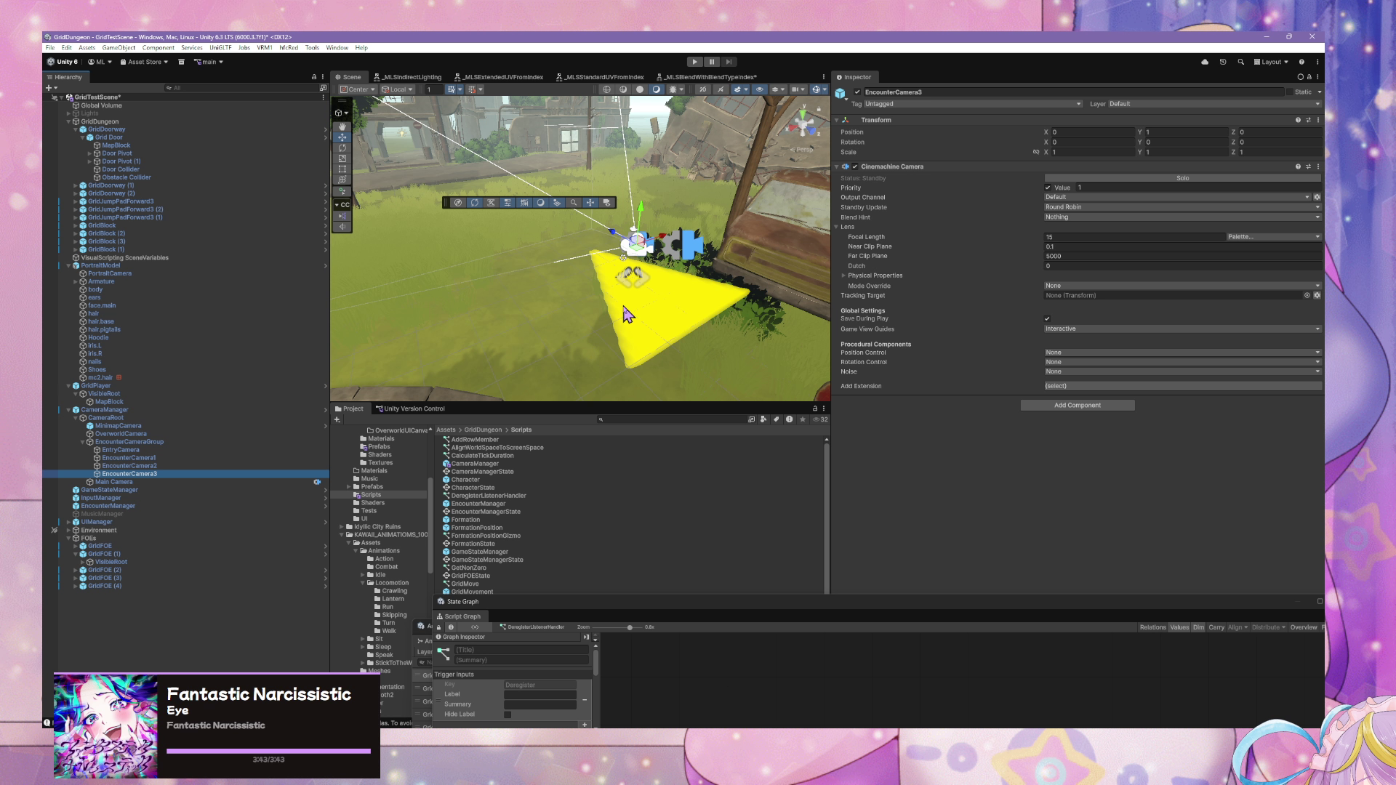
- Enter Play mode and pull EntryCamera back along Z to about -0.93
left_click(696, 63)
left_click(195, 457)
left_click(195, 450)
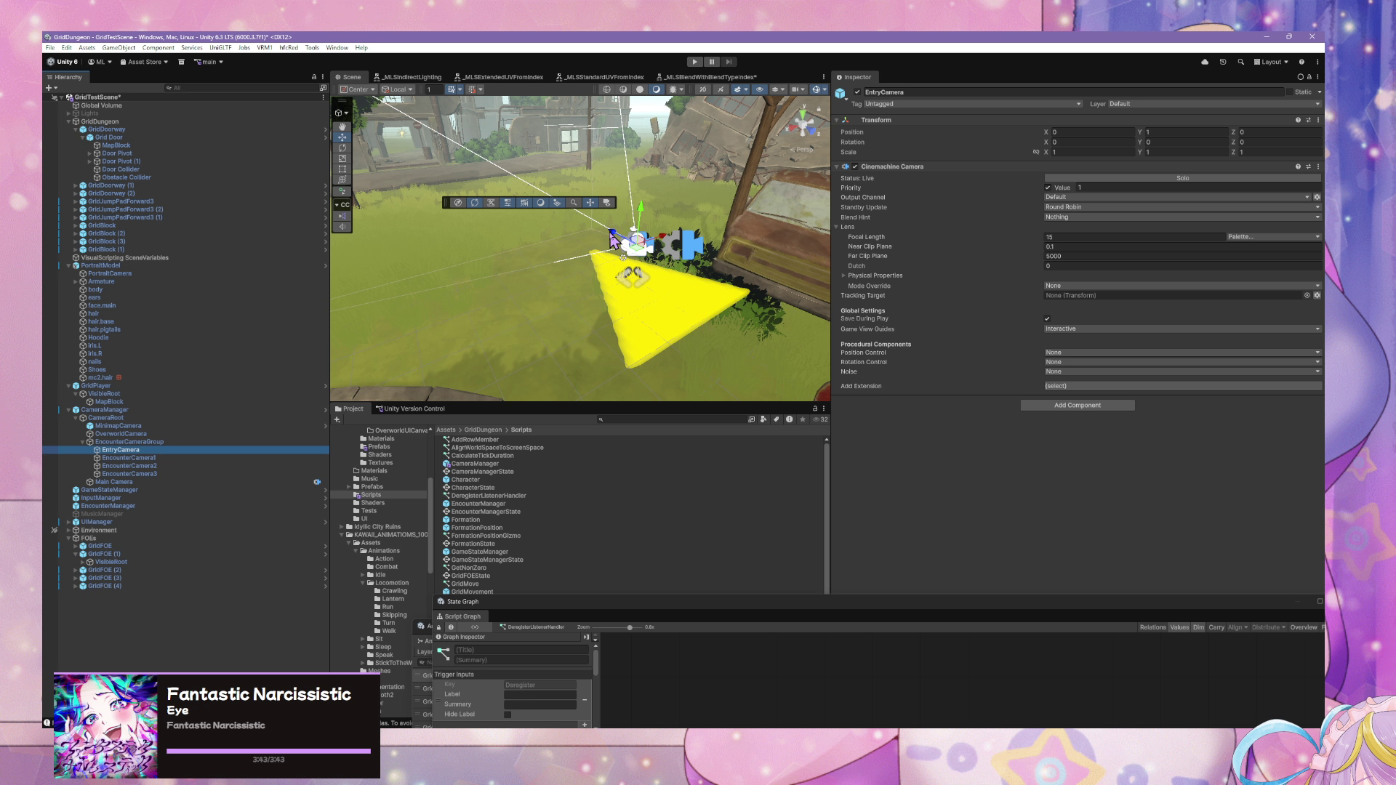
left_click_drag(613, 236, 636, 267)
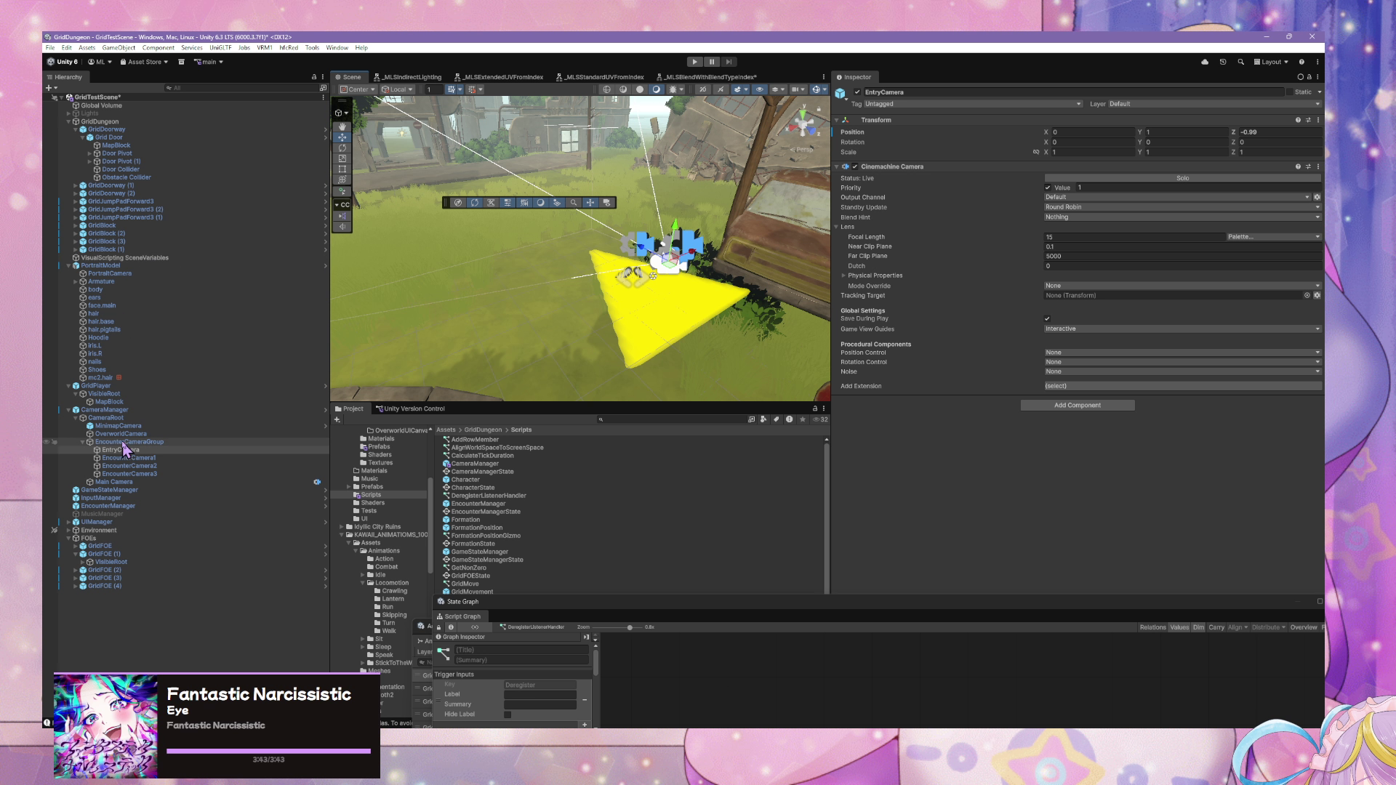
left_click(105, 385)
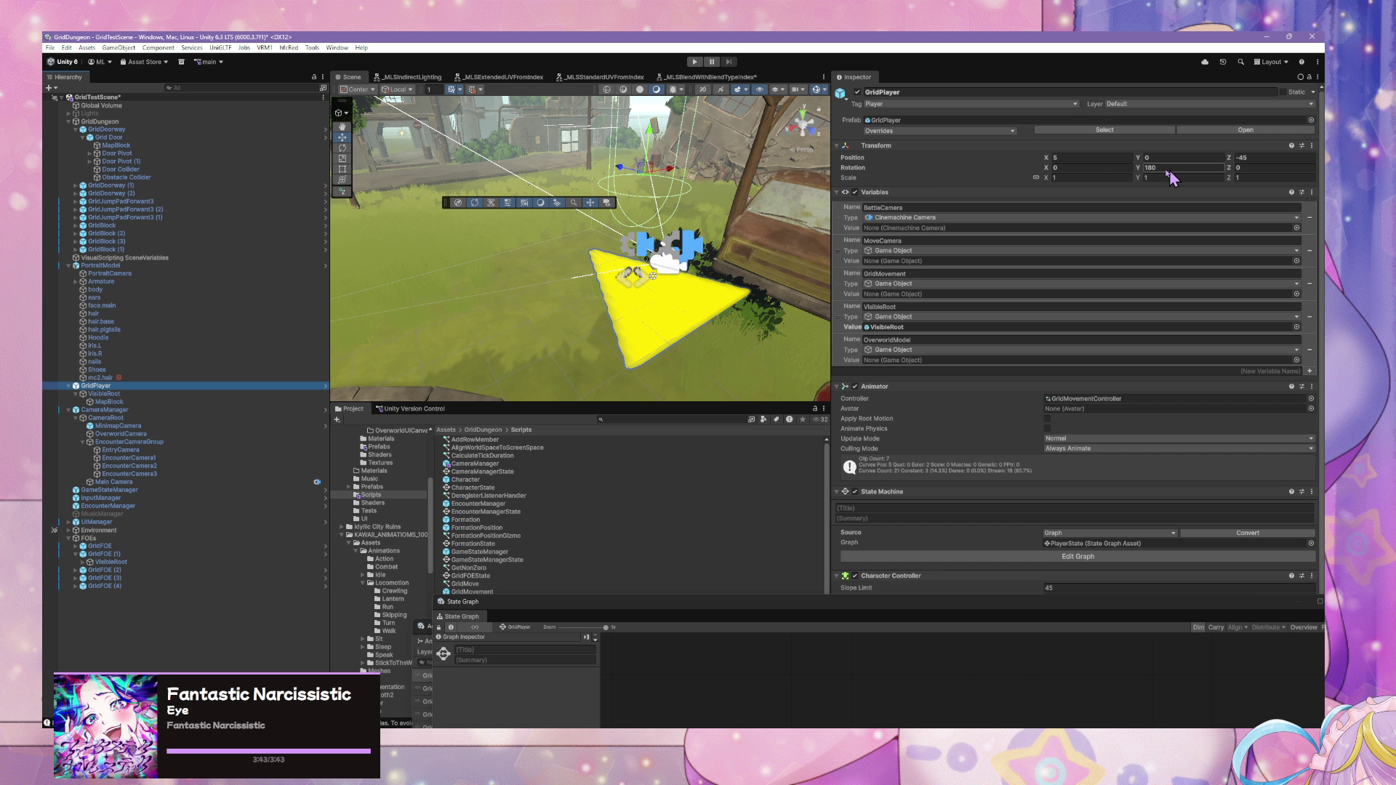
- Set GridPlayer's Position Z to -40, check its prefab overrides, and start the game
left_click(1251, 158)
type("-40")
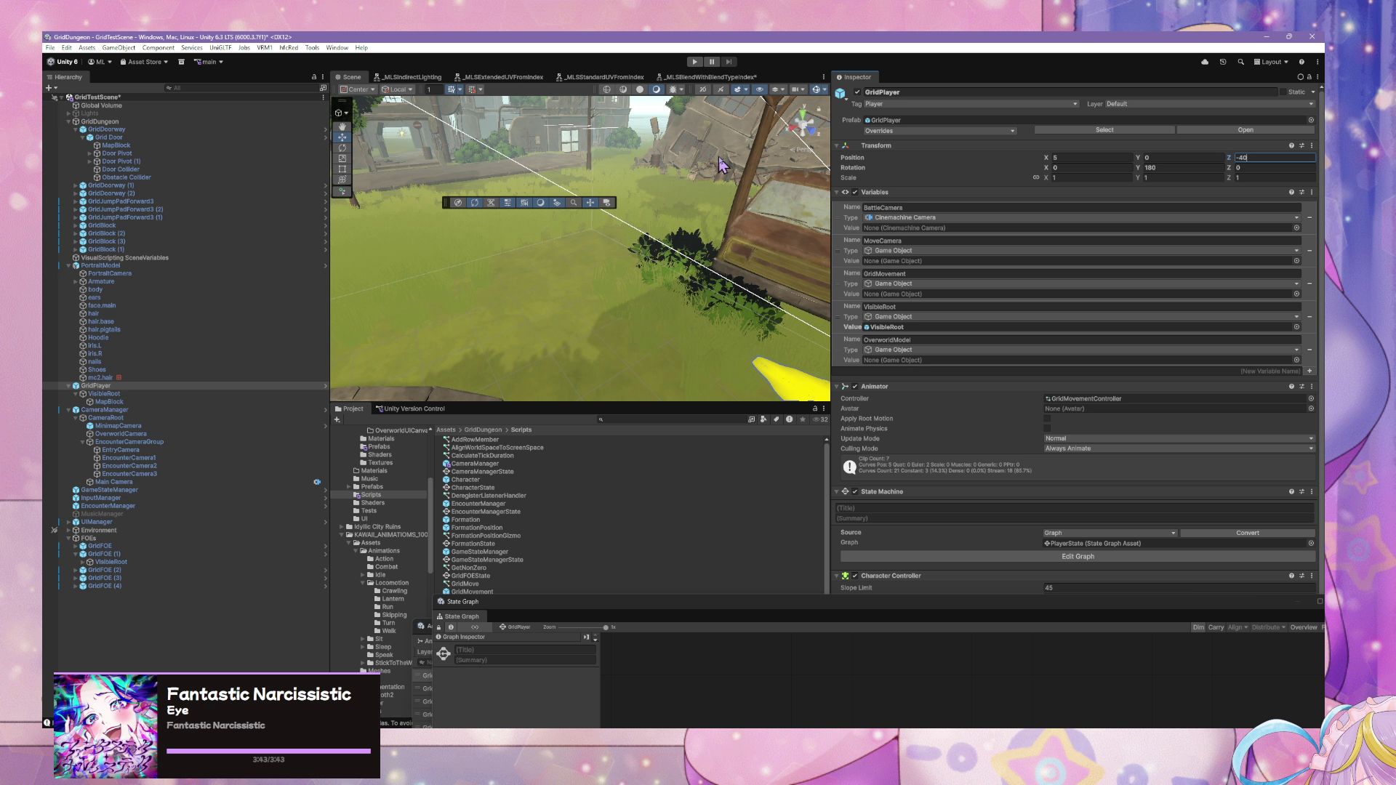
left_click(889, 132)
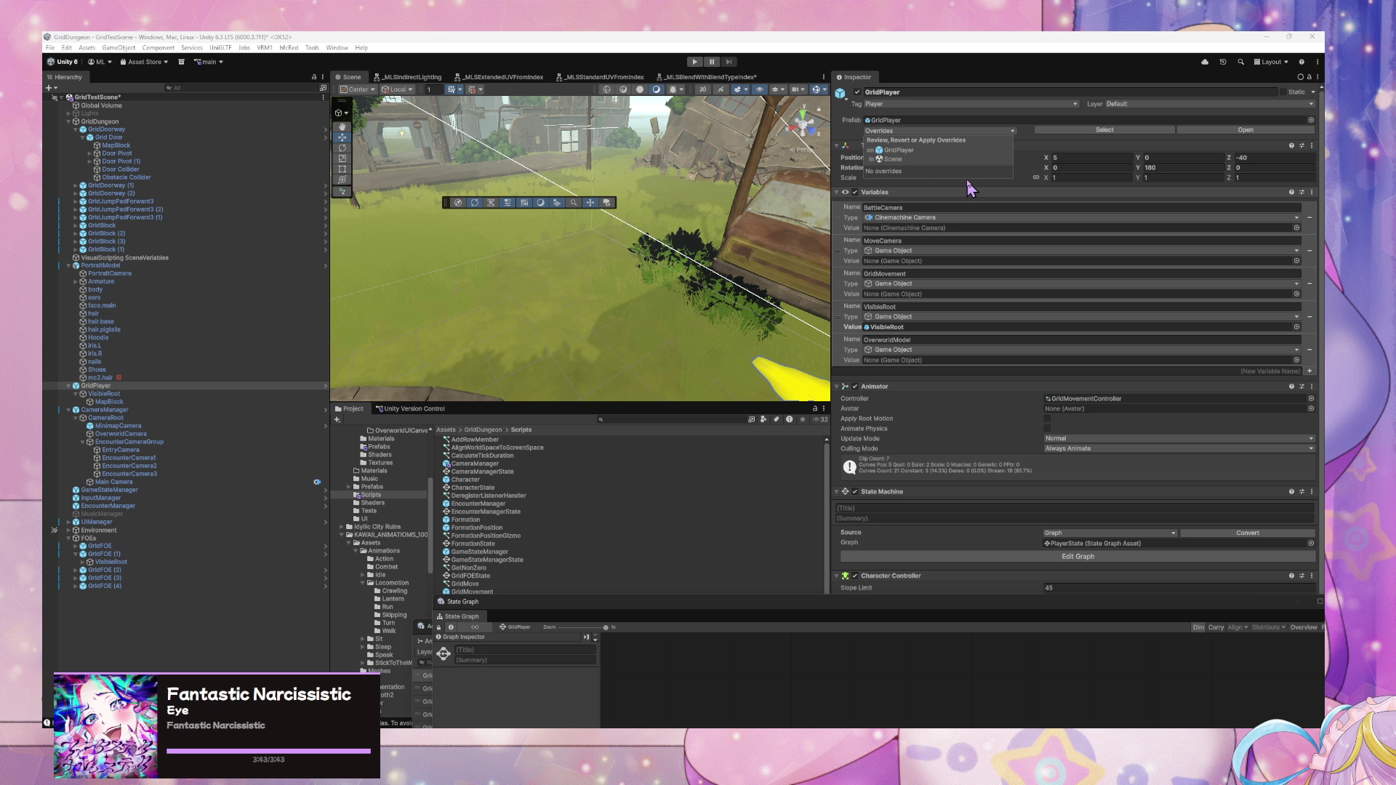
left_click(645, 40)
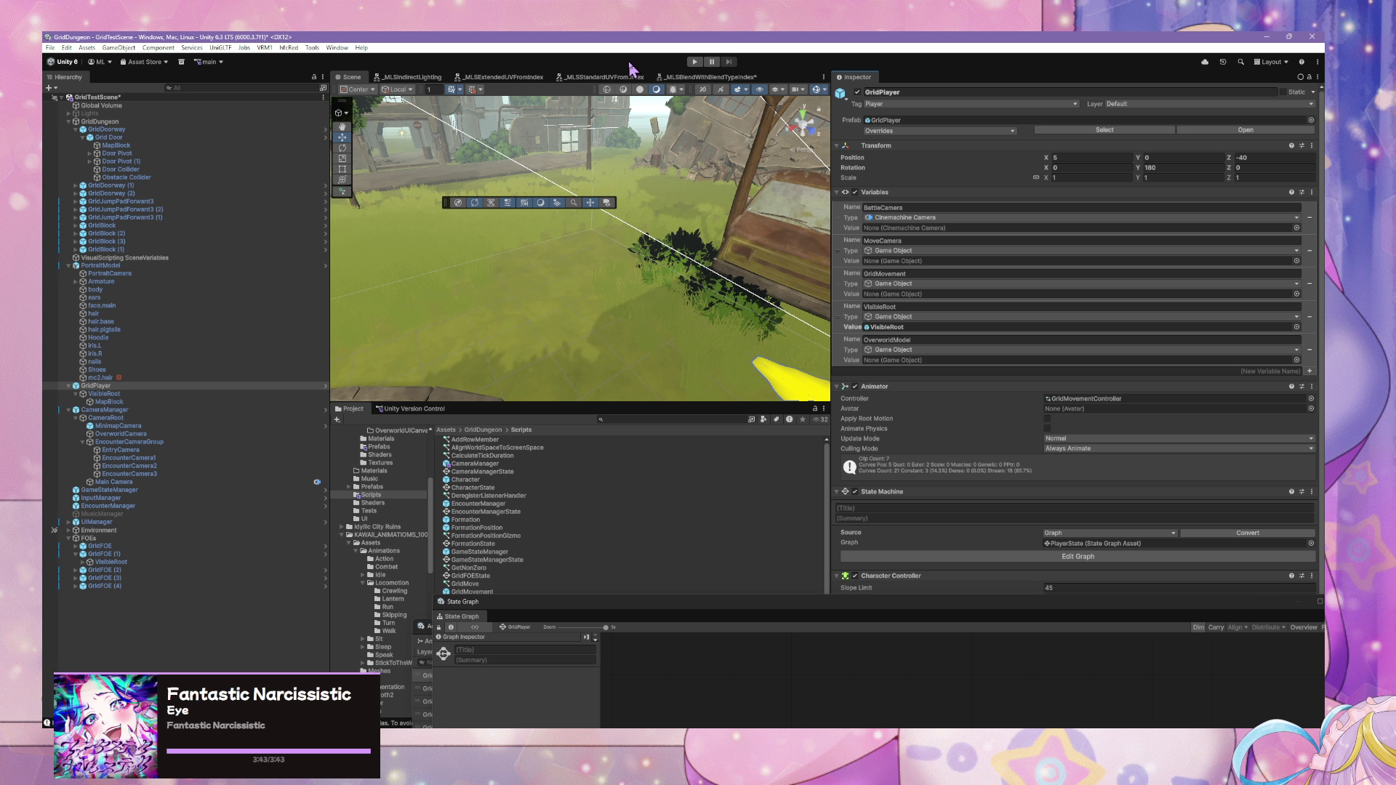
left_click(695, 61)
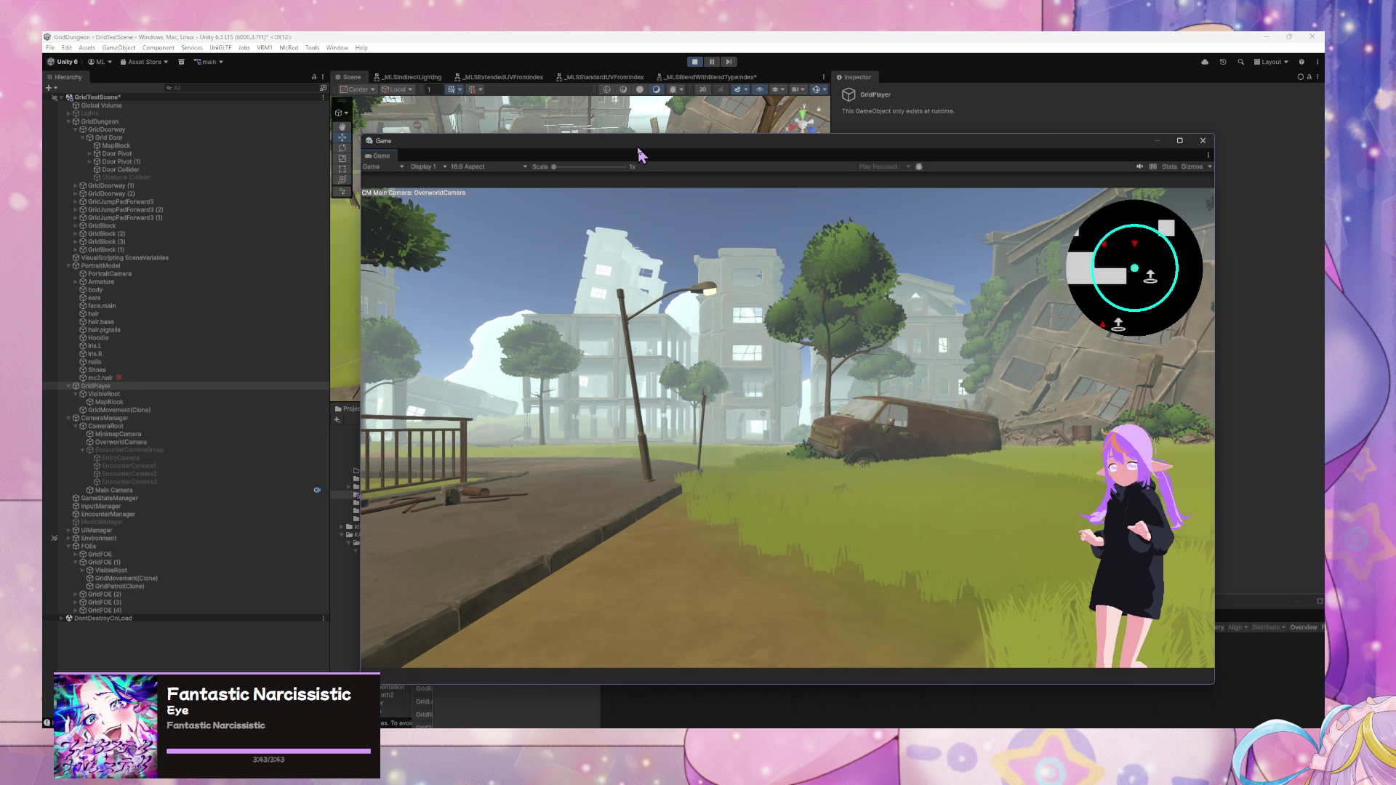
- Place the Game window beside the Scene view and walk the player forward
left_click_drag(639, 146, 1057, 328)
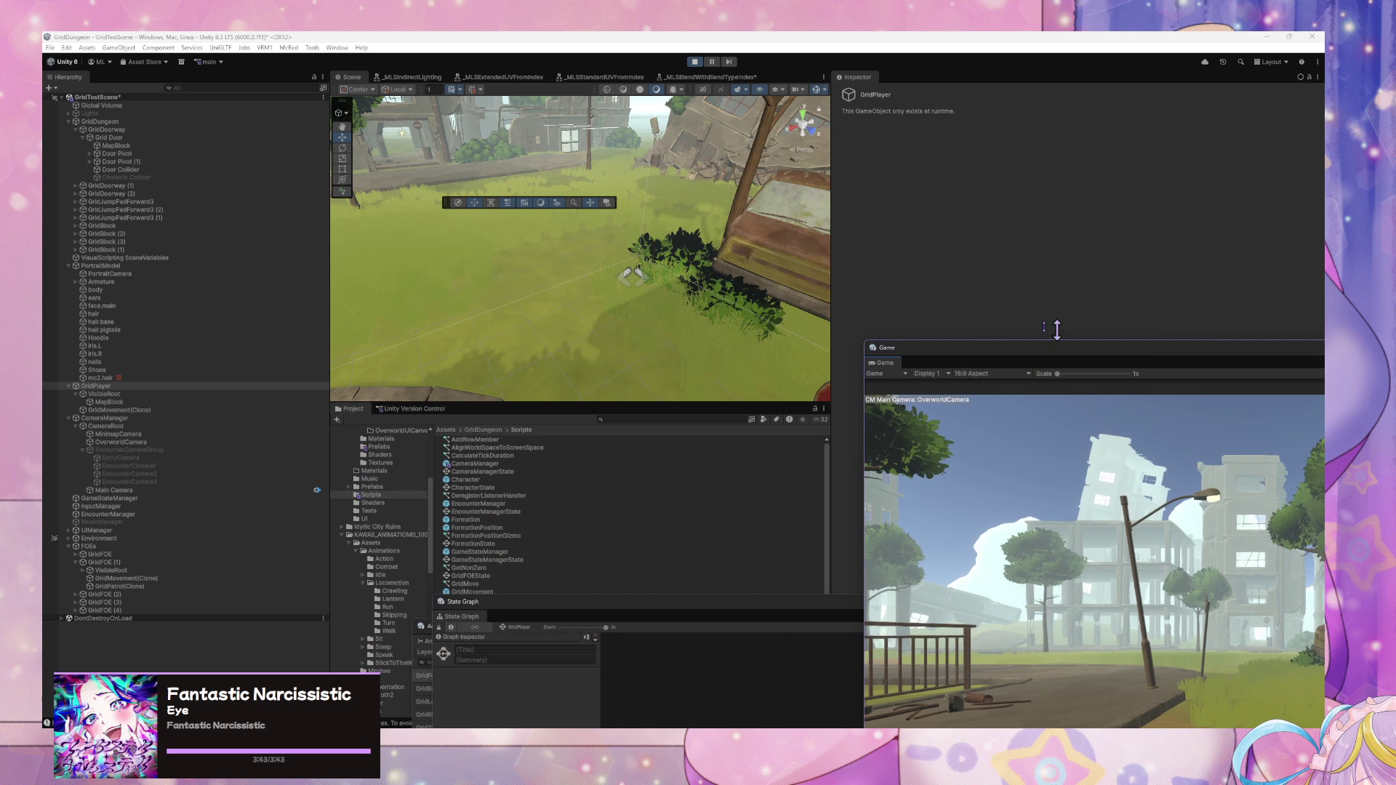
left_click_drag(808, 232, 749, 234)
left_click_drag(982, 354, 935, 212)
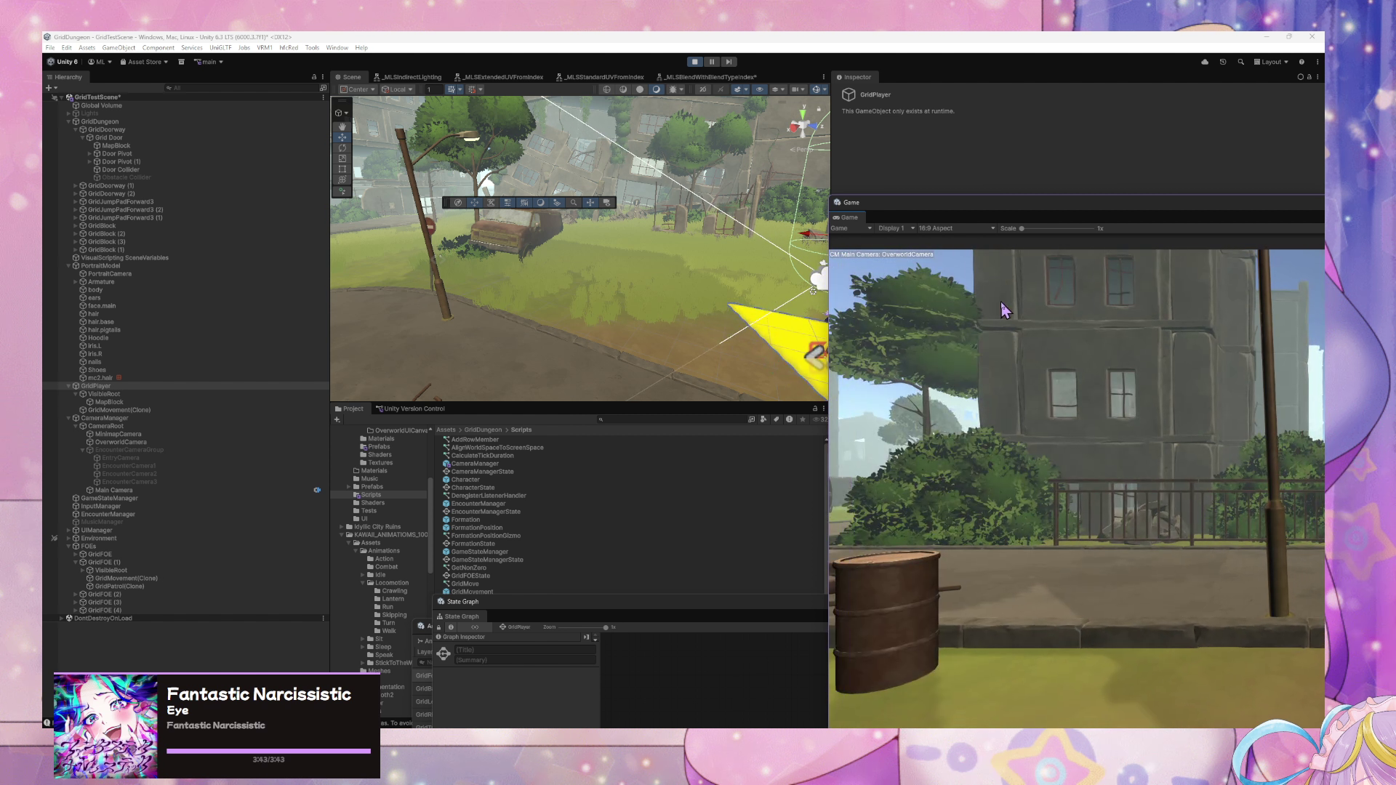
key("w")
key("w")
key("w")
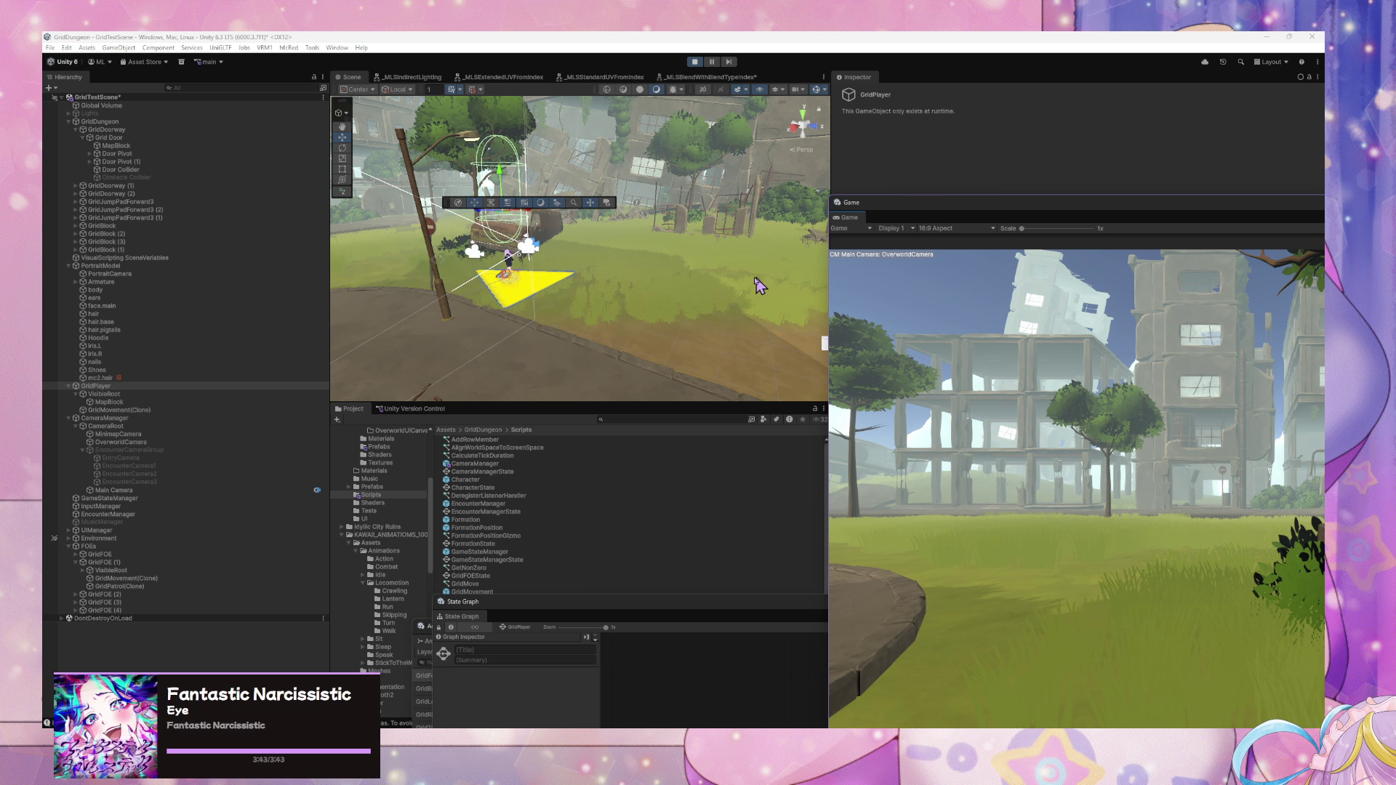
- Inspect the player's VisibleRoot, MapBlock and GridMovement(Clone) children, keeping GridPlayer's tag as Player
left_click(140, 395)
left_click(97, 403)
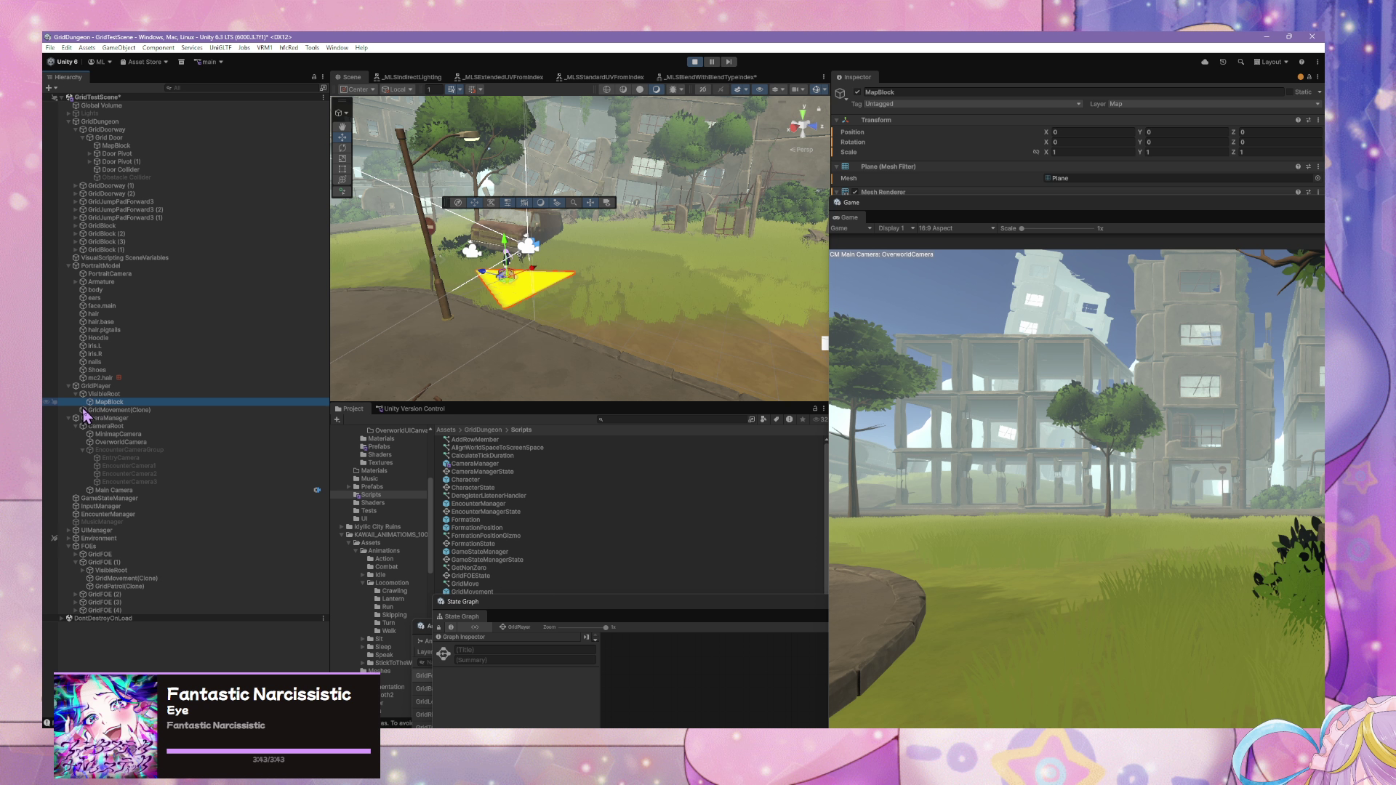
left_click(88, 411)
key("w")
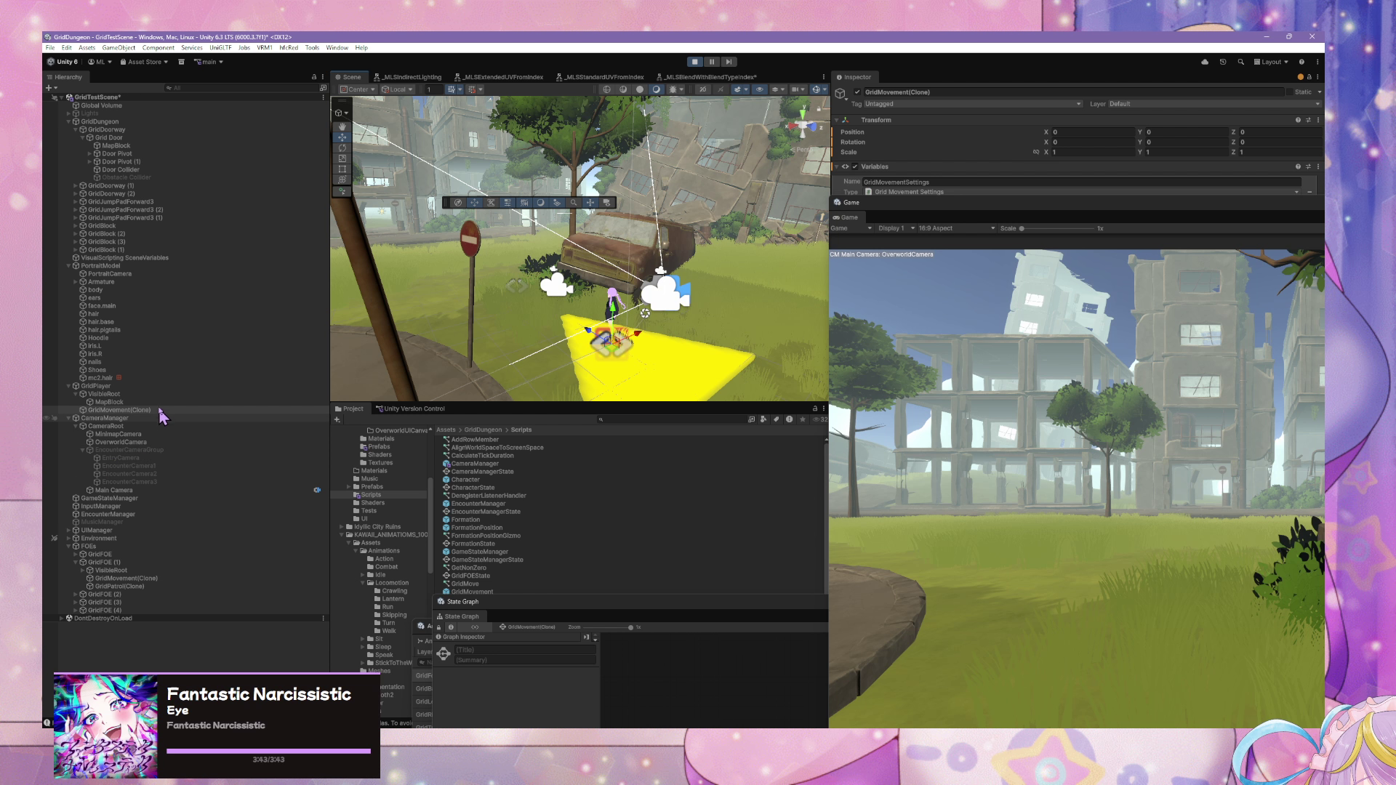
left_click(159, 387)
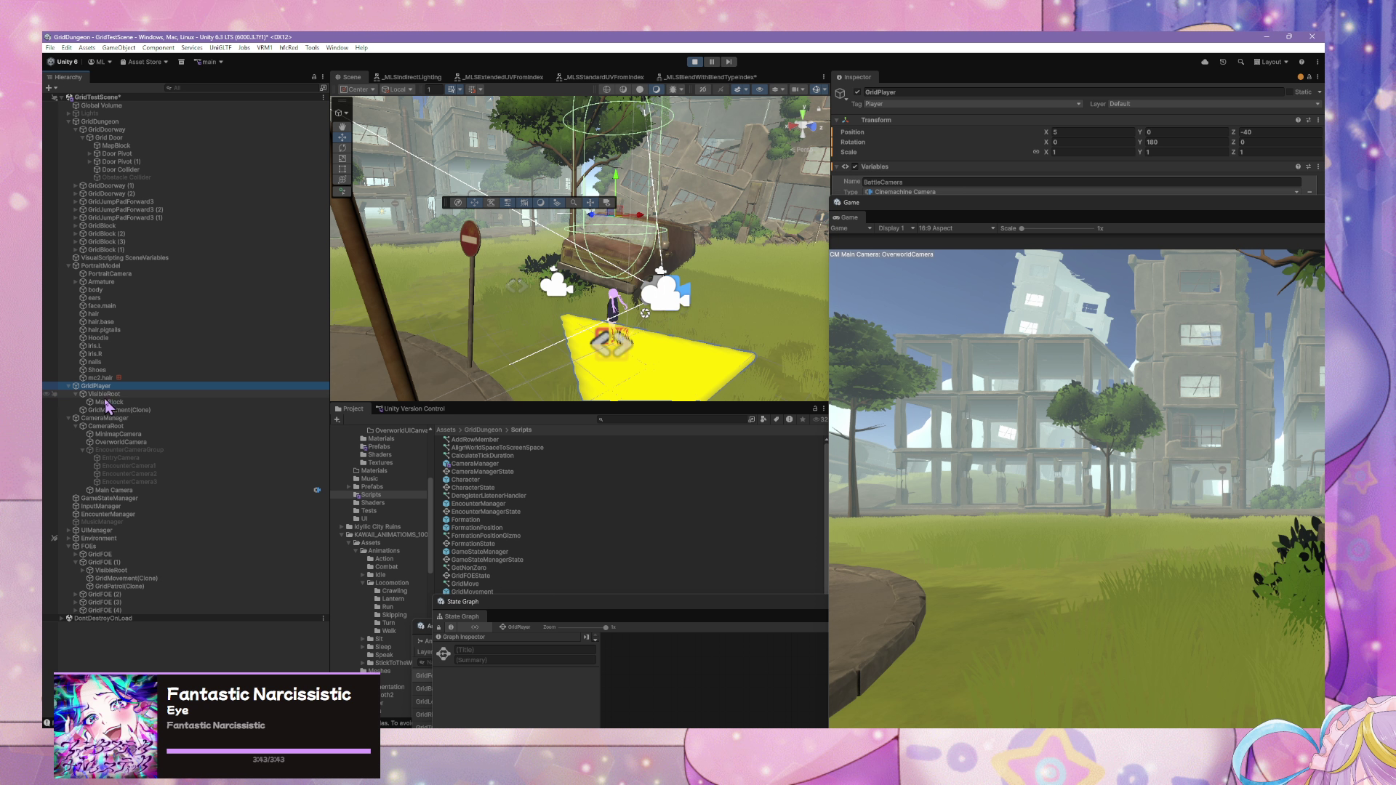
left_click(989, 104)
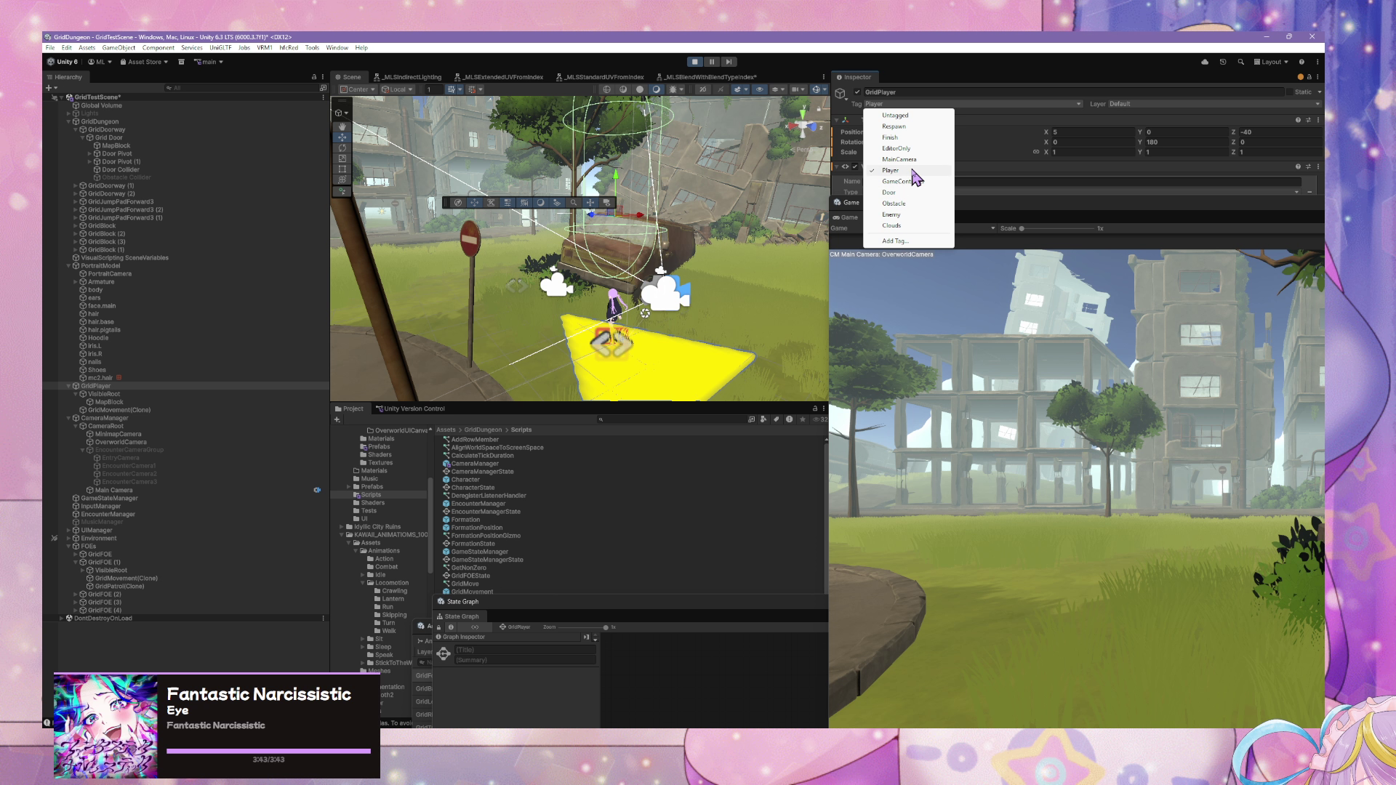
left_click(922, 181)
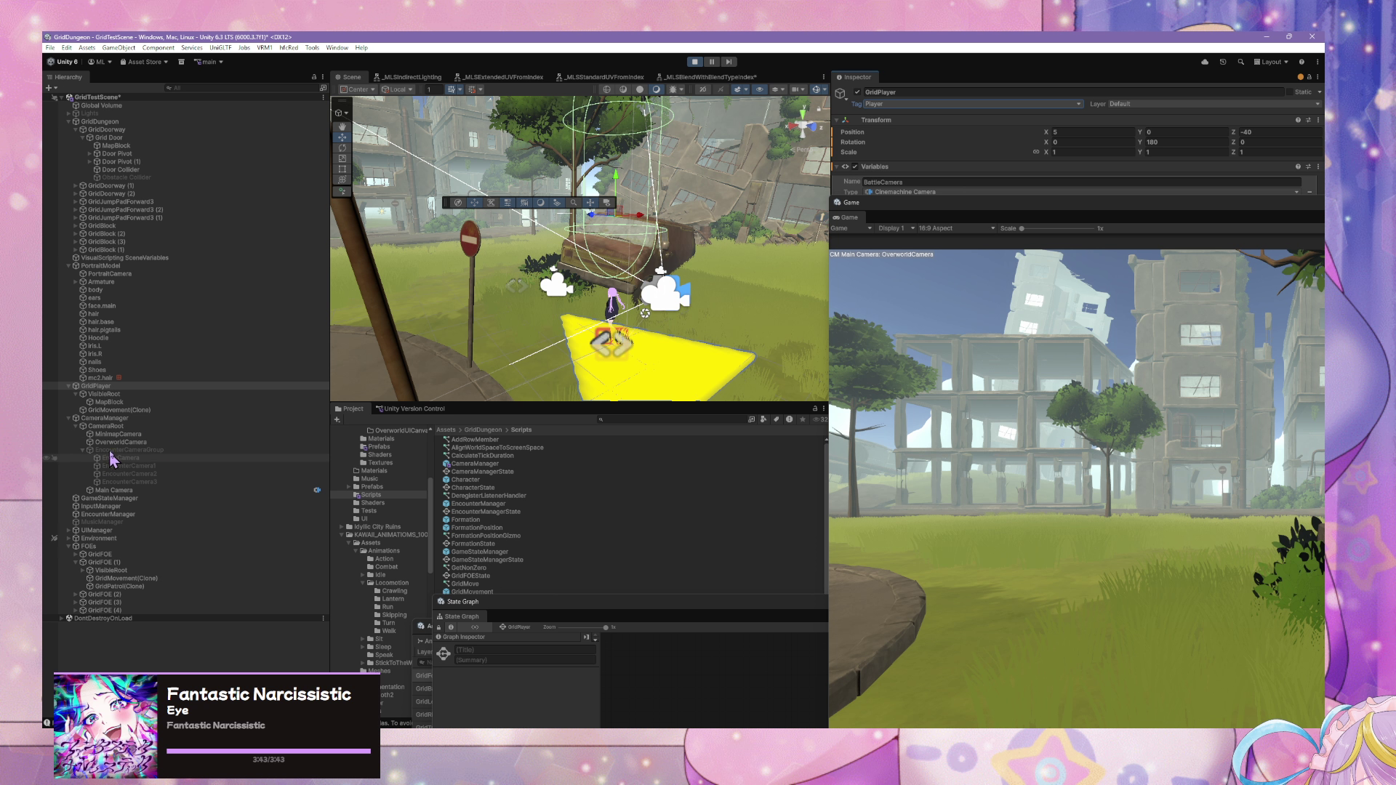
left_click(128, 404)
left_click(130, 411)
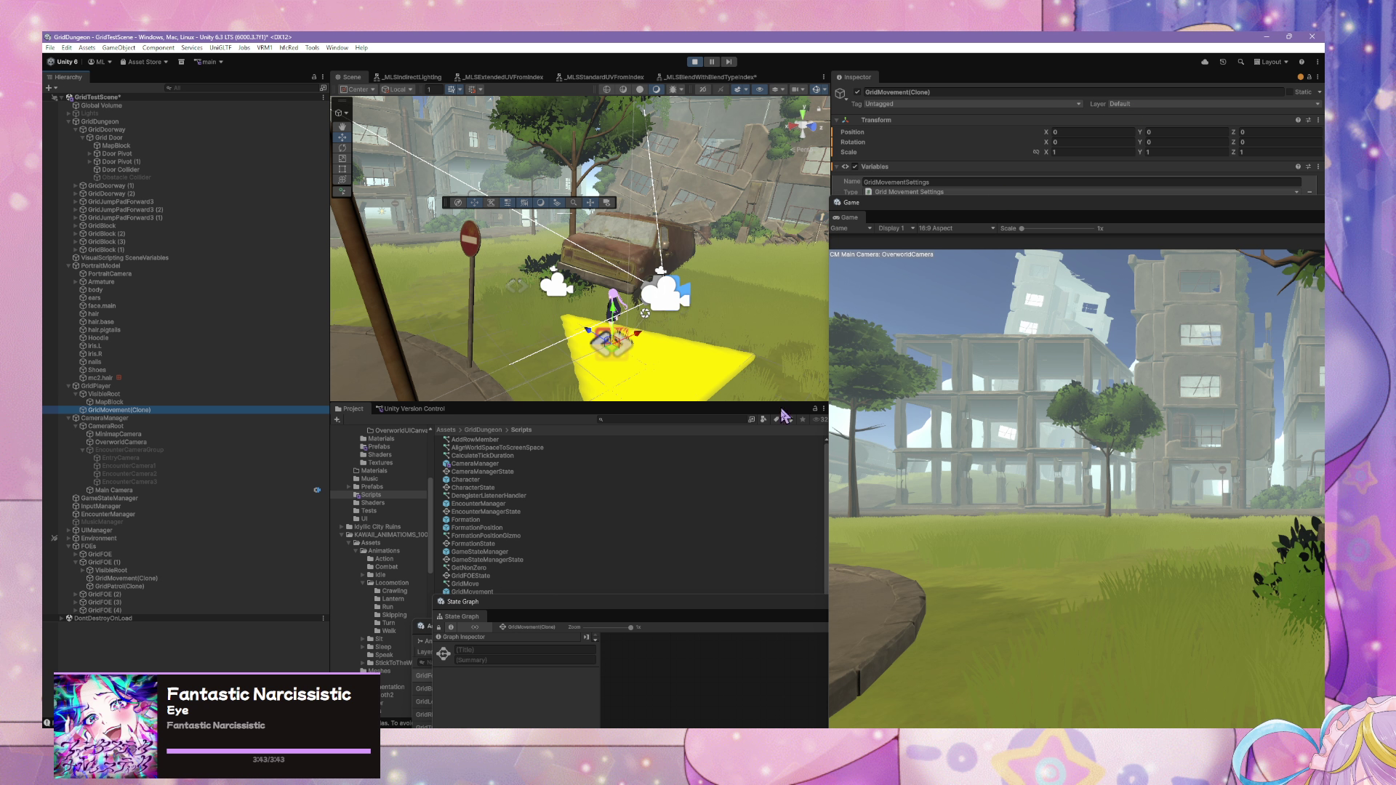
- Walk the player toward the ruined building, check GridFOE (1), and float the Game view
left_click(906, 420)
key("w")
key("w")
key("w")
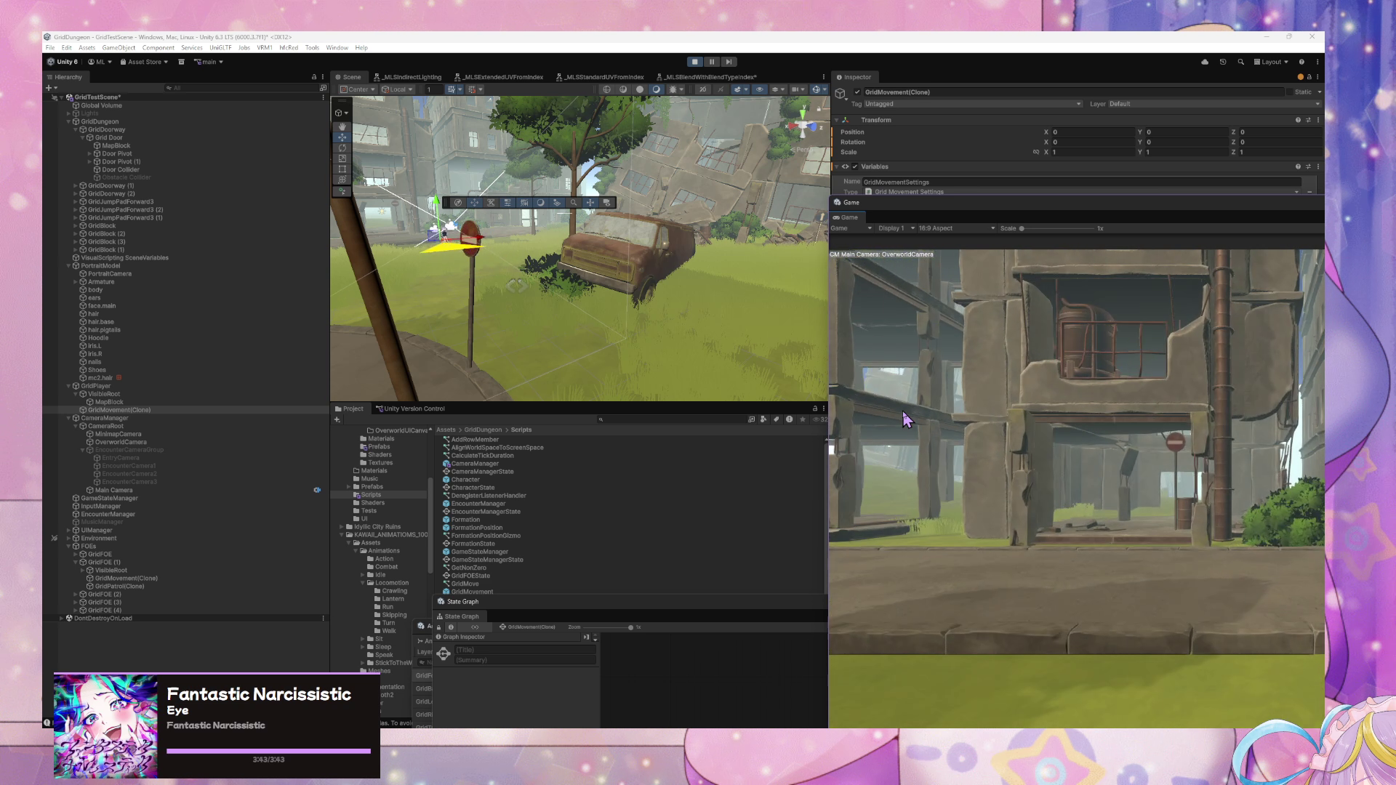
left_click(161, 564)
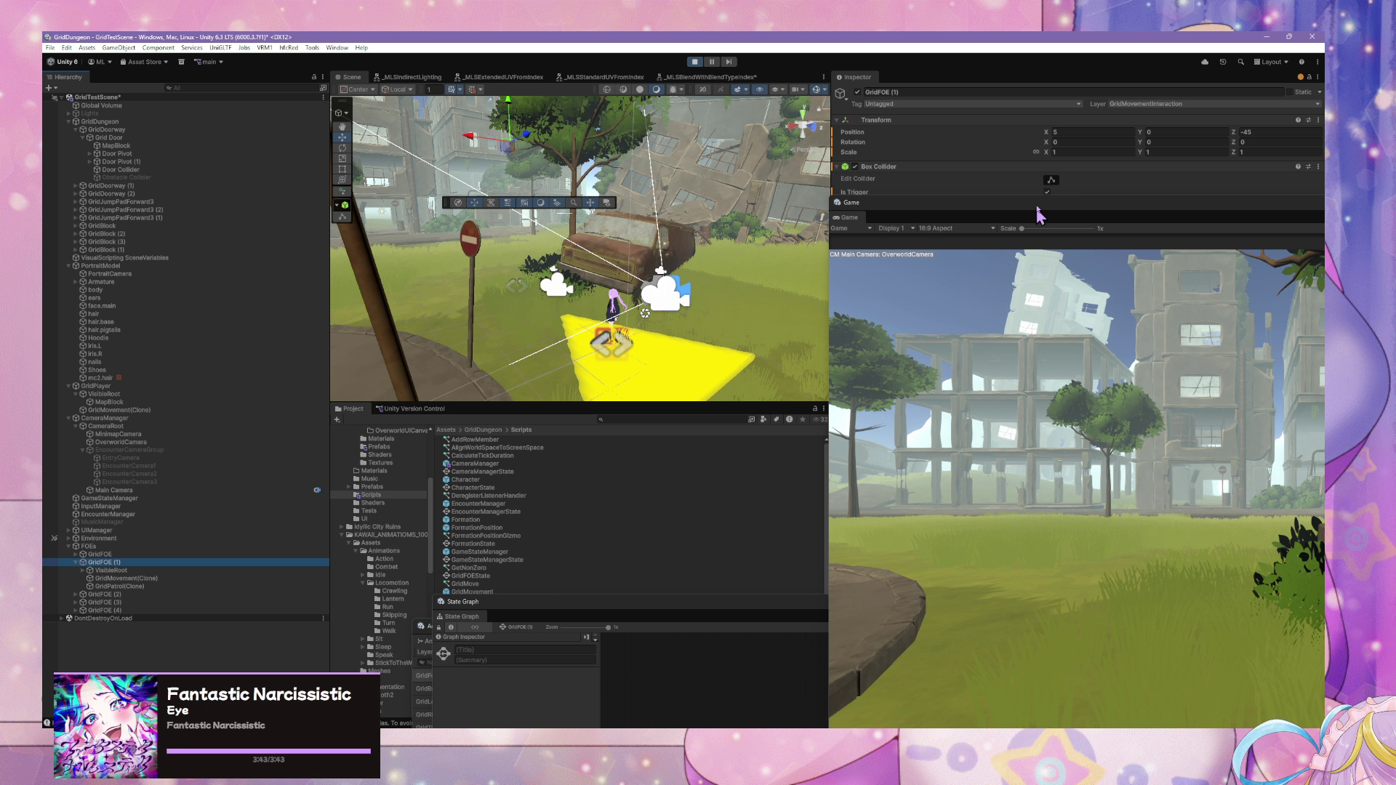
mouse_move(1040, 215)
left_mouse_down()
mouse_move(832, 274)
mouse_move(786, 318)
left_mouse_up()
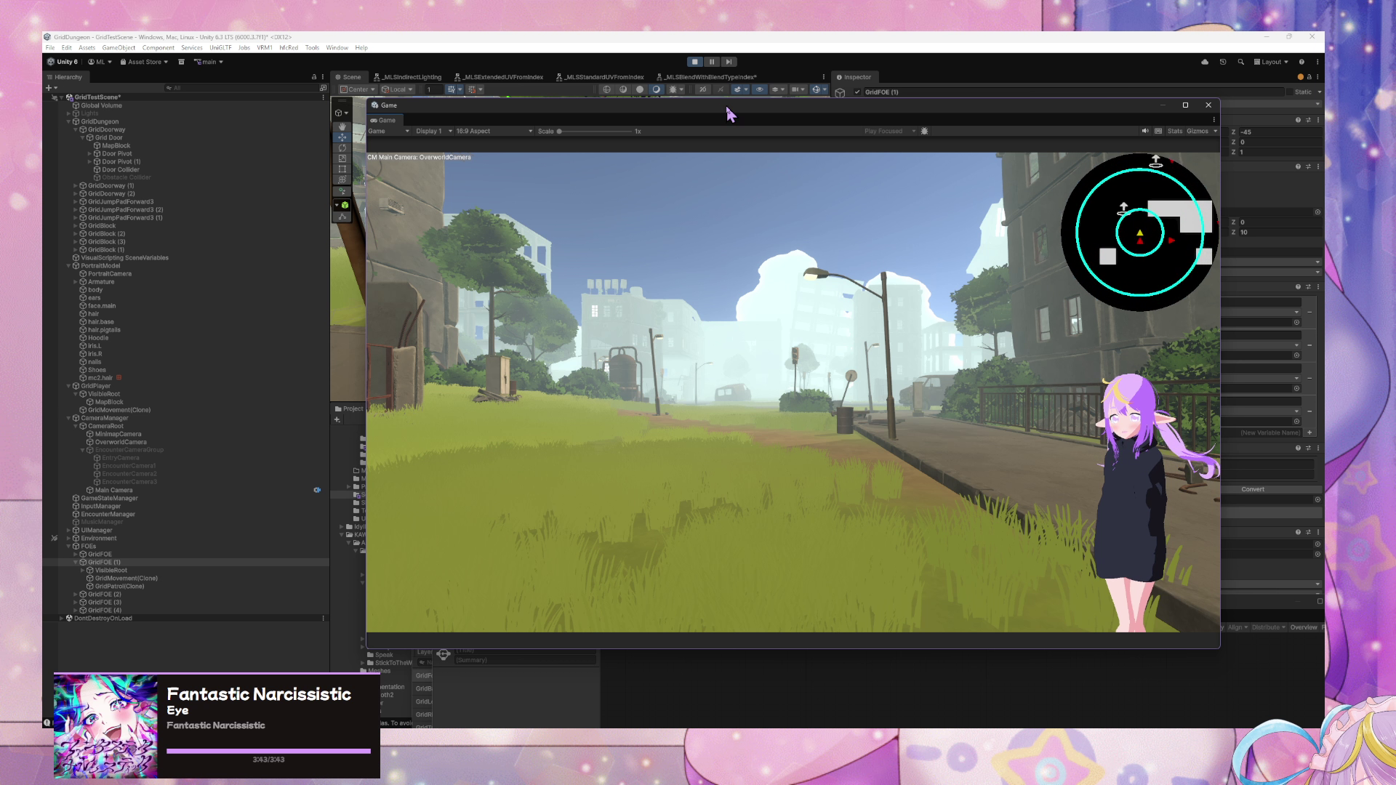
- Move the floating Game window aside and step the player down the street toward the traffic light
mouse_move(730, 113)
left_mouse_down()
mouse_move(832, 259)
mouse_move(739, 443)
mouse_move(760, 210)
left_mouse_up()
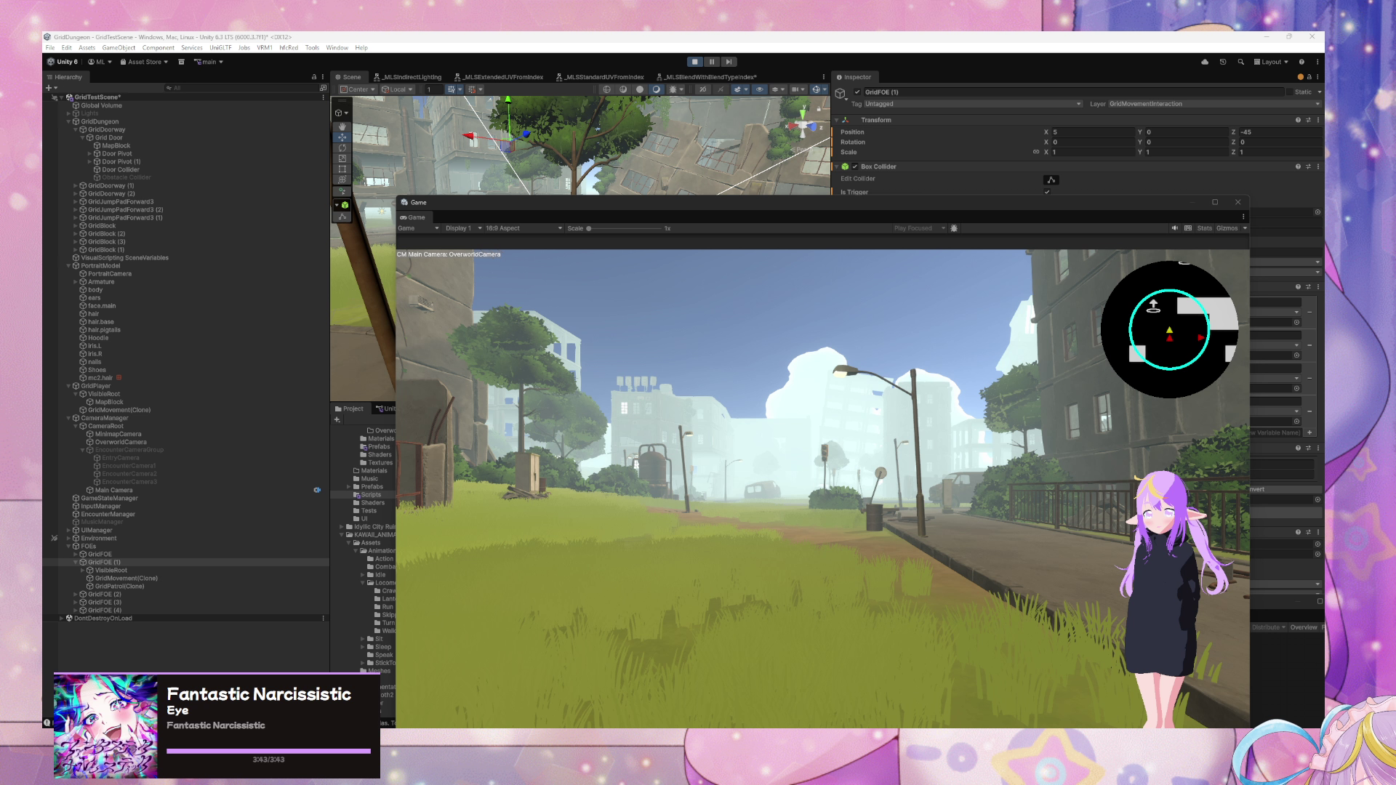
left_click(622, 517)
key("e")
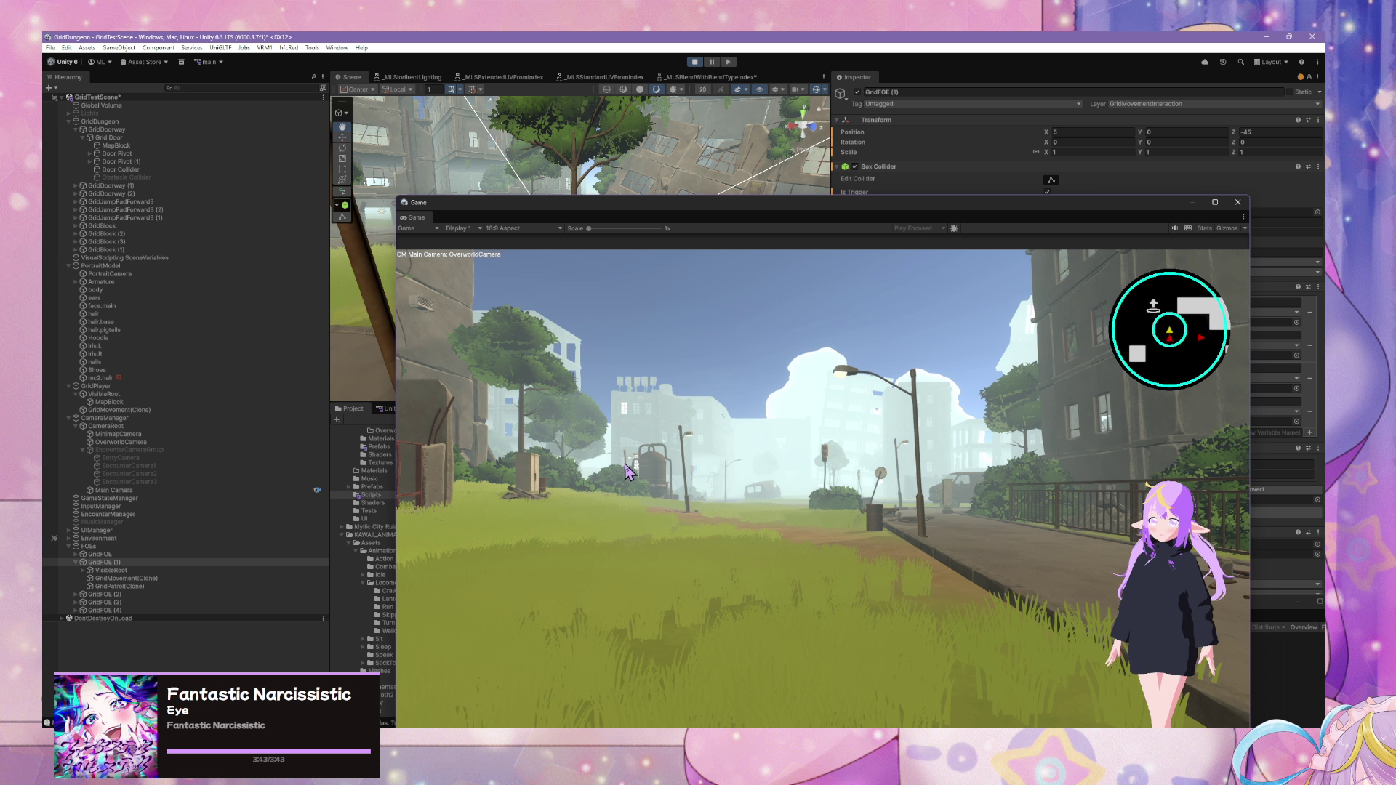
key("w")
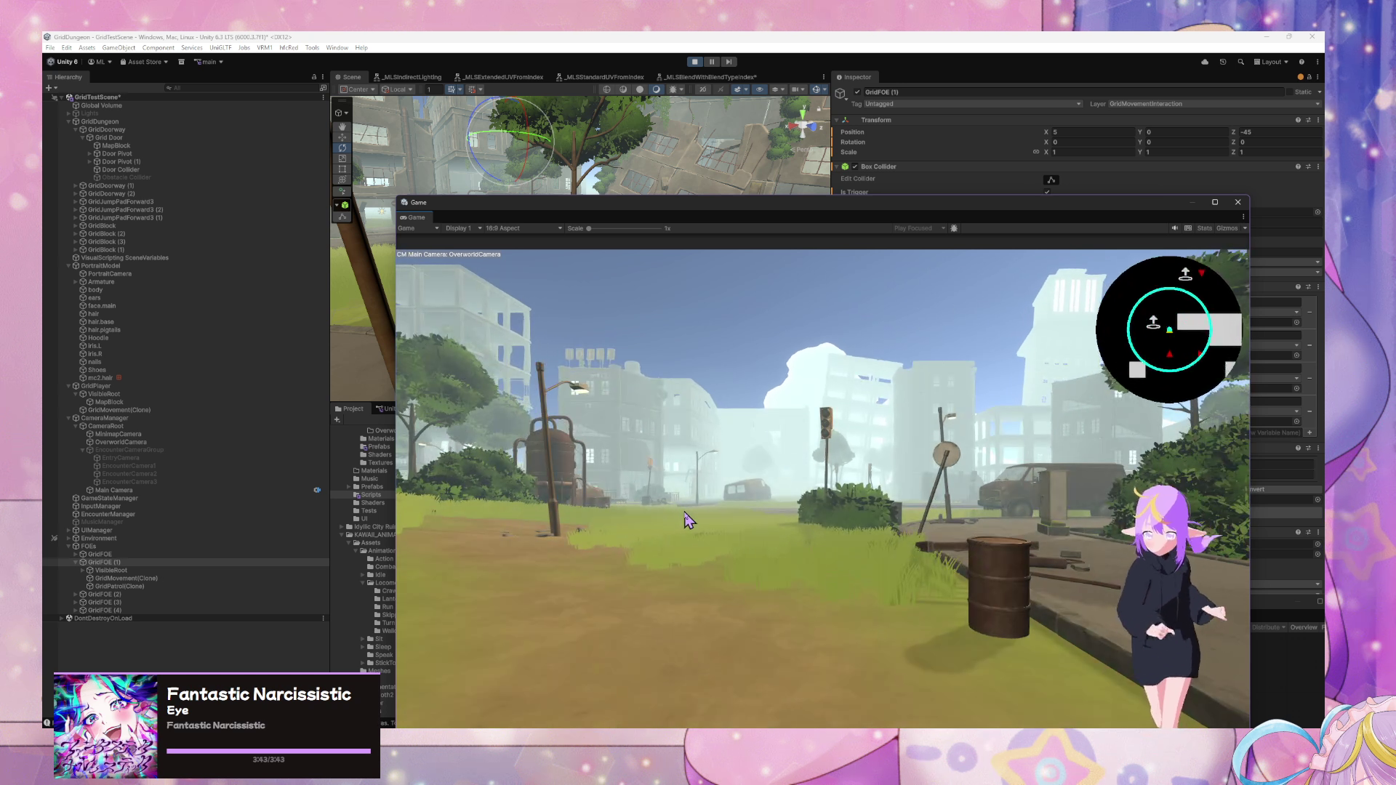
key("w")
key("w")
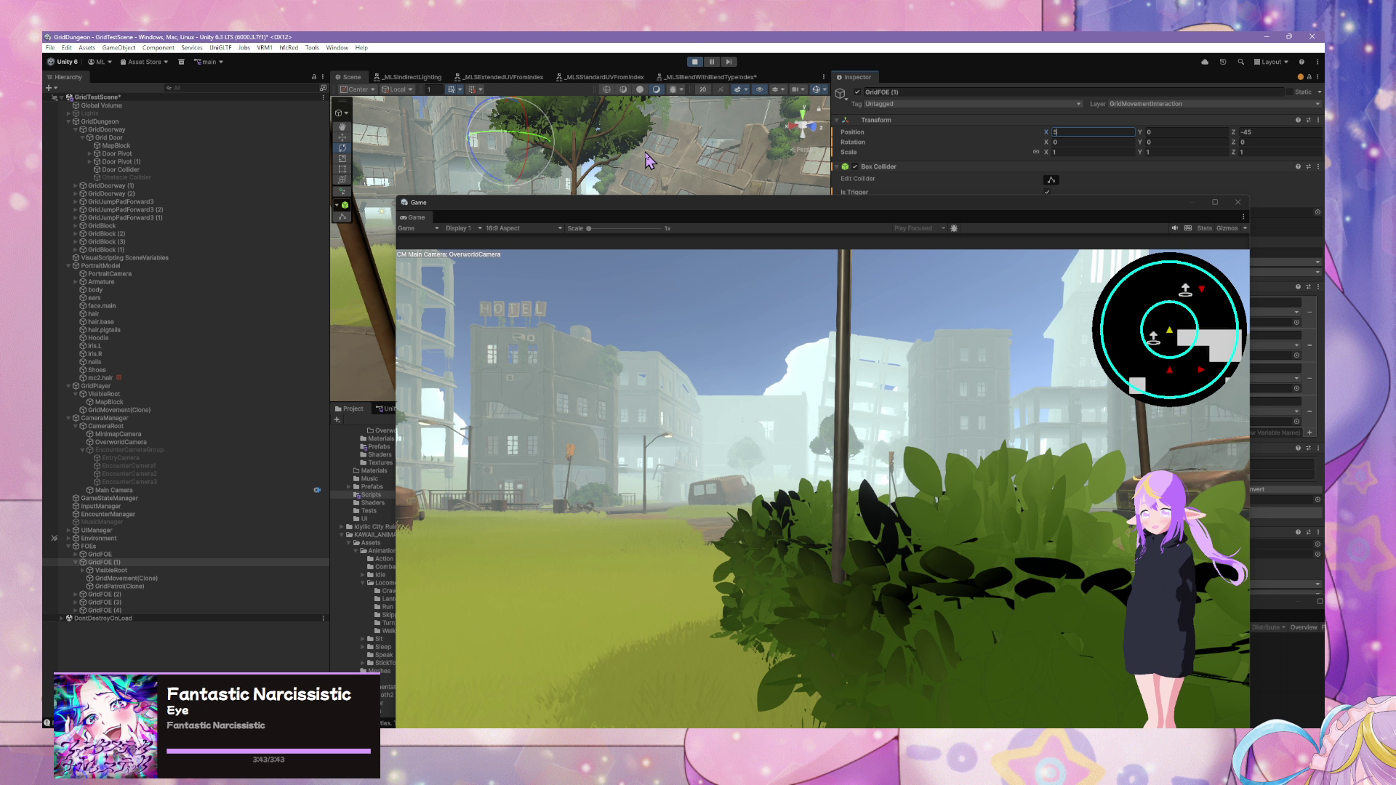
- Frame GridFOE (1) in the Scene view and shrink the floating Game window
mouse_move(640, 160)
left_mouse_down()
mouse_move(662, 221)
mouse_move(857, 302)
mouse_move(921, 304)
left_mouse_up()
key("f")
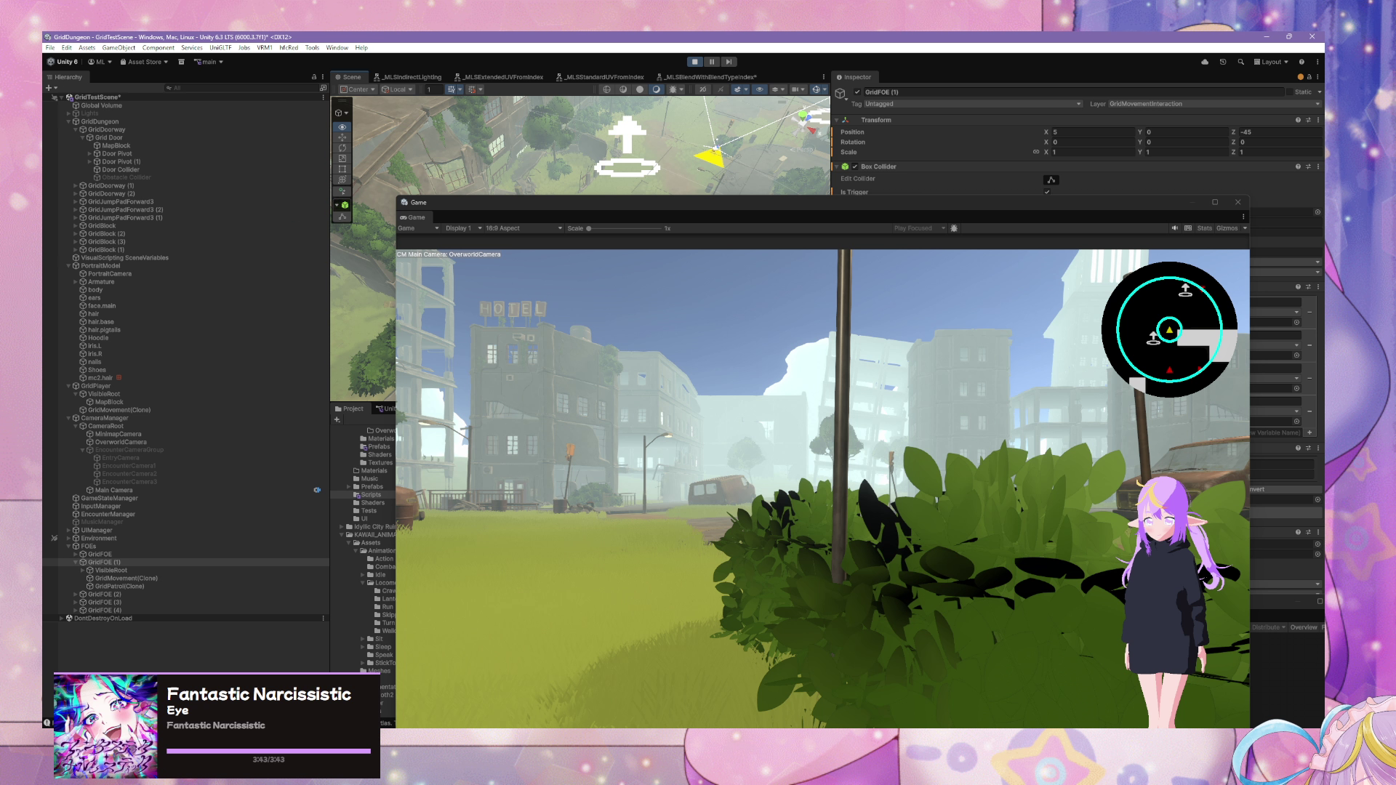
right_click(752, 168)
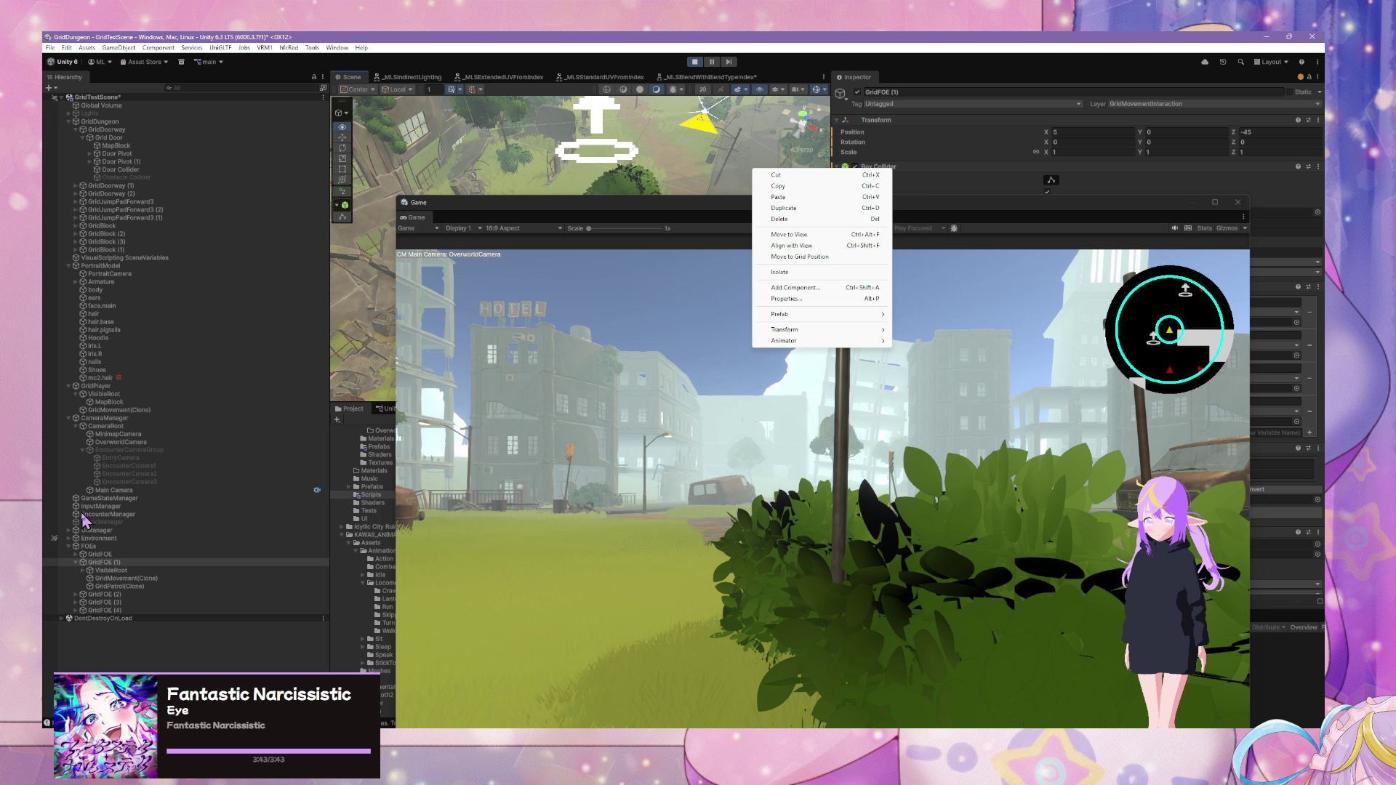
left_click(451, 371)
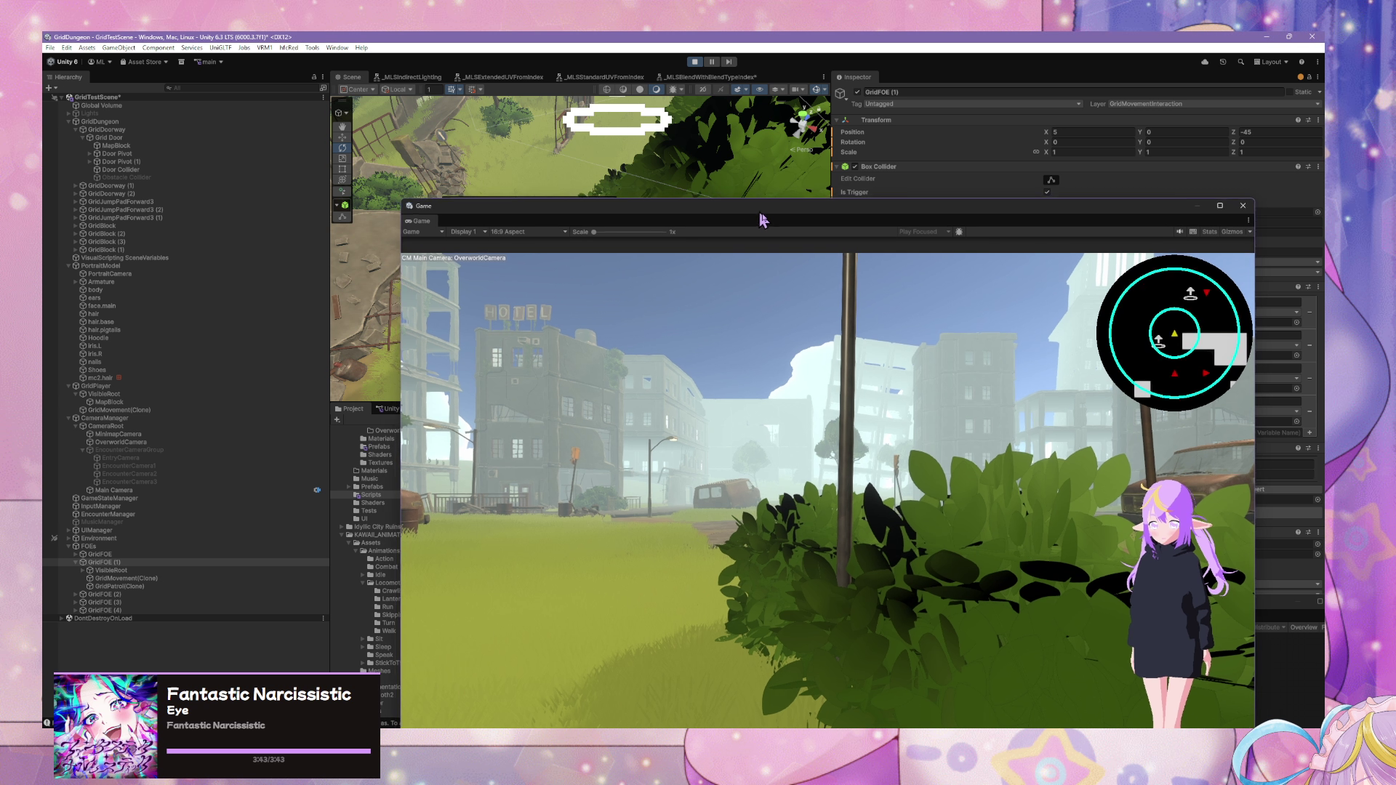
left_click_drag(760, 218, 996, 349)
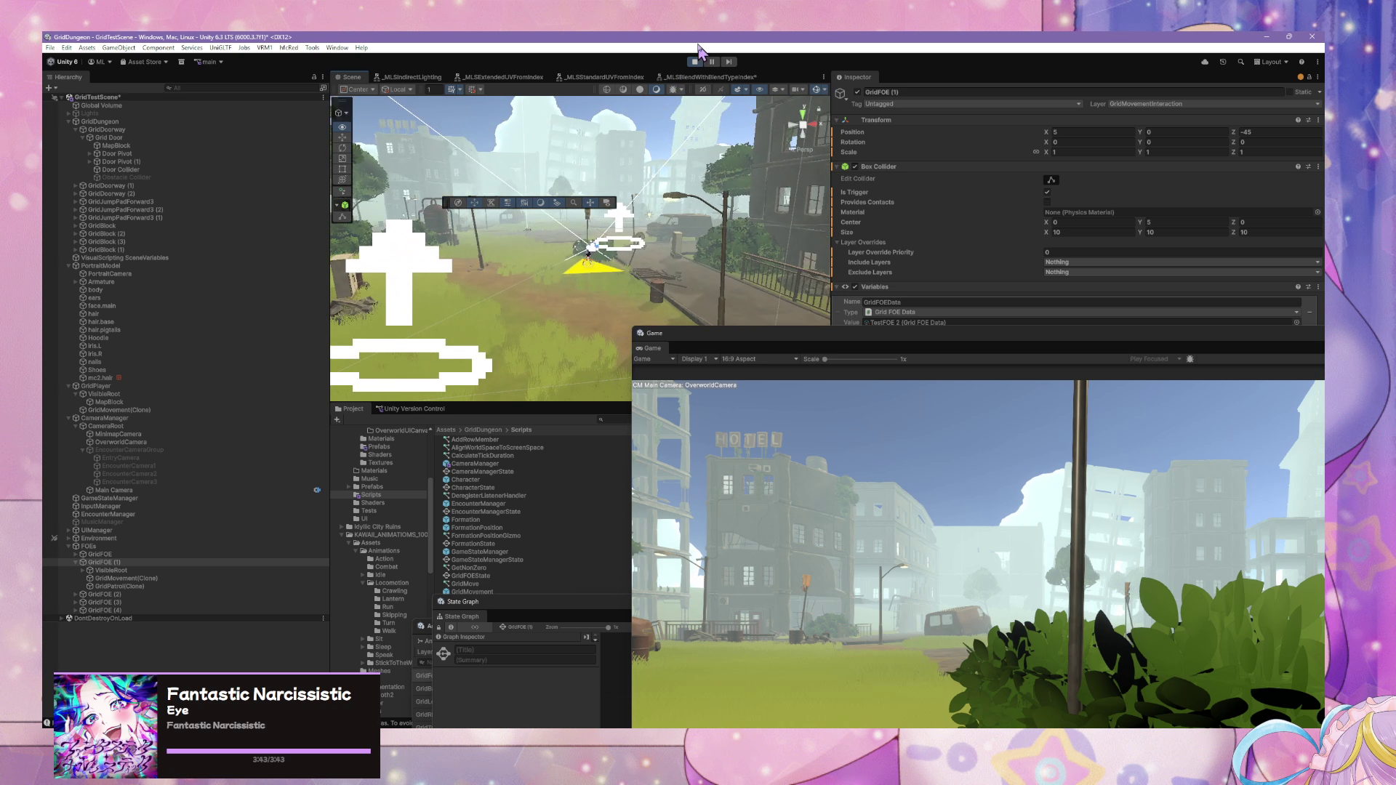
- Pause the game, switch the Scene view to a zoomed-out Top view, and select GridPlayer
left_click(713, 62)
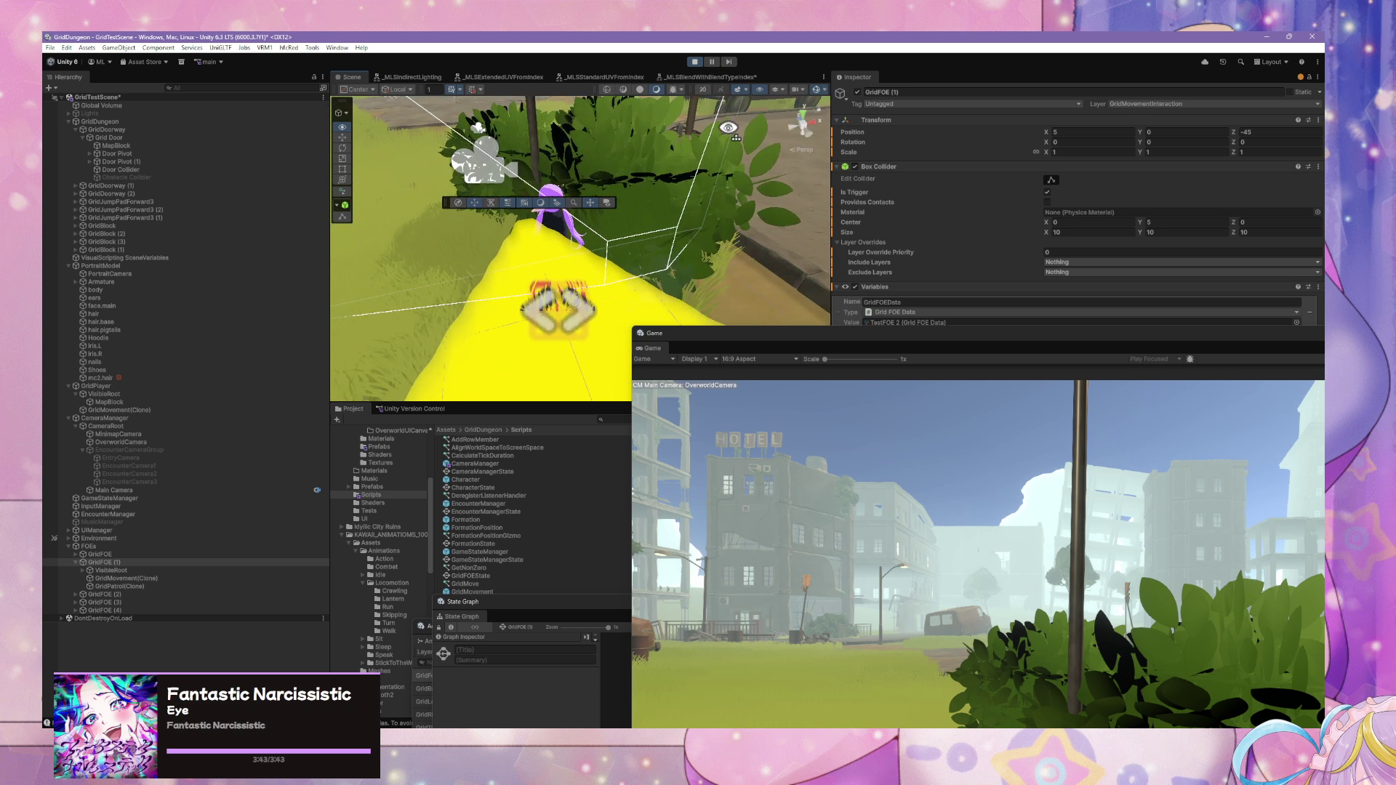
left_click(803, 114)
scroll(673, 228, "down", 5)
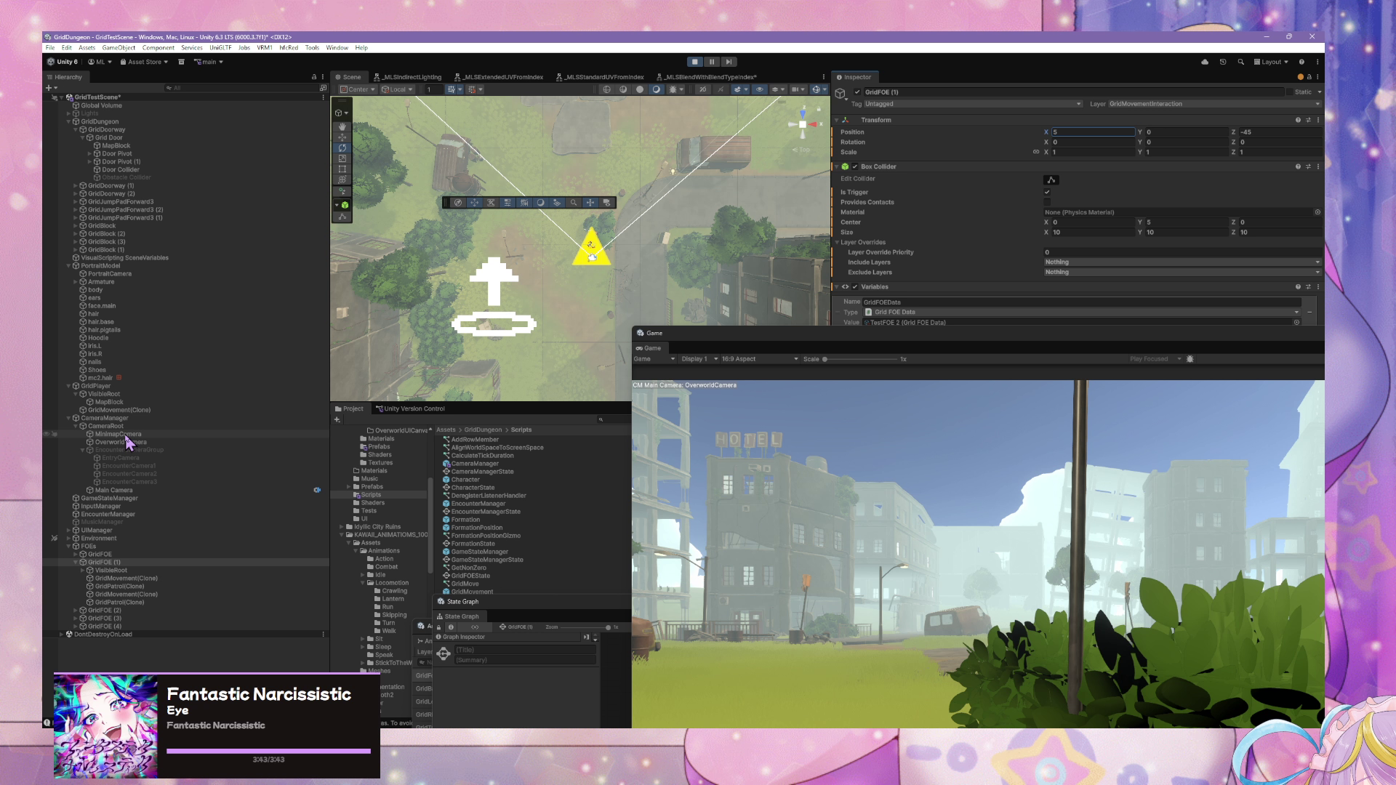
left_click(98, 386)
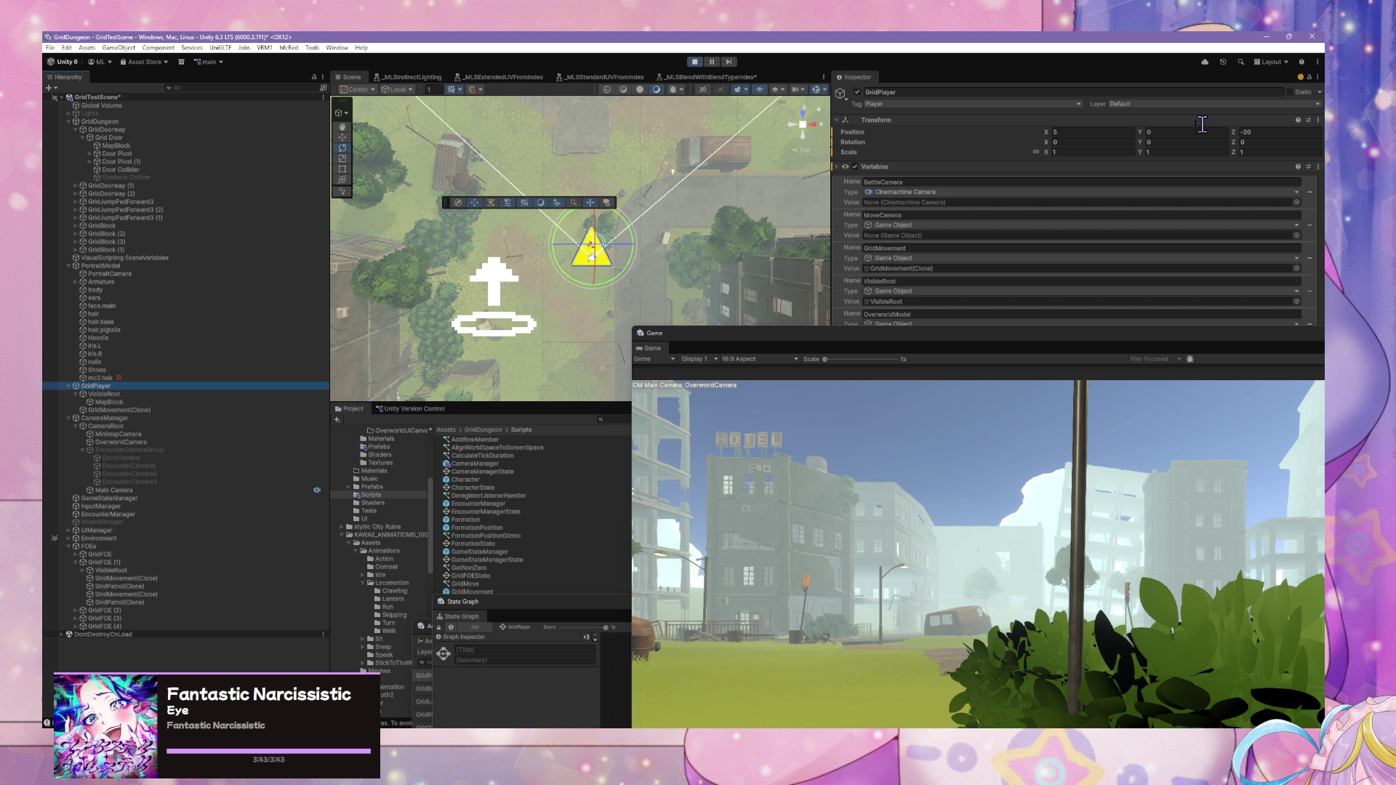
- Try GridPlayer at Z -25, then walk the player around the streets back to X 5
left_click(1285, 132)
type("25")
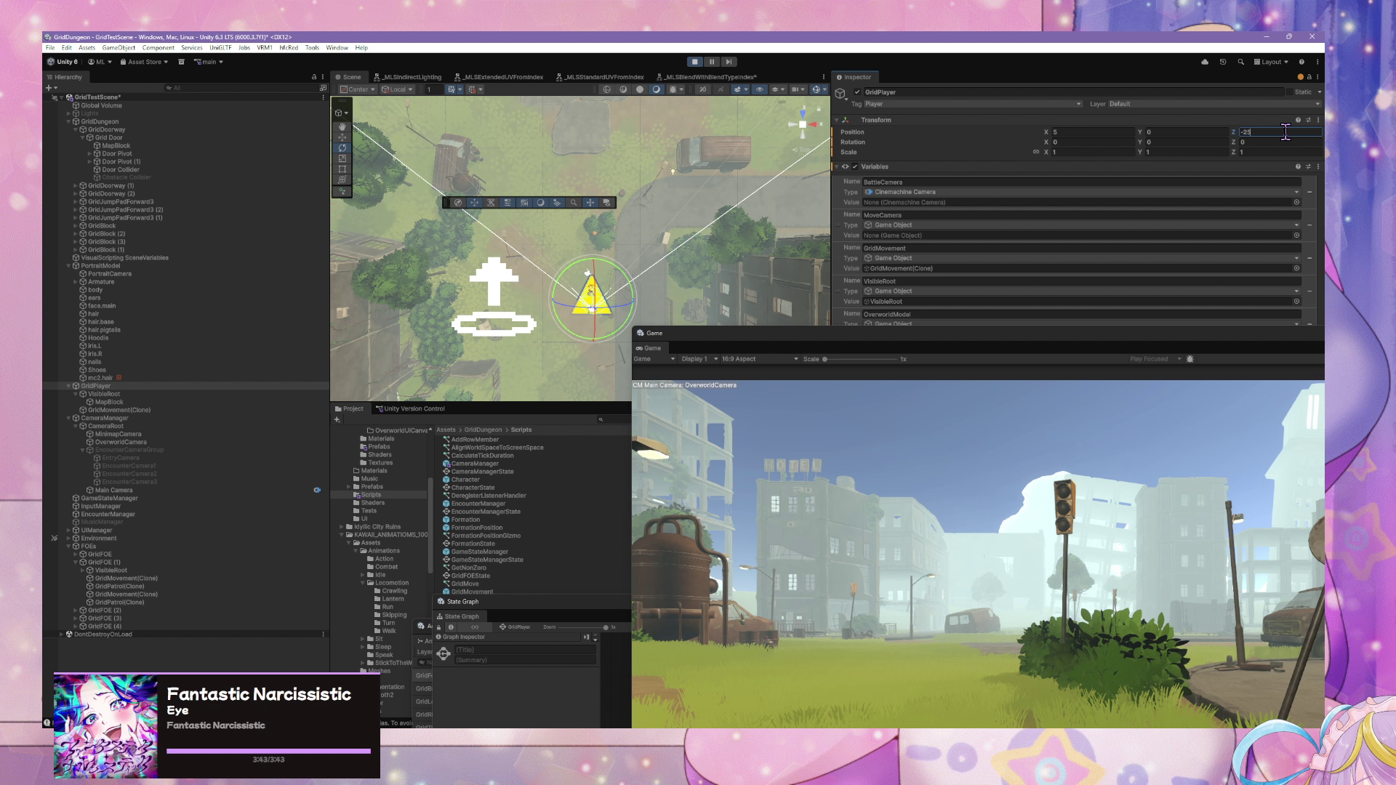
left_click(1144, 461)
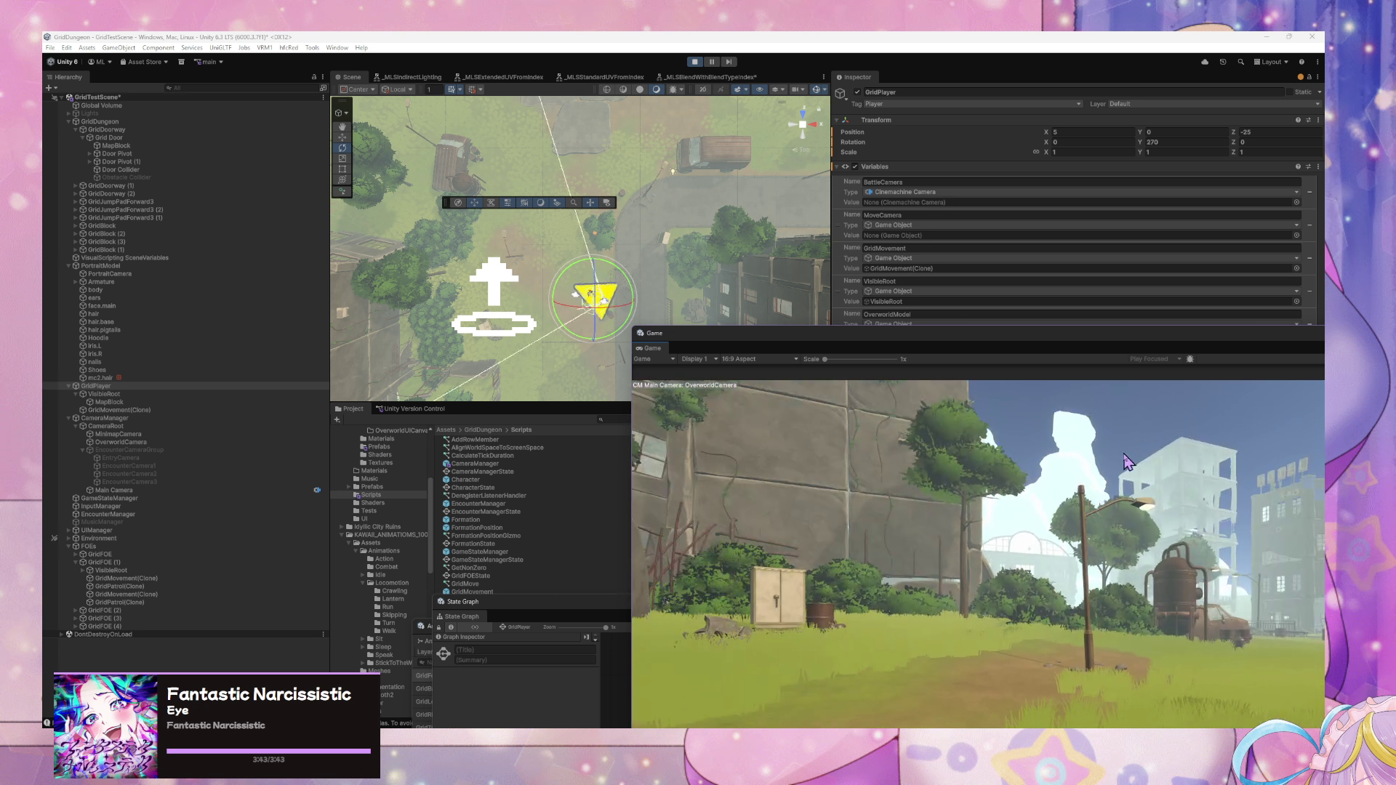
key("w")
key("w")
key("w")
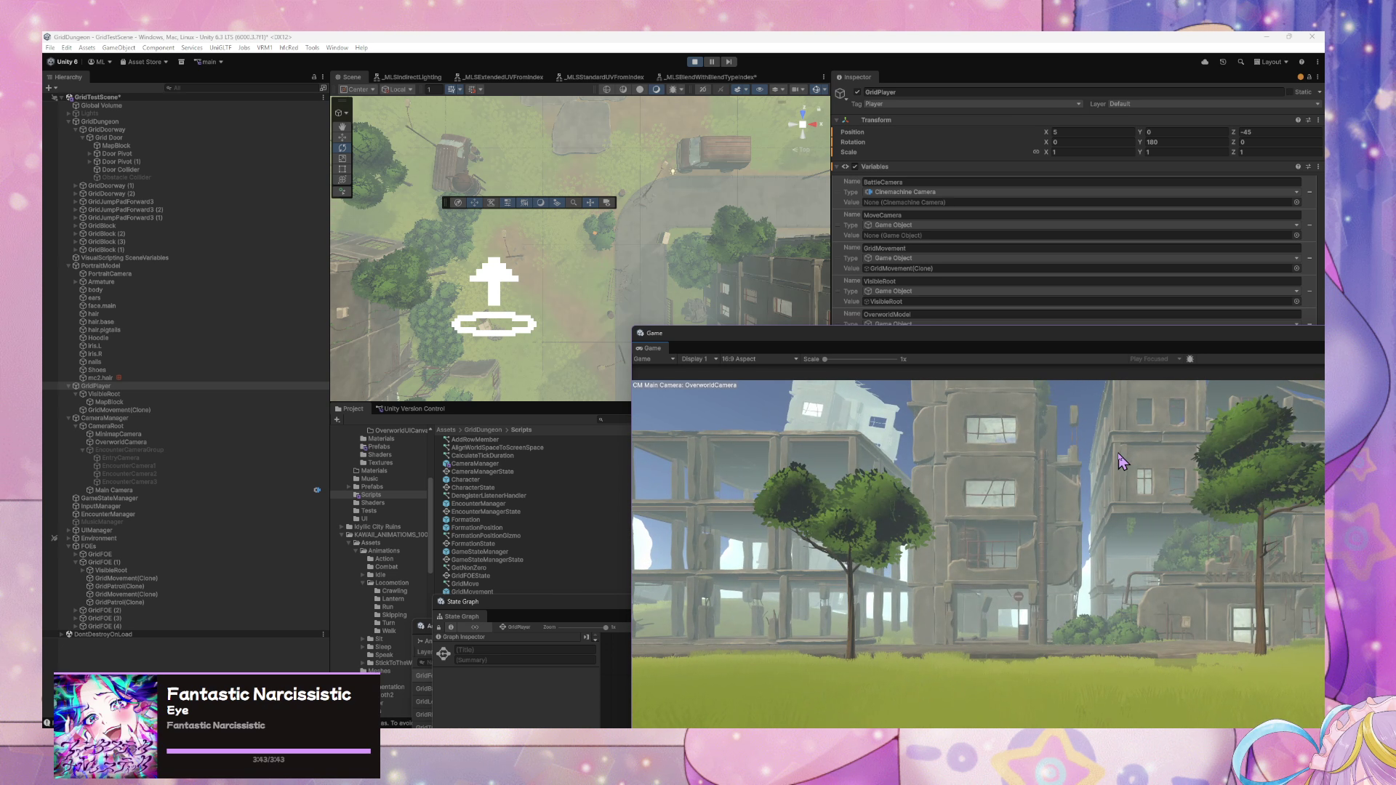
key("s")
key("s")
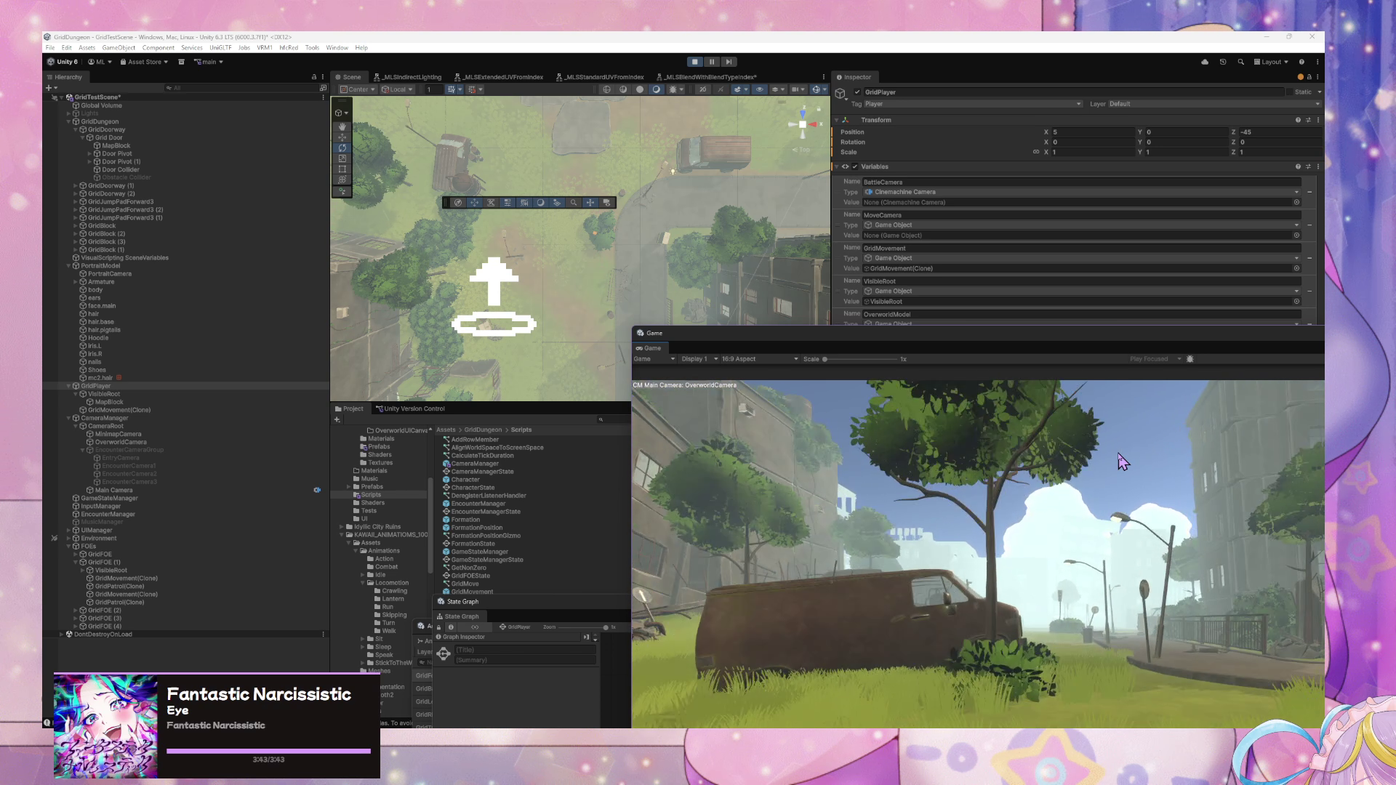
key("d")
key("w")
key("w")
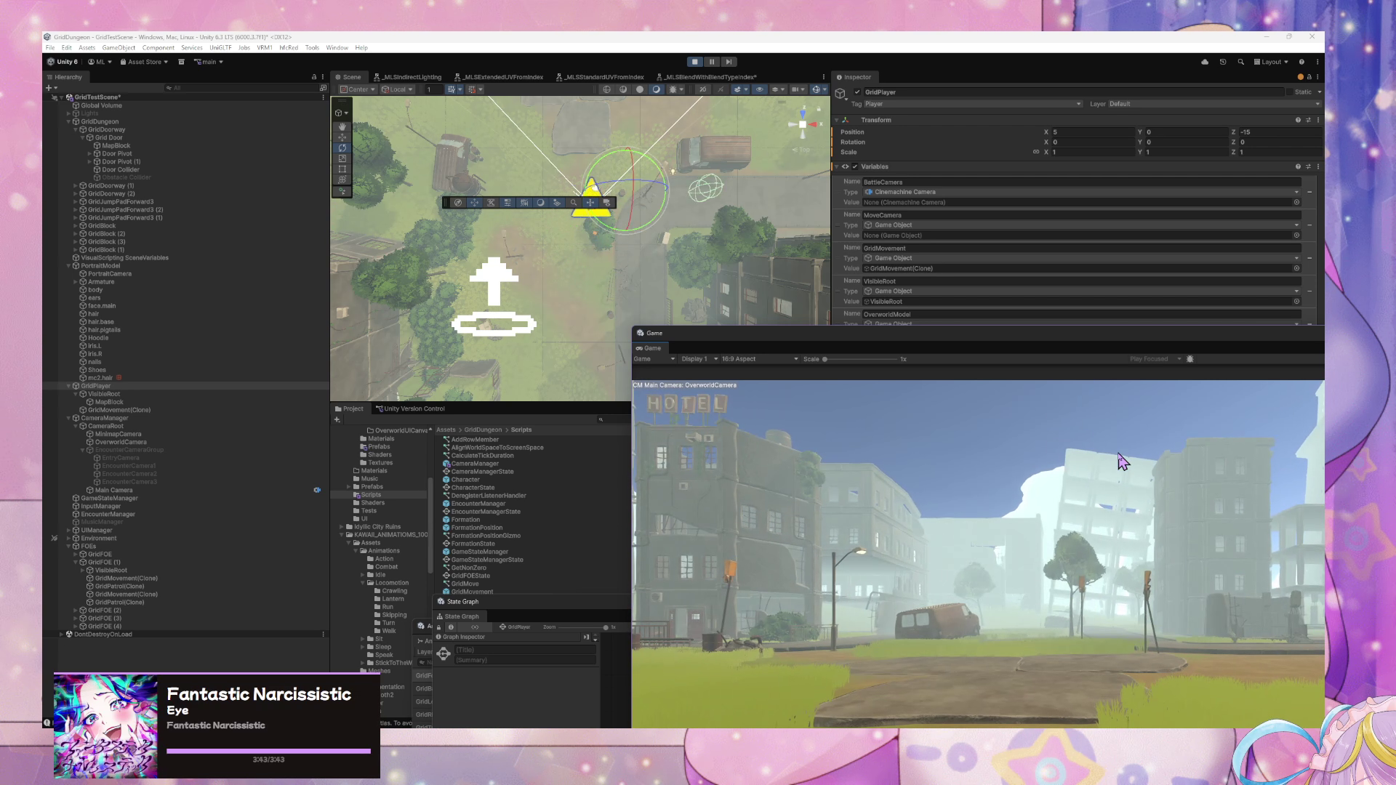
key("a")
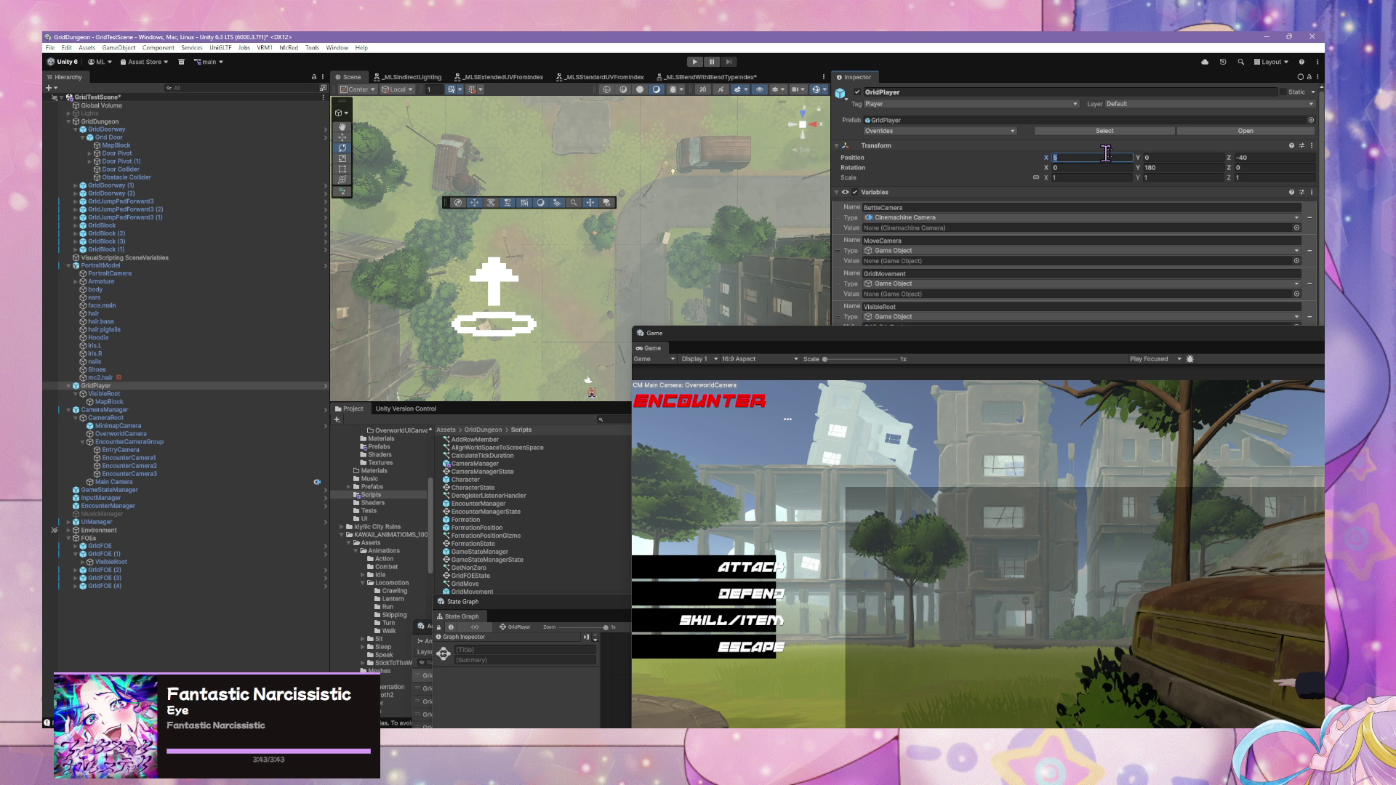
- Set GridPlayer's Z to -45 and move the floating game preview to the lower left
left_click(1261, 159)
type("-45")
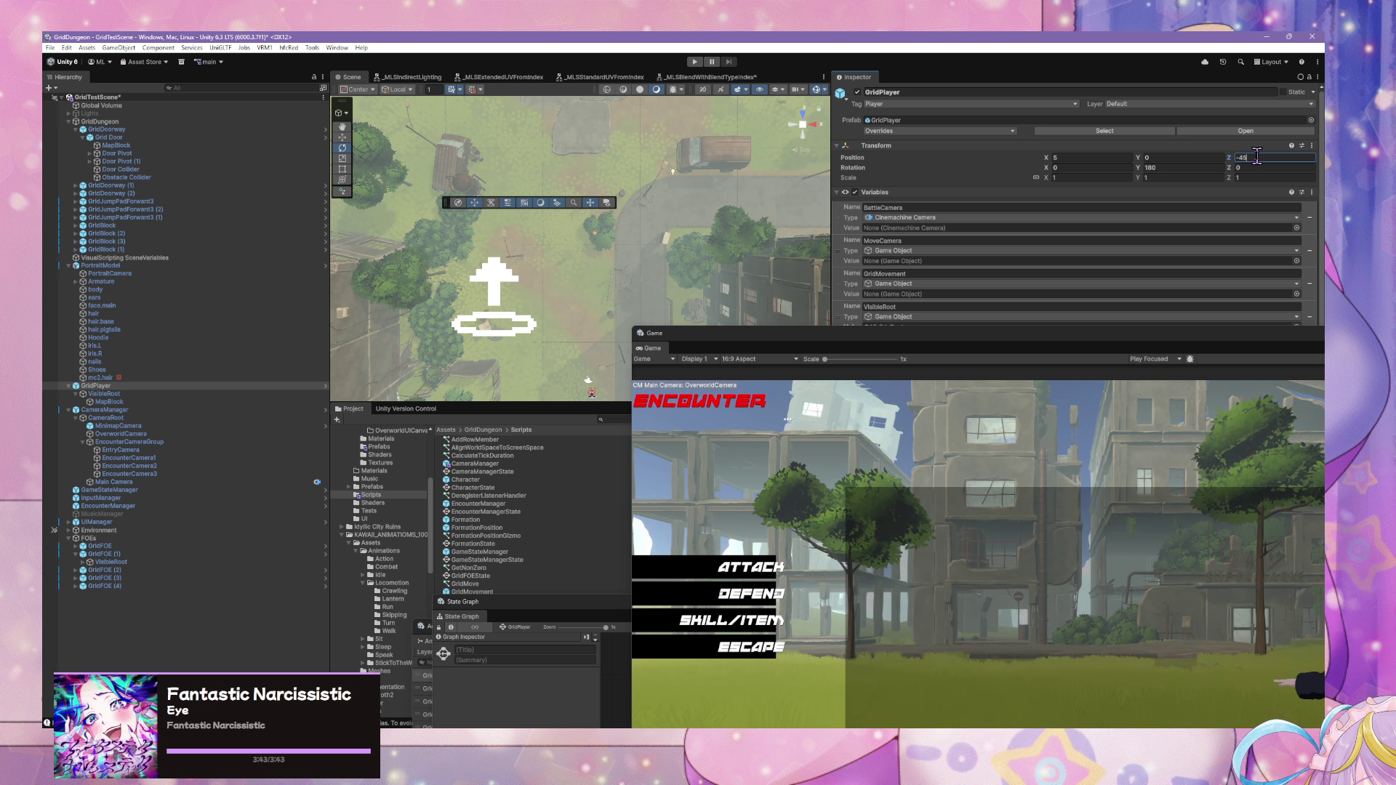
mouse_move(1036, 342)
left_mouse_down()
mouse_move(601, 264)
mouse_move(739, 420)
mouse_move(759, 419)
left_mouse_up()
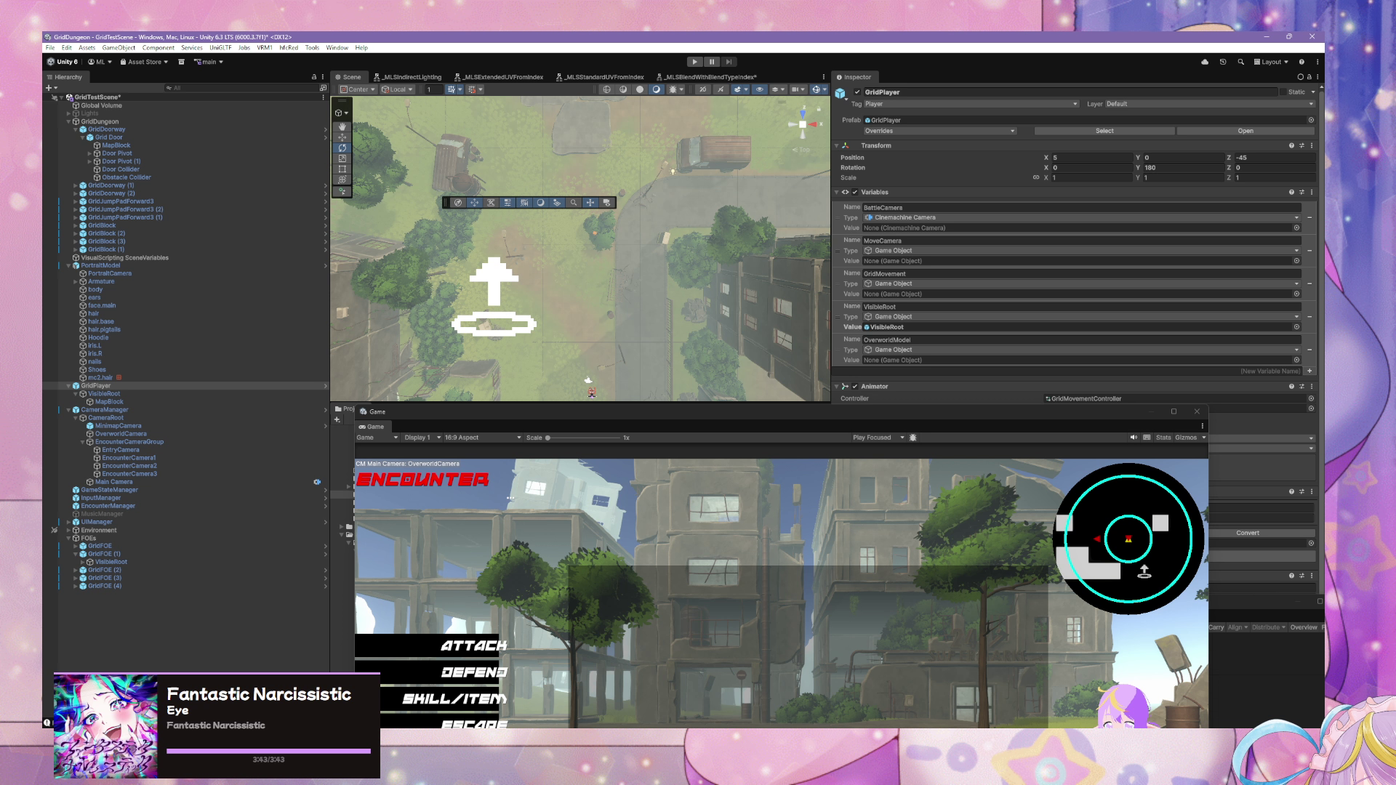
left_click(589, 509)
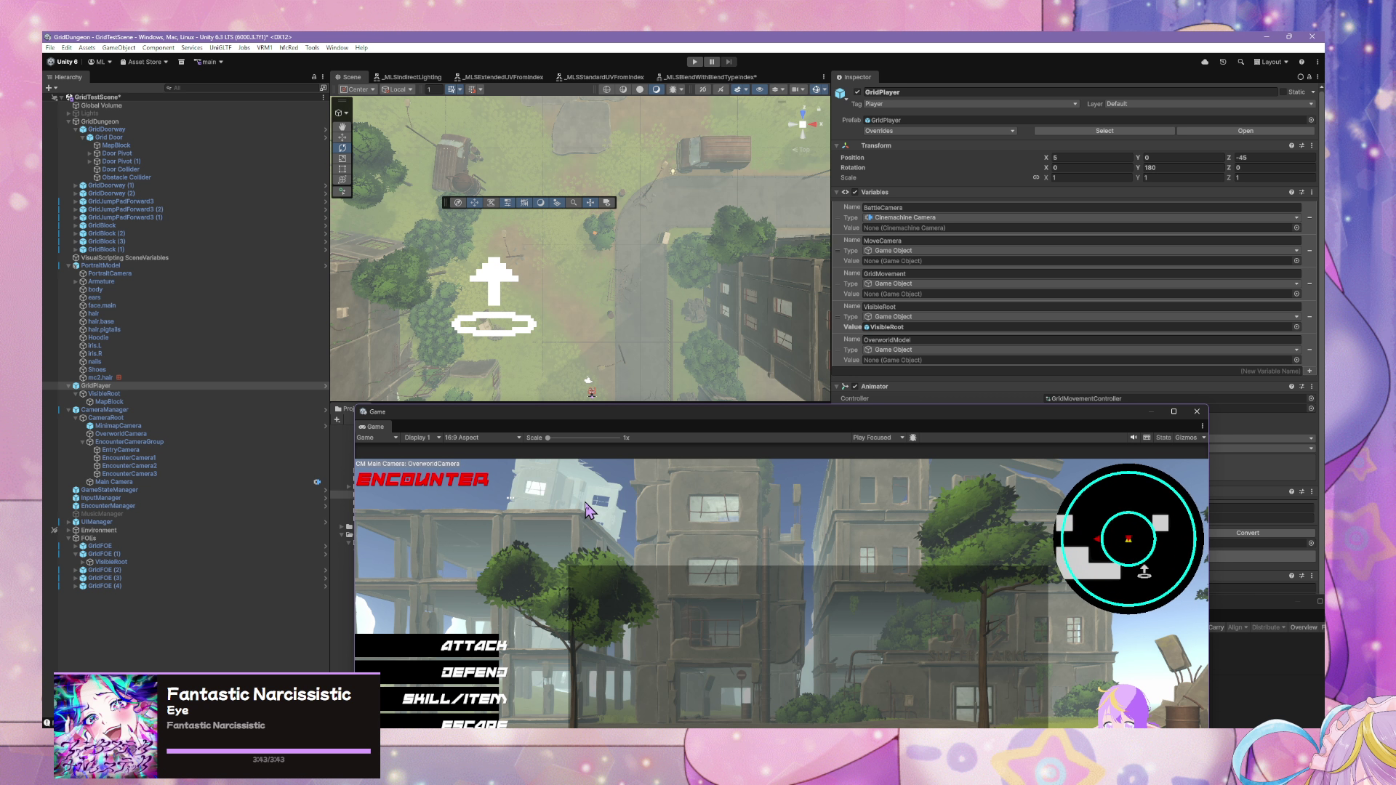
- Move the game preview up, set GridPlayer to X 5, Z -35, and enter Play mode
key("w")
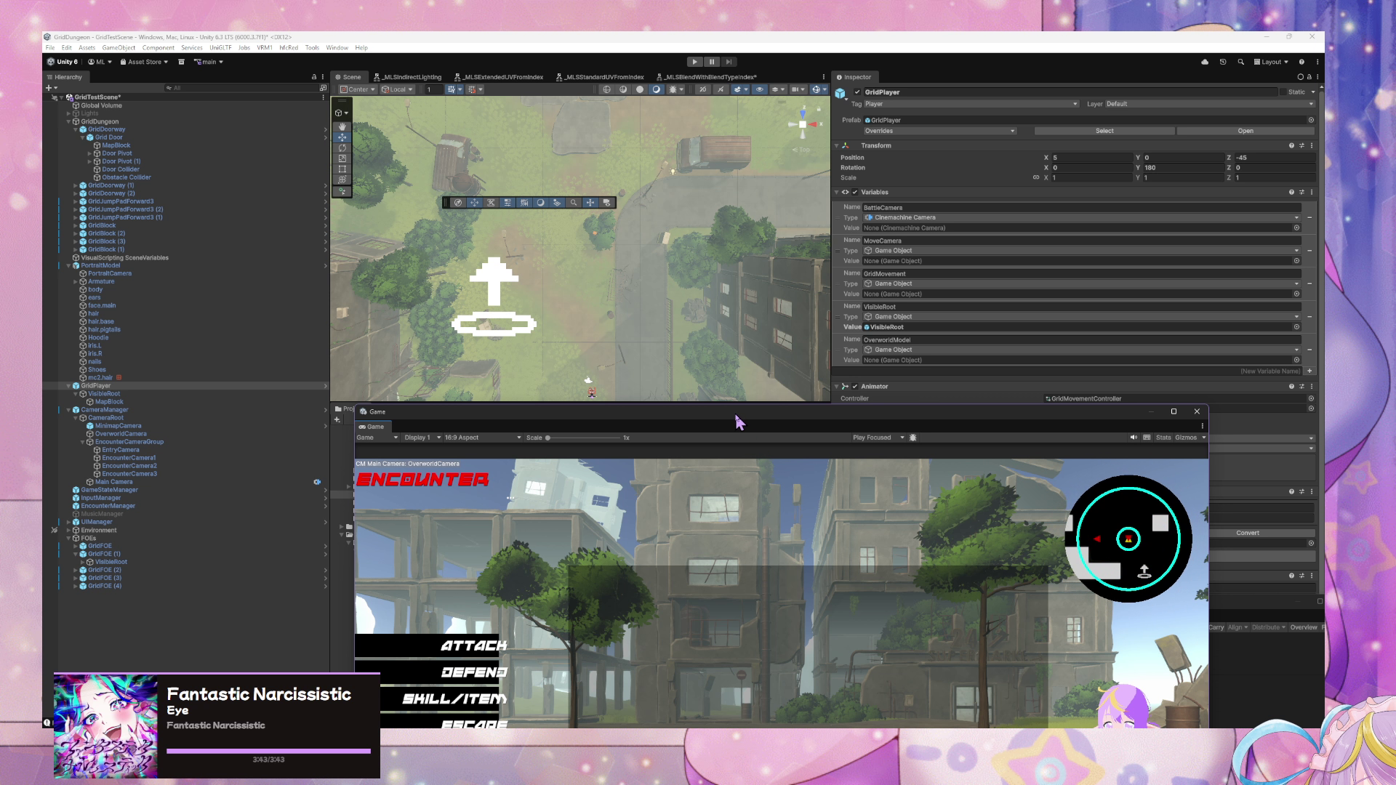
left_click_drag(737, 420, 657, 178)
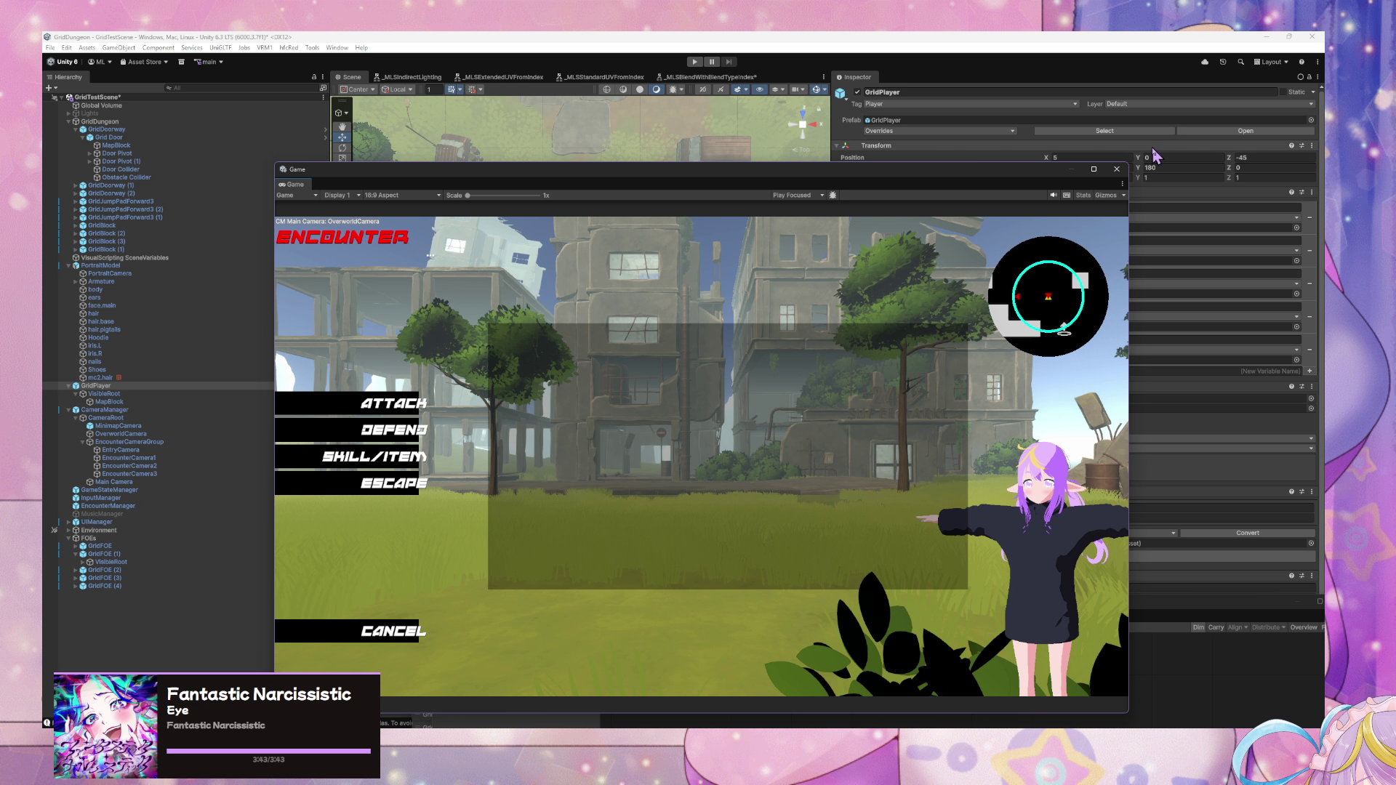
left_click(1079, 156)
type("-")
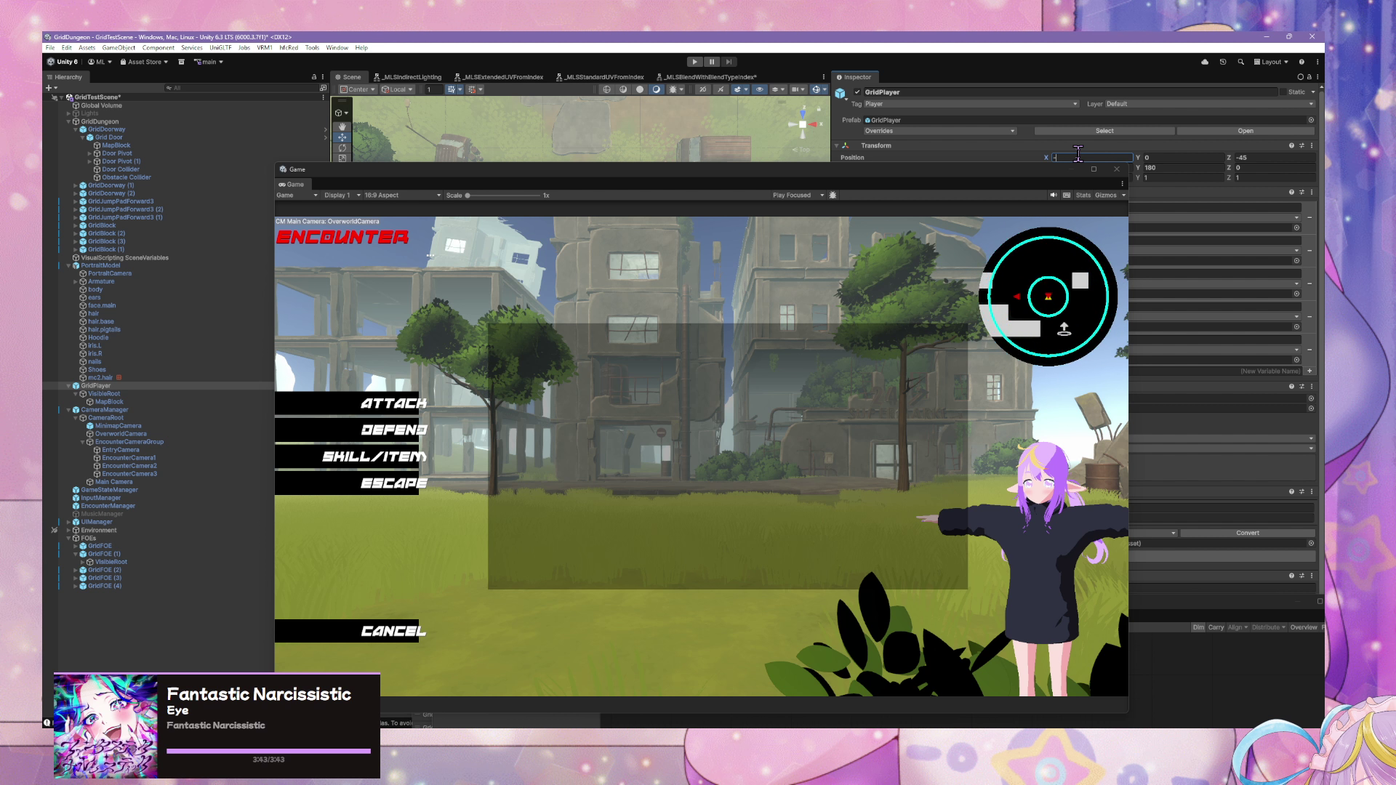
key("BackSpace")
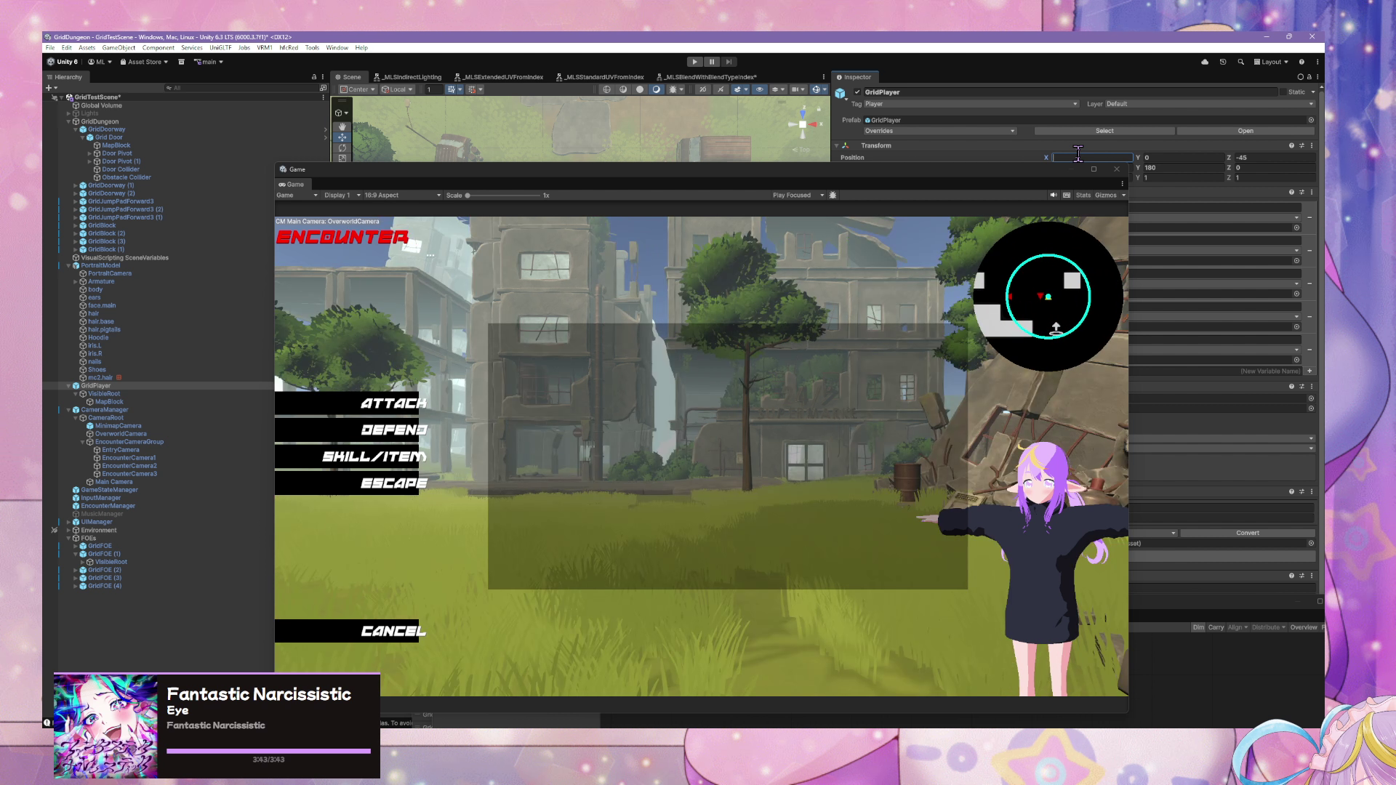
type("5")
left_click(1256, 157)
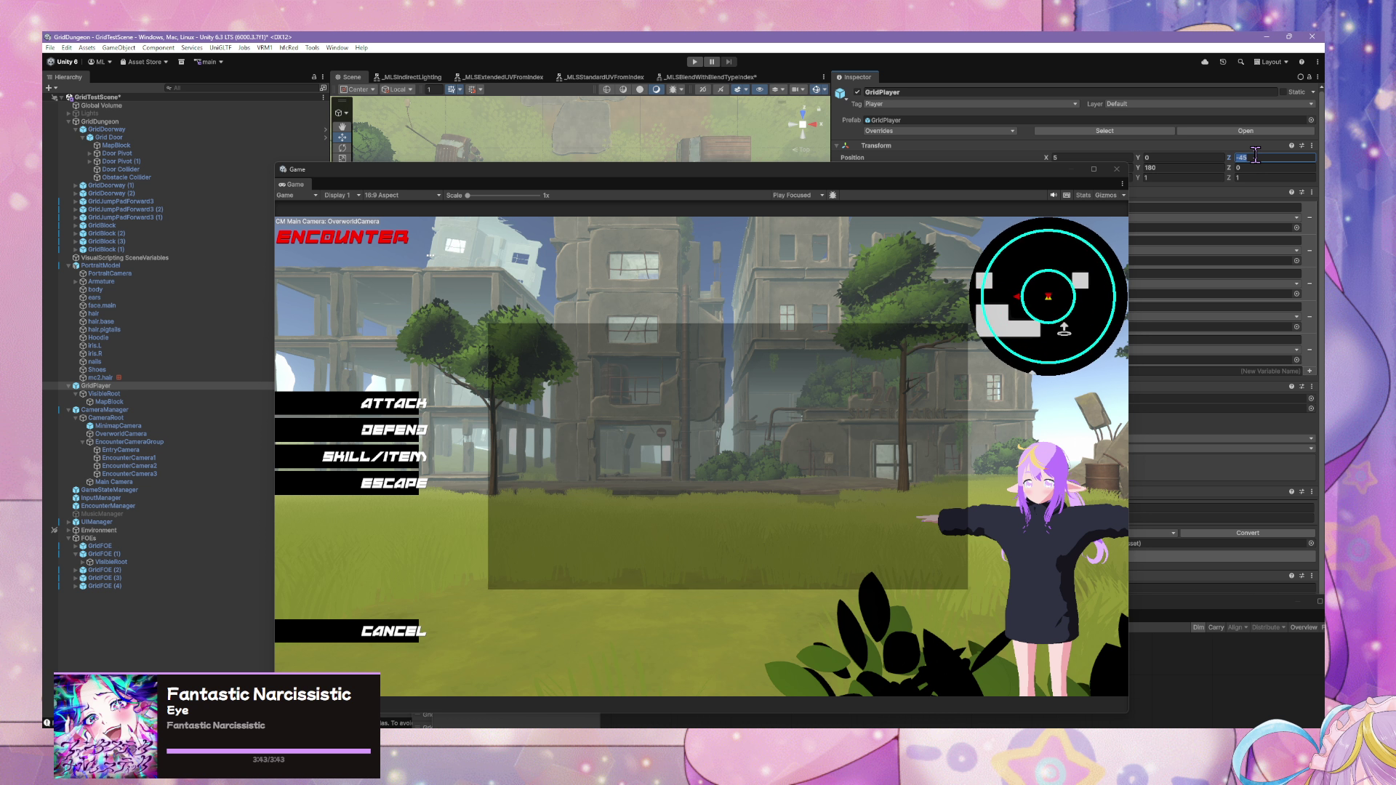
type("-35")
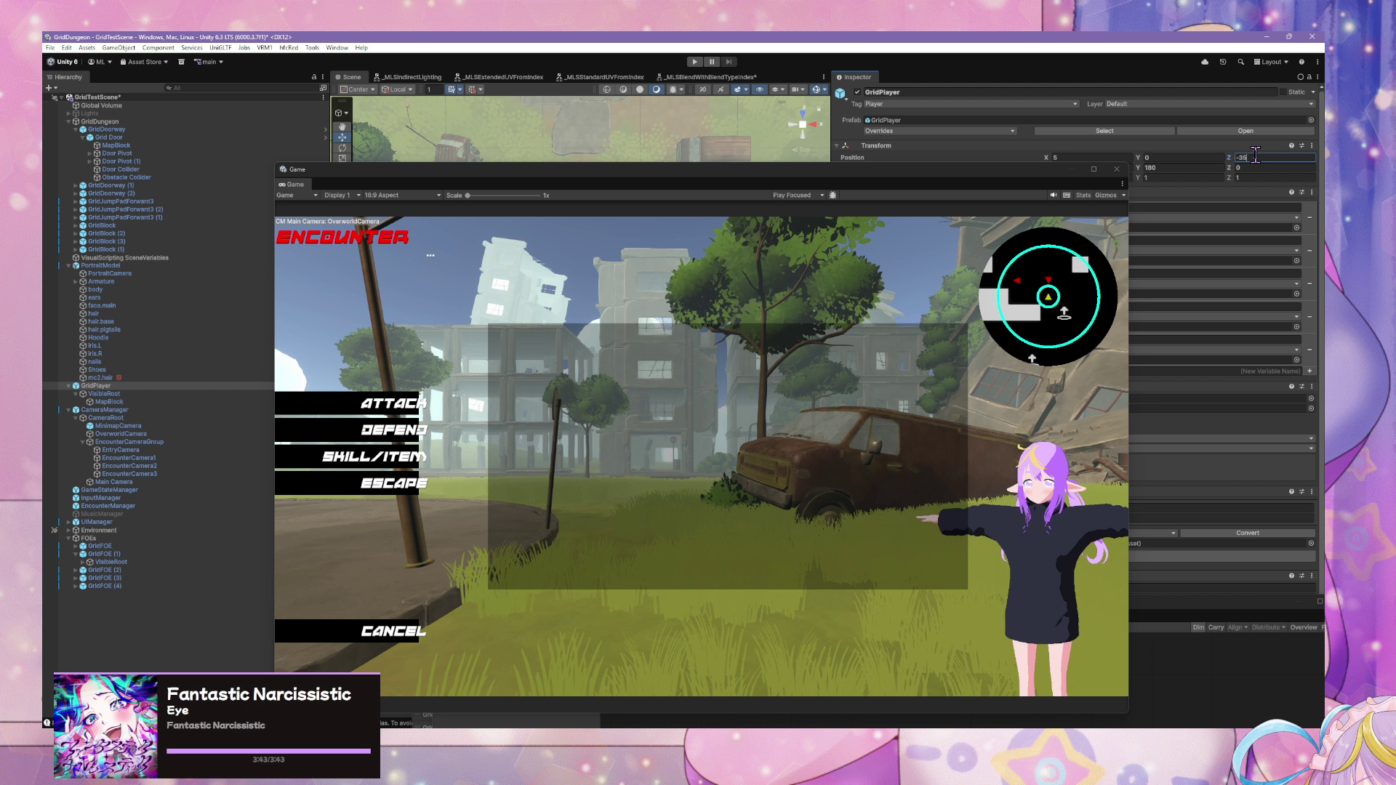
left_click(696, 63)
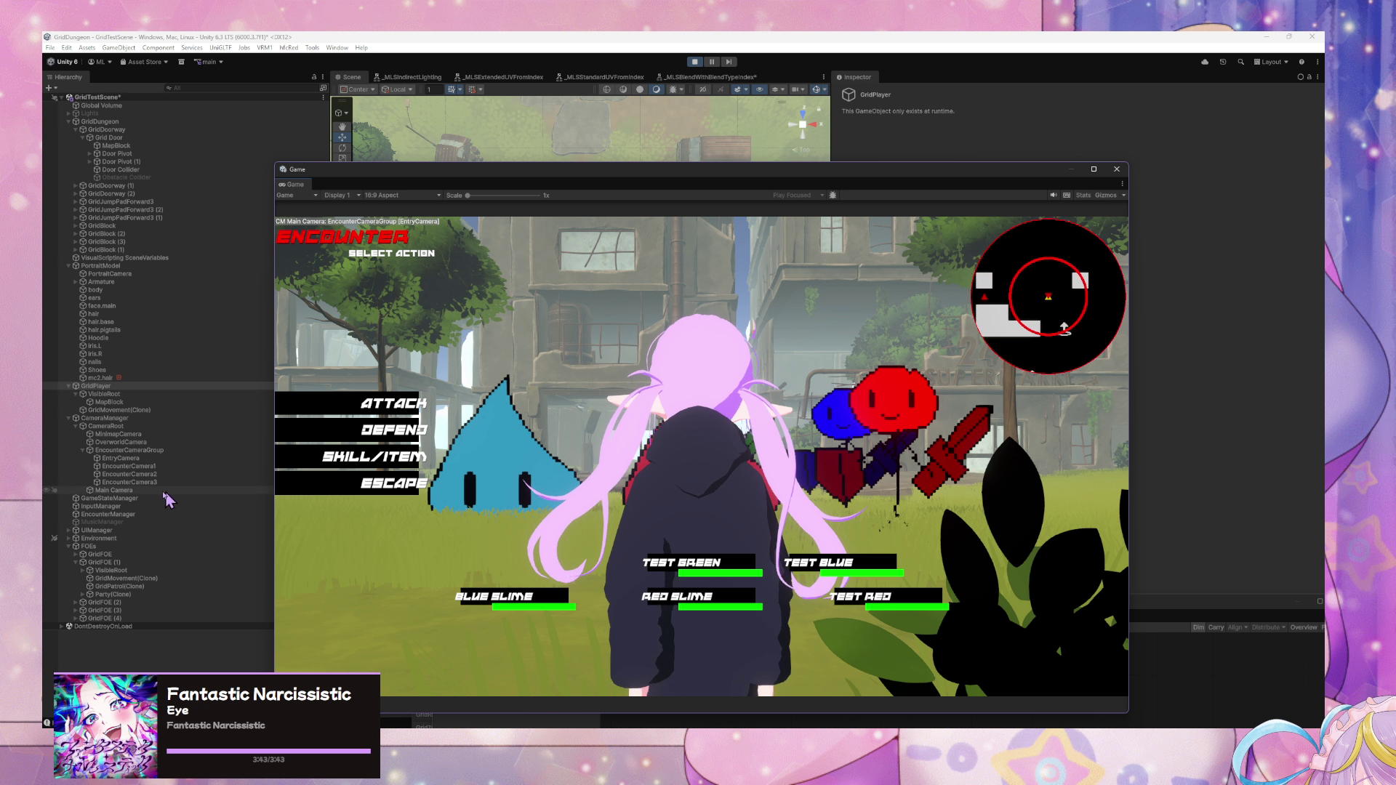
- Rotate EncounterCamera1 to about 18.9° X and 29.6° Y so it faces the battling characters
left_click(158, 468)
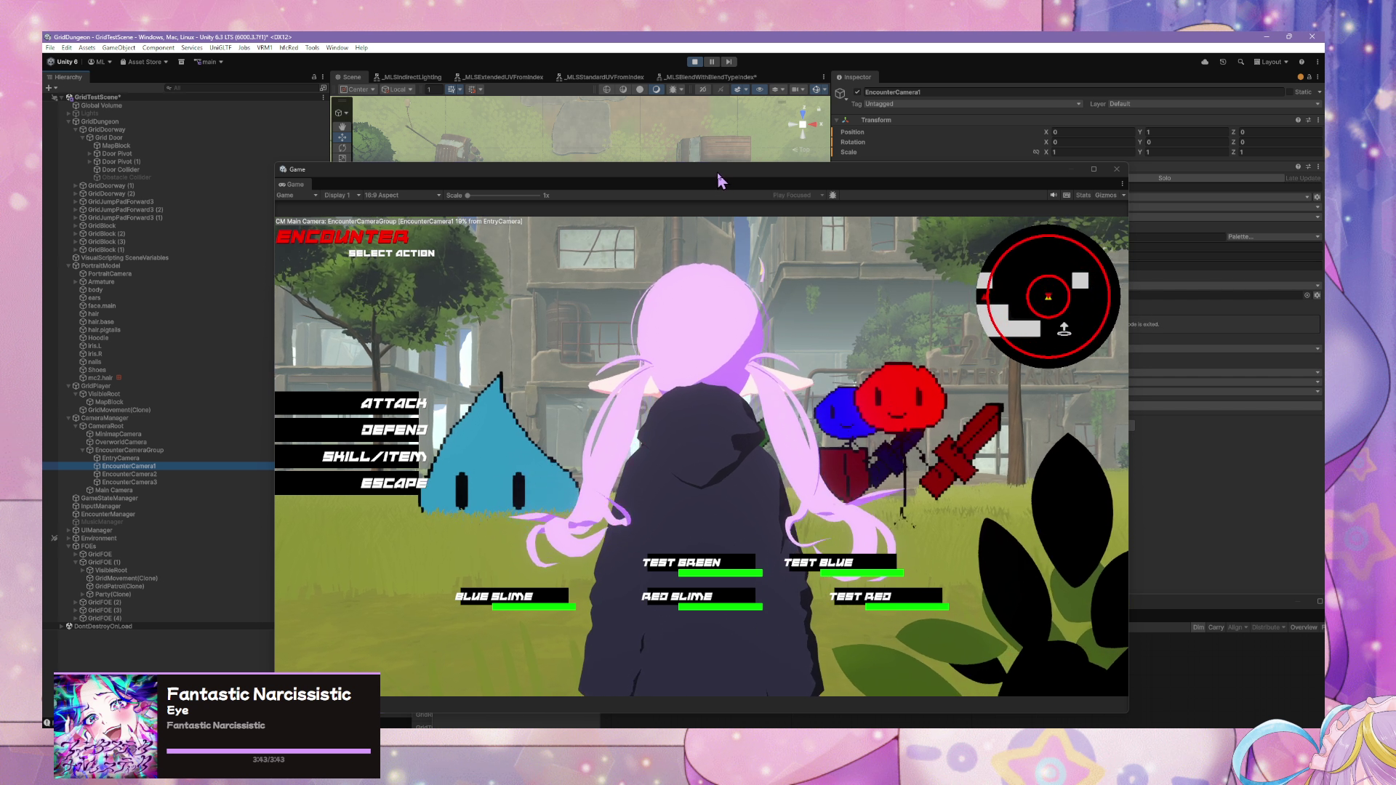
left_click_drag(721, 174, 822, 218)
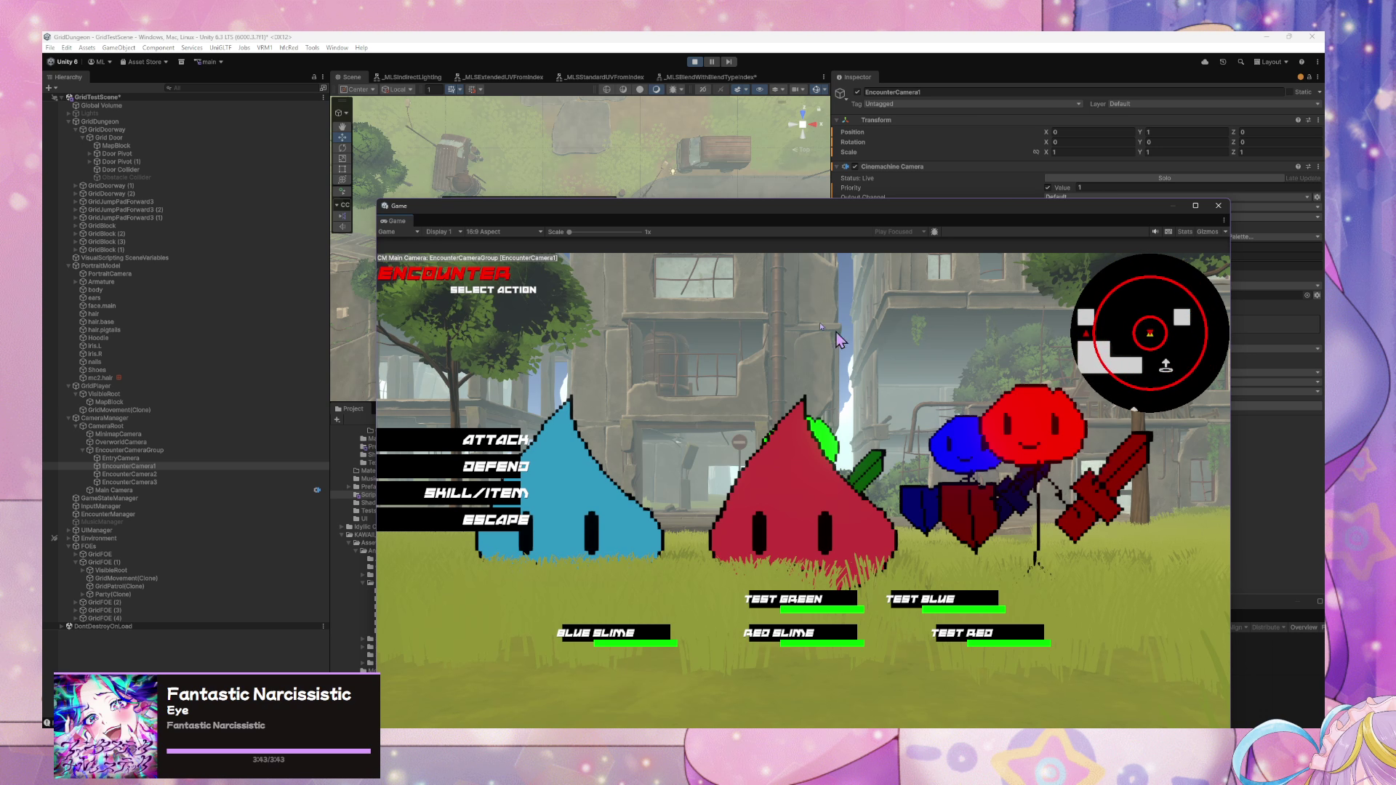
left_click_drag(622, 206, 896, 329)
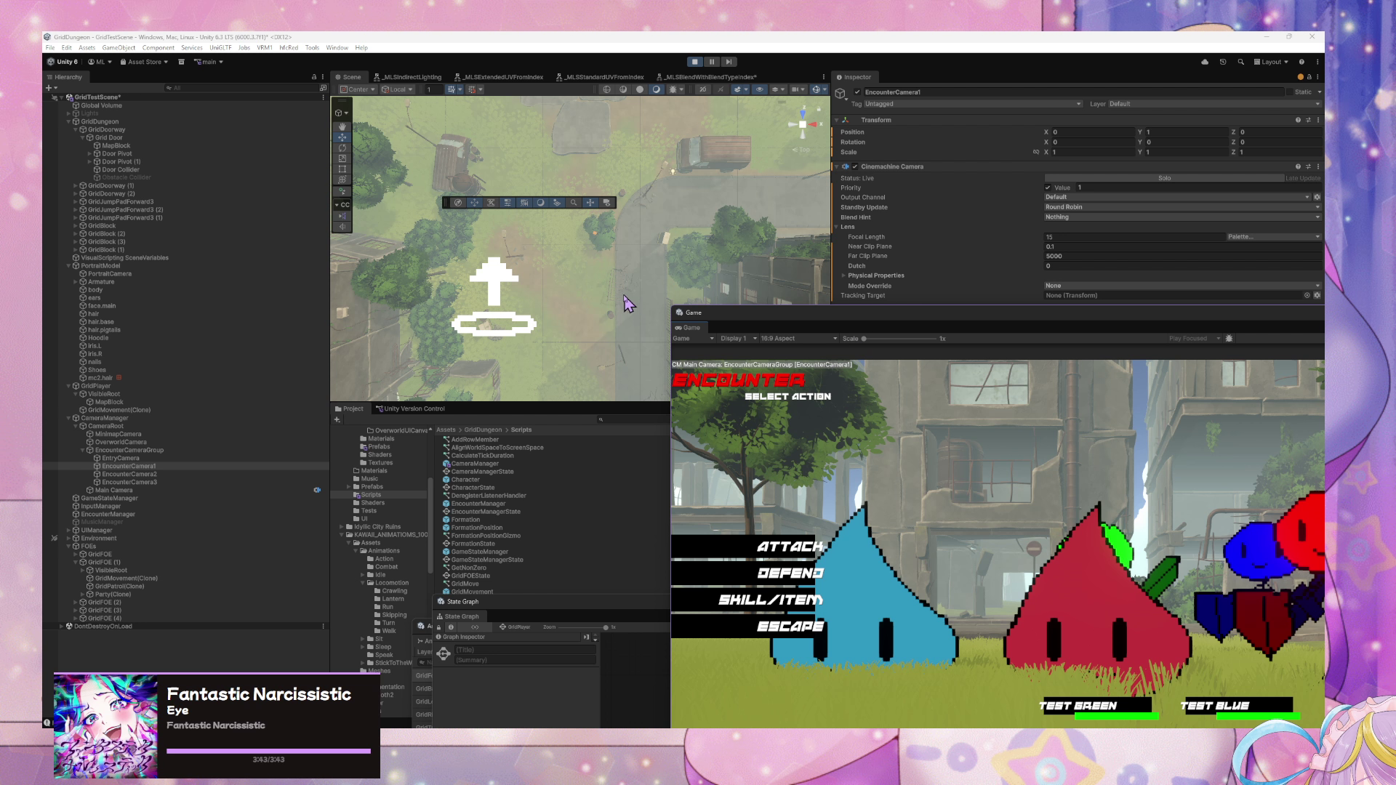
double_click(181, 466)
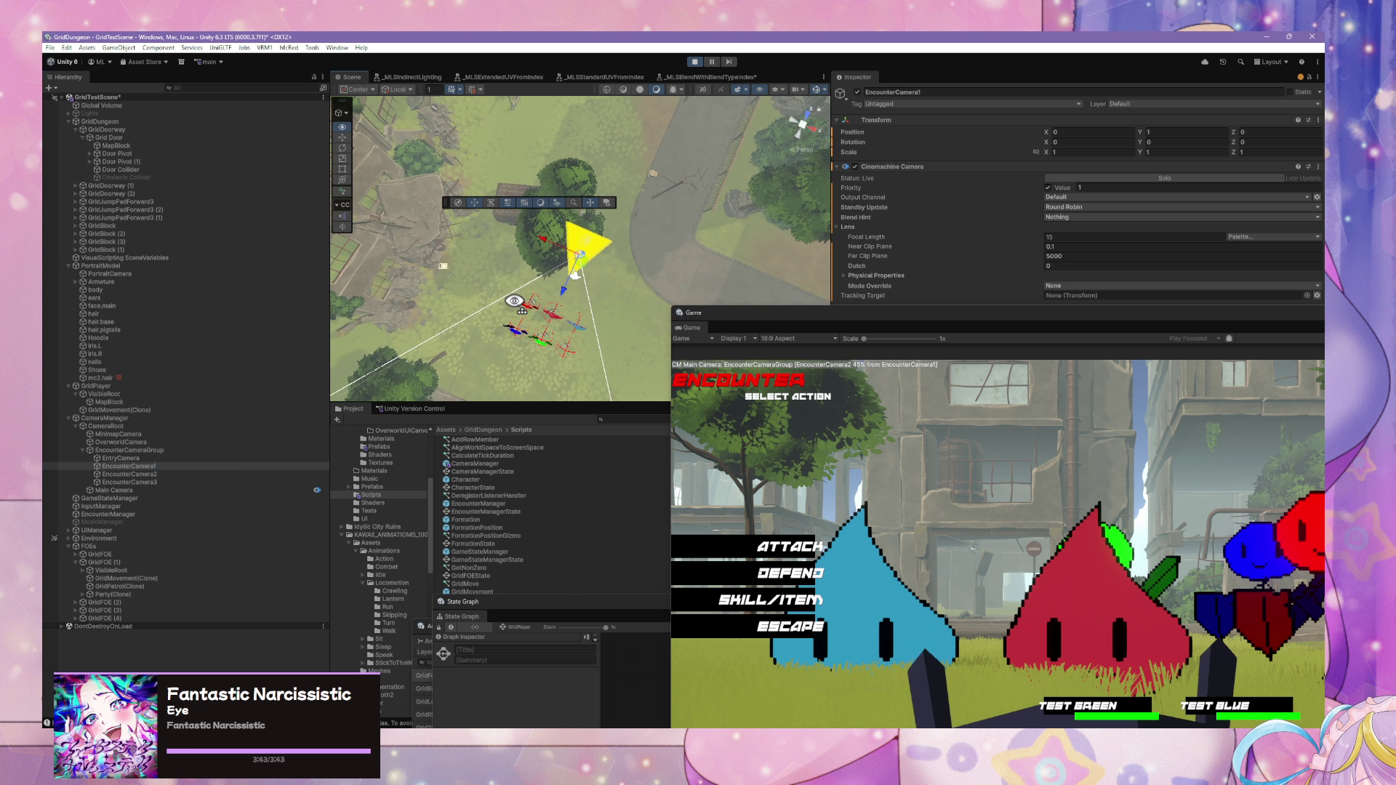
mouse_move(514, 300)
left_mouse_down()
mouse_move(380, 151)
mouse_move(424, 158)
left_mouse_up()
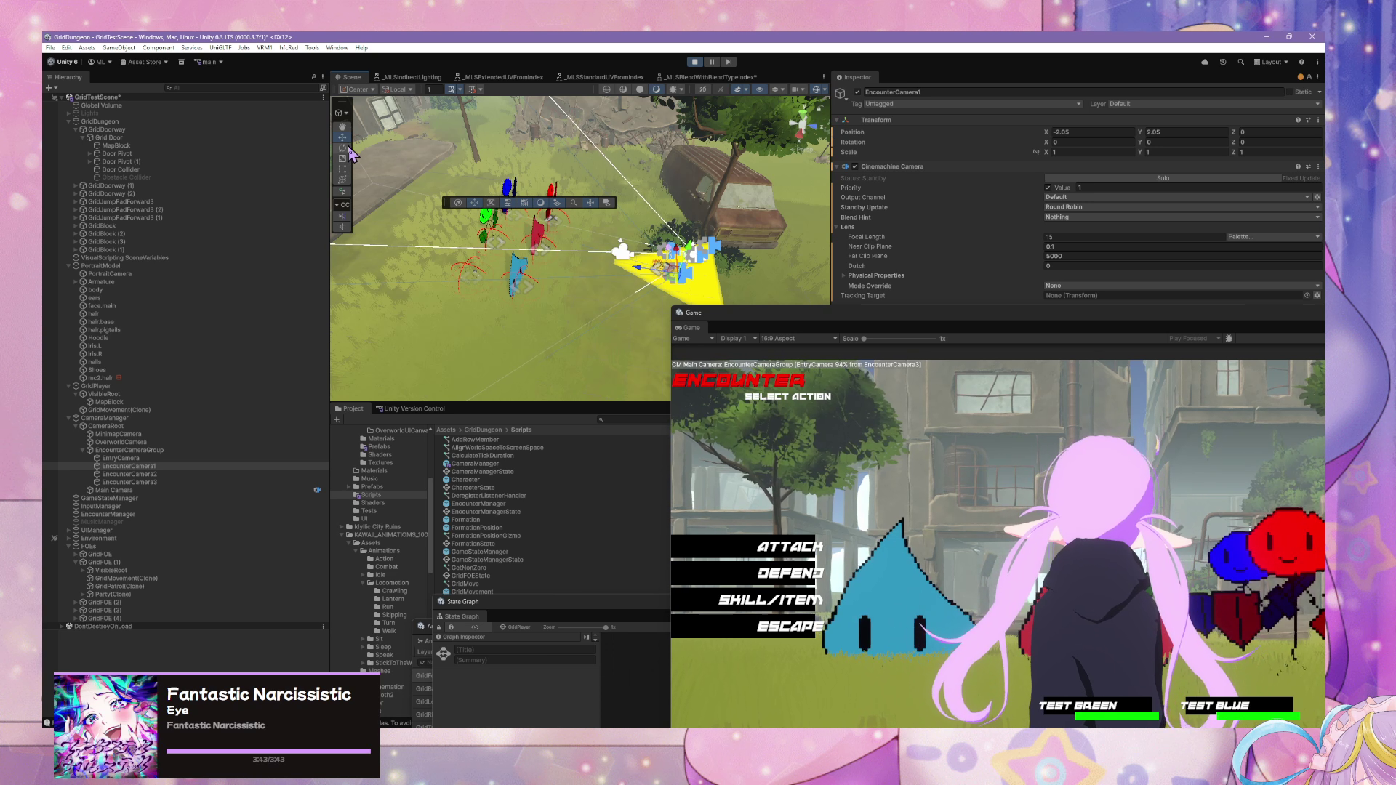
key("e")
left_click_drag(630, 283, 612, 277)
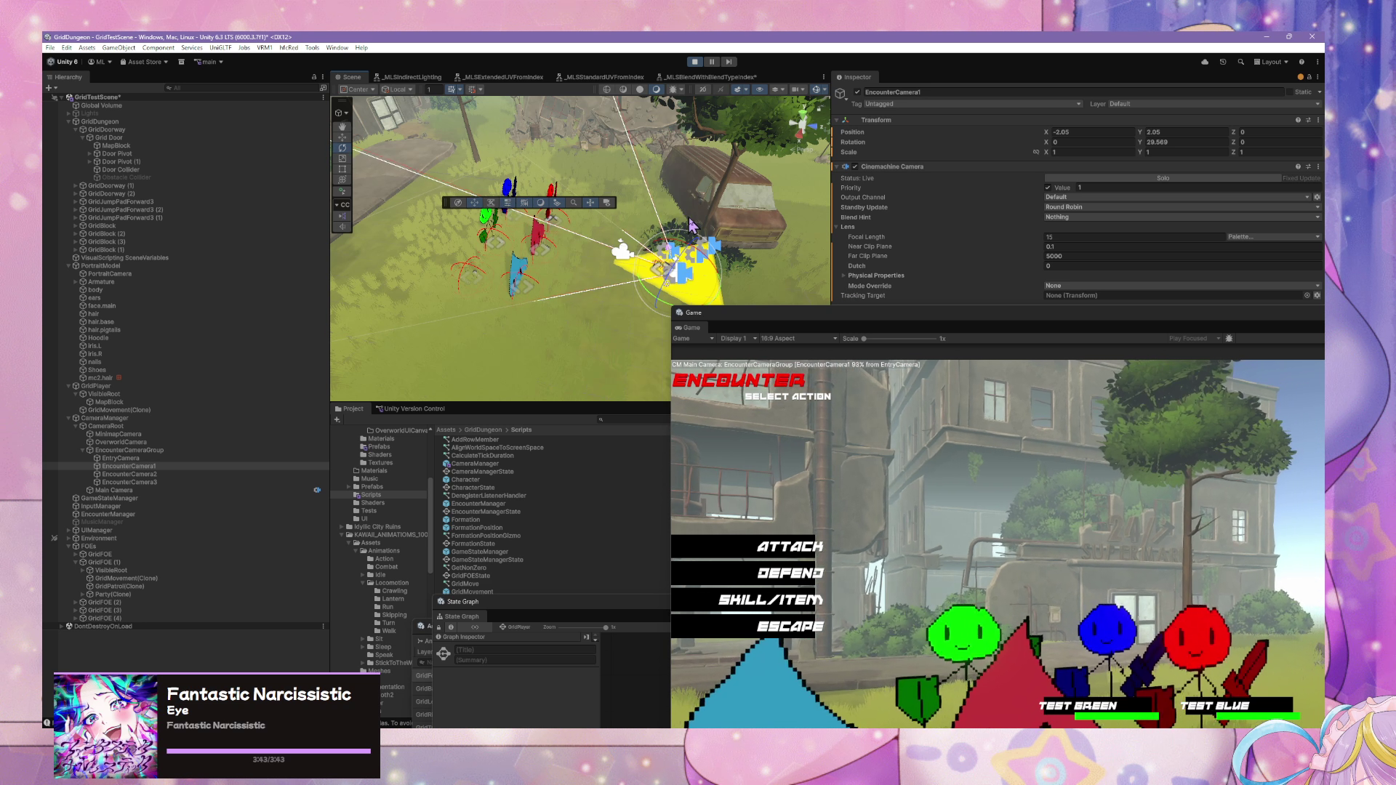
left_click_drag(702, 254, 683, 246)
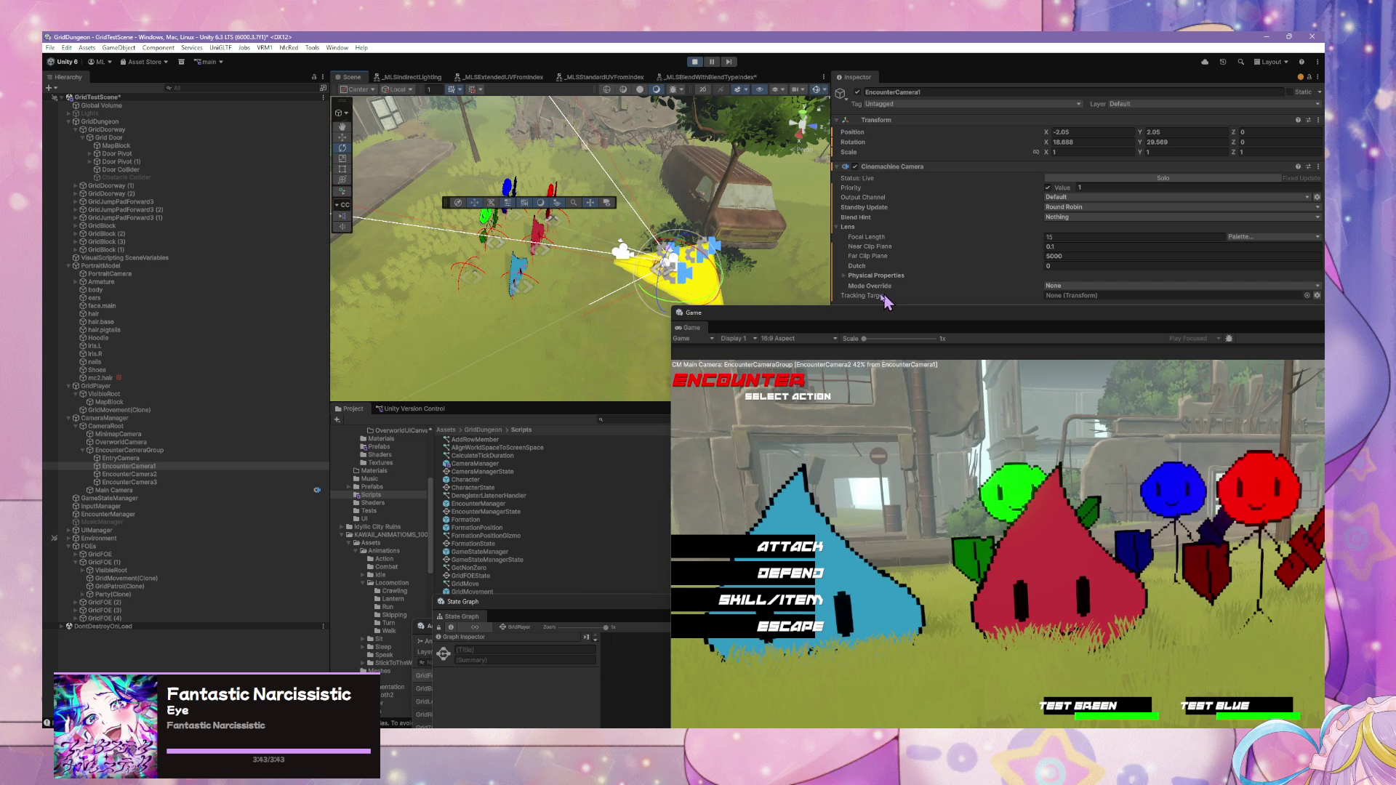
left_click(202, 483)
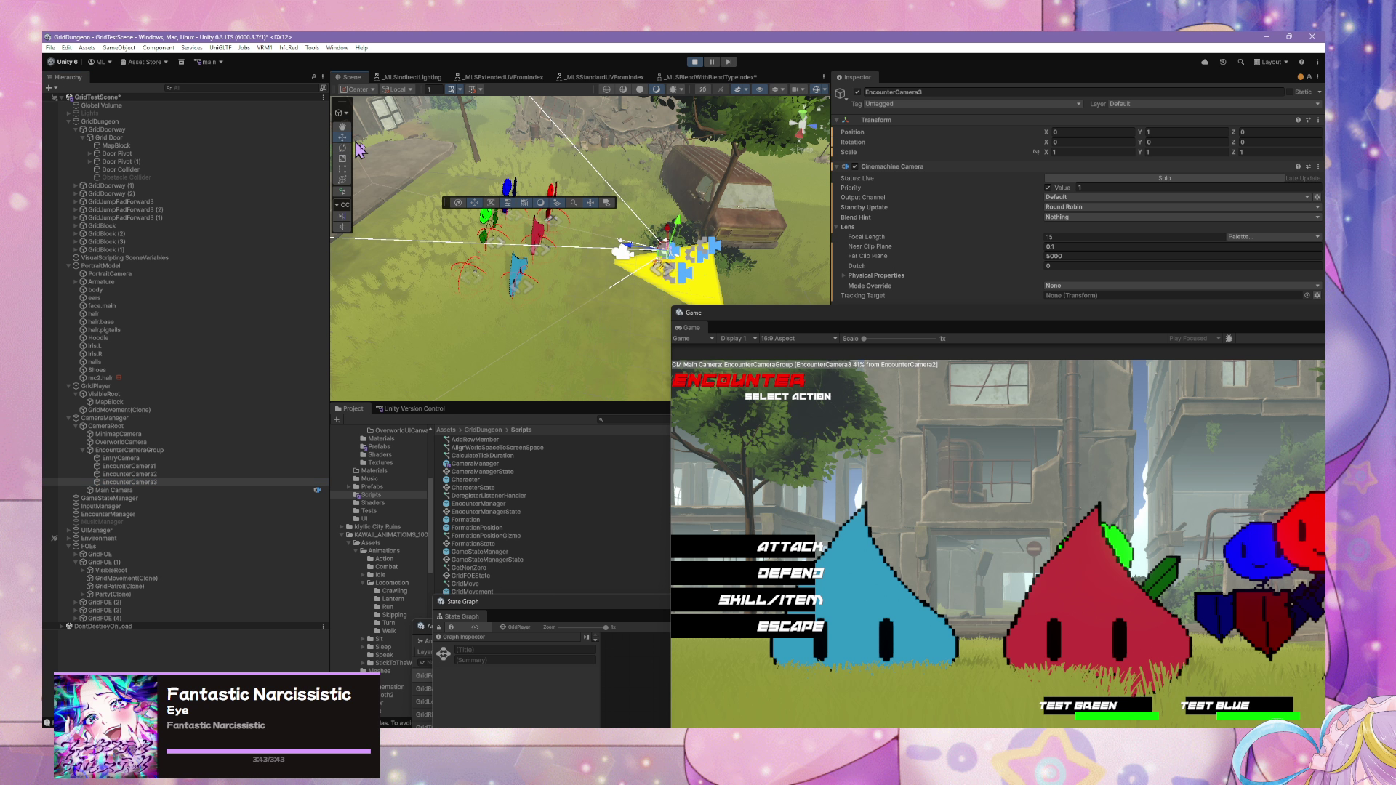
- Push EncounterCamera3 forward toward the slimes, raise it, and set its Y rotation to 180
left_click_drag(627, 253, 560, 231)
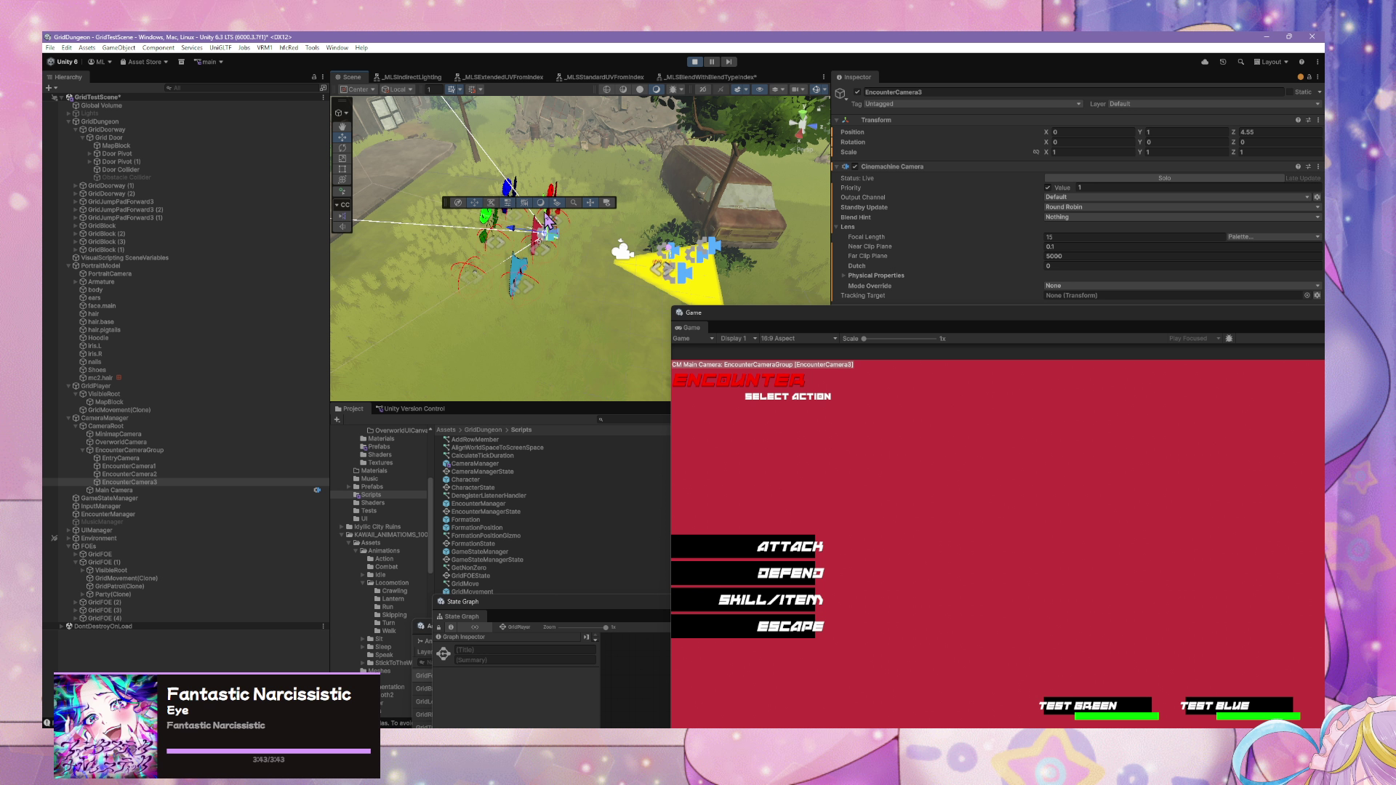
mouse_move(477, 215)
left_mouse_down()
mouse_move(527, 212)
mouse_move(489, 210)
left_mouse_up()
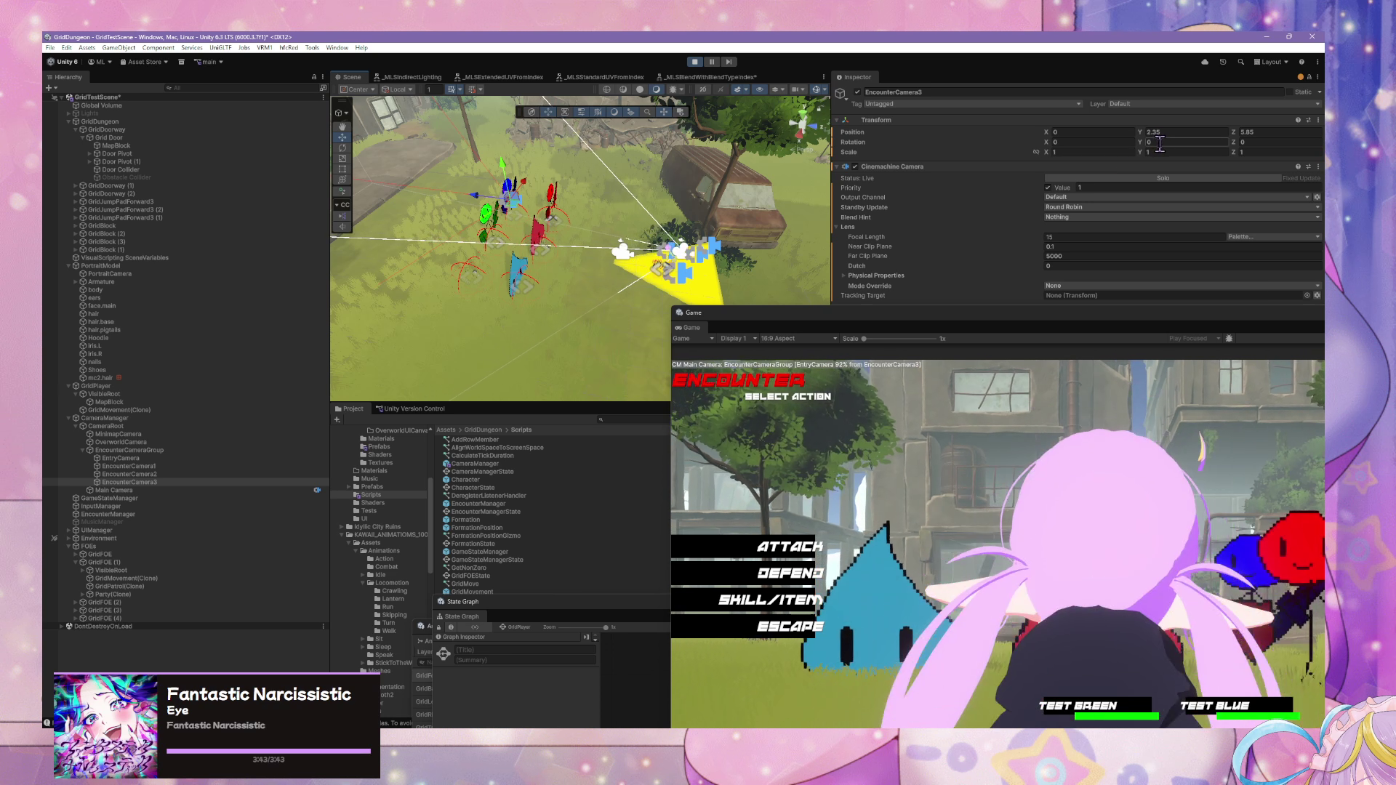
left_click(1160, 143)
type("180")
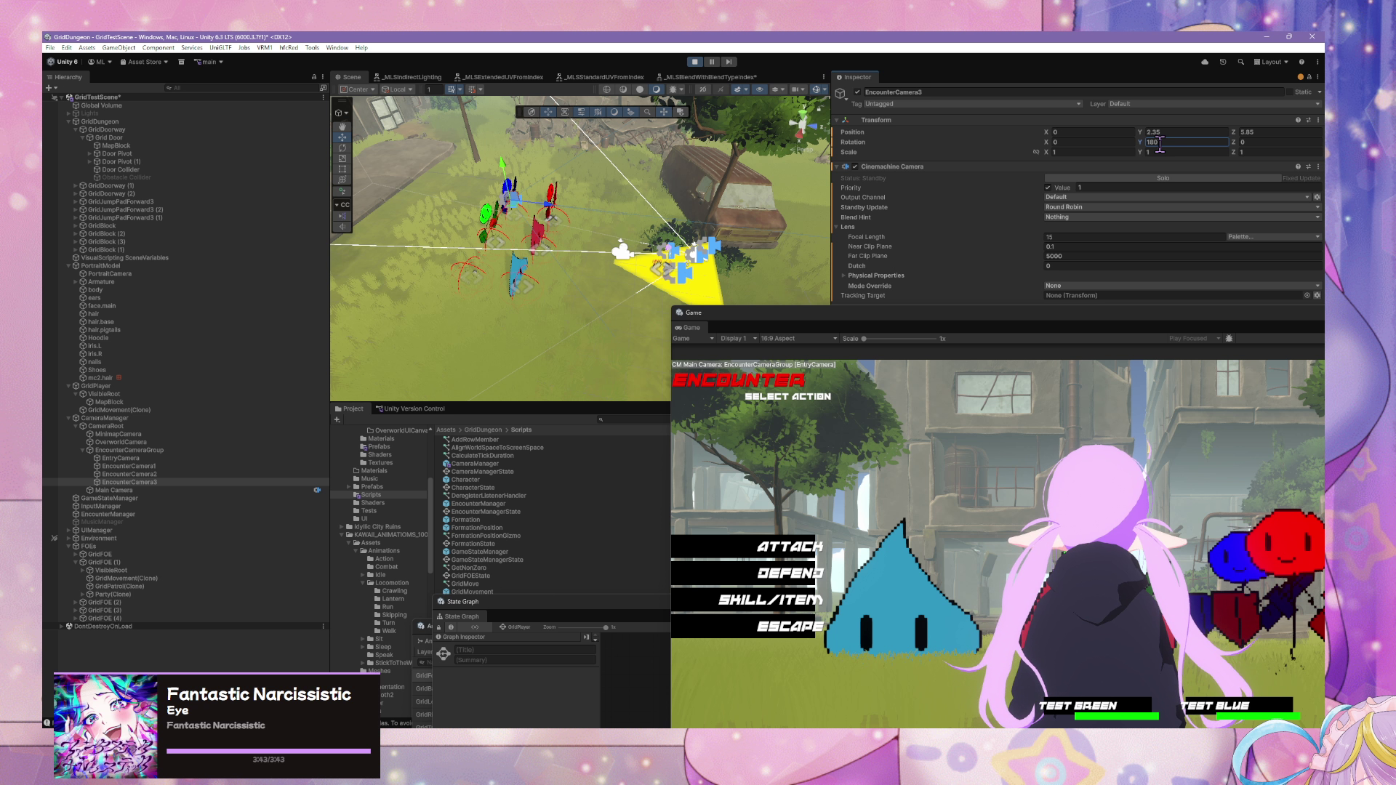
left_click(344, 148)
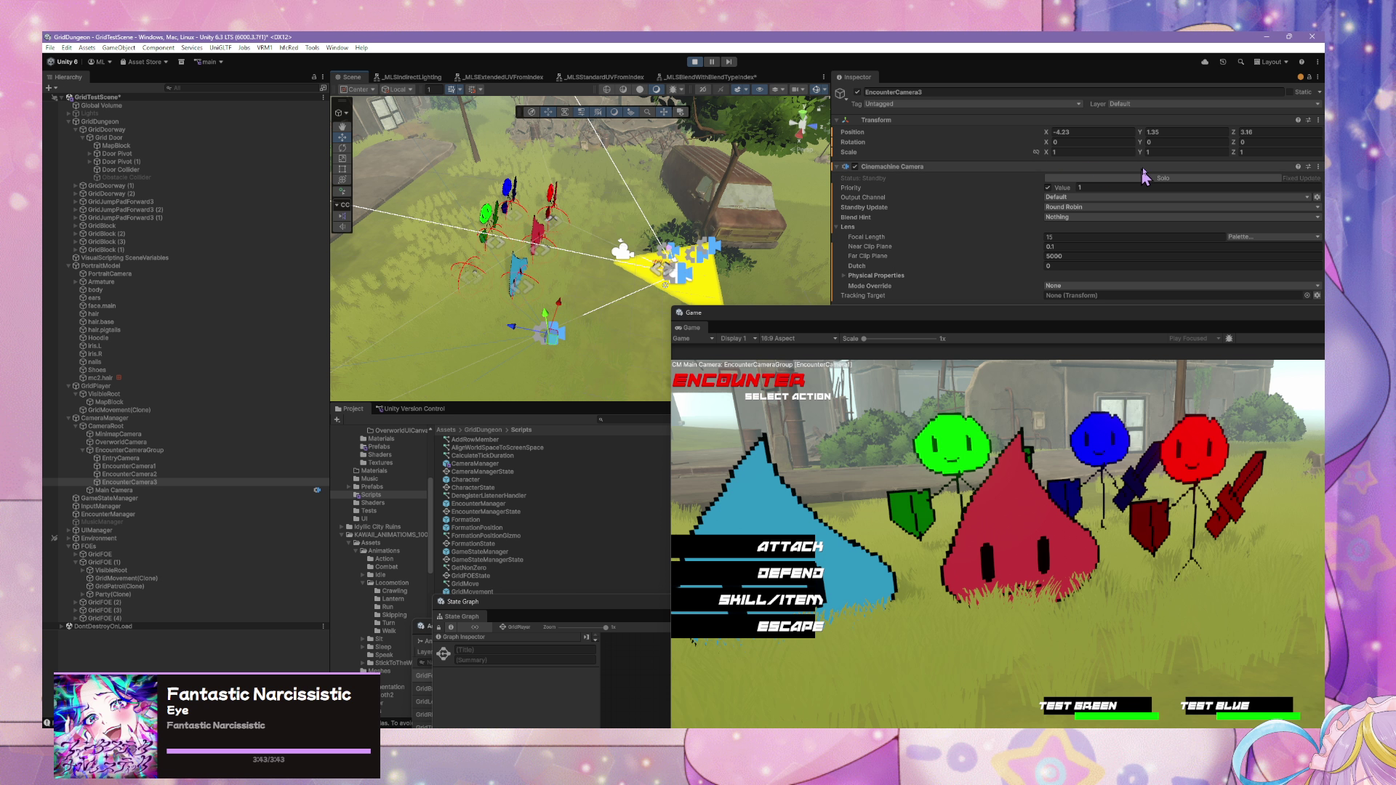
- Turn EncounterCamera3 to about 130.5° Y, shift it to X -4.68, Z 5.17, and check the Game view framing
left_click(348, 149)
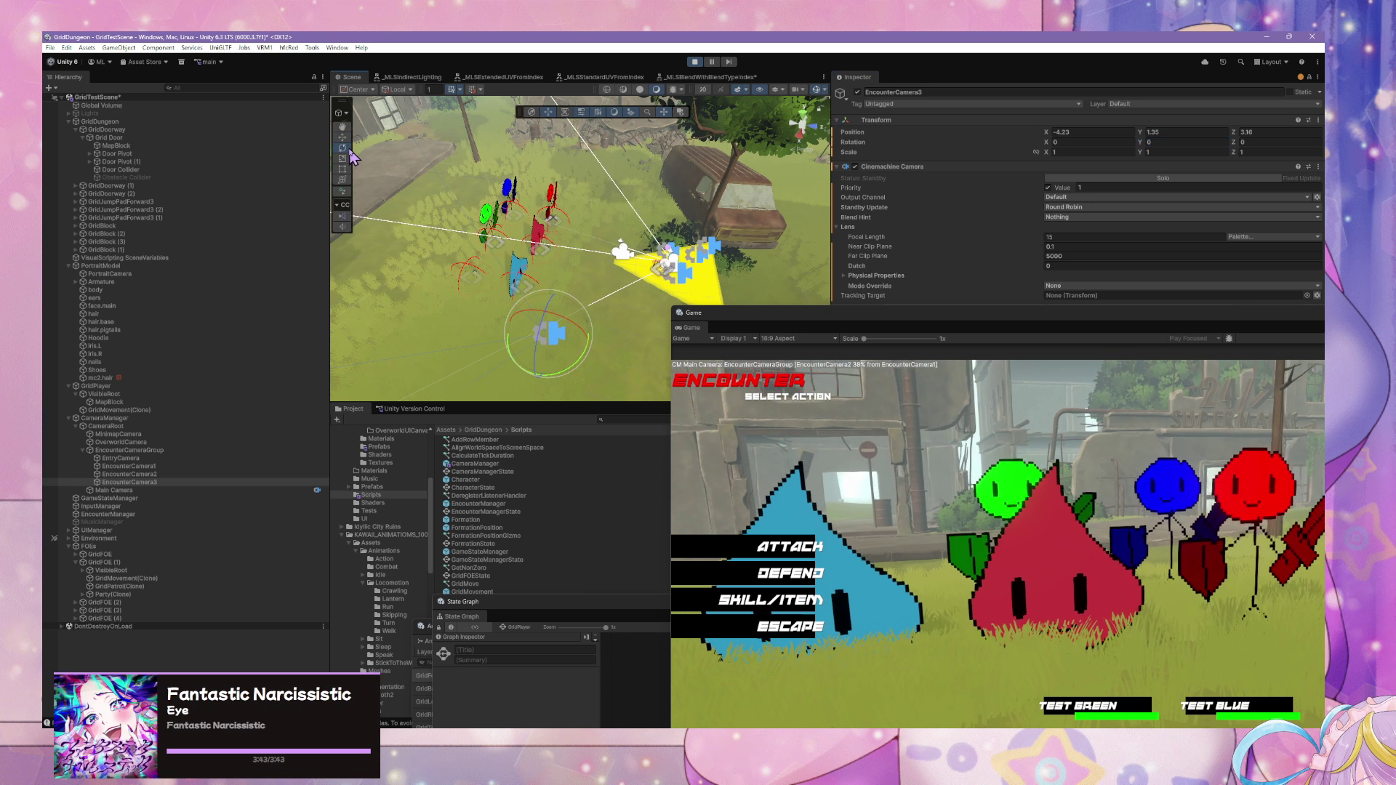
left_click_drag(574, 372, 445, 379)
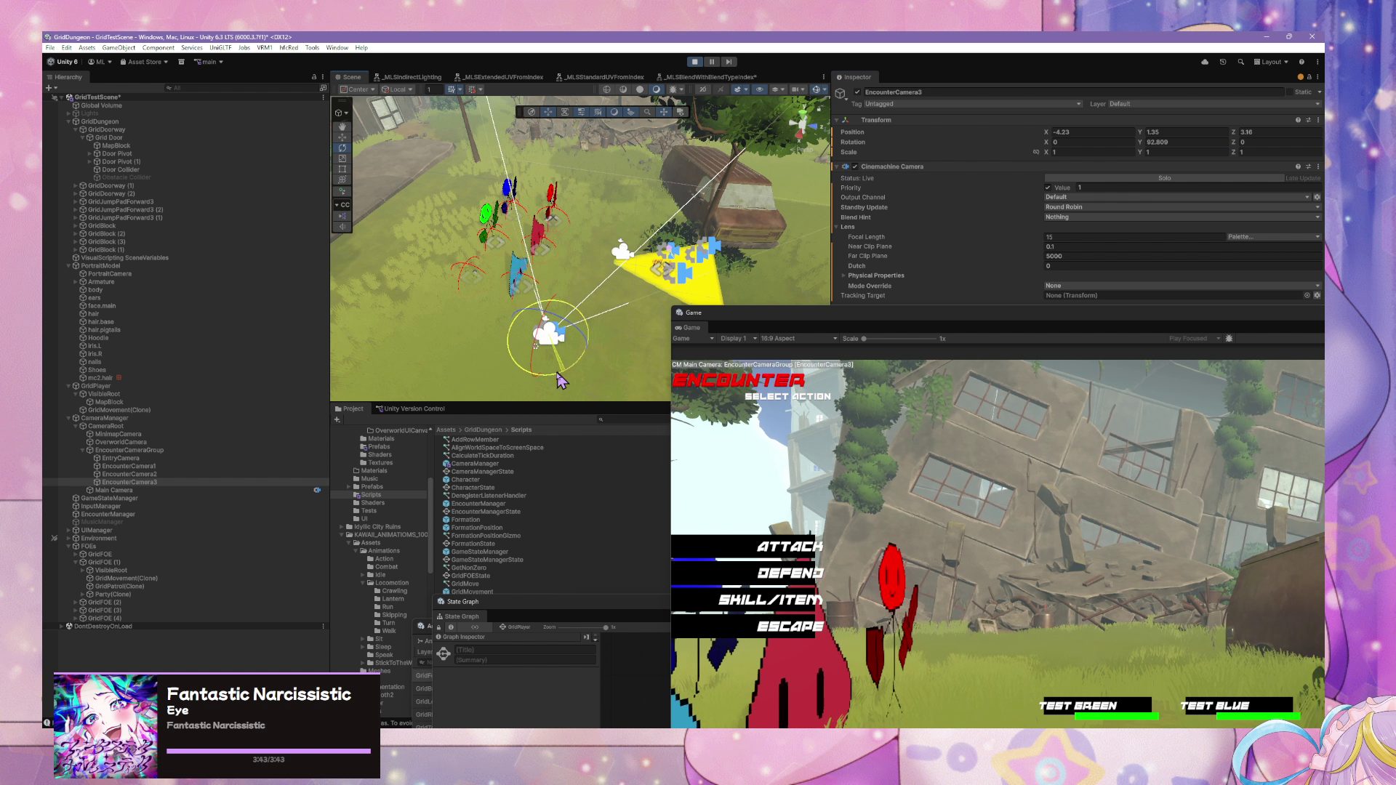
left_click_drag(568, 377, 498, 379)
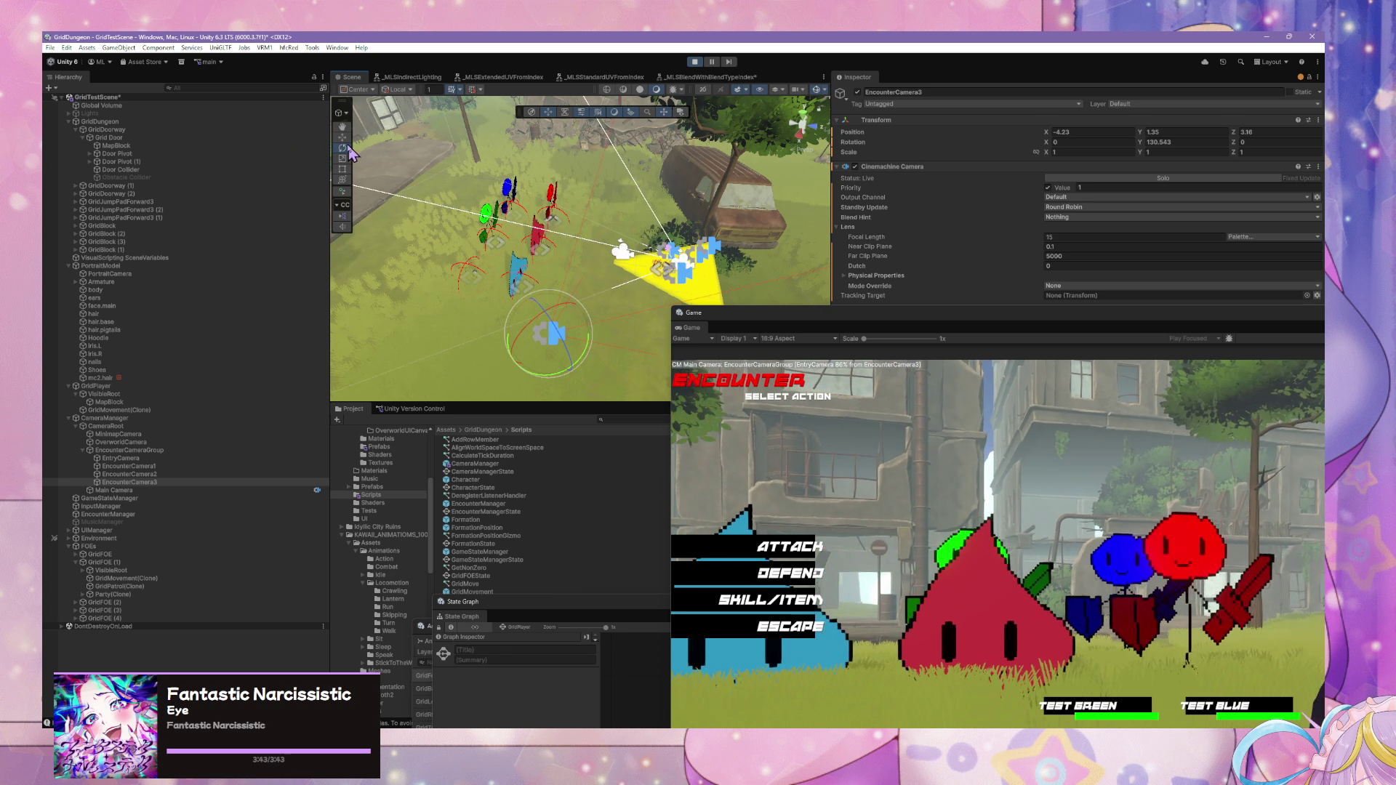
key("w")
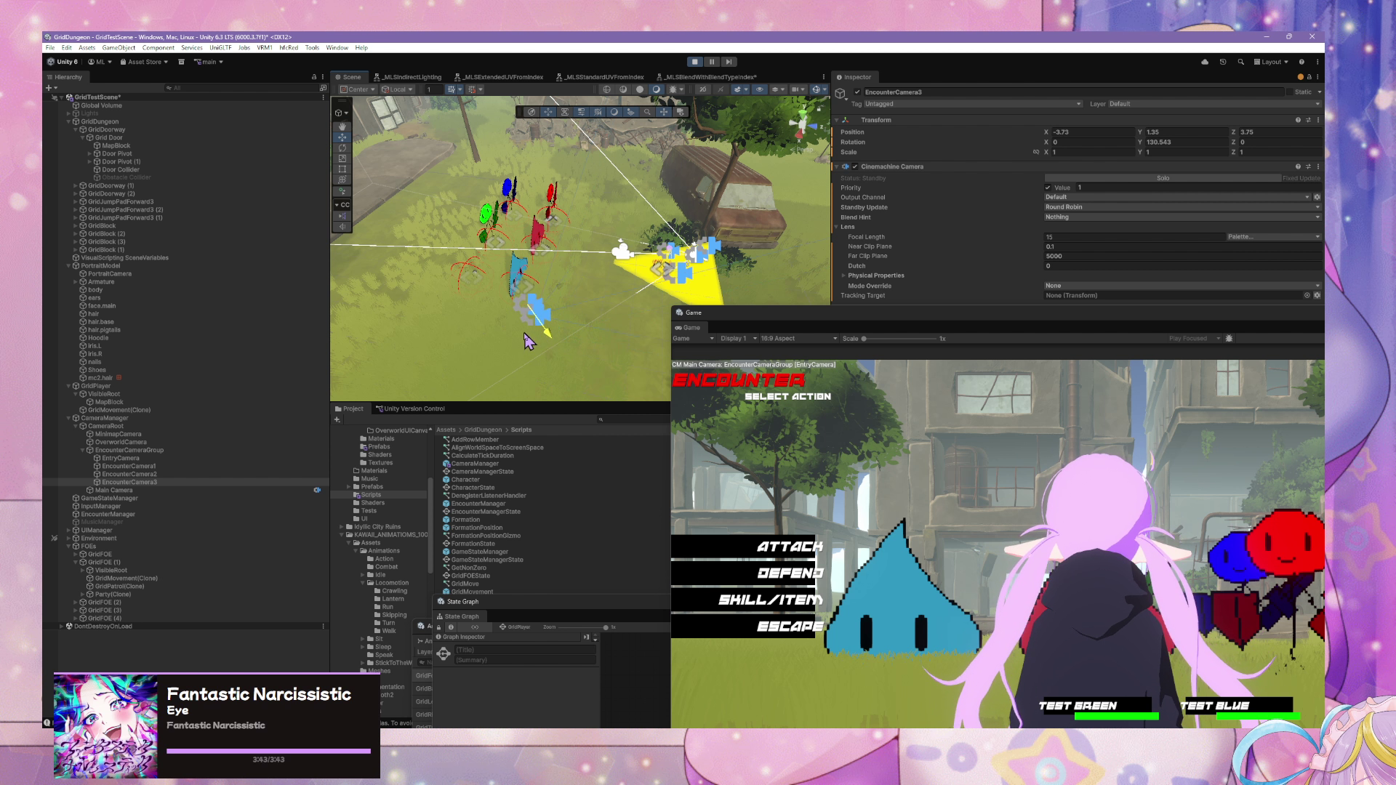
left_click_drag(550, 325, 451, 309)
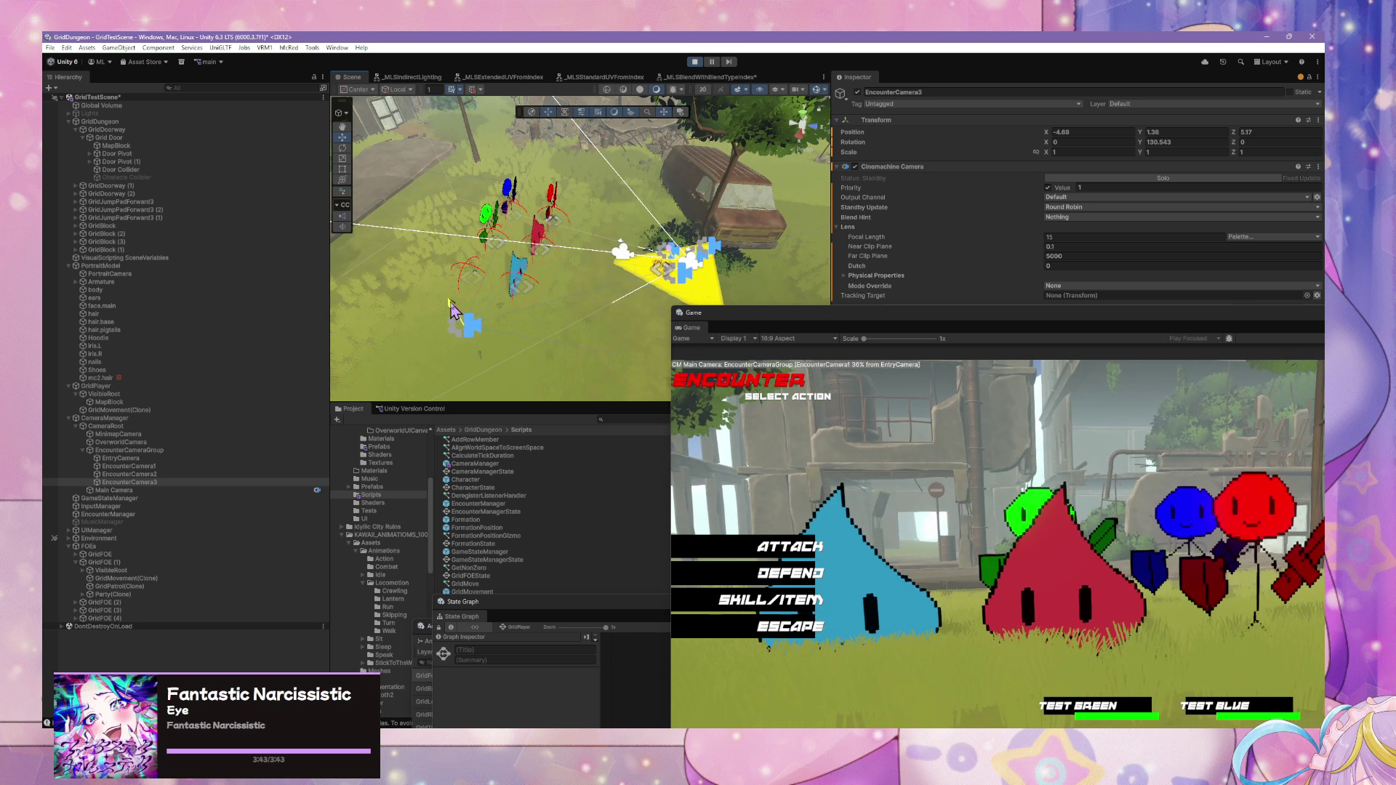
left_click(343, 148)
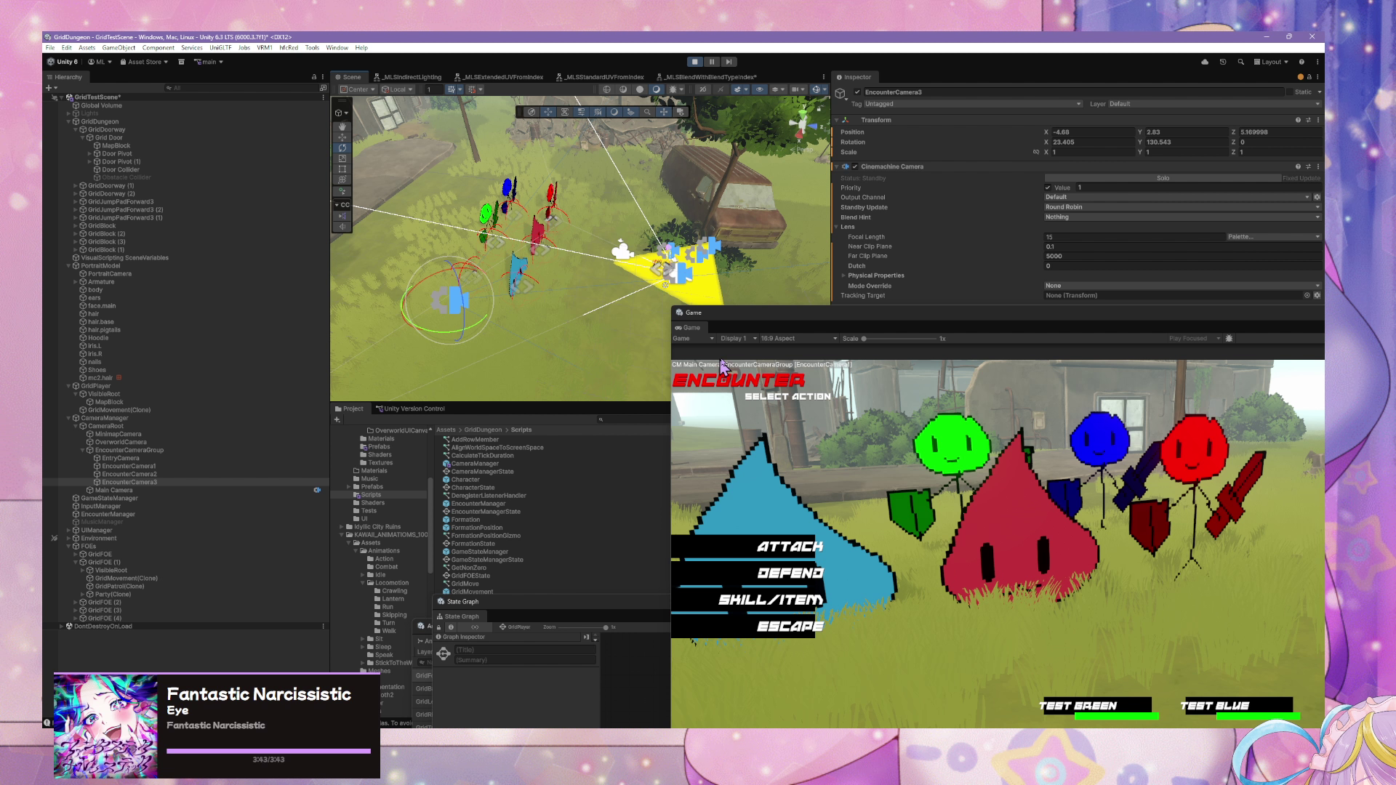
double_click(906, 321)
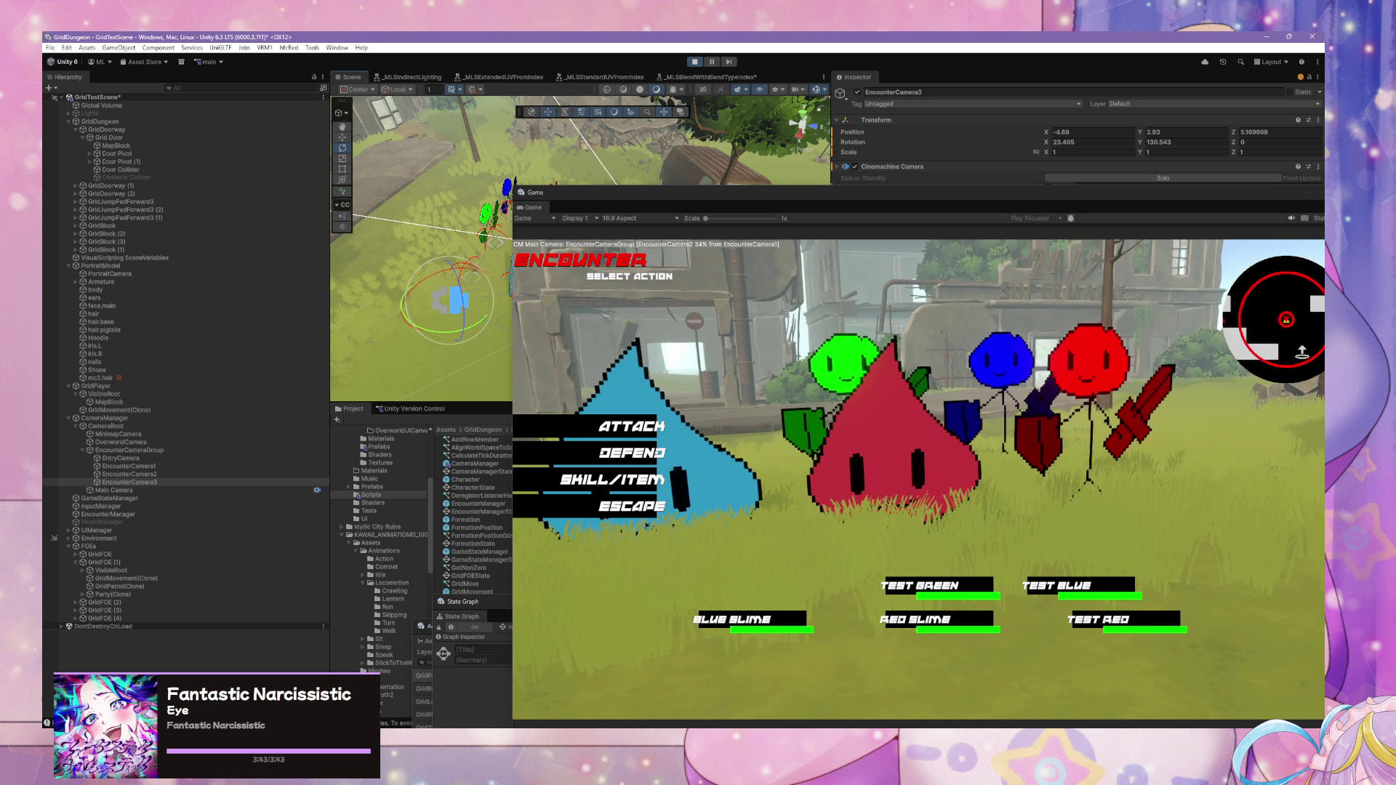
- Compare the Transform values of EncounterCamera1, EncounterCamera2 and EncounterCamera3 in the Inspector
double_click(694, 198)
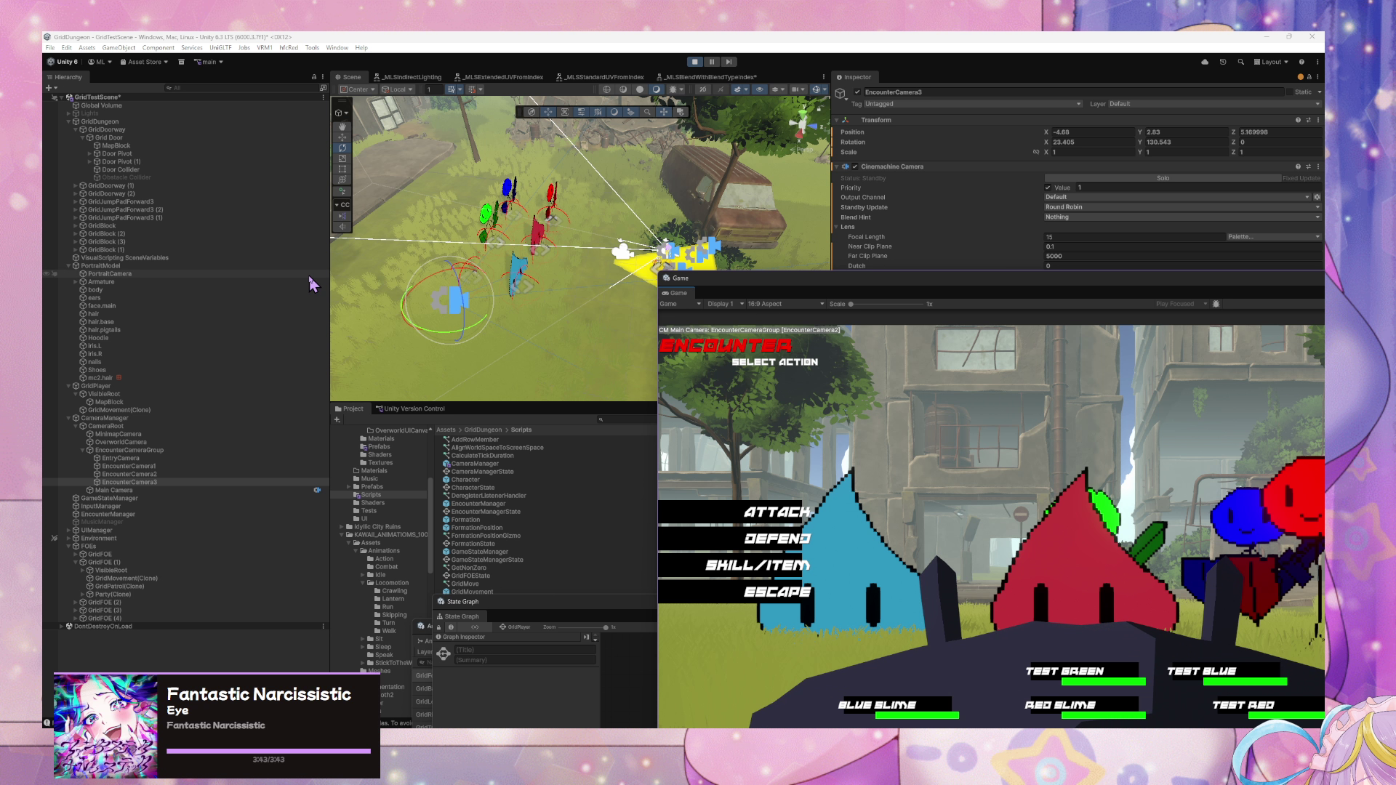
left_click(131, 475)
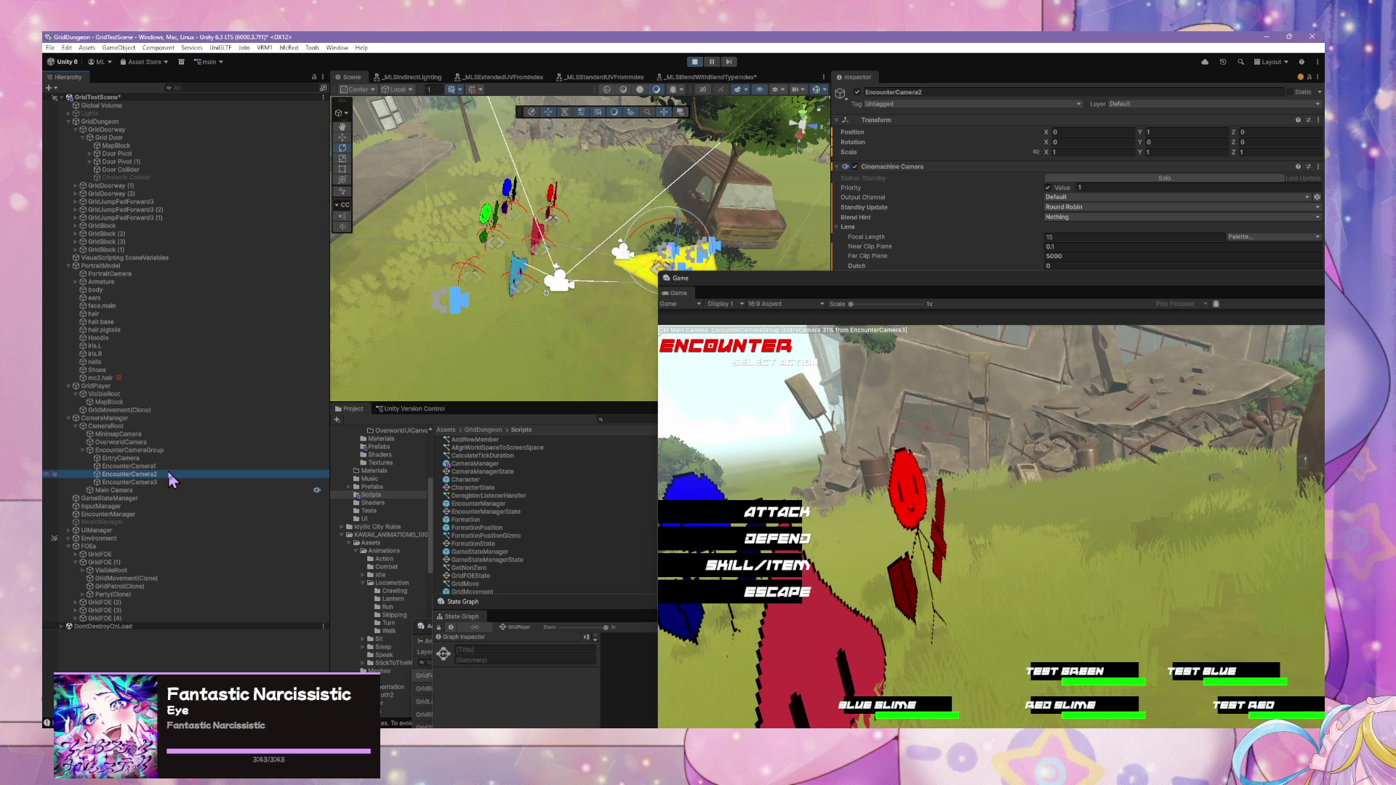
left_click(186, 483)
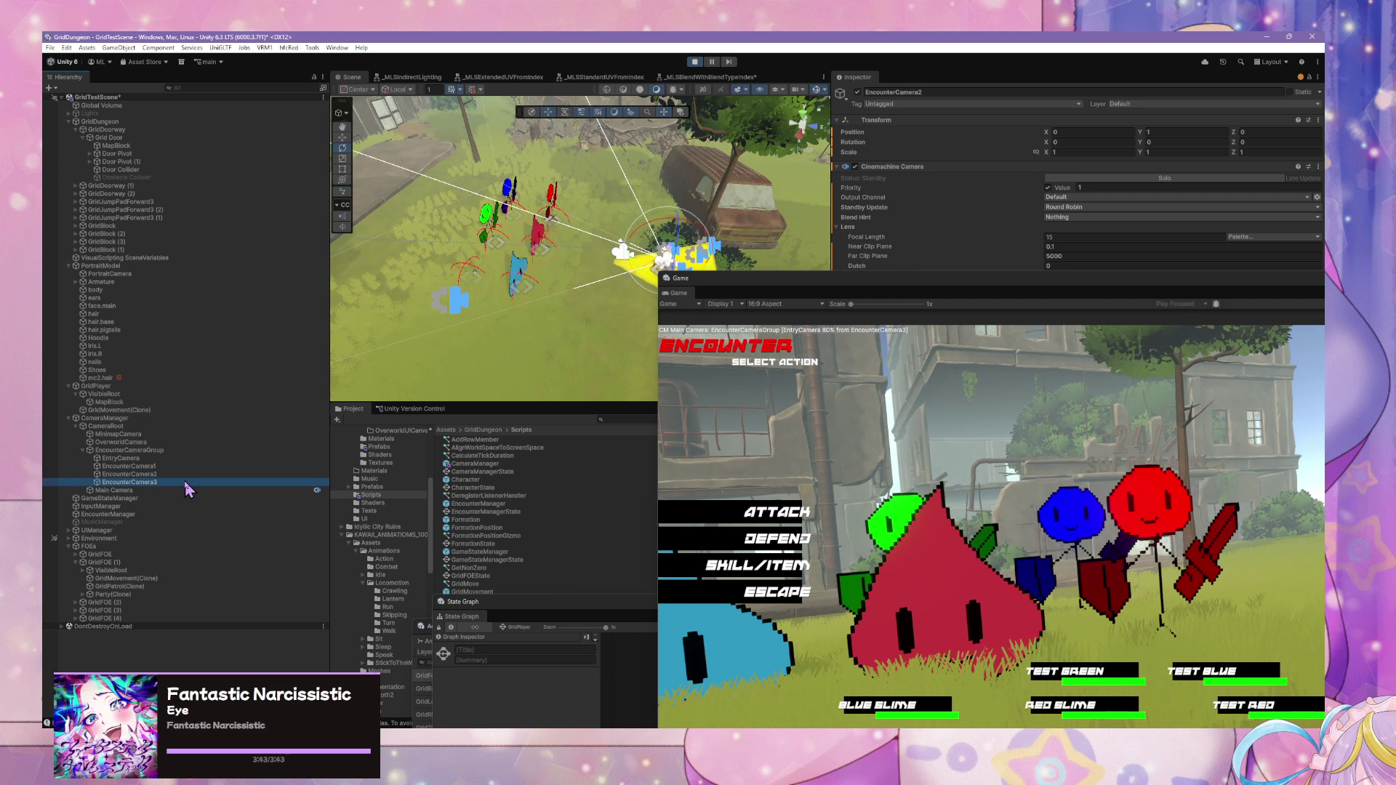
left_click(185, 476)
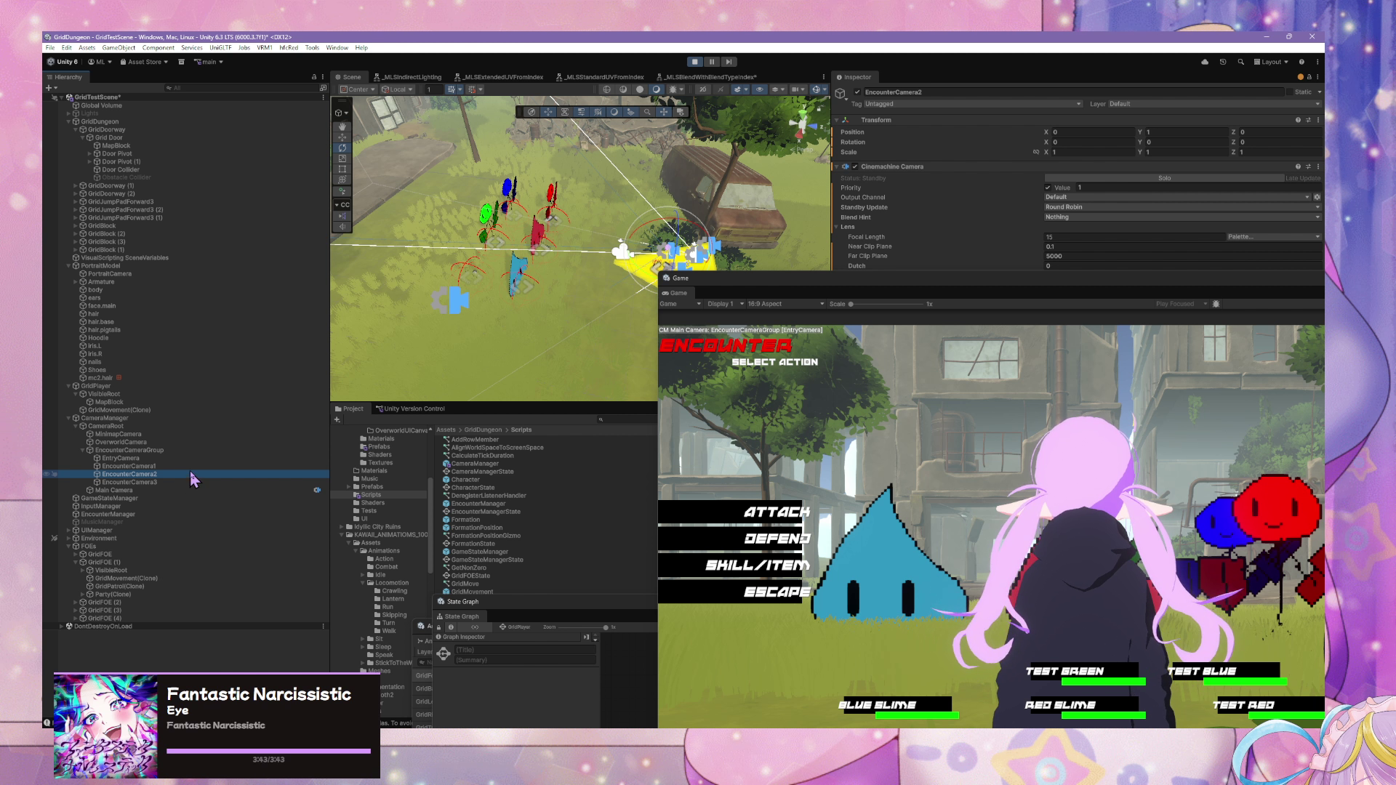
left_click(190, 467)
left_click(184, 482)
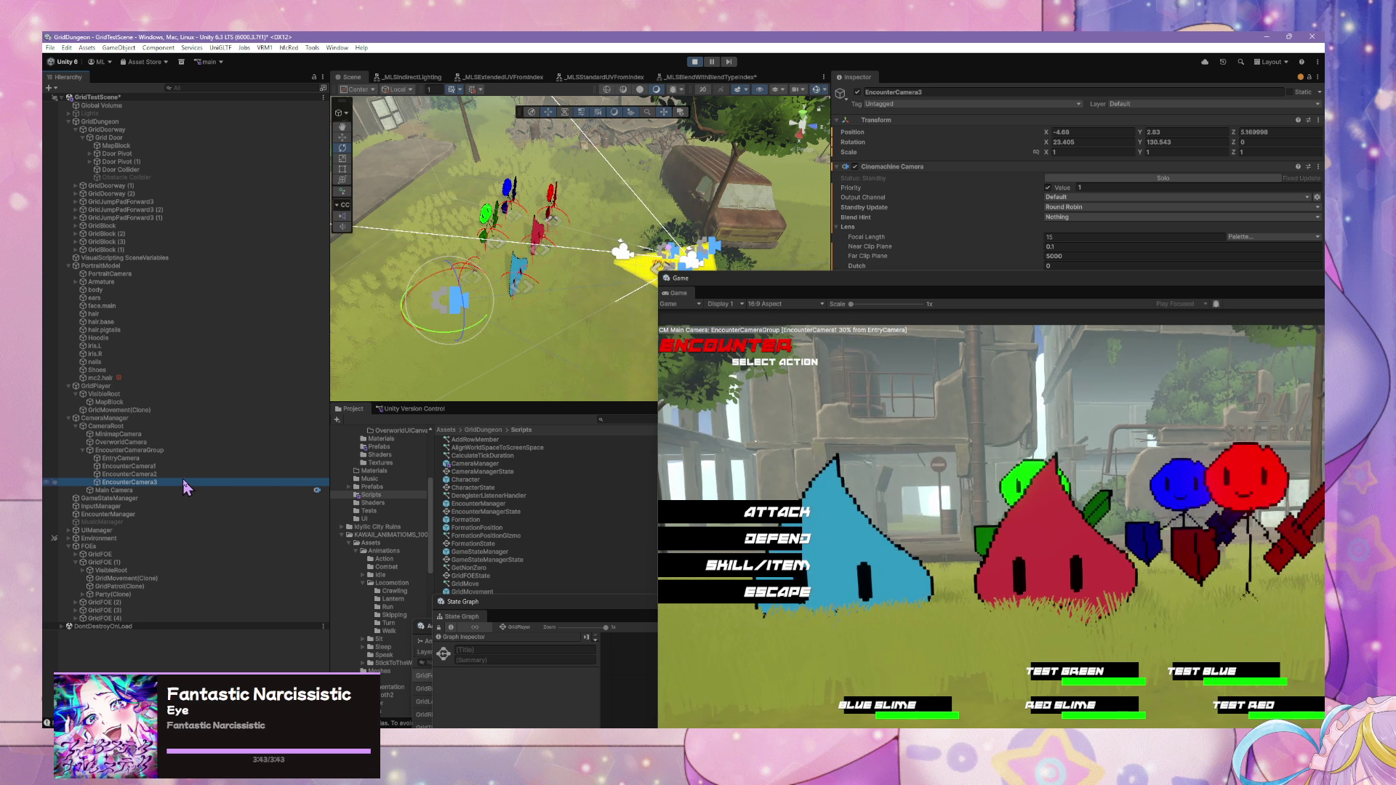
left_click(187, 475)
left_click(178, 483)
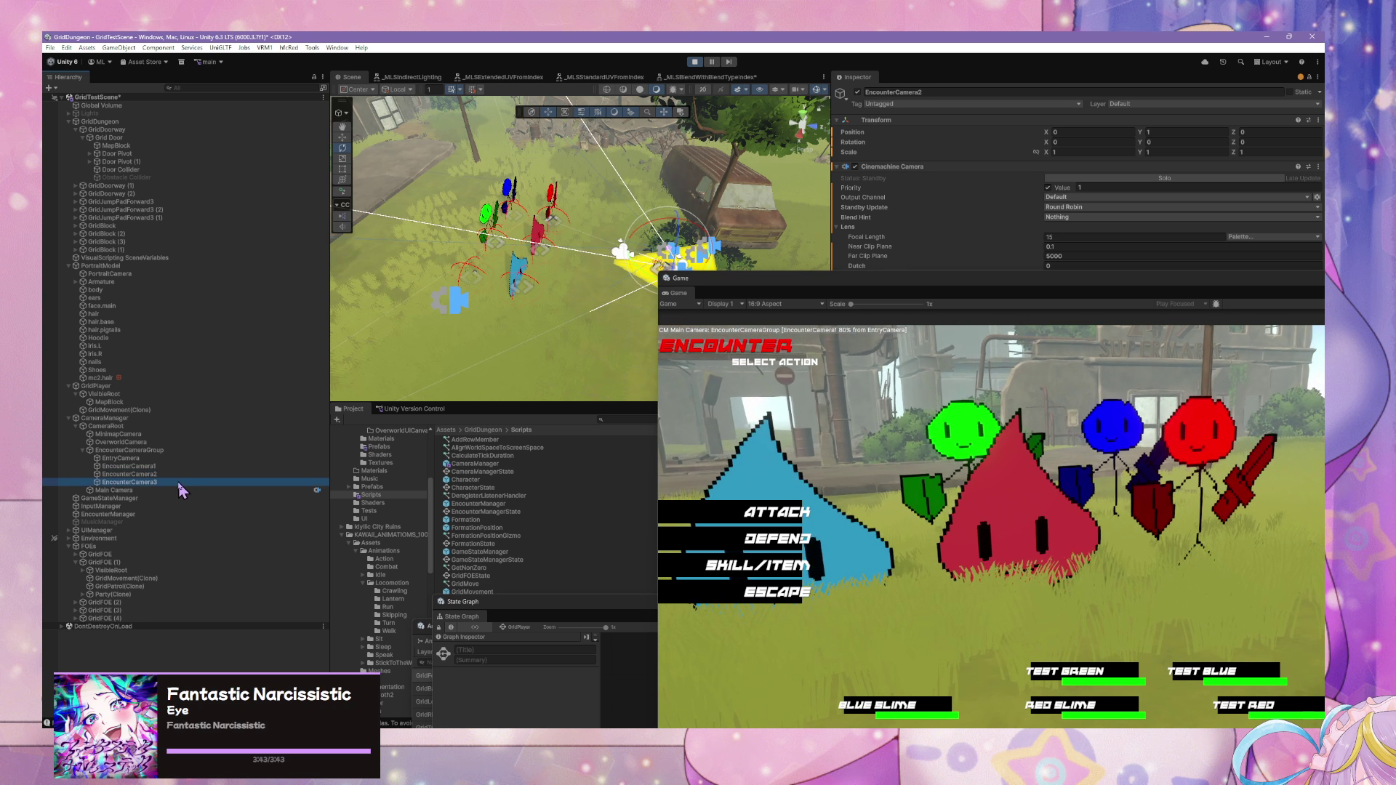
left_click(183, 474)
left_click(178, 482)
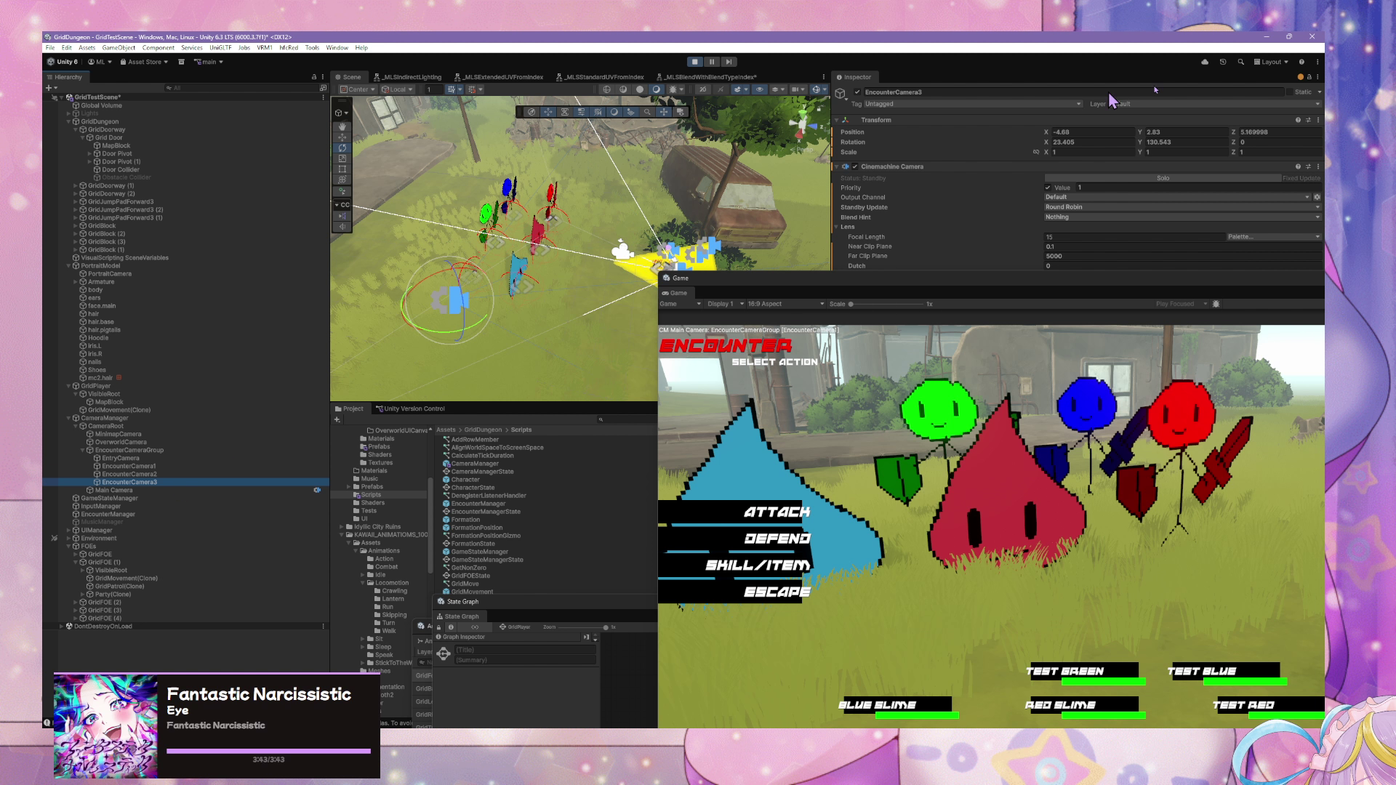
- Copy EncounterCamera3's World Transform and paste it onto EncounterCamera2
left_click(1318, 120)
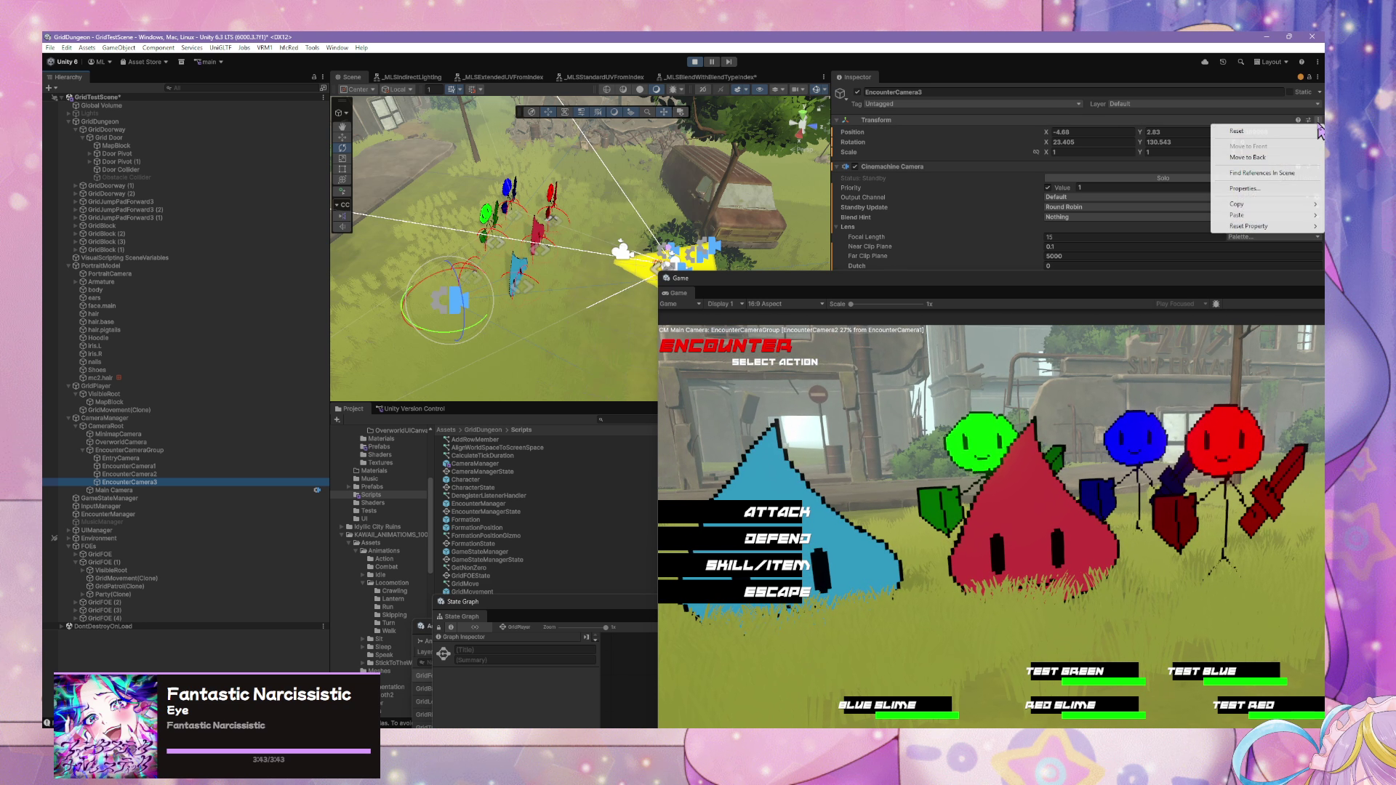
mouse_move(1280, 205)
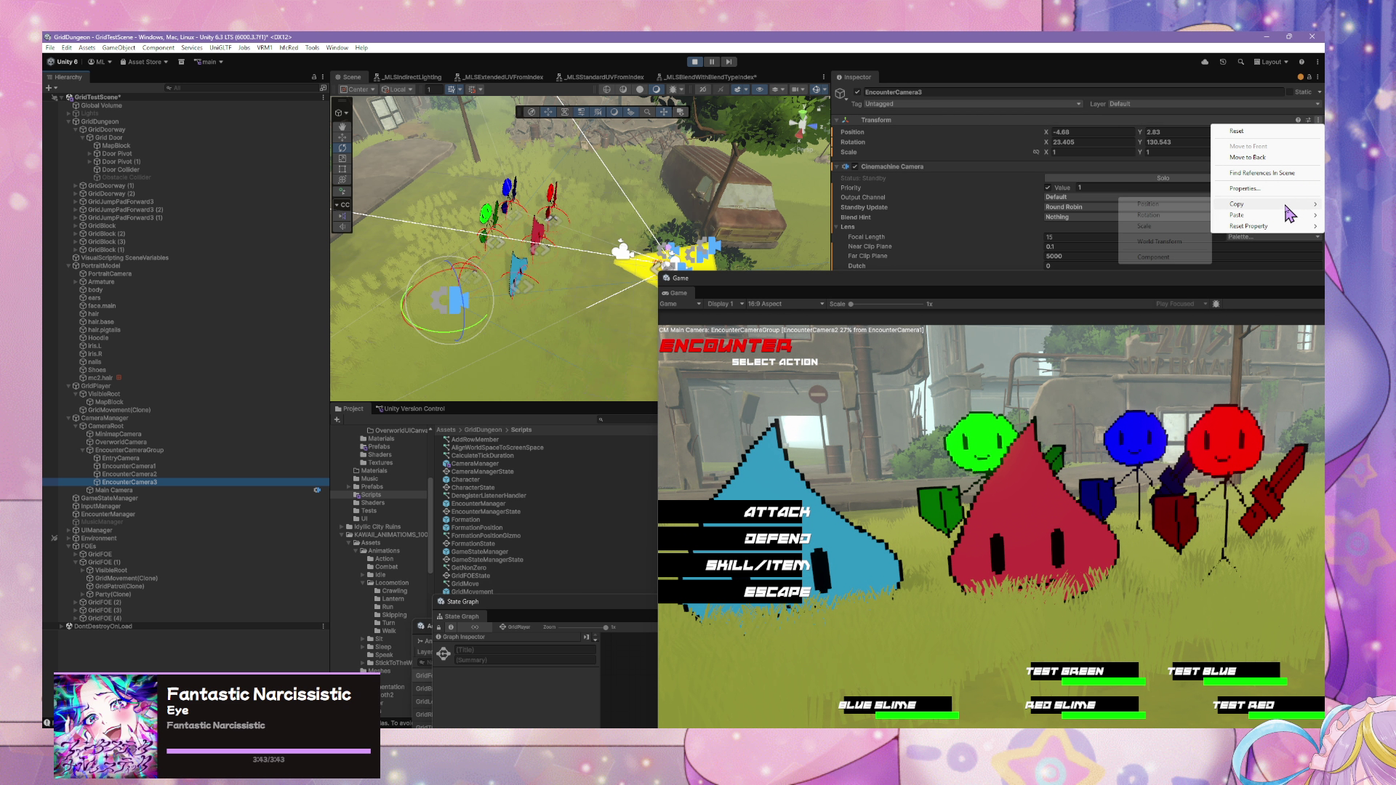
left_click(1182, 245)
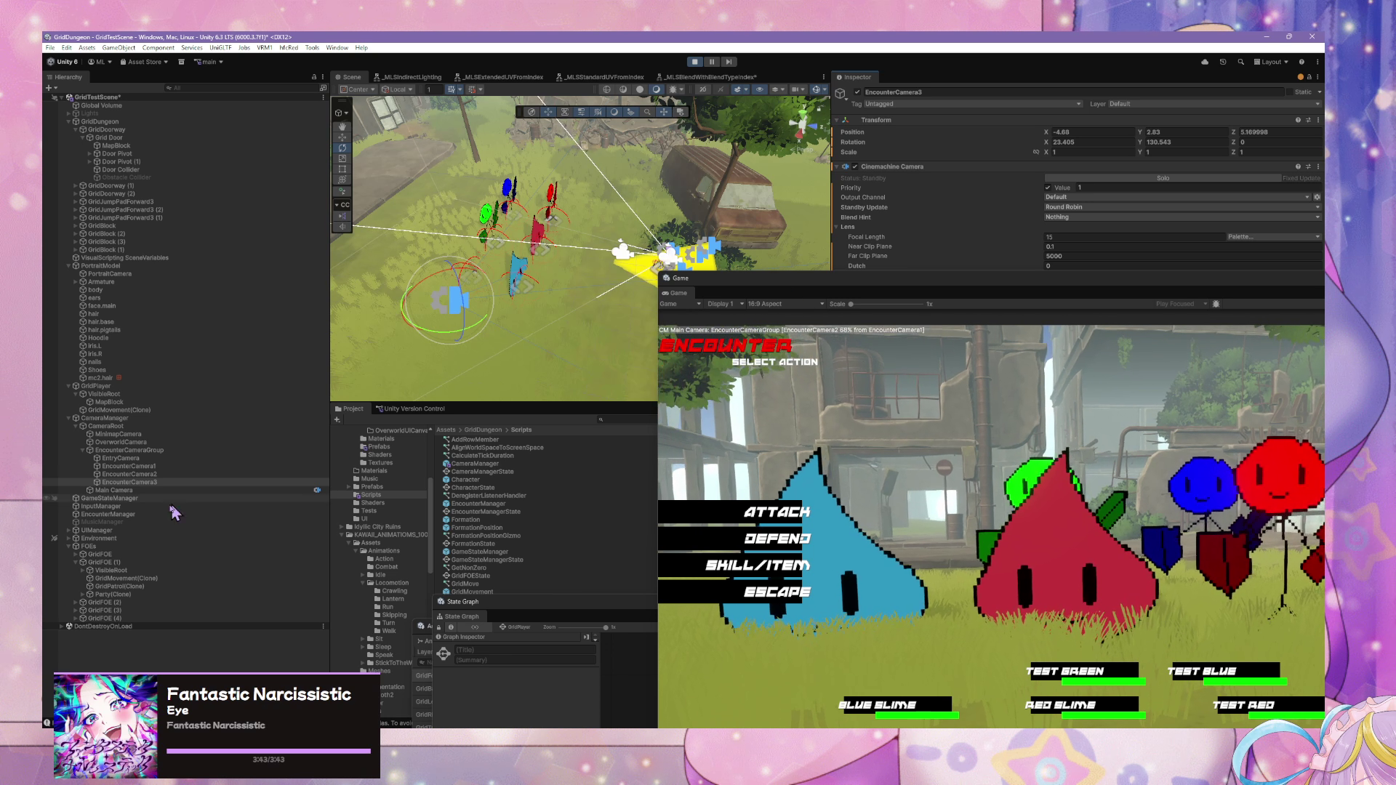
left_click(135, 474)
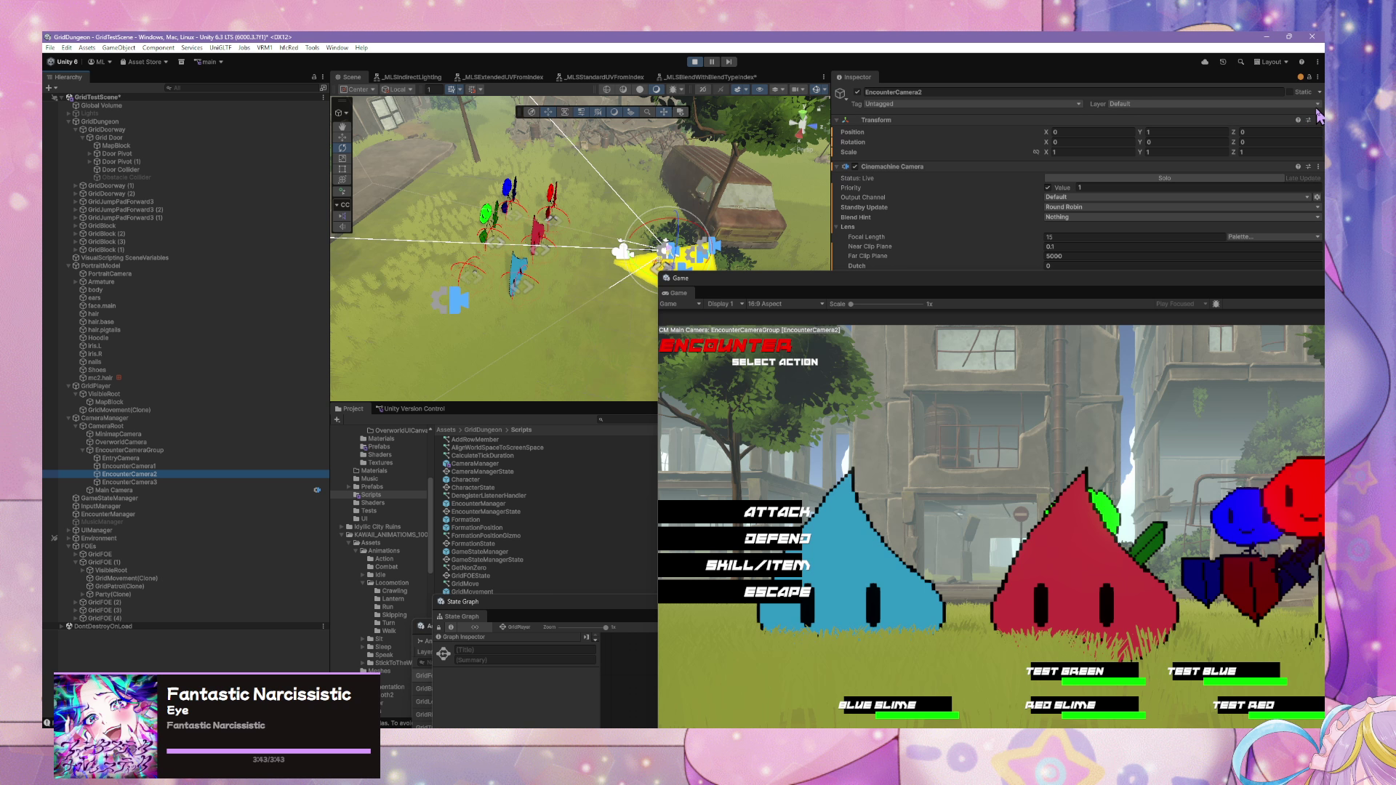
left_click(1319, 121)
mouse_move(1299, 217)
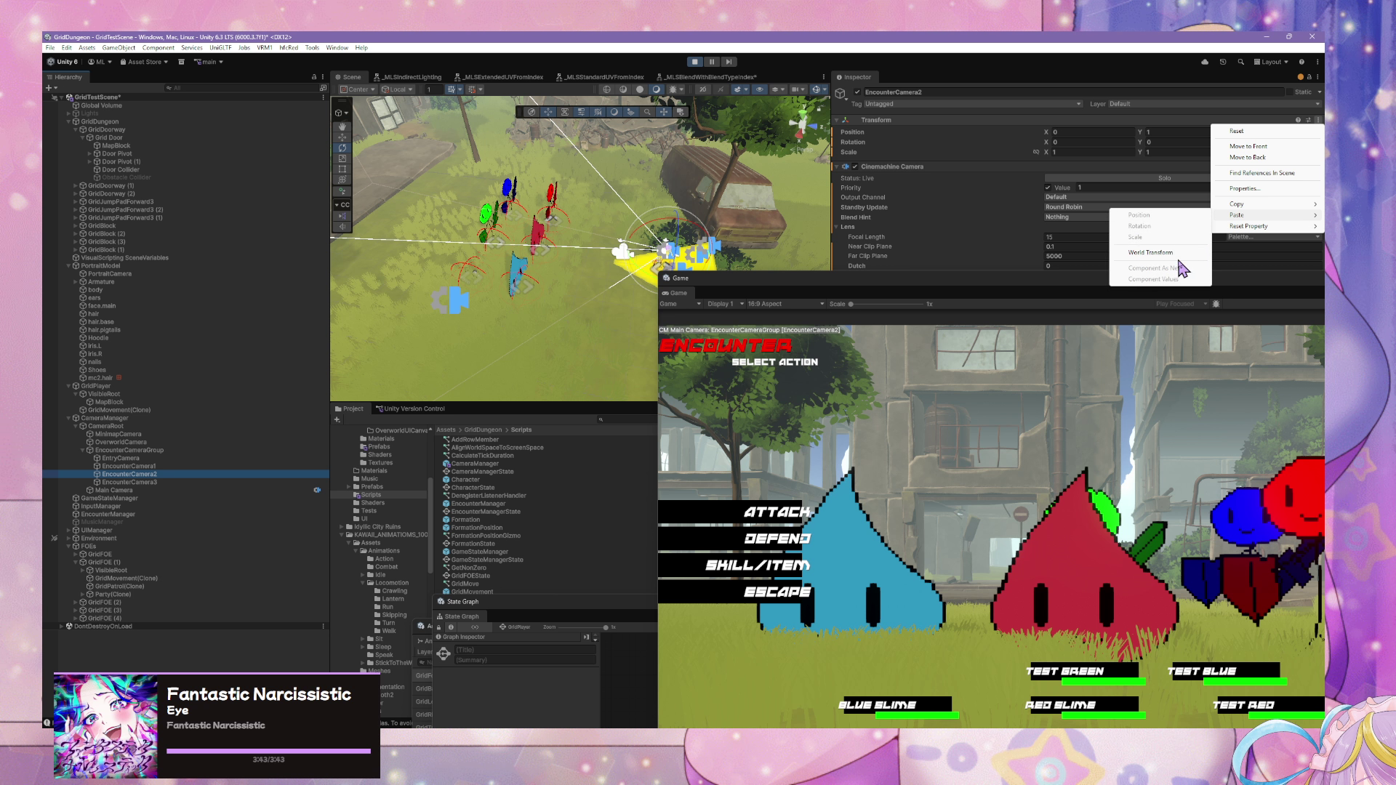
left_click(1151, 253)
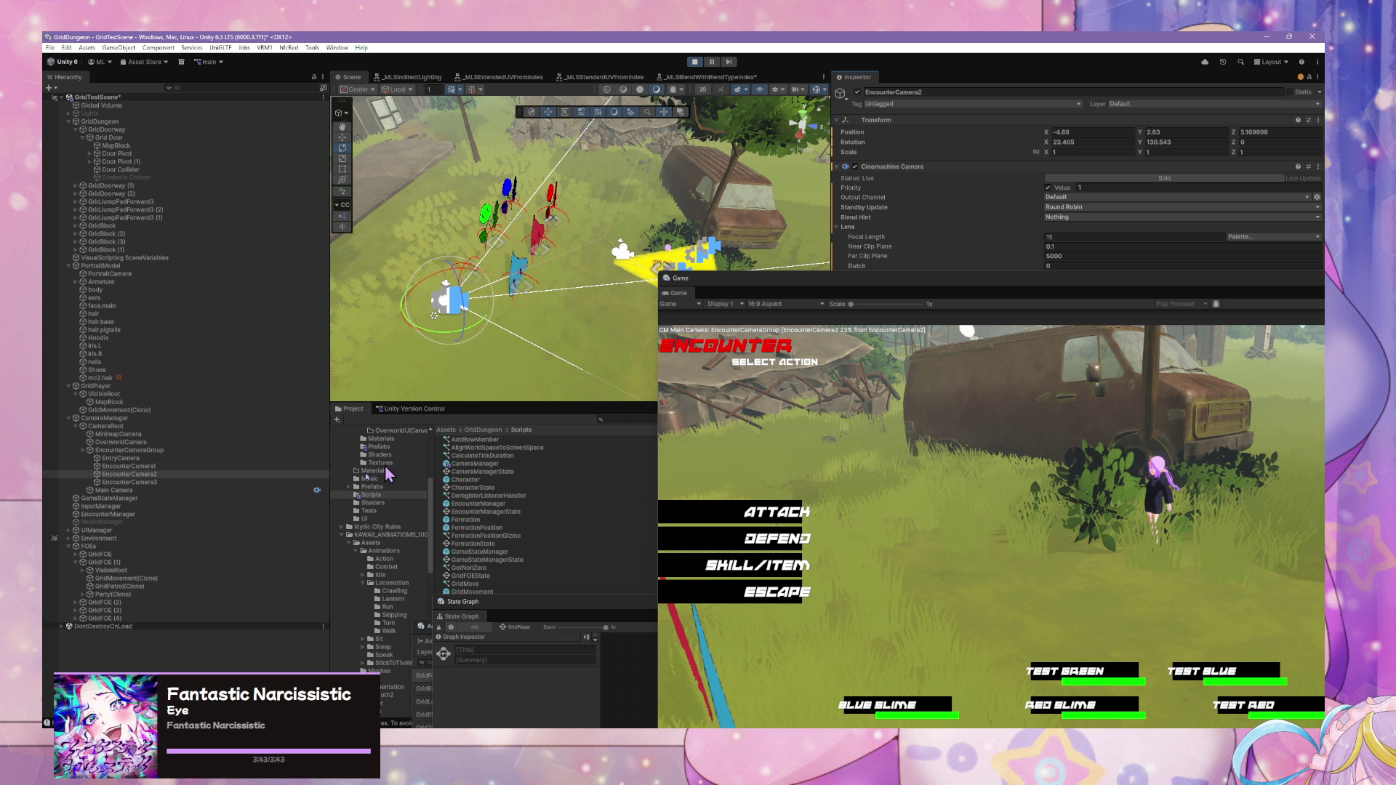
- Mirror EncounterCamera3 to Position X 4.68 and rotate it to about 243.6° Y
left_click(179, 483)
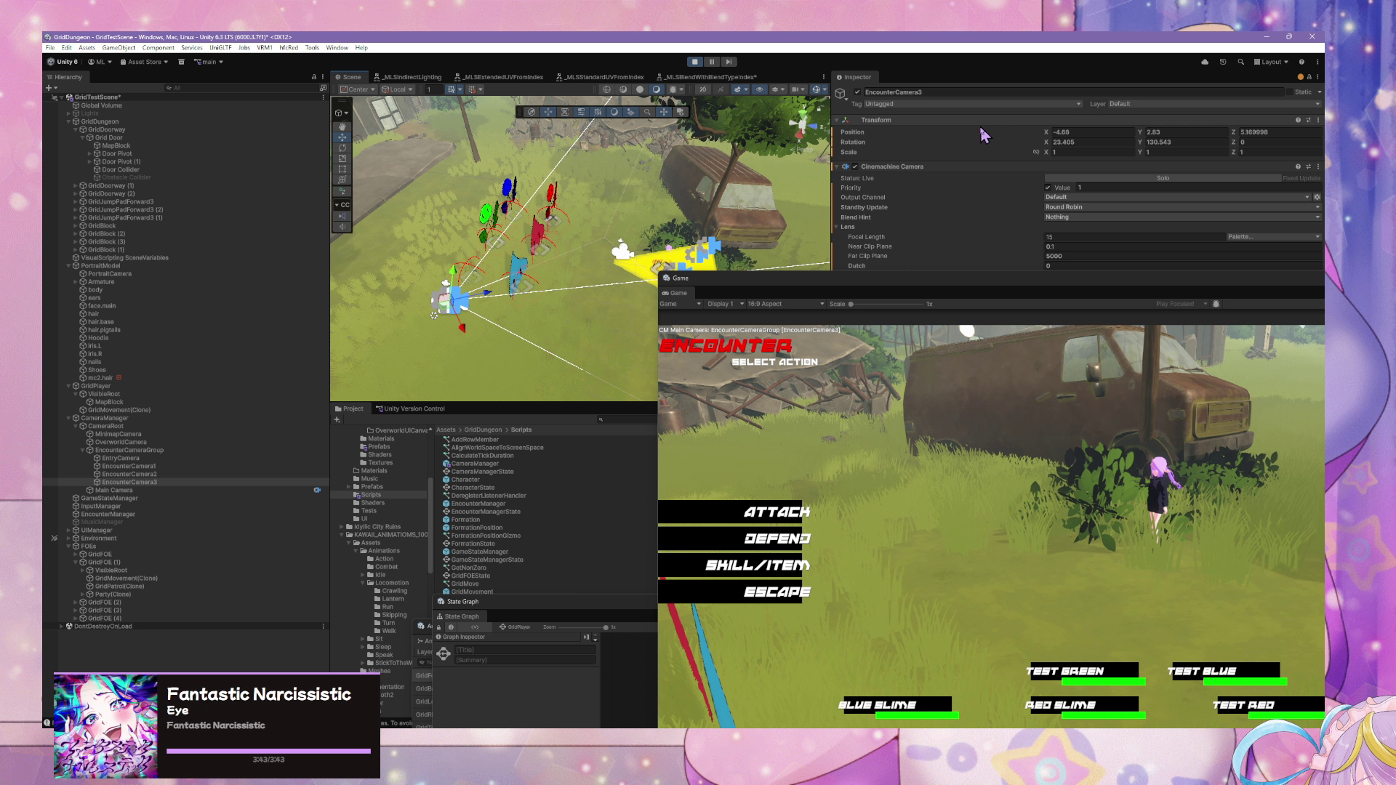
left_click(1111, 133)
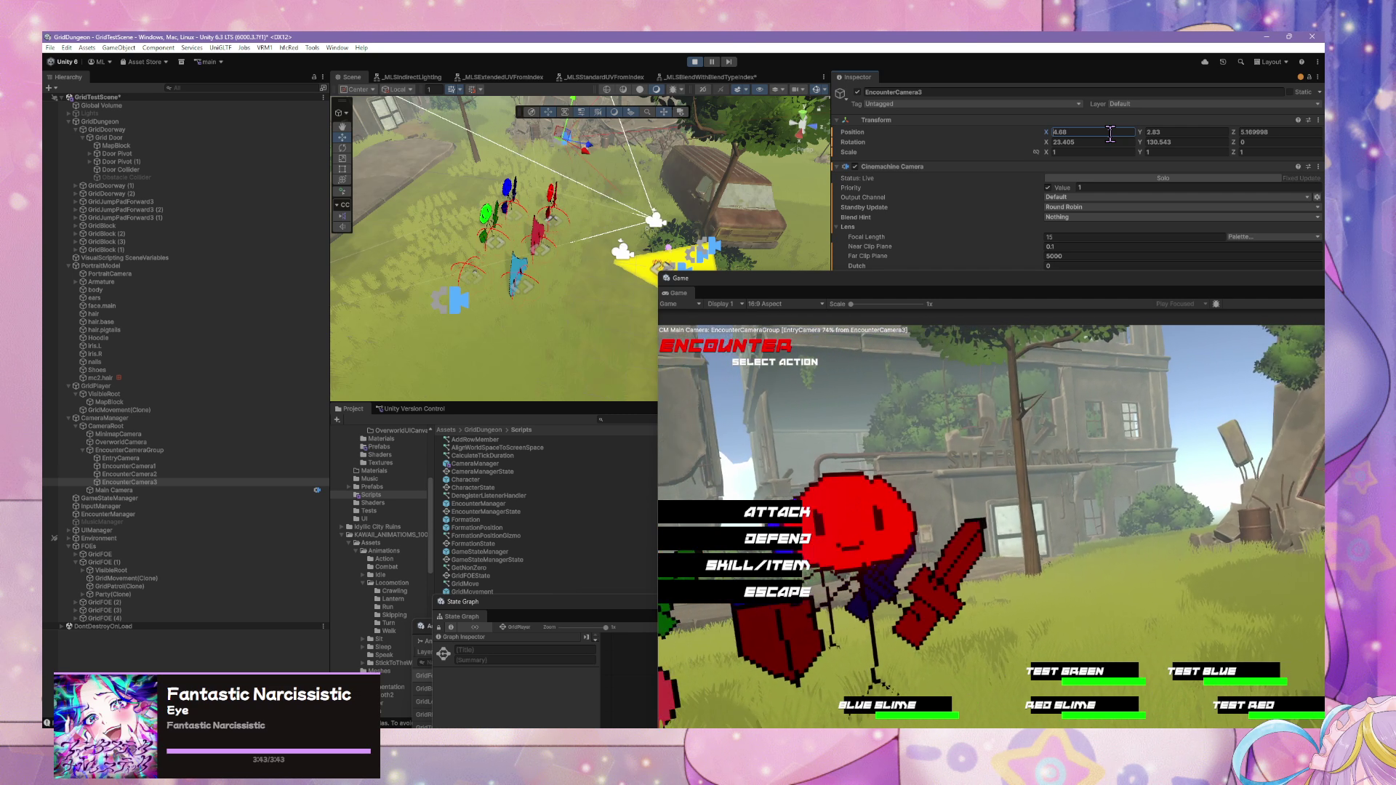
key("Delete")
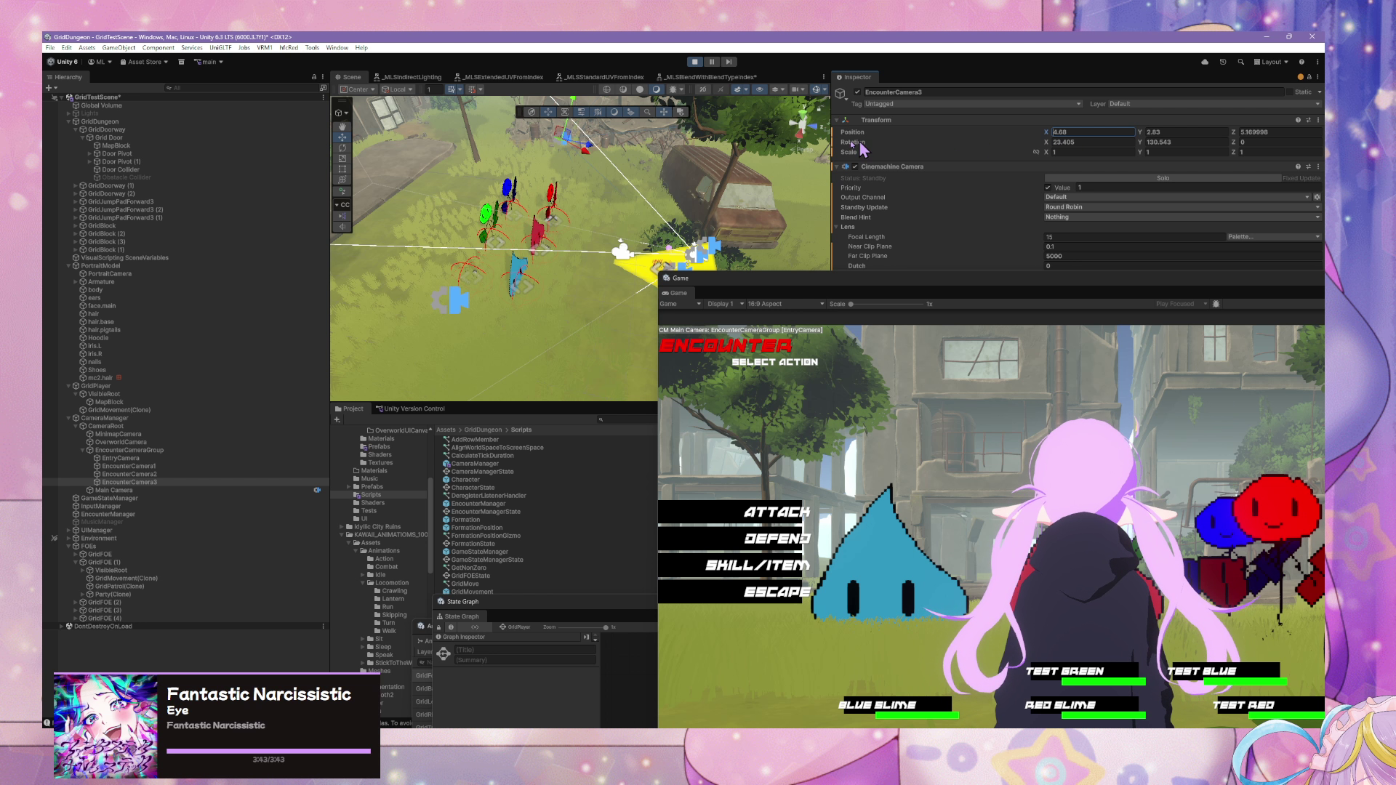
left_click(396, 90)
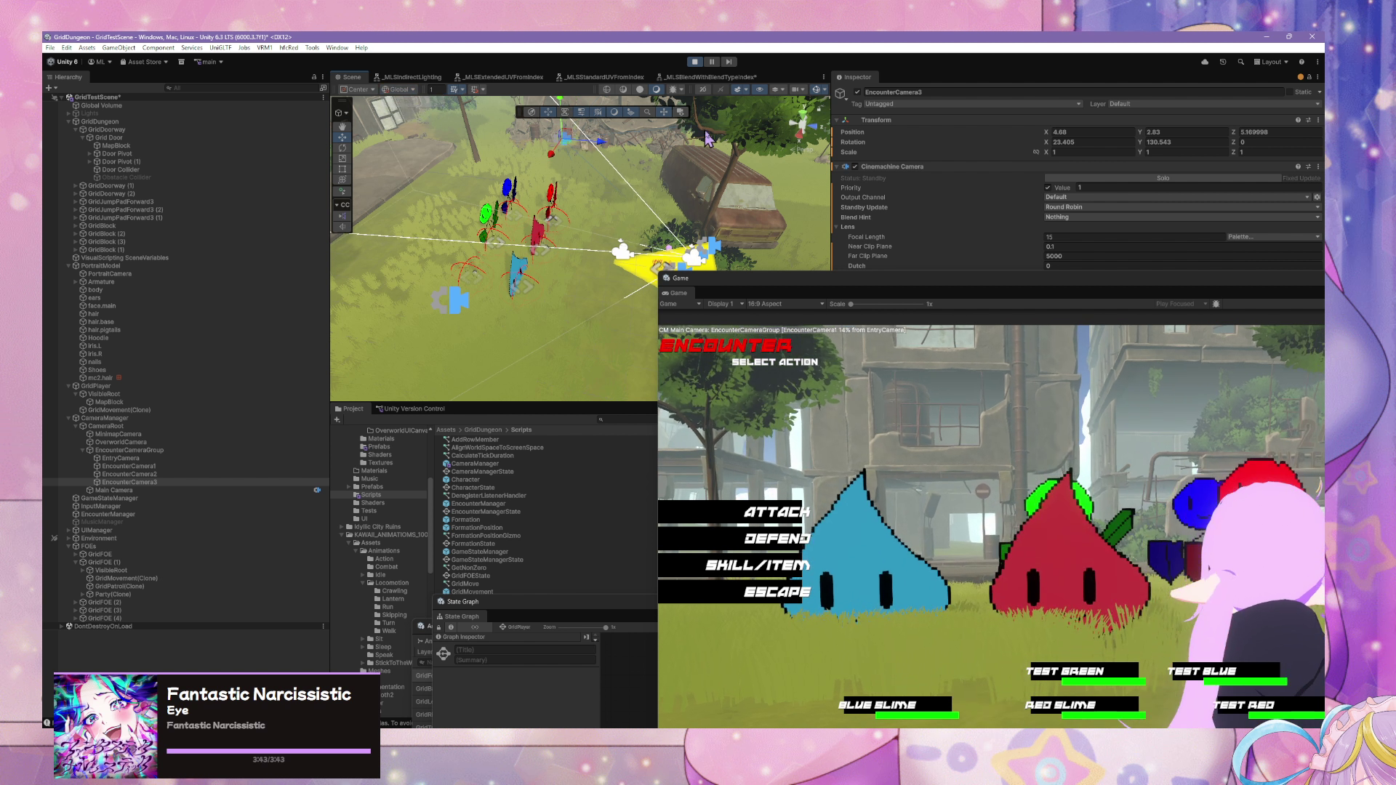
left_click(345, 149)
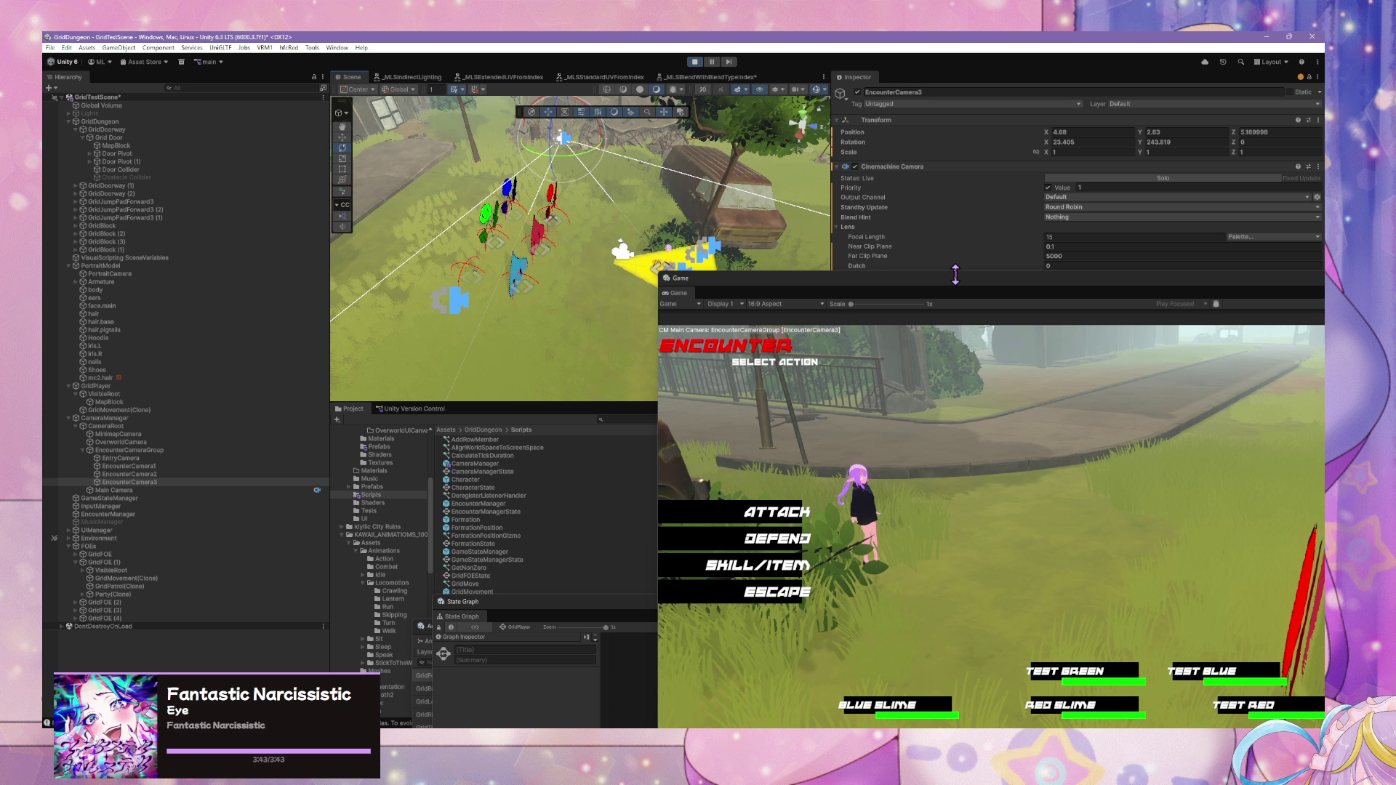
mouse_move(944, 290)
left_mouse_down()
mouse_move(783, 218)
mouse_move(804, 196)
left_mouse_up()
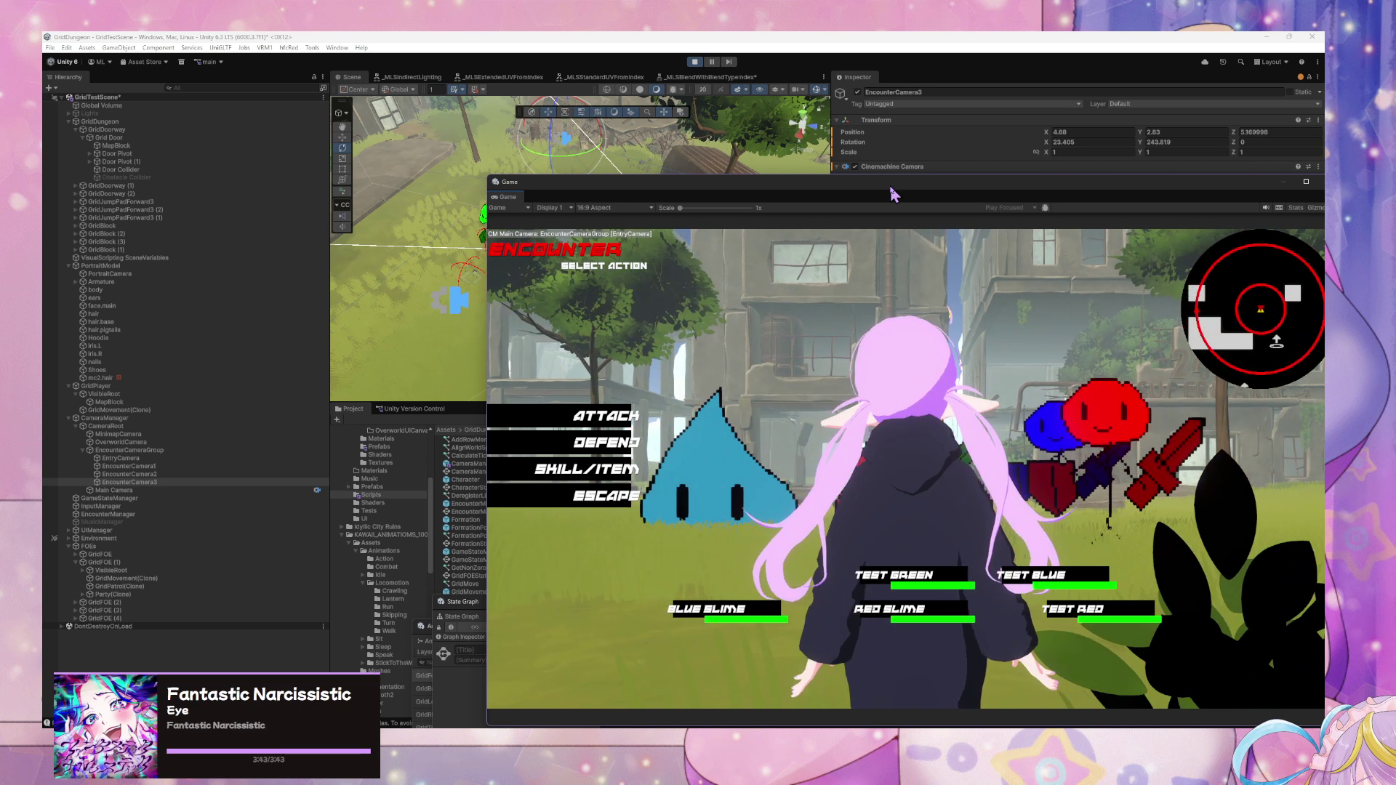
mouse_move(740, 182)
left_mouse_down()
mouse_move(518, 213)
mouse_move(497, 120)
left_mouse_up()
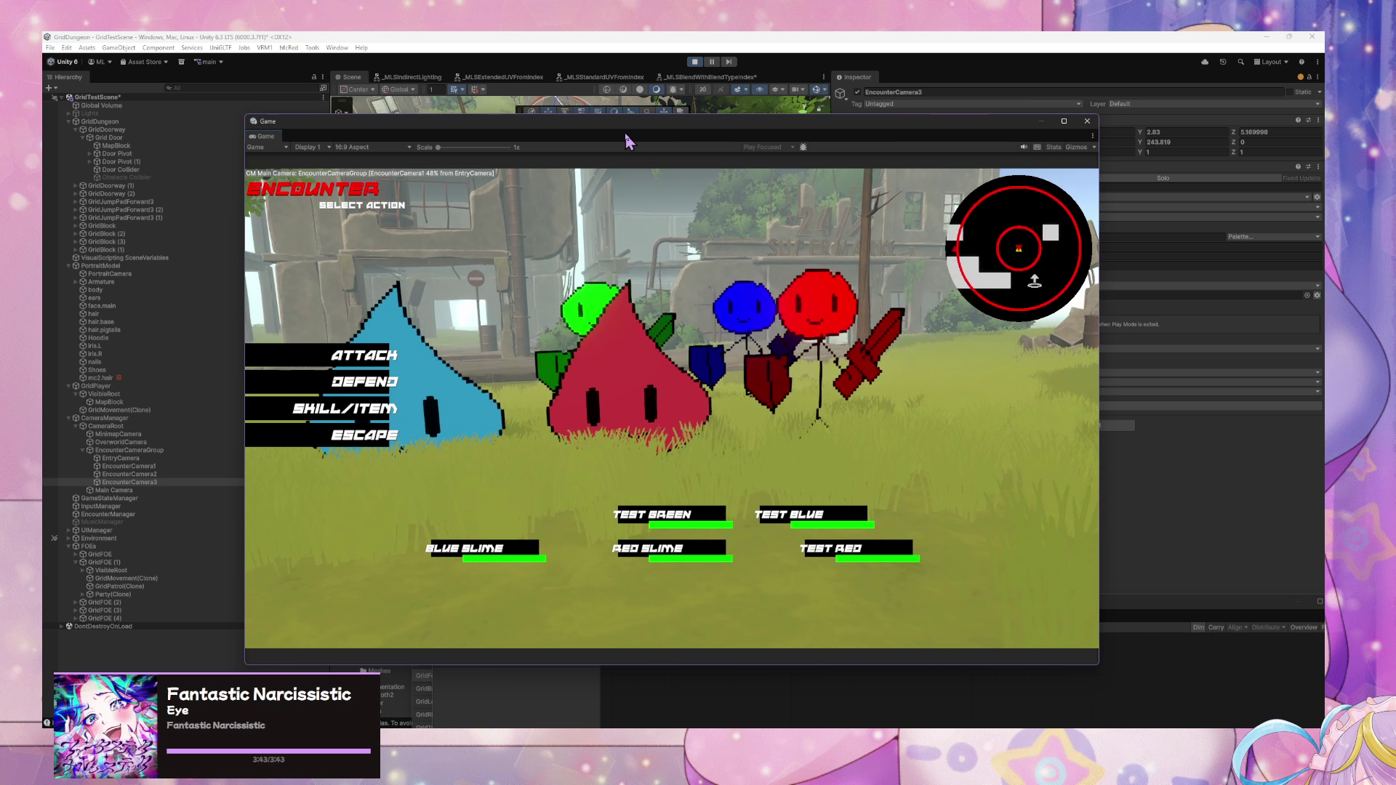
mouse_move(629, 124)
left_mouse_down()
mouse_move(666, 131)
mouse_move(921, 318)
left_mouse_up()
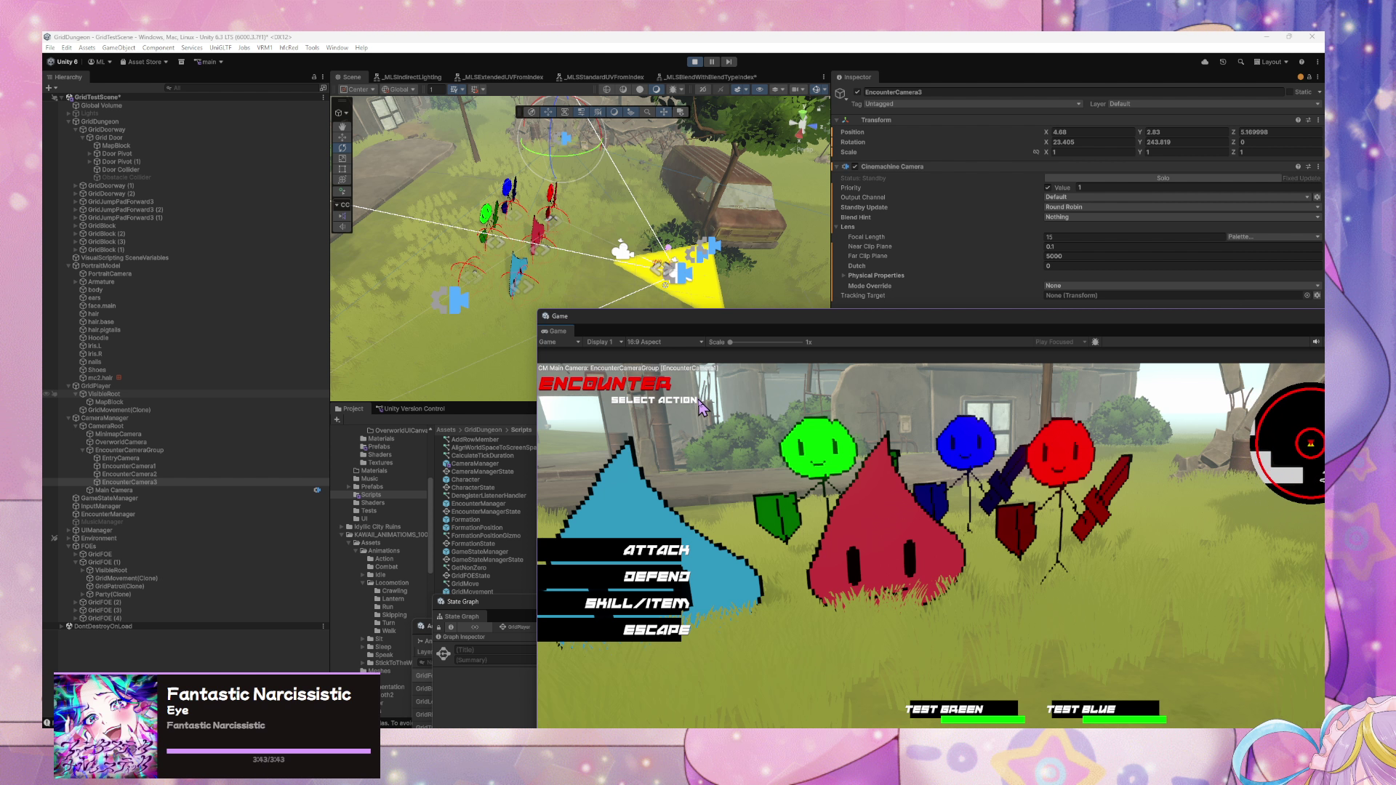
left_click_drag(838, 316, 595, 187)
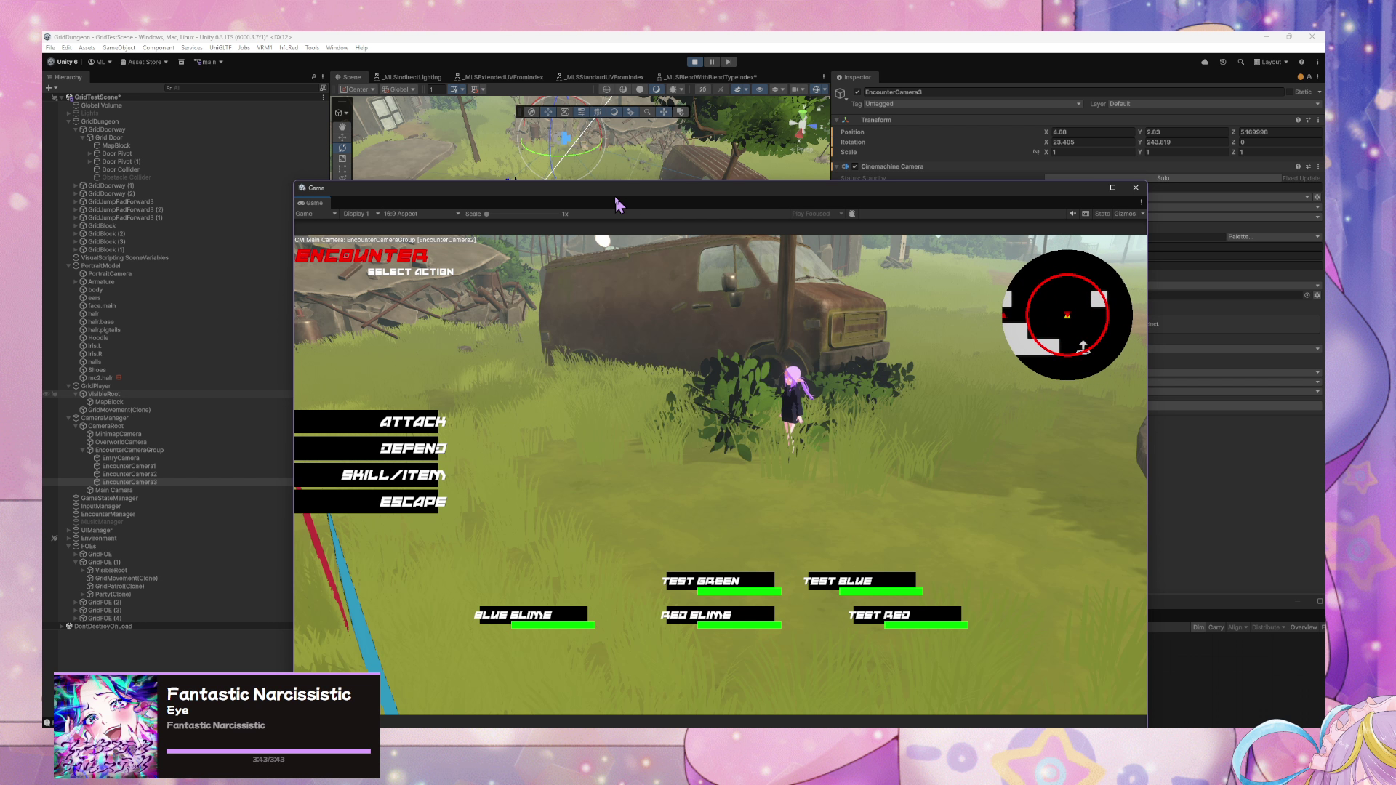
mouse_move(616, 204)
left_mouse_down()
mouse_move(458, 520)
mouse_move(780, 516)
left_mouse_up()
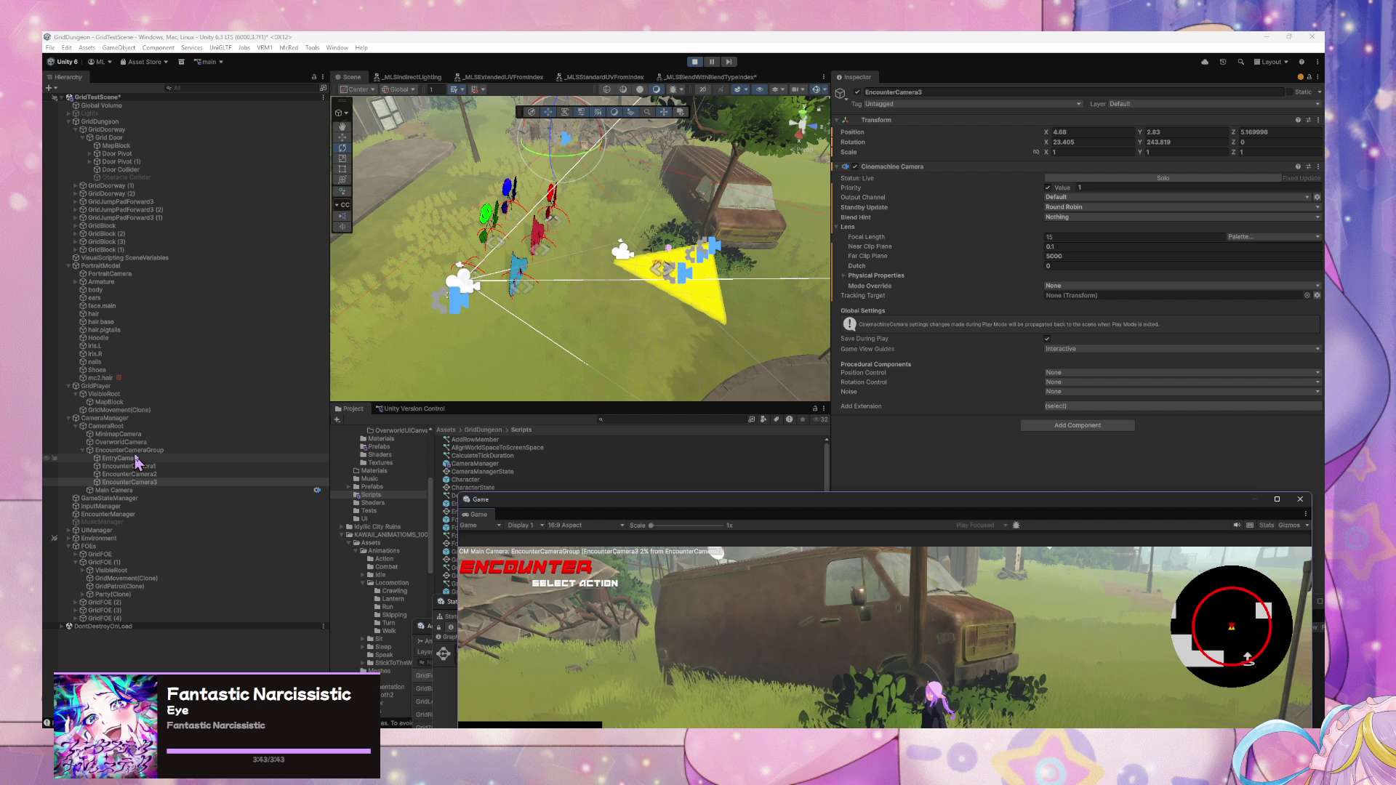
- In EncounterCameraGroup's Sequencer instructions, set EntryCamera Hold to 2 and EncounterCamera1–3 Holds to 0
left_click(131, 451)
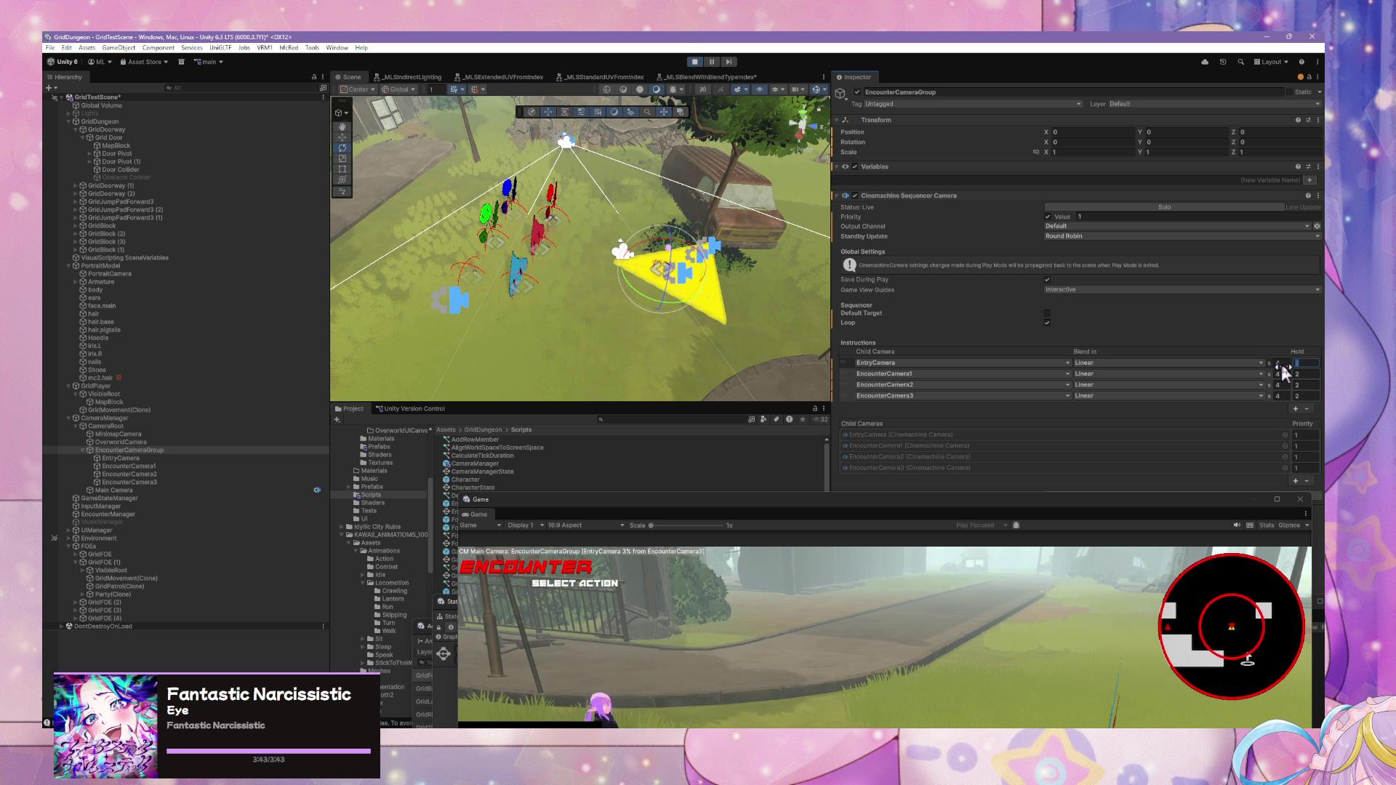
type("0")
left_click(1303, 374)
type("0")
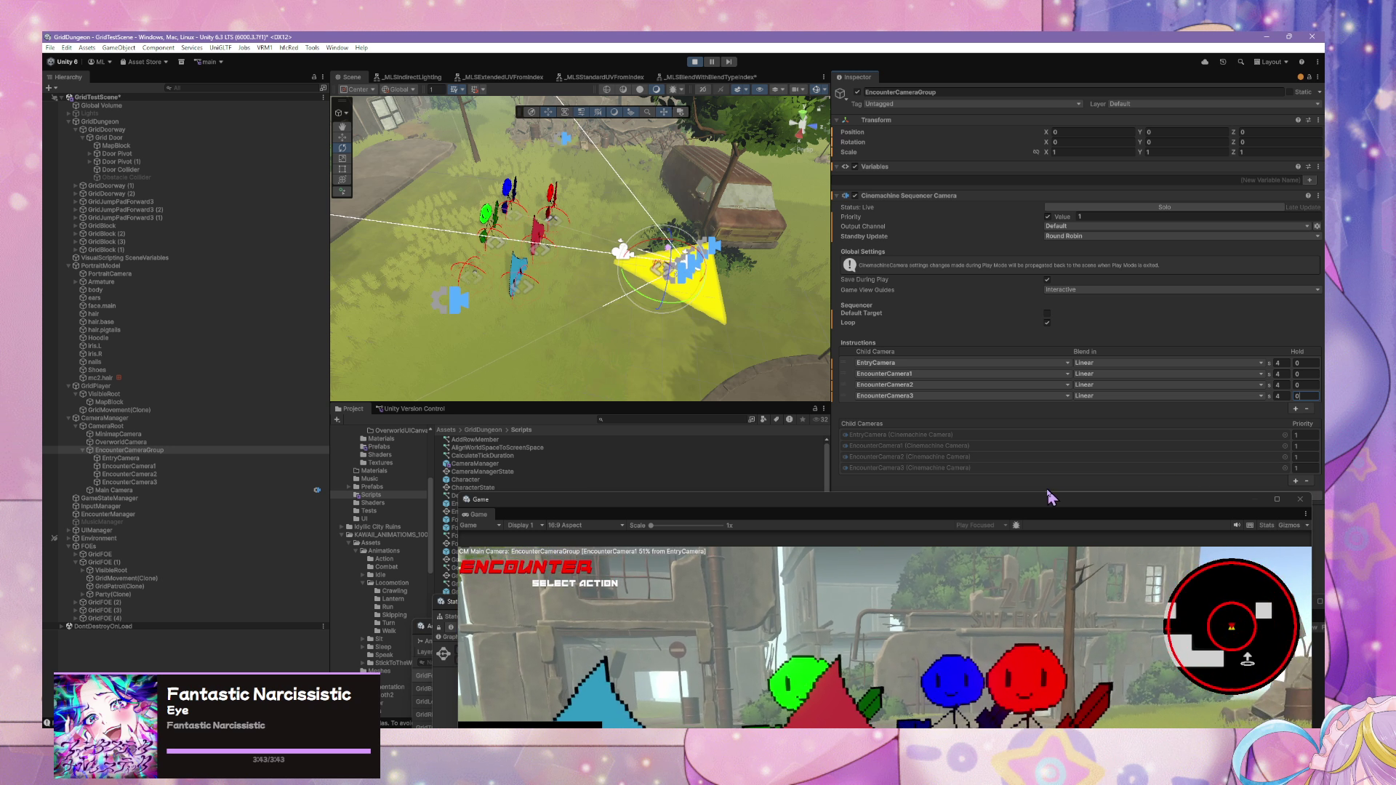
mouse_move(1051, 498)
left_mouse_down()
mouse_move(960, 382)
mouse_move(929, 204)
left_mouse_up()
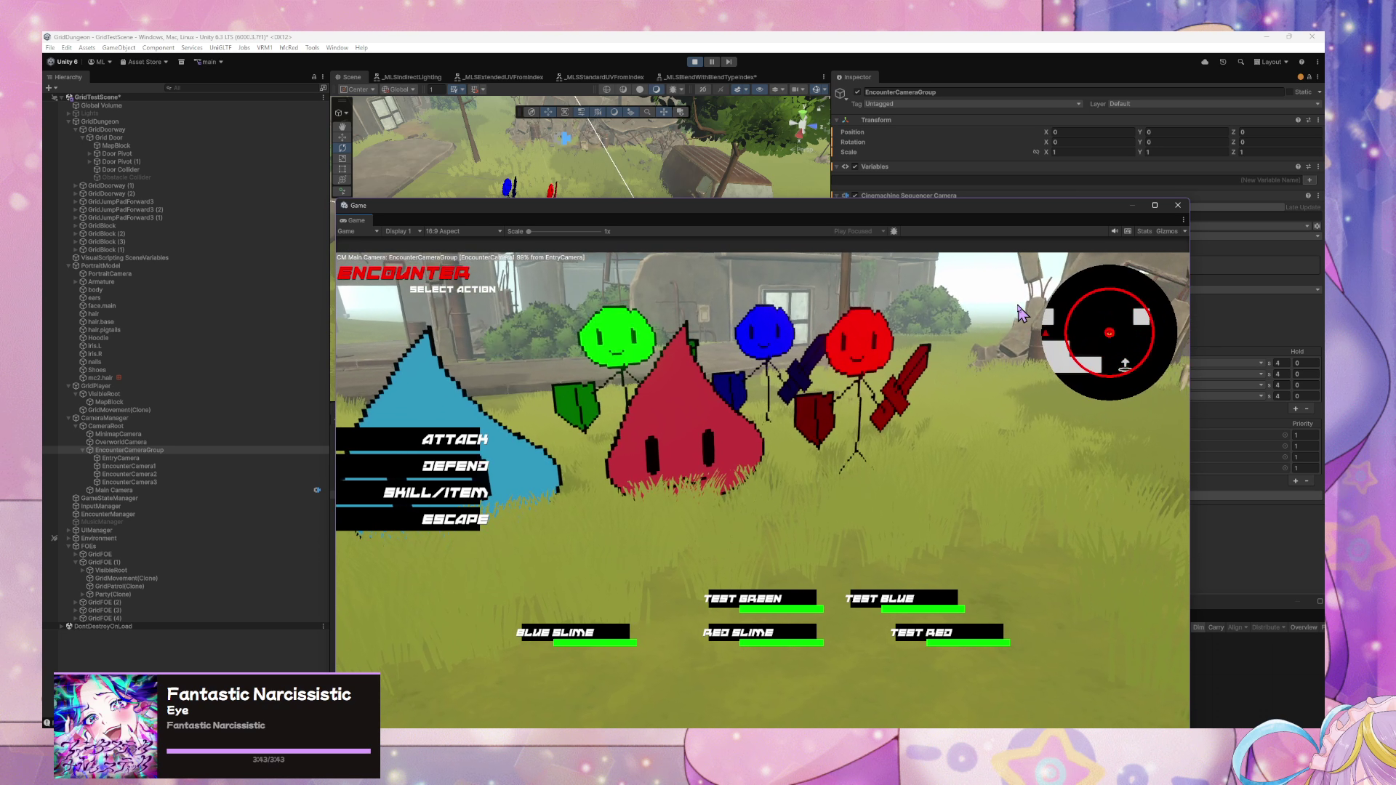
left_click(1302, 362)
type("2")
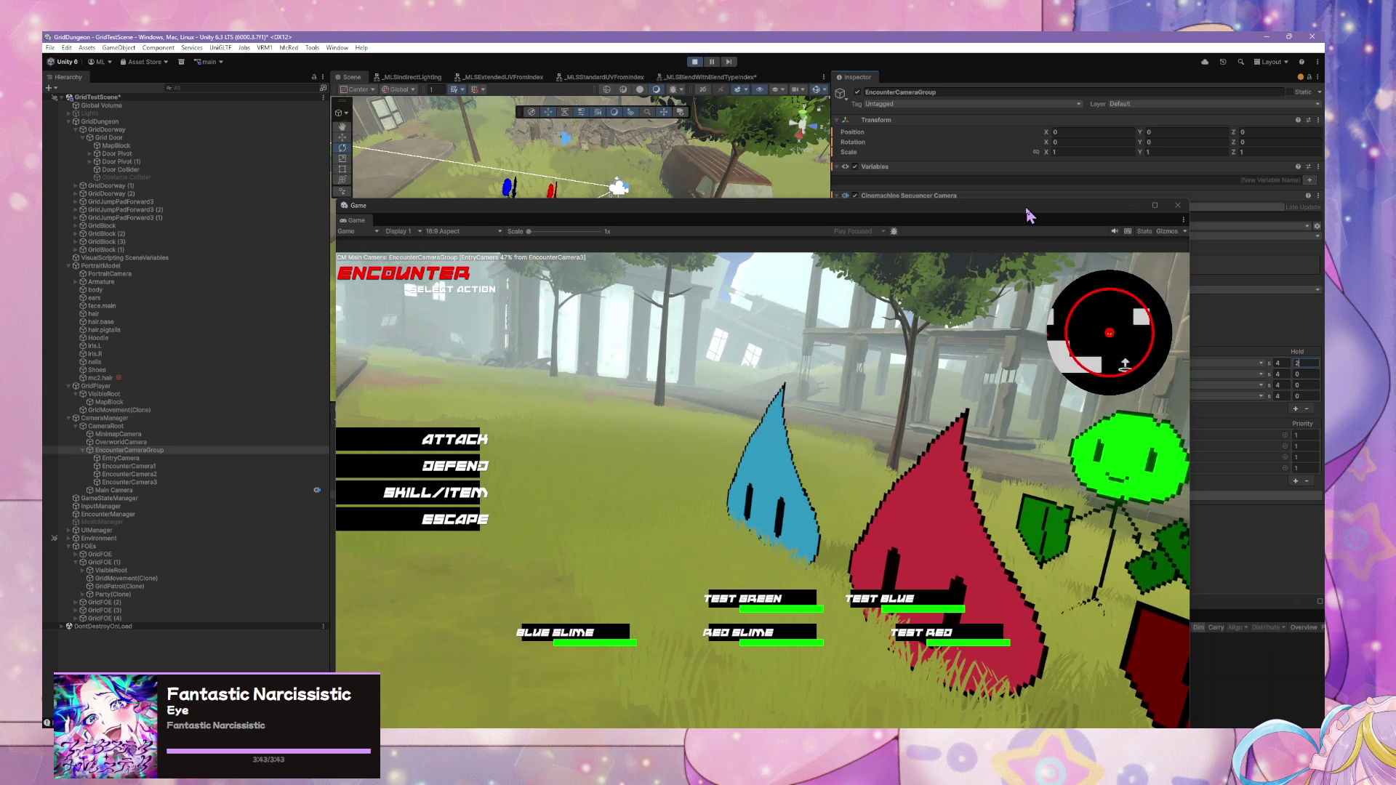
mouse_move(1029, 215)
left_mouse_down()
mouse_move(1062, 238)
mouse_move(738, 379)
mouse_move(446, 320)
mouse_move(829, 218)
left_mouse_up()
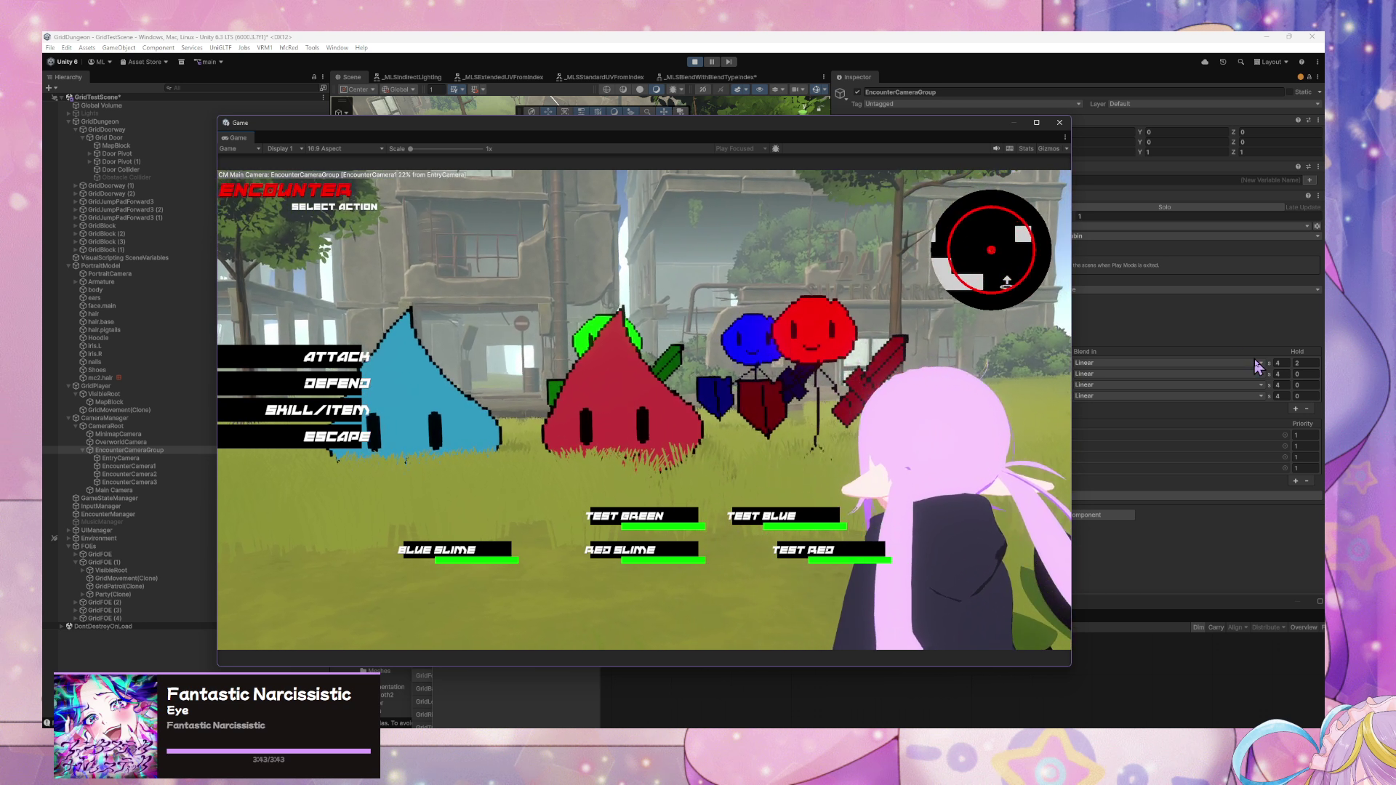
- Change the Blend In of sequencer rows 2–4 (EncounterCamera1–3) from Linear to Ease Out
left_click(1206, 374)
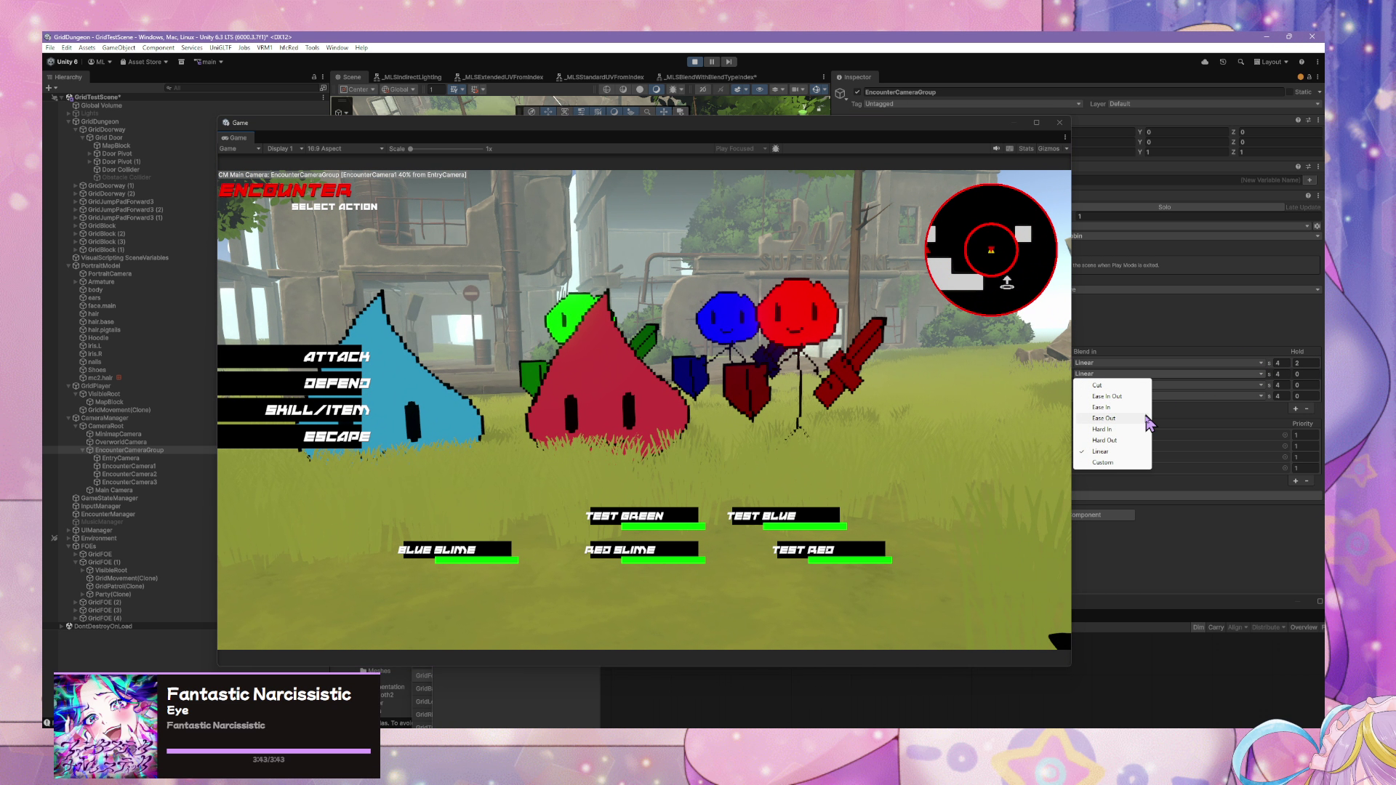
left_click(1105, 419)
left_click(1224, 384)
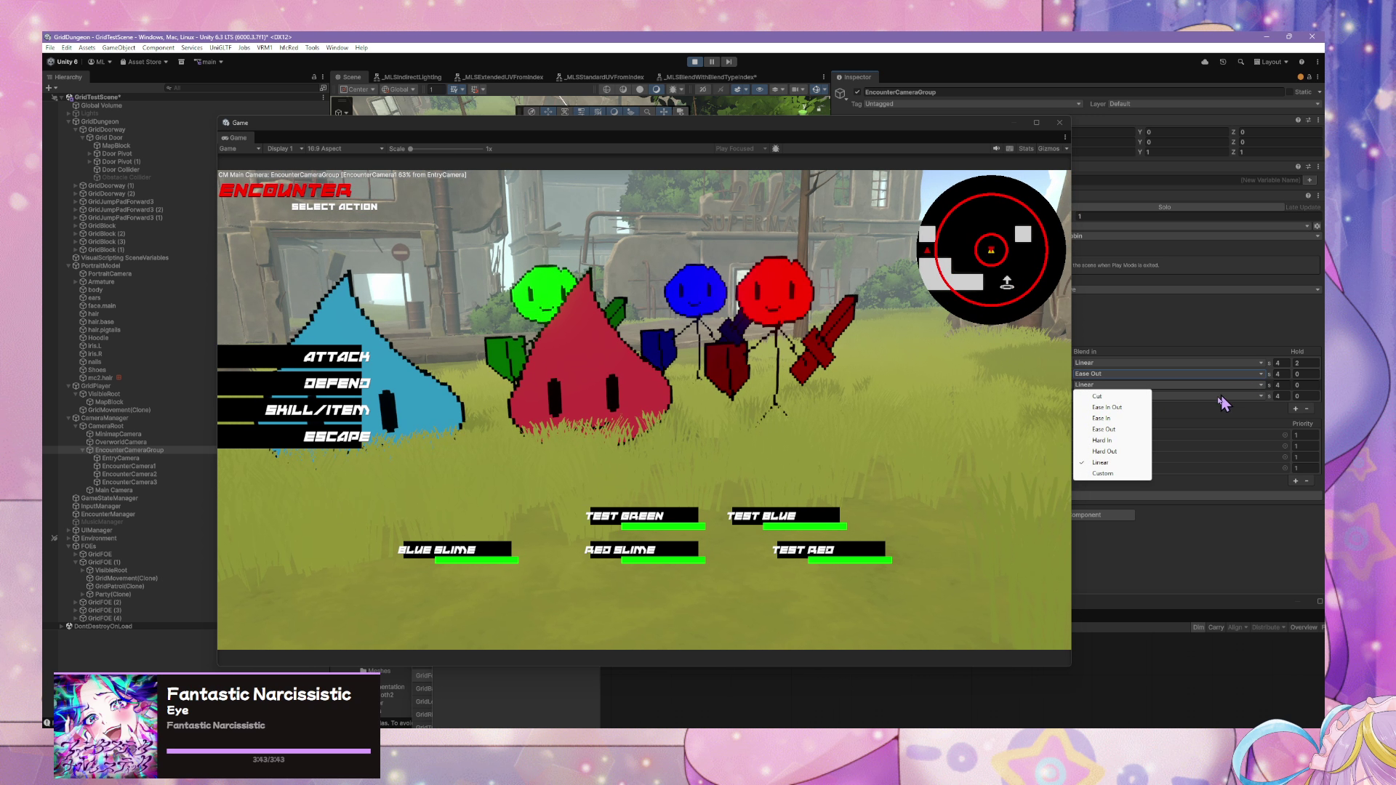
left_click(1130, 452)
left_click(1163, 385)
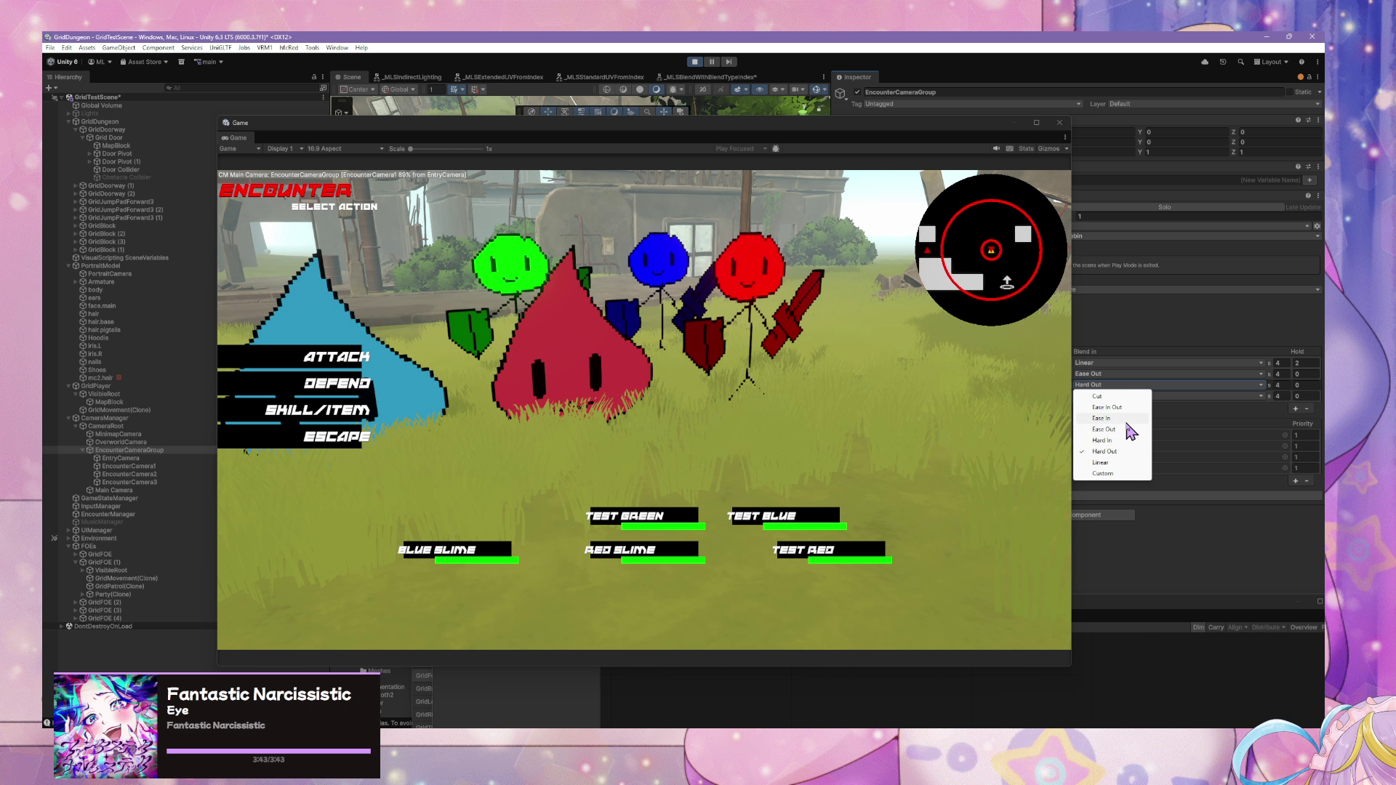
left_click(1106, 429)
left_click(1135, 395)
left_click(1113, 440)
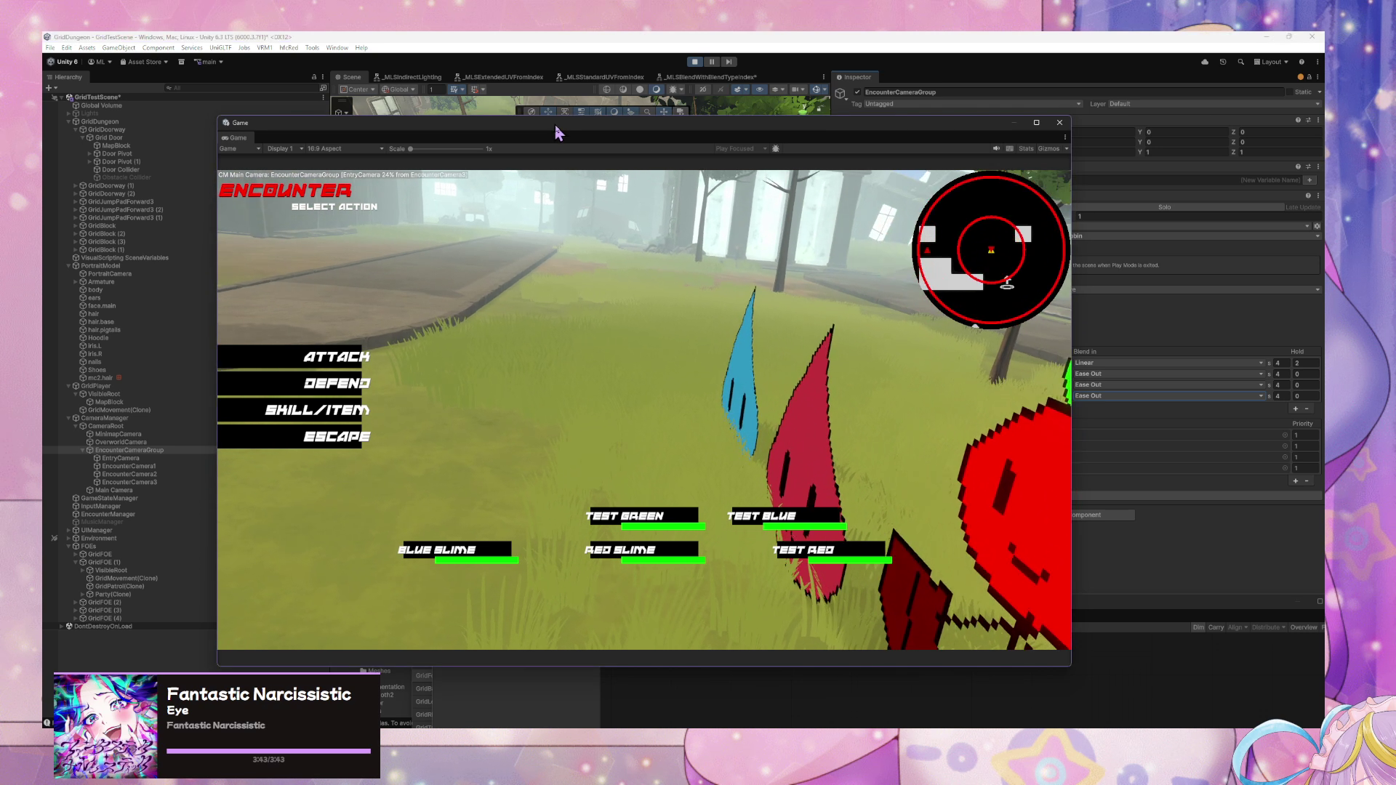
left_click_drag(521, 121, 729, 434)
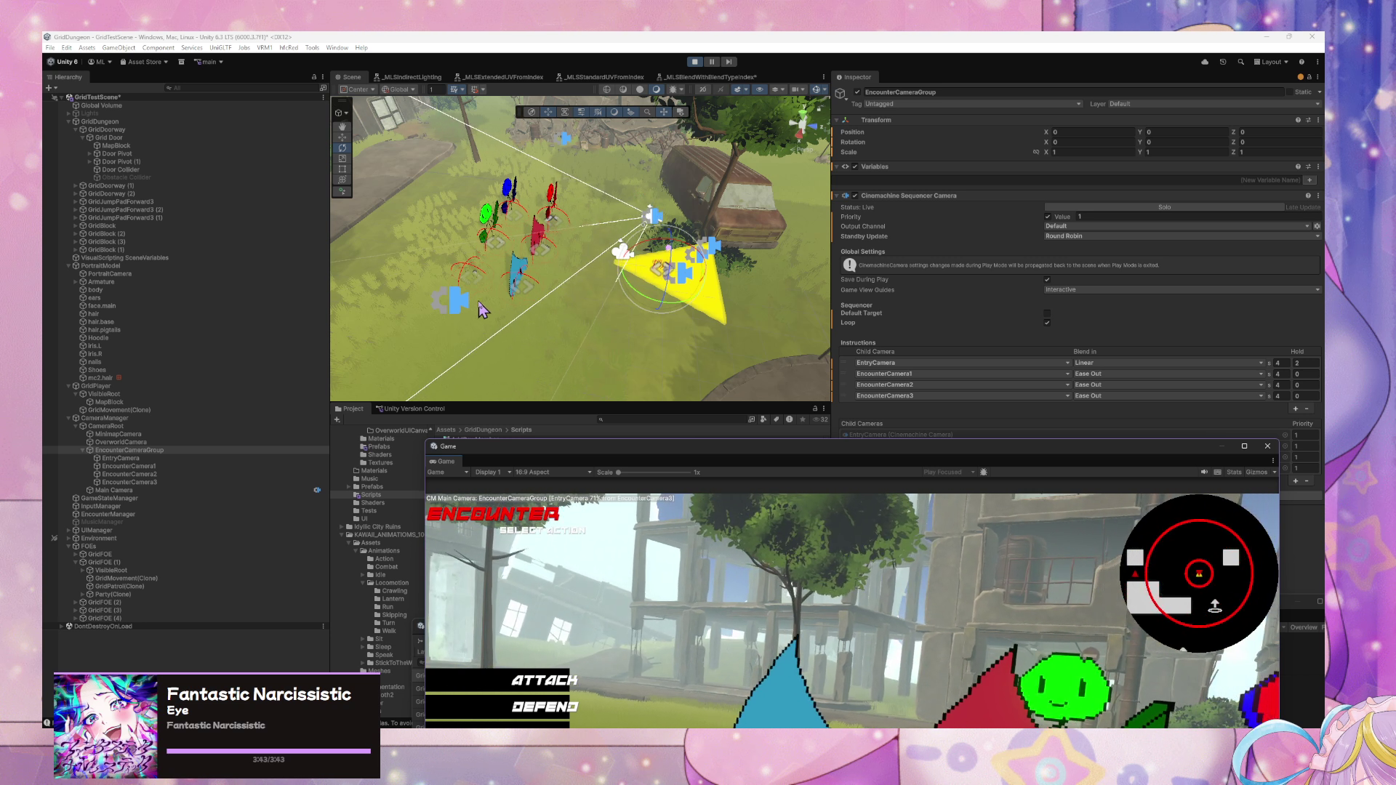
mouse_move(524, 283)
left_mouse_down()
mouse_move(580, 268)
mouse_move(676, 279)
left_mouse_up()
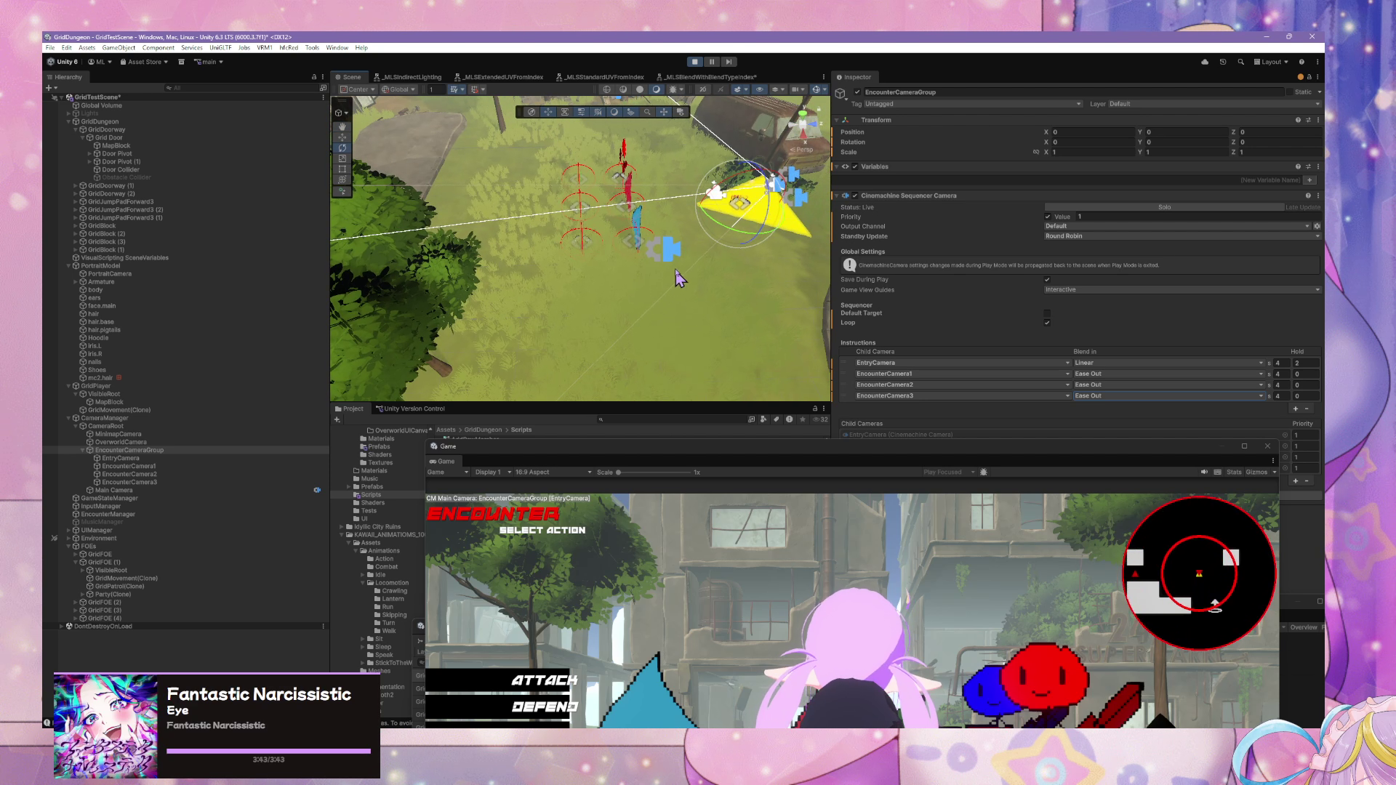
left_click(669, 256)
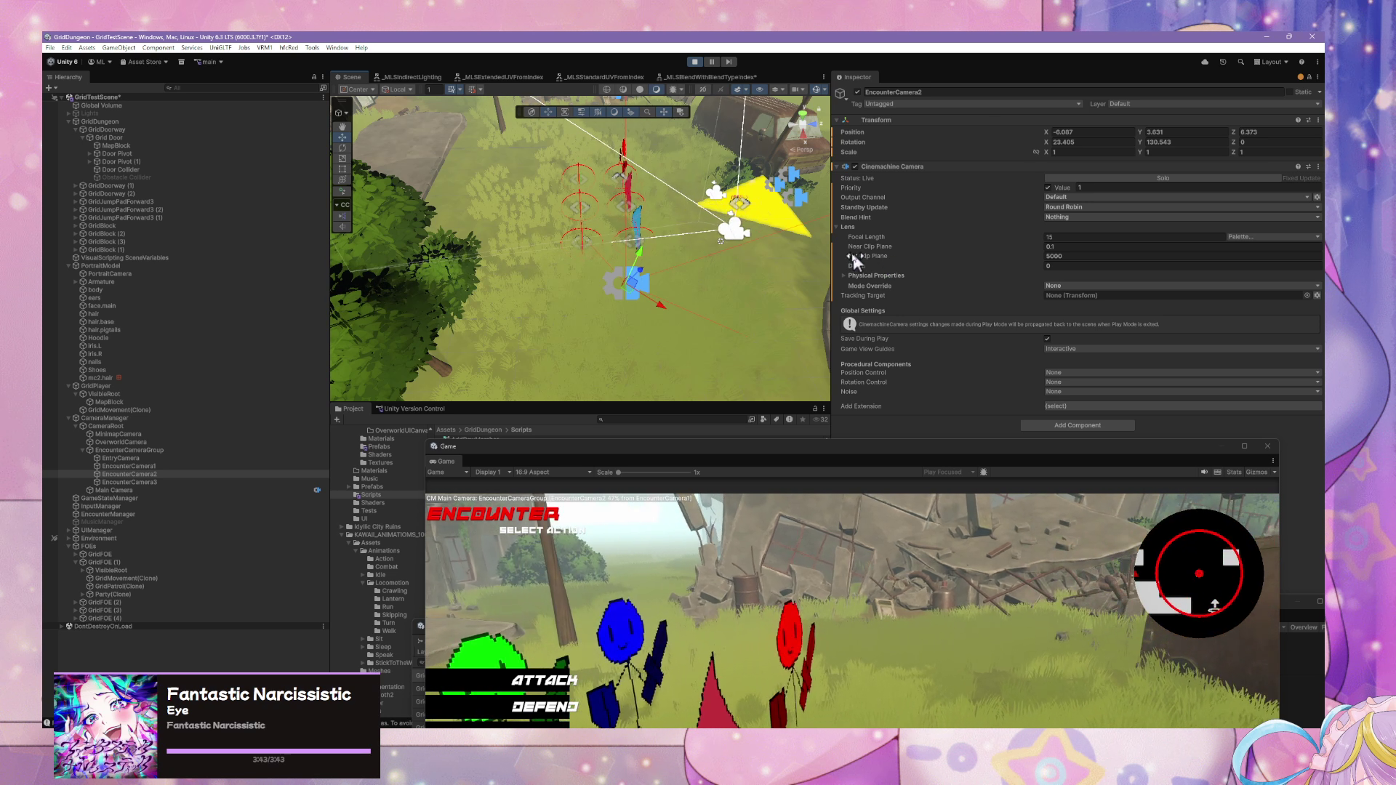
left_click_drag(829, 455, 887, 175)
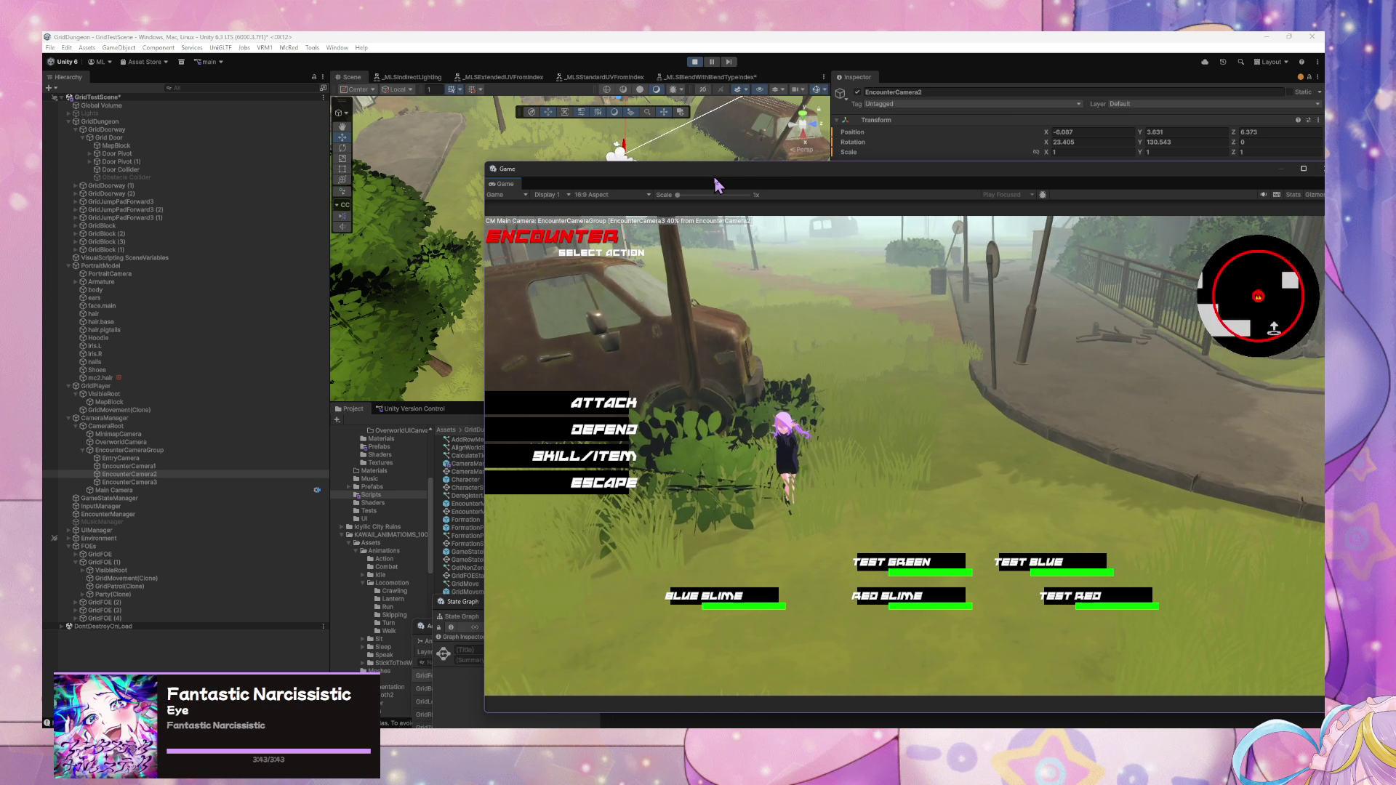
mouse_move(717, 181)
left_mouse_down()
mouse_move(745, 172)
mouse_move(811, 221)
mouse_move(817, 362)
mouse_move(689, 450)
left_mouse_up()
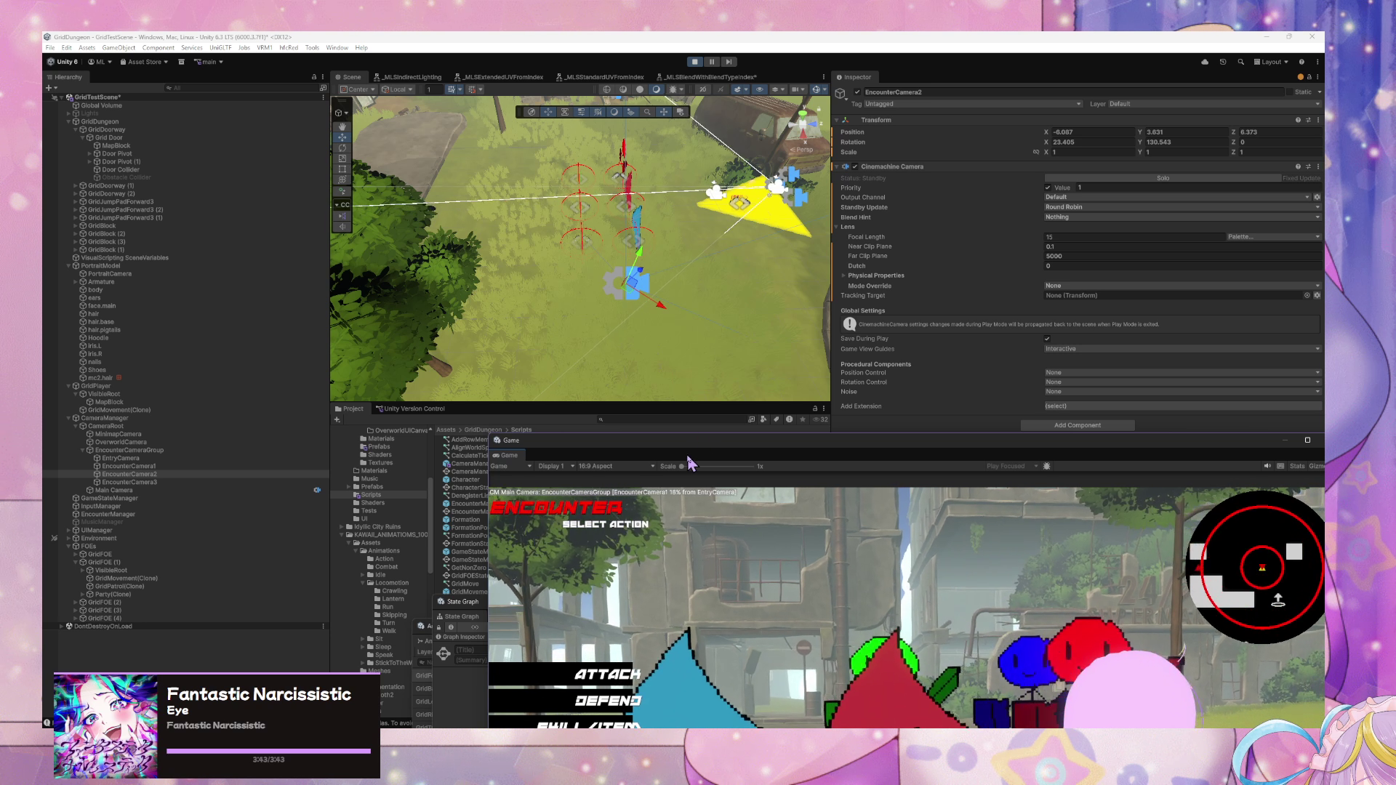
mouse_move(686, 461)
left_mouse_down()
mouse_move(592, 243)
mouse_move(605, 258)
left_mouse_up()
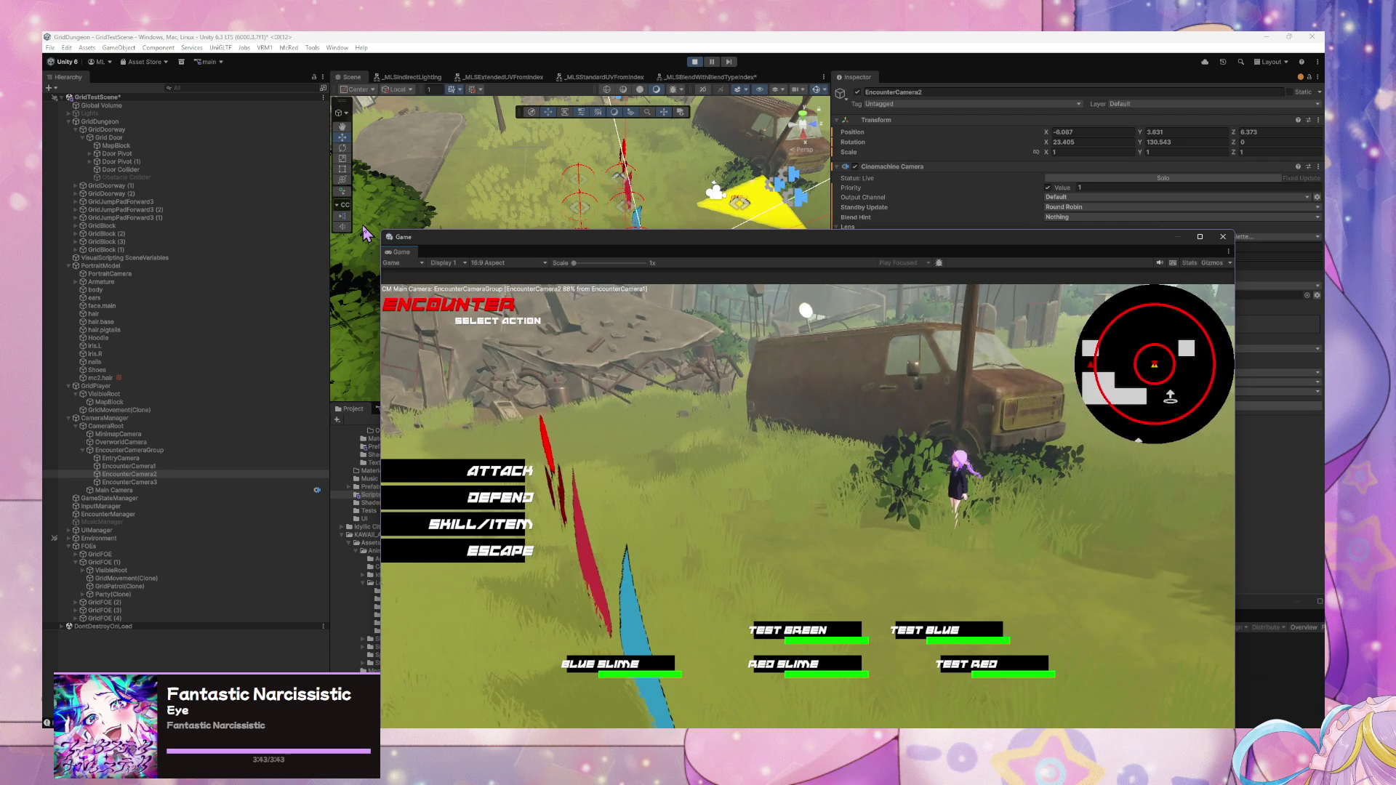
- In EncounterCameraGroup's instruction list, switch EncounterCamera1, 2 and 3 Blend In back to Linear
left_click(186, 451)
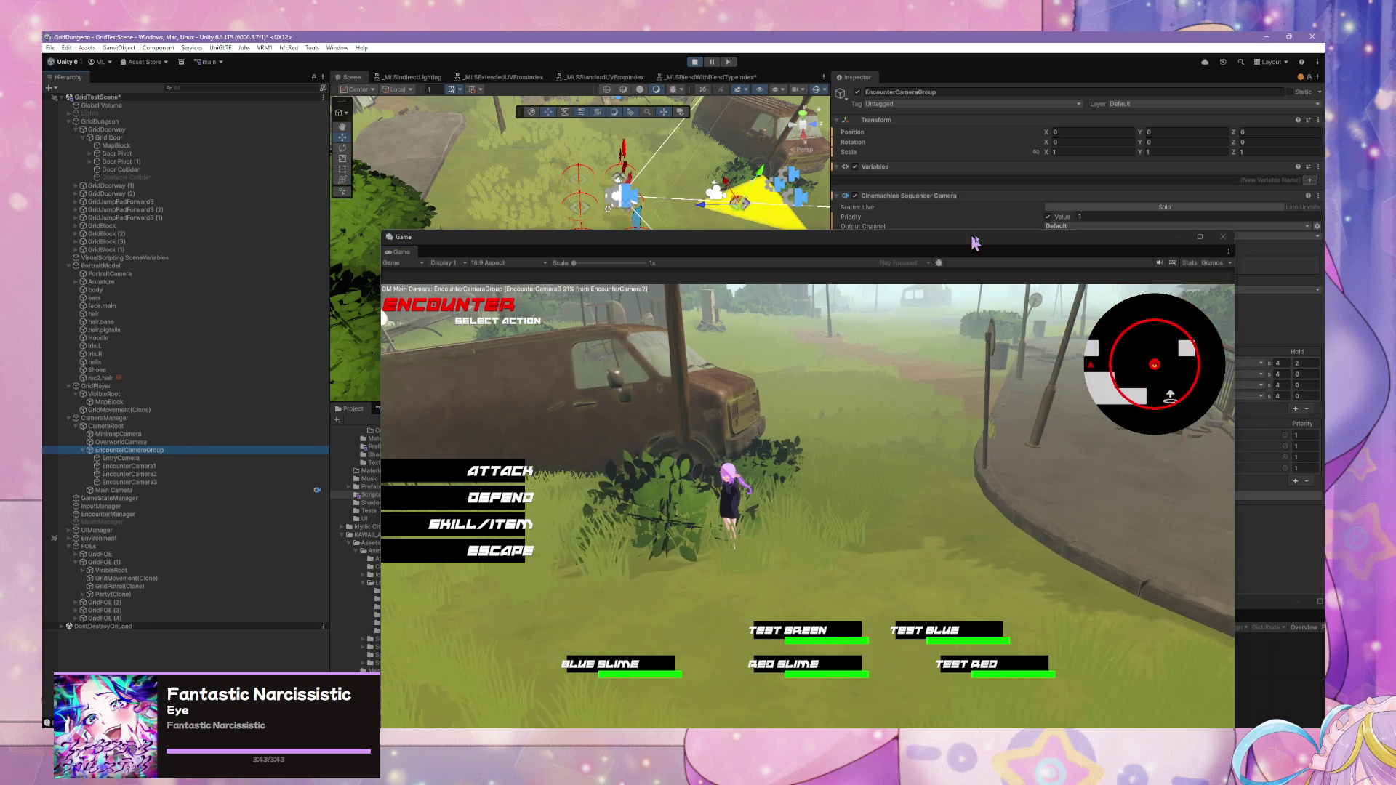
left_click_drag(727, 236, 507, 442)
left_click(1141, 376)
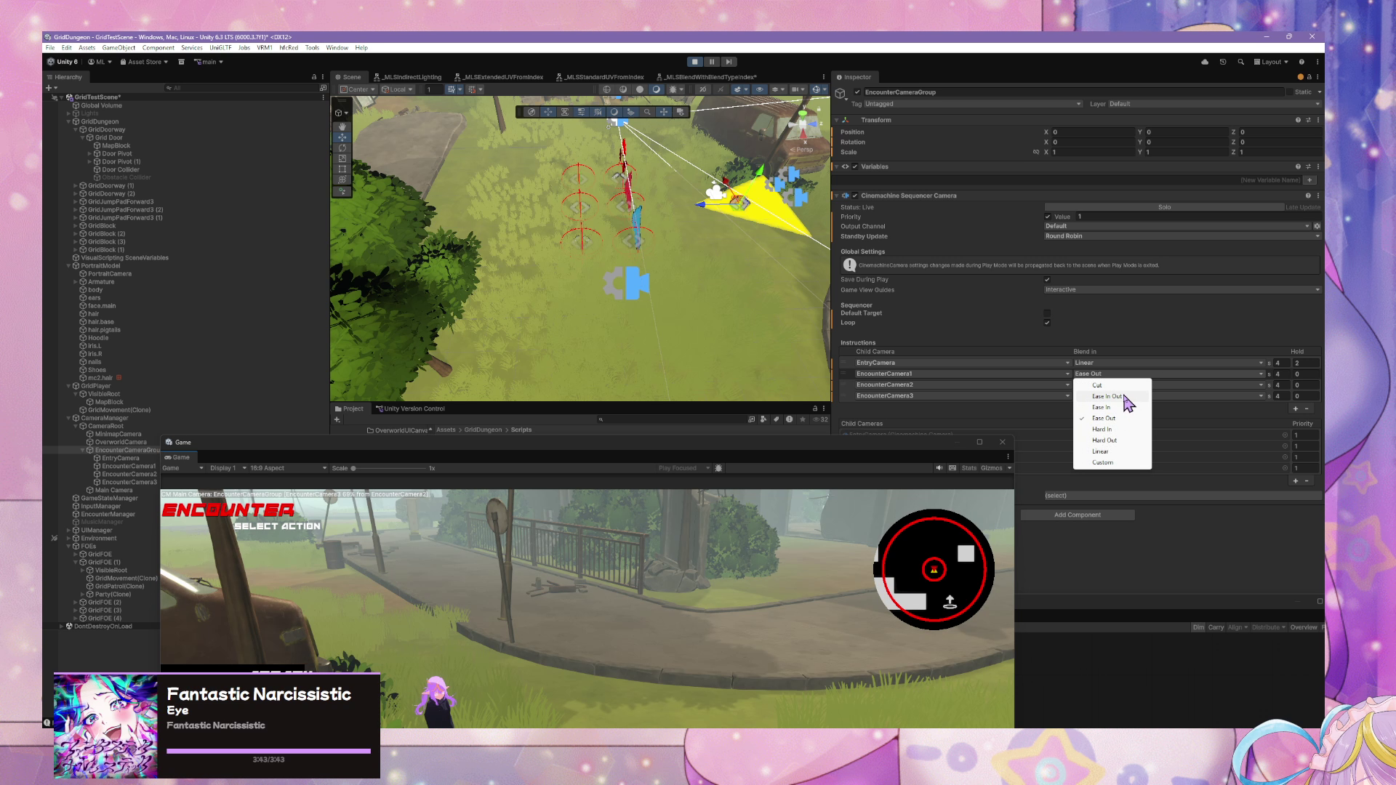
left_click(1107, 458)
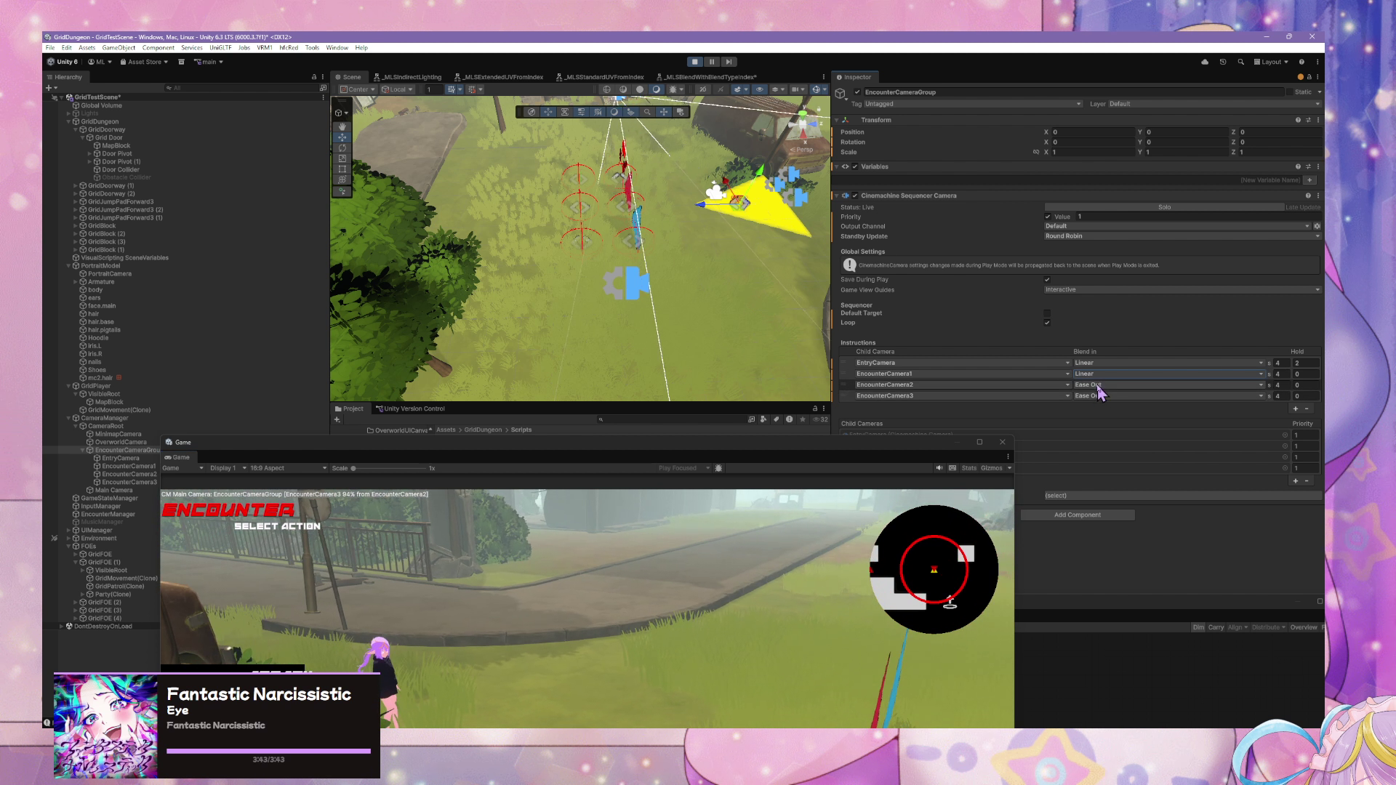
left_click(1097, 386)
left_click(1100, 462)
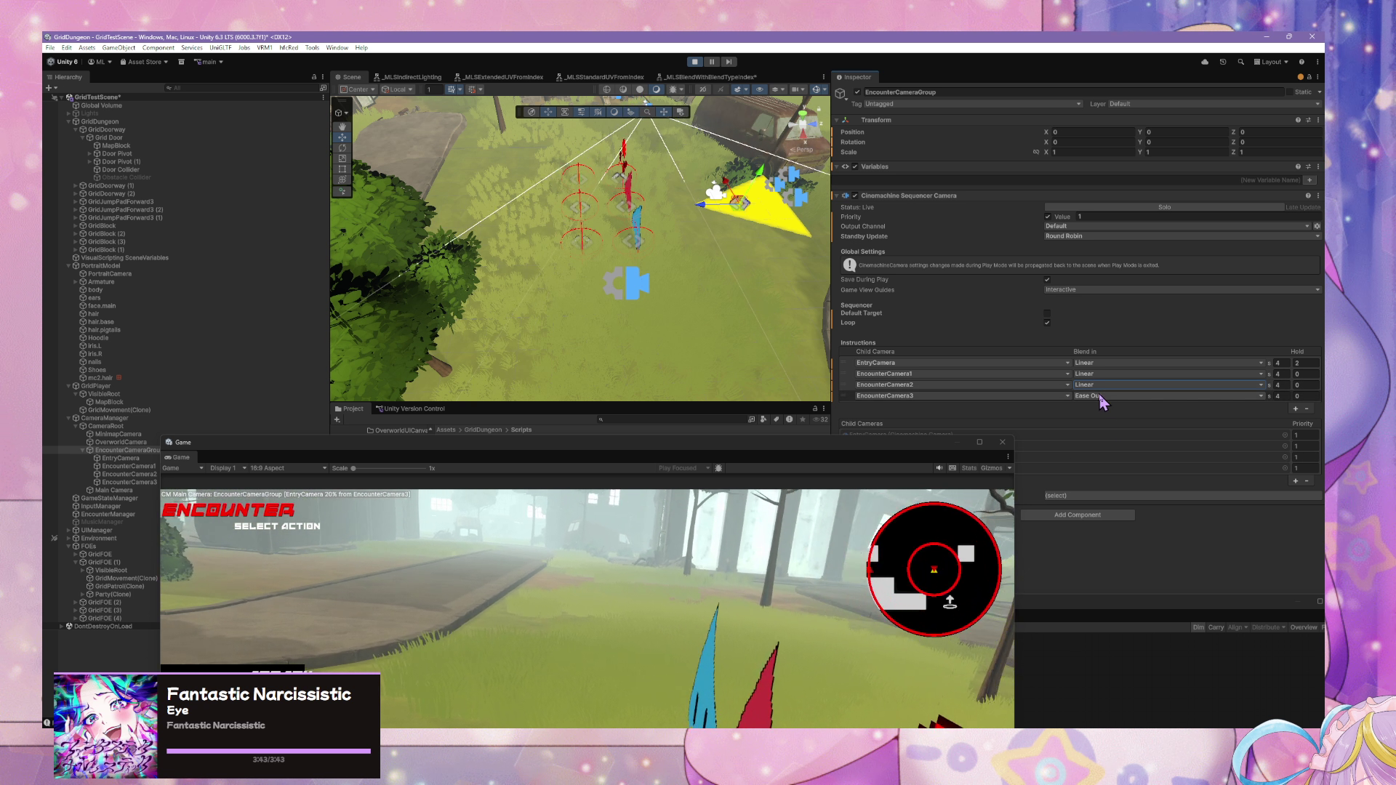
left_click(1106, 397)
left_click(1102, 474)
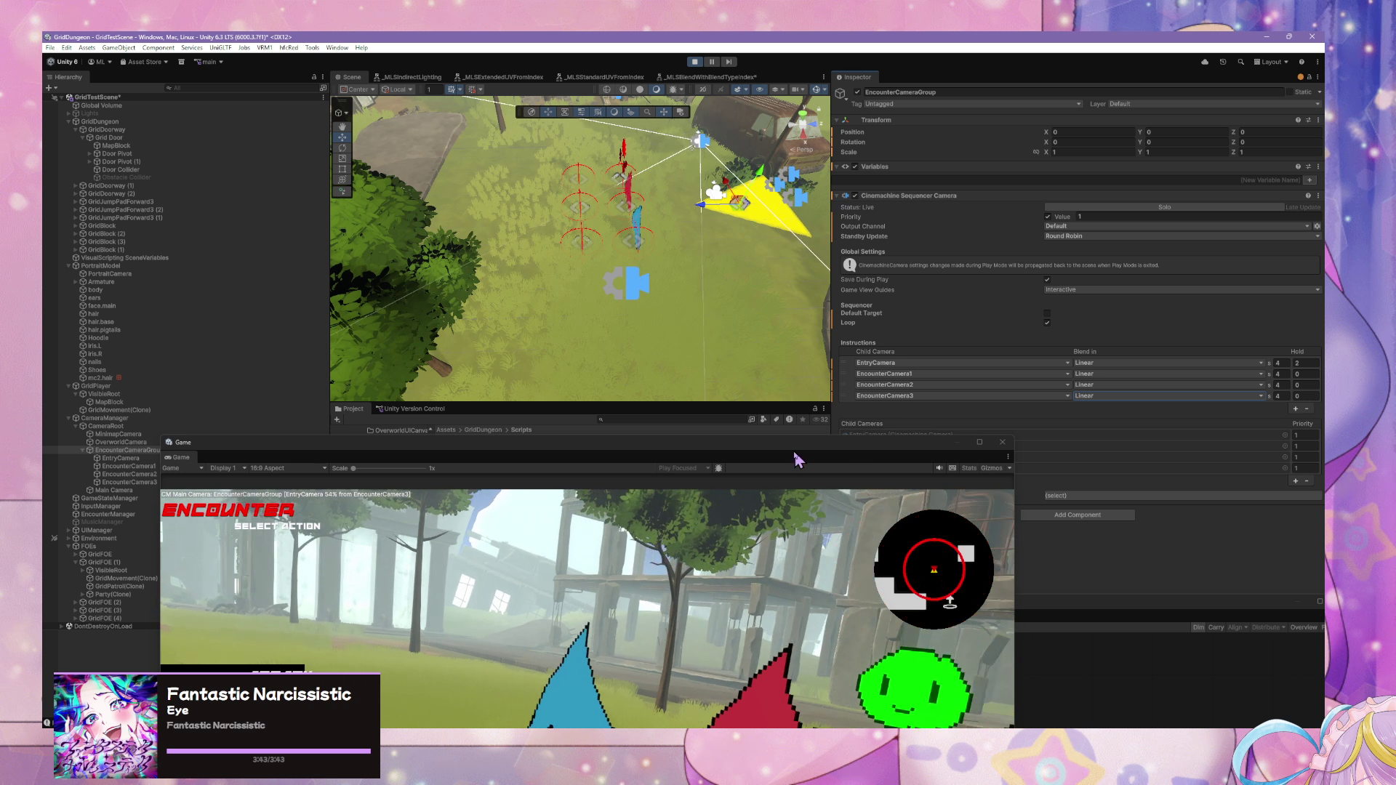
mouse_move(773, 448)
left_mouse_down()
mouse_move(771, 306)
mouse_move(726, 222)
left_mouse_up()
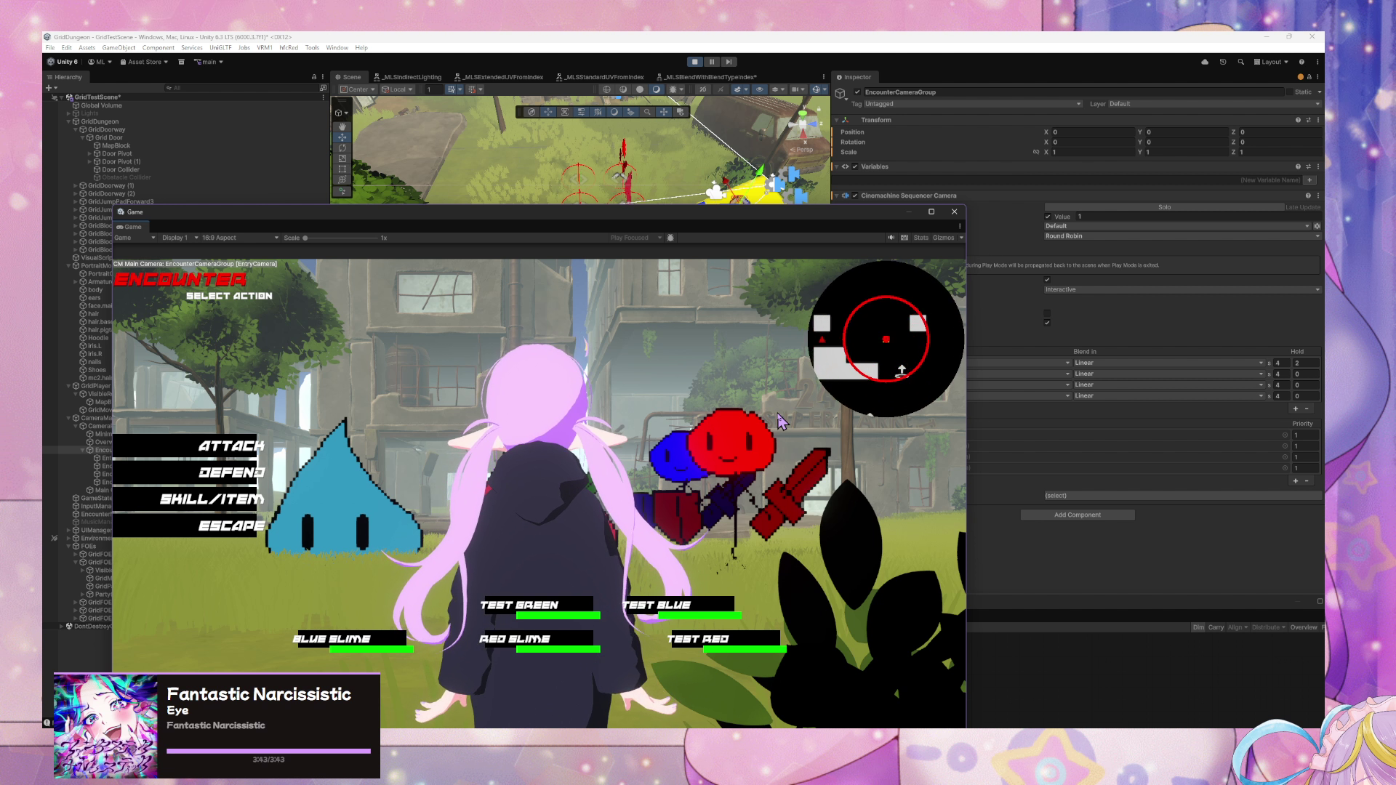
- Set the Blend In of EncounterCamera1–3 and the EntryCamera row to Ease In Out
left_click(1095, 376)
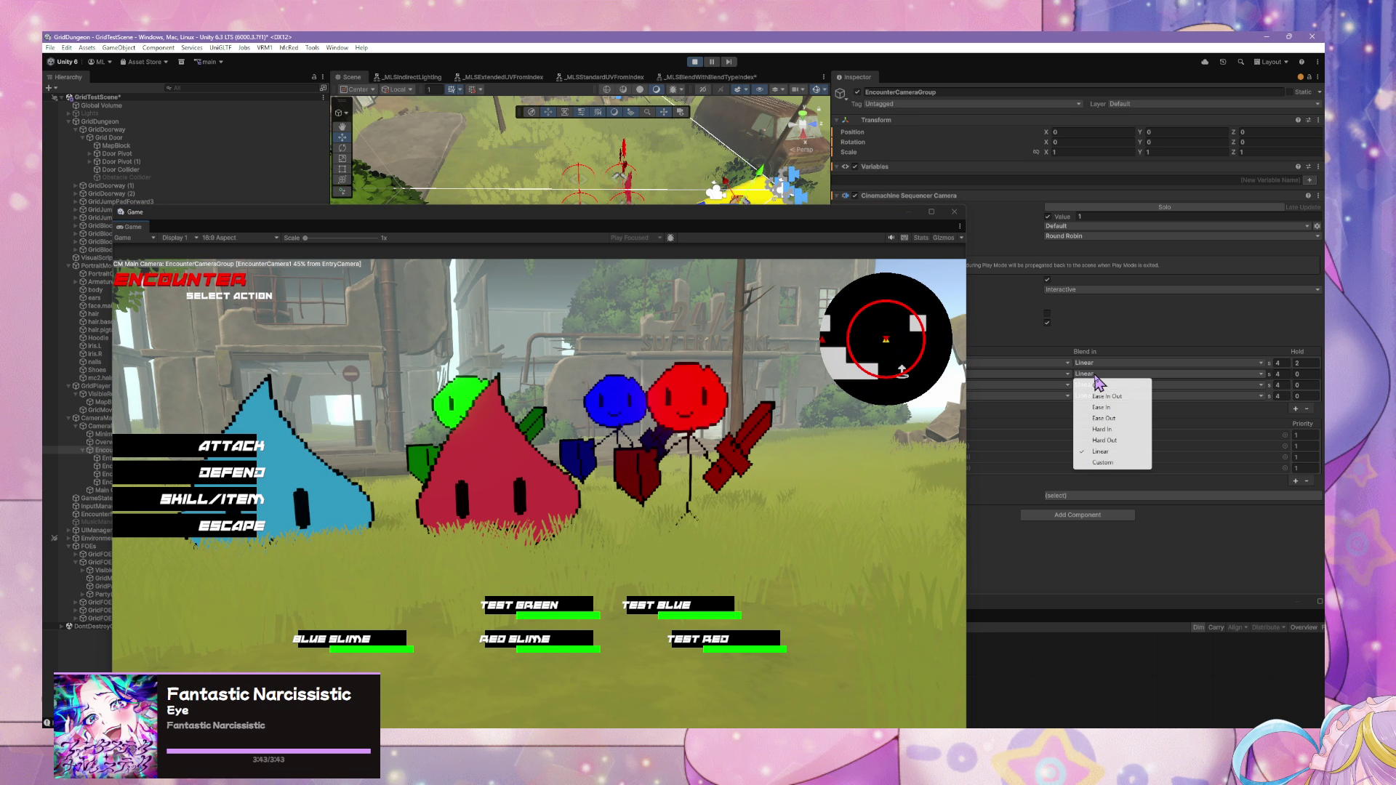
left_click(1125, 419)
left_click(1120, 386)
left_click(1120, 408)
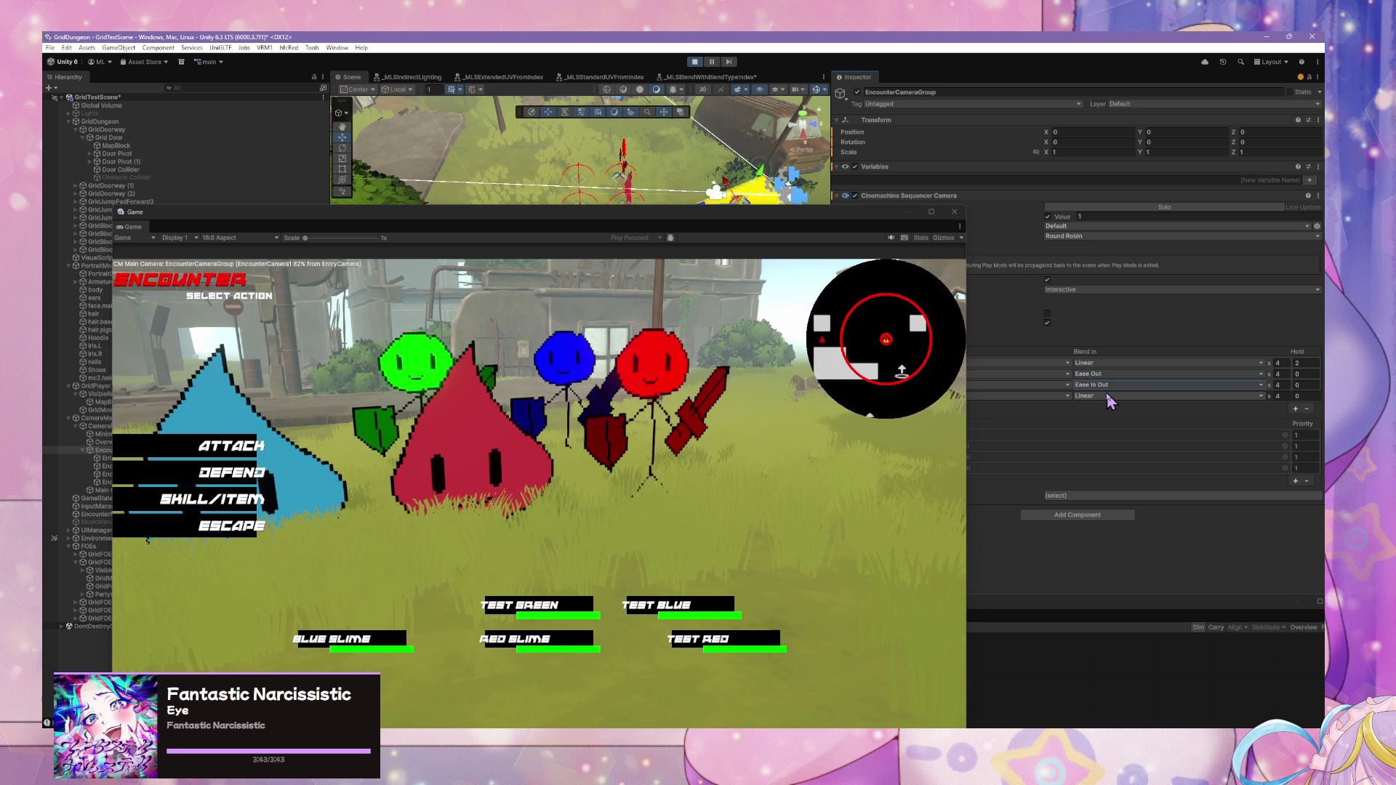
left_click(1113, 419)
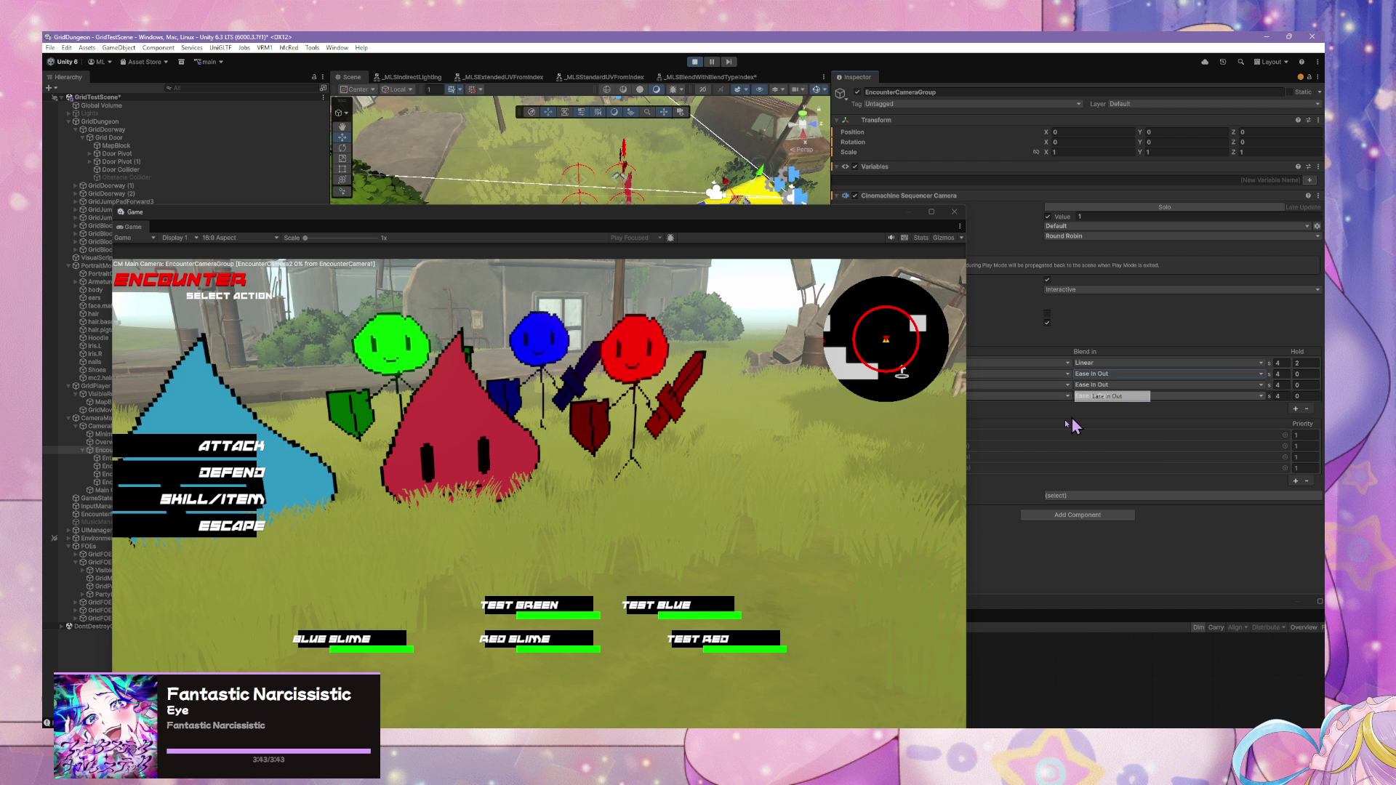
left_click(758, 406)
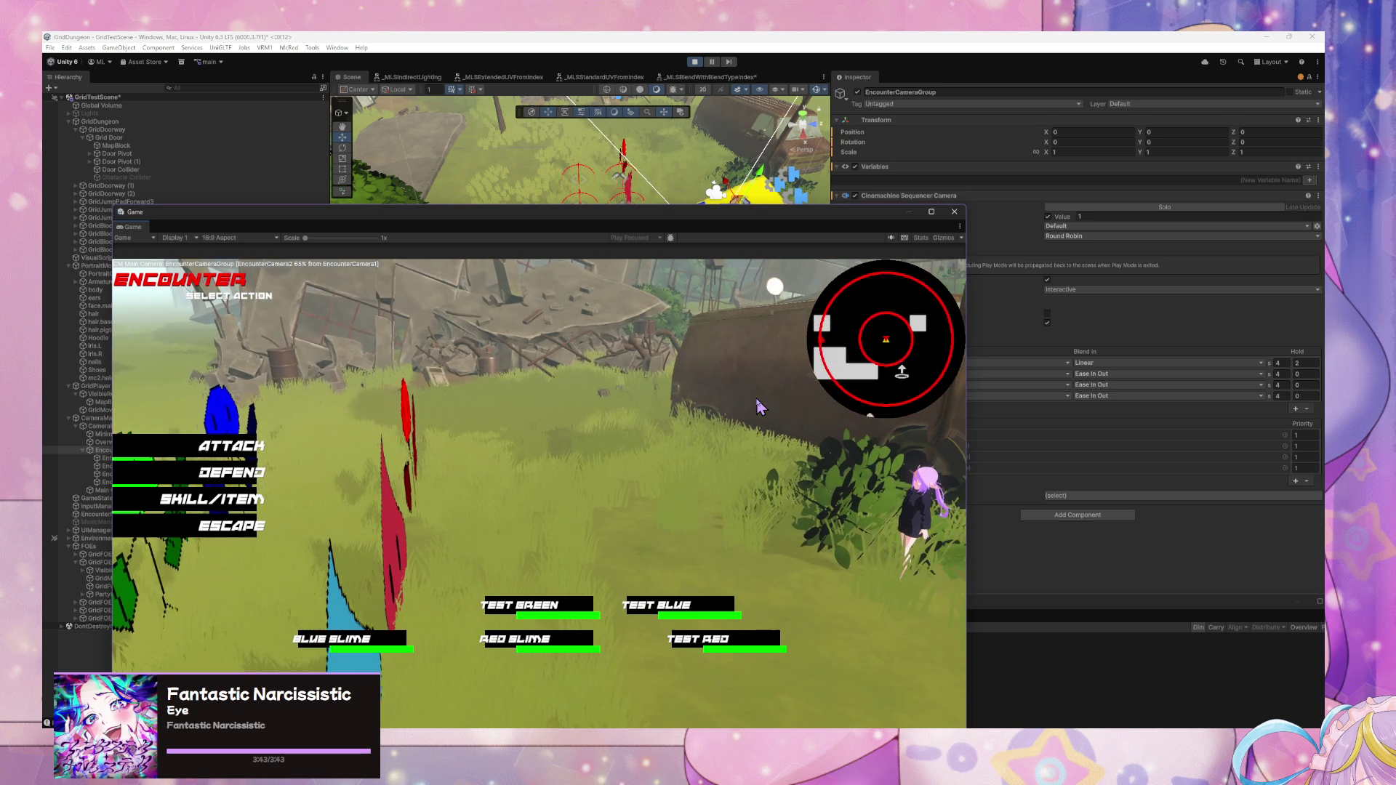
left_click(1127, 363)
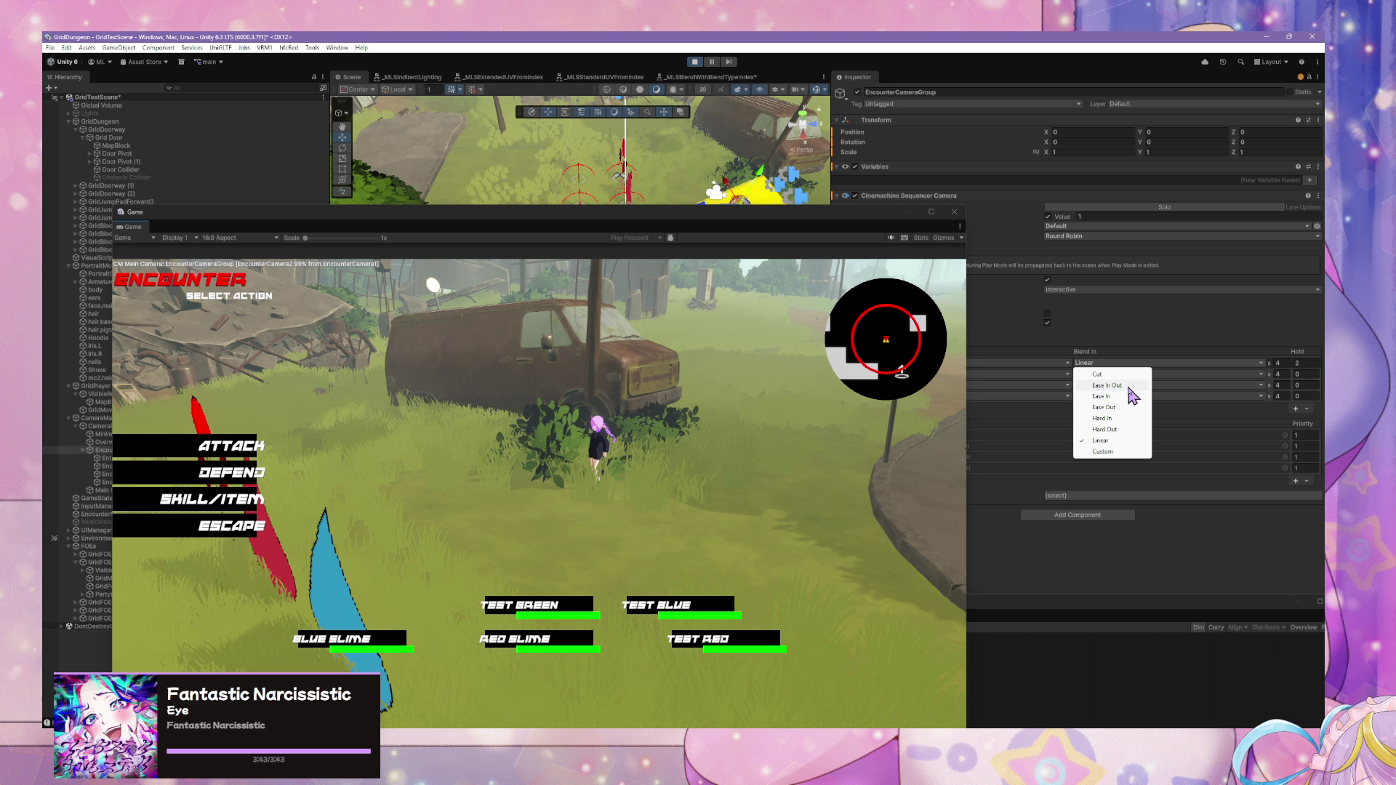
left_click(1130, 387)
left_click(747, 421)
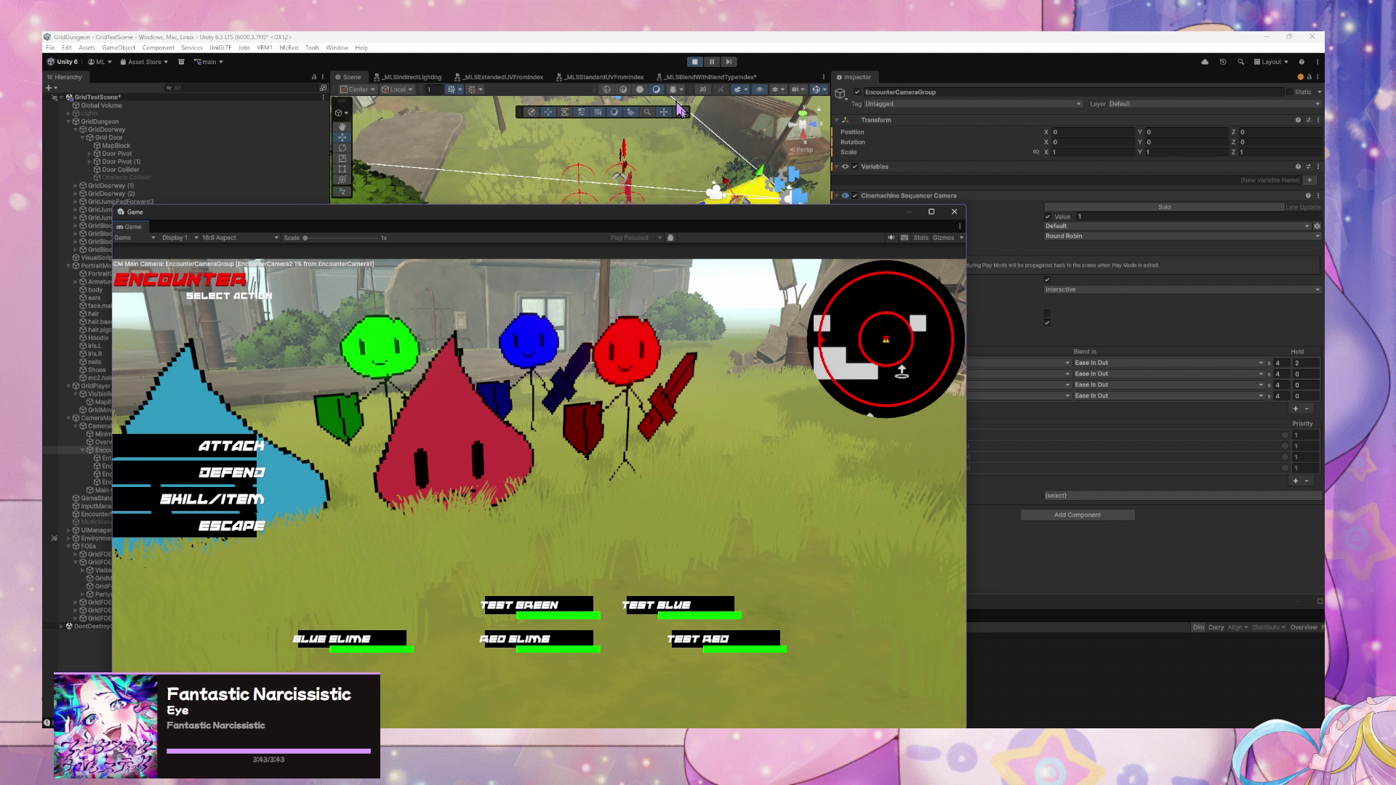
left_click(538, 36)
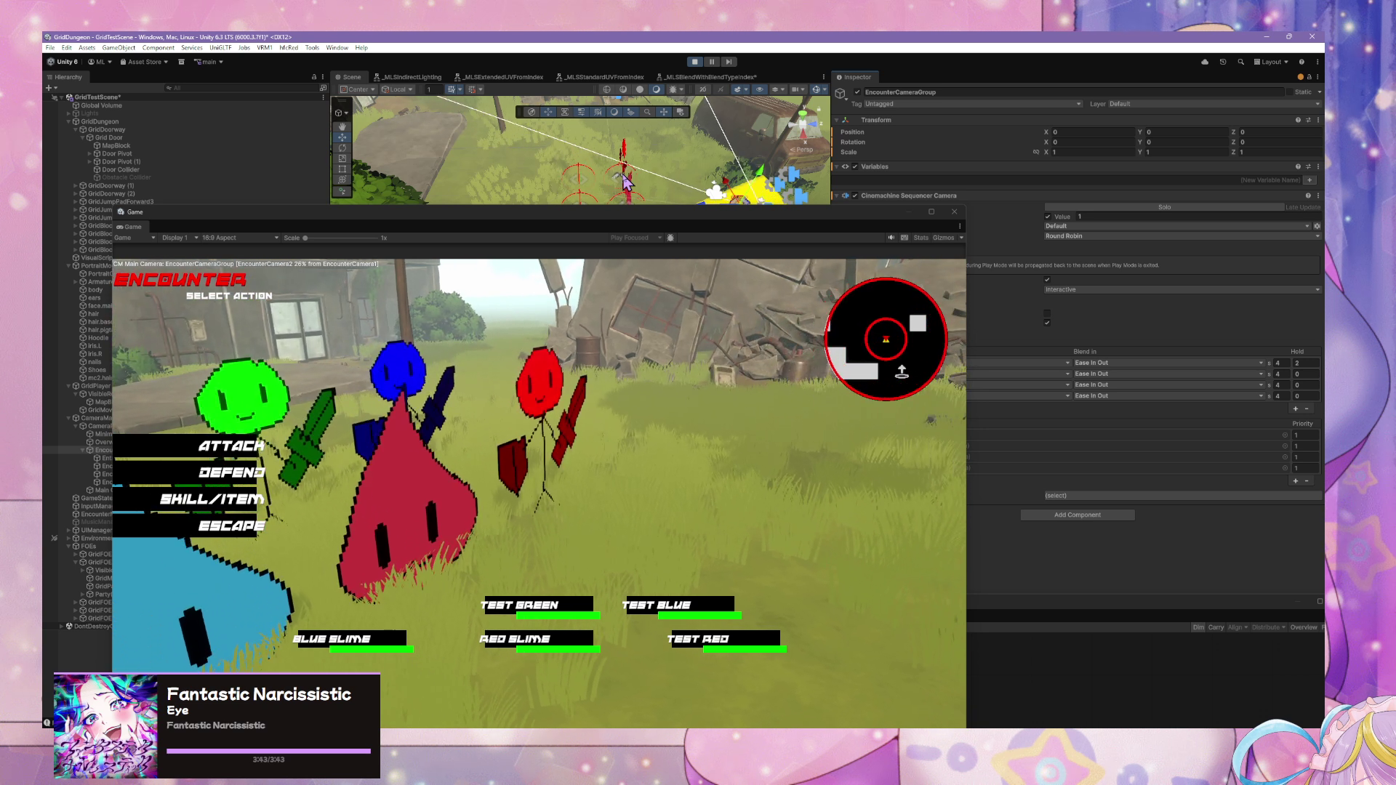
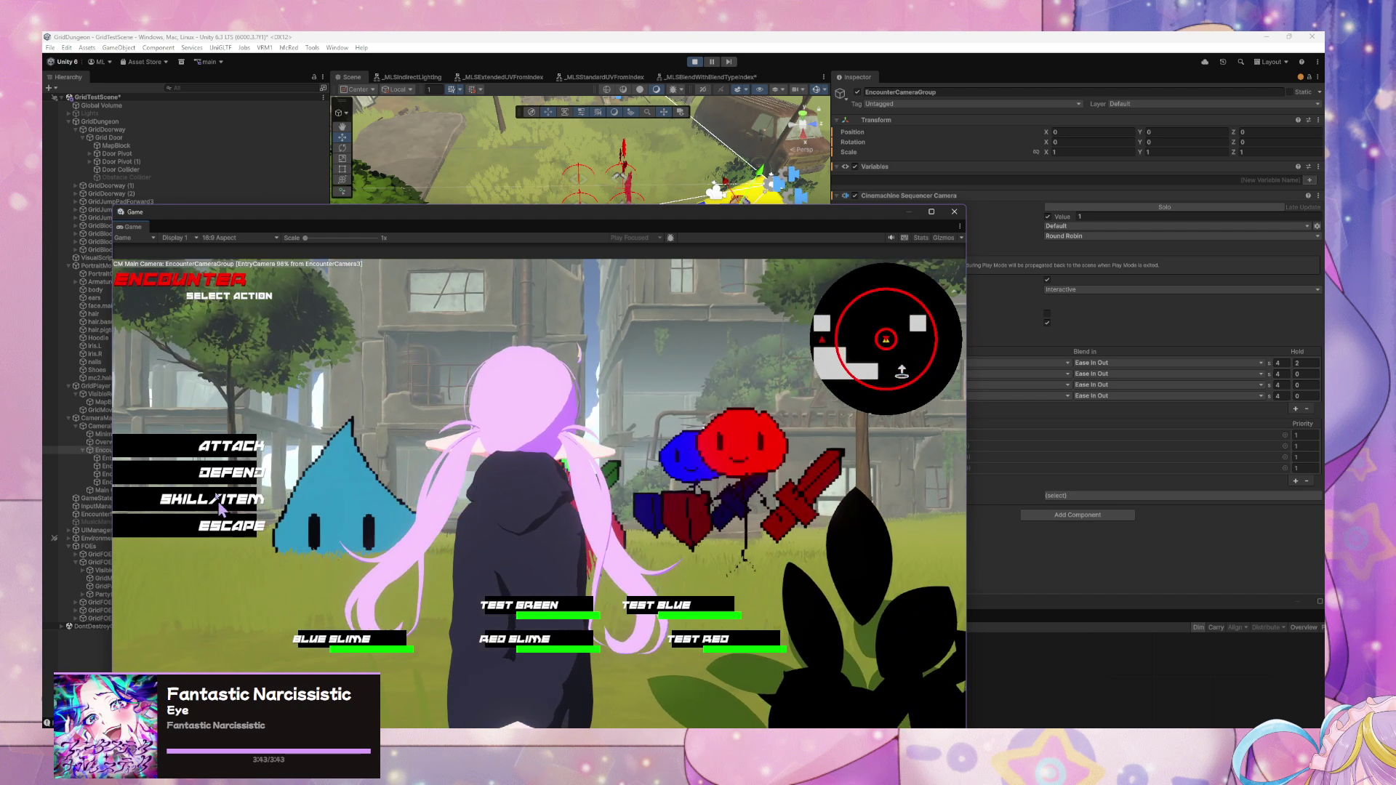
- Stop play mode and keep the camera changes made during play
key("super+Right")
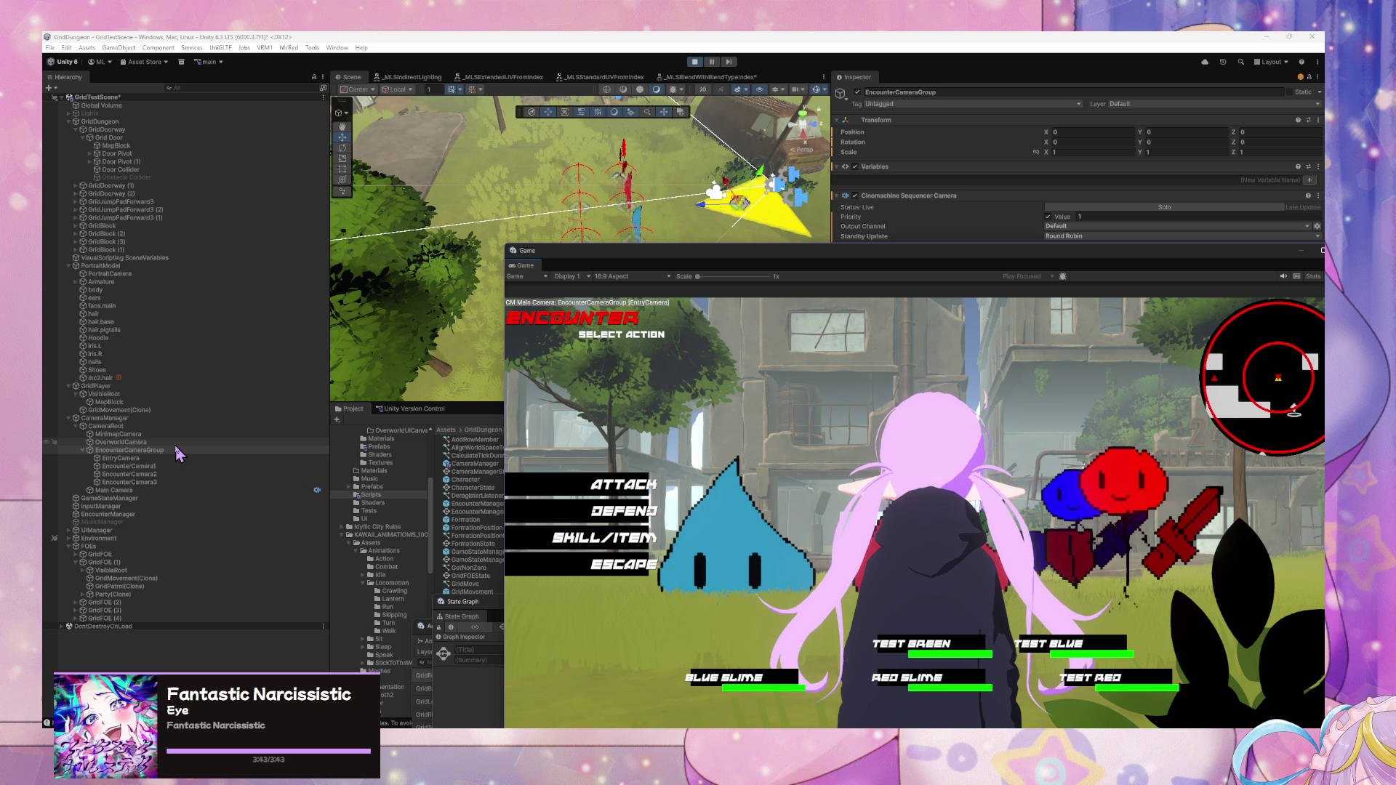
left_click(169, 451)
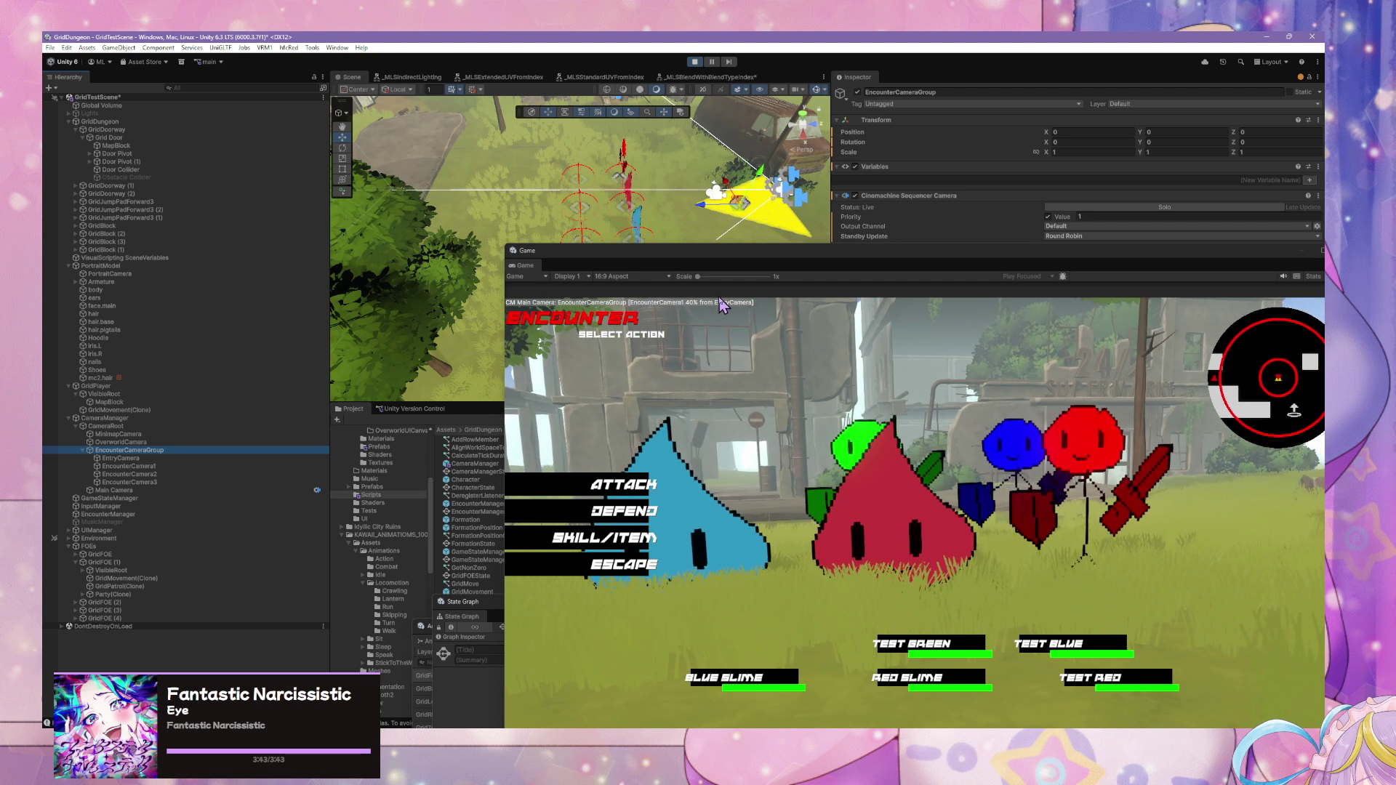
left_click(695, 62)
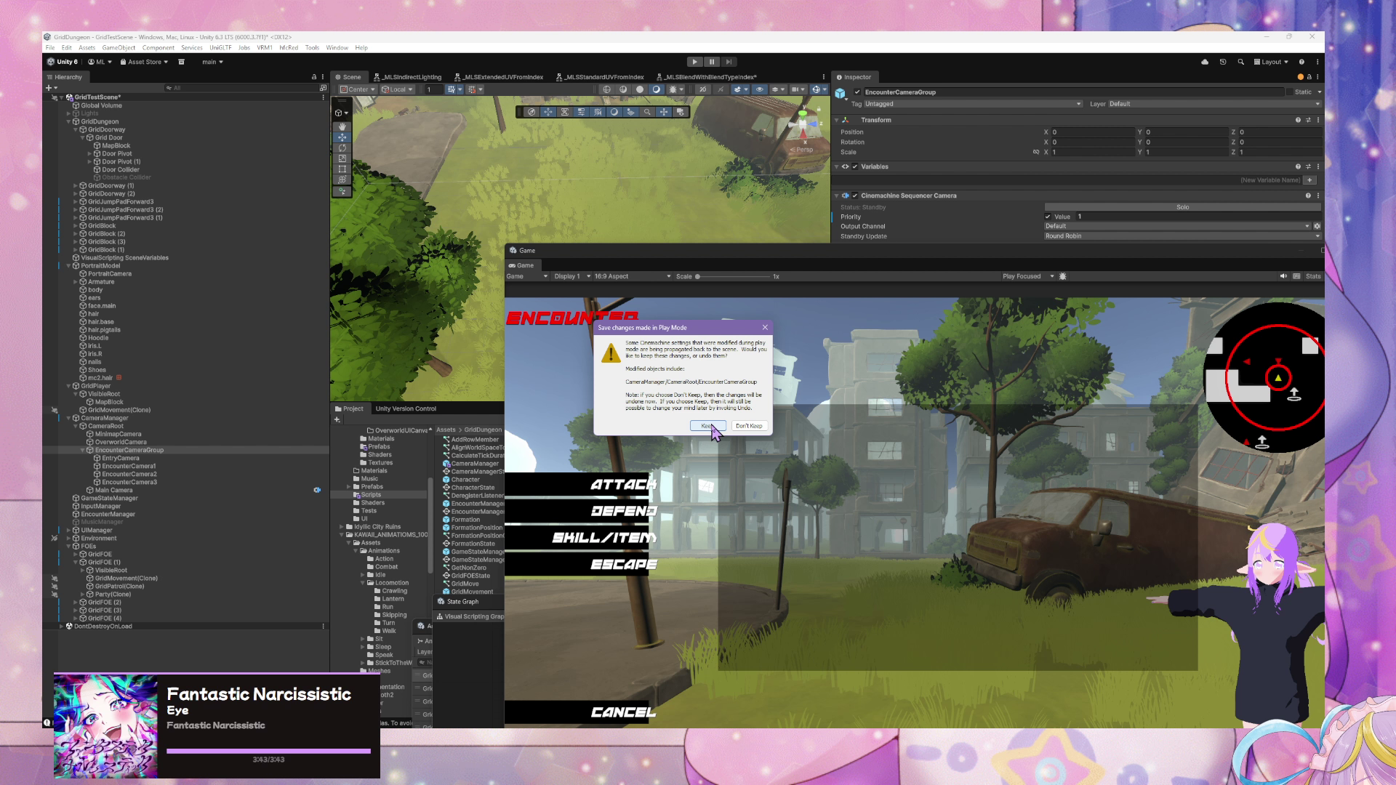
left_click(707, 426)
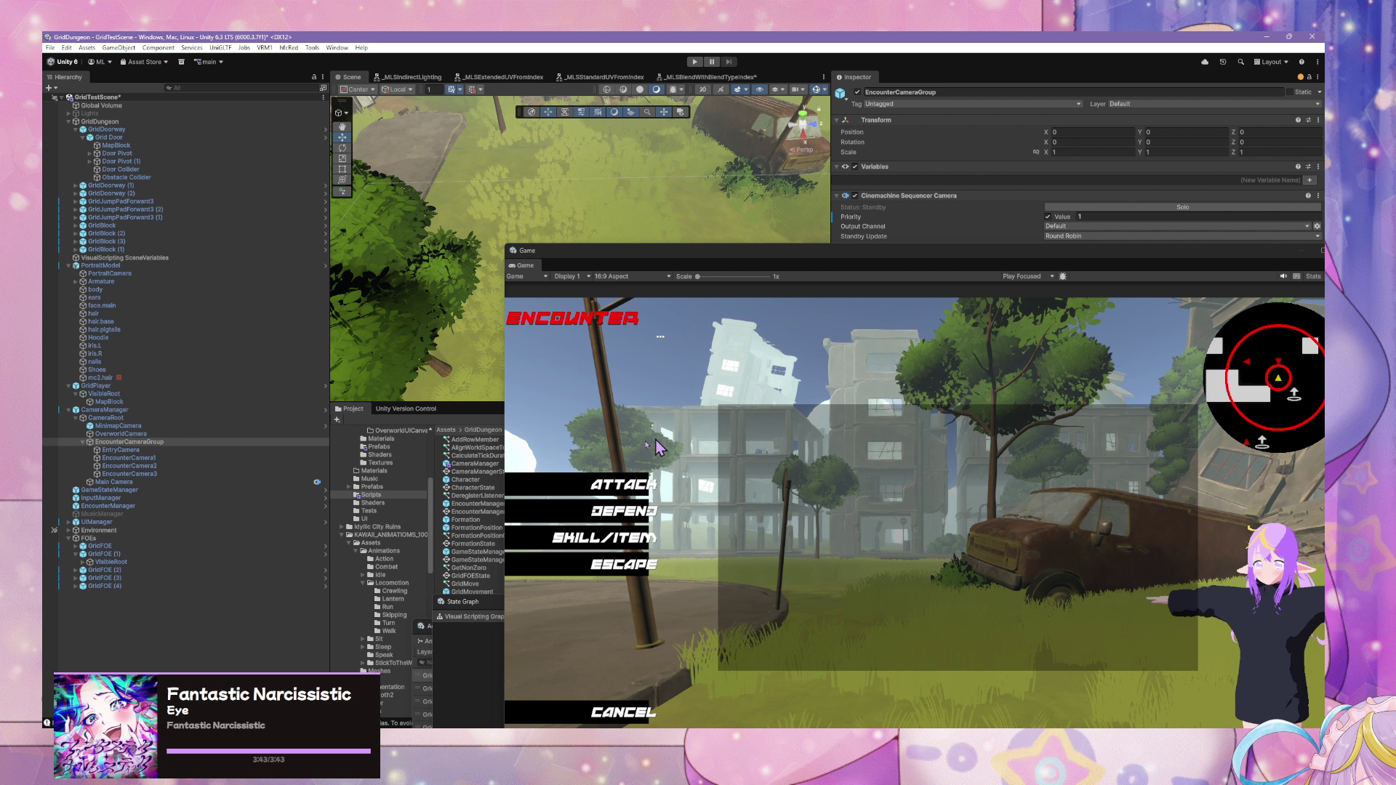
- Move EncounterCameraGroup directly above OverworldCamera under CameraRoot, then select CameraManager
left_click(168, 454)
left_click(172, 458)
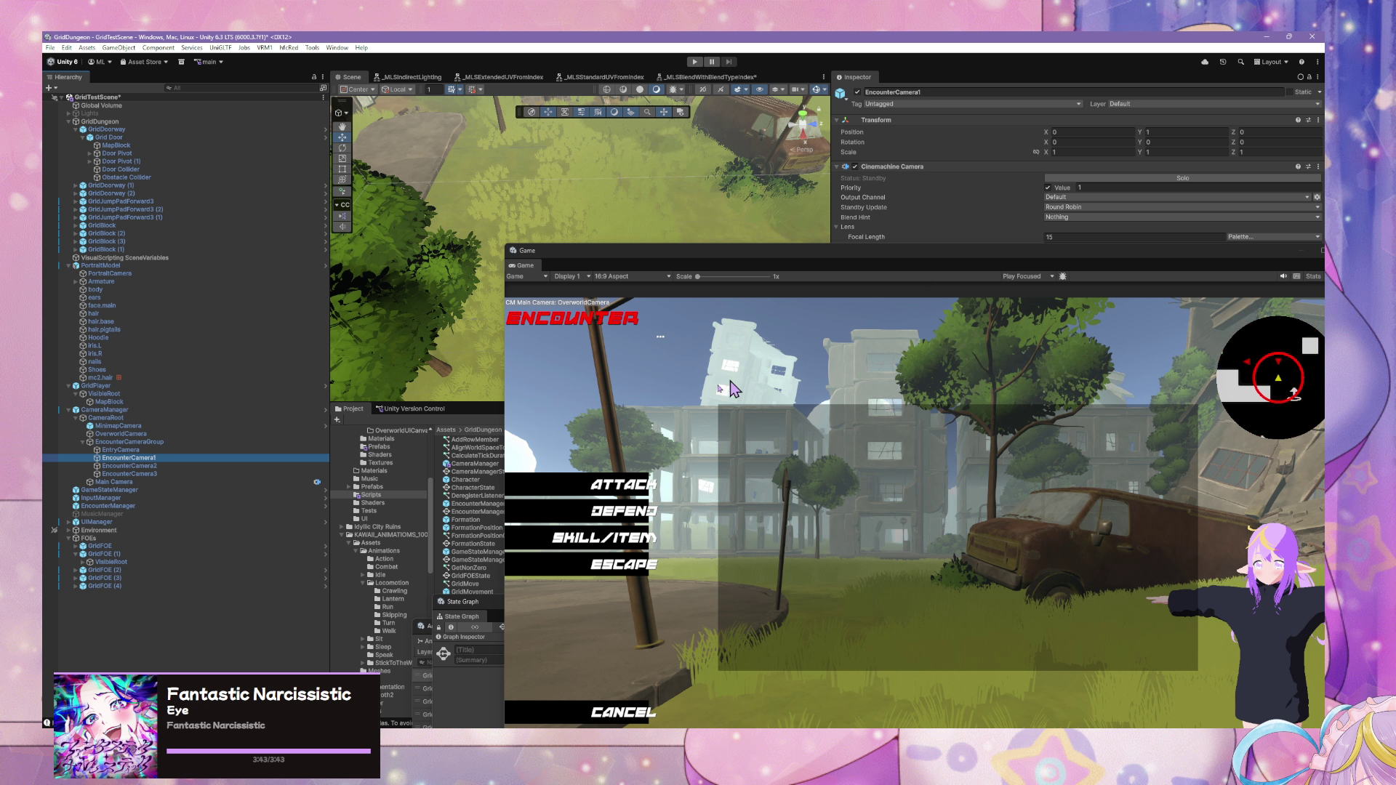
left_click(146, 442)
key("Delete")
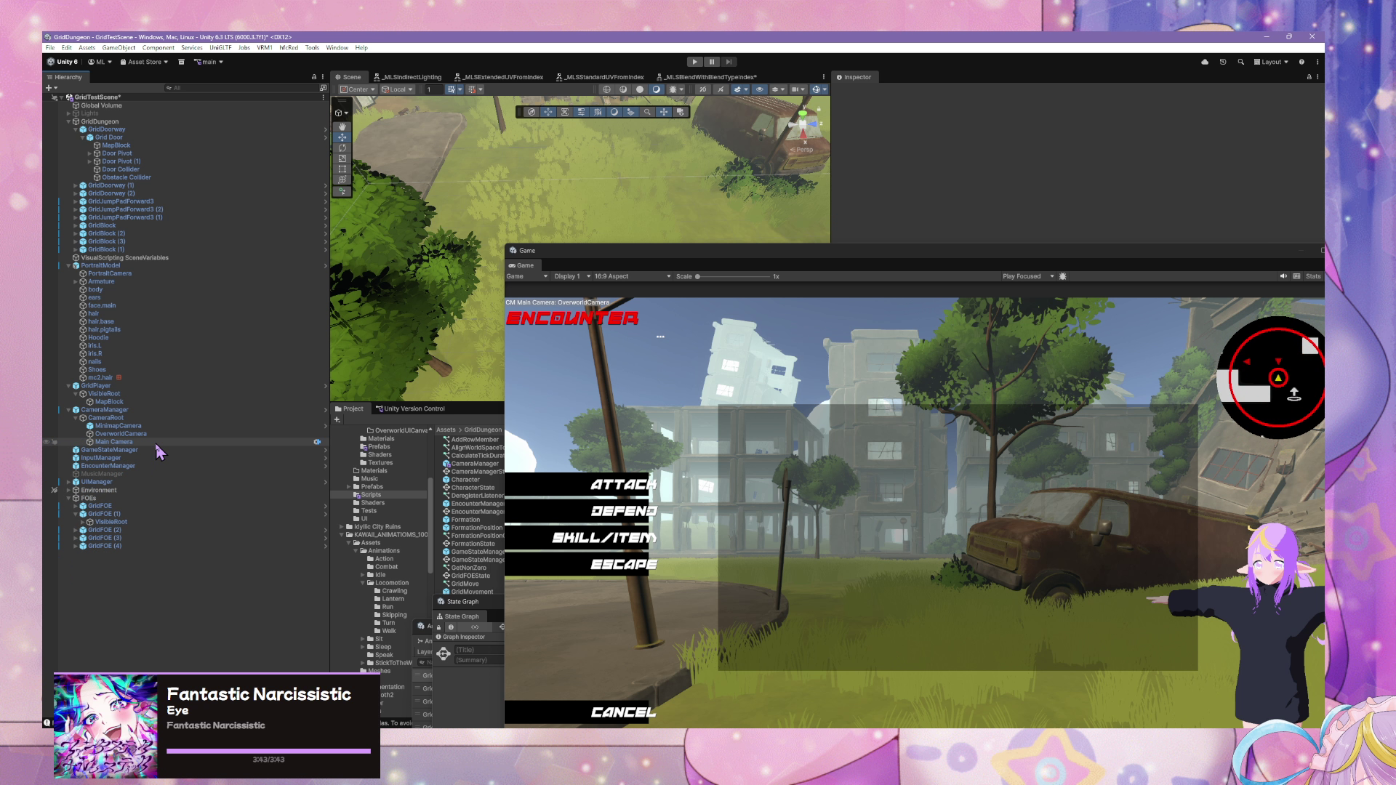
left_click(157, 441)
key("Up")
key("Up")
key("Up")
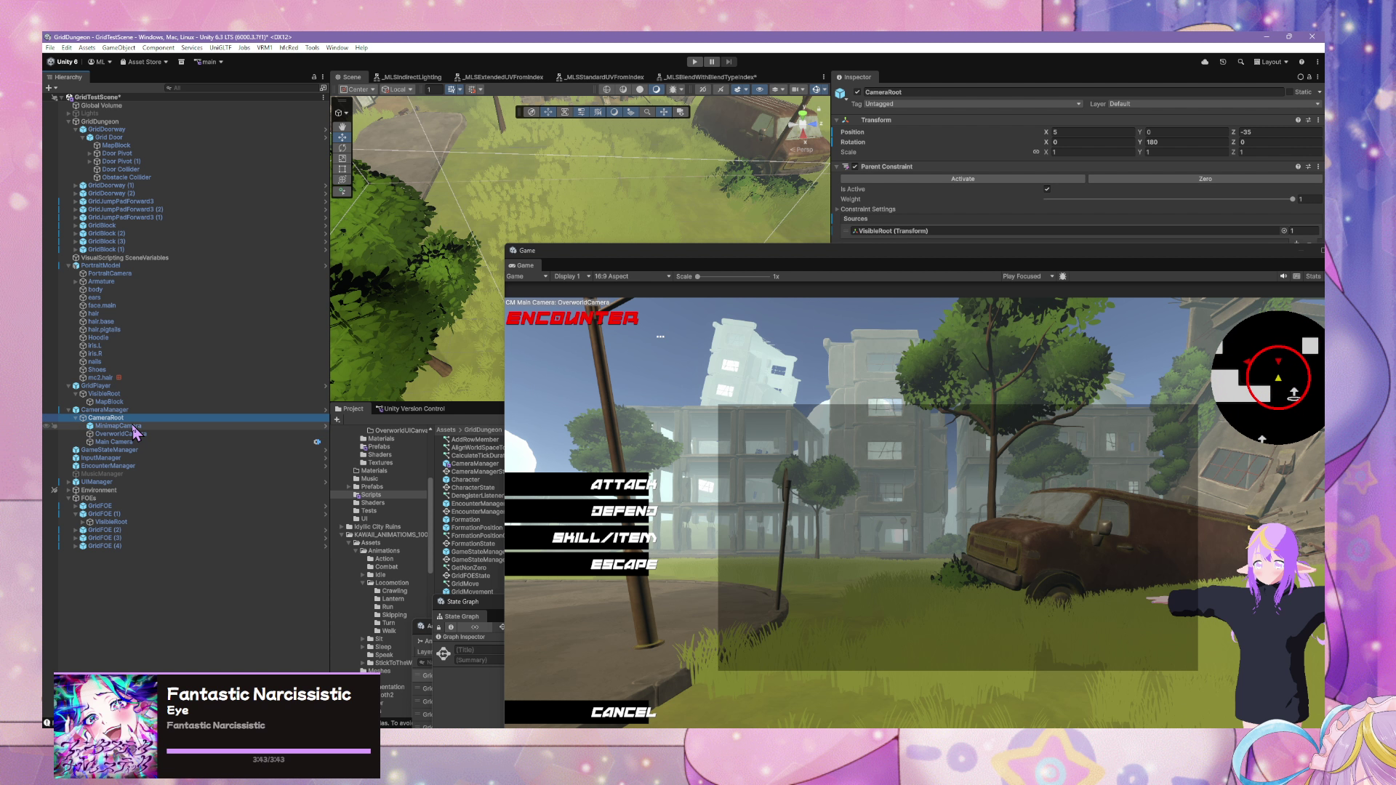
key("ctrl+z")
left_click_drag(146, 450, 111, 420)
left_click(104, 410)
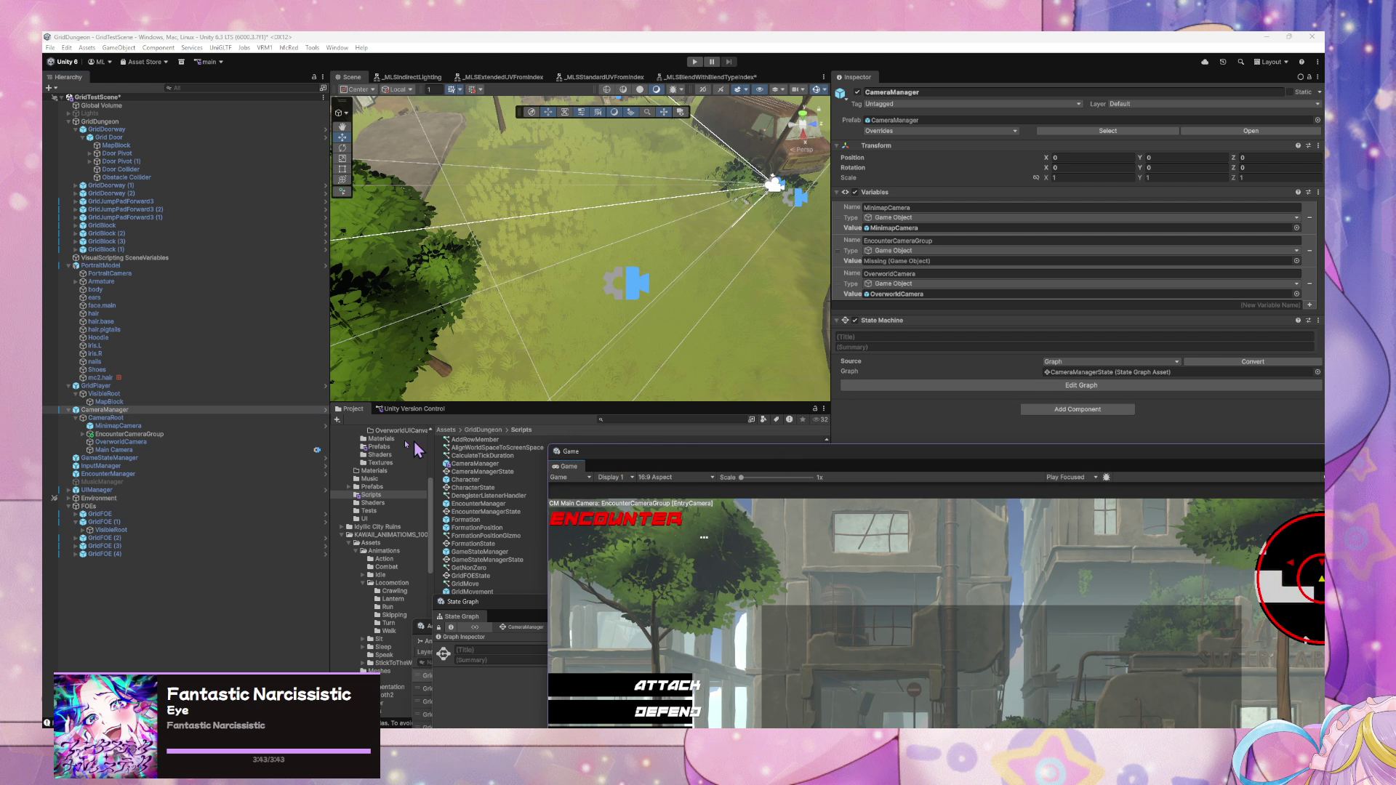
- Assign EncounterCameraGroup to CameraManager's missing variable value and start the game
mouse_move(123, 434)
left_mouse_down()
mouse_move(1006, 290)
mouse_move(958, 272)
left_mouse_up()
mouse_move(841, 451)
left_mouse_down()
mouse_move(546, 193)
mouse_move(518, 128)
left_mouse_up()
left_click(694, 62)
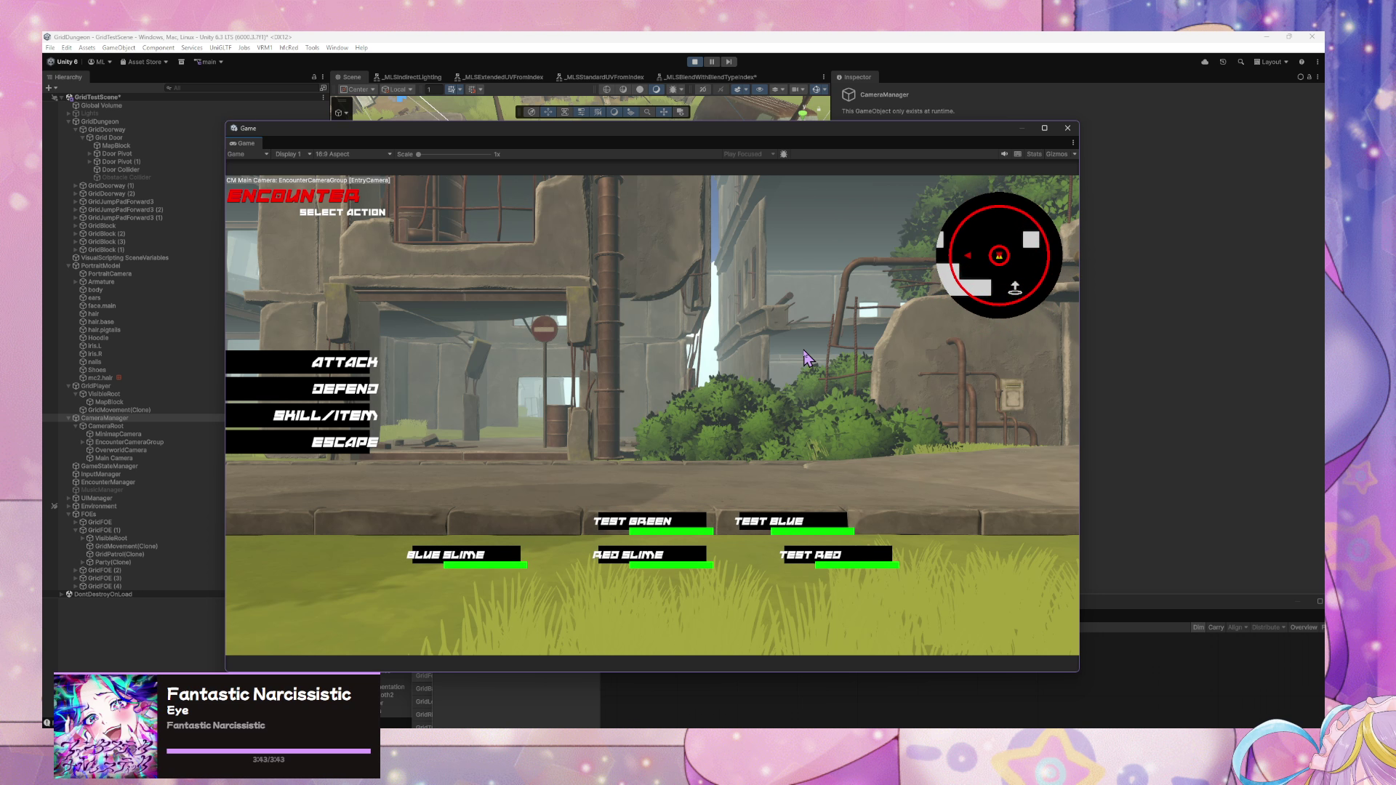
- Stop play after the encounter preview, select EntryCamera and dock the Game window bottom-right
left_click(357, 447)
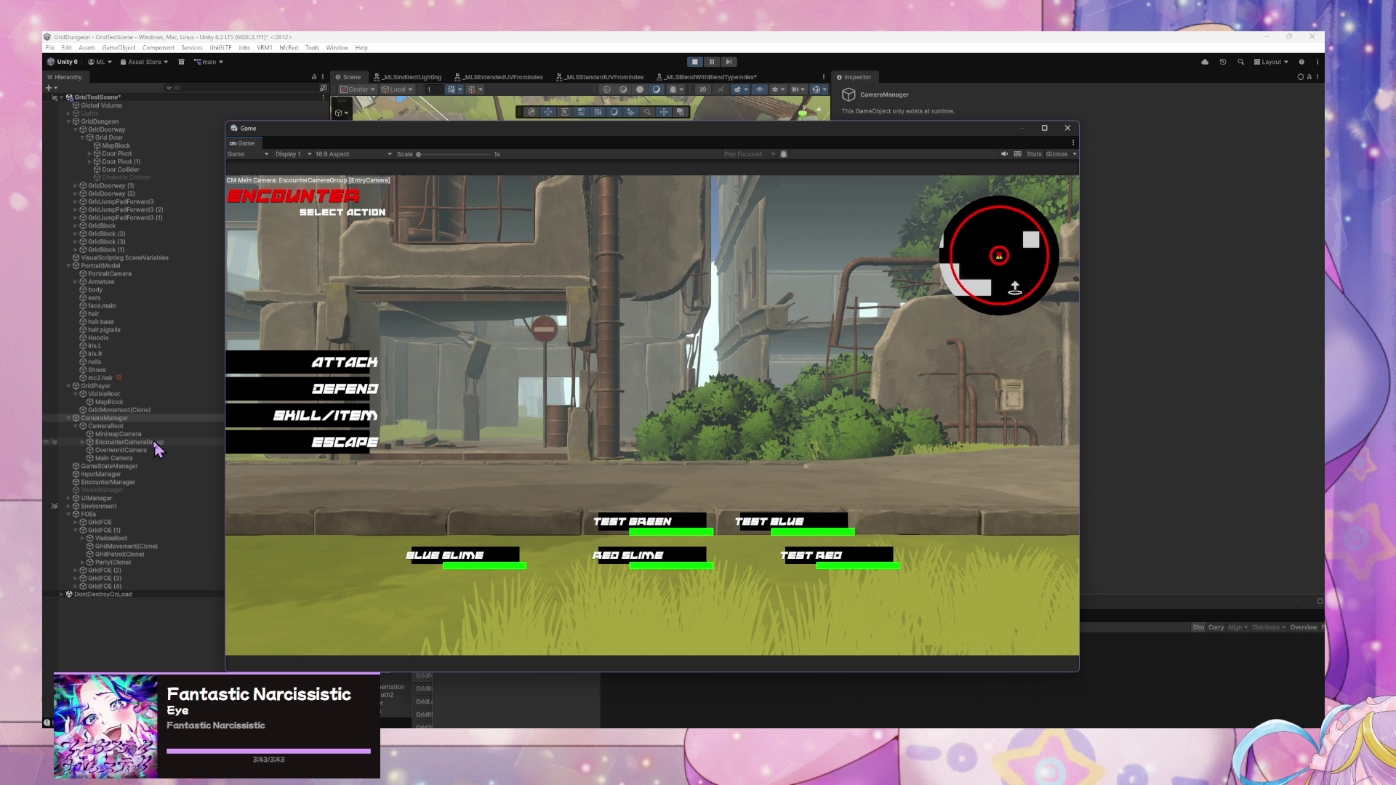
left_click(82, 442)
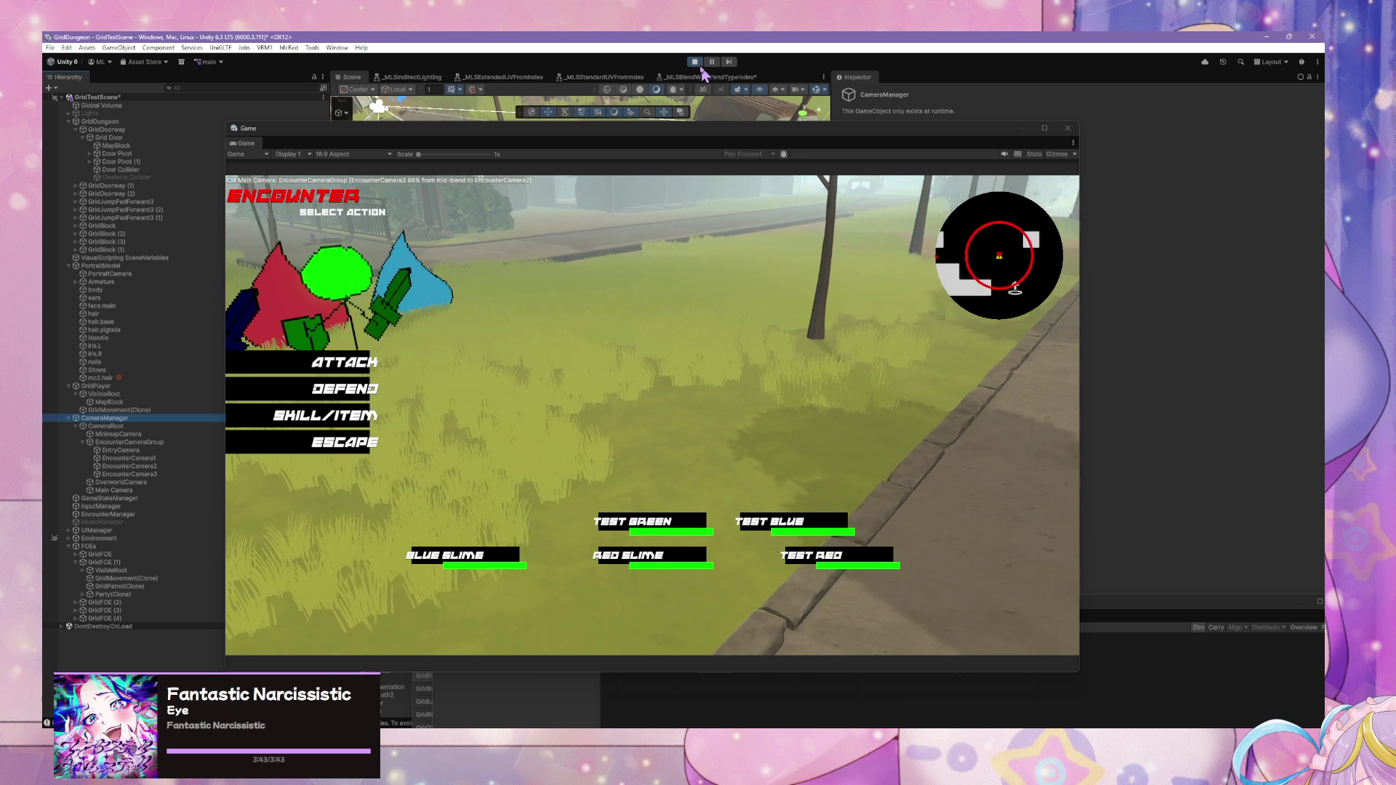
left_click(695, 61)
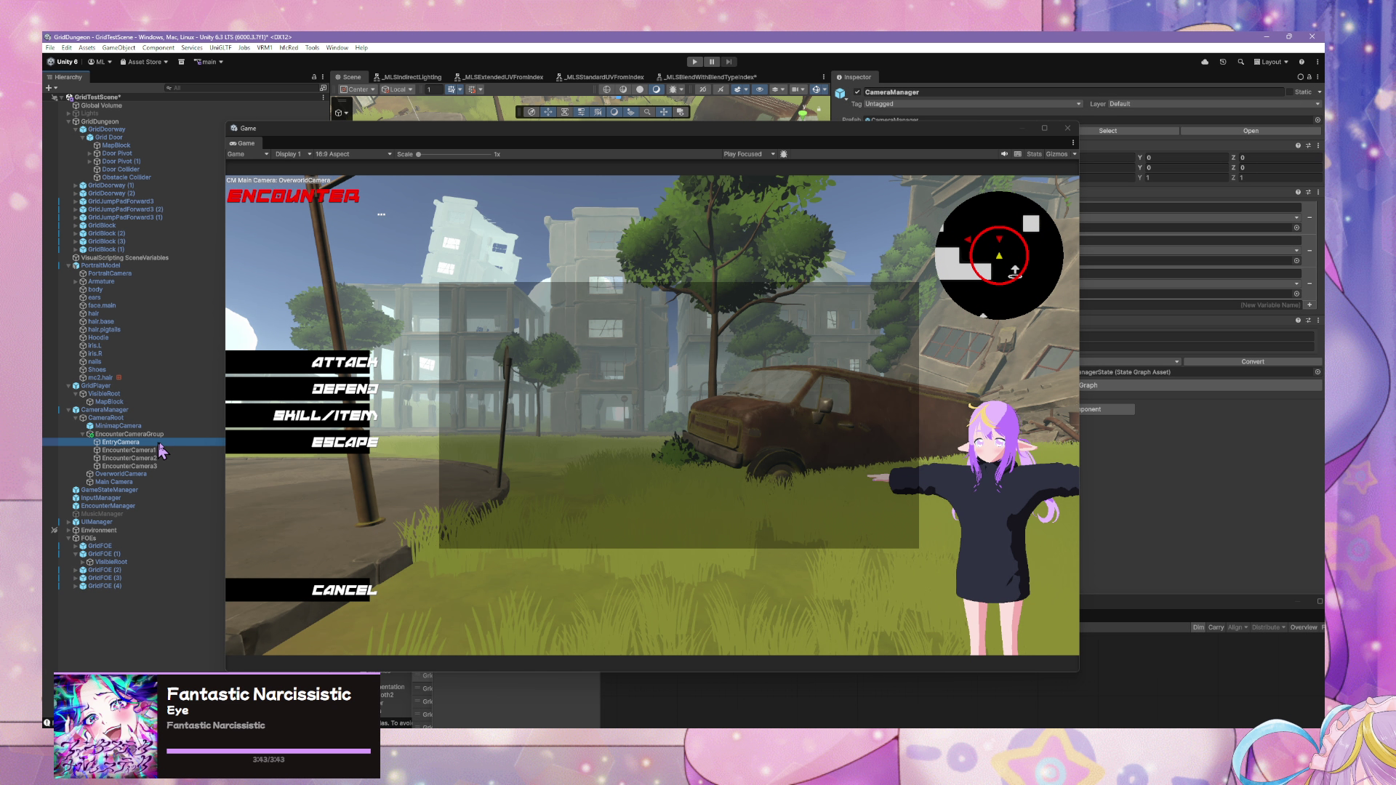
left_click(154, 443)
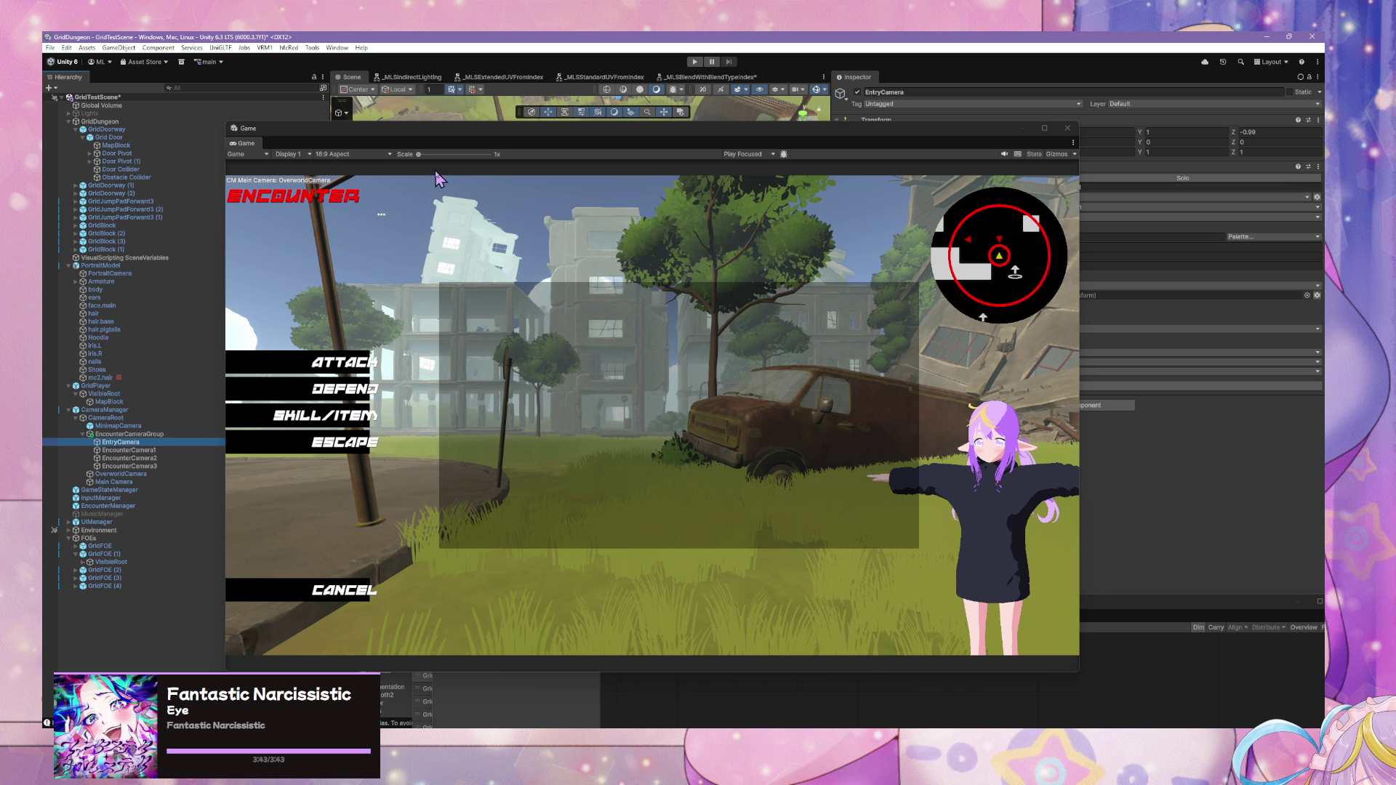
mouse_move(497, 141)
left_mouse_down()
mouse_move(1036, 315)
mouse_move(1023, 356)
left_mouse_up()
mouse_move(640, 211)
left_mouse_down()
mouse_move(720, 195)
mouse_move(560, 188)
mouse_move(773, 161)
mouse_move(630, 256)
left_mouse_up()
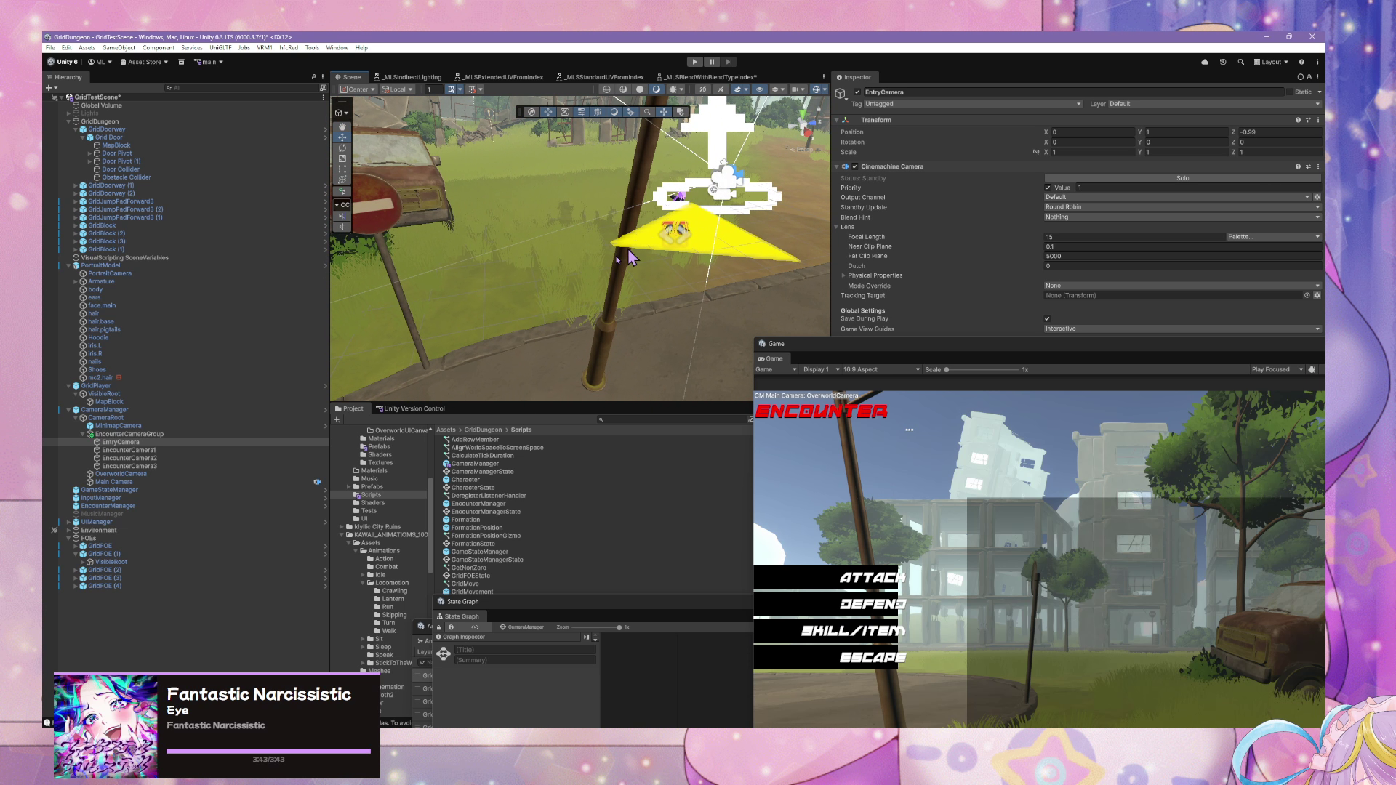
- Set EncounterCameraGroup's Position Z to 0 and apply all CameraManager prefab overrides
left_click(204, 435)
left_click(1250, 132)
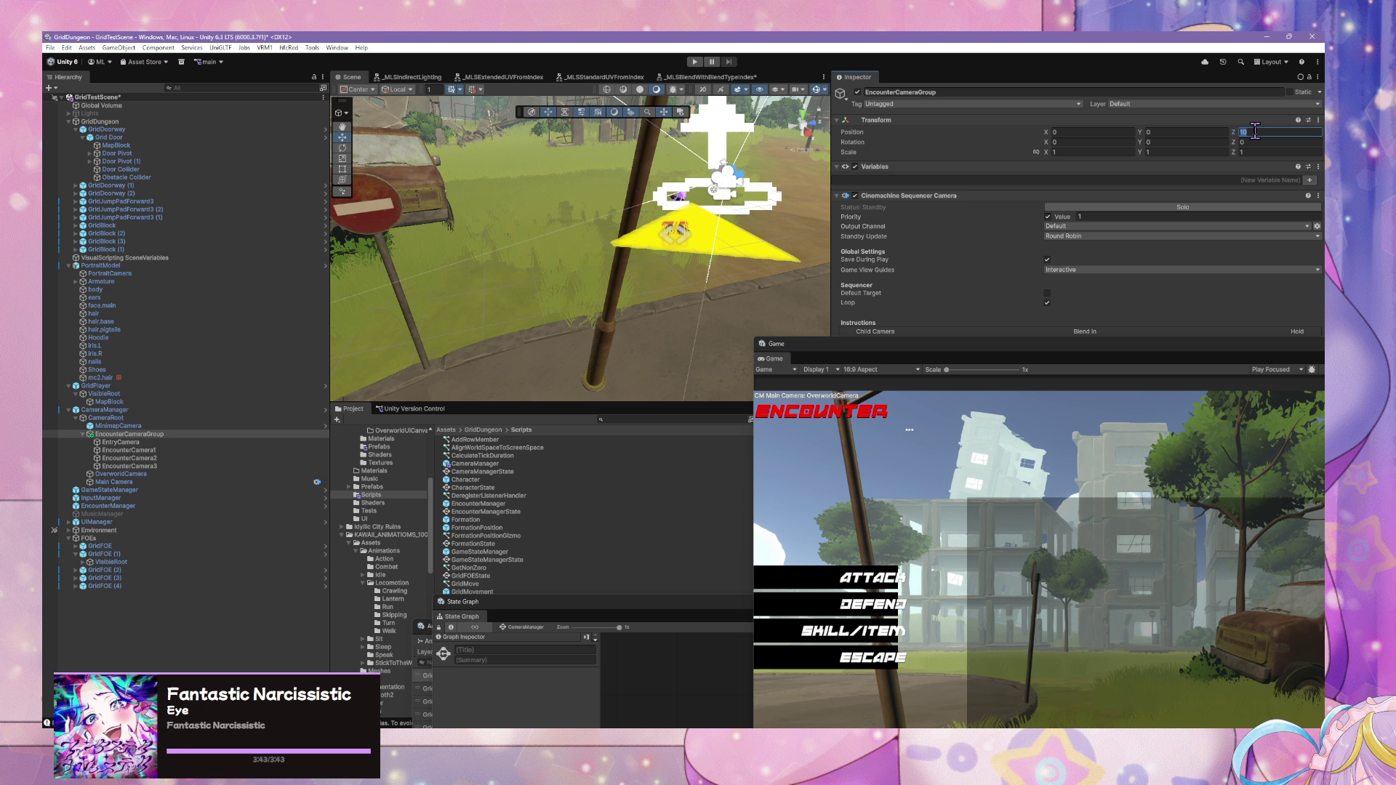
type("0")
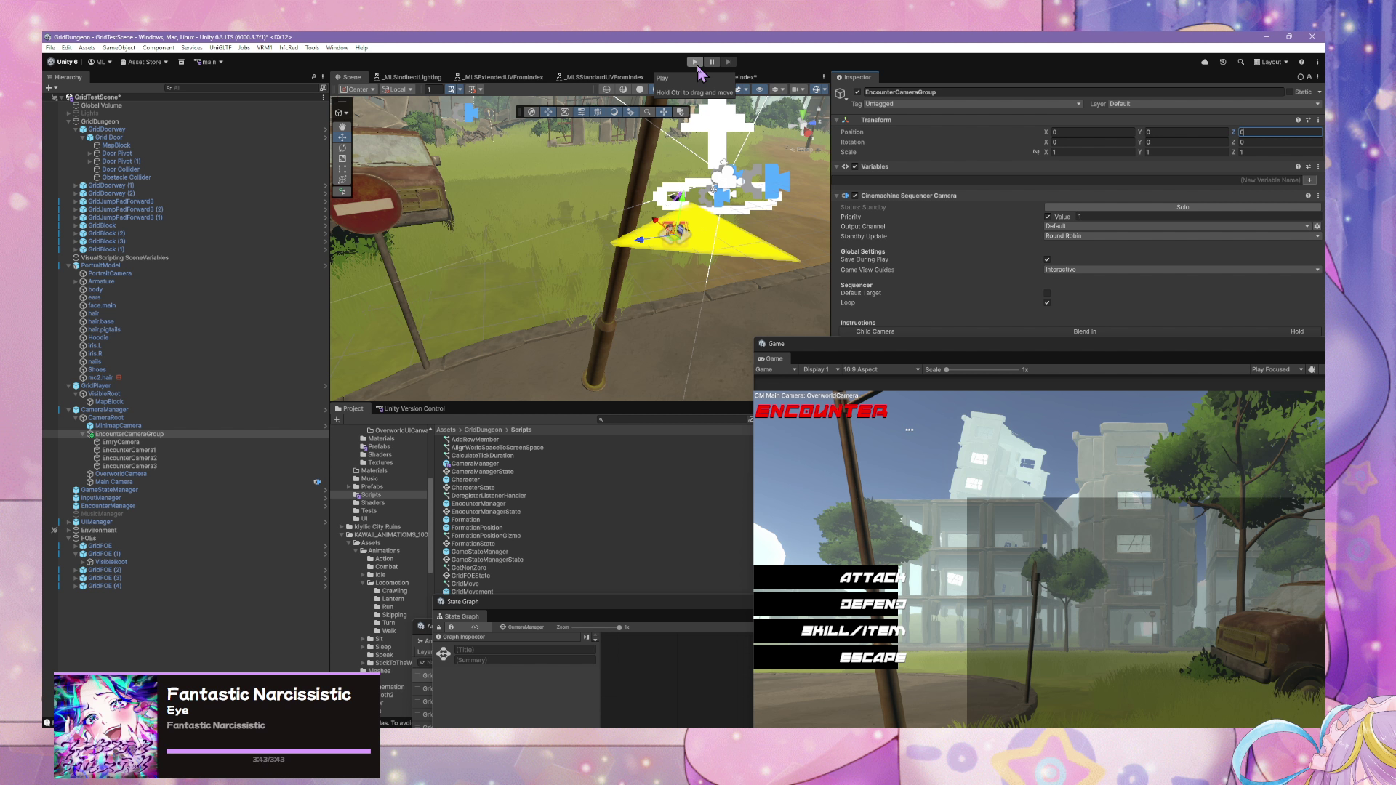
left_click(198, 411)
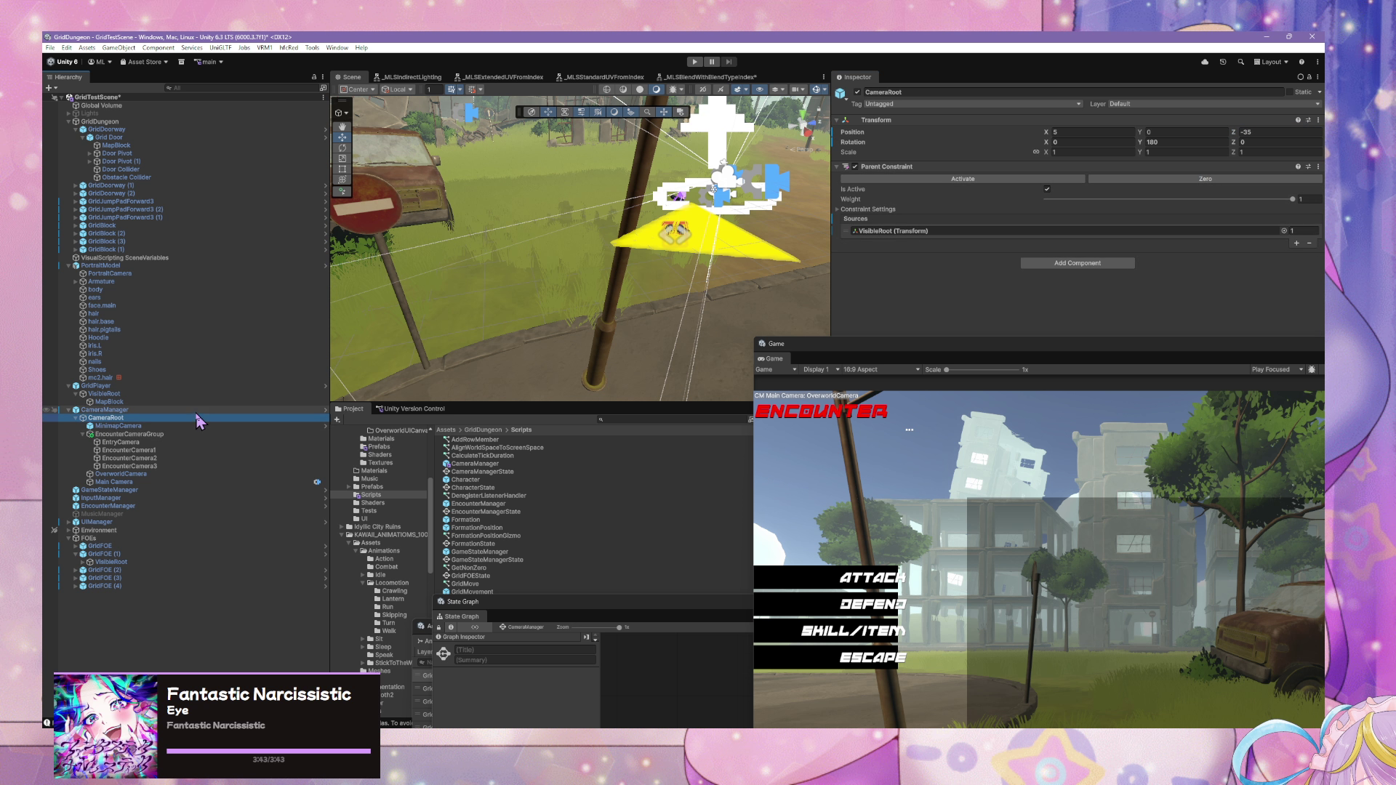
left_click(941, 131)
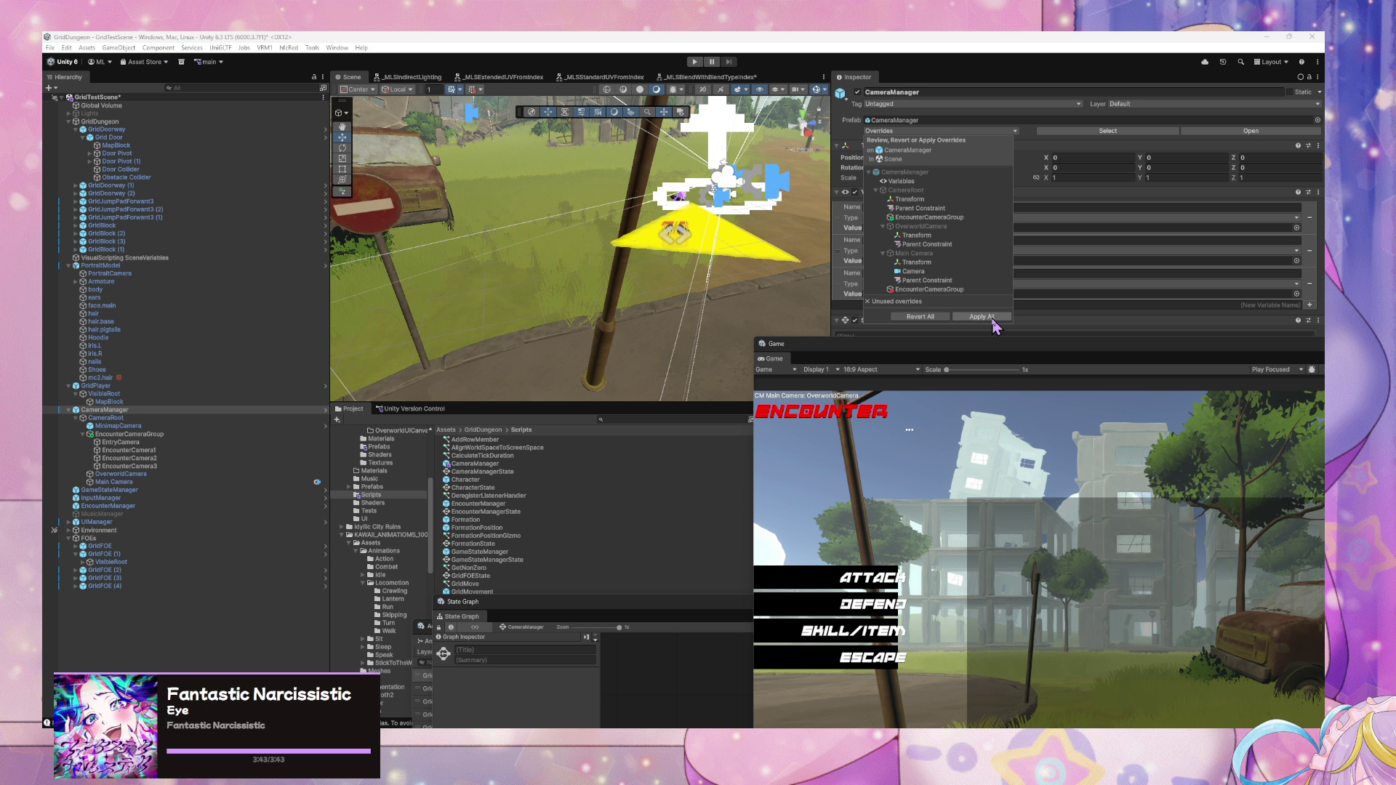
left_click(992, 319)
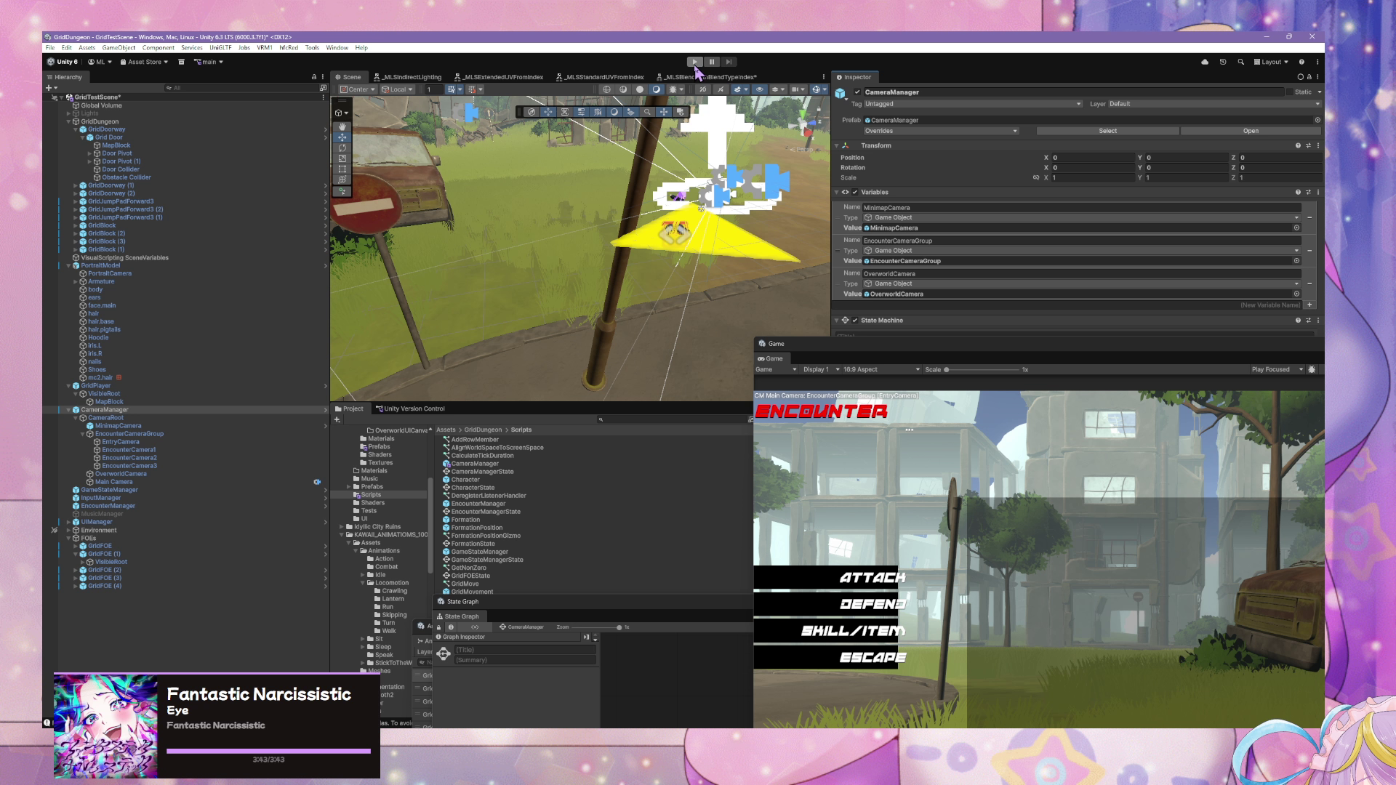
- Set the sequencer camera's priority to 1, disable EncounterCameraGroup and run the game
left_click(145, 434)
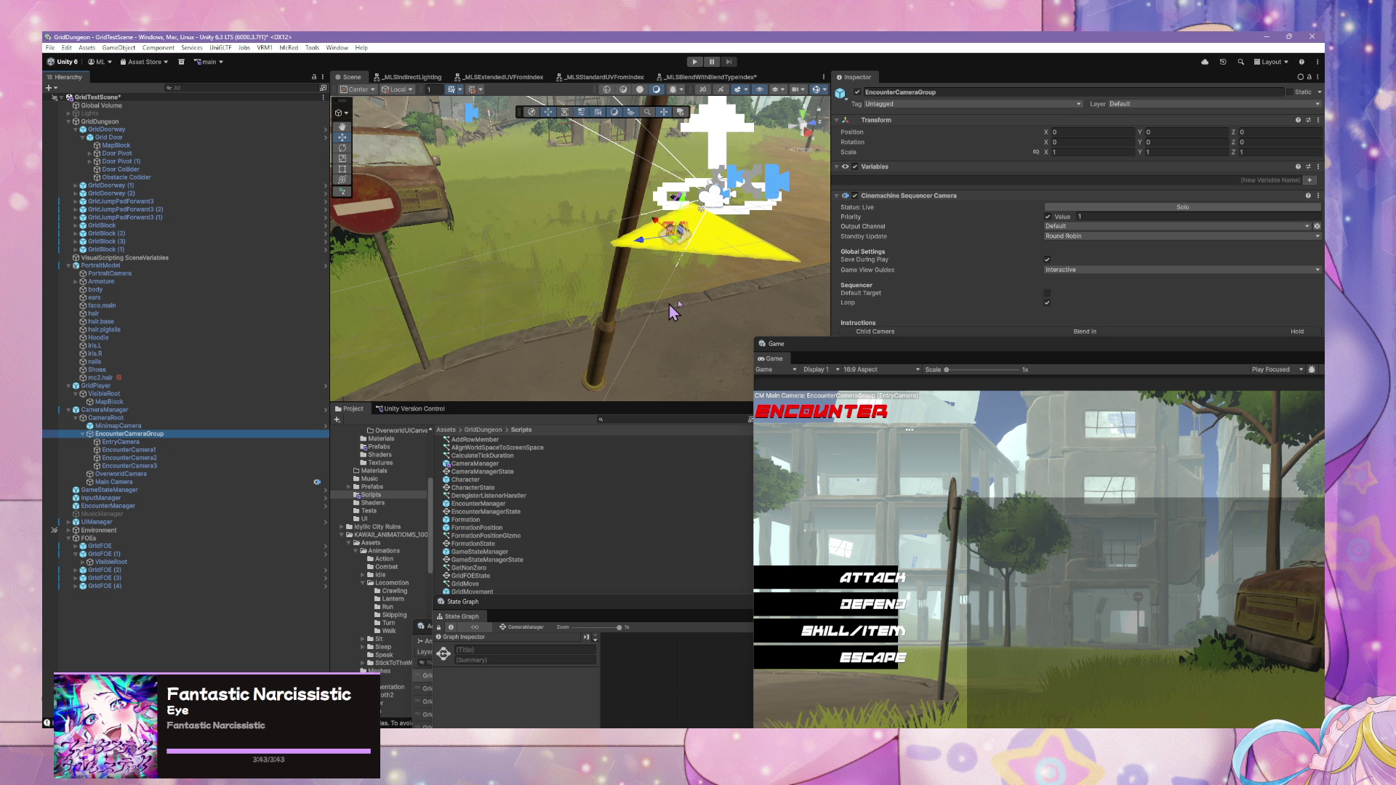
left_click(1091, 216)
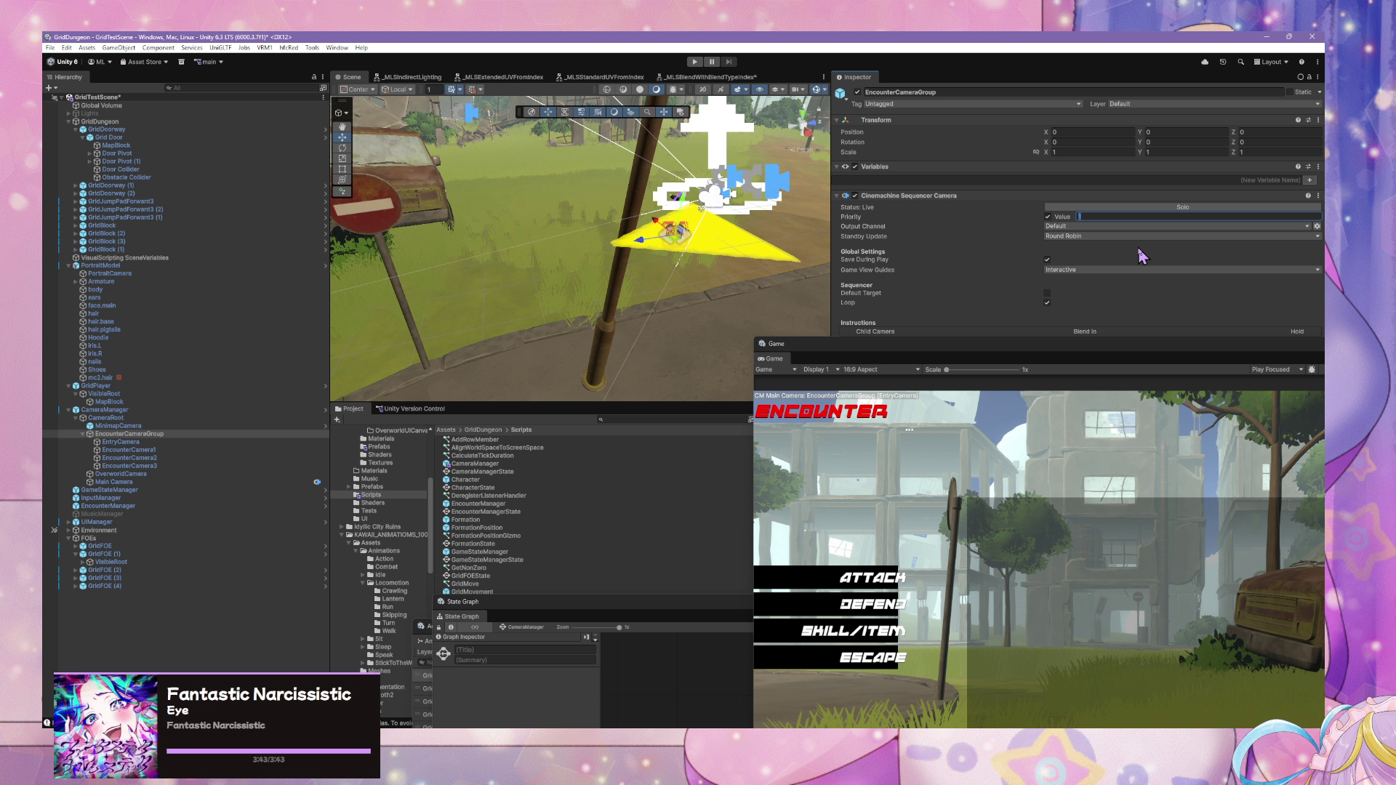
type("0")
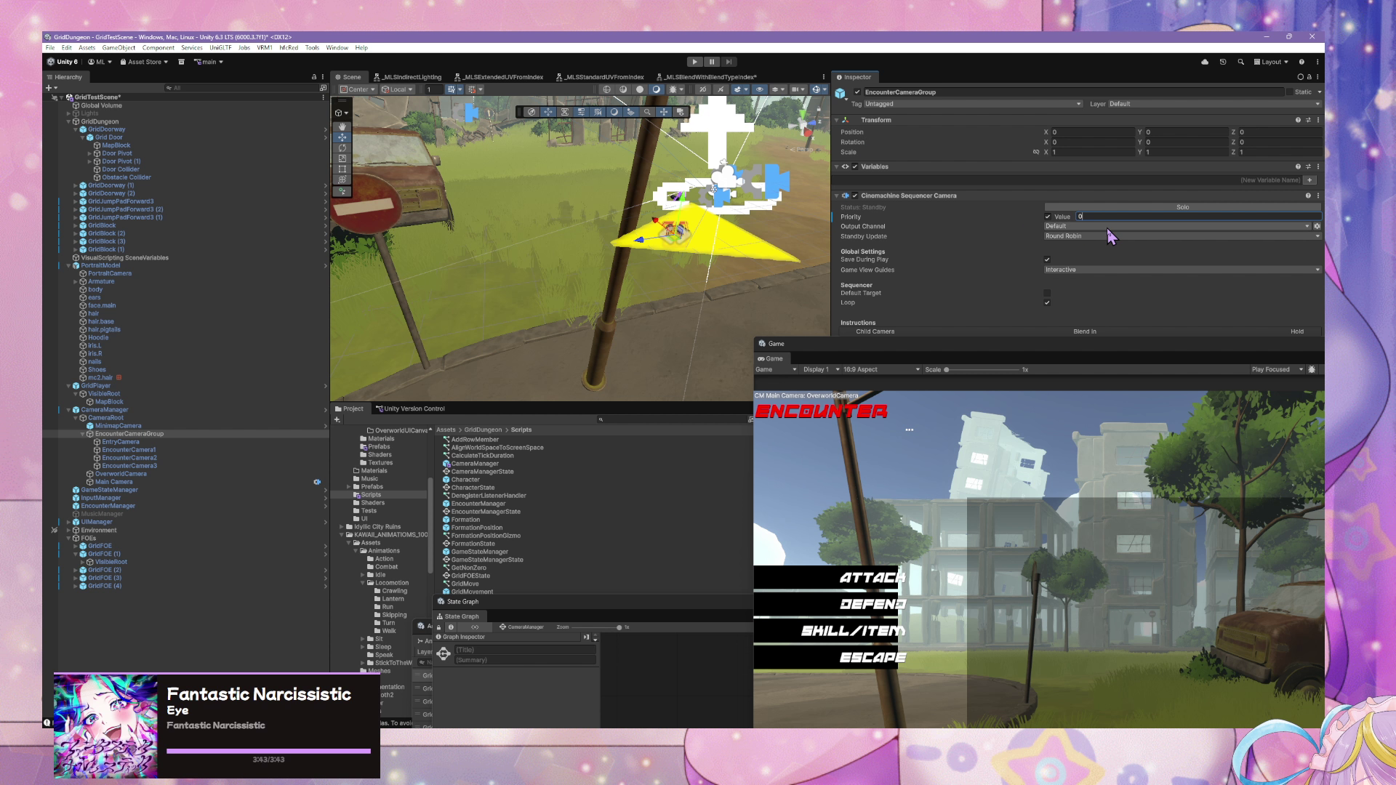
key("BackSpace")
type("1")
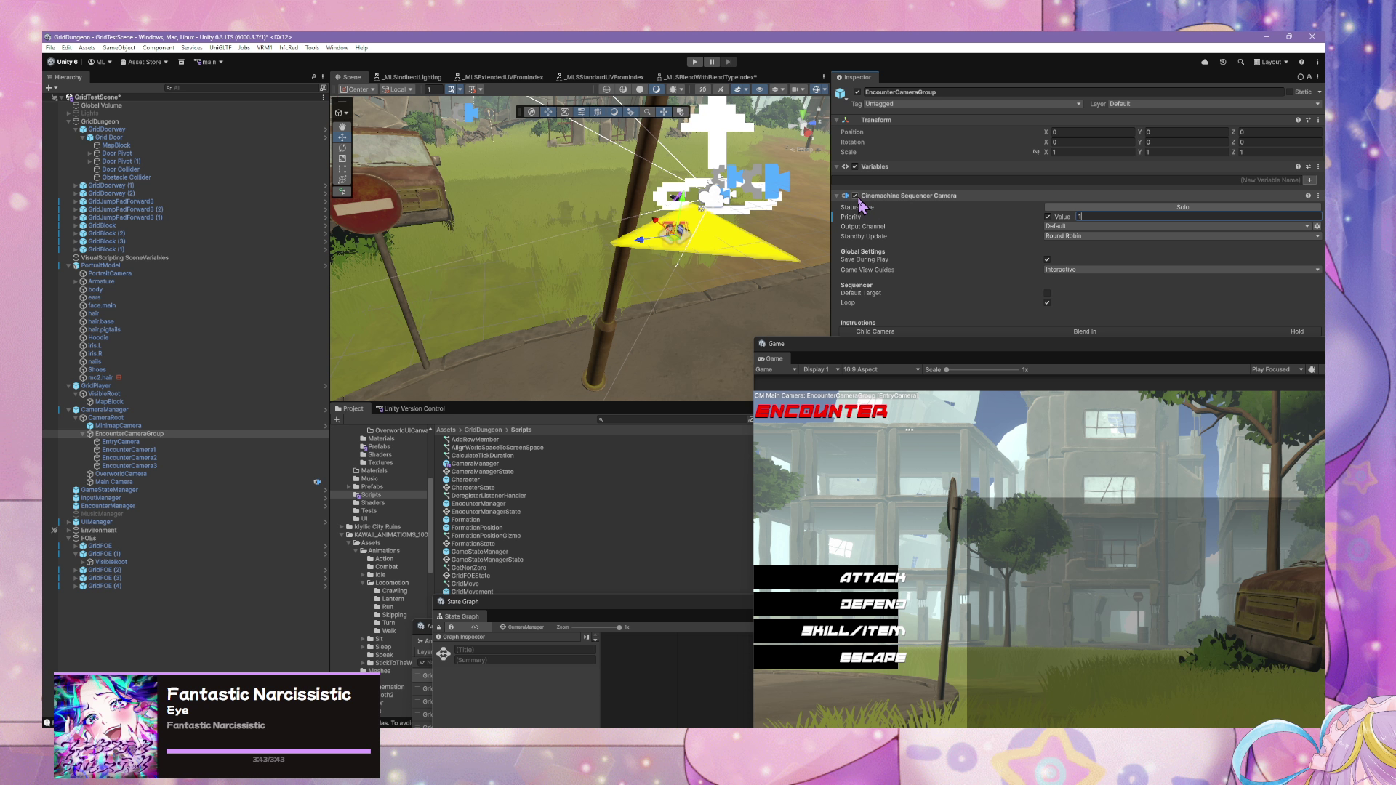
left_click(858, 93)
left_click(694, 63)
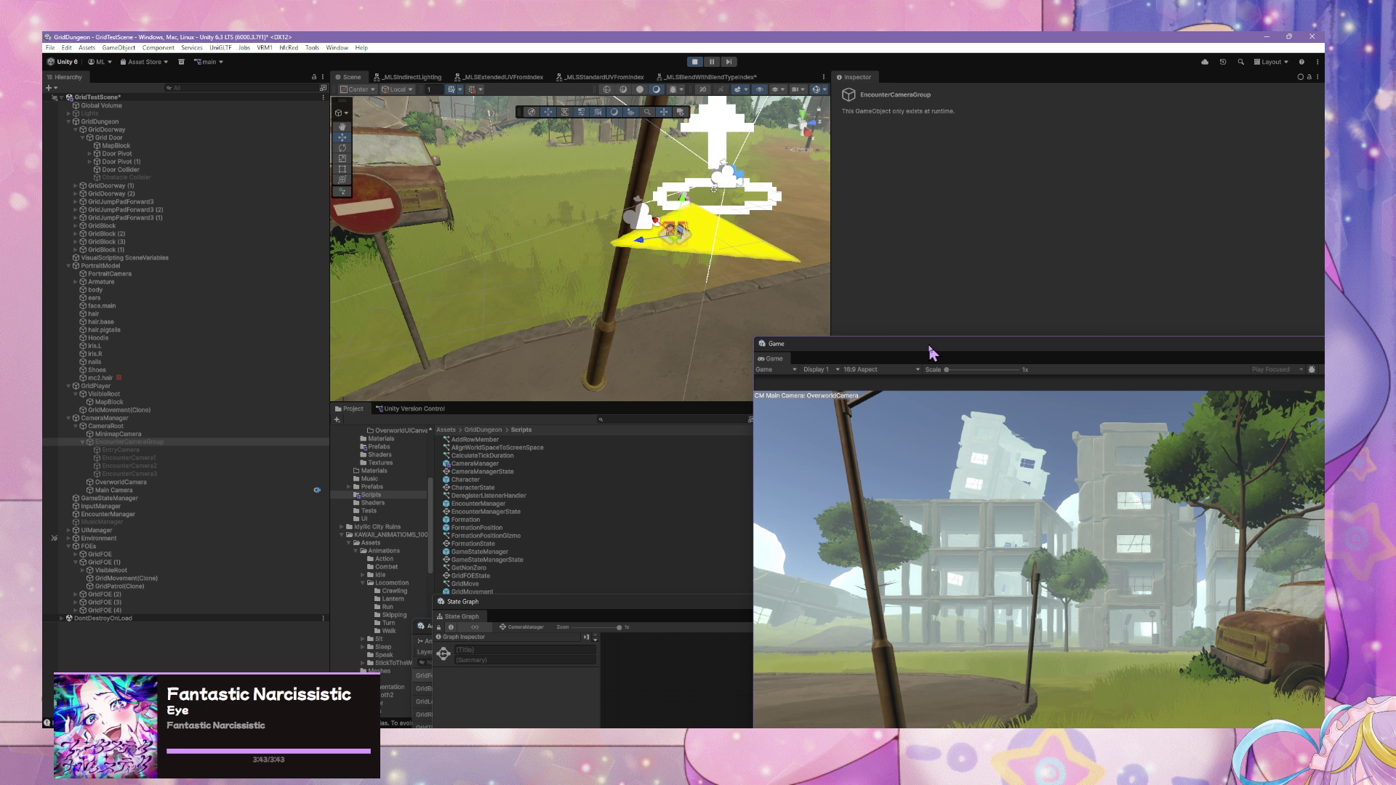
- Resize and reposition the Game window to reveal more scene, then select InputManager
left_click_drag(928, 352, 852, 271)
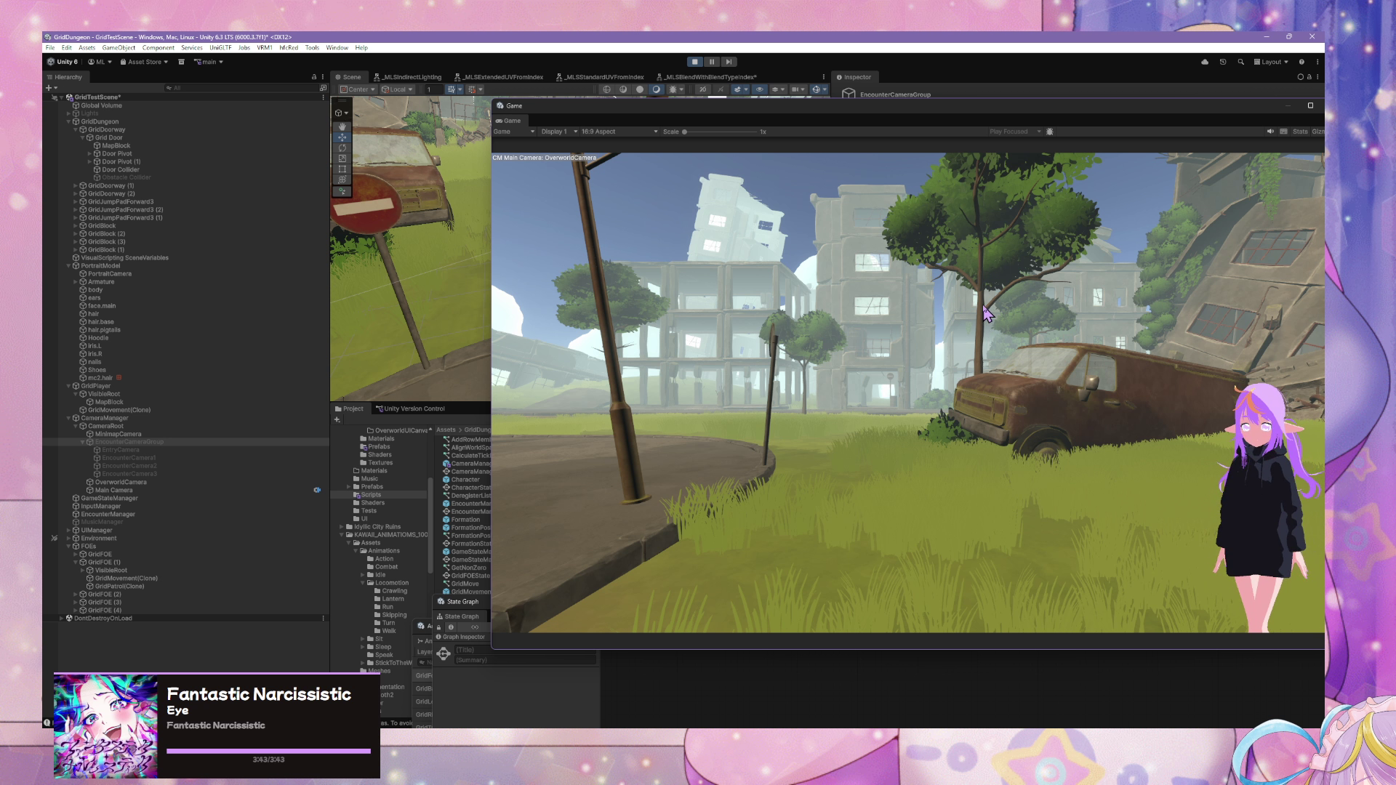
left_click_drag(1113, 109, 745, 129)
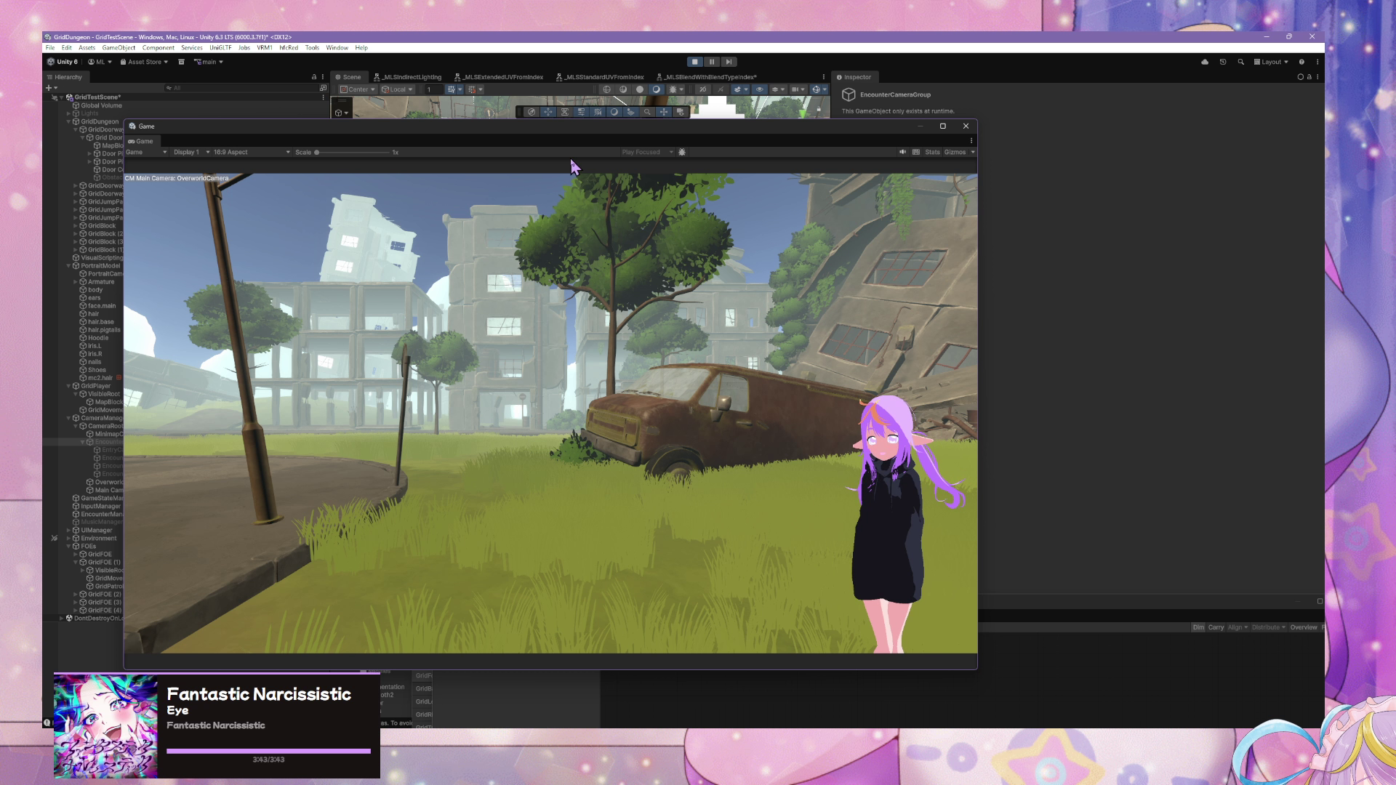
left_click_drag(579, 131, 925, 132)
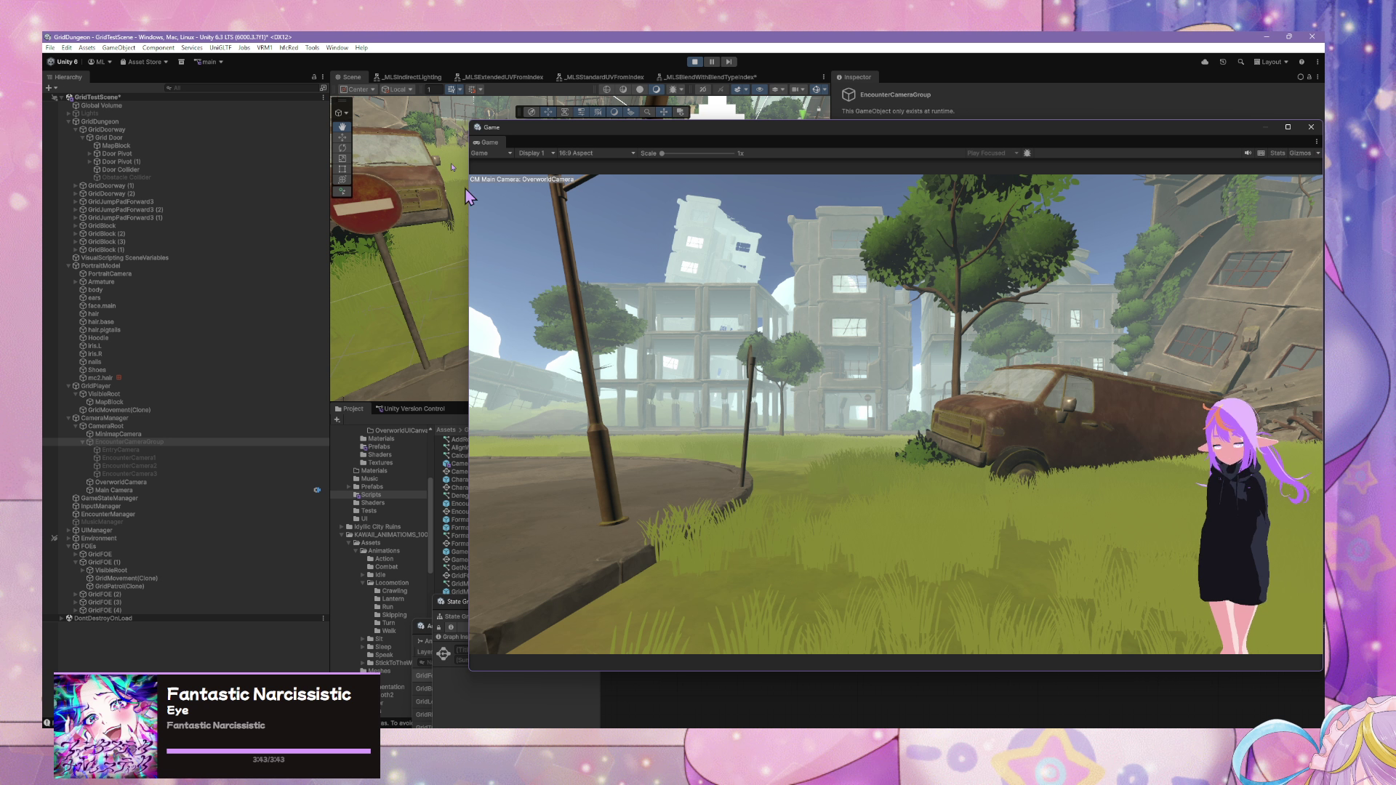
left_click(306, 36)
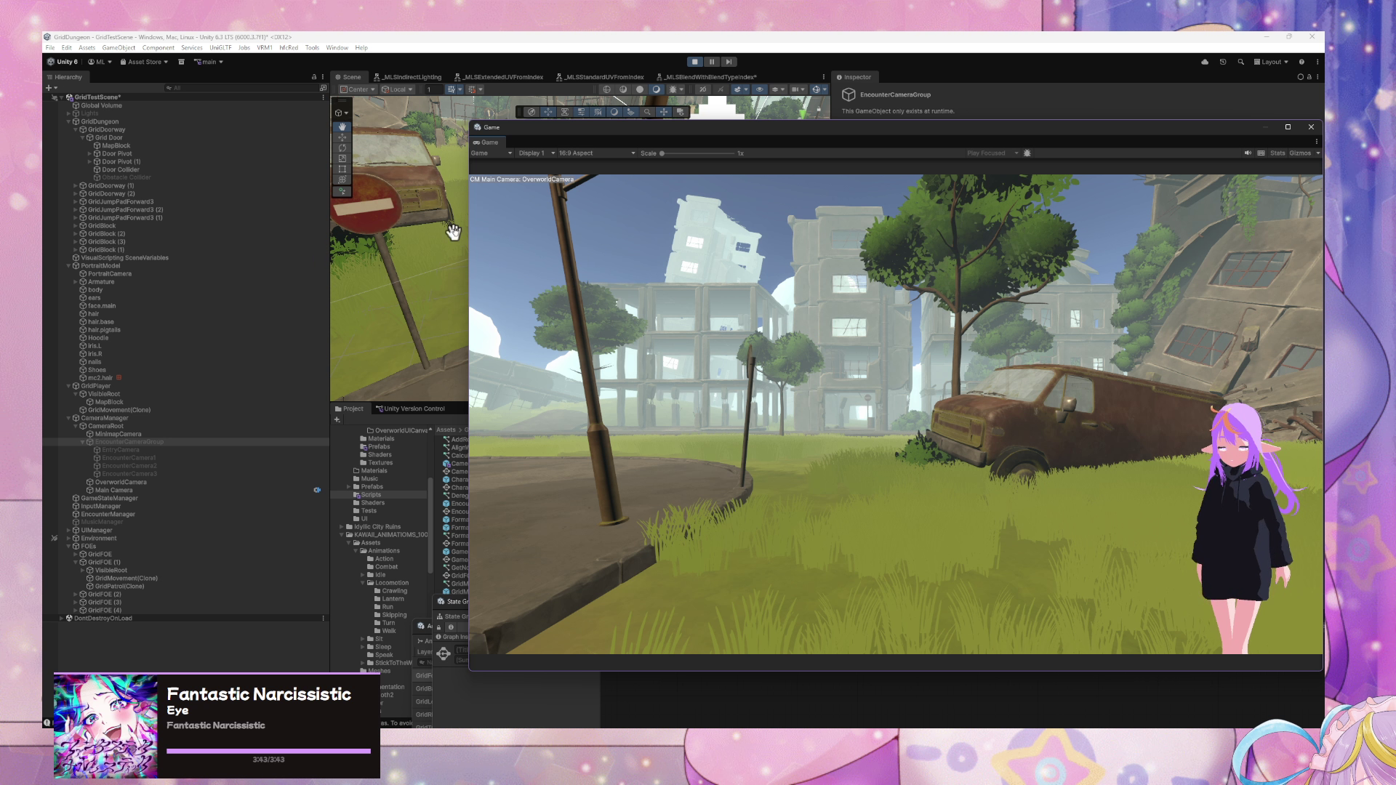
mouse_move(672, 119)
left_mouse_down()
mouse_move(698, 162)
mouse_move(857, 290)
left_mouse_up()
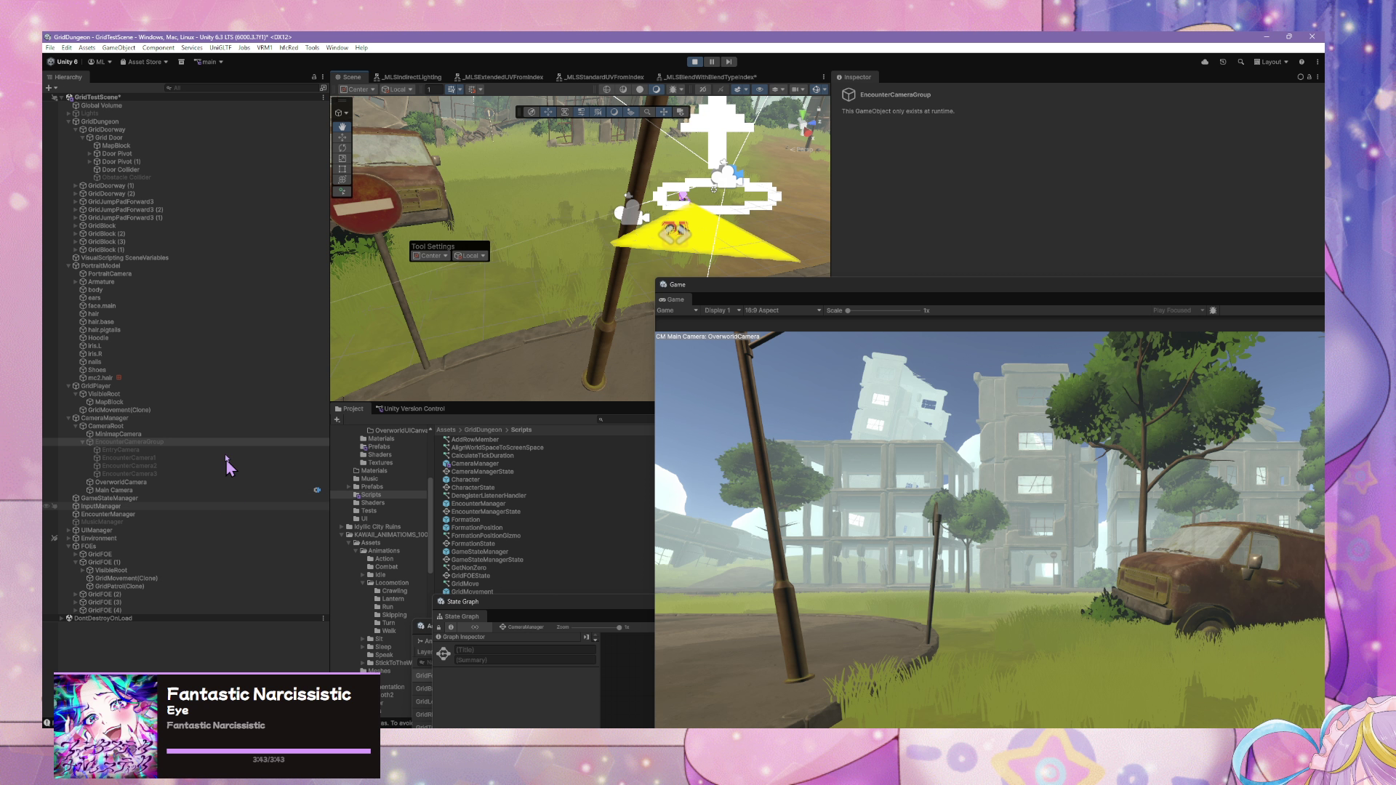
left_click(183, 505)
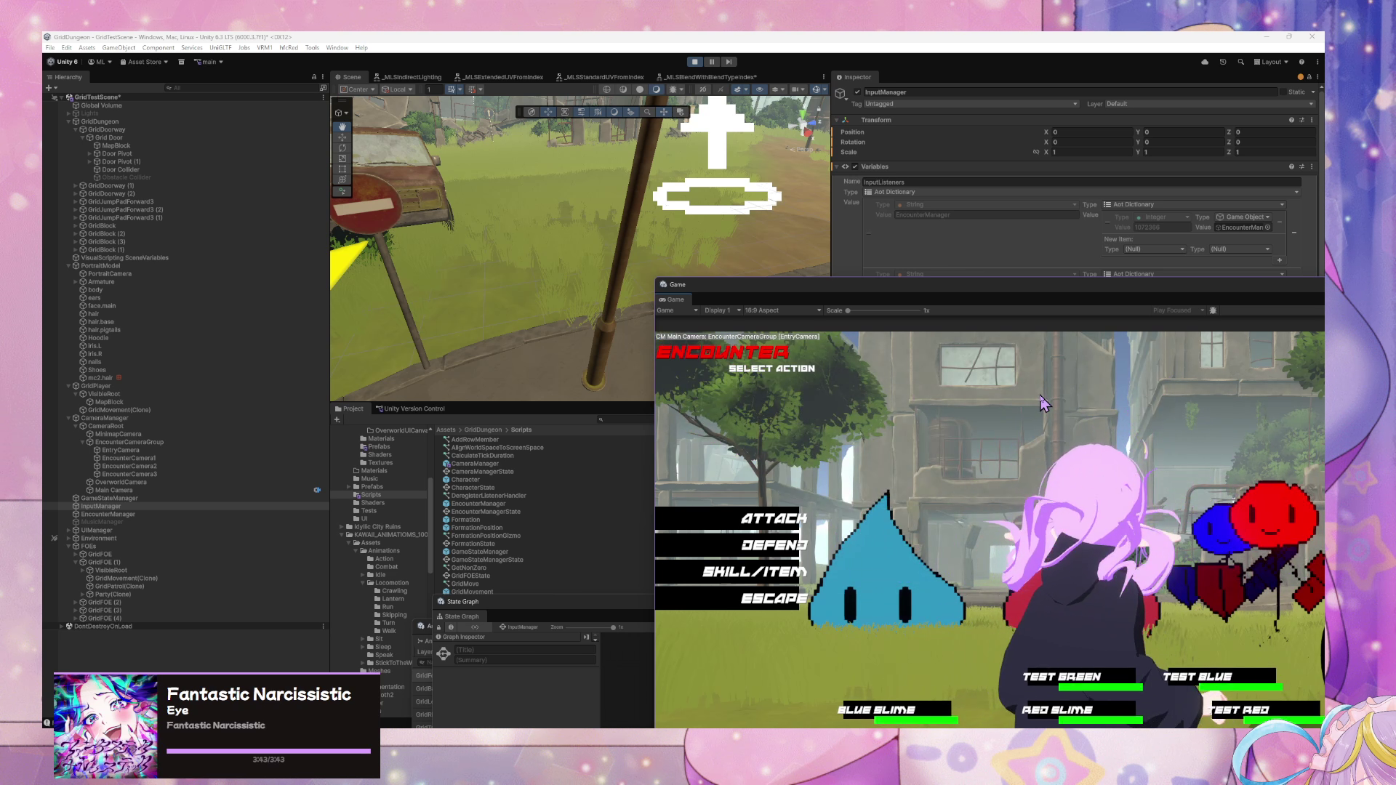
- Give the first sequencer camera a Hold of 4 and browse the Blend In choices
mouse_move(896, 298)
left_mouse_down()
mouse_move(567, 114)
mouse_move(512, 115)
left_mouse_up()
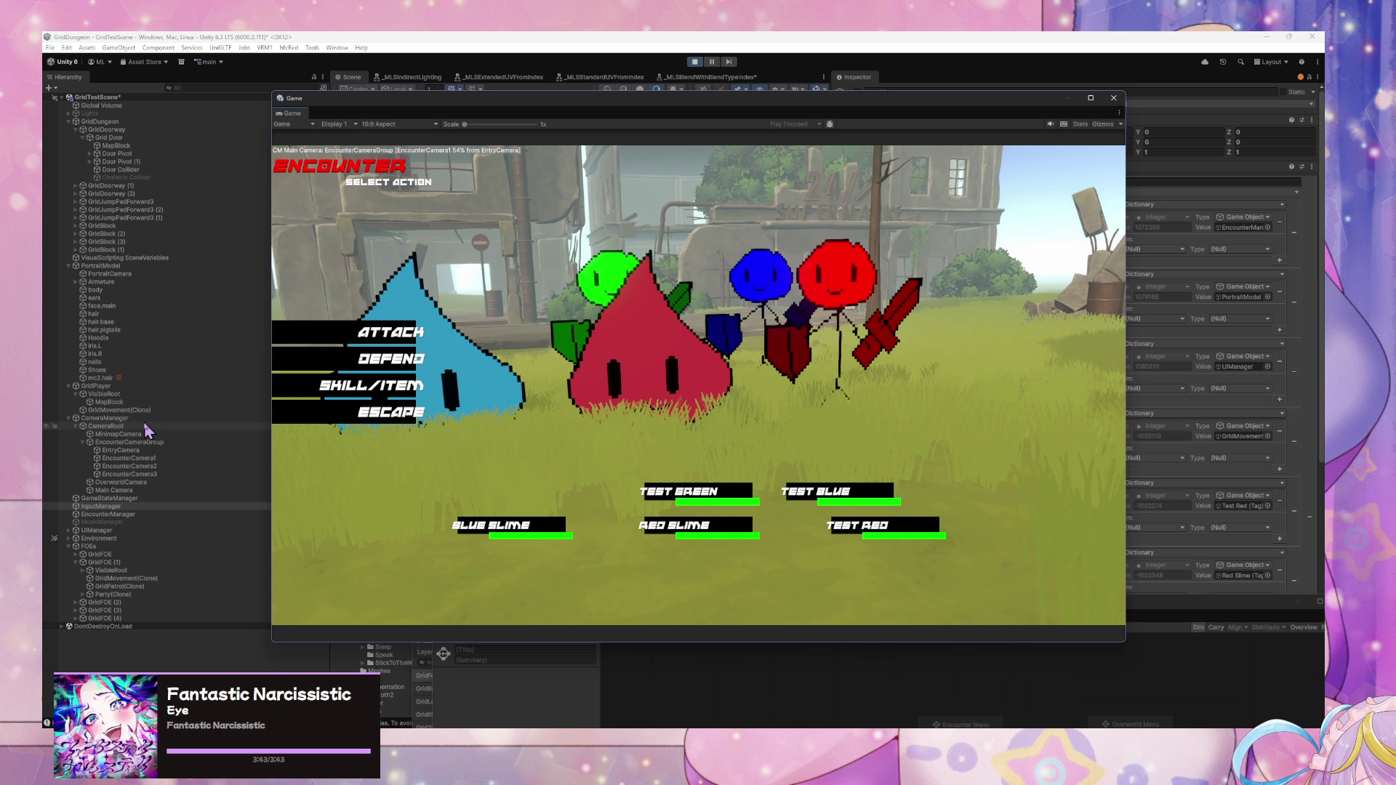
left_click(146, 419)
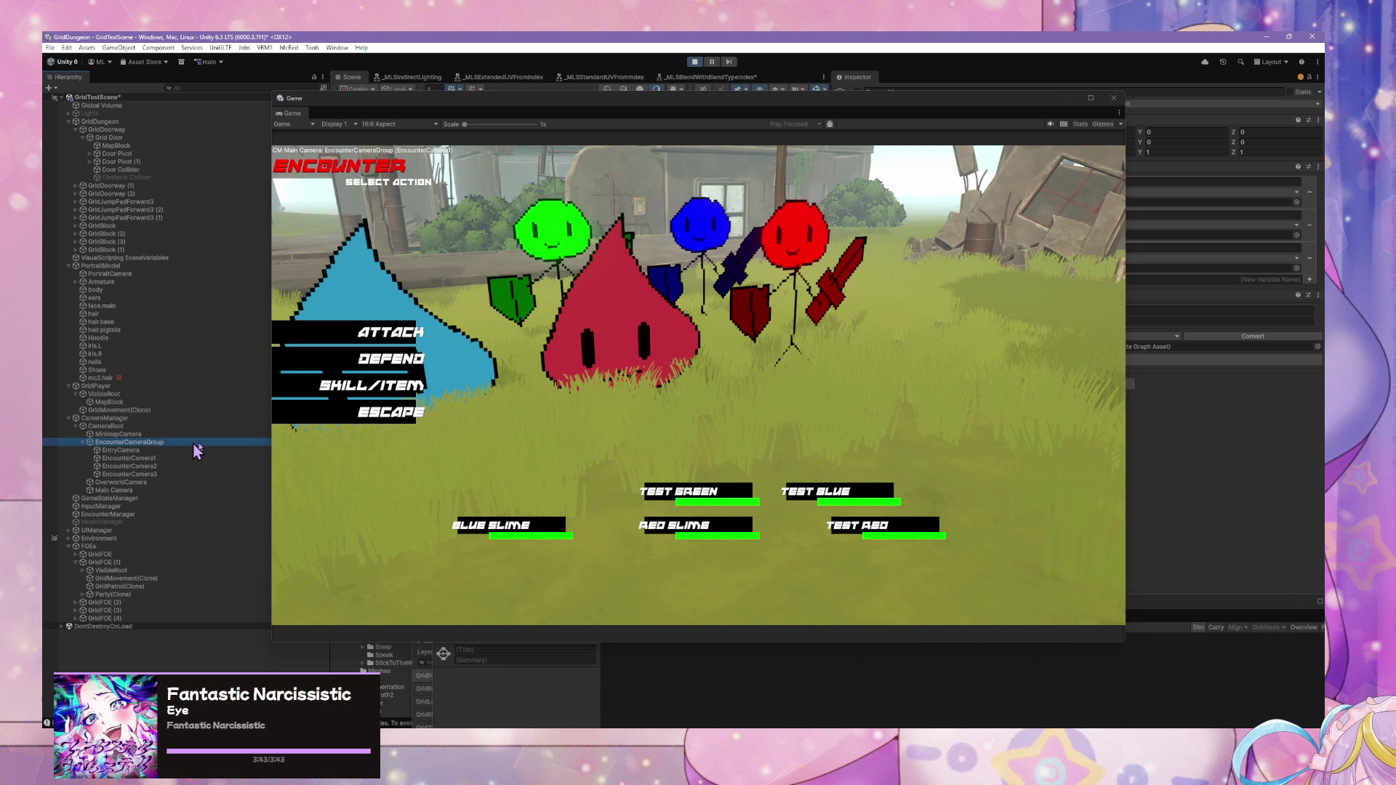
type("4")
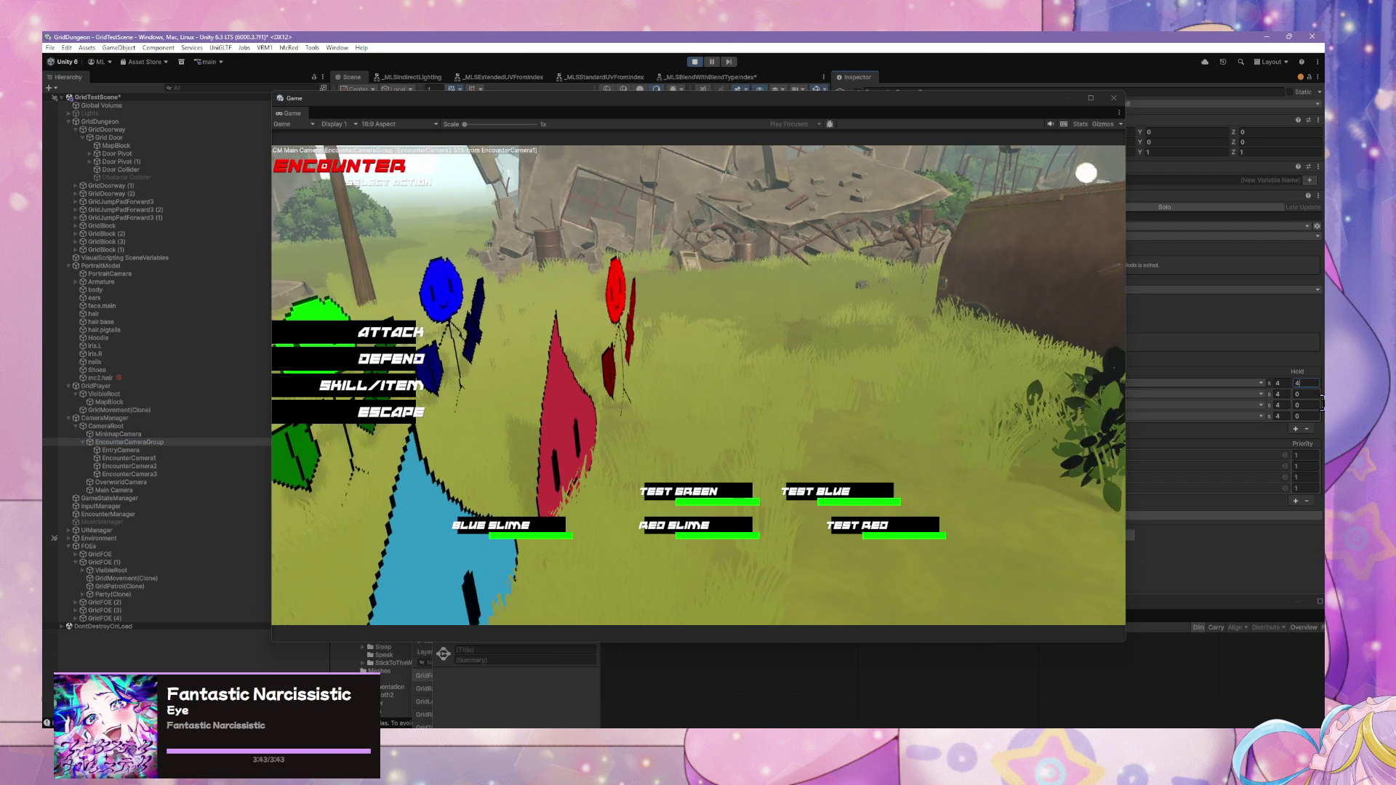
left_click(1285, 383)
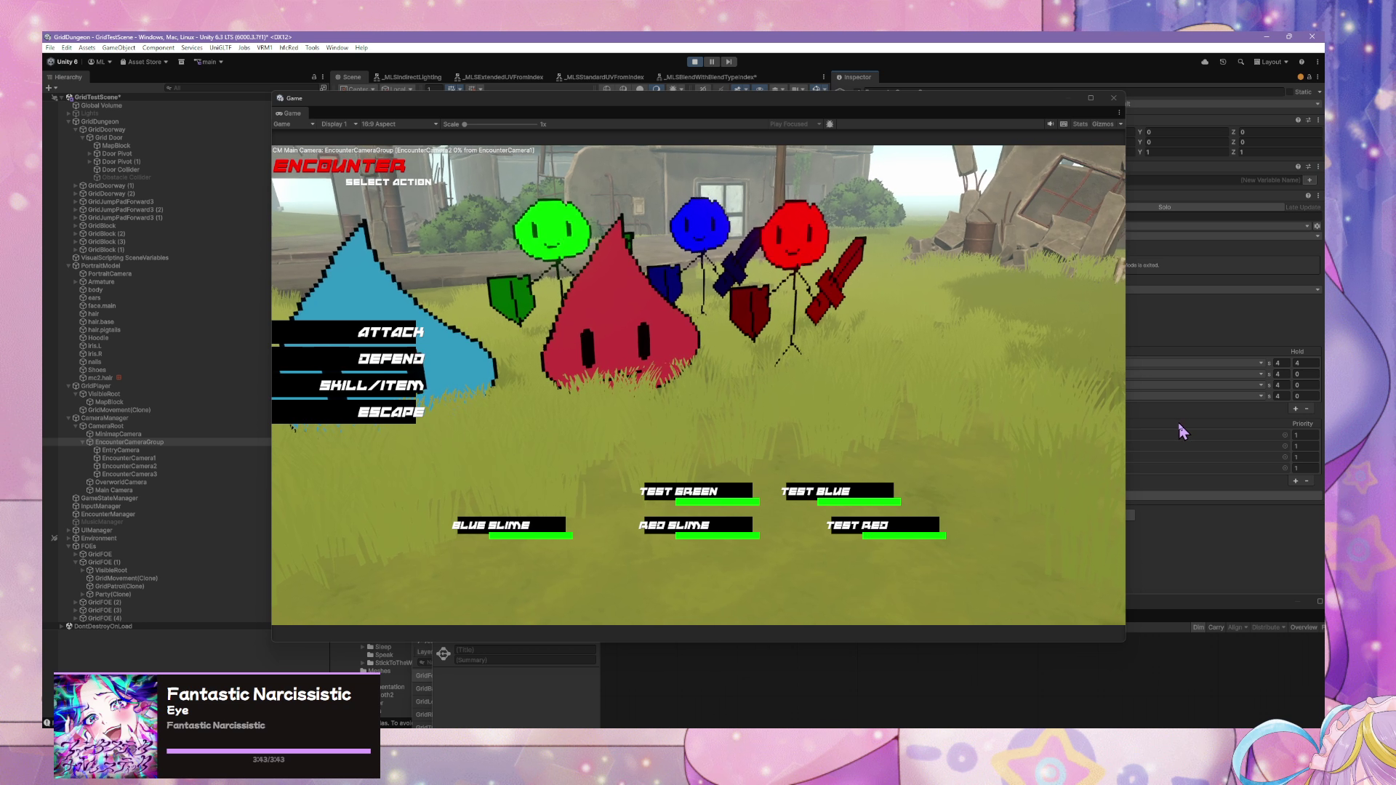
left_click(1186, 374)
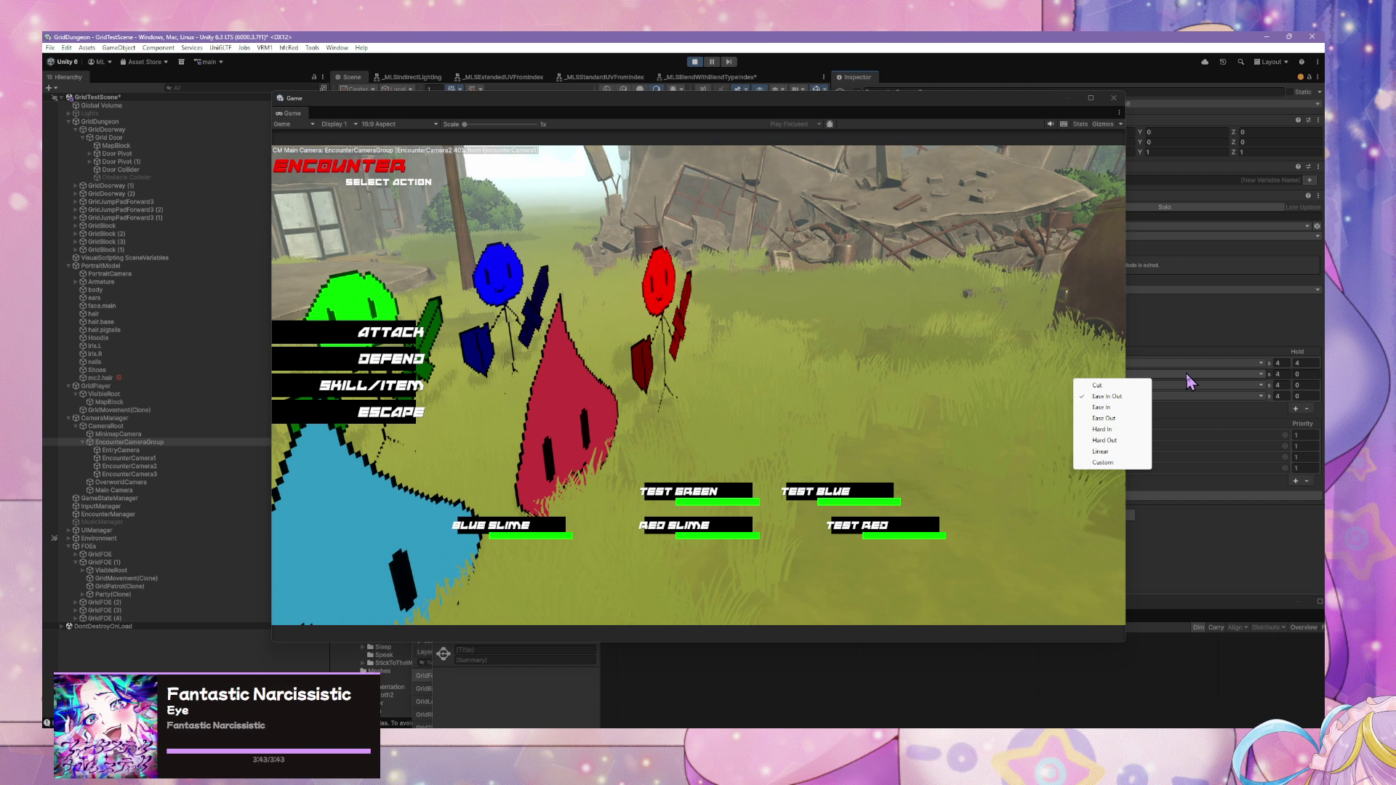
left_click(1182, 395)
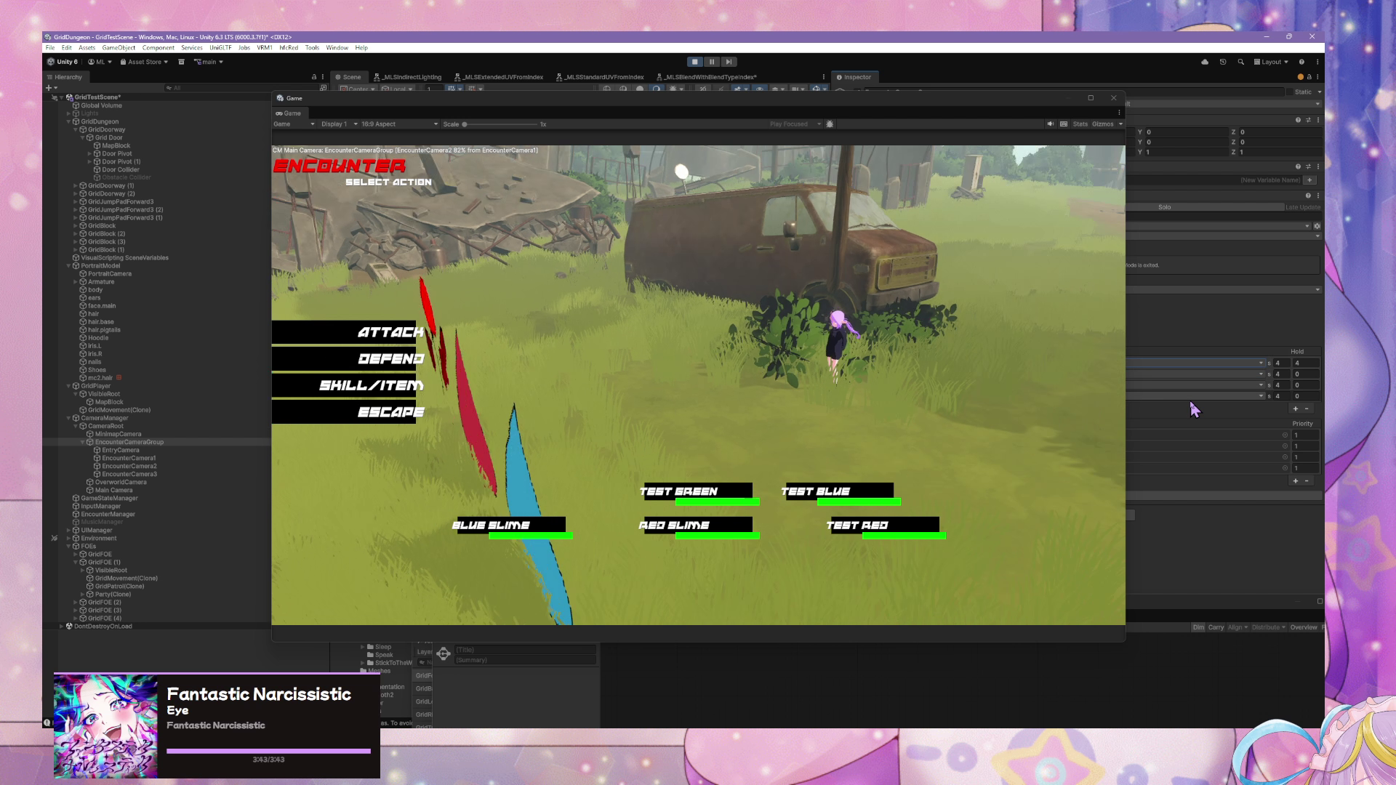
left_click(1182, 396)
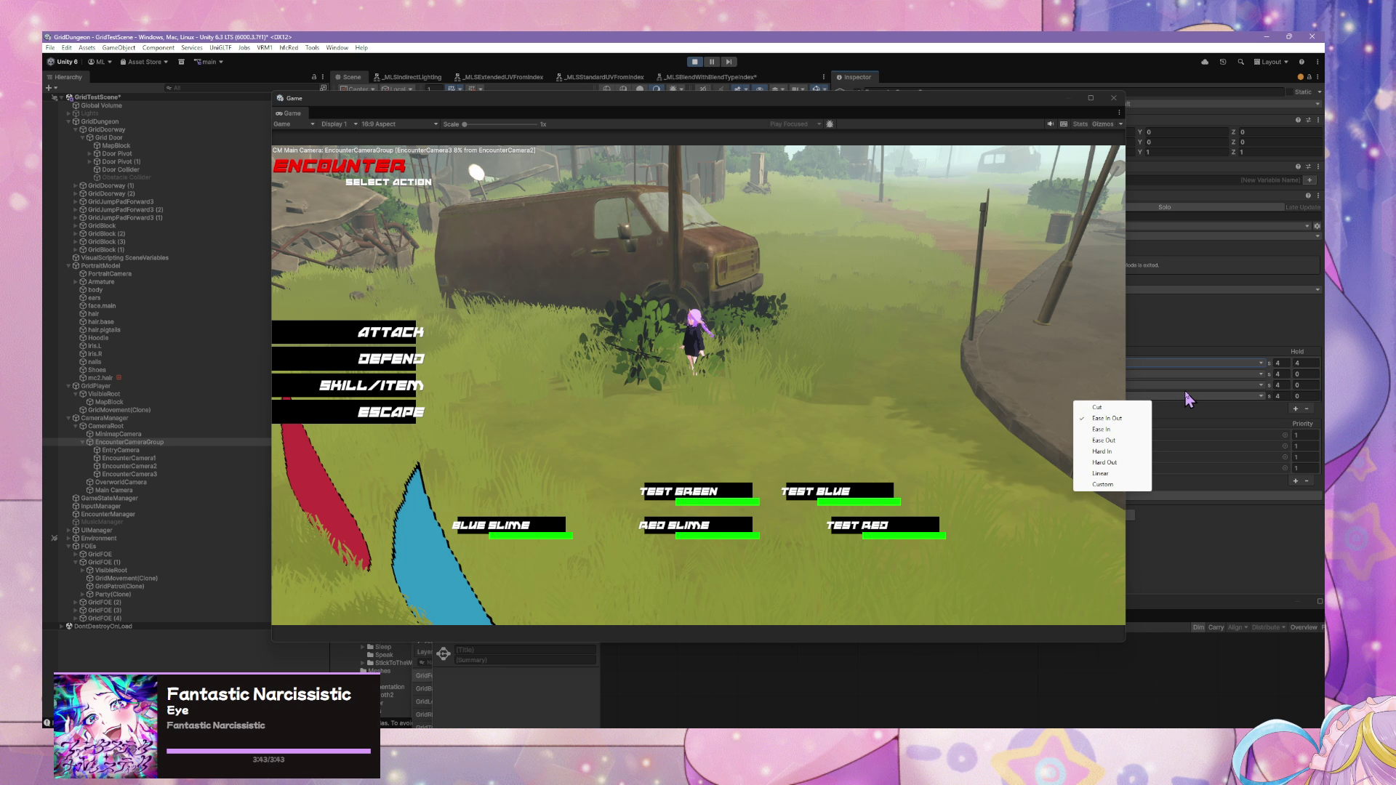
left_click(1185, 391)
left_click(1162, 394)
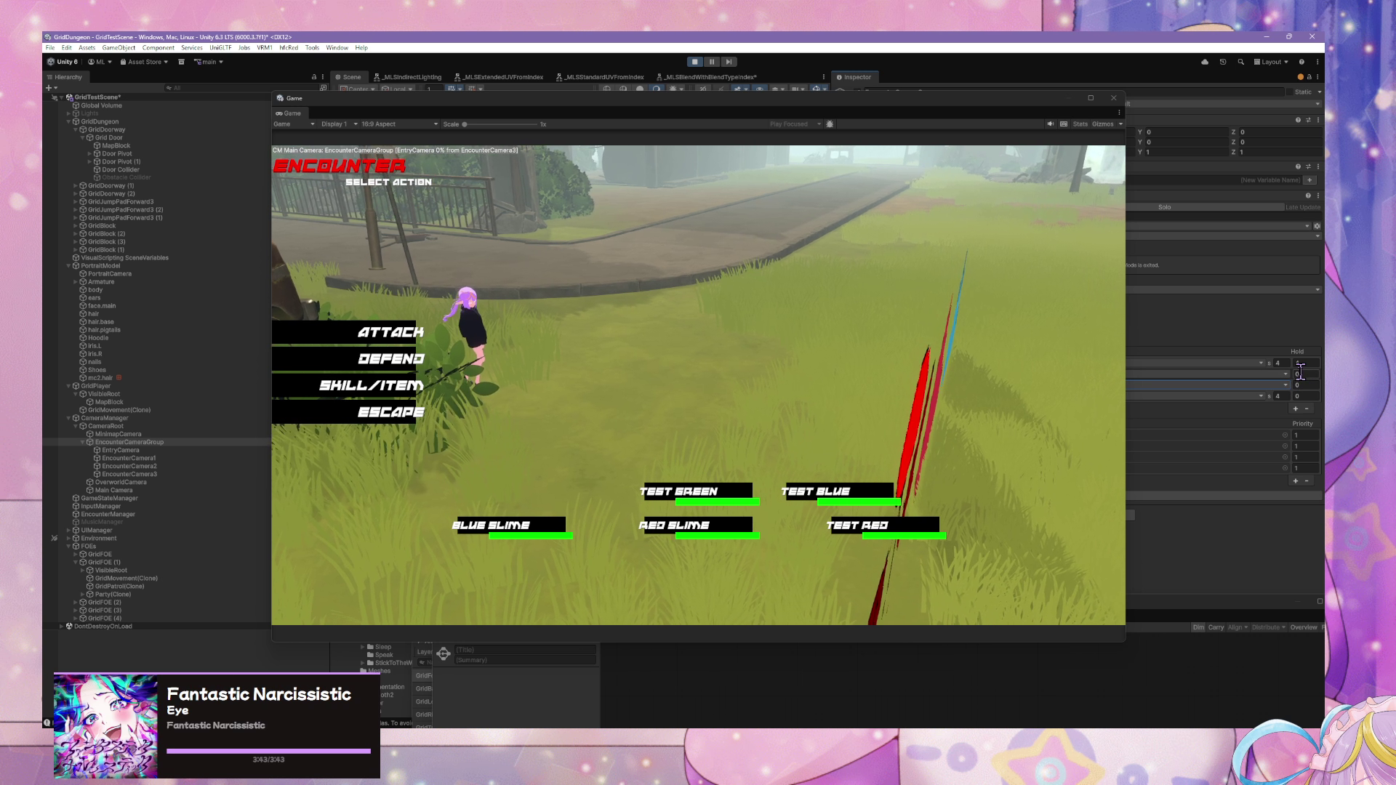
- Give the second and third cameras a Hold of 4 and EncounterCamera3 an Ease In Out blend
left_click(1300, 373)
type("4")
key("Tab")
type("4")
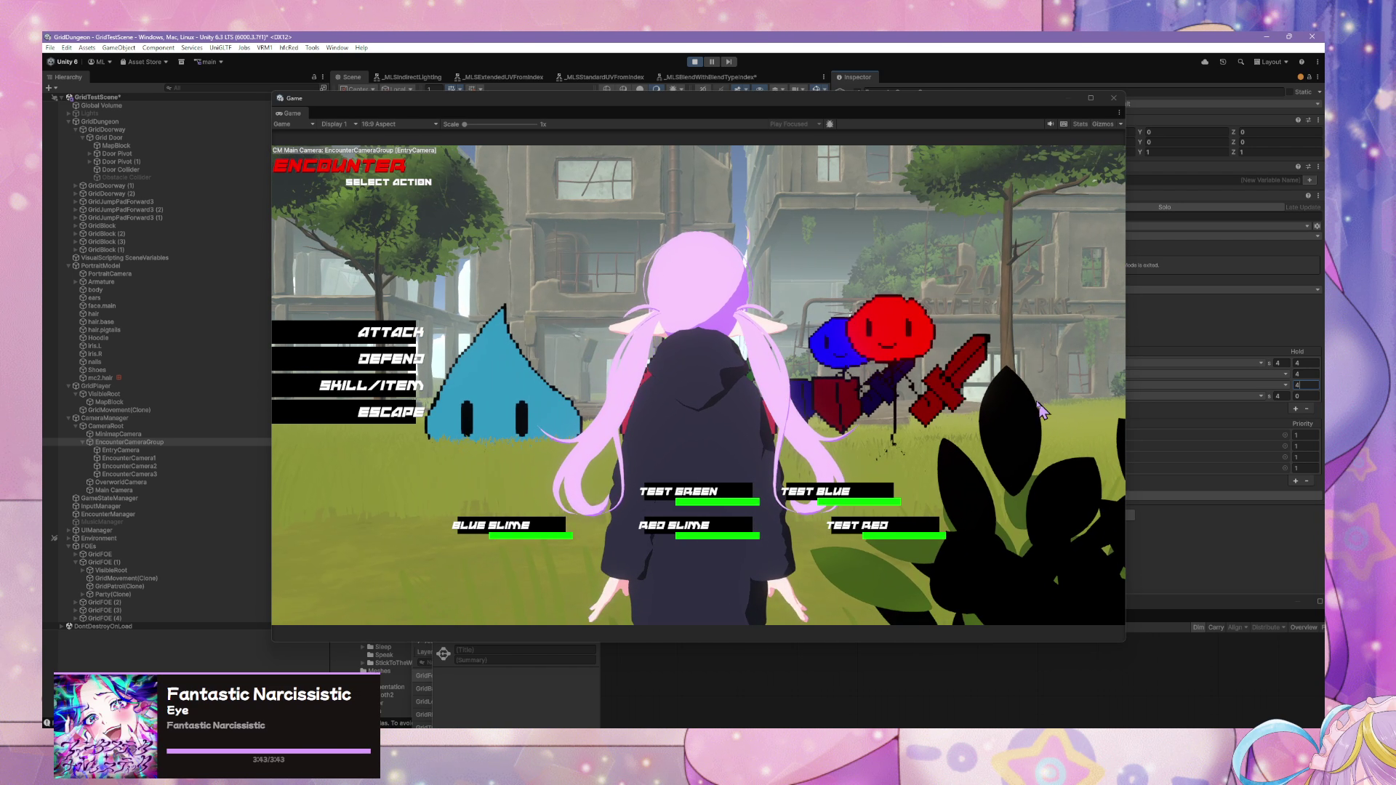
left_click_drag(876, 112, 816, 114)
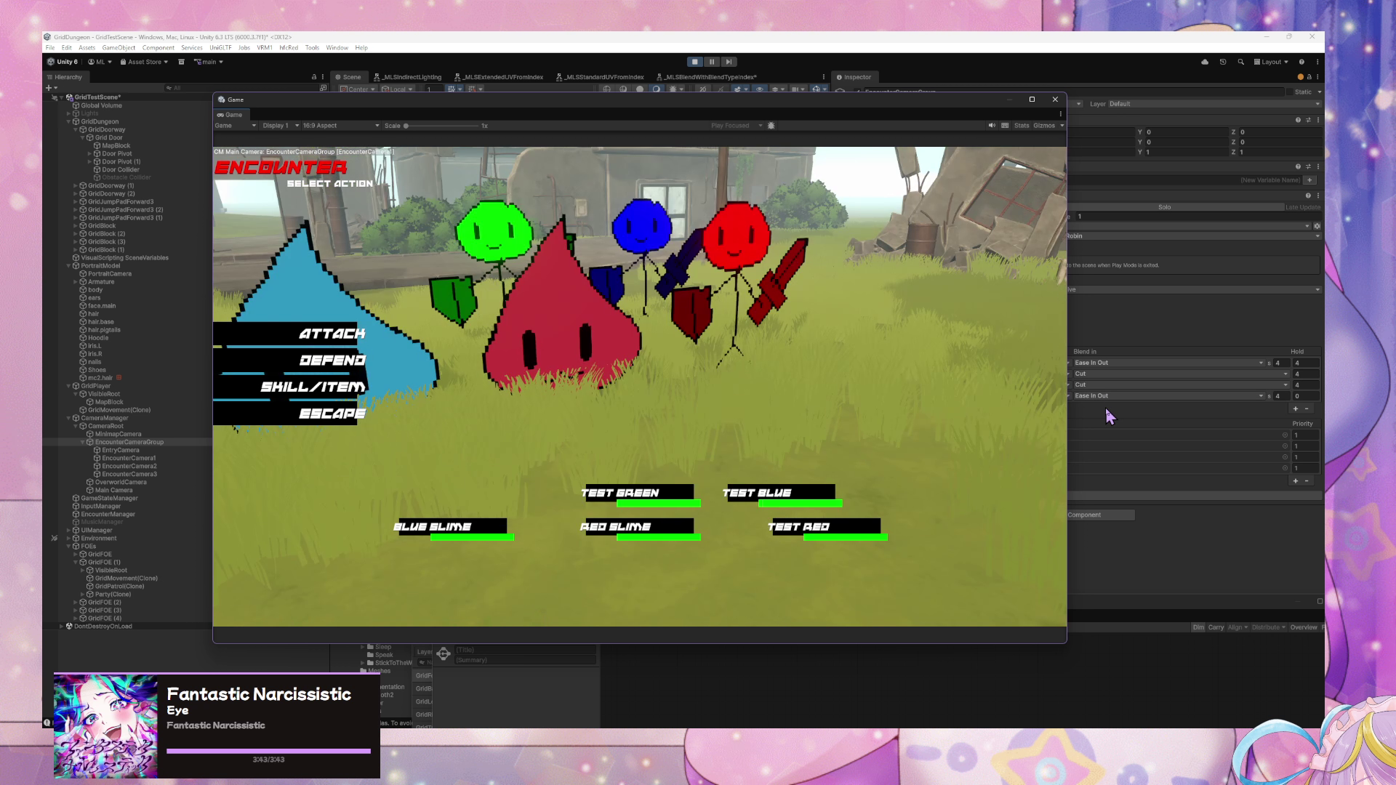
left_click(1145, 375)
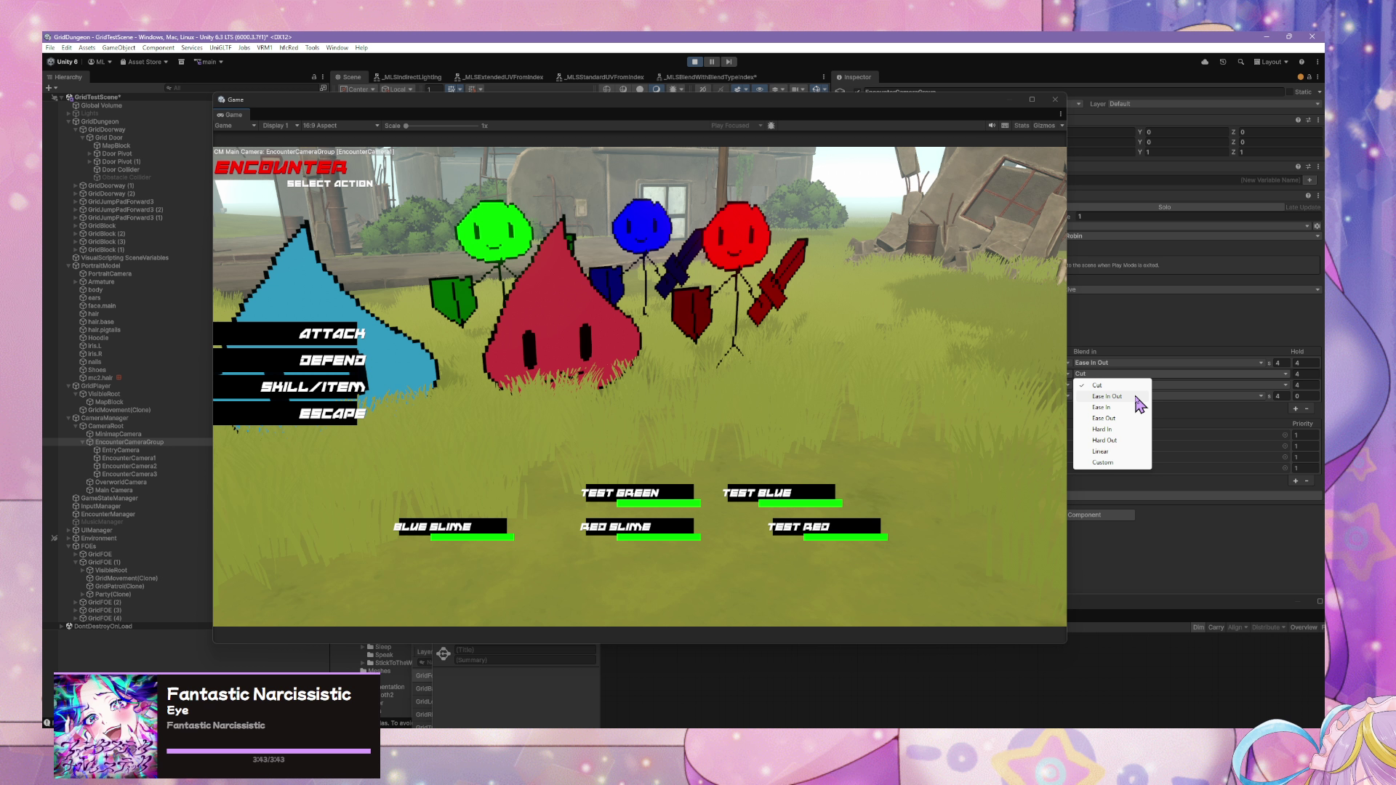
left_click(1189, 325)
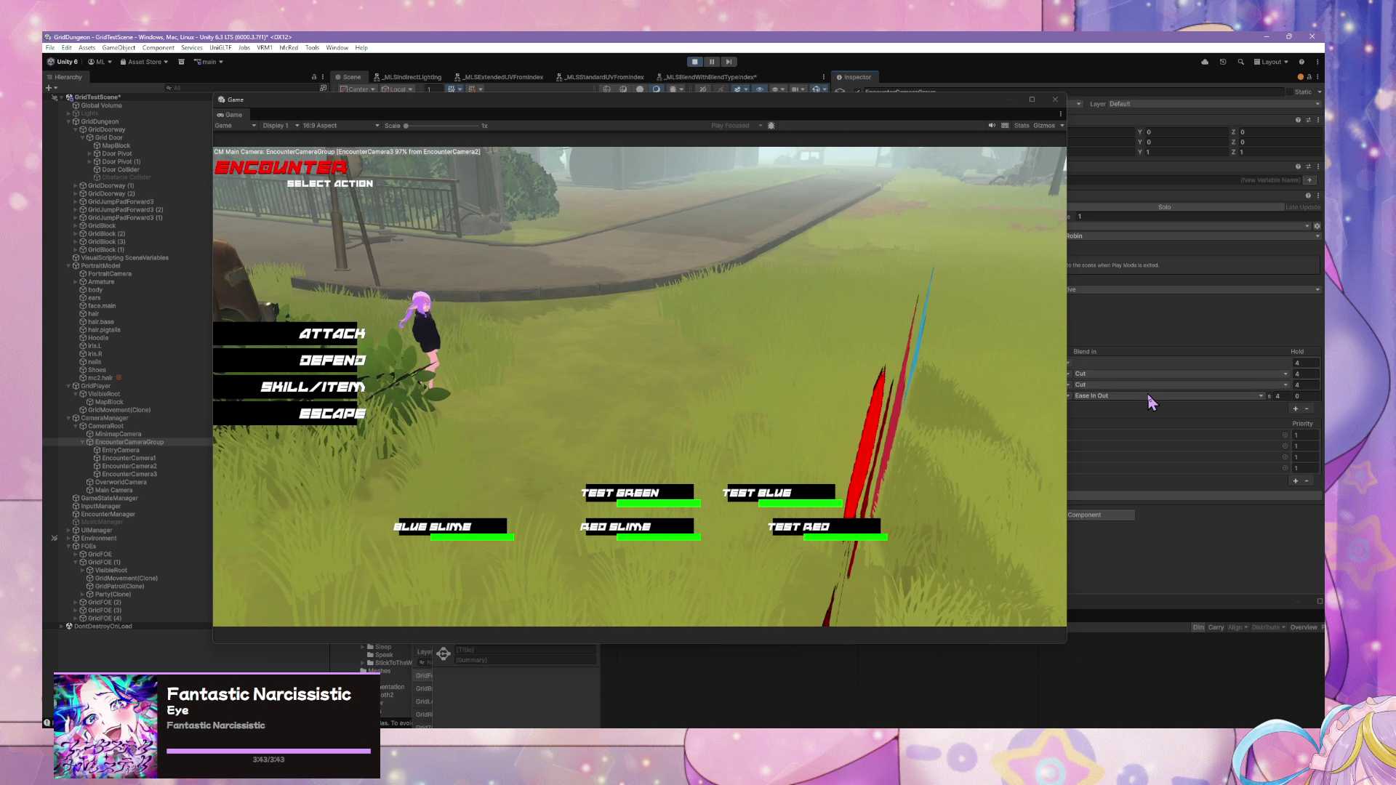
left_click(1107, 363)
- Set EncounterCamera1's blend to Ease In Out and enable Loop on the sequence
left_click_drag(922, 102, 699, 104)
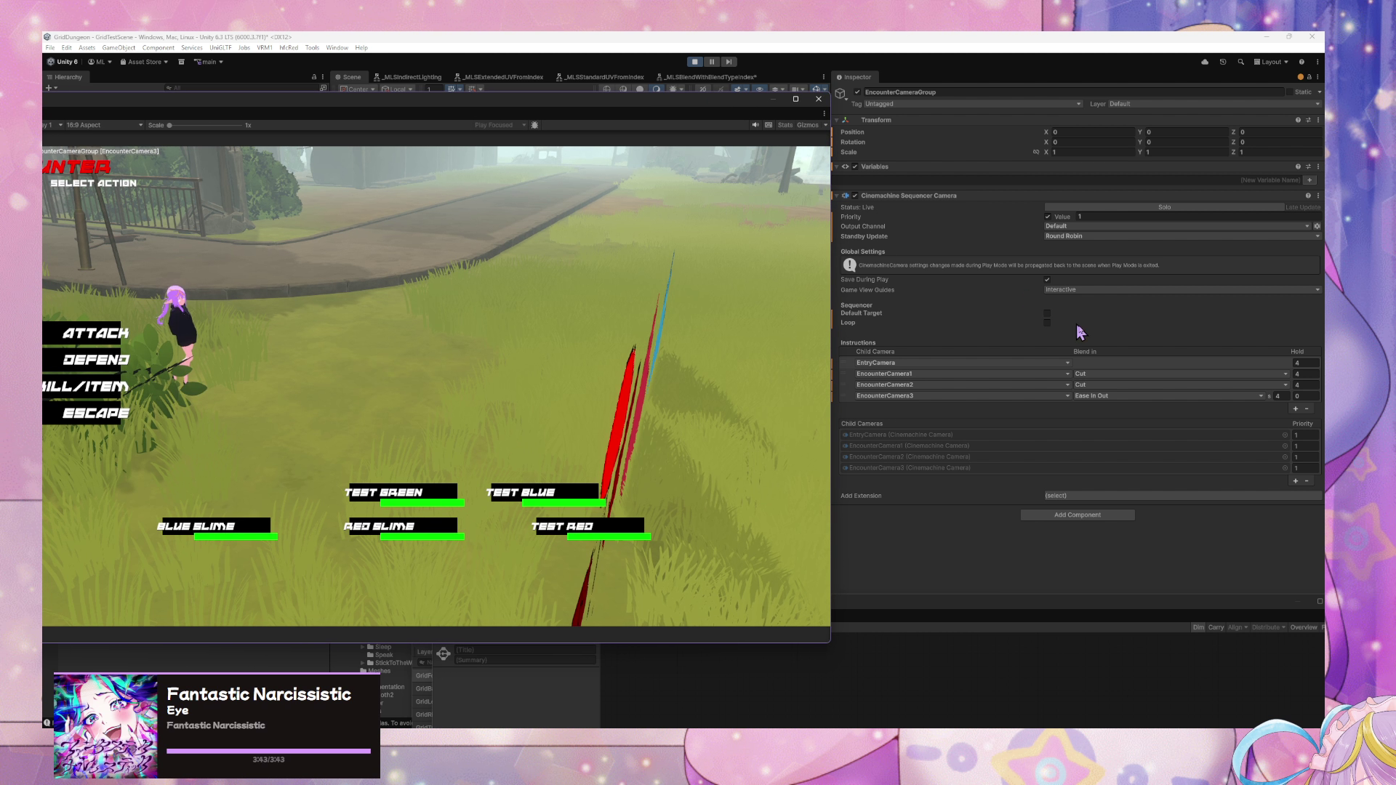
left_click(1123, 374)
left_click(1110, 396)
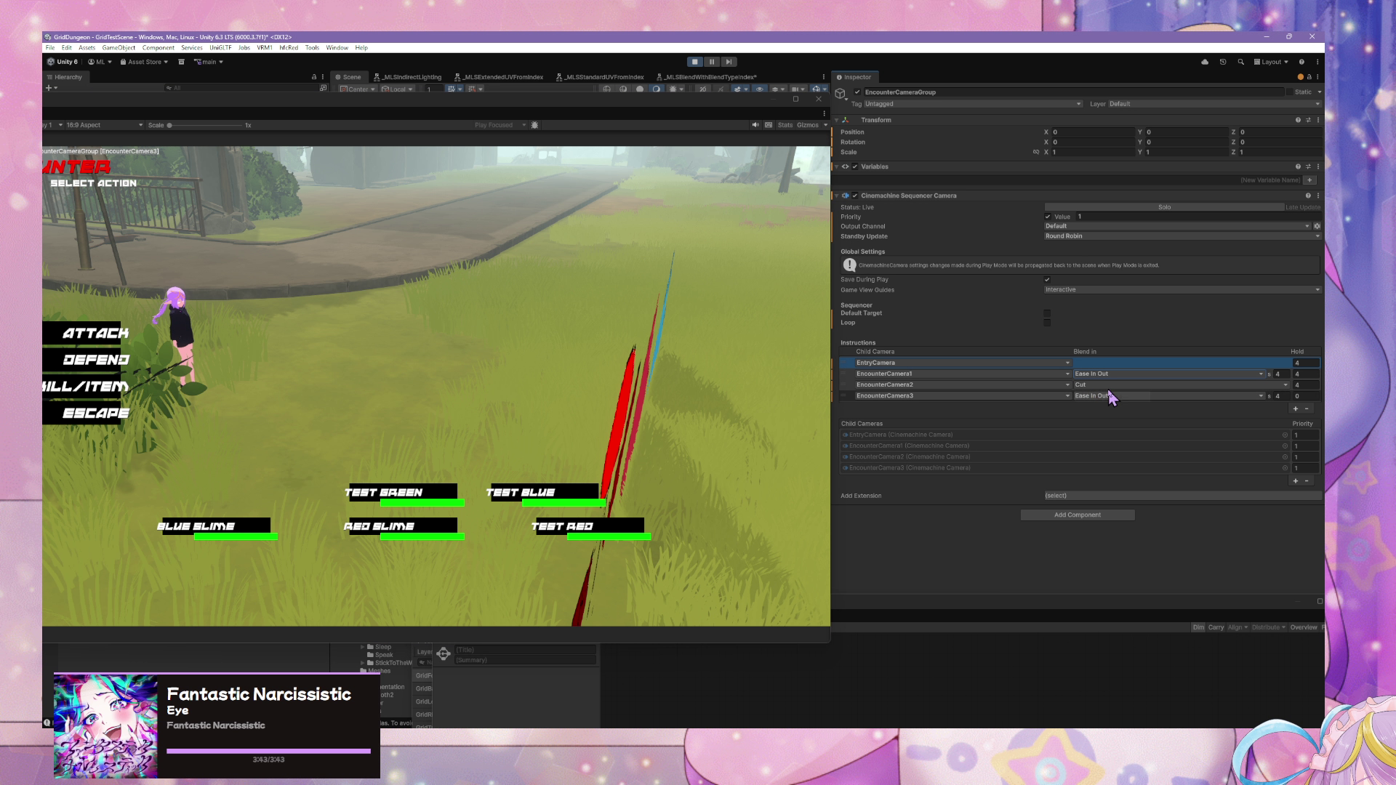
left_click(1047, 323)
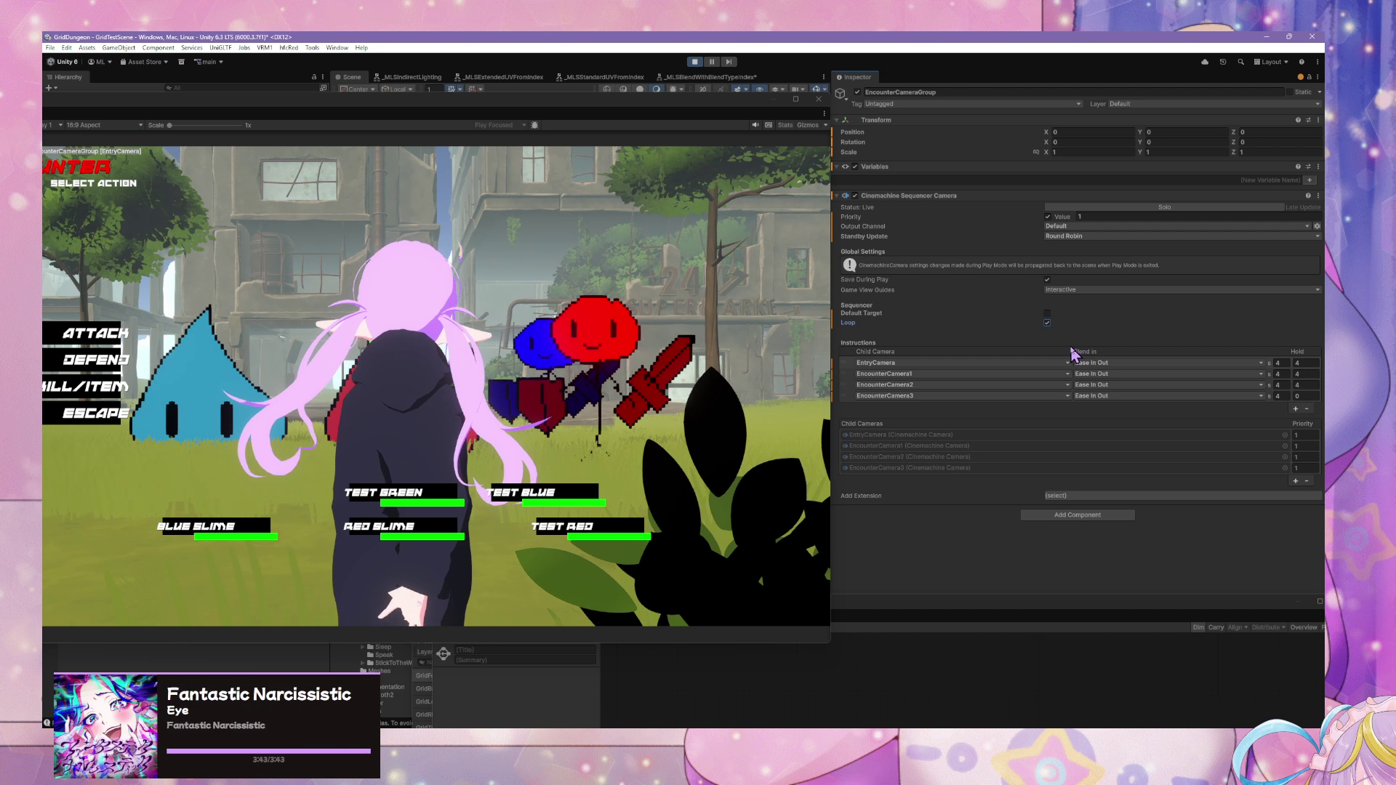
- Enter hold times of 2 for EncounterCamera1–3, then change a hold value to 0
left_click(1299, 385)
type("2")
left_click(1302, 373)
type("2")
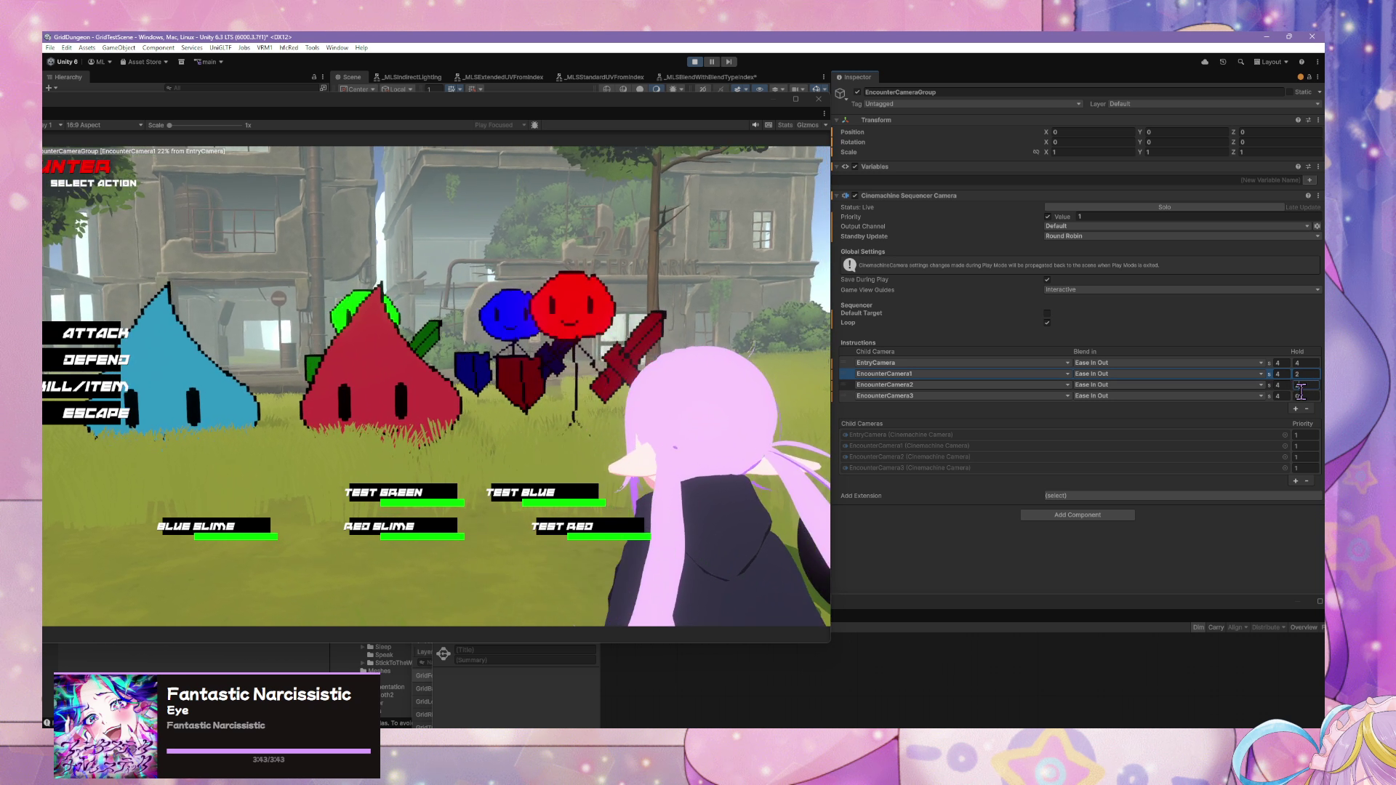
left_click(1300, 396)
type("2")
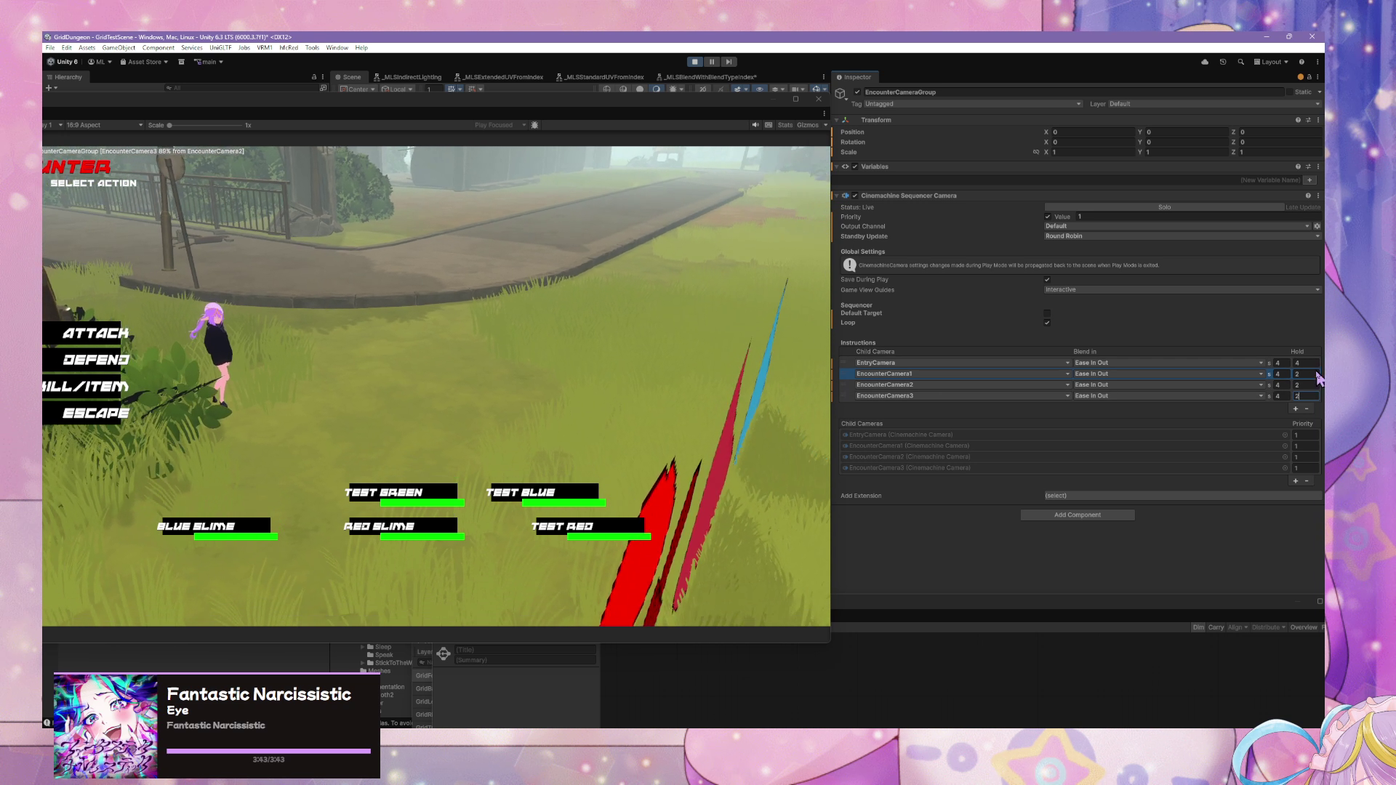
left_click(1315, 374)
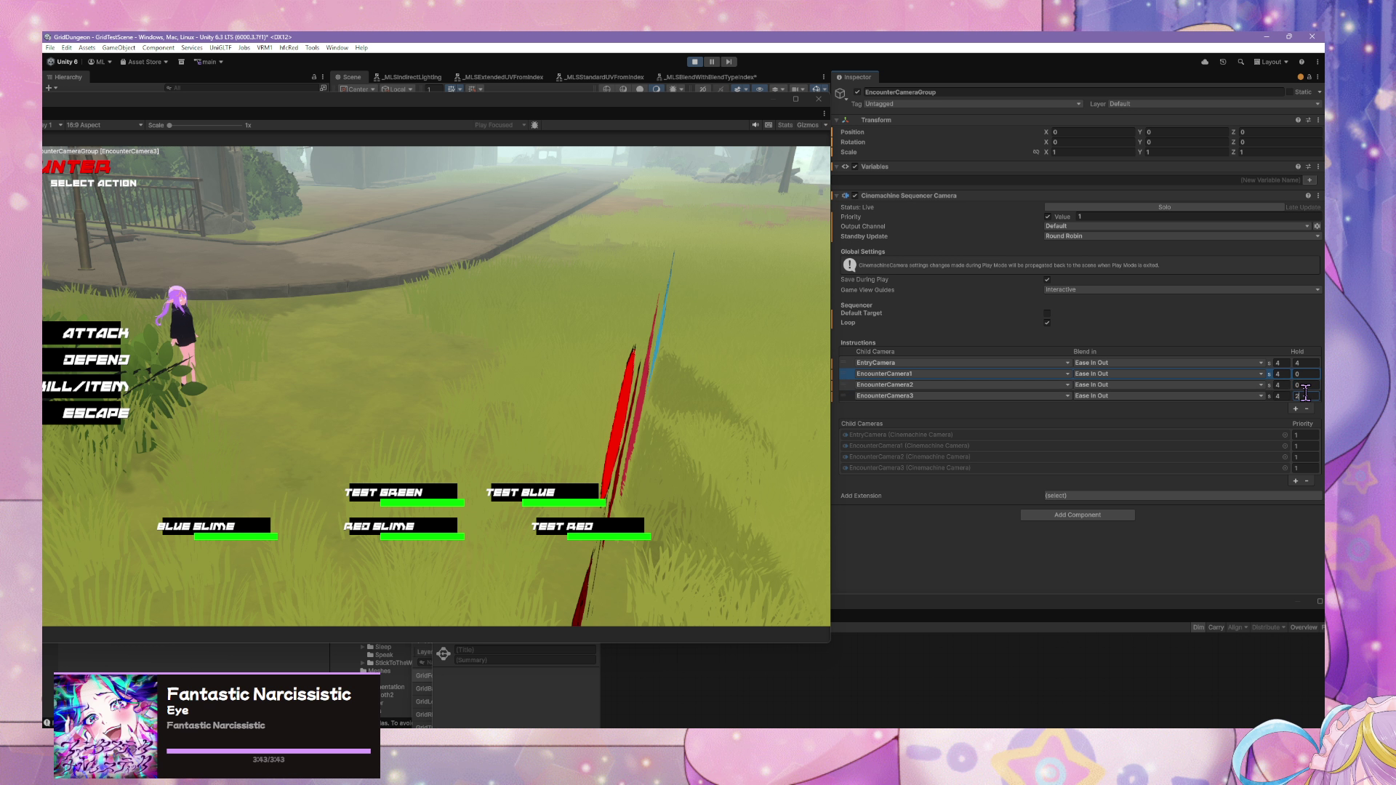
type("0")
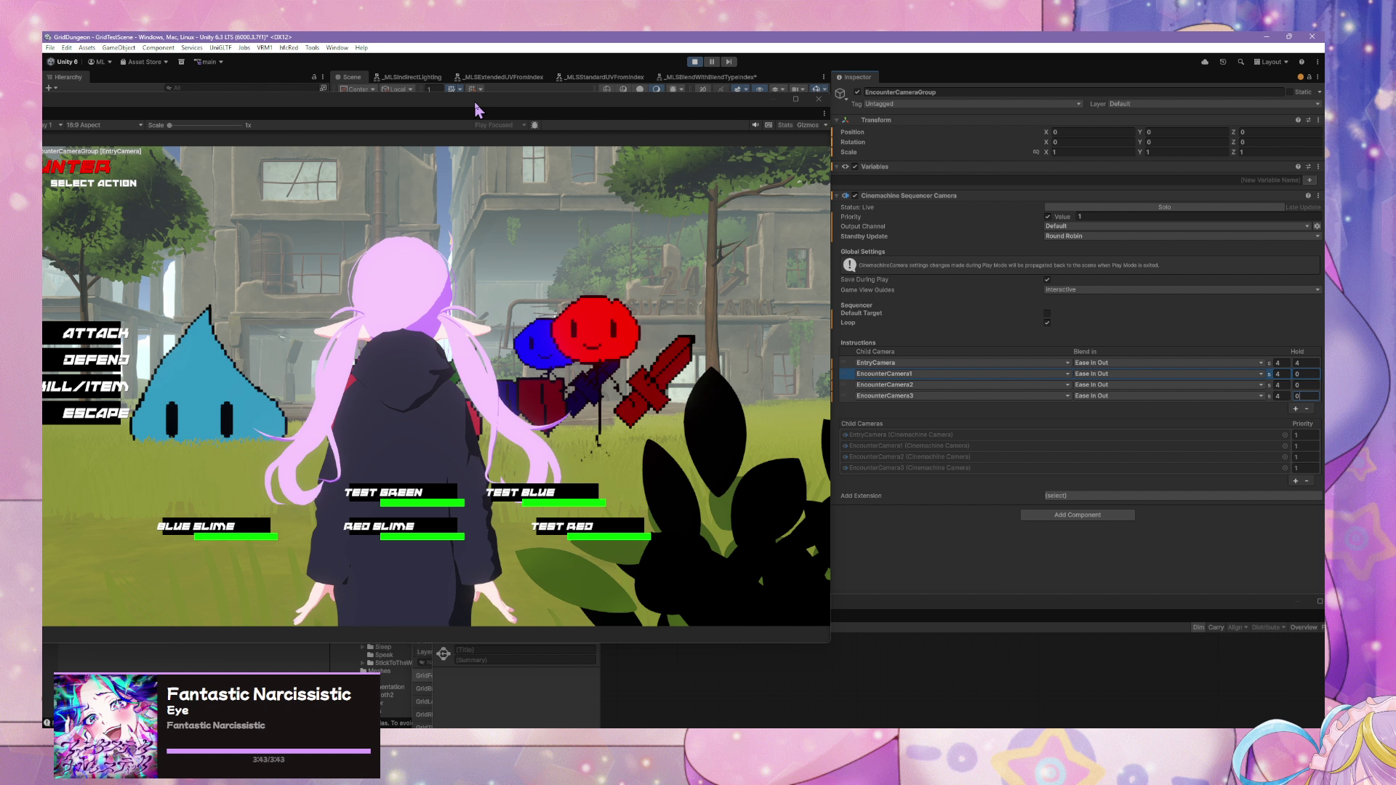
left_click_drag(477, 103, 1002, 174)
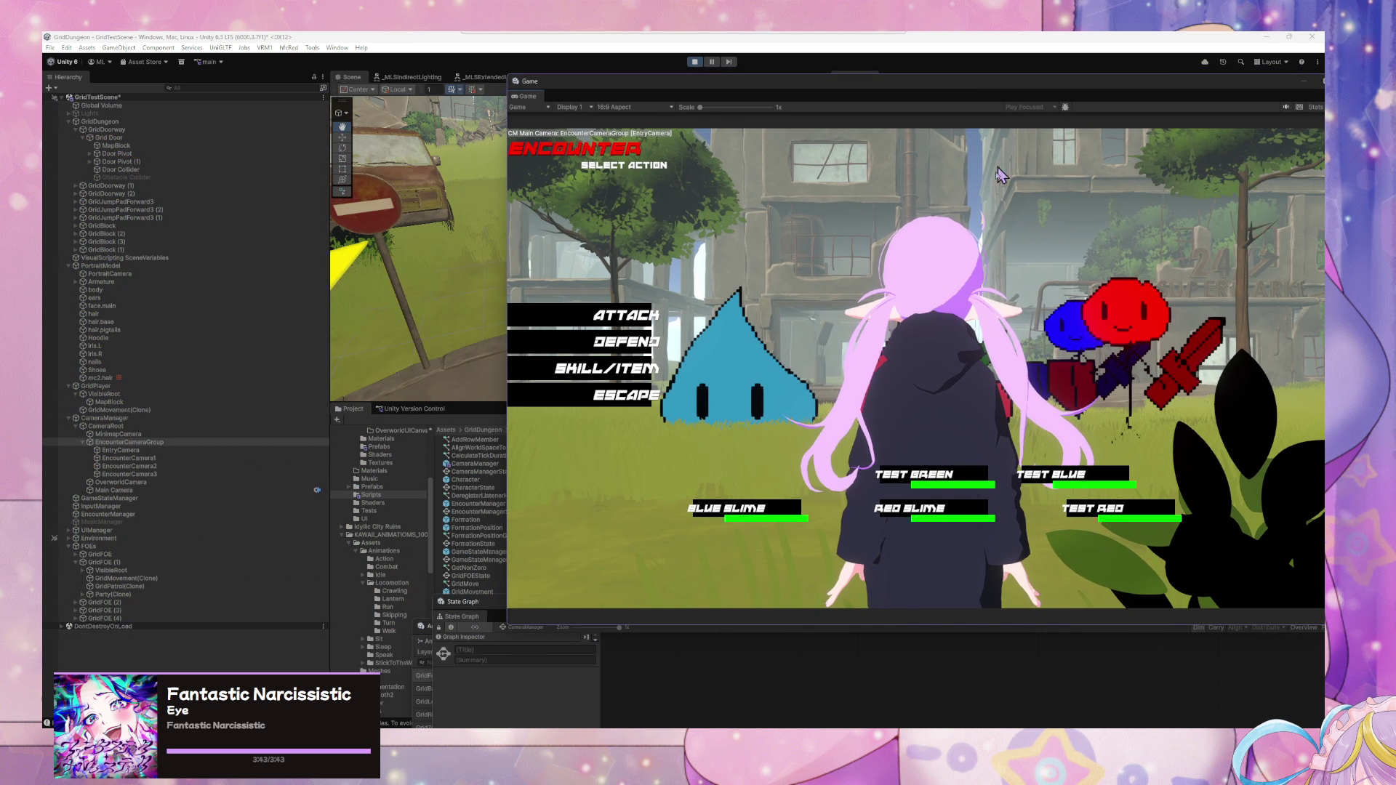
- Escape the battle, start a new Red Slime encounter and set EncounterCamera3's Hold to 2
left_click(639, 400)
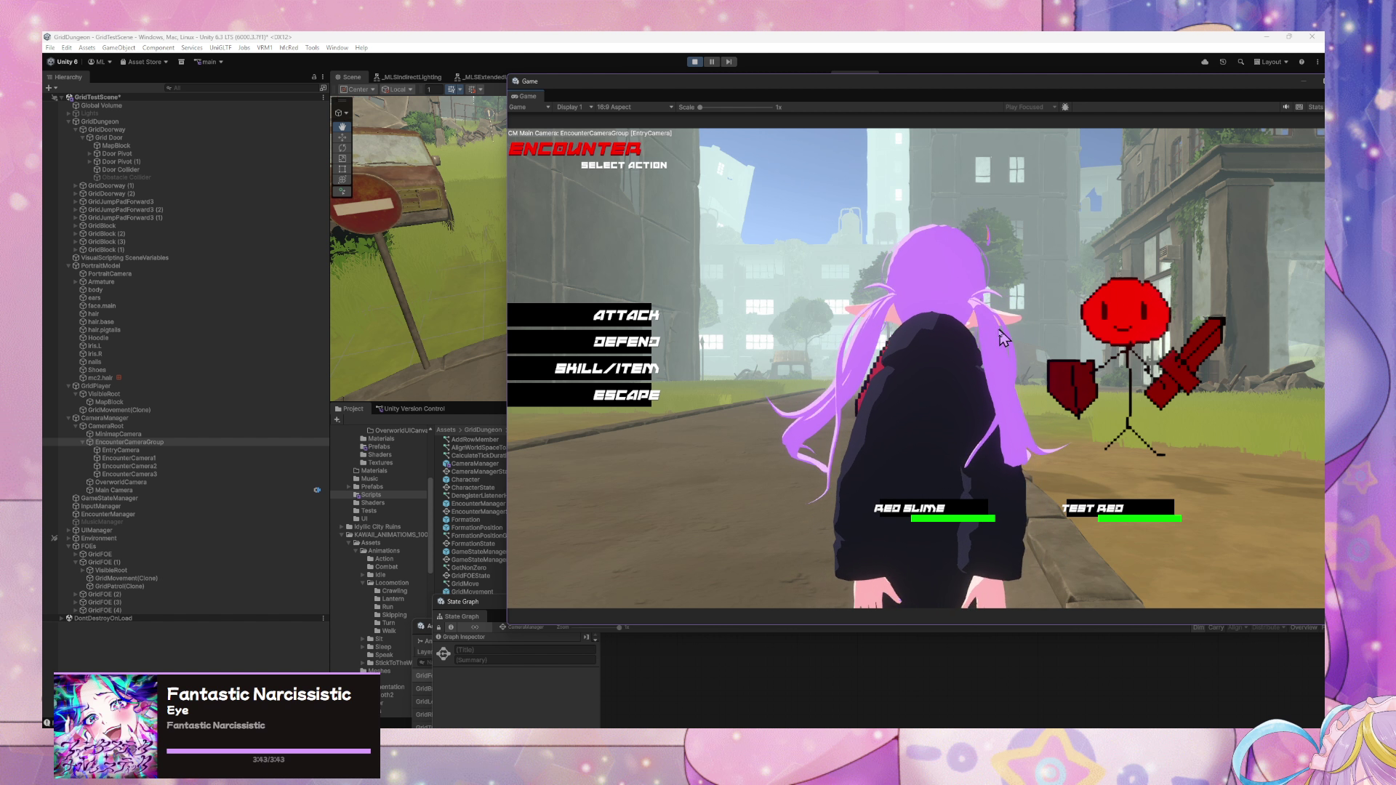
mouse_move(866, 98)
left_mouse_down()
mouse_move(610, 119)
mouse_move(582, 140)
left_mouse_up()
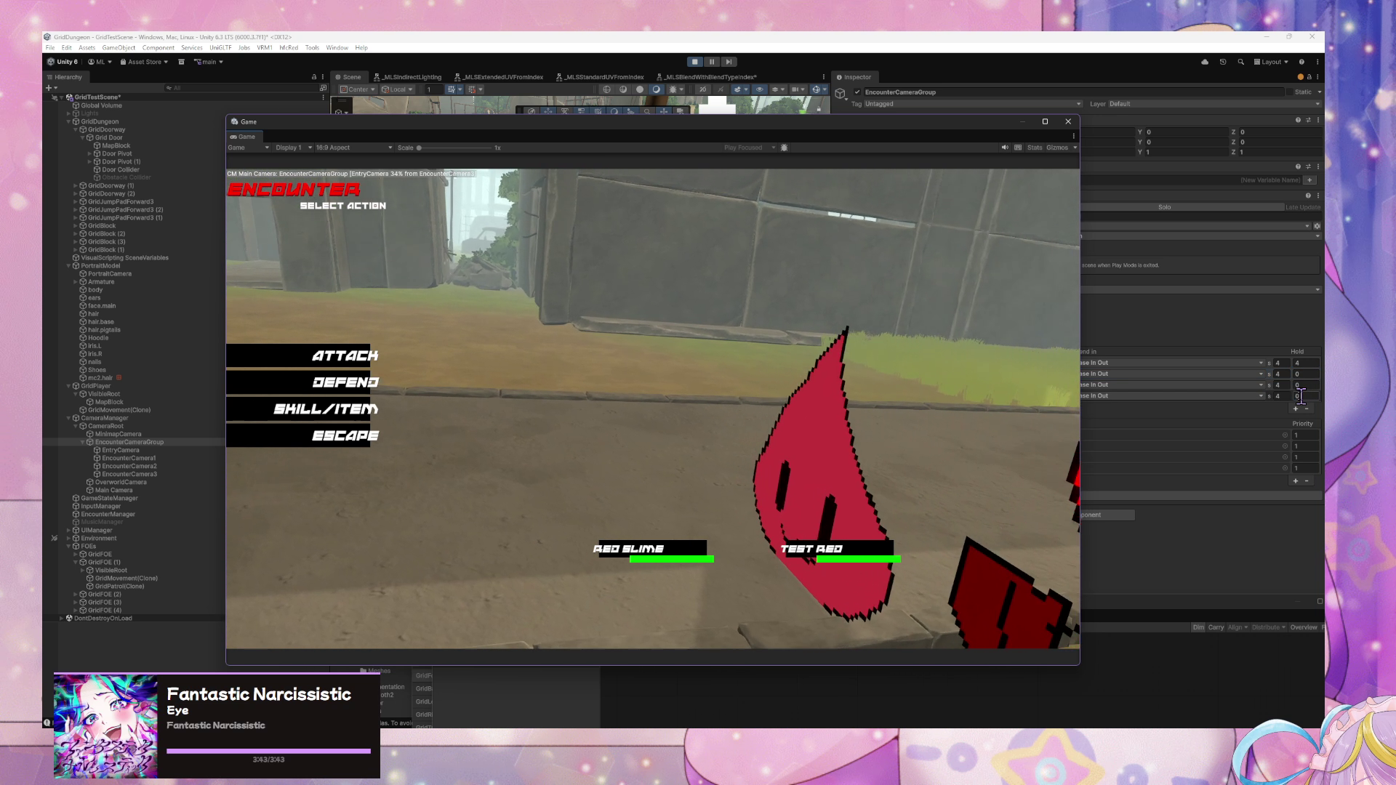
type("2")
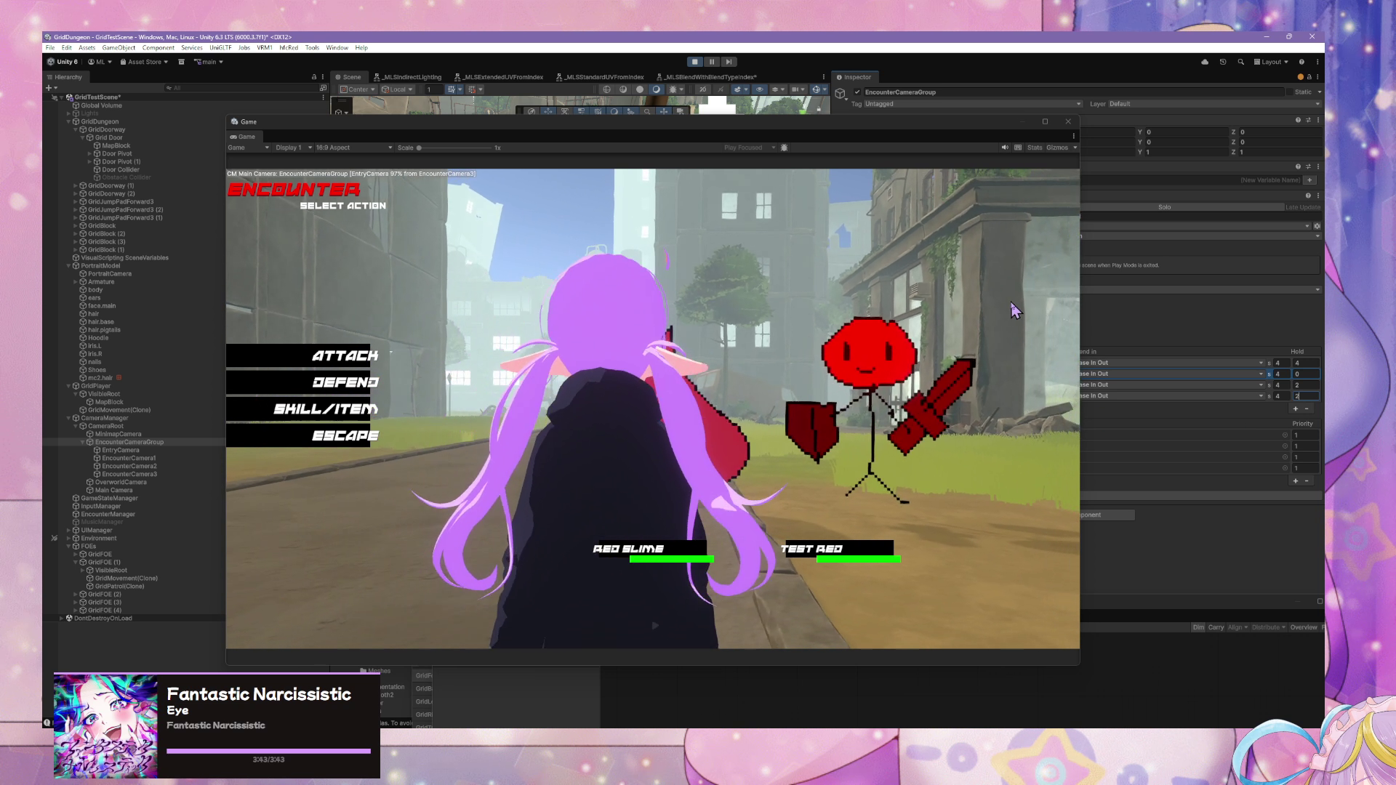
left_click(836, 354)
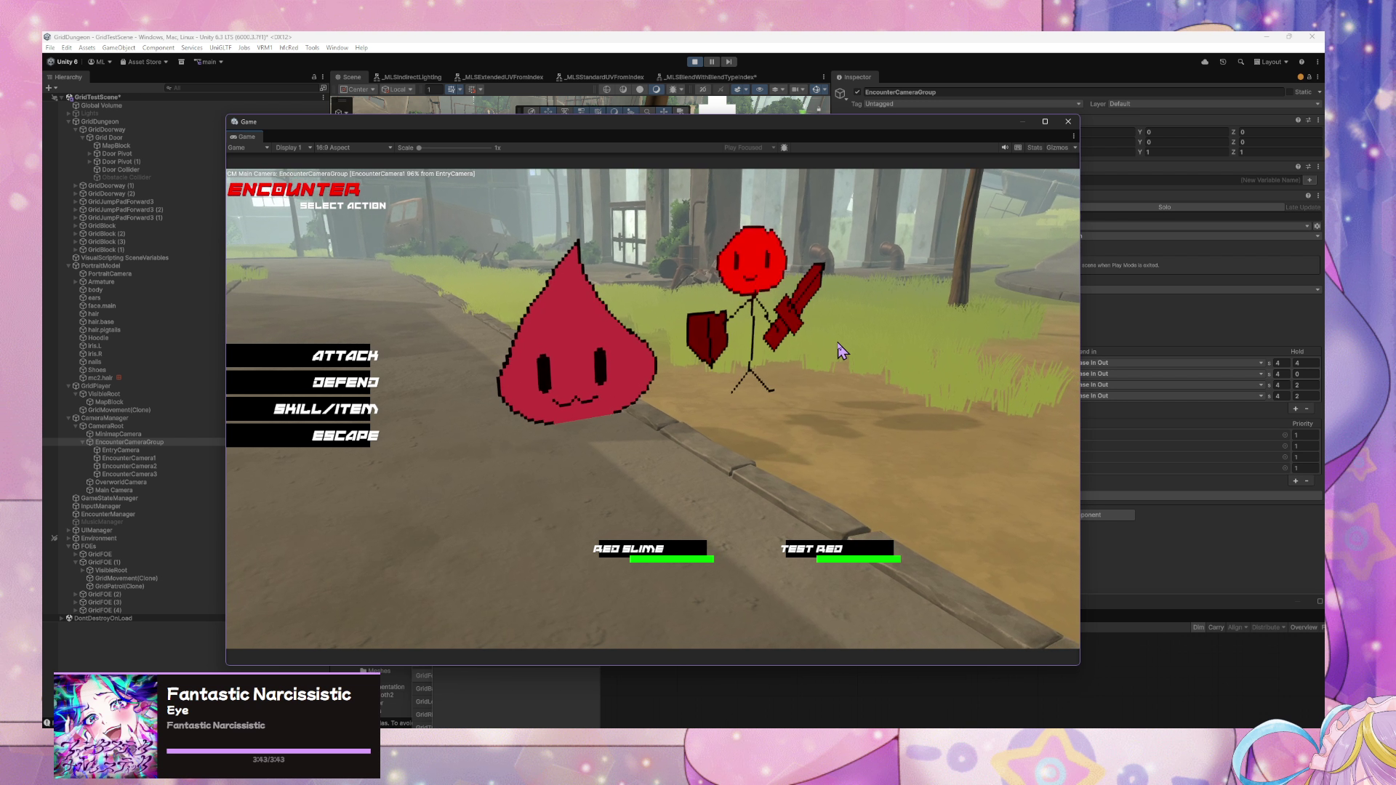
- Set the third and fourth shots' blends to Linear
left_click(1127, 384)
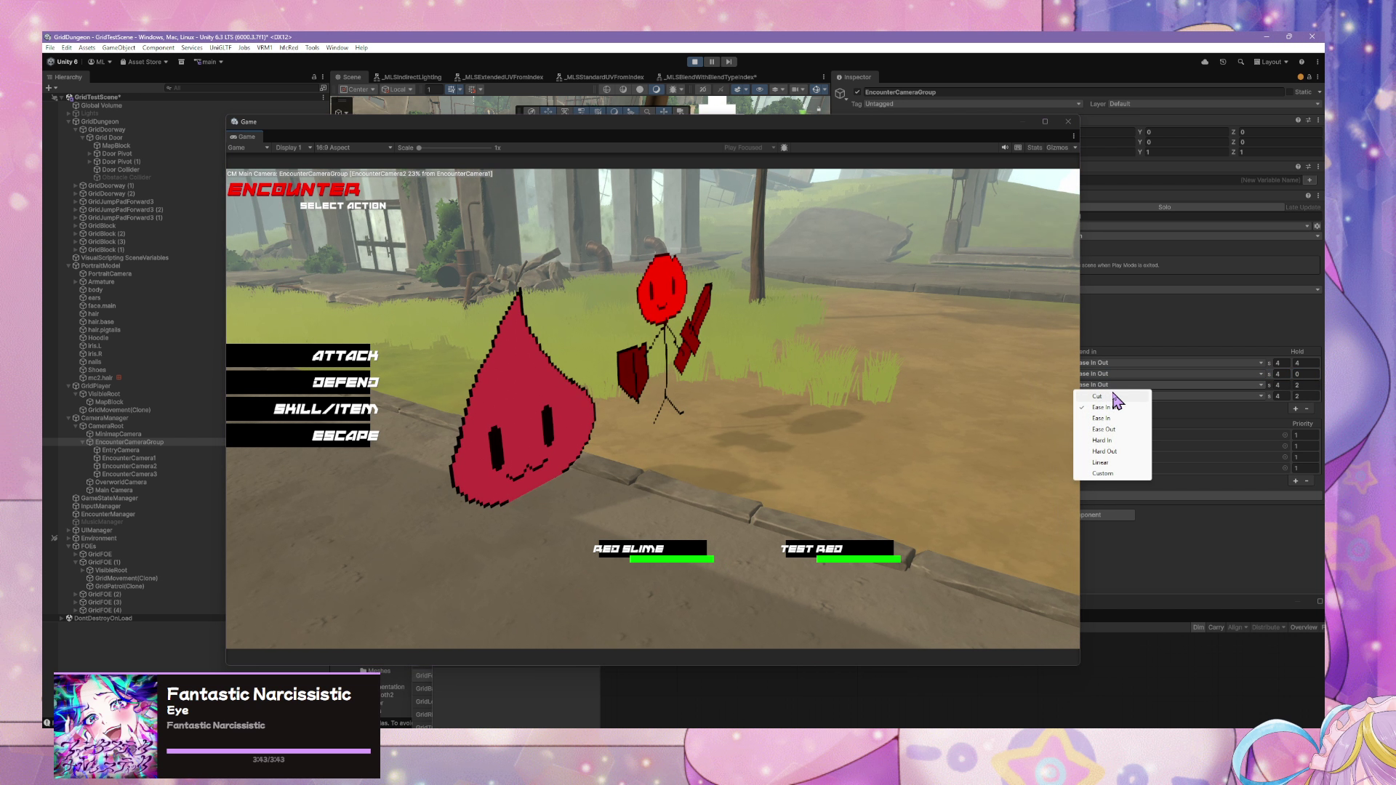
left_click(1100, 463)
left_click(1132, 396)
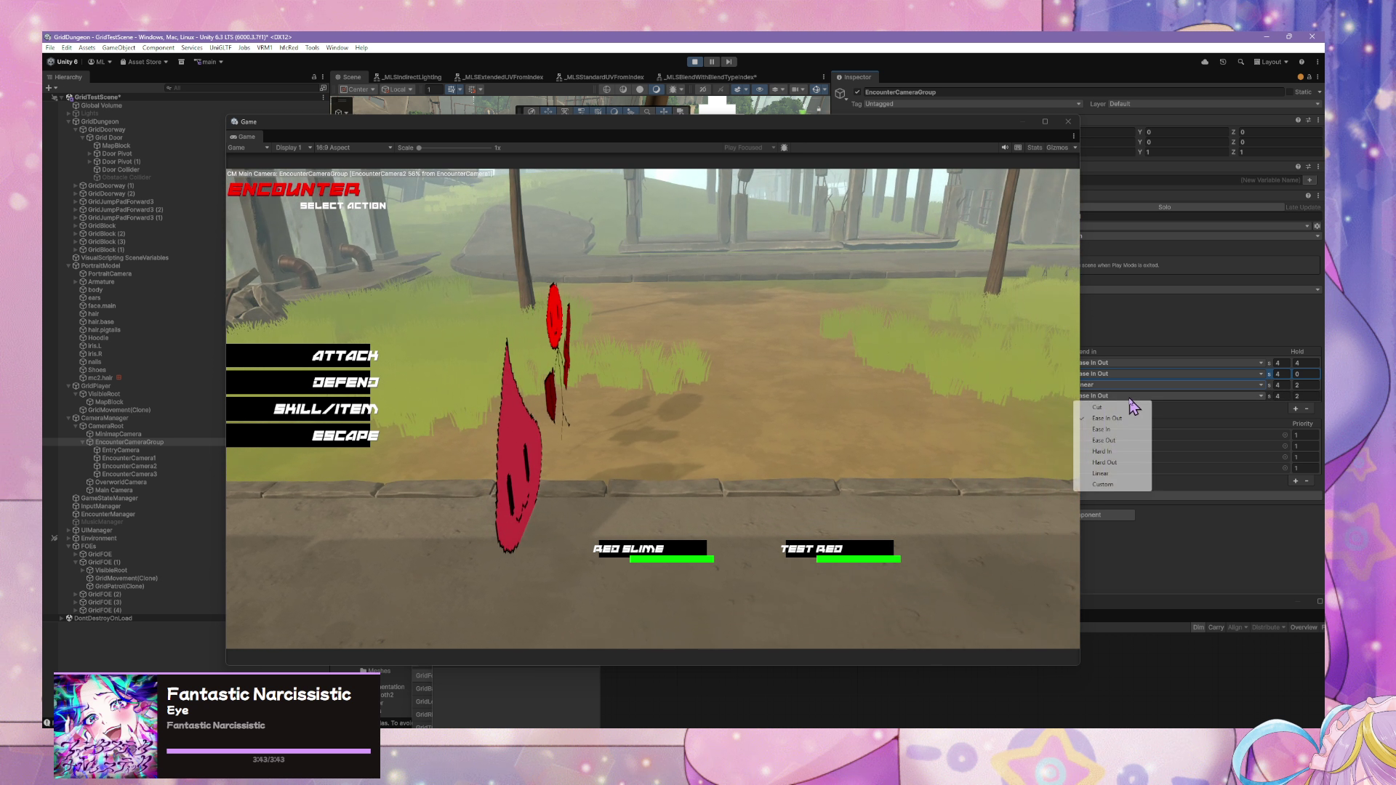
left_click(1120, 473)
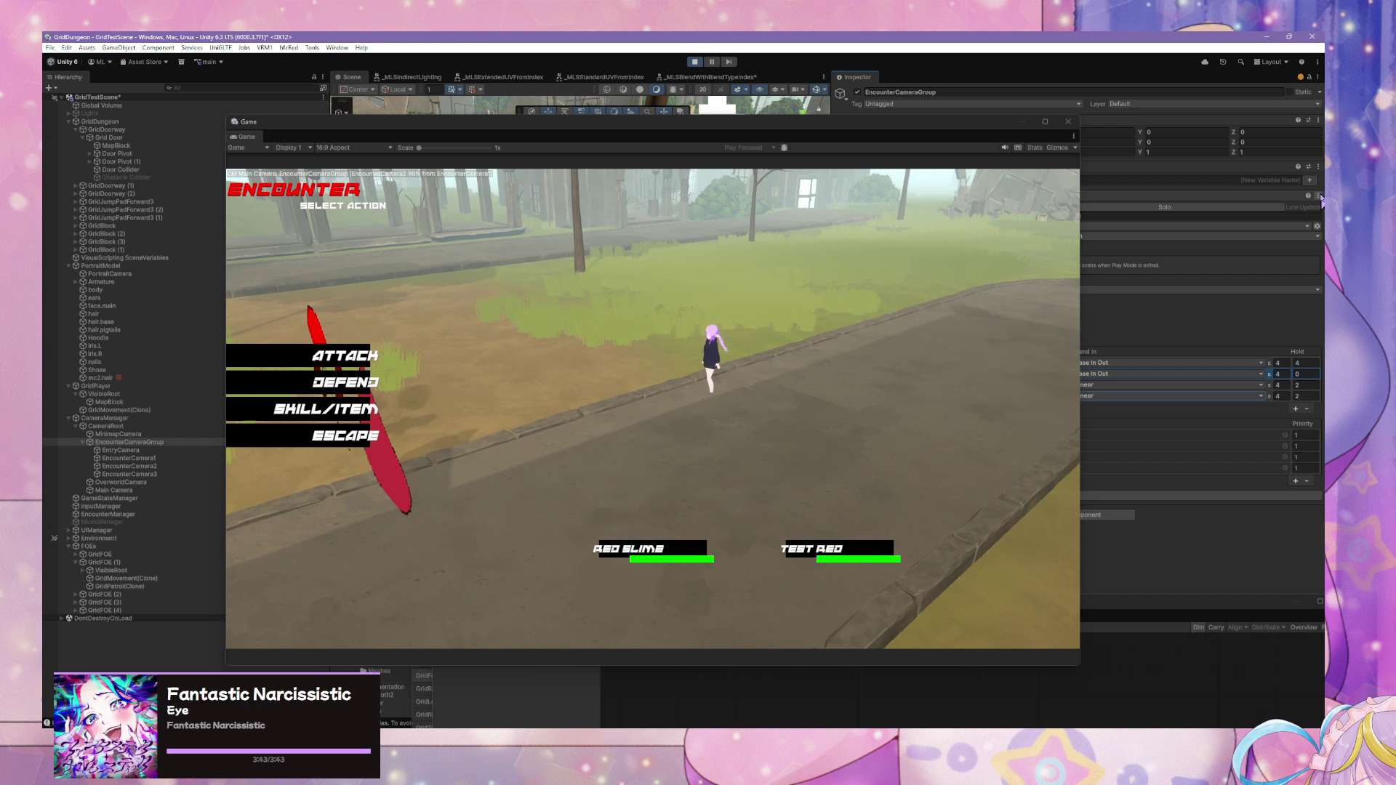
left_click(1318, 195)
left_click(1275, 278)
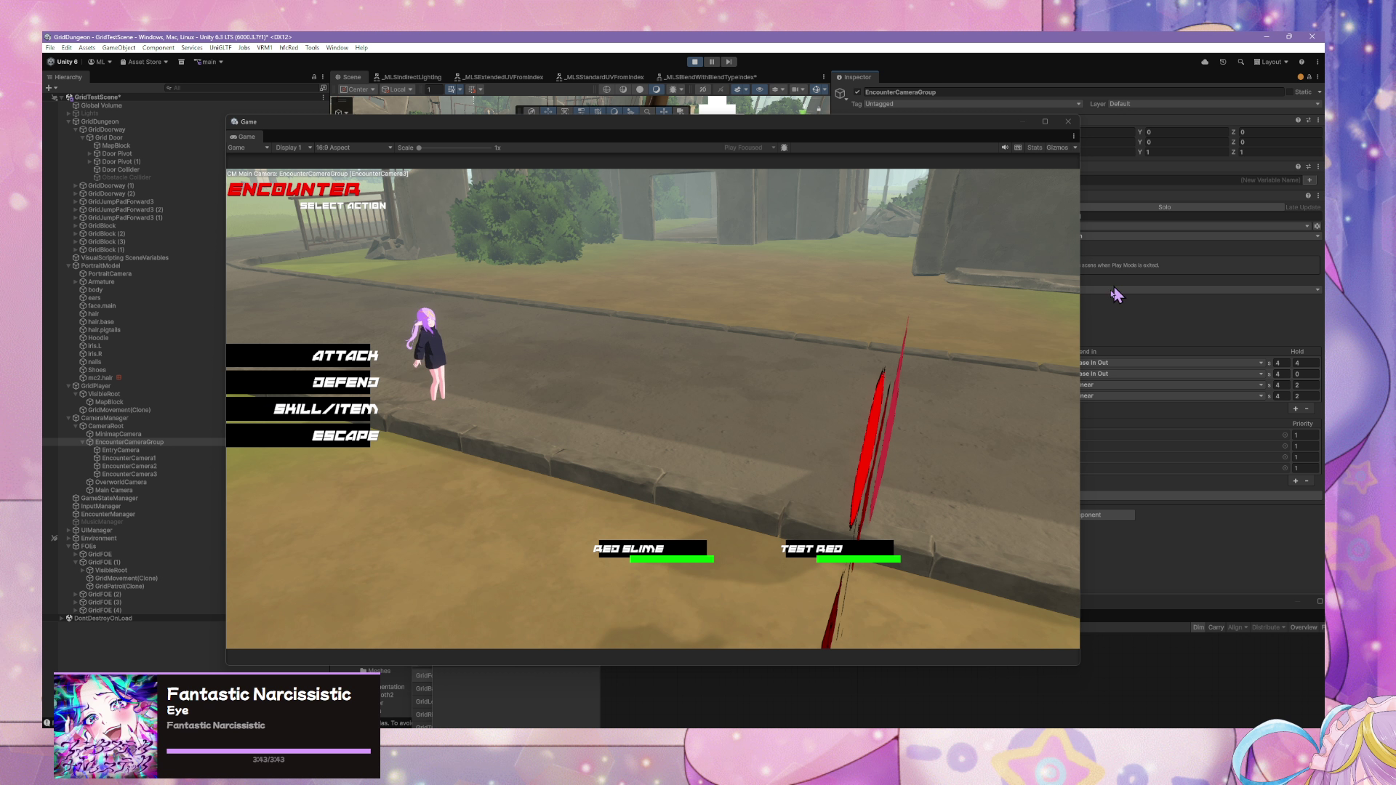
- Switch the second and third shots' blends to Hard In and zero the third and fourth Holds
left_click(1111, 373)
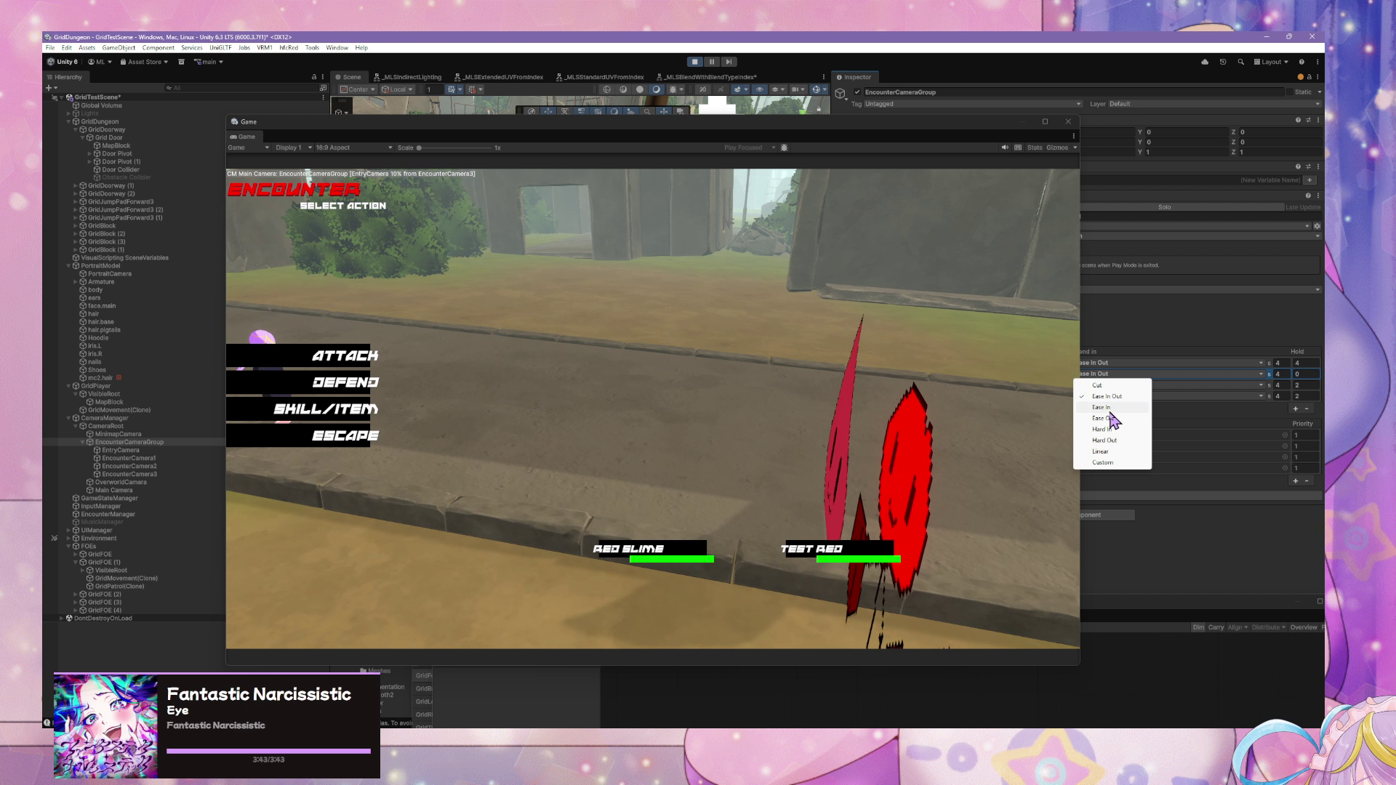
left_click(1117, 453)
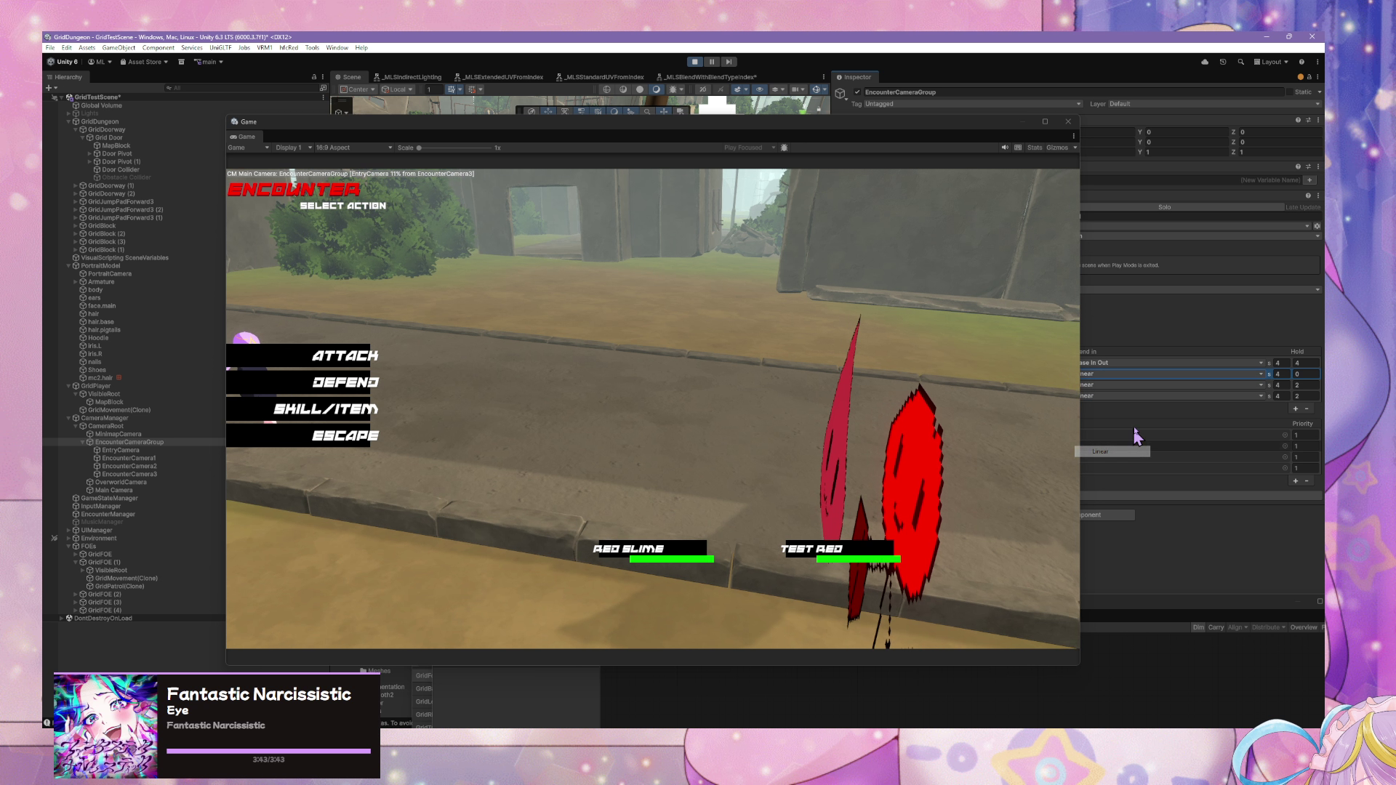
left_click(1122, 374)
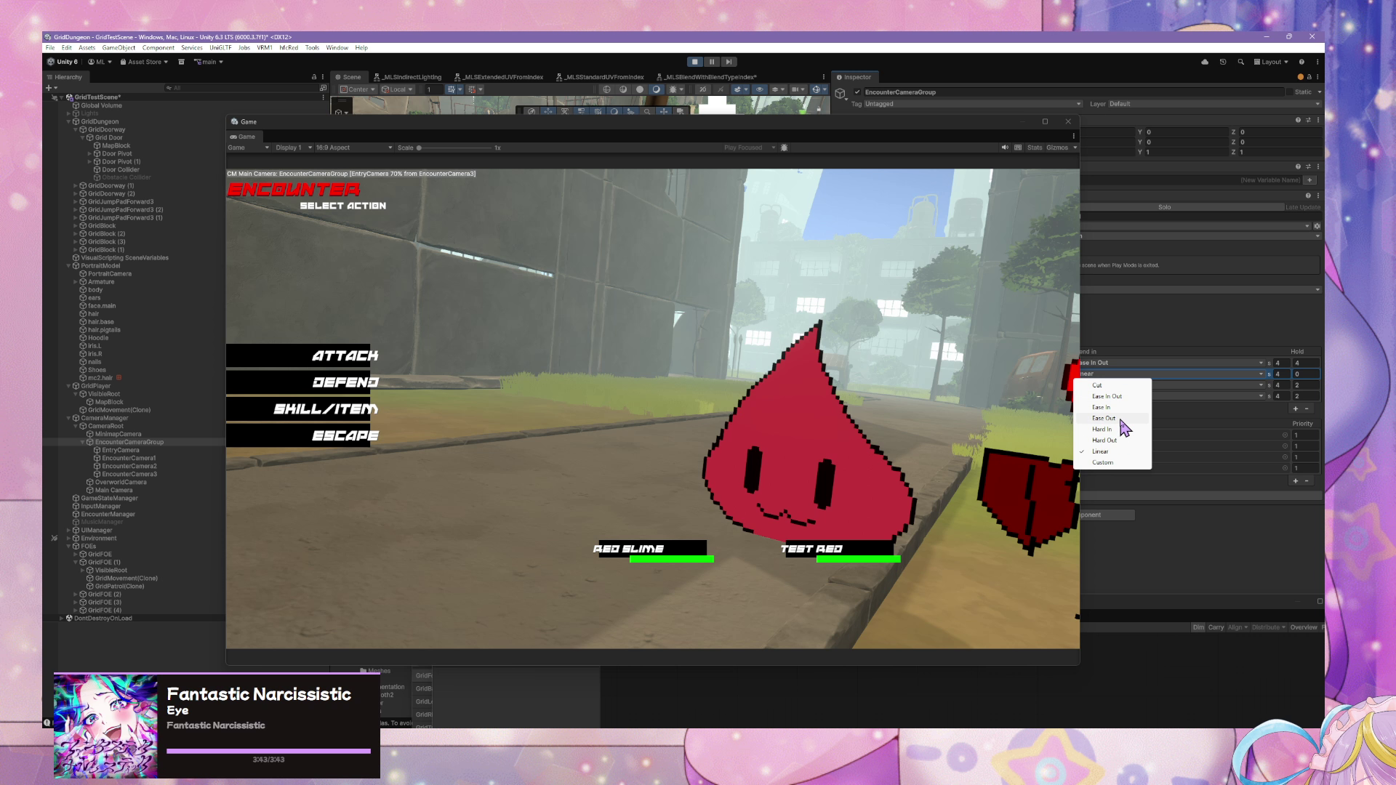
left_click(1120, 430)
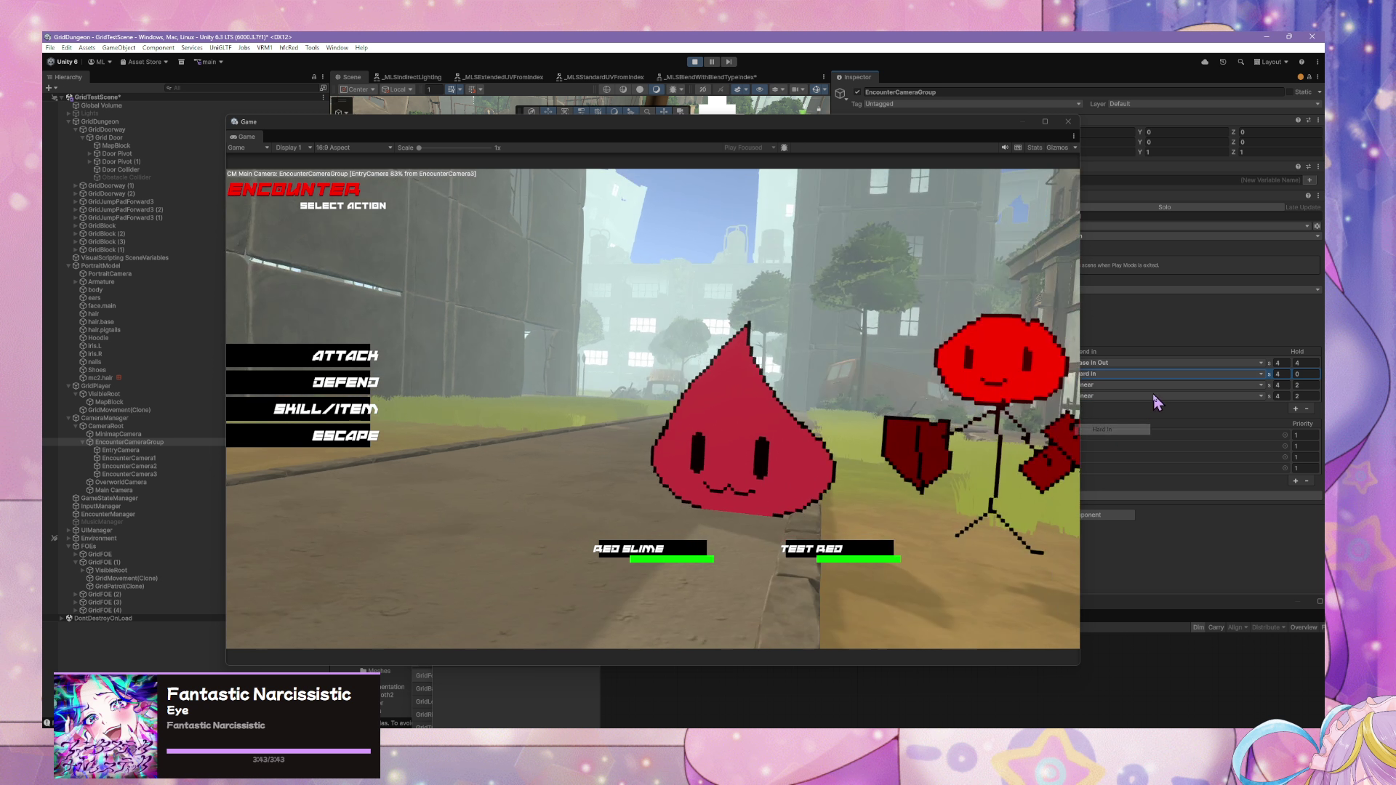
left_click(1143, 385)
left_click(1116, 441)
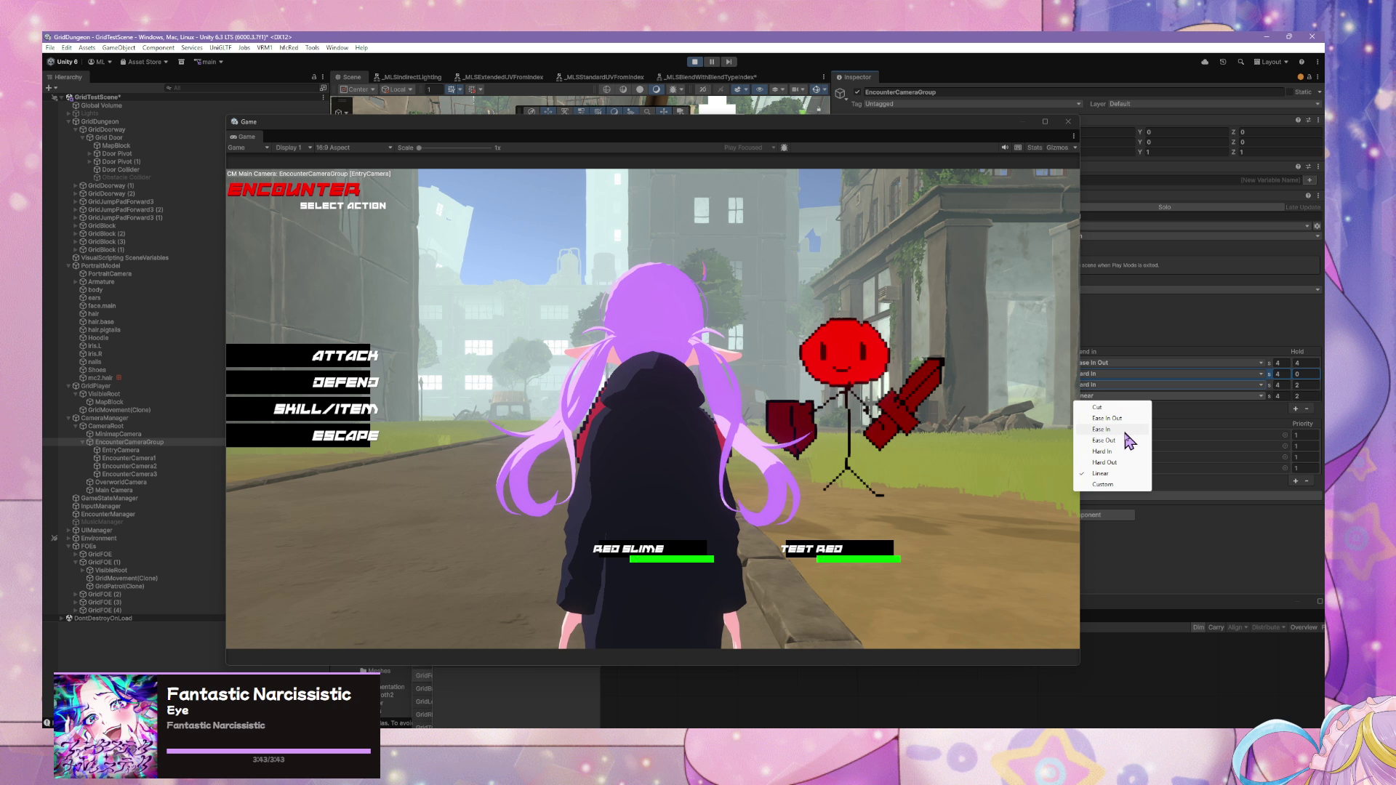
left_click(975, 375)
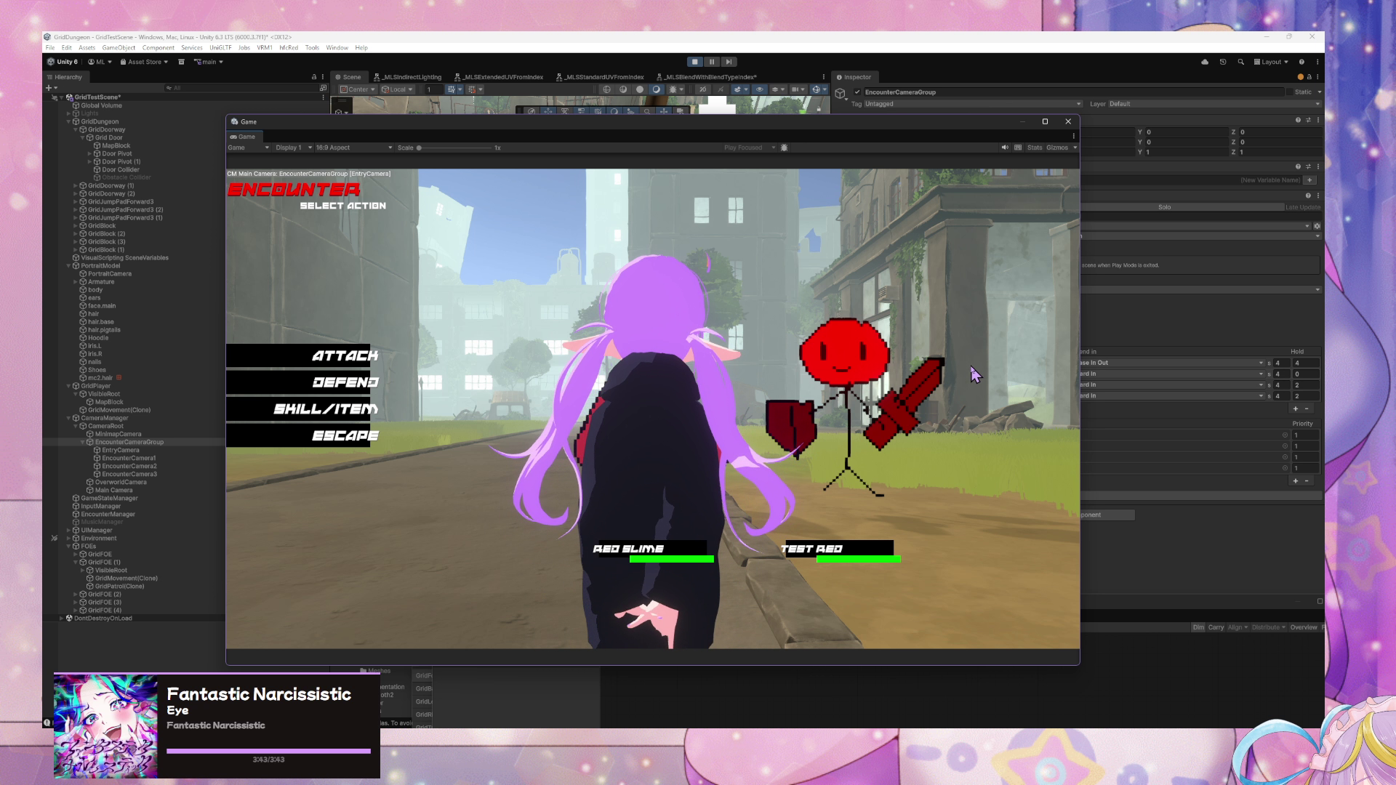
left_click(1305, 386)
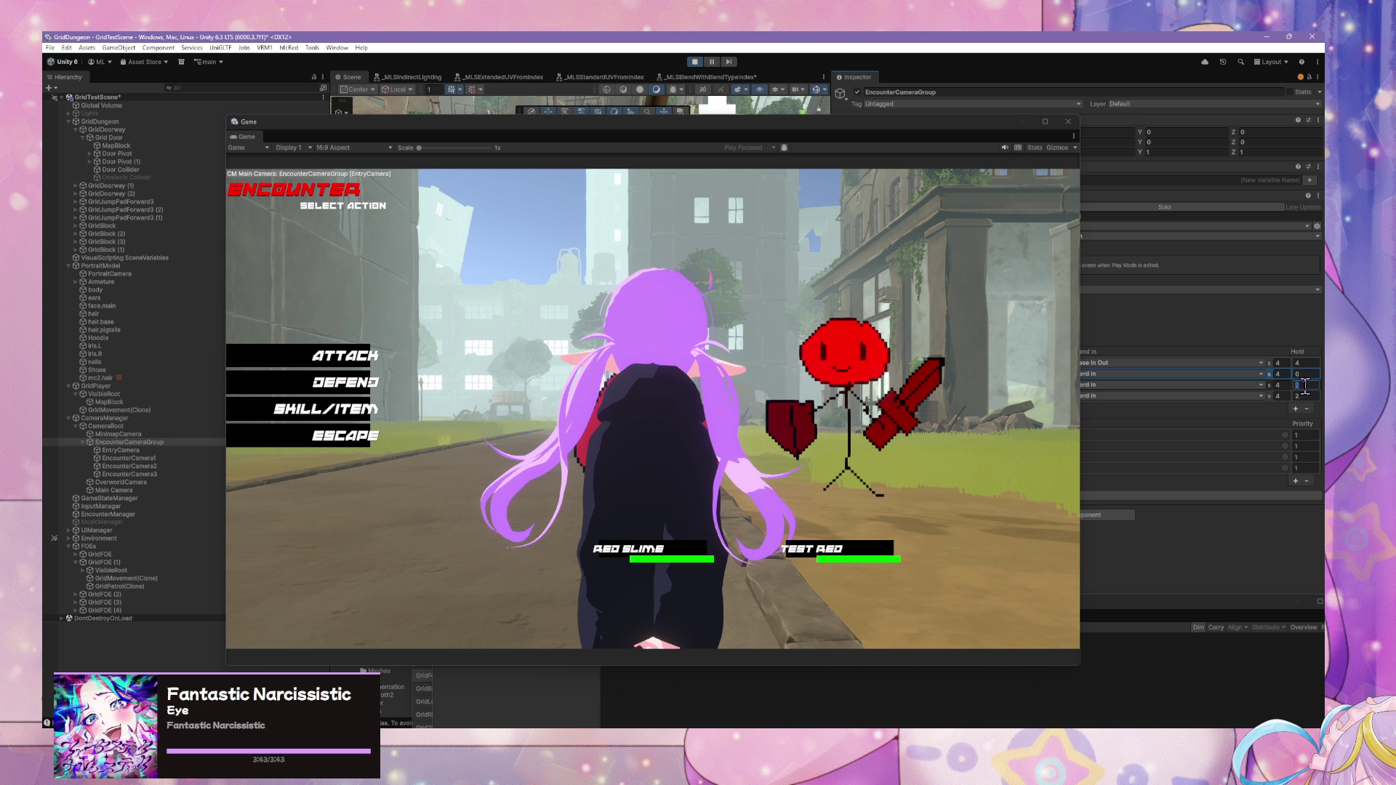
type("0")
left_click(1306, 397)
type("0")
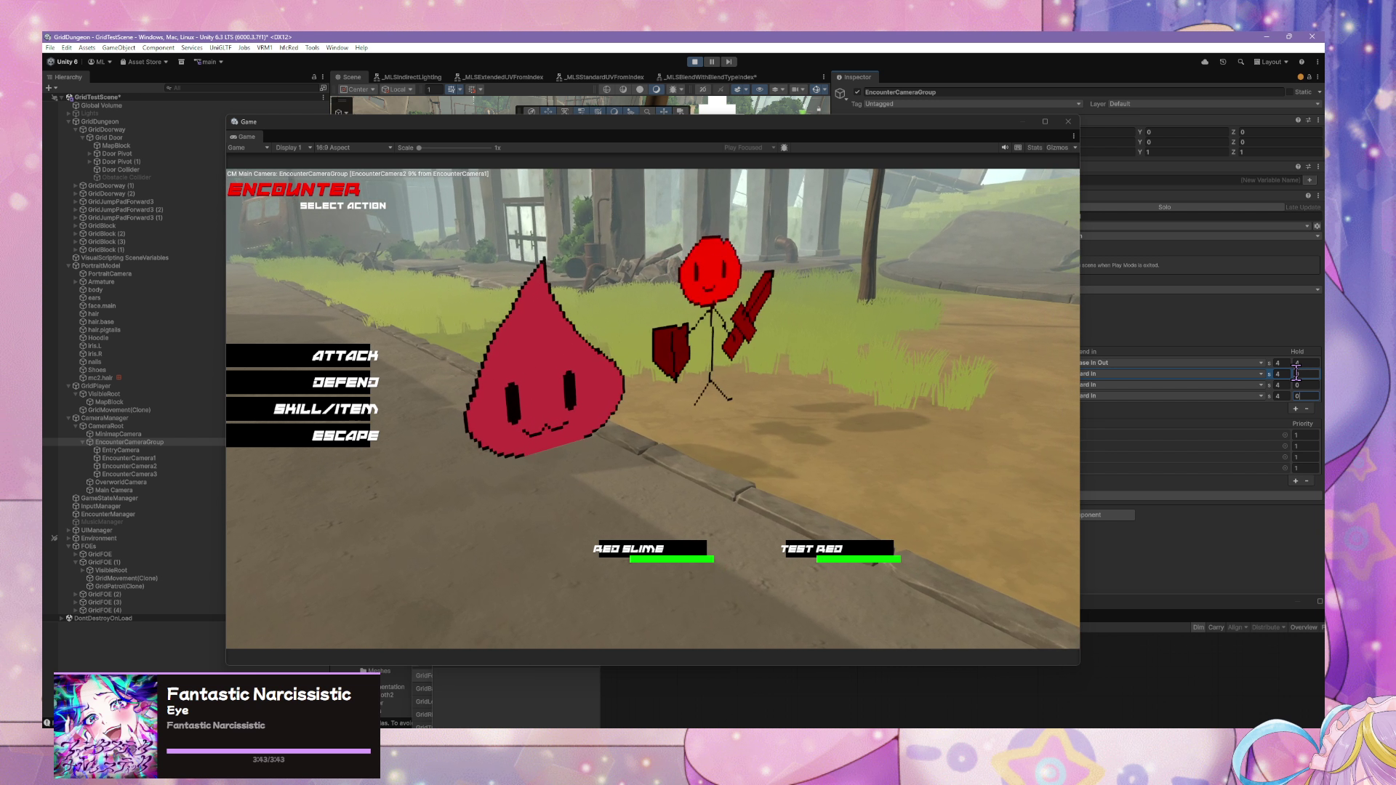
- Set the second, third and fourth shots' blends back to Linear
left_click(1227, 386)
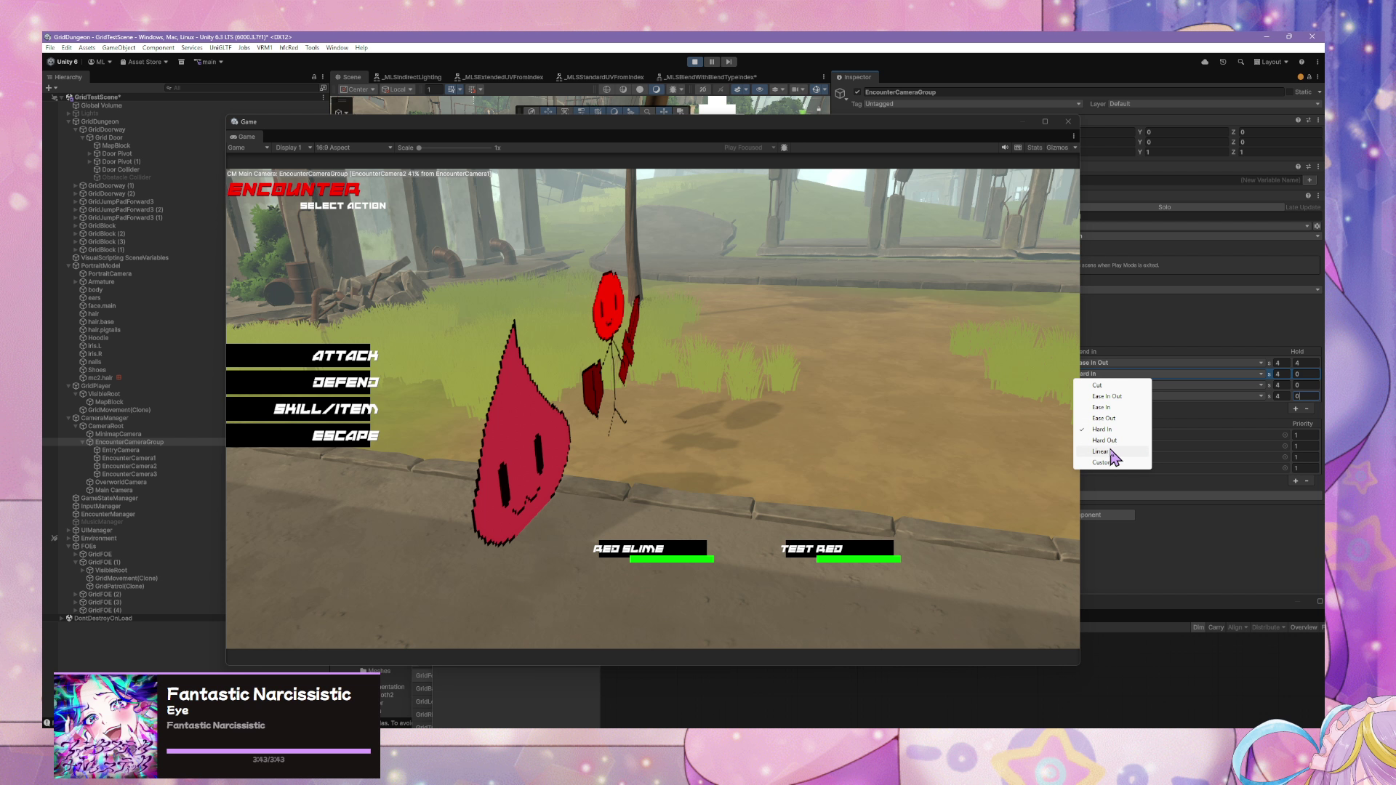
left_click(1111, 451)
left_click(1139, 387)
left_click(1128, 397)
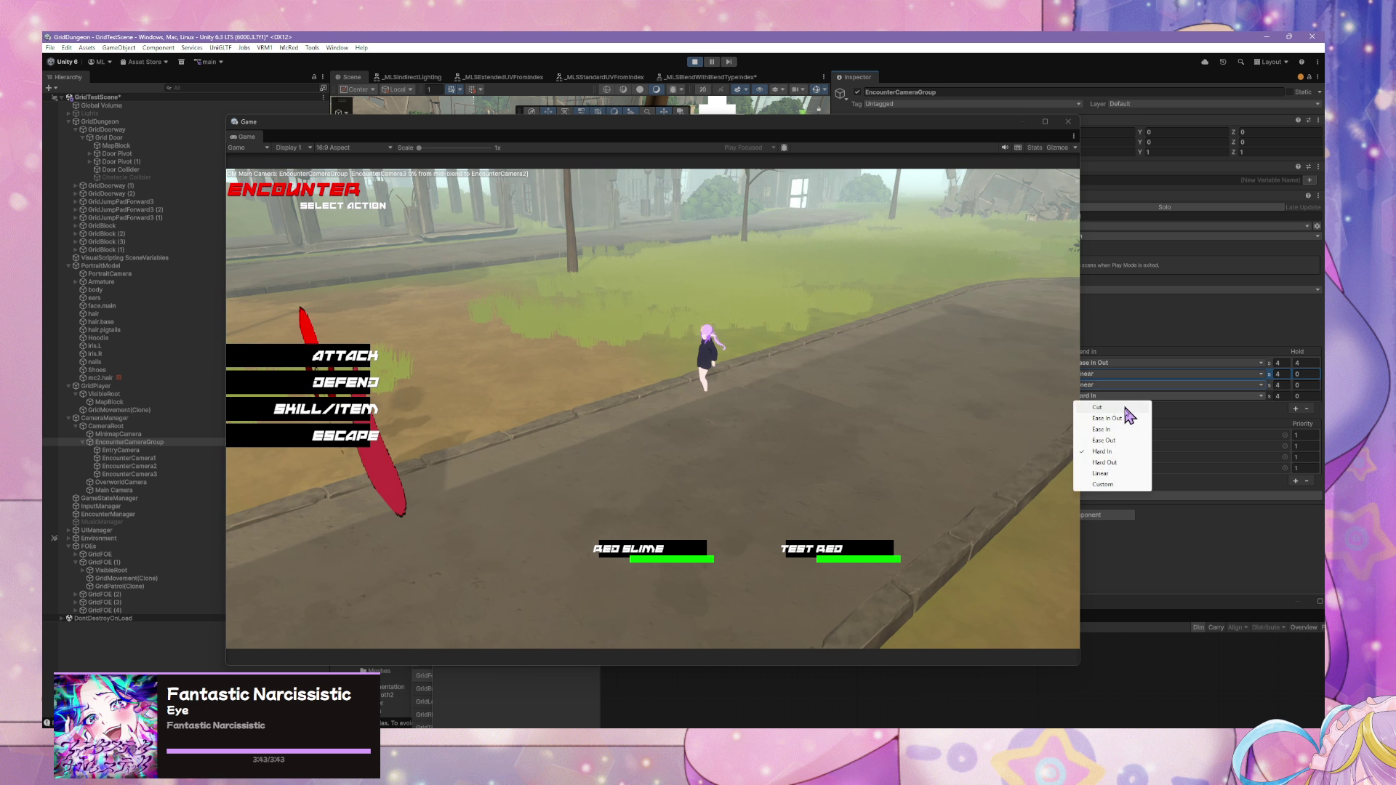
left_click(1111, 474)
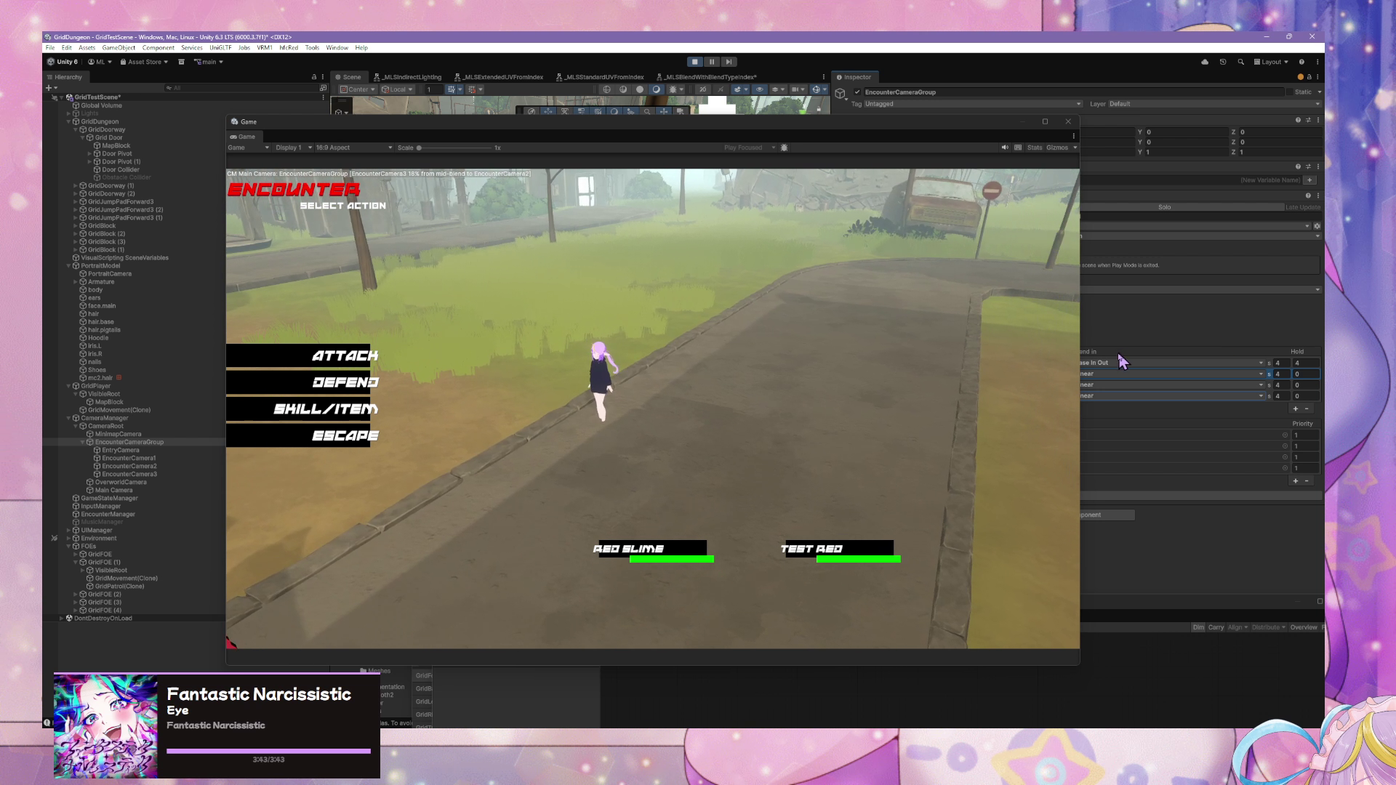
left_click(1118, 373)
left_click(1209, 320)
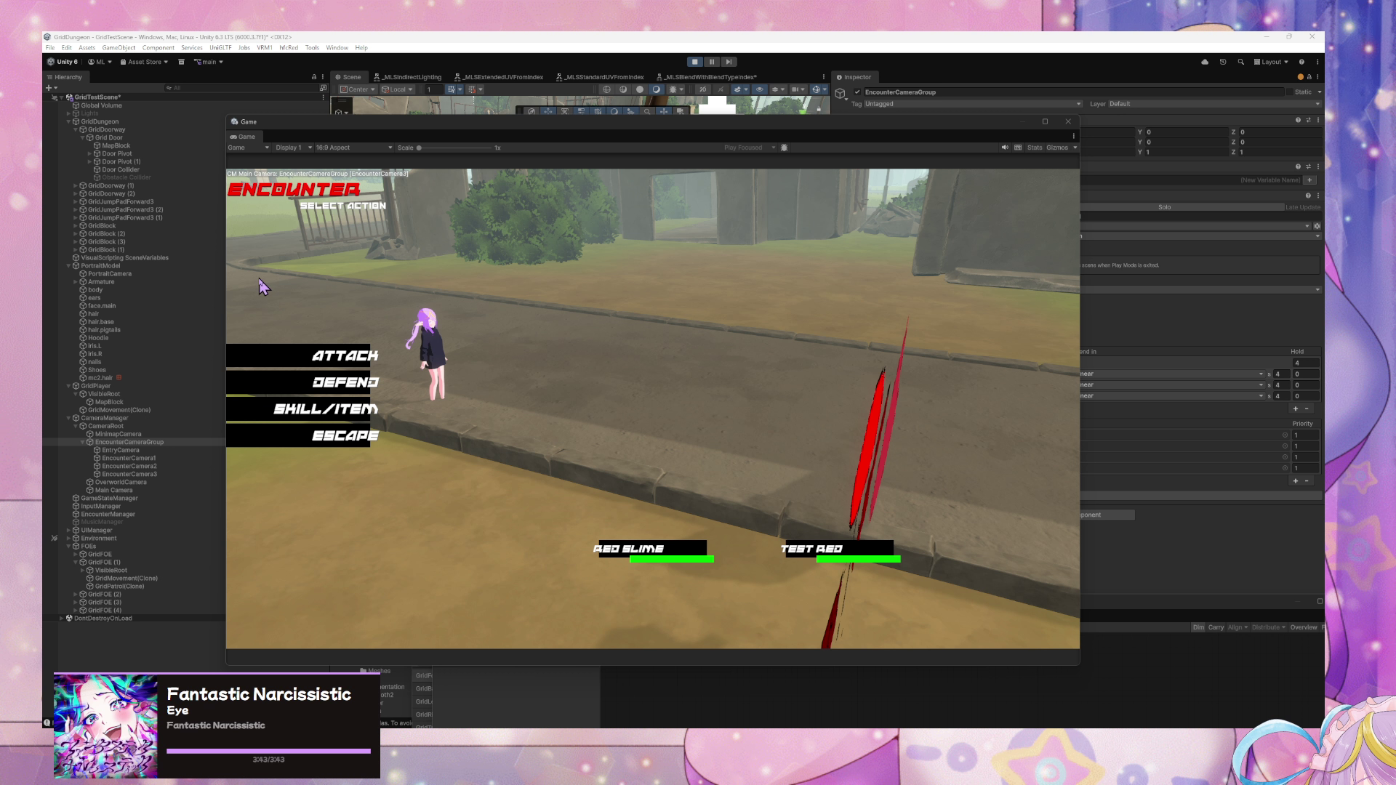
- Escape the Red Slime encounter back to the overworld
left_click(332, 411)
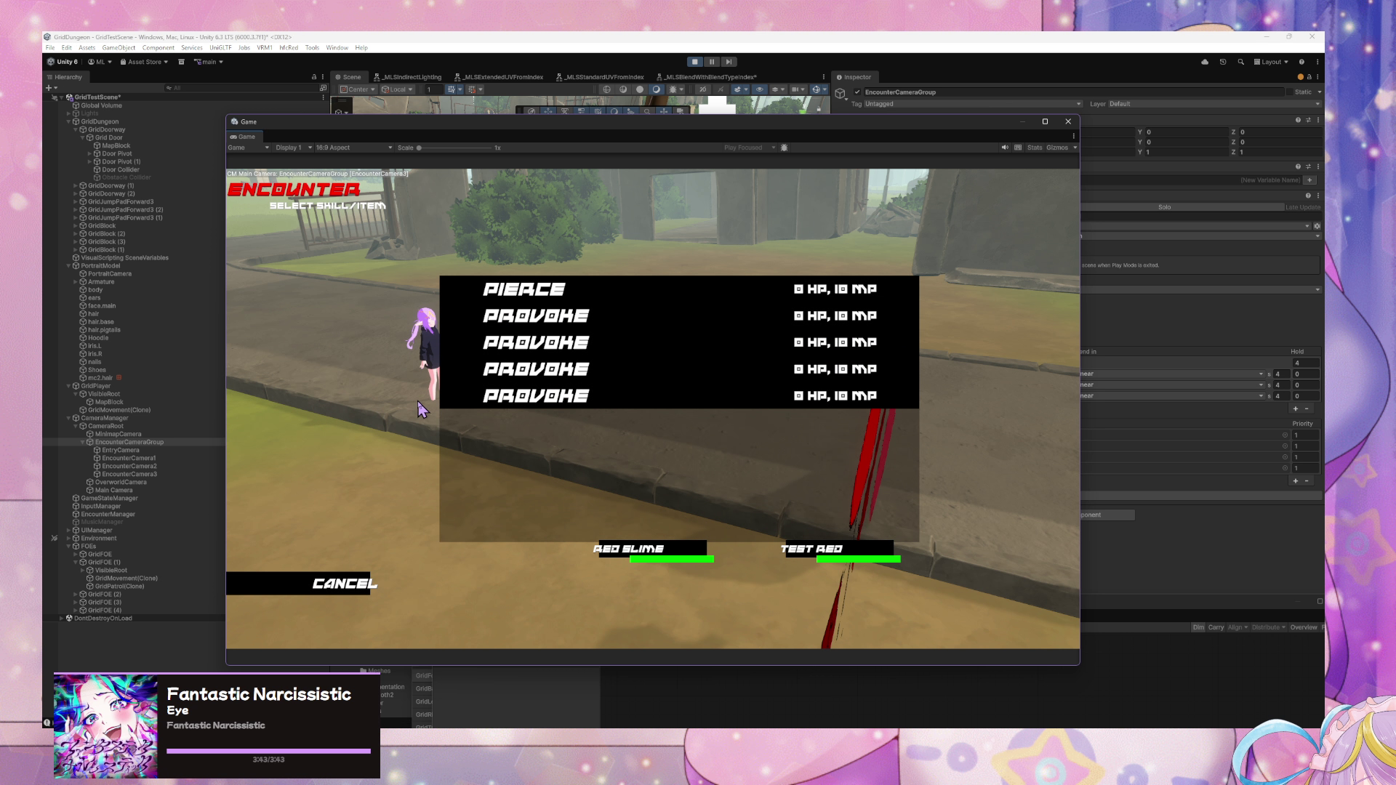
left_click(342, 594)
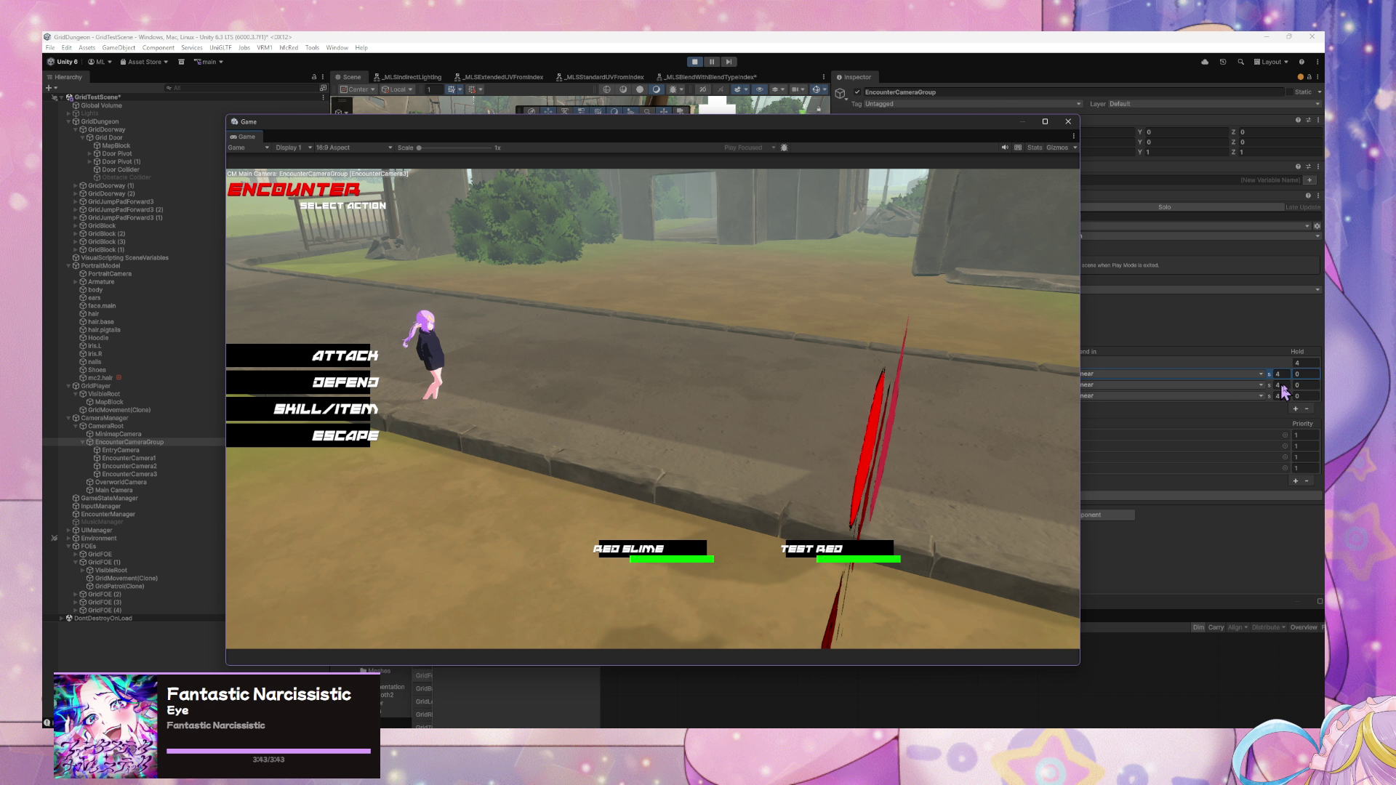
left_click(1230, 408)
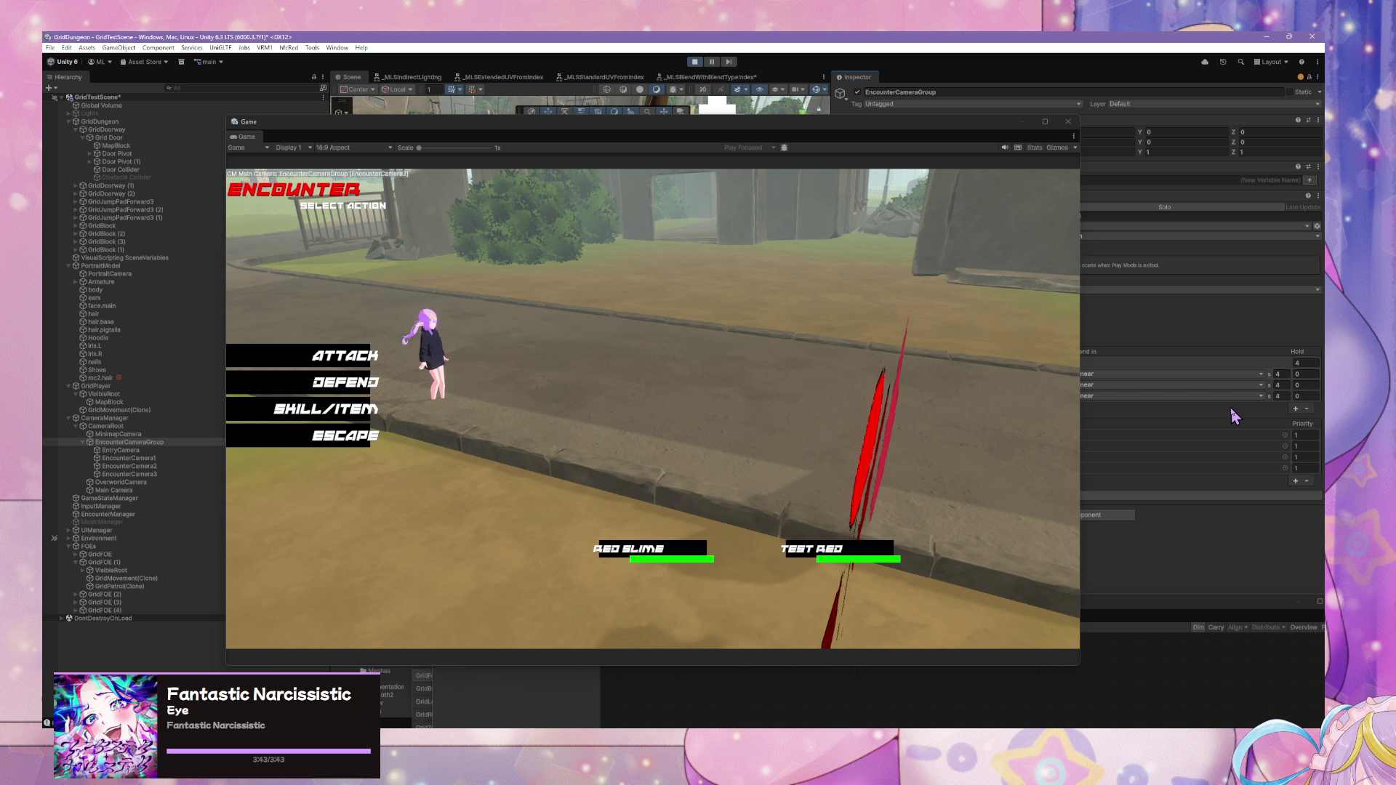
left_click(812, 206)
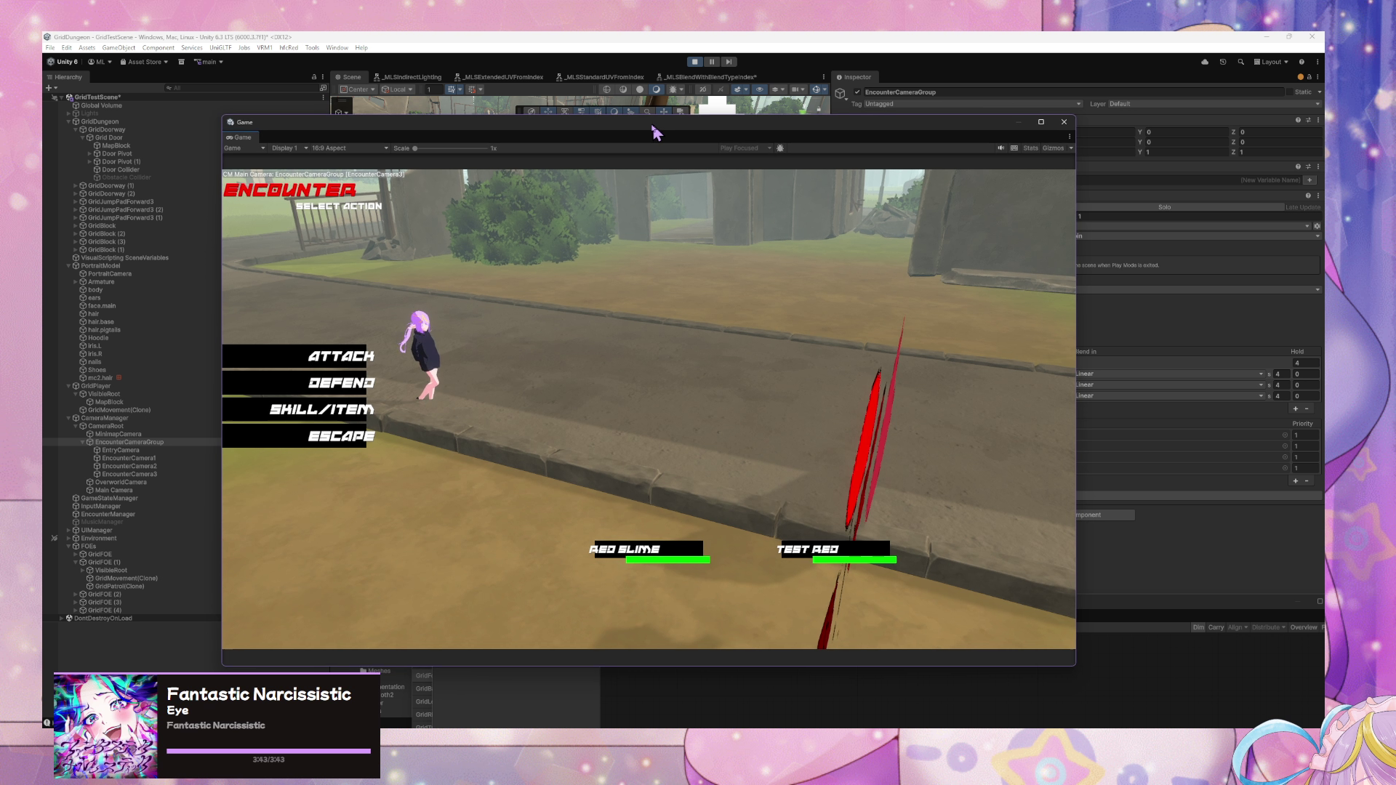
mouse_move(657, 132)
left_mouse_down()
mouse_move(363, 144)
mouse_move(844, 145)
left_mouse_up()
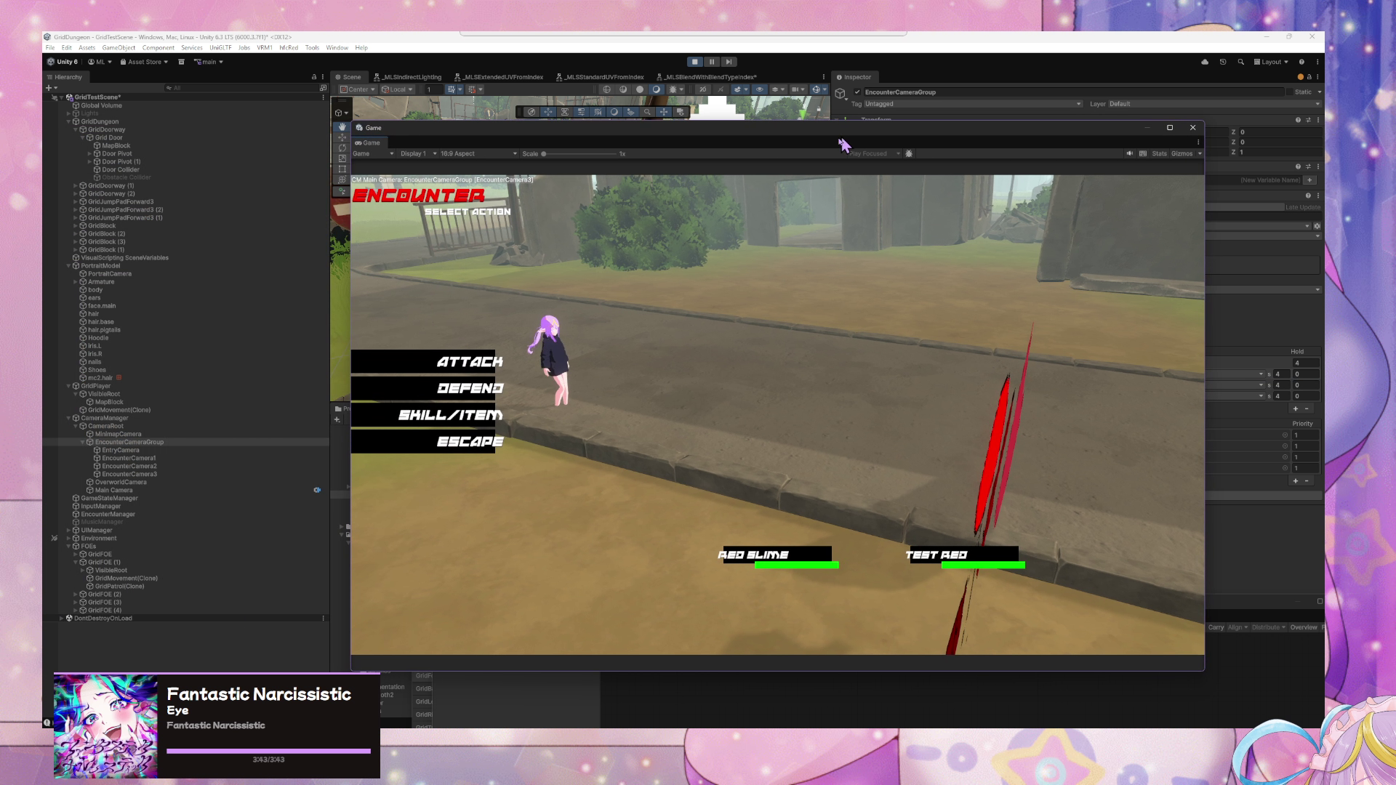
left_click(462, 444)
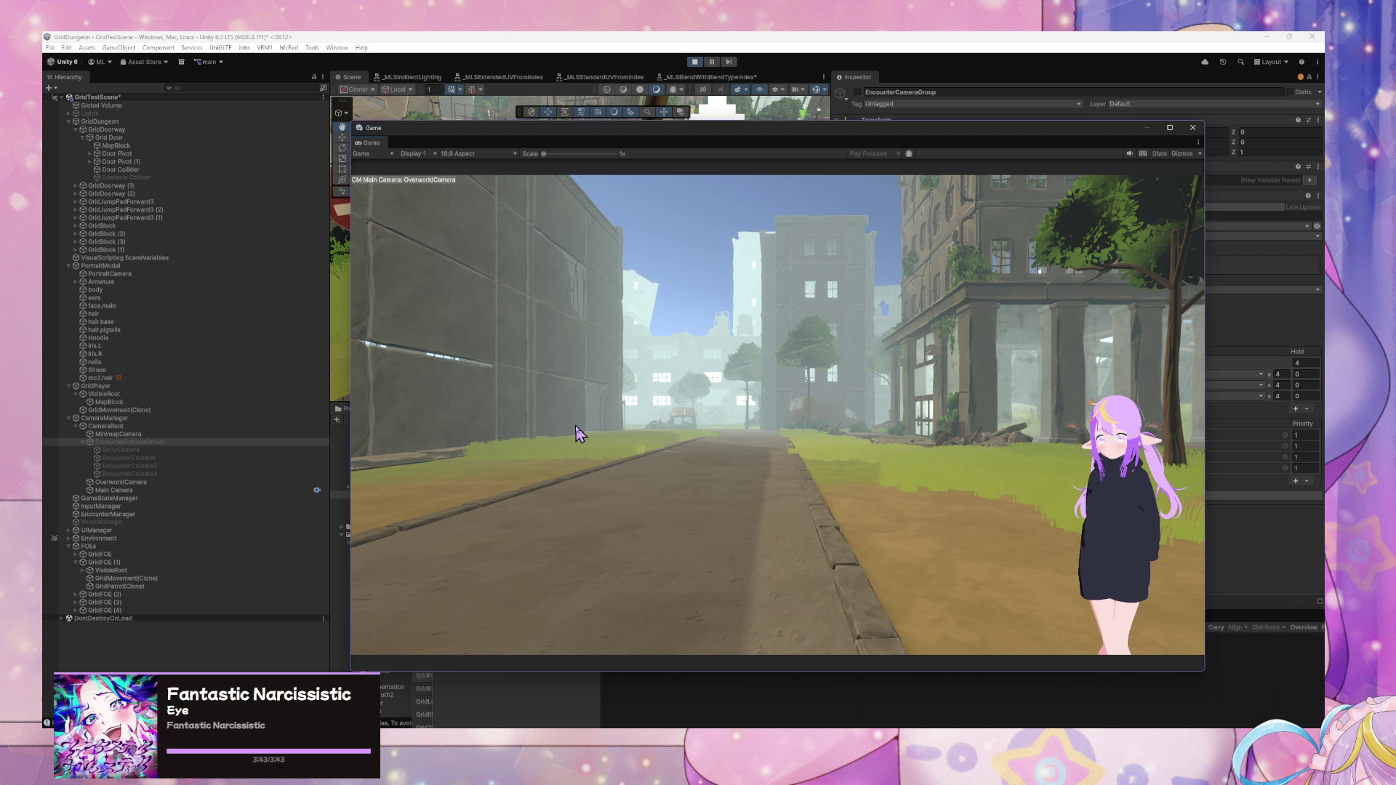
- Run the player down the street past the rusty tank and onto the grass slope
key("w")
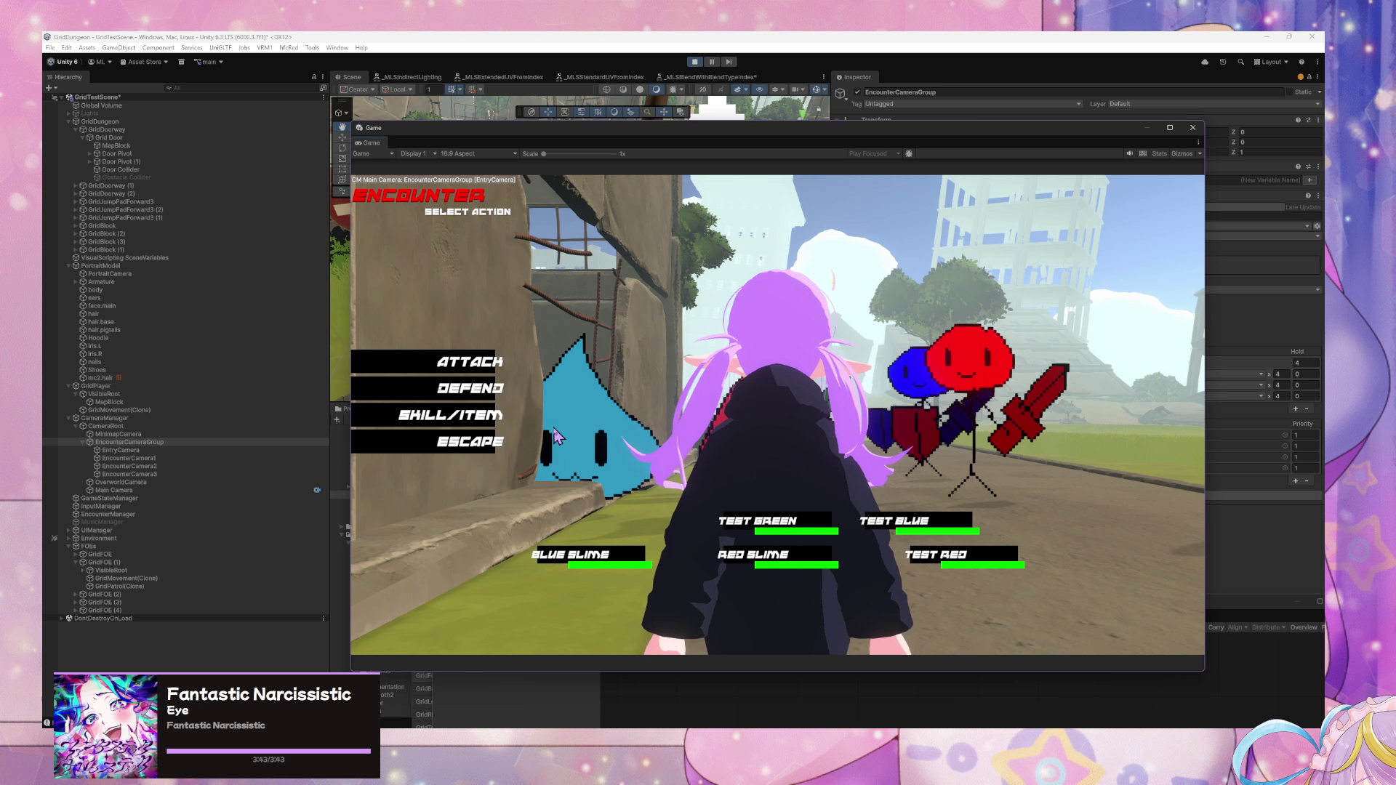
left_click(477, 453)
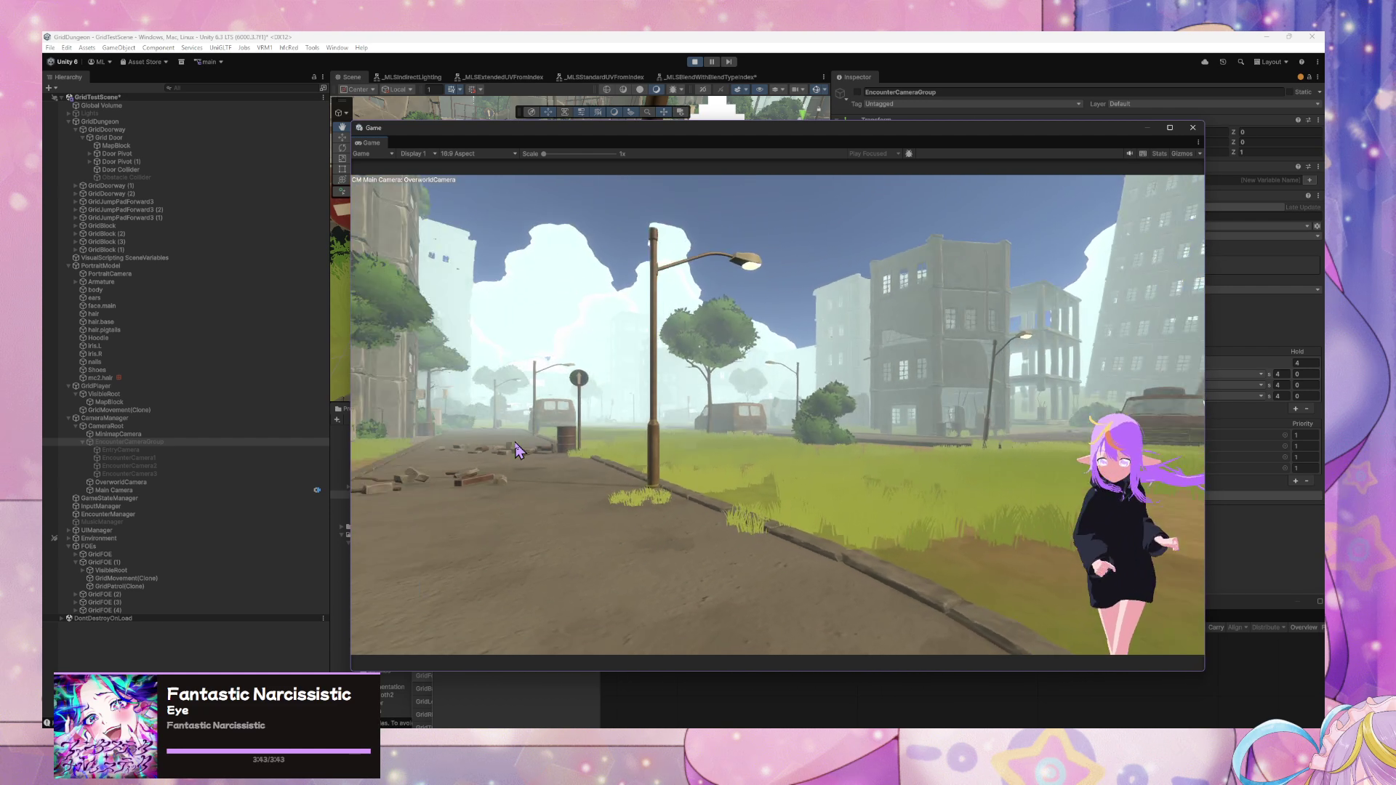
key("a")
key("w")
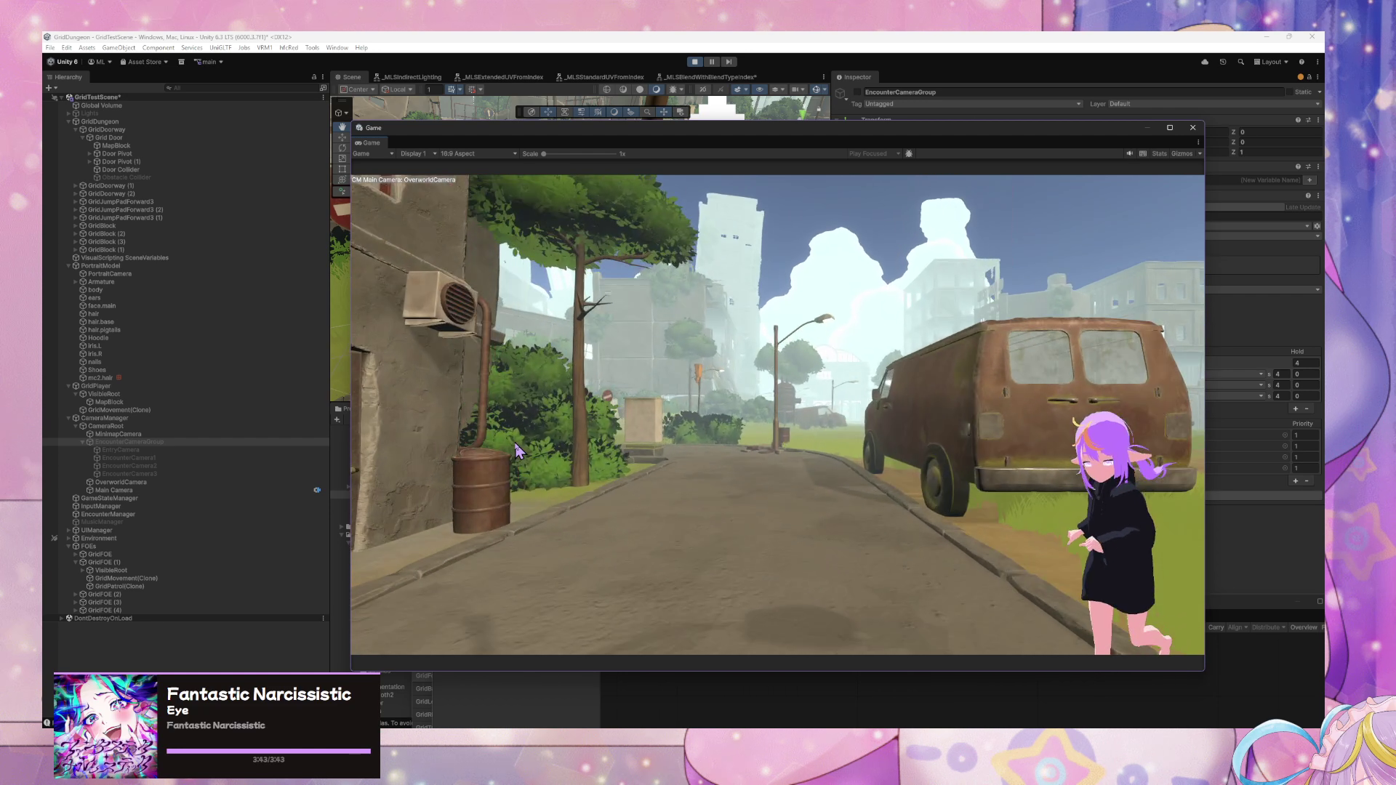
key("w")
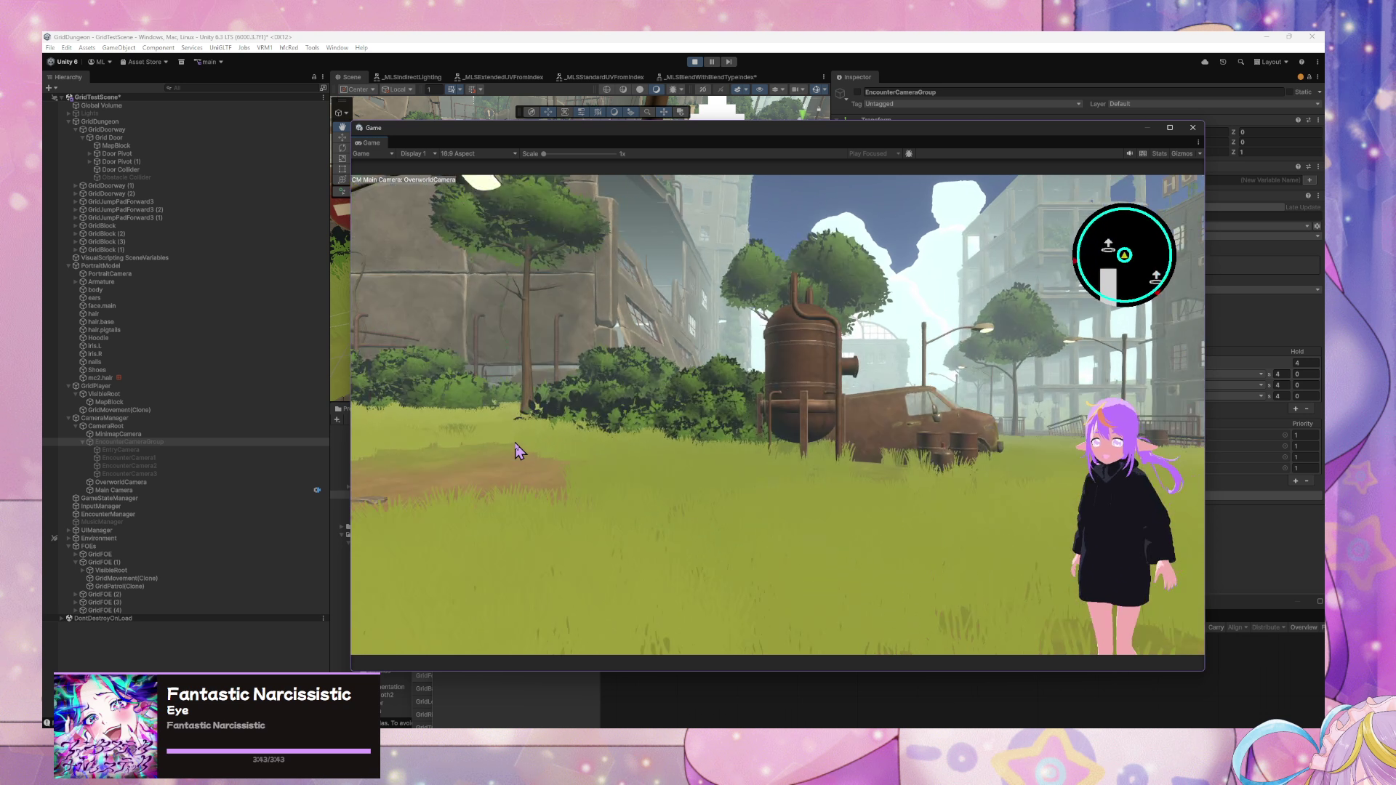
key("d")
key("w")
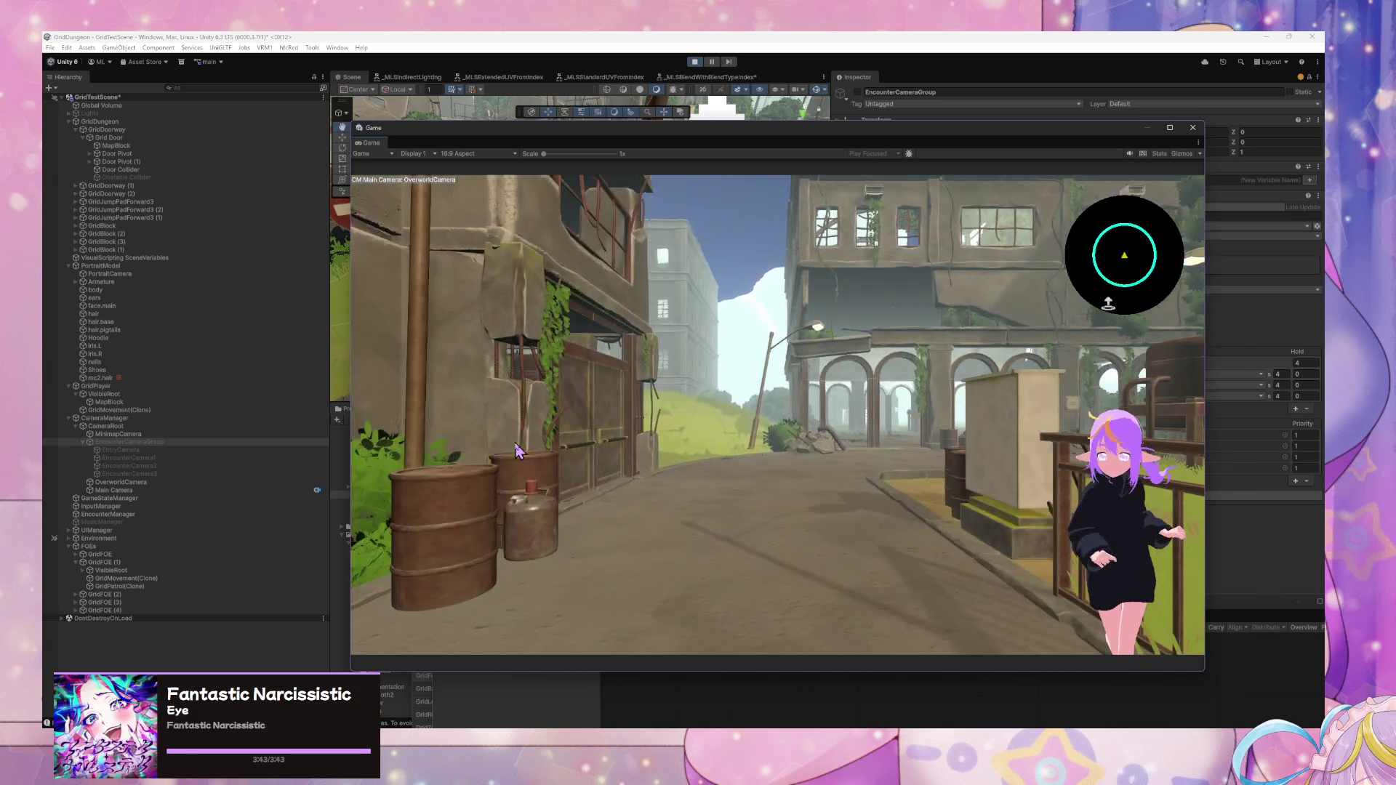
key("a")
key("w")
key("w")
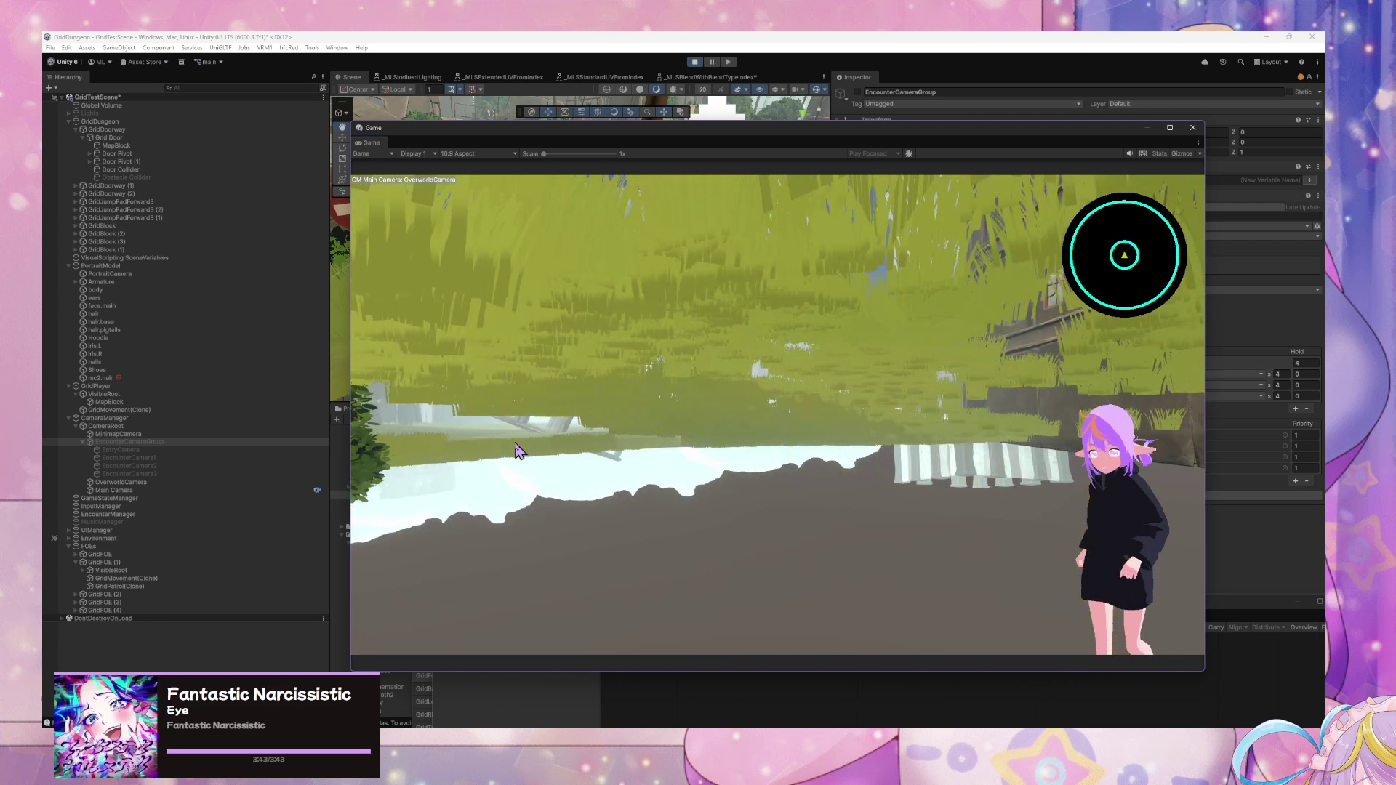
- Walk the player through the tower ruins and across the field to the ruined building
key("w")
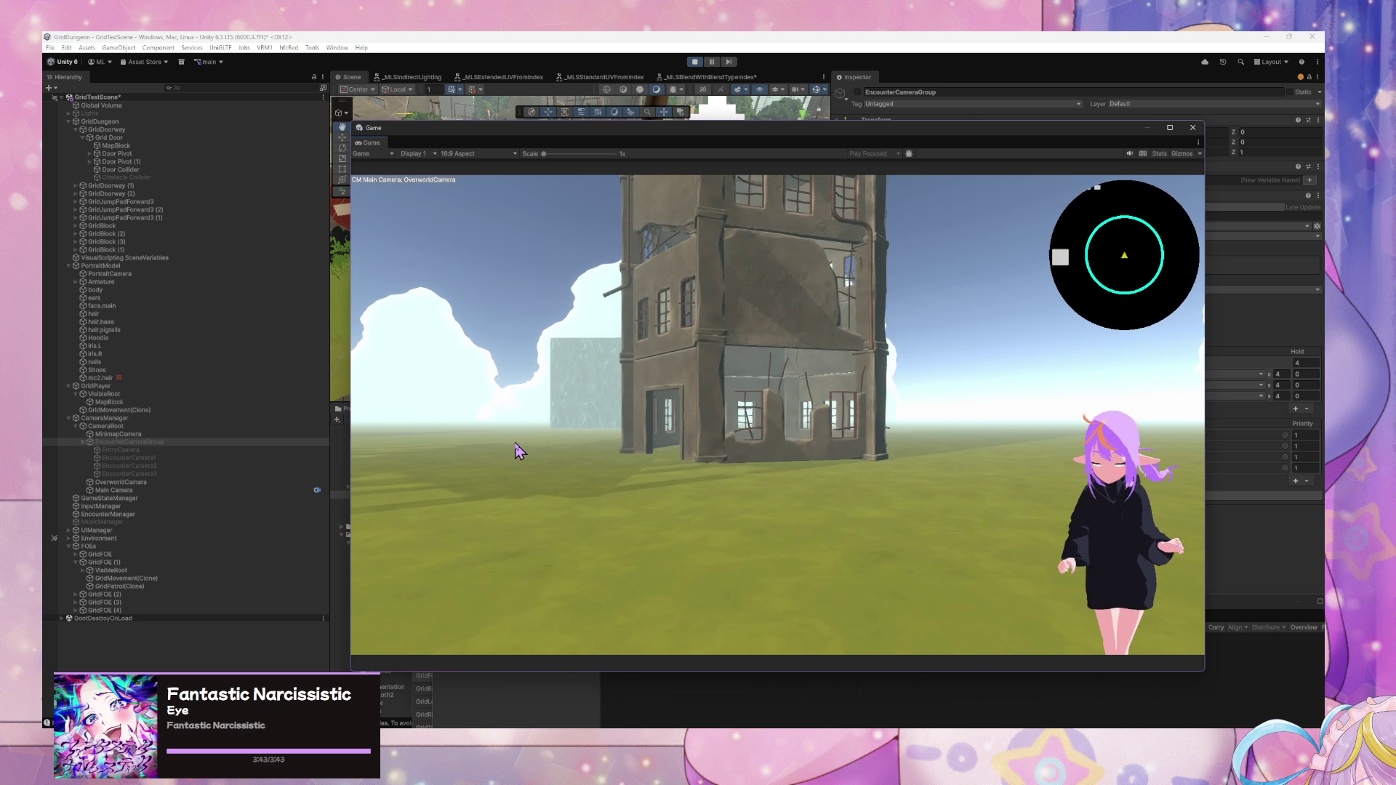
key("a")
key("w")
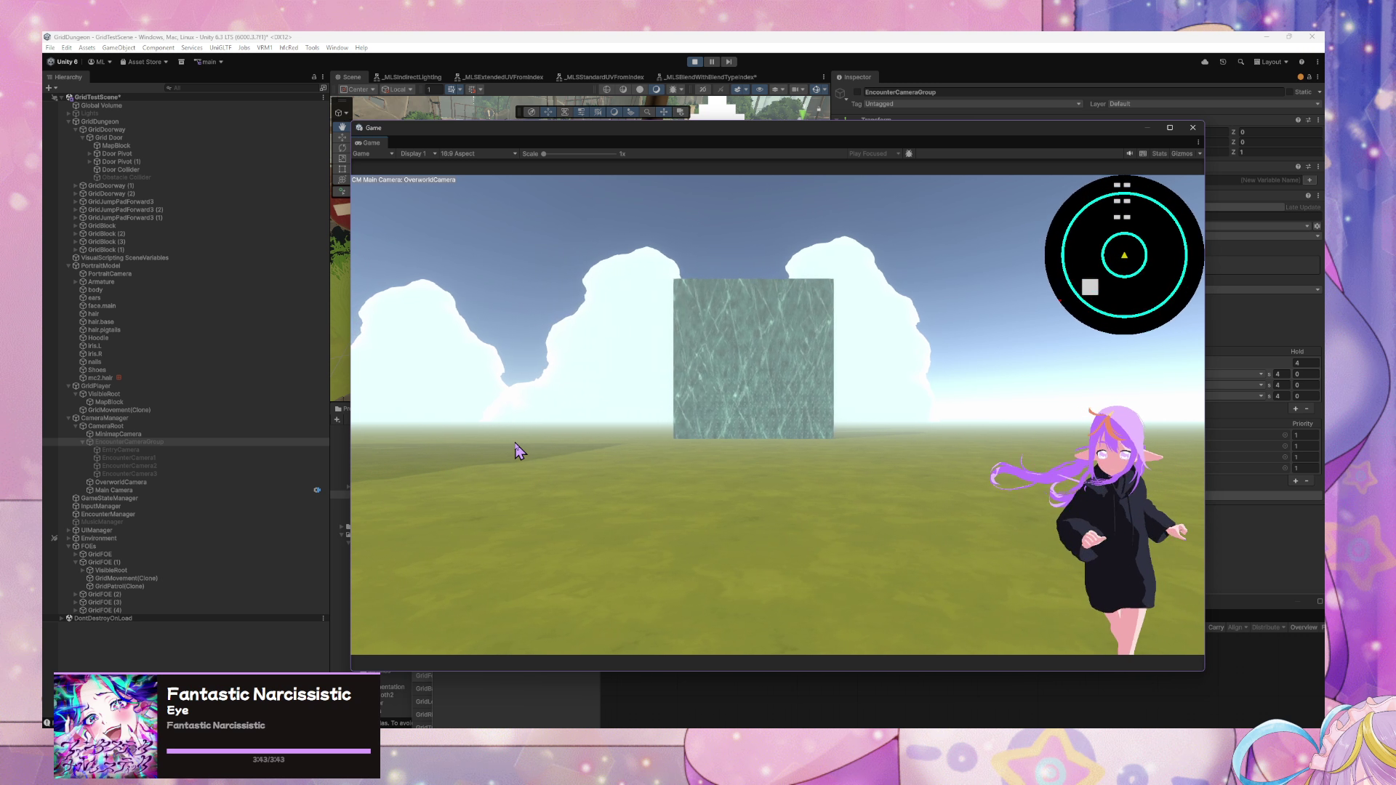
key("w")
key("a")
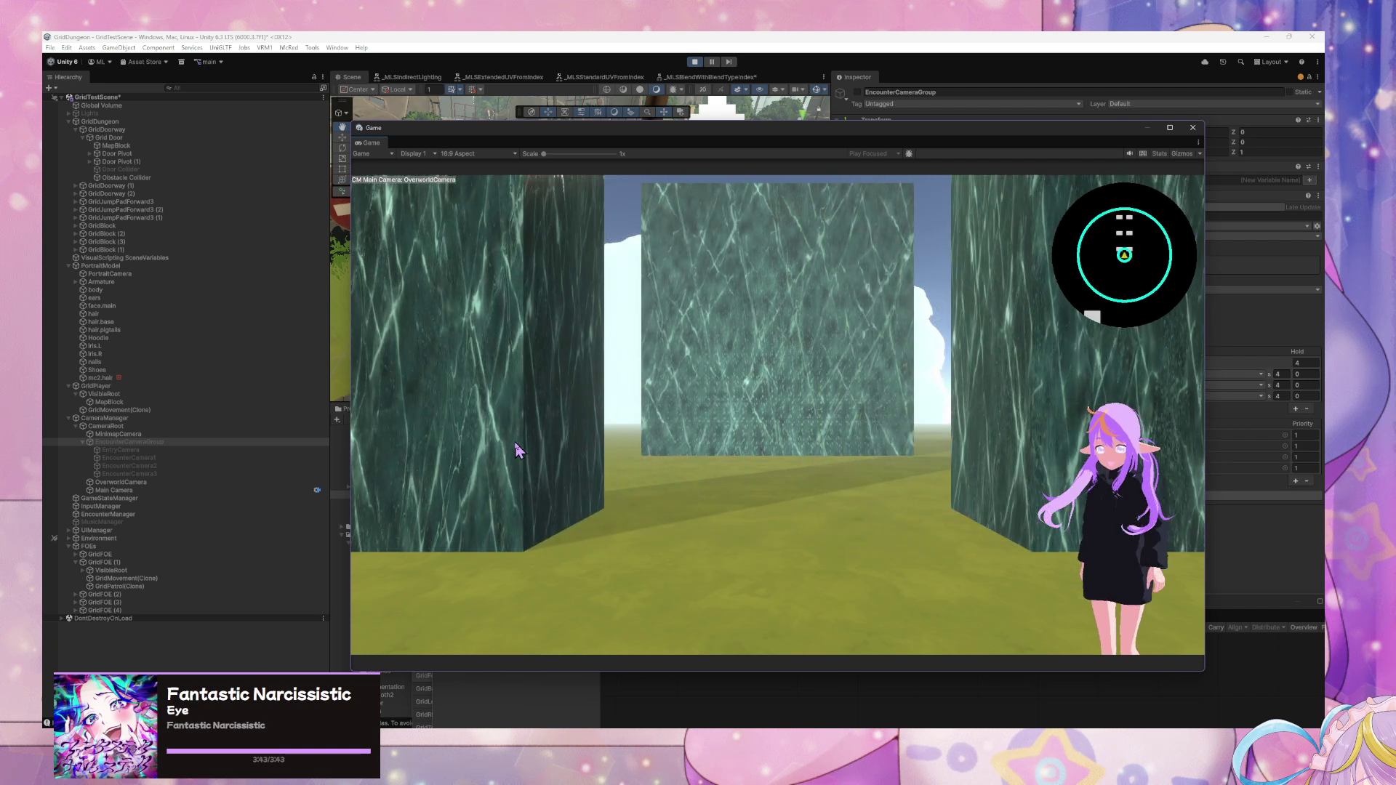
key("a")
key("d")
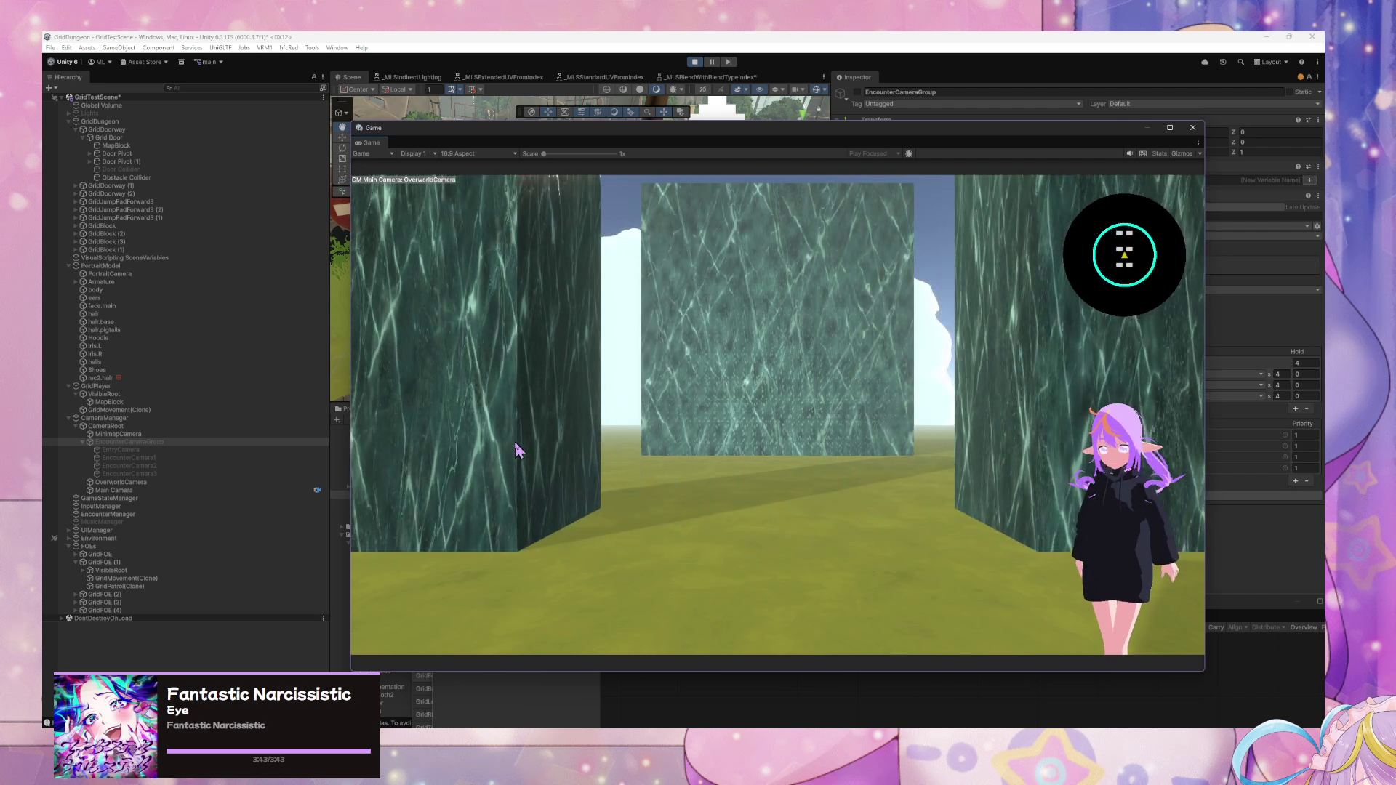
key("w")
key("w")
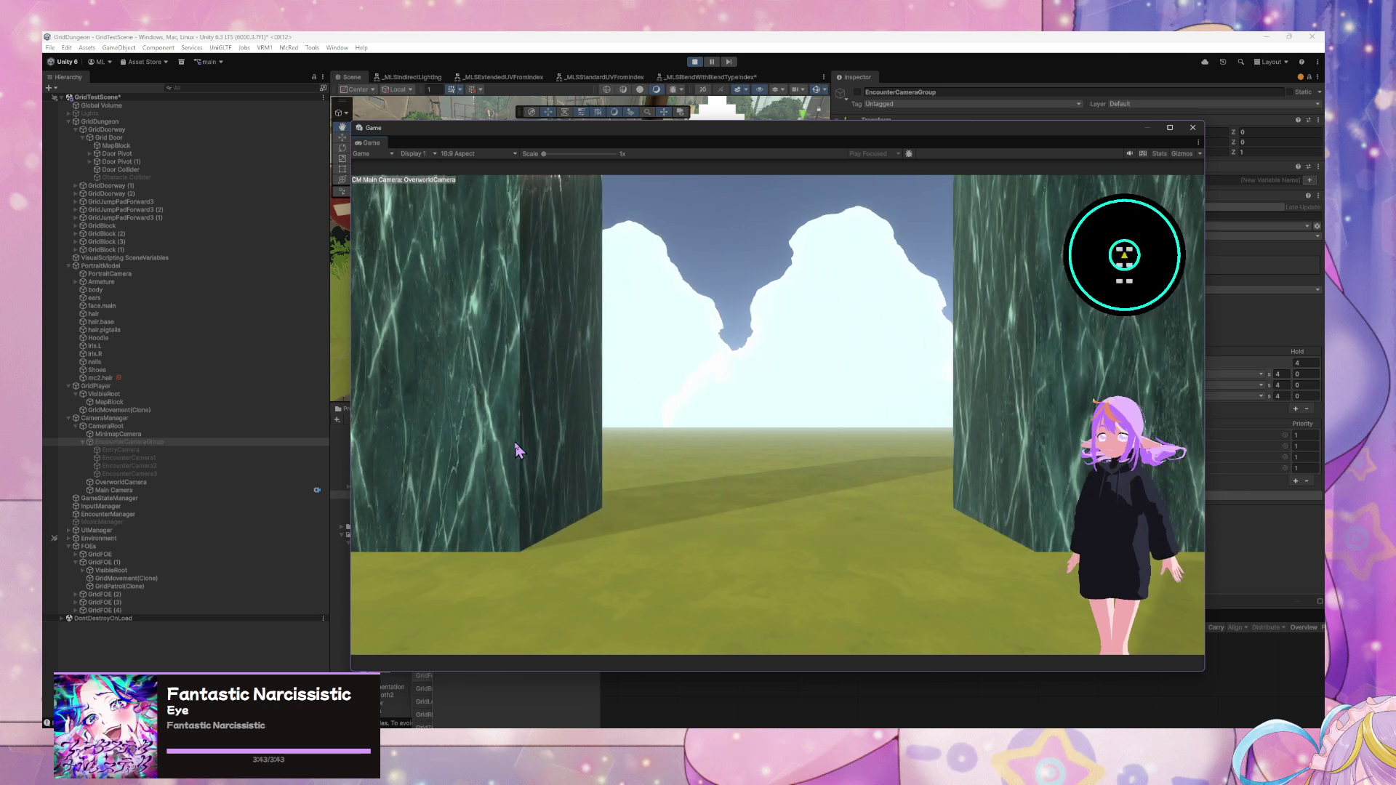
key("a")
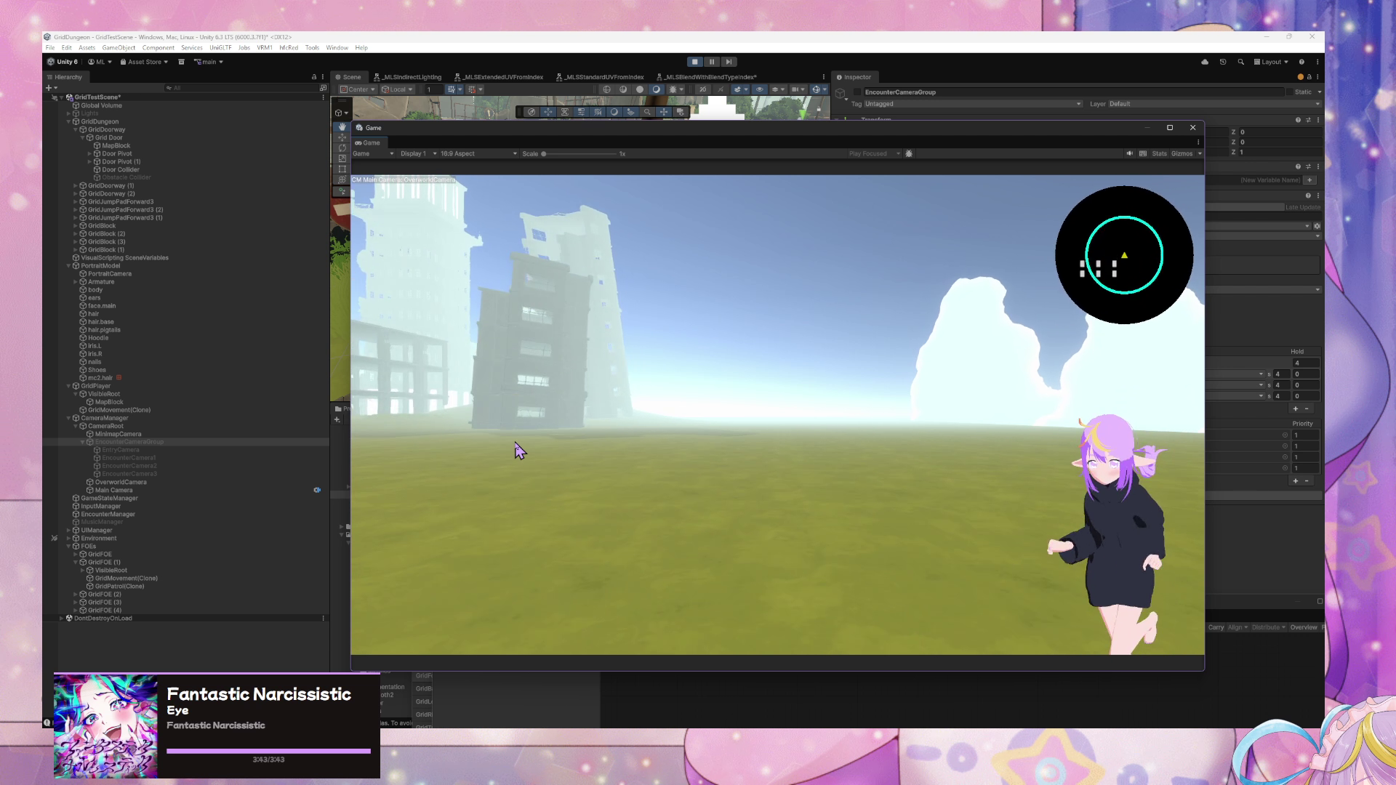
key("a")
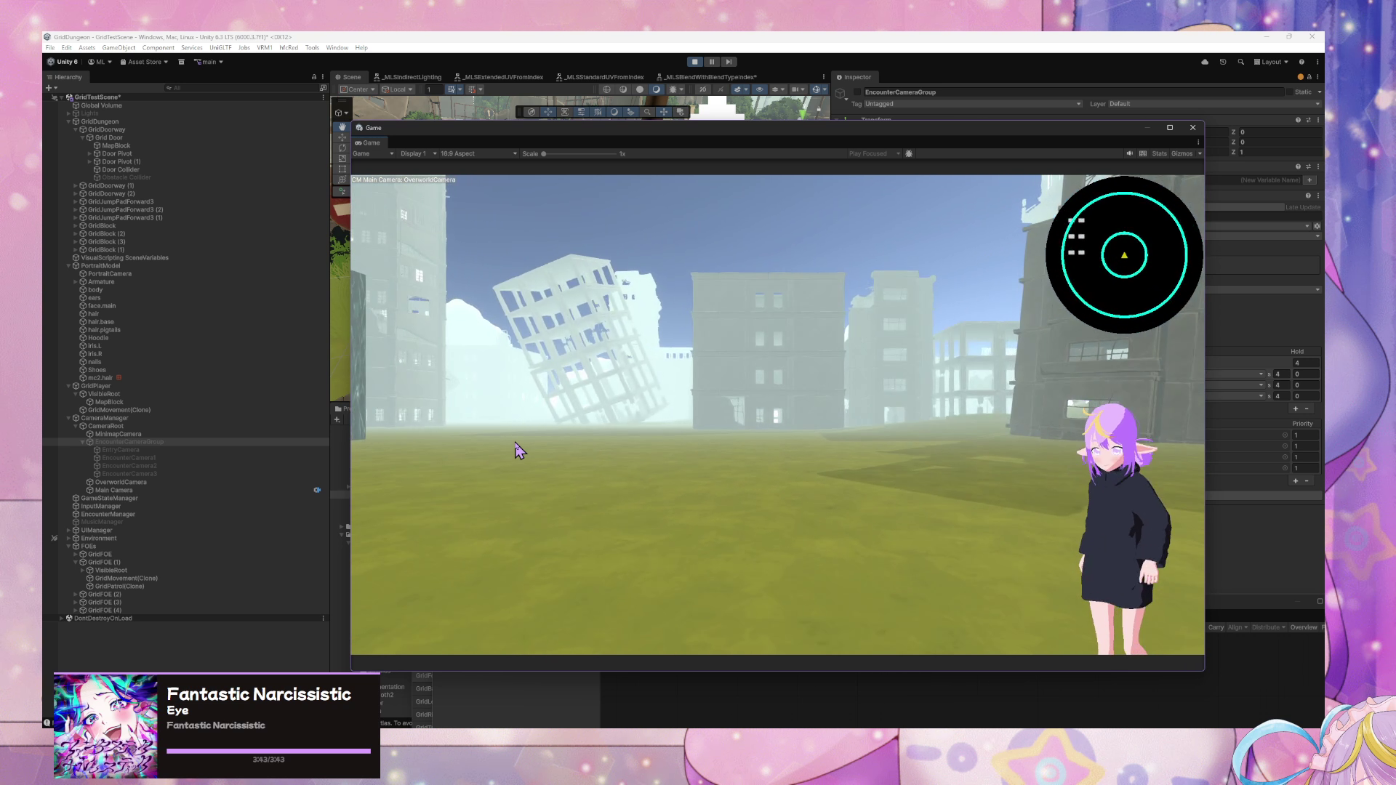
key("w")
key("w")
key("w")
key("w")
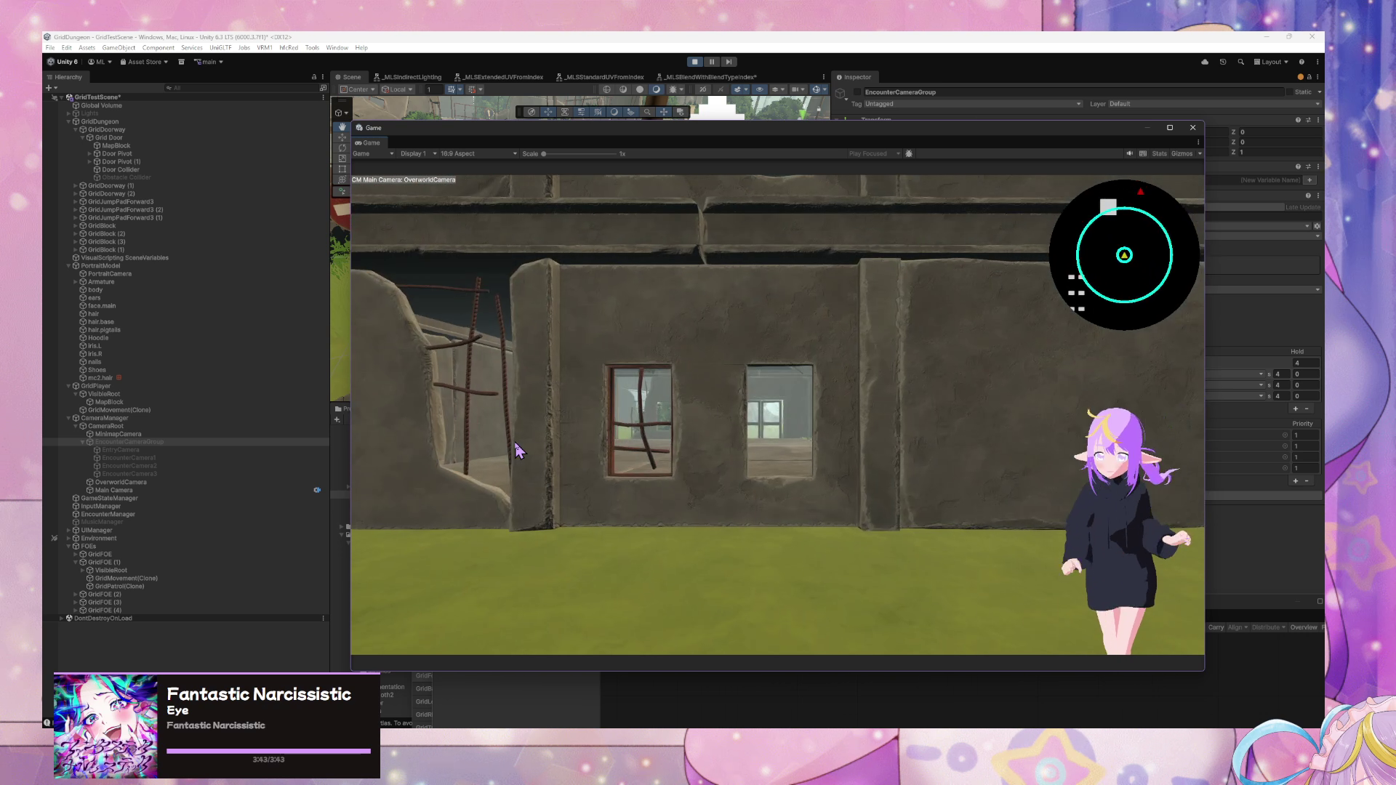
key("w")
key("w")
key("w")
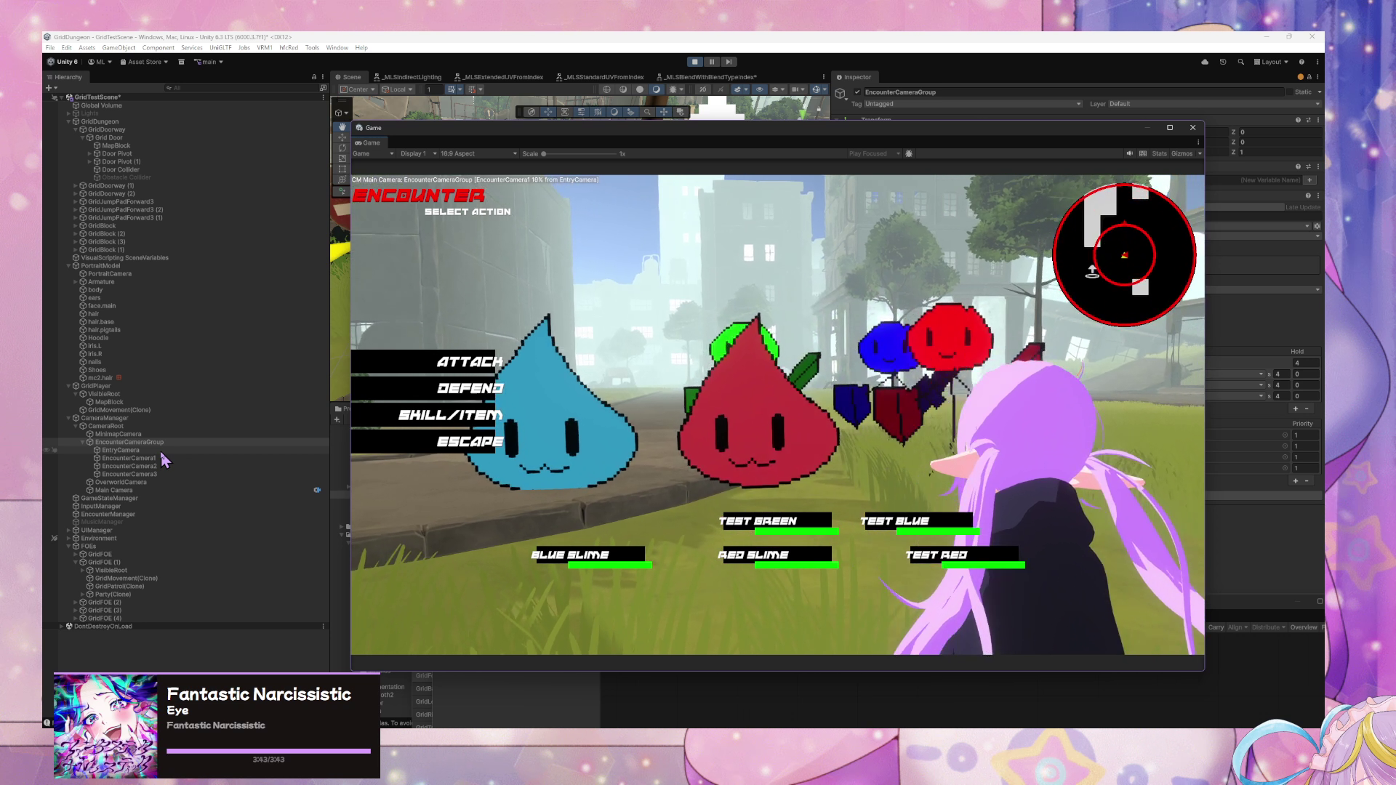
- Set a camera's hold time to 0 and give EncounterCamera1 an Ease In Out blend
left_click(1316, 359)
type("0")
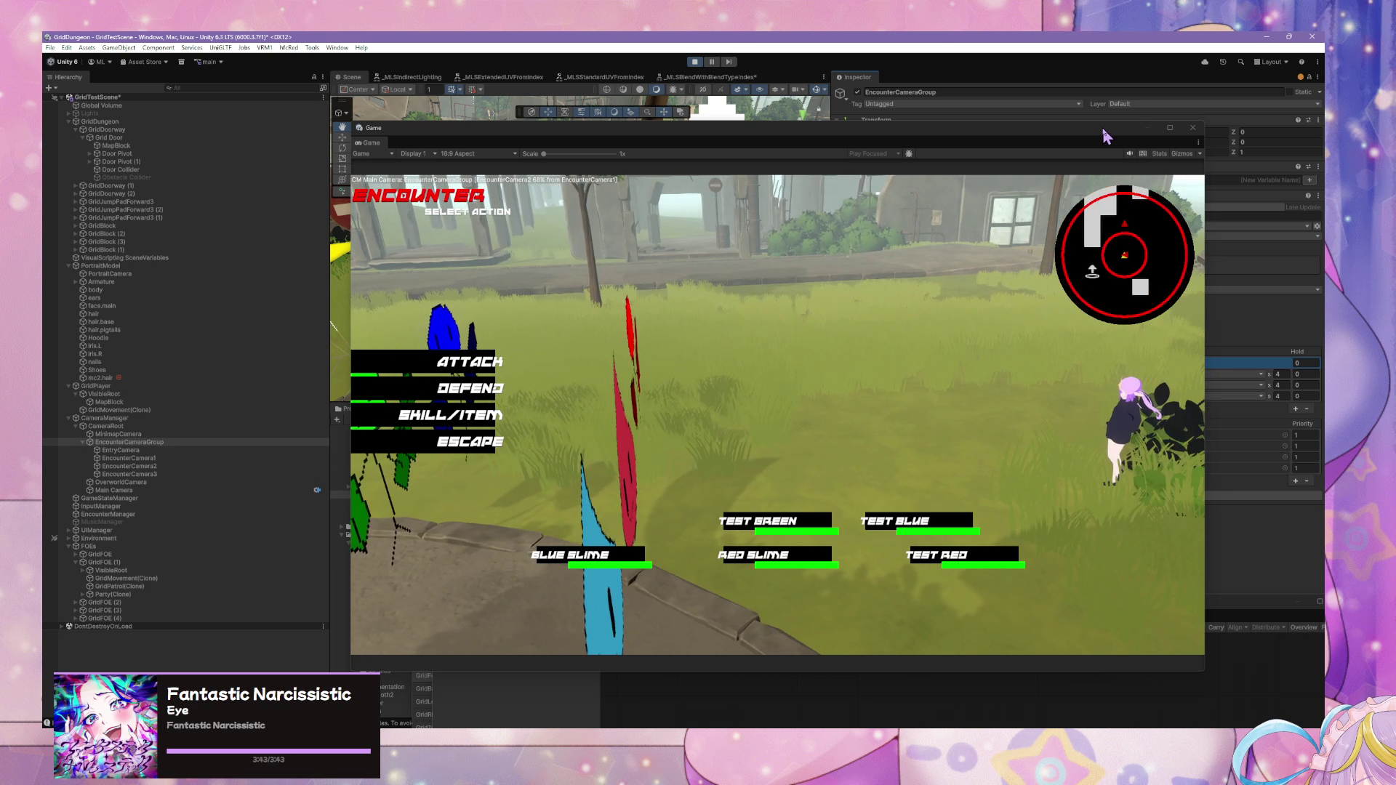
left_click_drag(800, 128, 567, 135)
left_click(1064, 363)
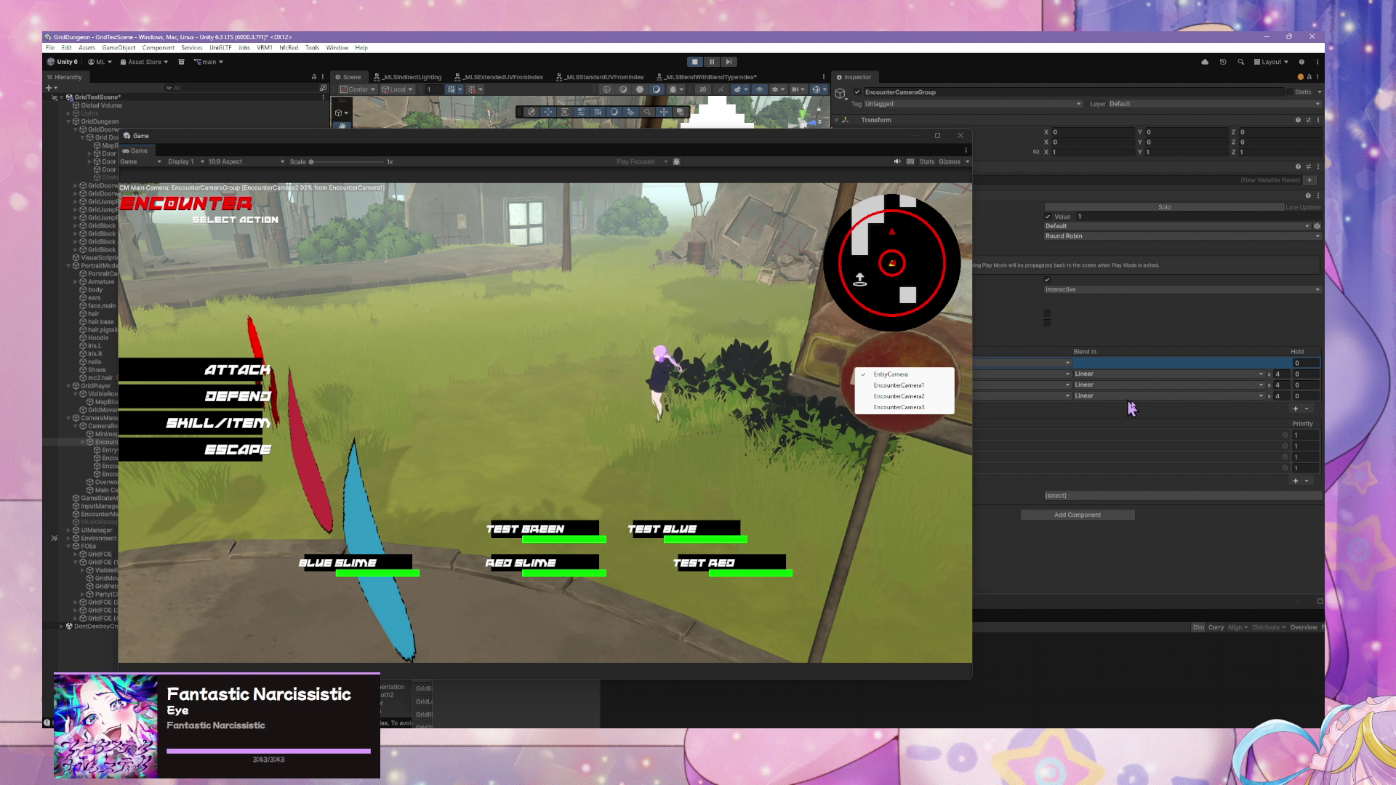
left_click_drag(825, 145, 606, 137)
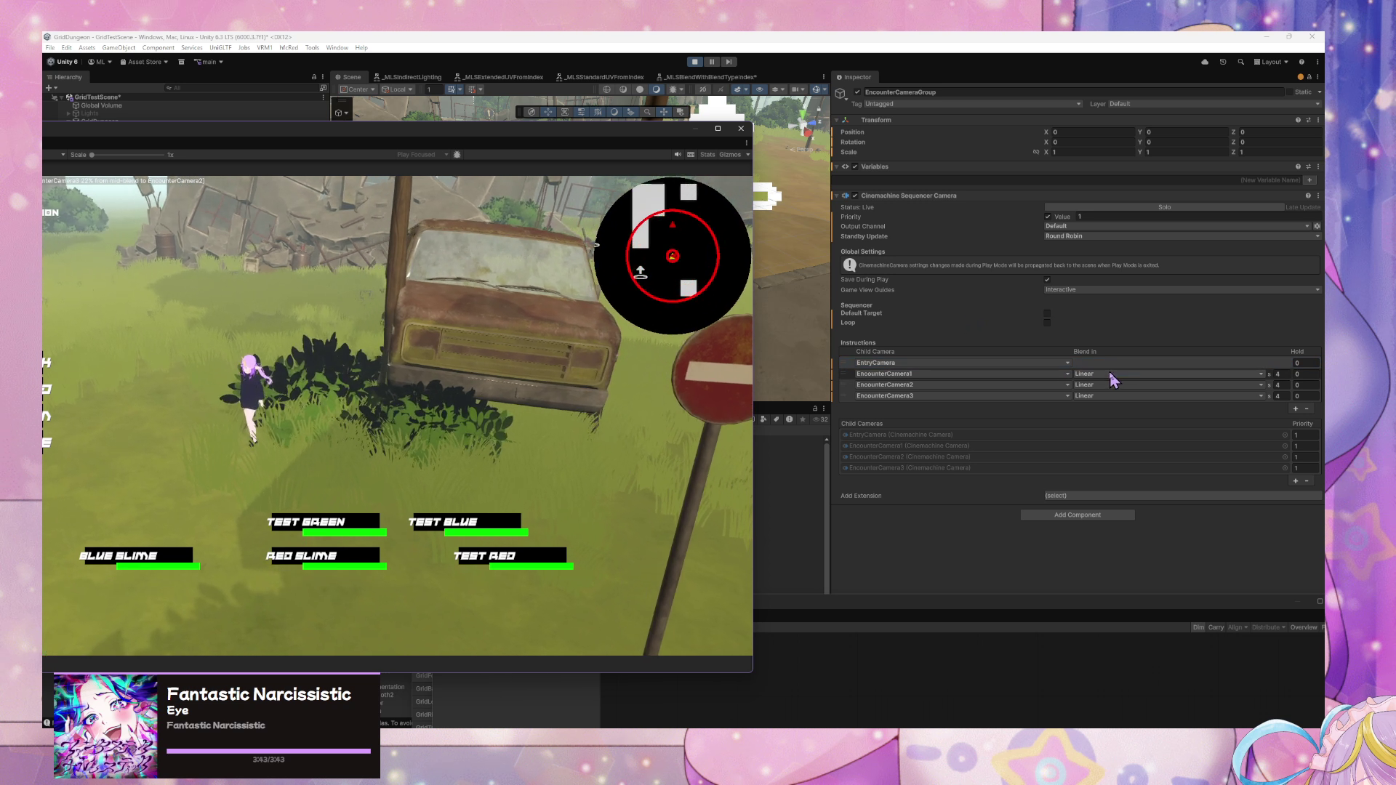
left_click(1113, 374)
- Set the EntryCamera, EncounterCamera2 and EncounterCamera3 blends to Ease In Out and enable Loop
left_click(1107, 385)
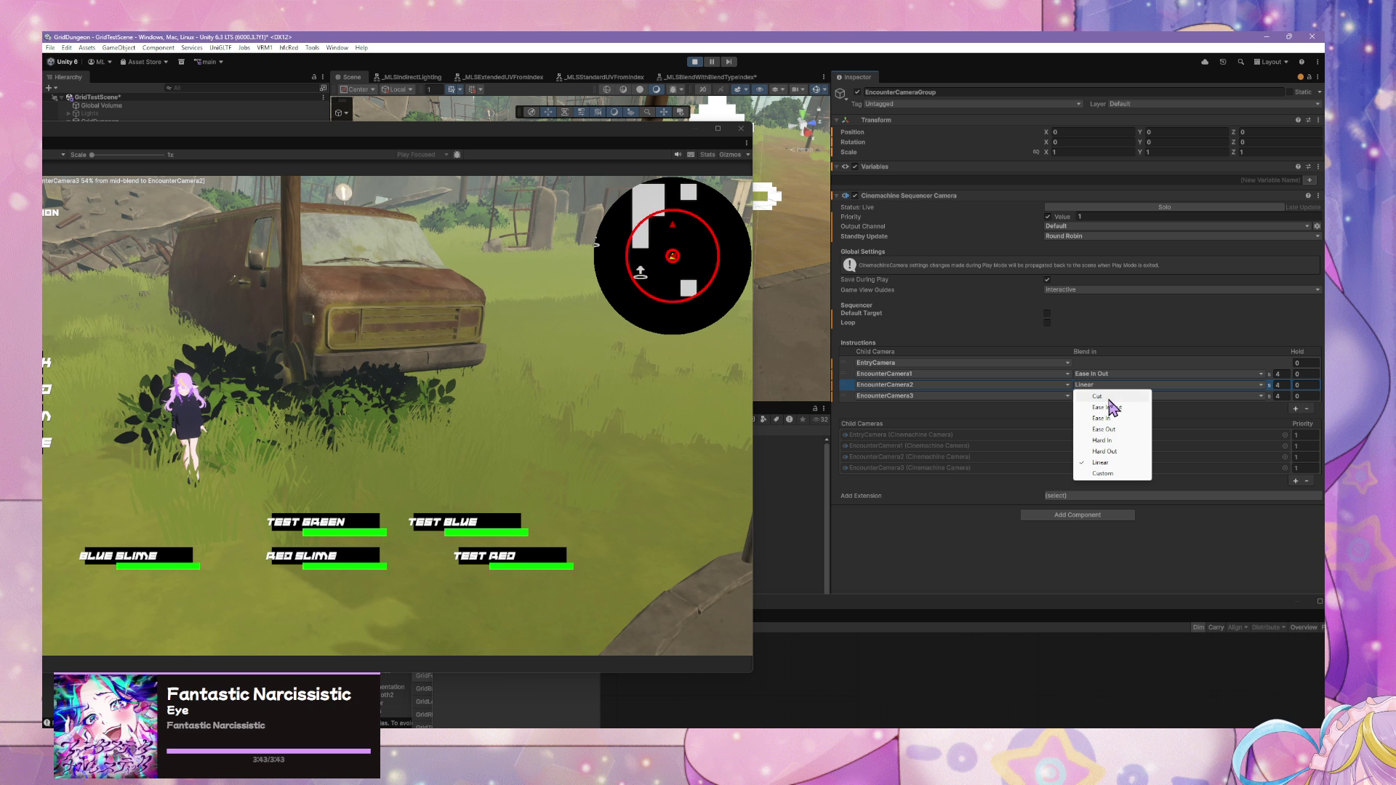
left_click(1047, 322)
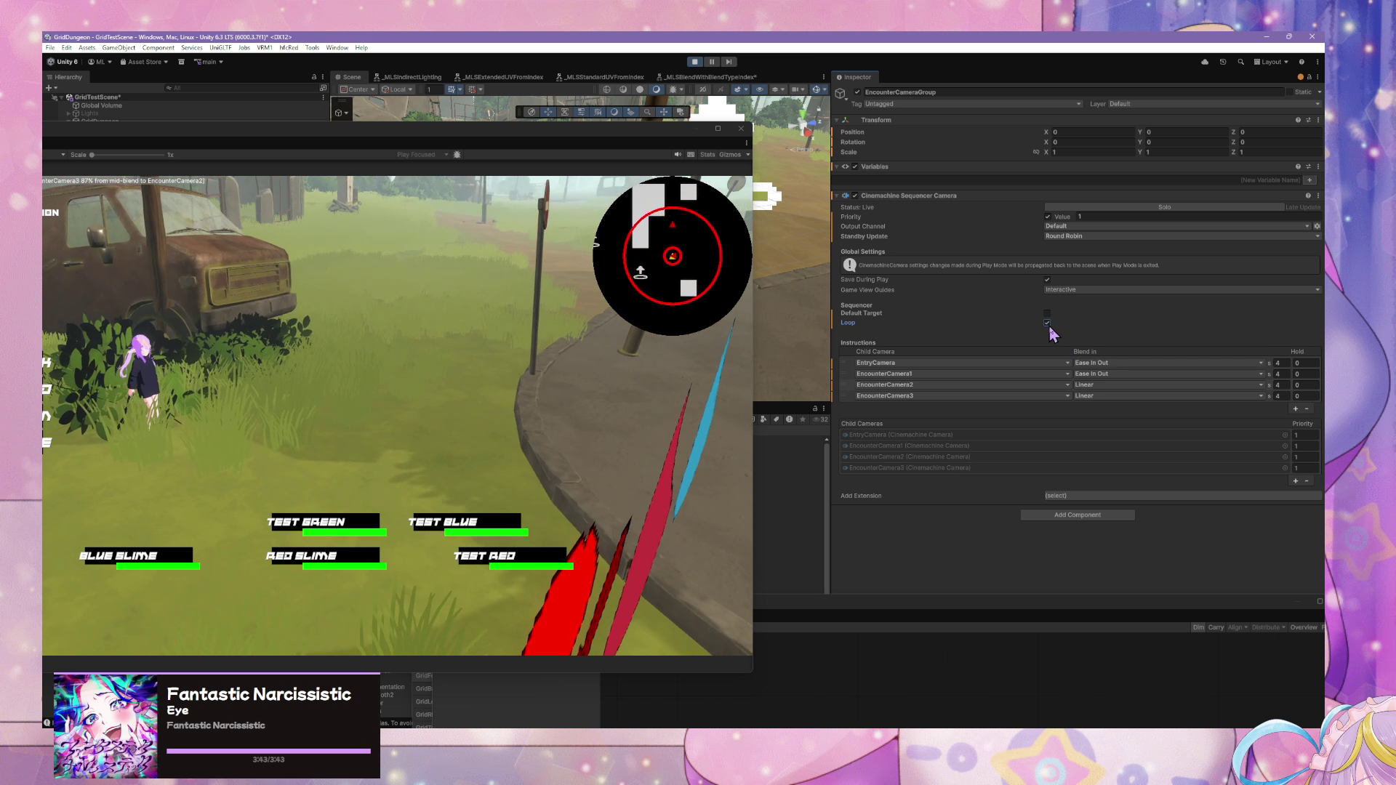
left_click(1099, 385)
left_click(1124, 408)
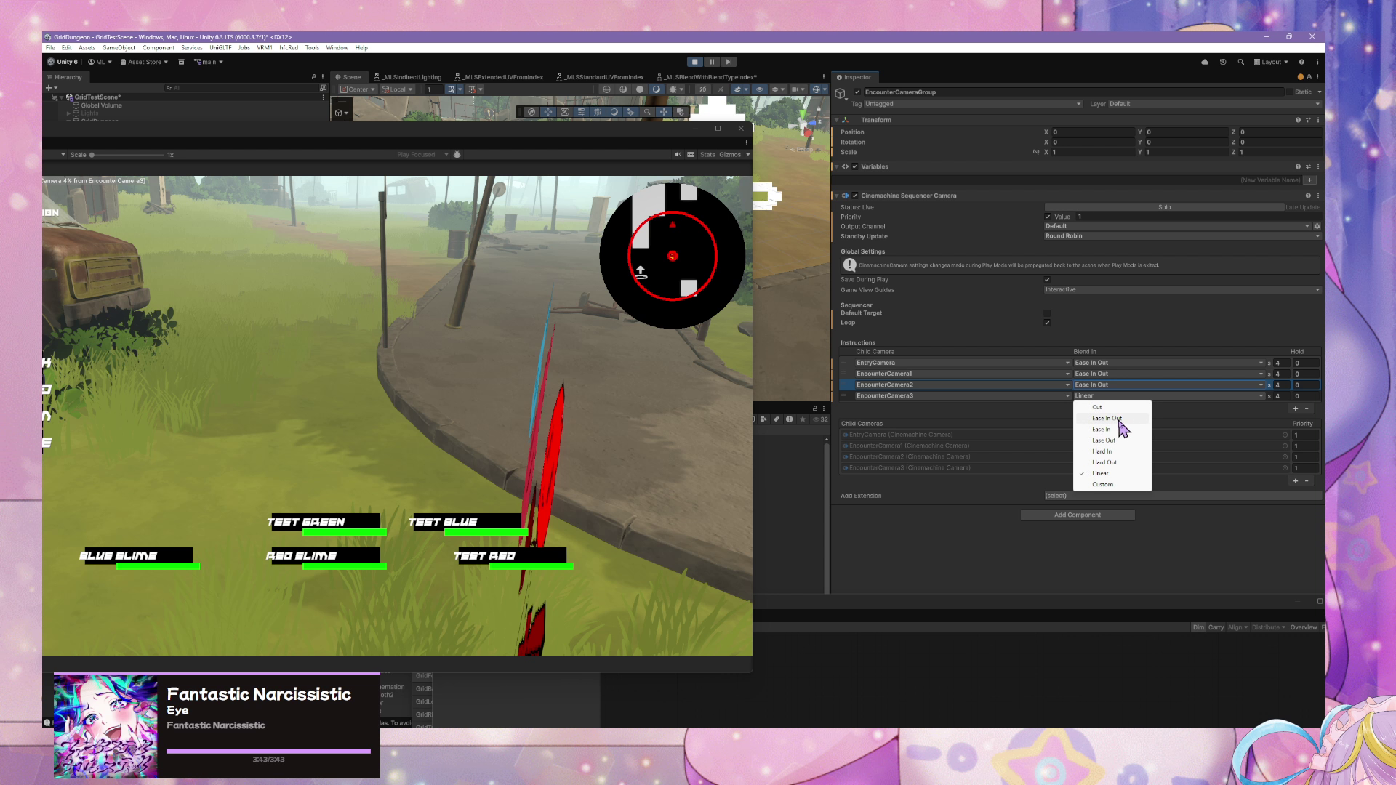
left_click(1120, 420)
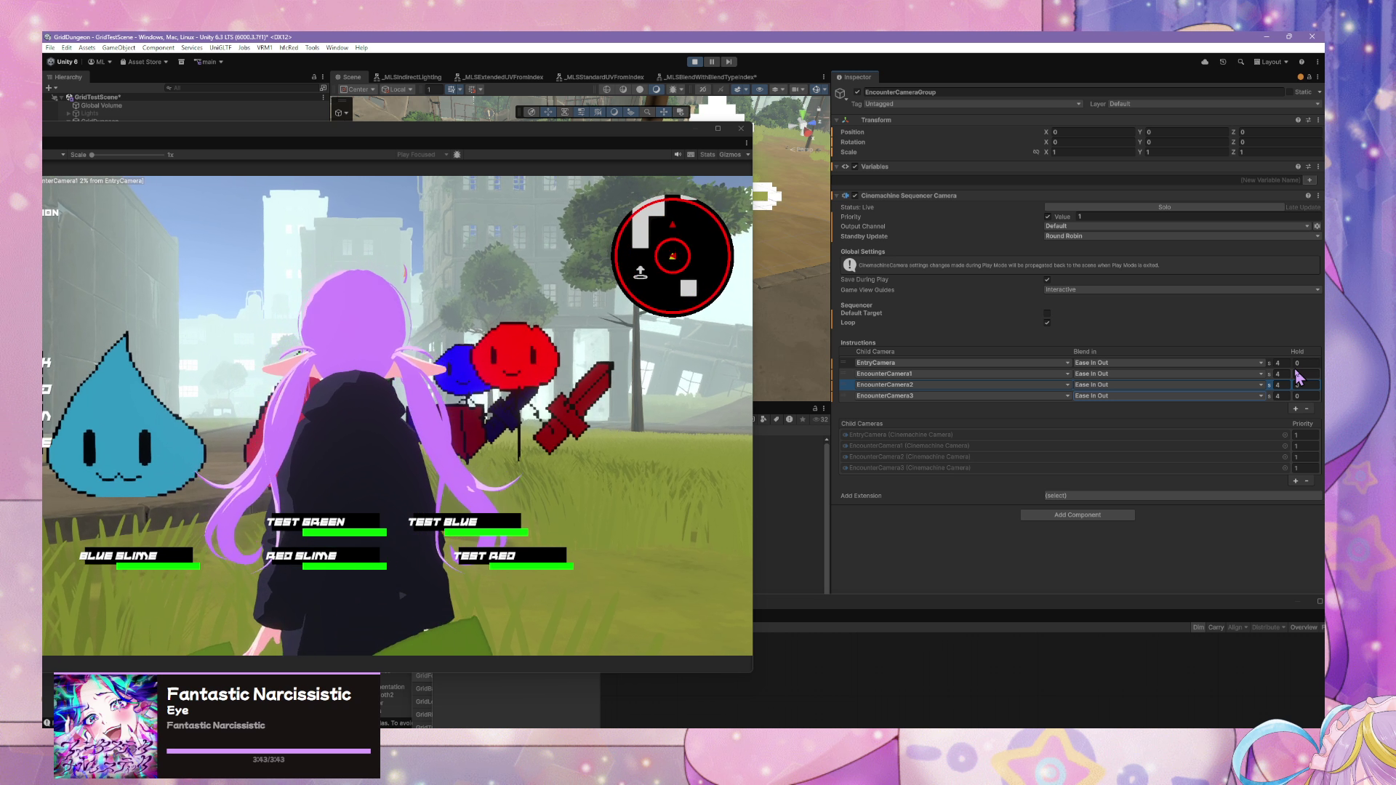
- Set EntryCamera's hold time to 4 seconds
left_click(1298, 364)
type("4")
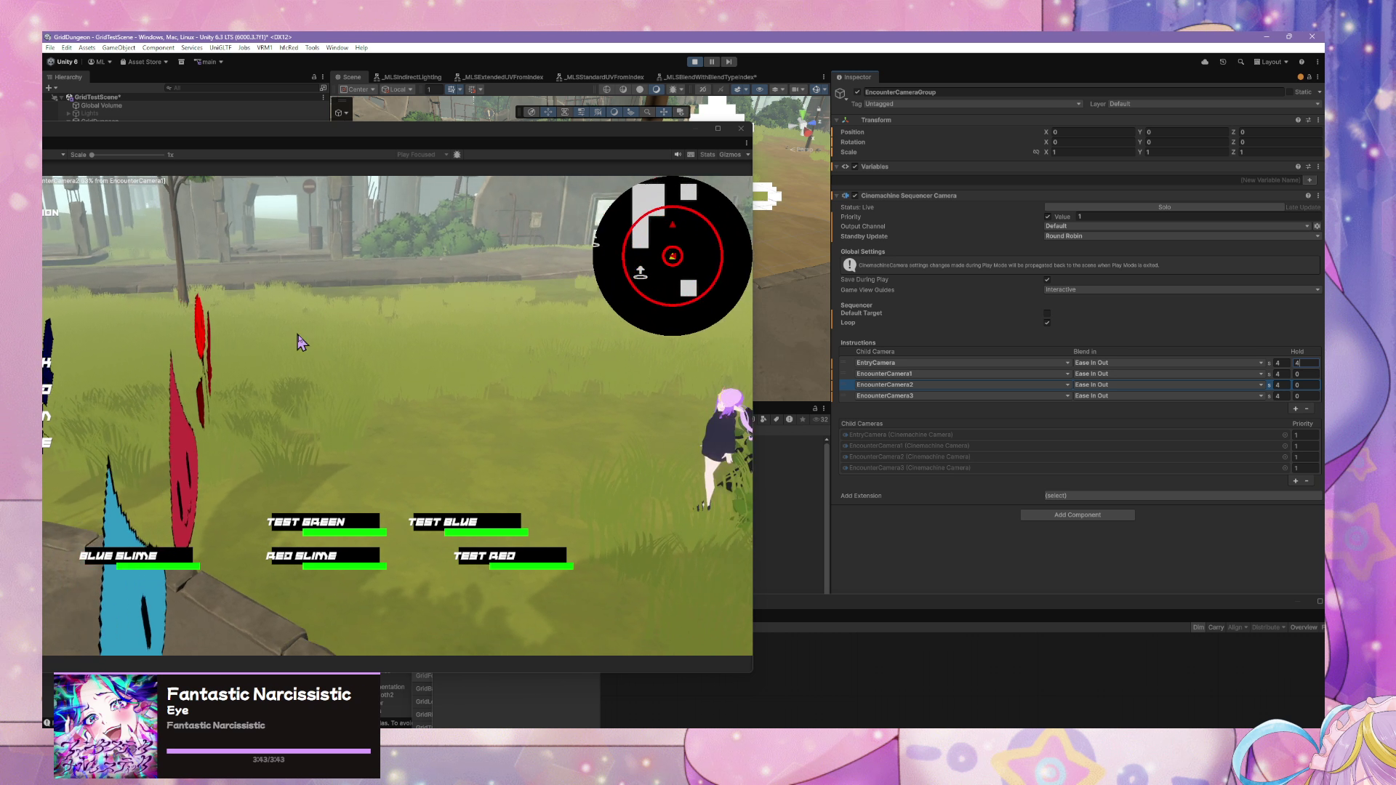
left_click_drag(374, 144, 780, 112)
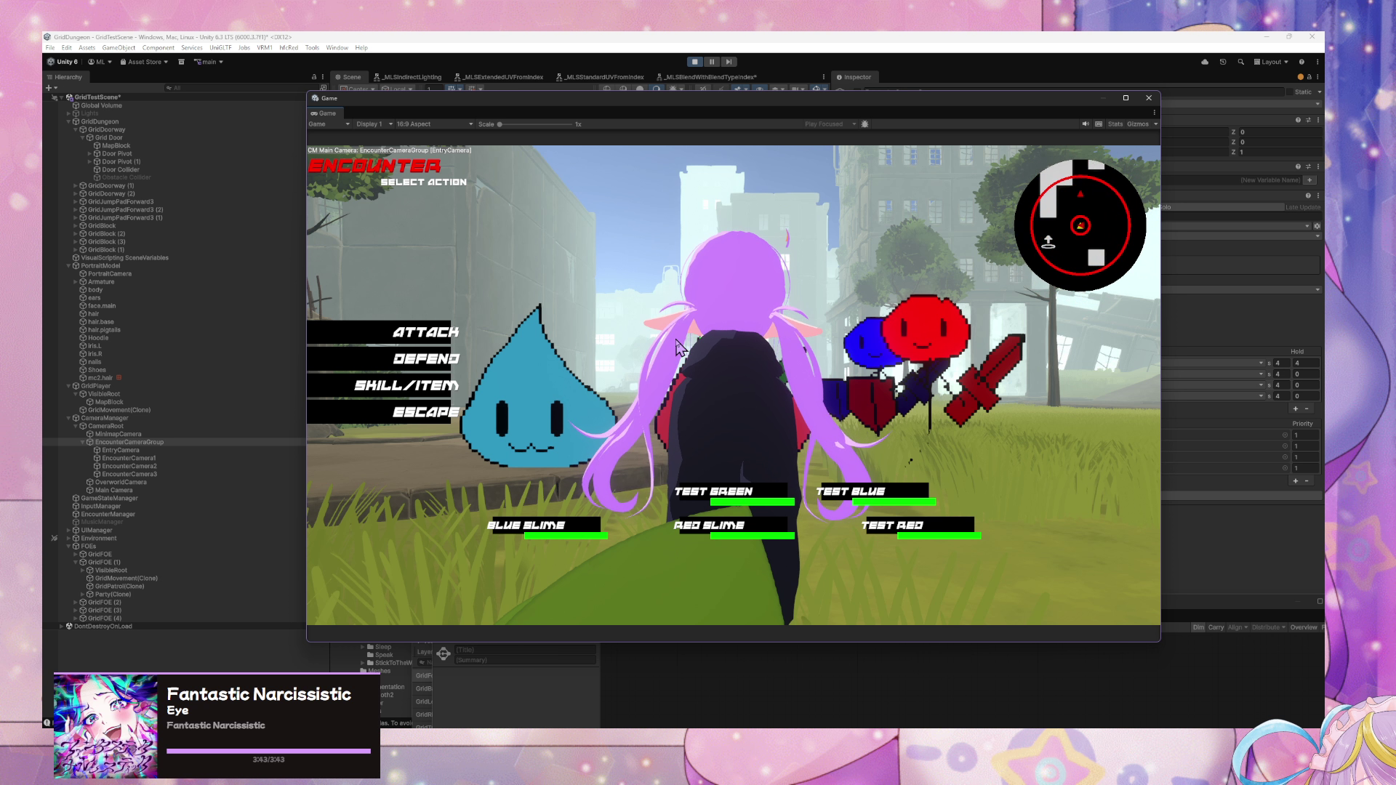
mouse_move(892, 105)
left_mouse_down()
mouse_move(814, 262)
mouse_move(626, 355)
left_mouse_up()
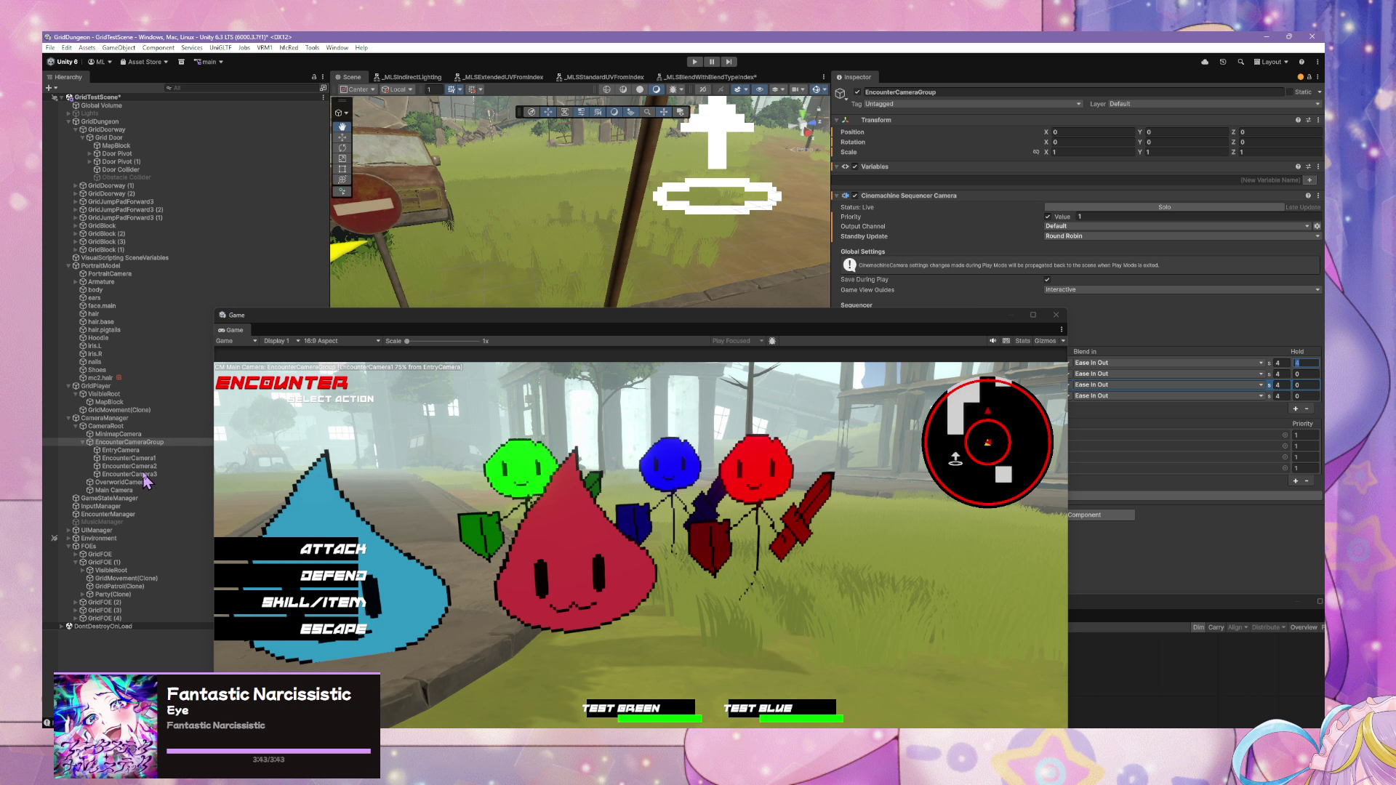
- Exit Play mode and keep the sequencer changes made during play
key("ctrl+p")
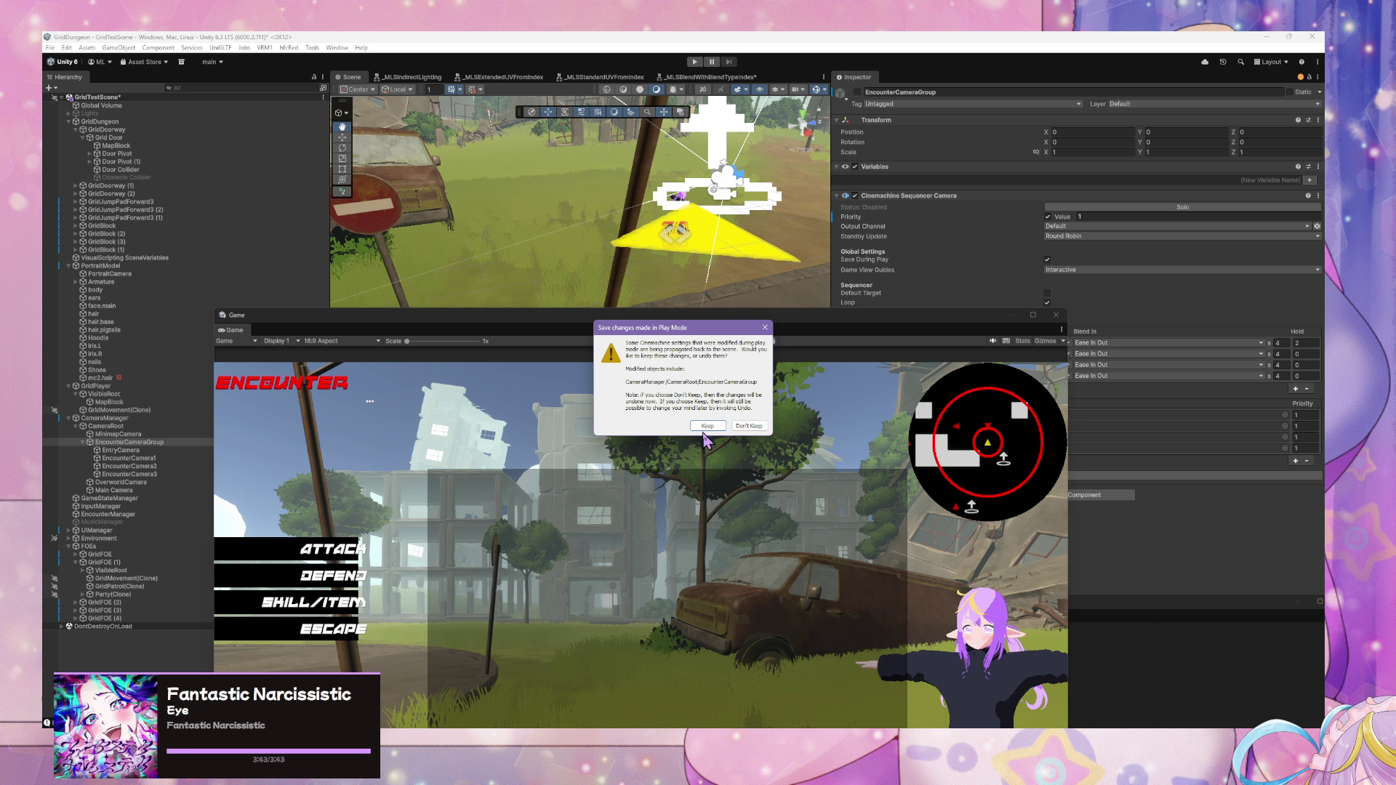
left_click(704, 427)
left_click(942, 335)
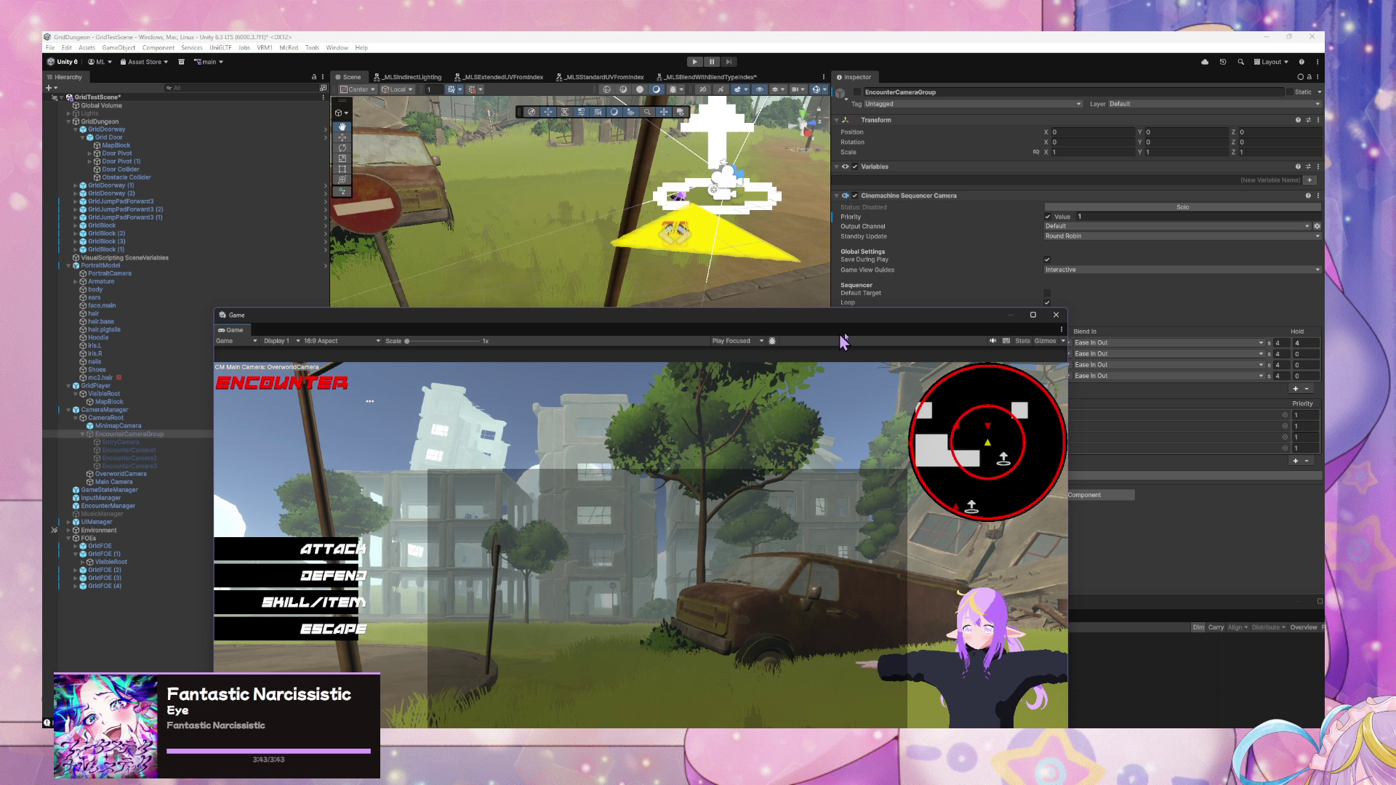
mouse_move(1032, 309)
left_mouse_down()
mouse_move(968, 304)
mouse_move(981, 138)
mouse_move(1164, 178)
mouse_move(1061, 189)
mouse_move(935, 303)
mouse_move(946, 223)
left_mouse_up()
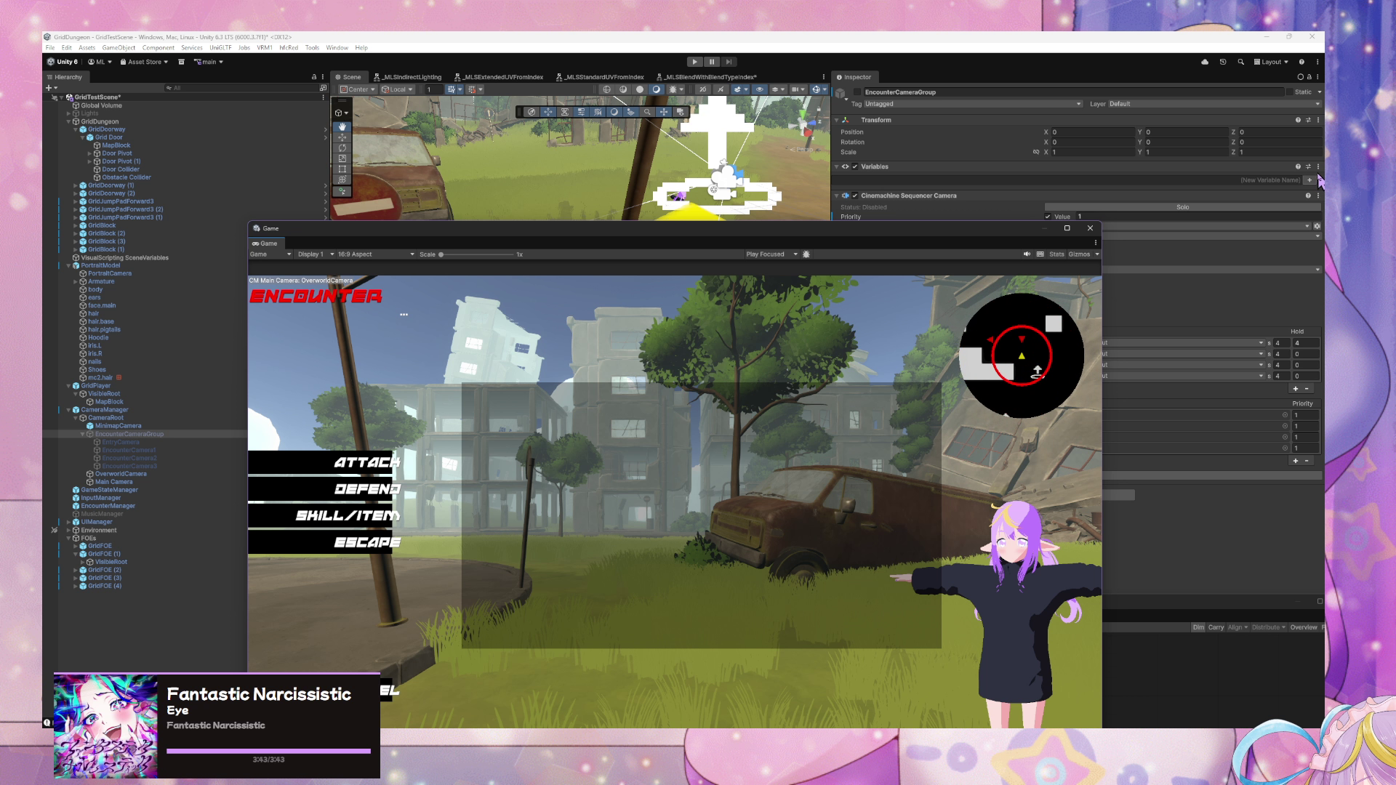
- Remove the Variables component from EncounterCameraGroup and check CameraManager's prefab overrides
left_click(1319, 167)
left_click(1253, 215)
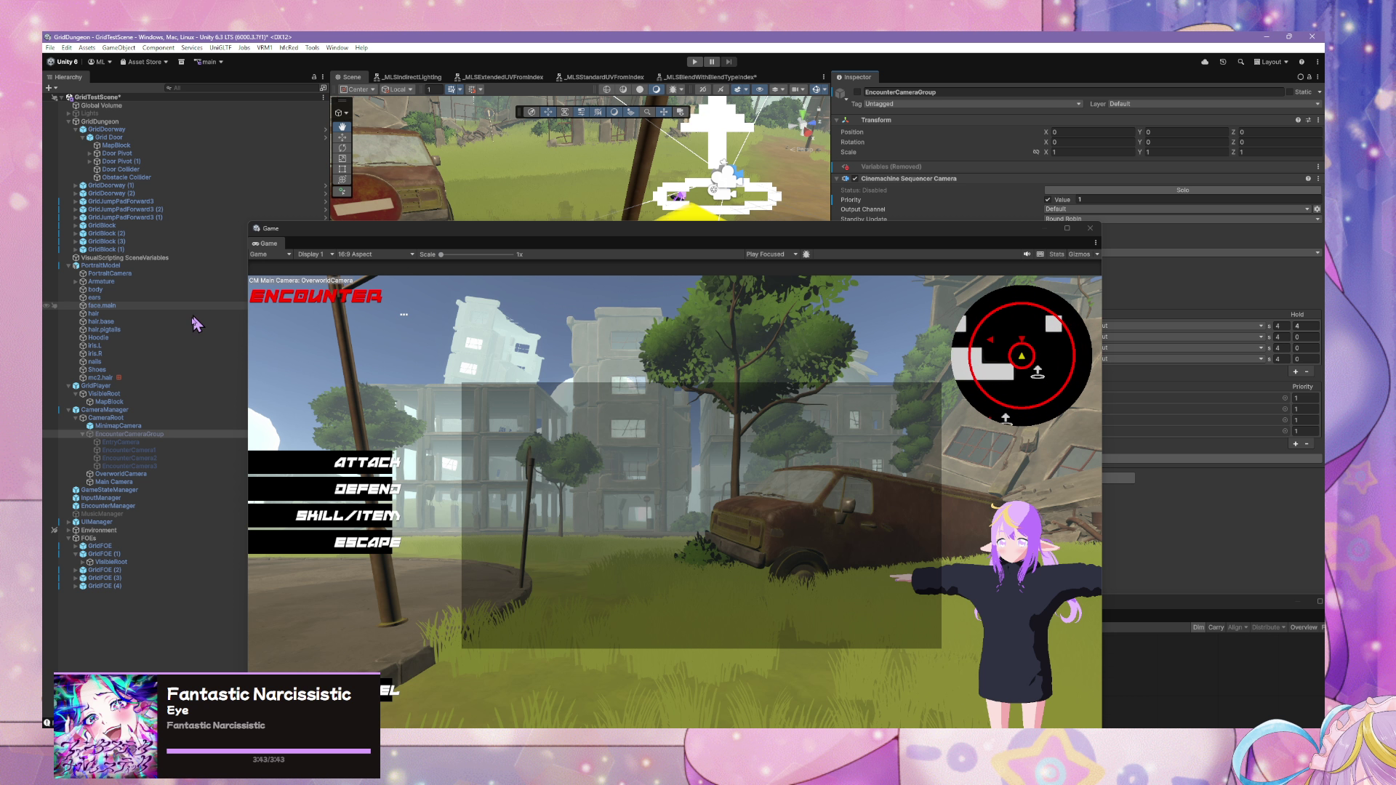
left_click(145, 412)
left_click(893, 132)
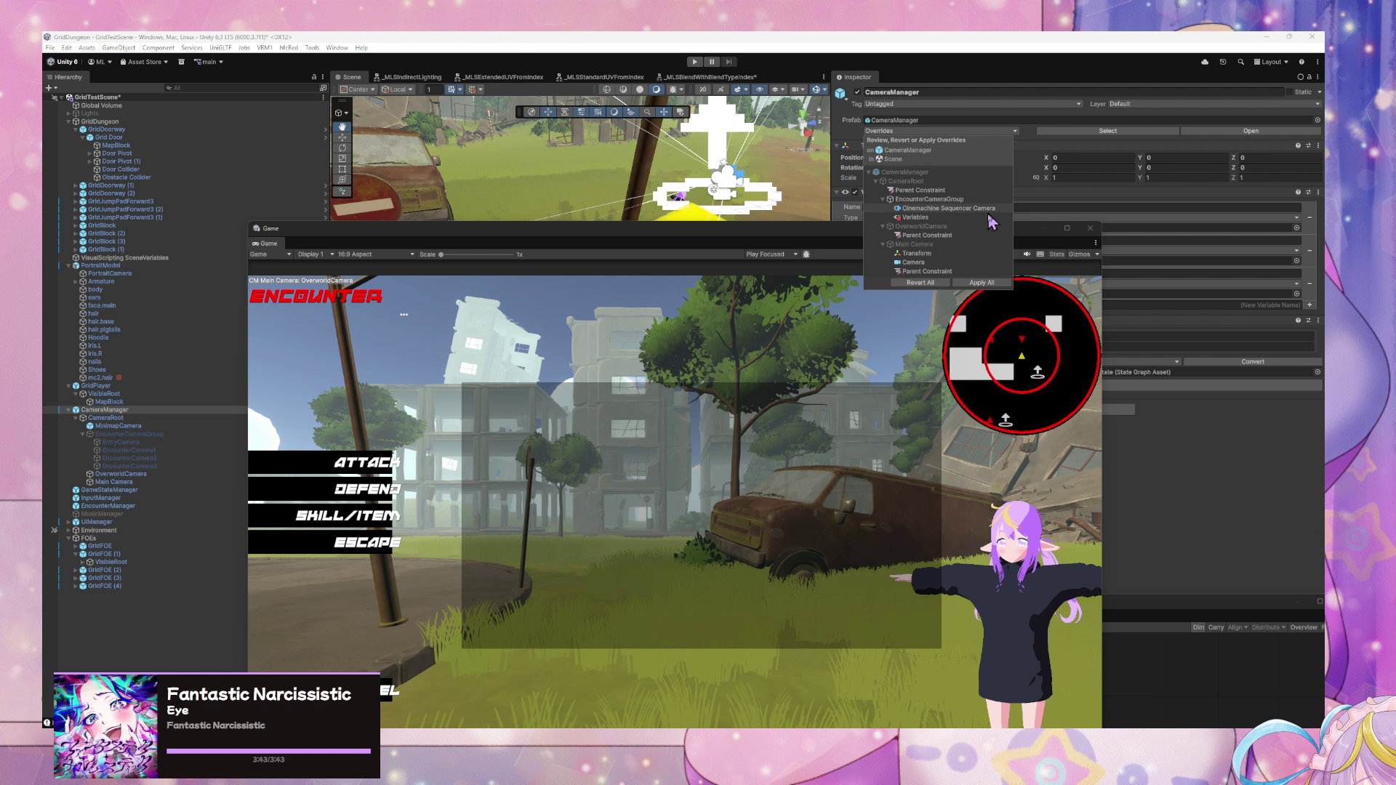
left_click(183, 436)
mouse_move(812, 240)
left_mouse_down()
mouse_move(844, 100)
mouse_move(848, 182)
left_mouse_up()
- Run the game again, briefly switching to the music player before returning
left_click(693, 63)
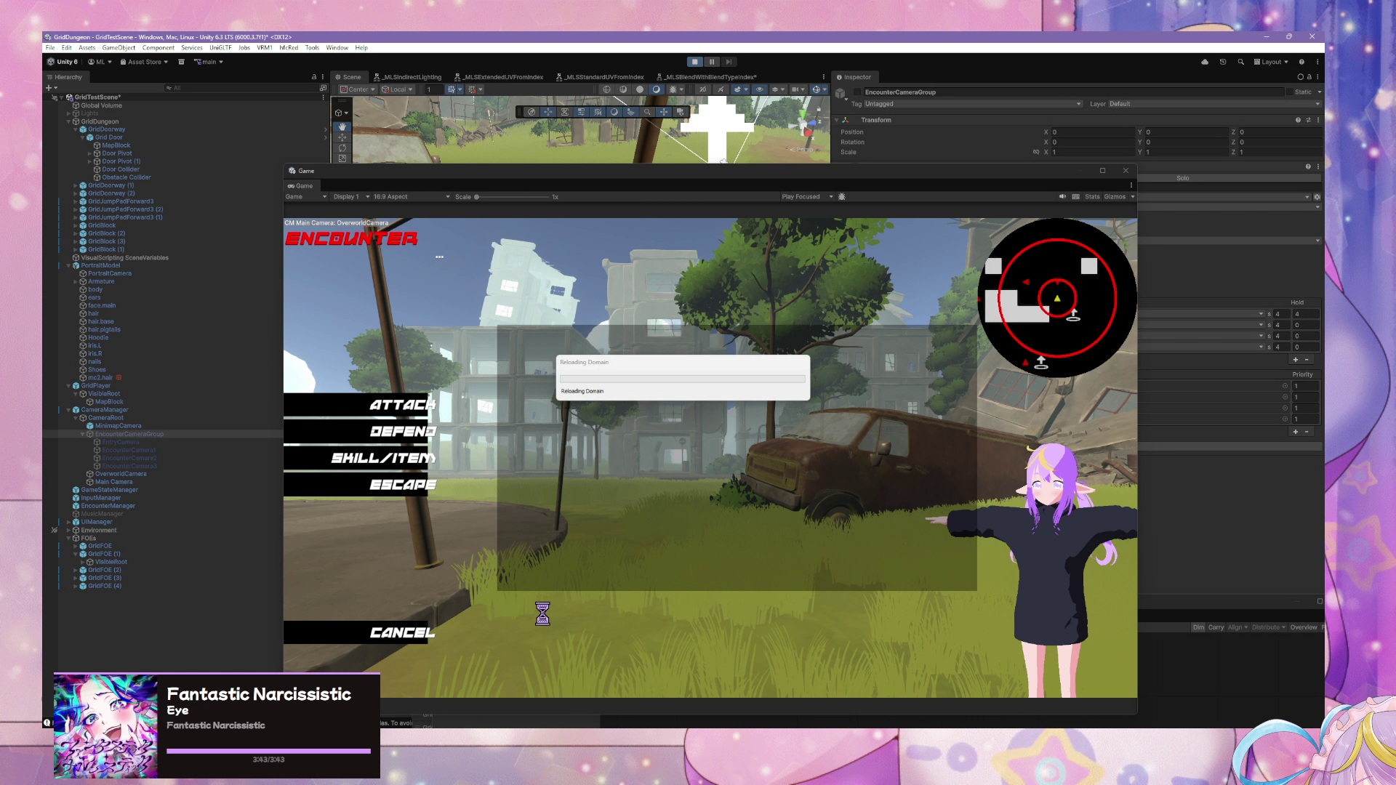
key("alt+Tab")
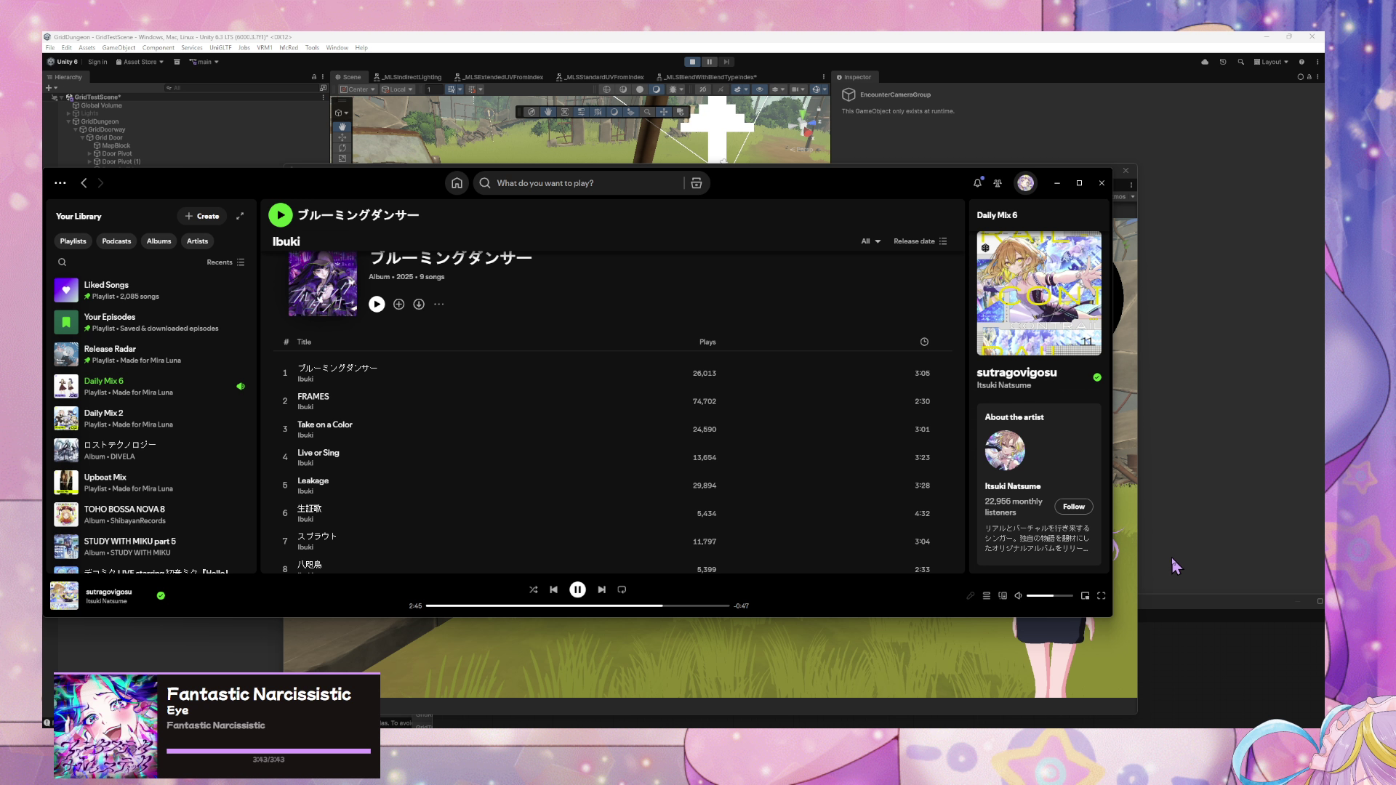
left_click(820, 655)
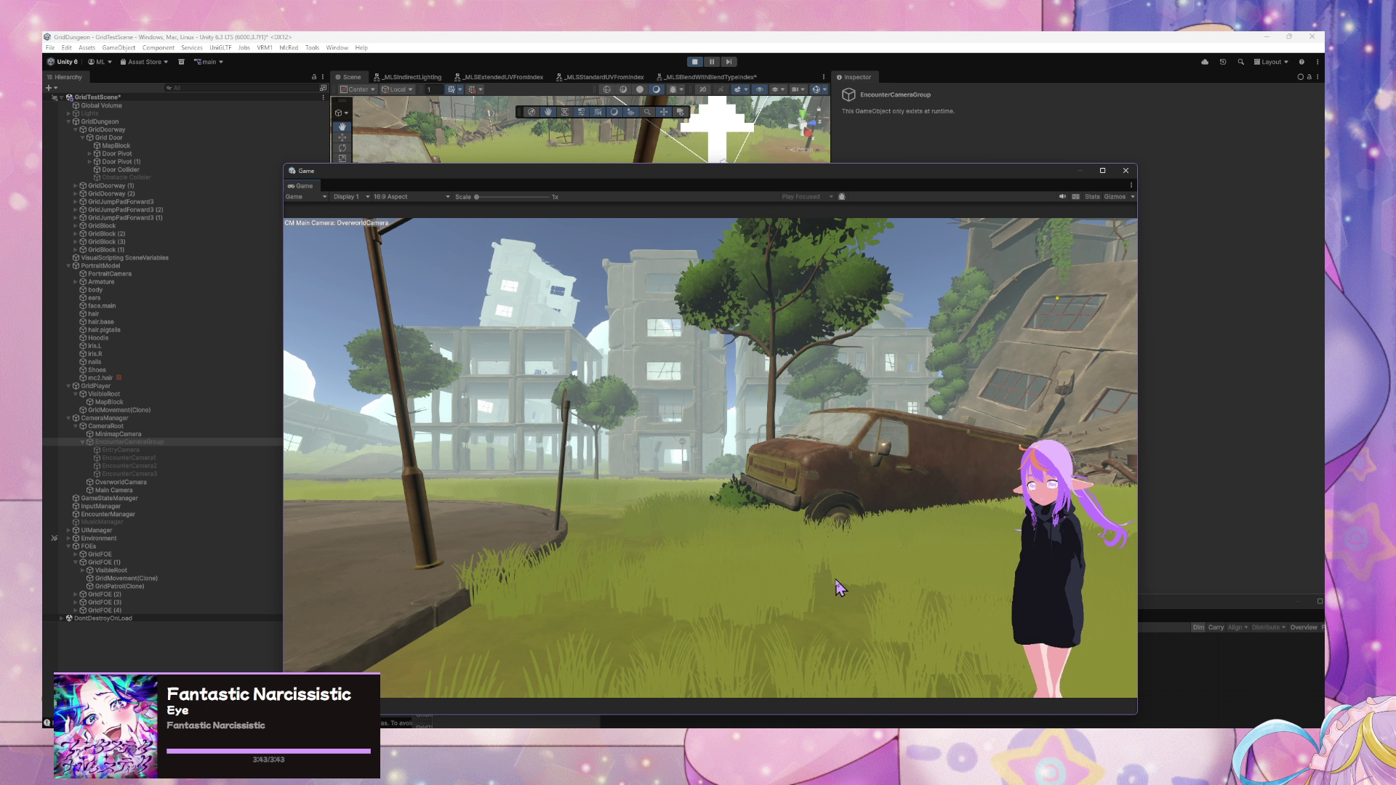